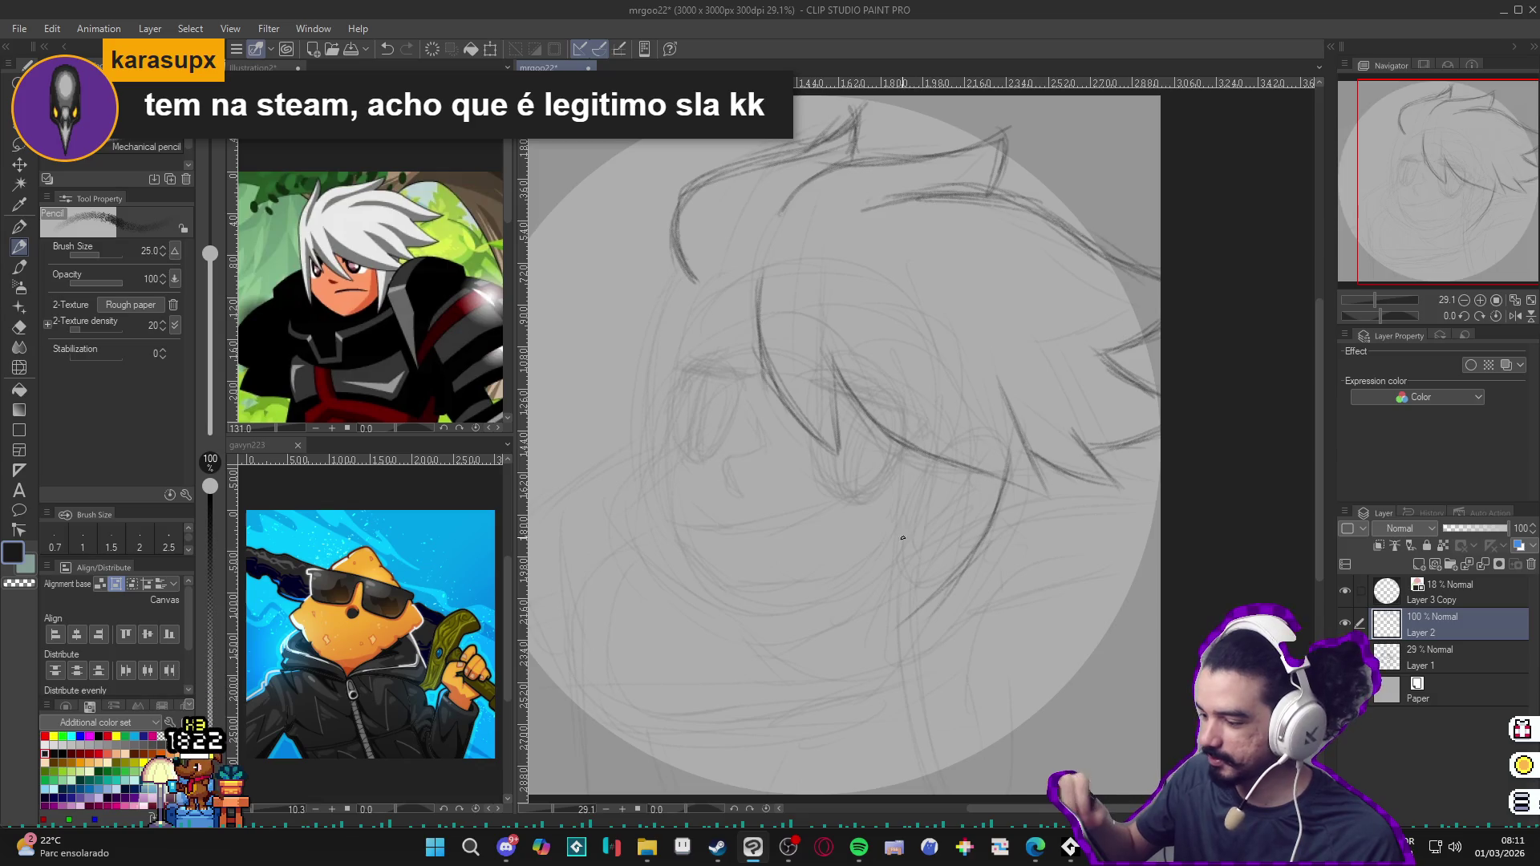
# Step: Darken the vertical hair strand lines on the right side of the head
pyautogui.moveTo(906, 450); pyautogui.dragTo(898, 660)
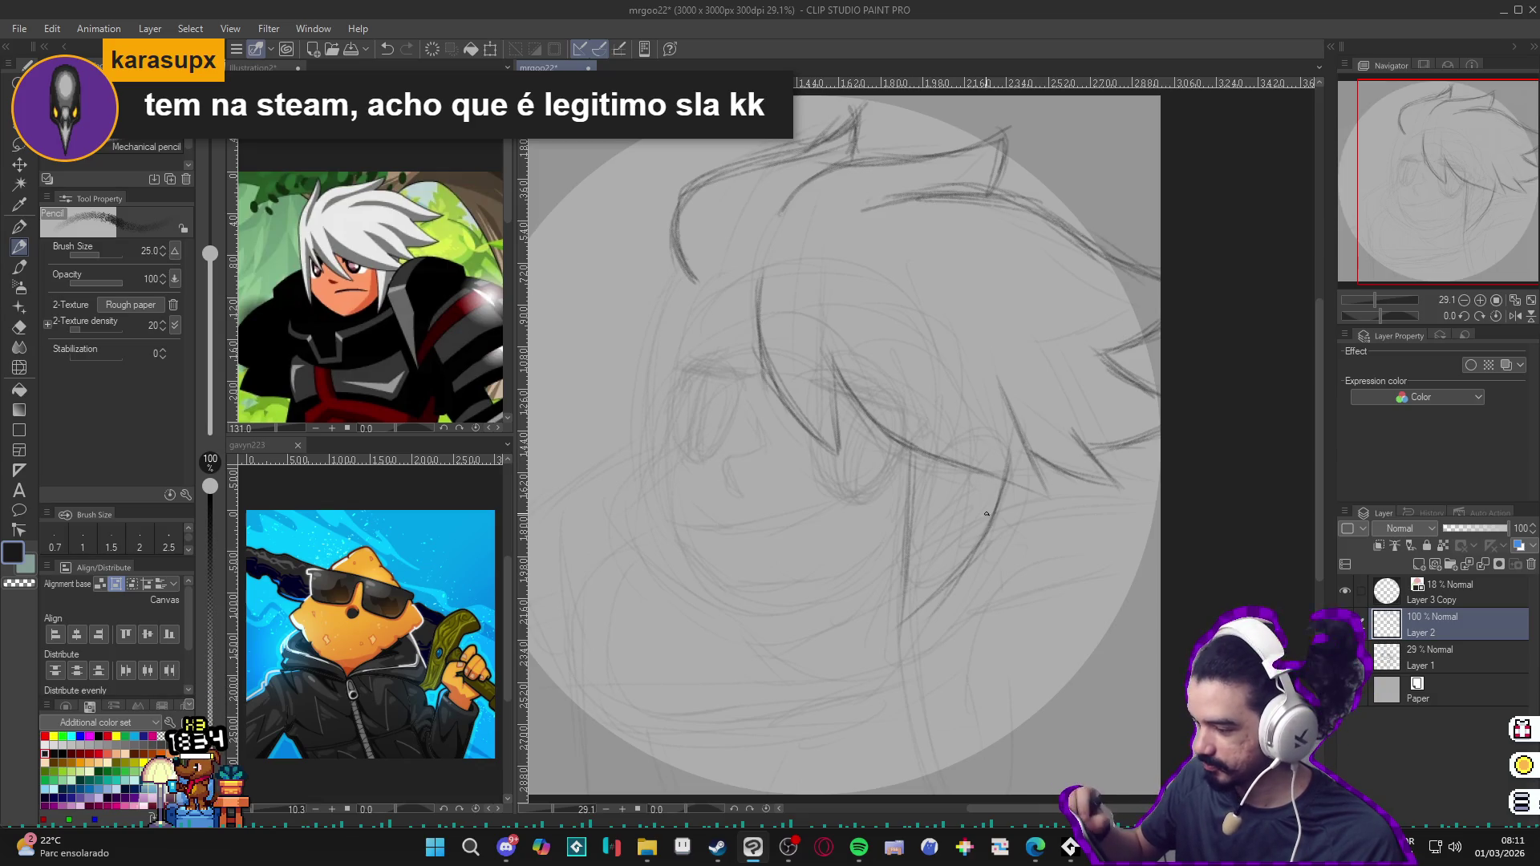
pyautogui.moveTo(1002, 486); pyautogui.dragTo(920, 618)
pyautogui.moveTo(910, 470); pyautogui.dragTo(901, 611)
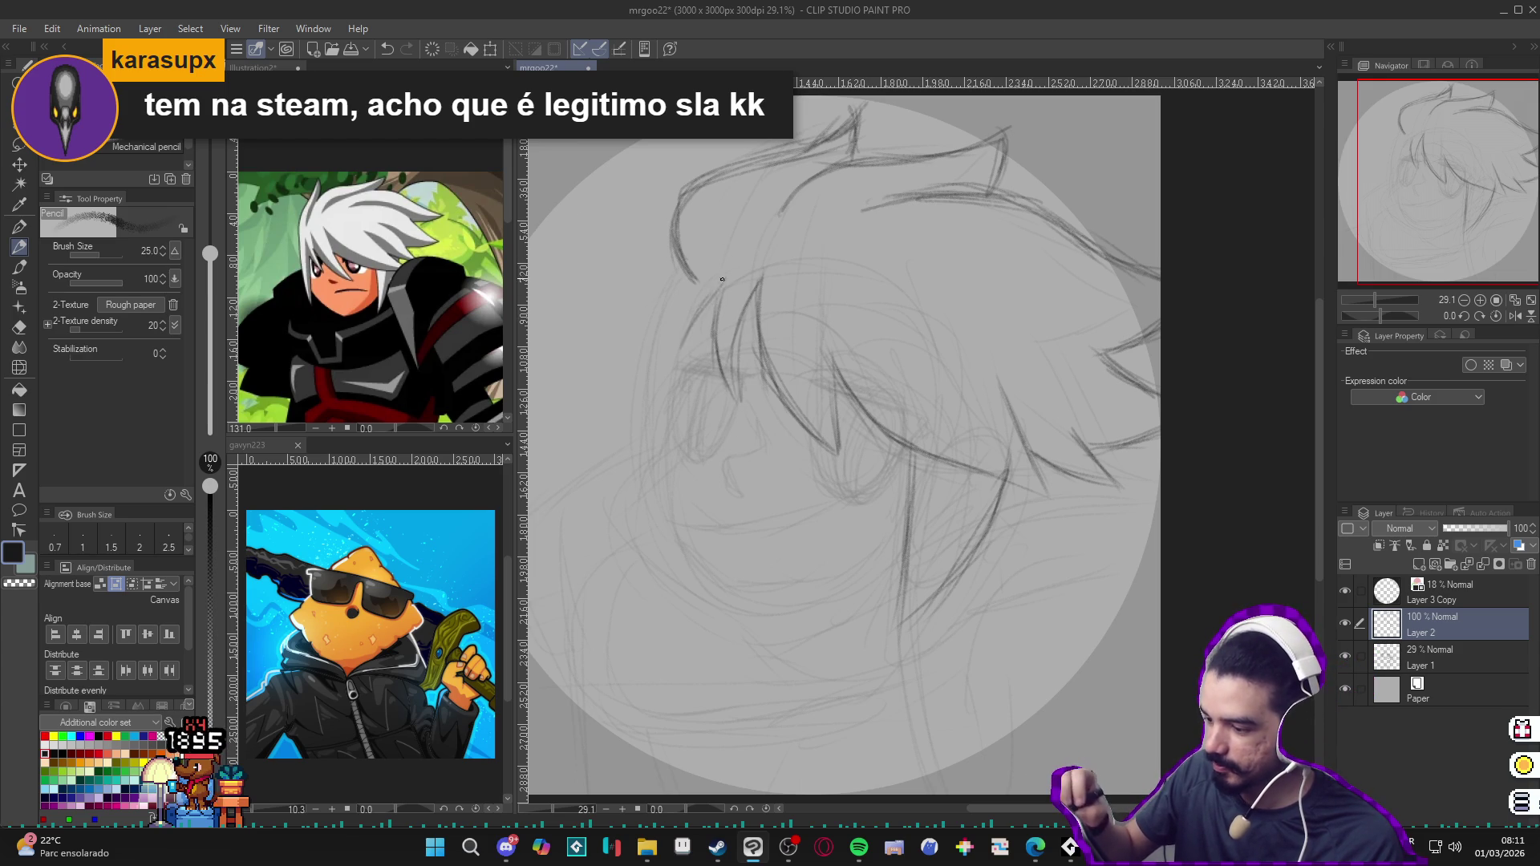
# Step: Darken the left edge of the face and the jaw line, tilting the canvas for the strokes
pyautogui.moveTo(687, 331); pyautogui.dragTo(660, 470)
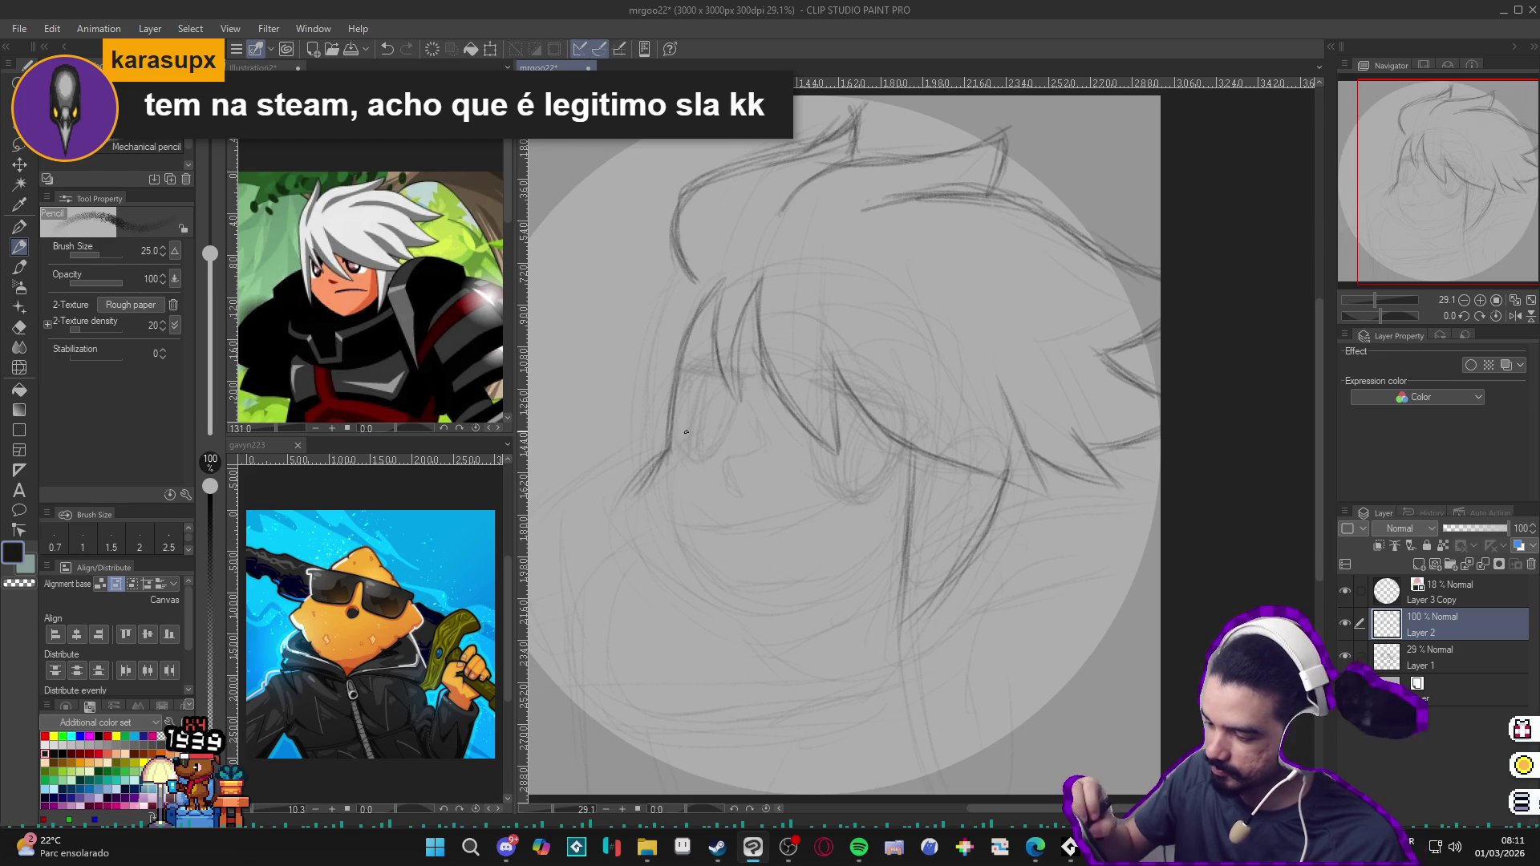
pyautogui.moveTo(667, 449)
pyautogui.mouseDown()
pyautogui.moveTo(628, 501)
pyautogui.moveTo(661, 550)
pyautogui.mouseUp()
pyautogui.moveTo(715, 610); pyautogui.dragTo(632, 525)
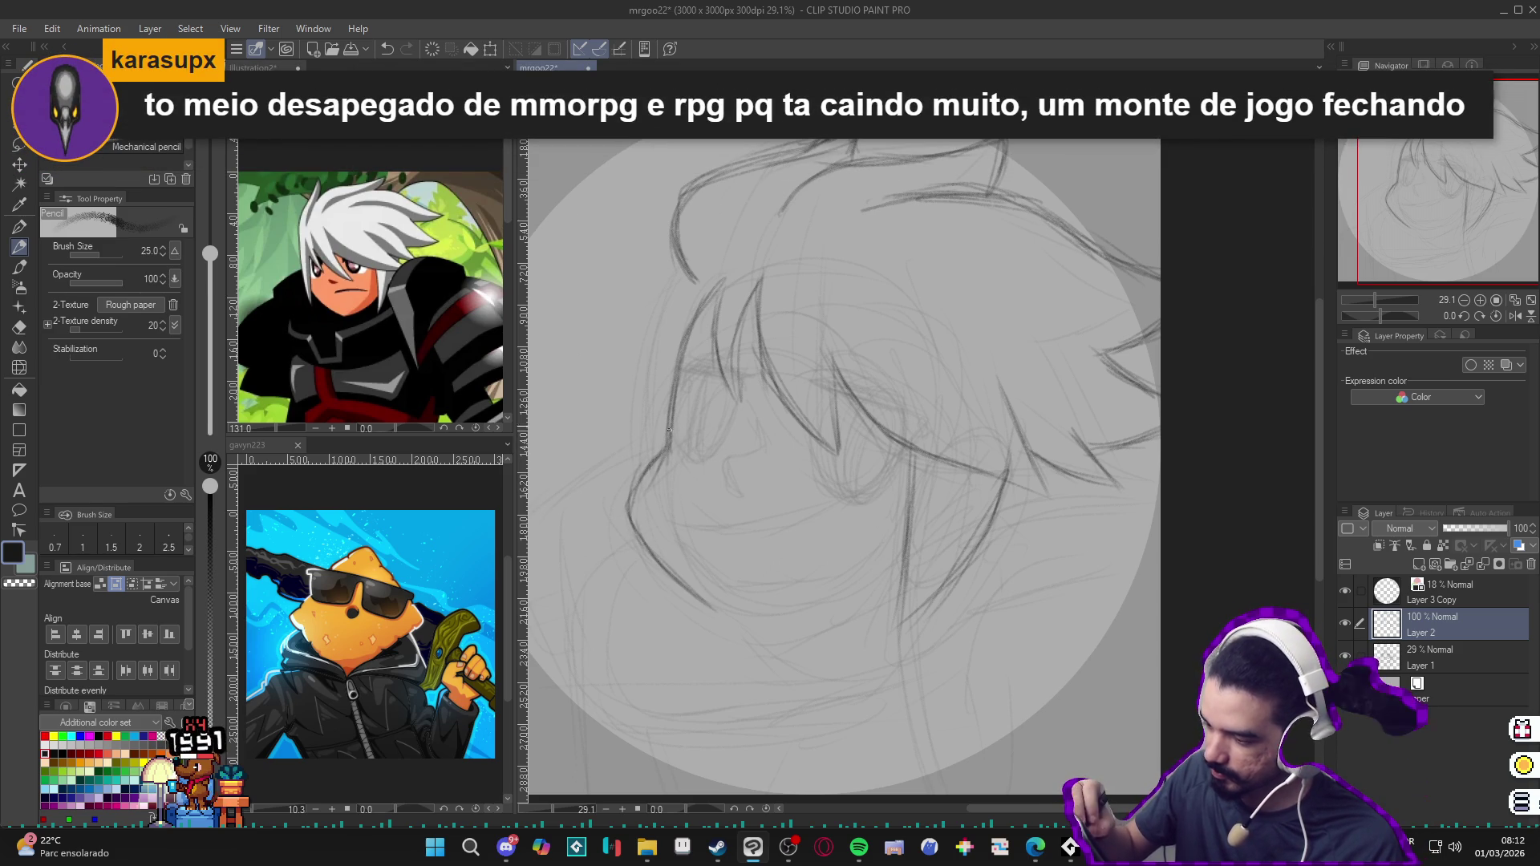
pyautogui.moveTo(685, 359); pyautogui.dragTo(671, 424)
pyautogui.moveTo(719, 526); pyautogui.dragTo(842, 362)
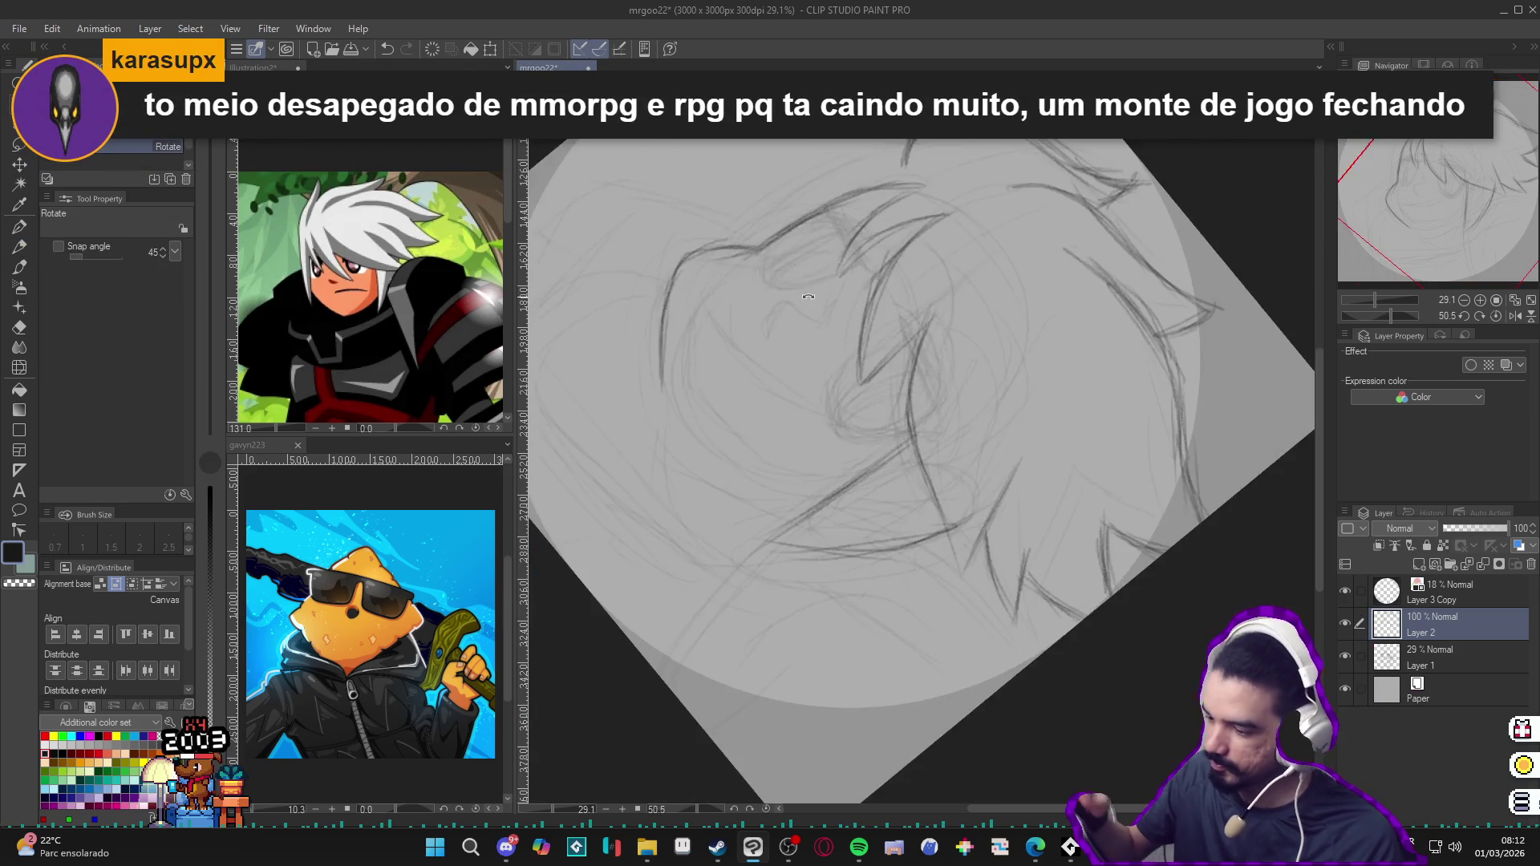
pyautogui.moveTo(679, 263)
pyautogui.mouseDown()
pyautogui.moveTo(662, 385)
pyautogui.moveTo(684, 448)
pyautogui.moveTo(774, 515)
pyautogui.moveTo(1011, 447)
pyautogui.moveTo(887, 654)
pyautogui.mouseUp()
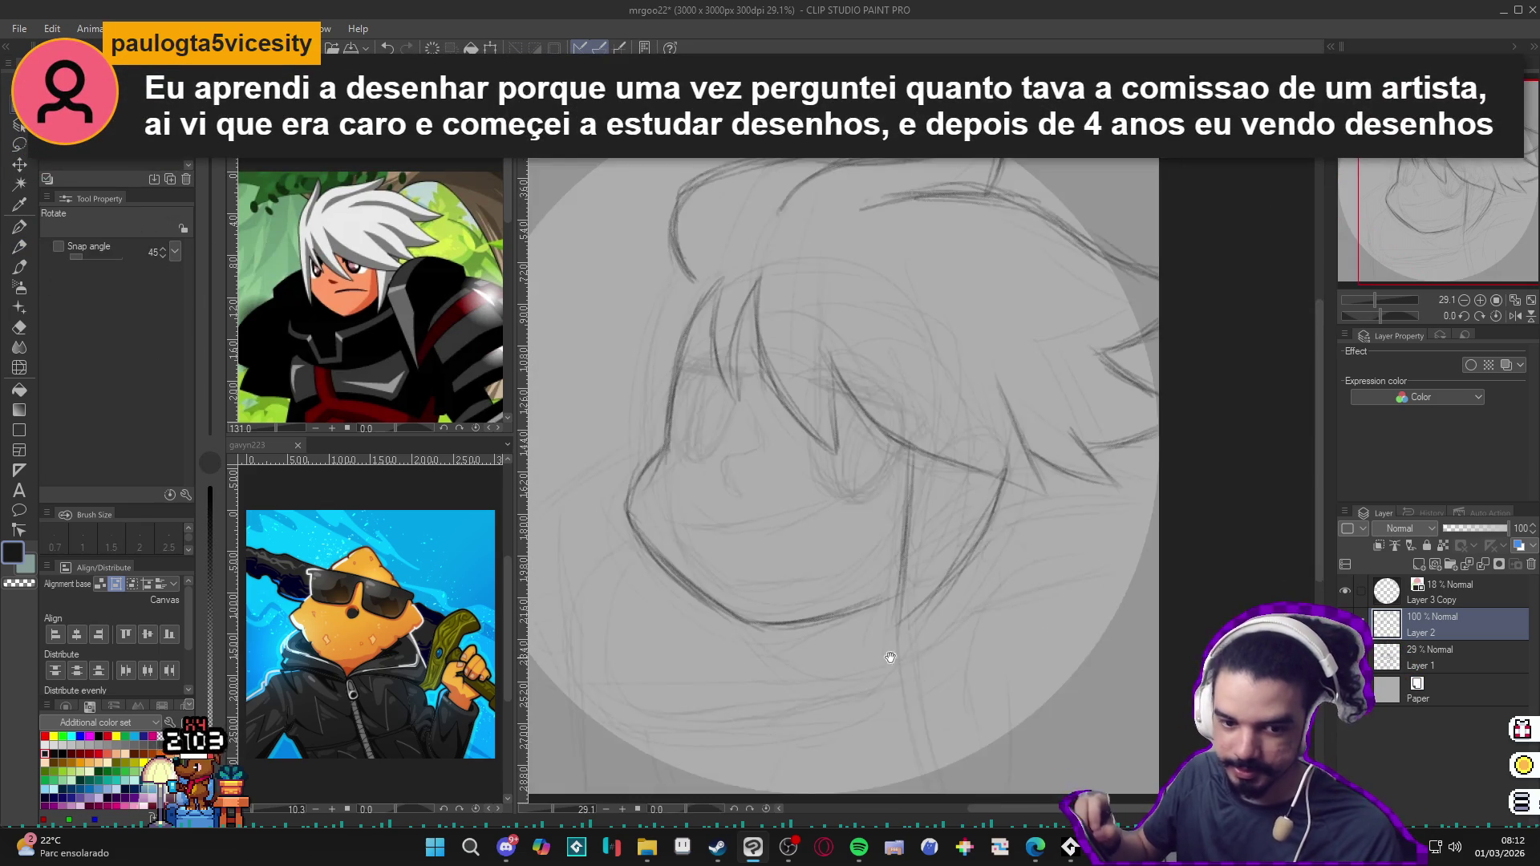
pyautogui.scroll(2, 887, 653)
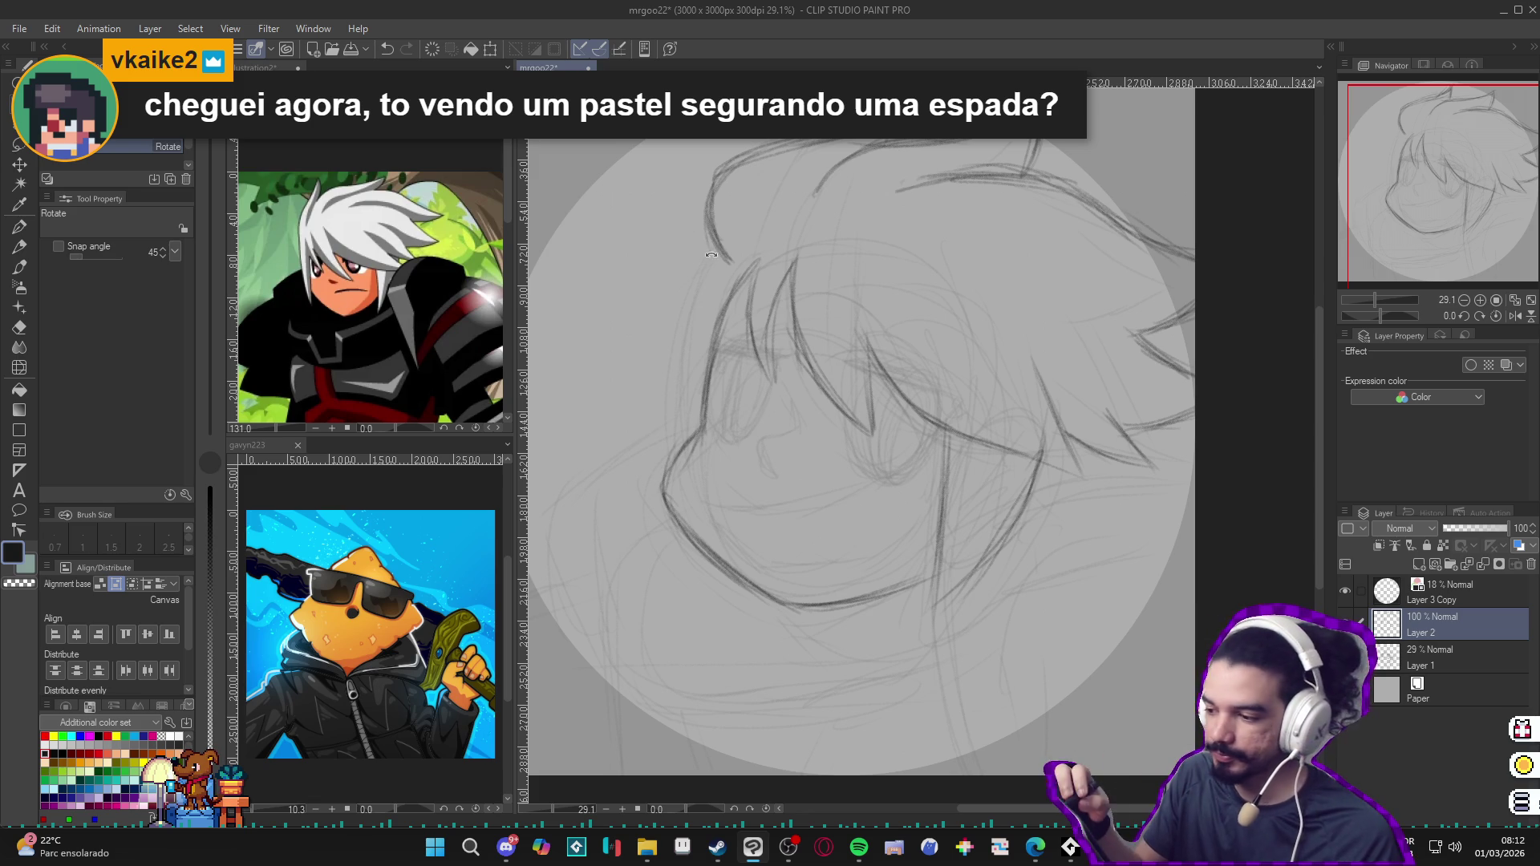
# Step: Sketch the face's left outline with the pencil, then undo the unwanted strokes
pyautogui.moveTo(765, 212); pyautogui.dragTo(788, 224)
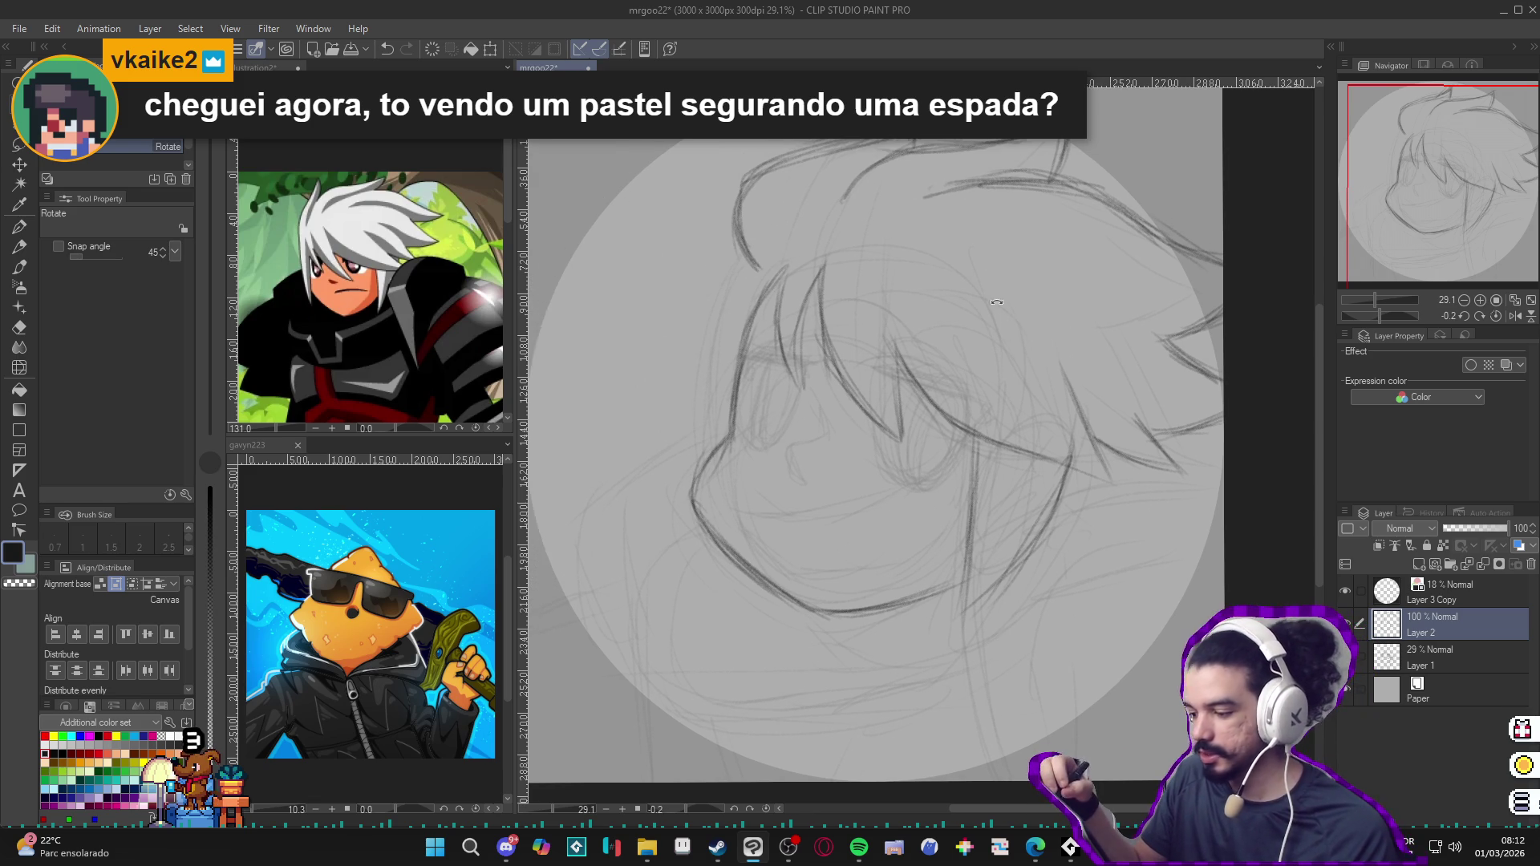
pyautogui.press('p')
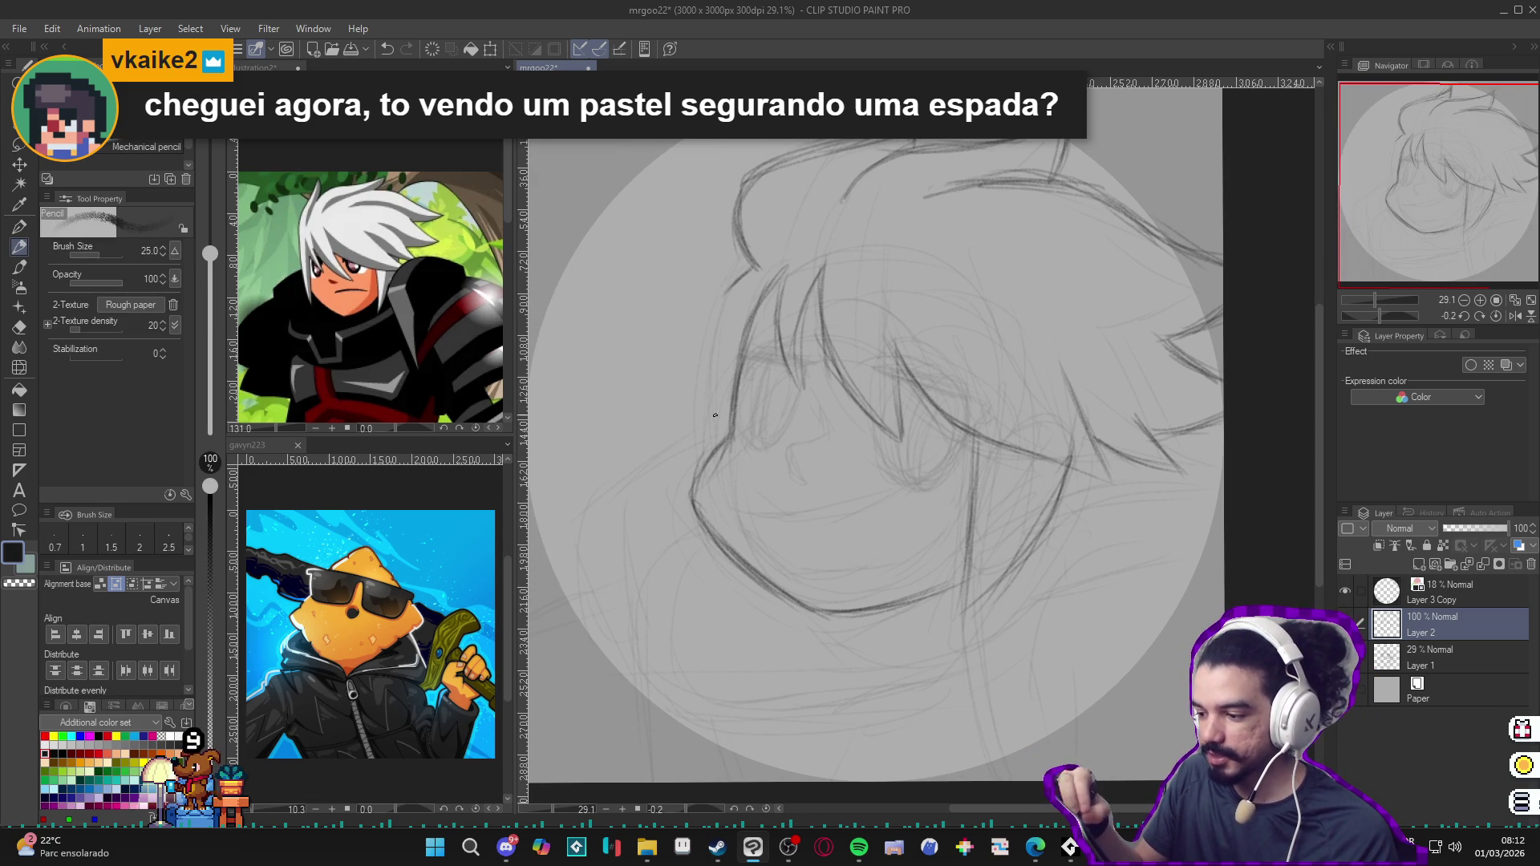
pyautogui.moveTo(727, 286); pyautogui.dragTo(710, 429)
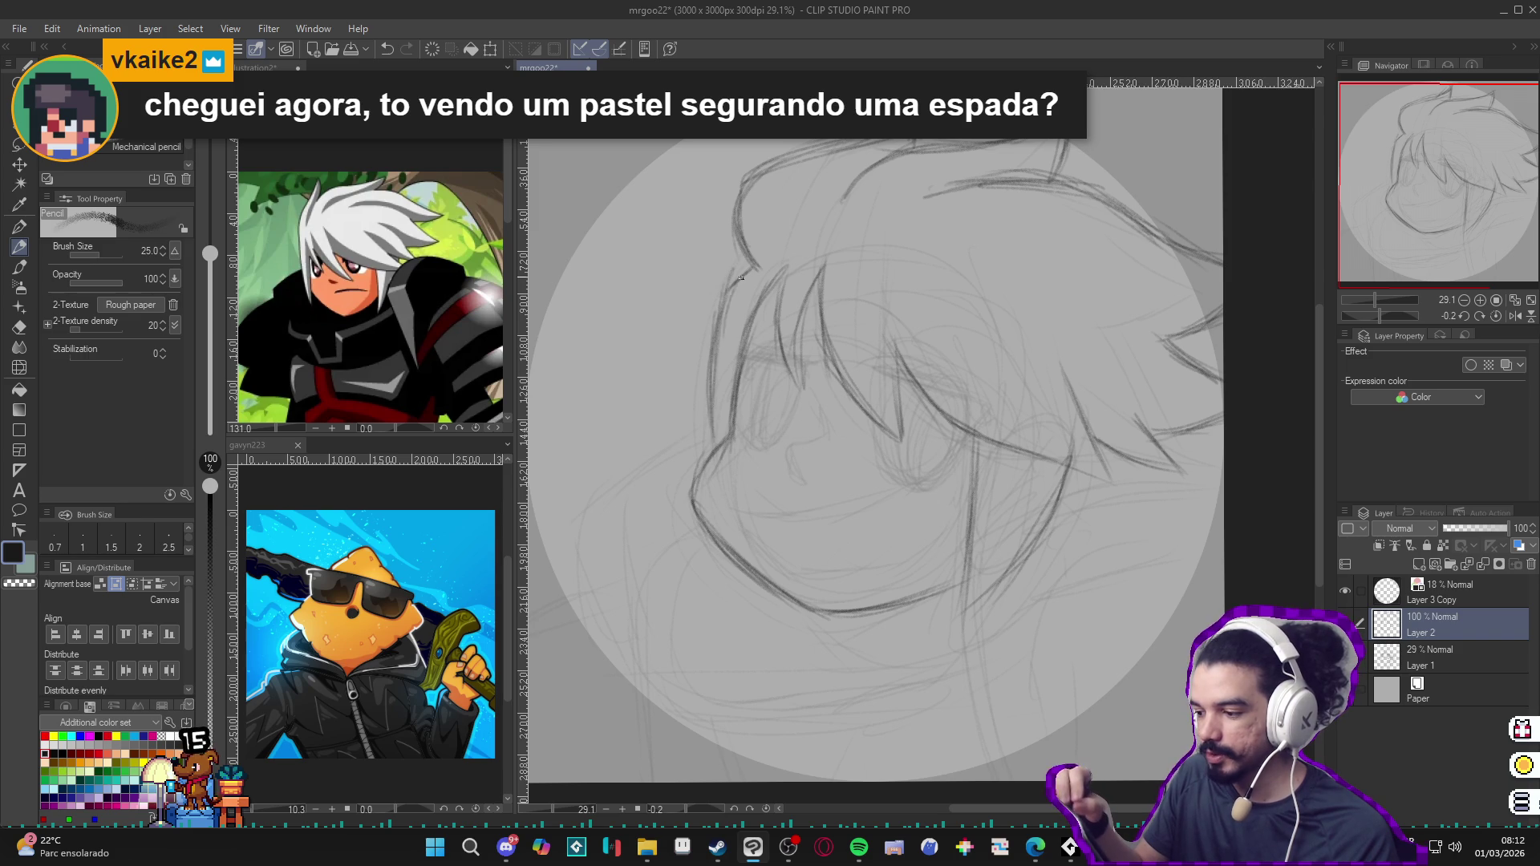
pyautogui.moveTo(736, 274); pyautogui.dragTo(720, 441)
pyautogui.moveTo(714, 340); pyautogui.dragTo(709, 452)
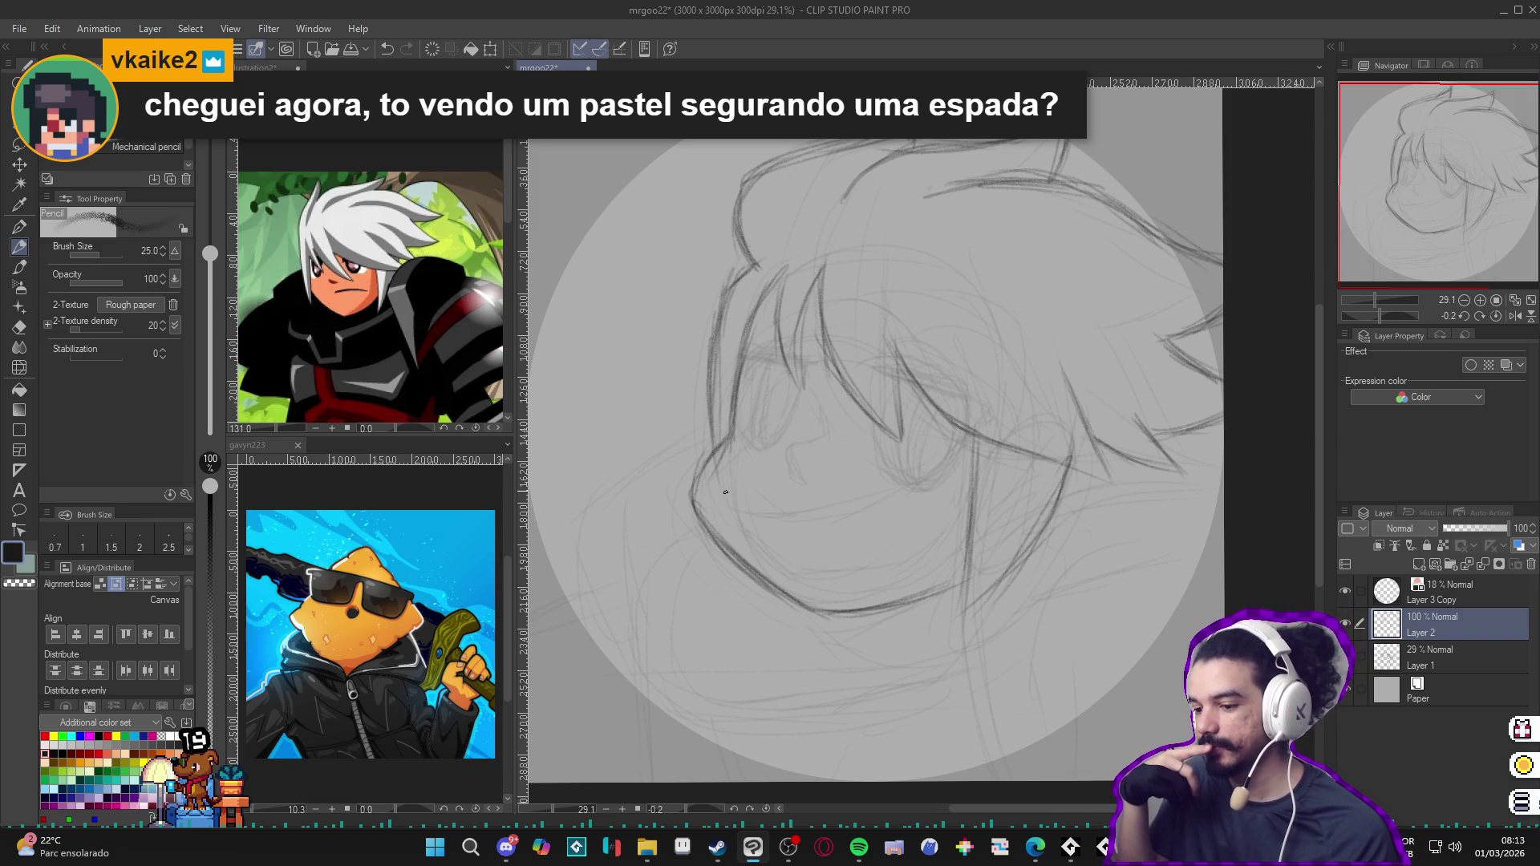
pyautogui.hotkey('ctrl', 'z')
pyautogui.hotkey('ctrl', 'z')
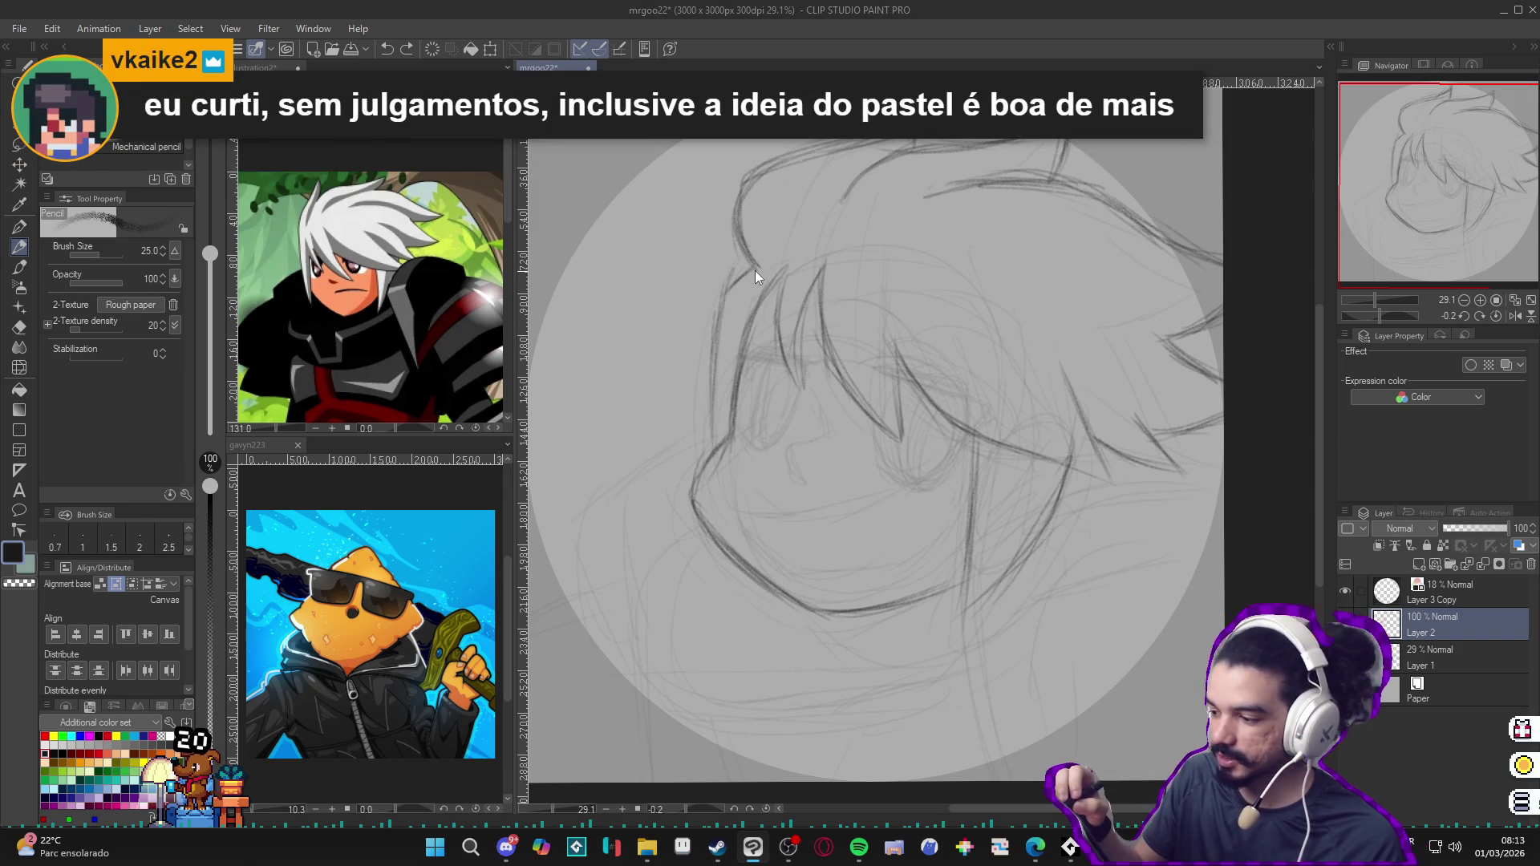
pyautogui.hotkey('ctrl', 'z')
# Step: Draw a hair strand tip toward the face and erase a faint outline stroke
pyautogui.moveTo(755, 268); pyautogui.dragTo(721, 312)
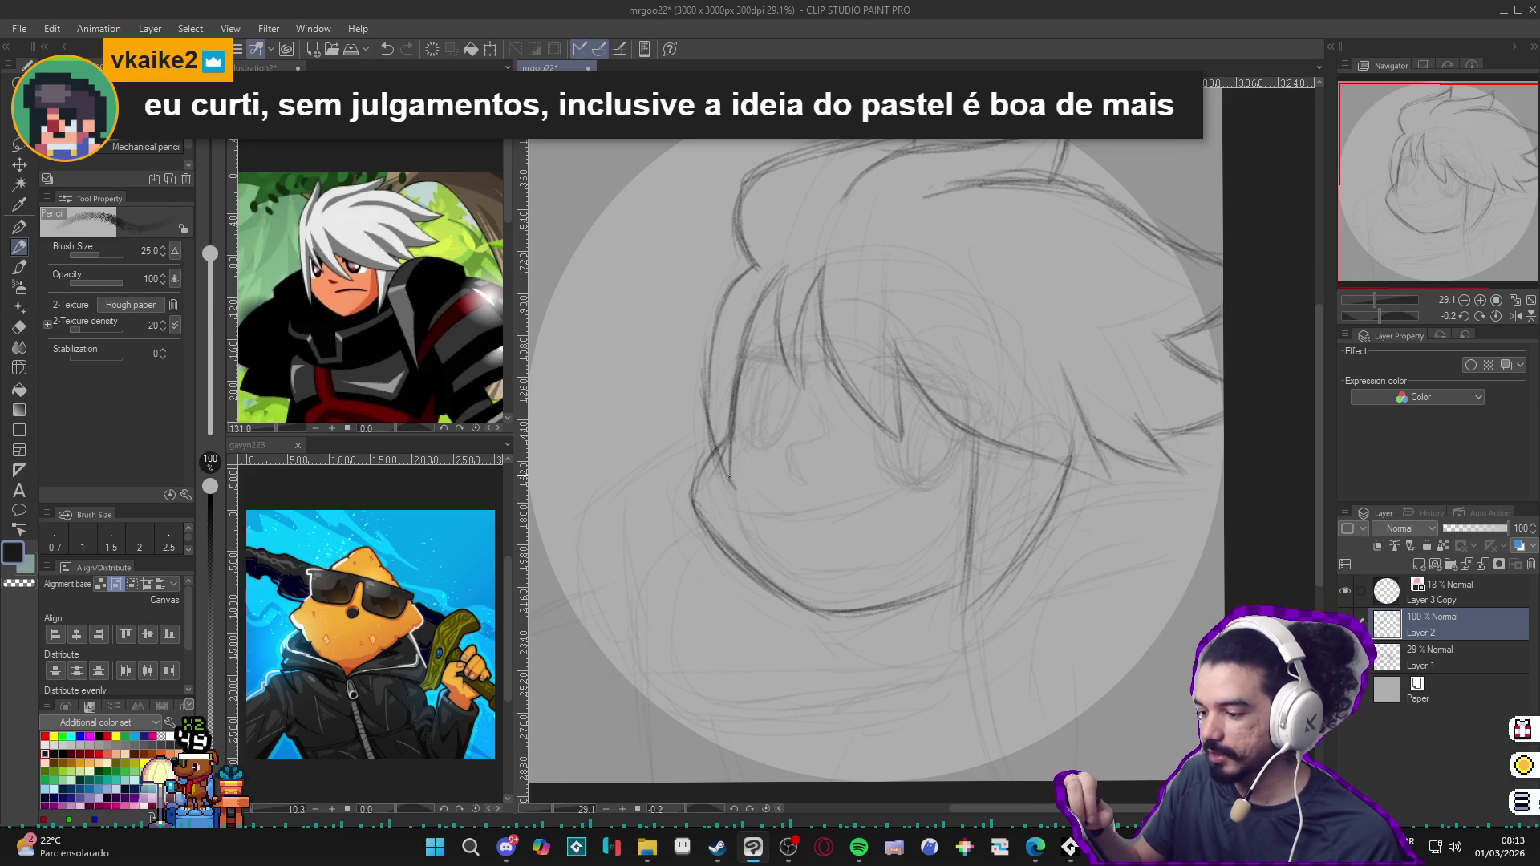
pyautogui.moveTo(715, 357); pyautogui.dragTo(711, 415)
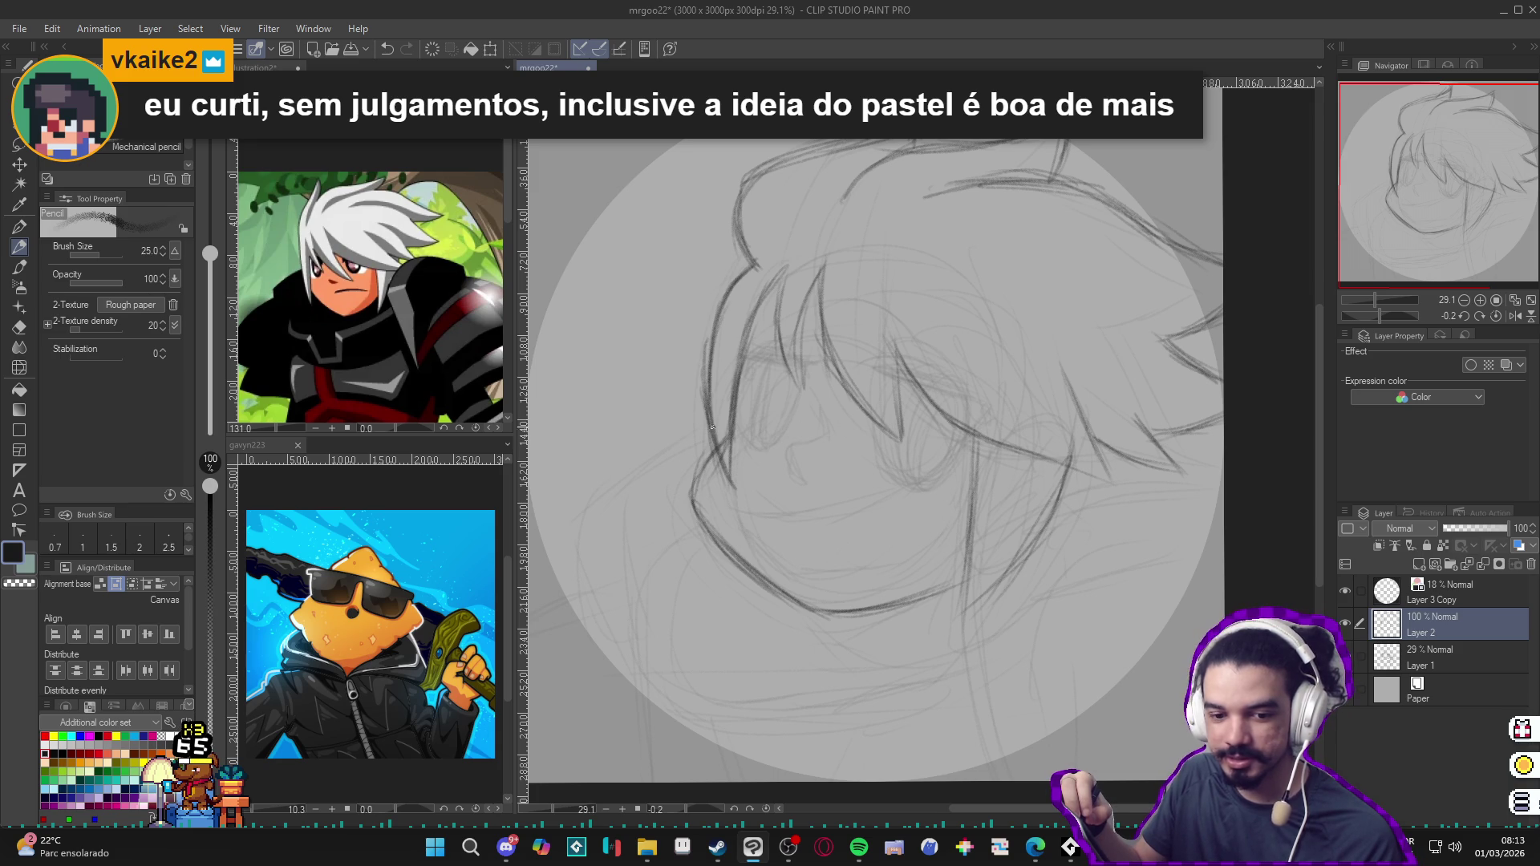
pyautogui.press('e')
pyautogui.moveTo(707, 316); pyautogui.dragTo(706, 430)
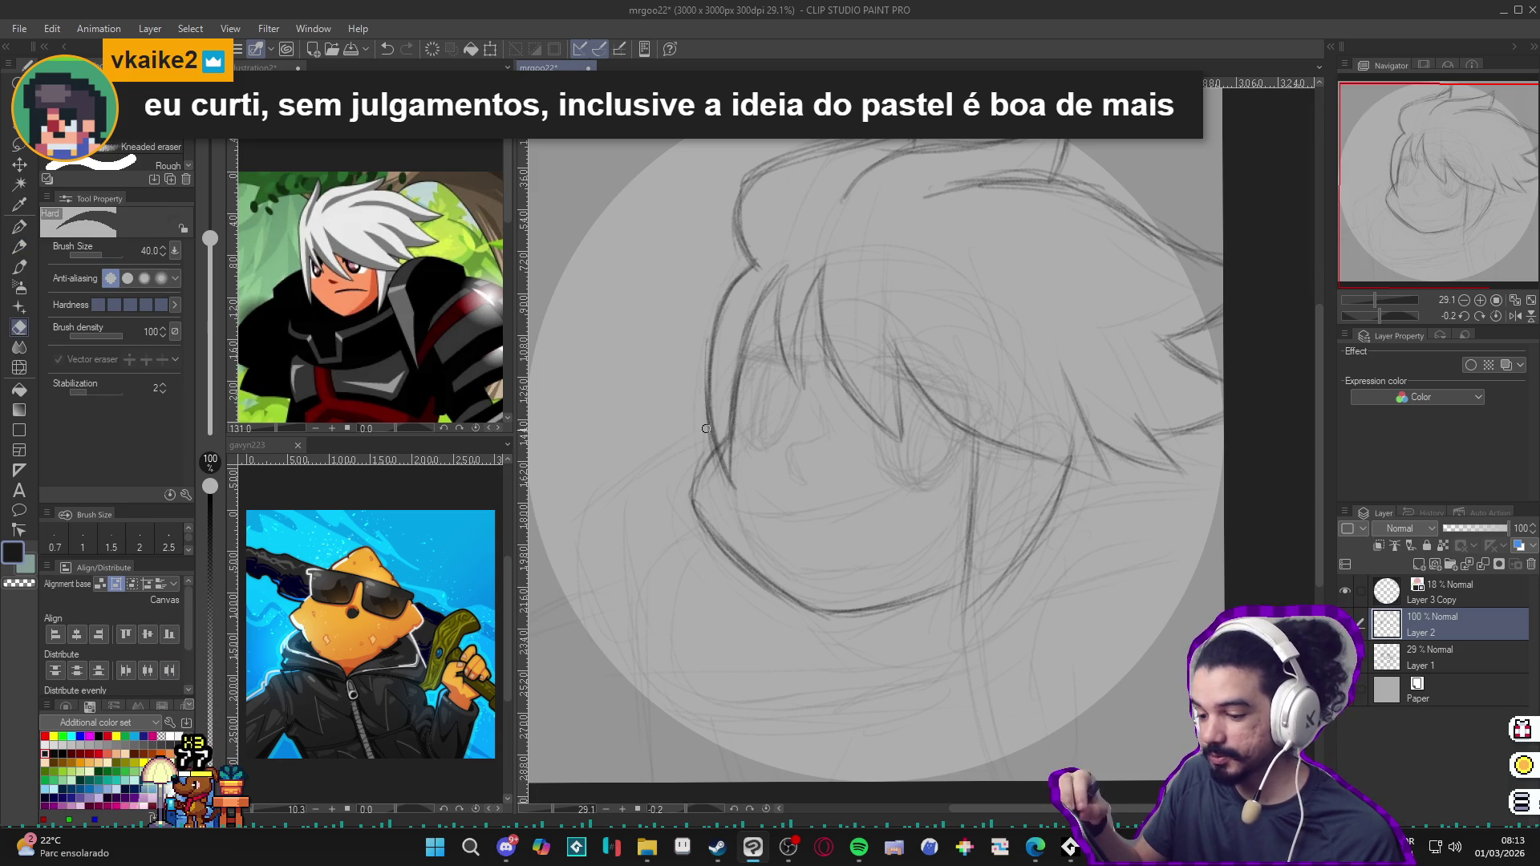
# Step: Redraw the face outline darker, strengthening its lower part
pyautogui.press('p')
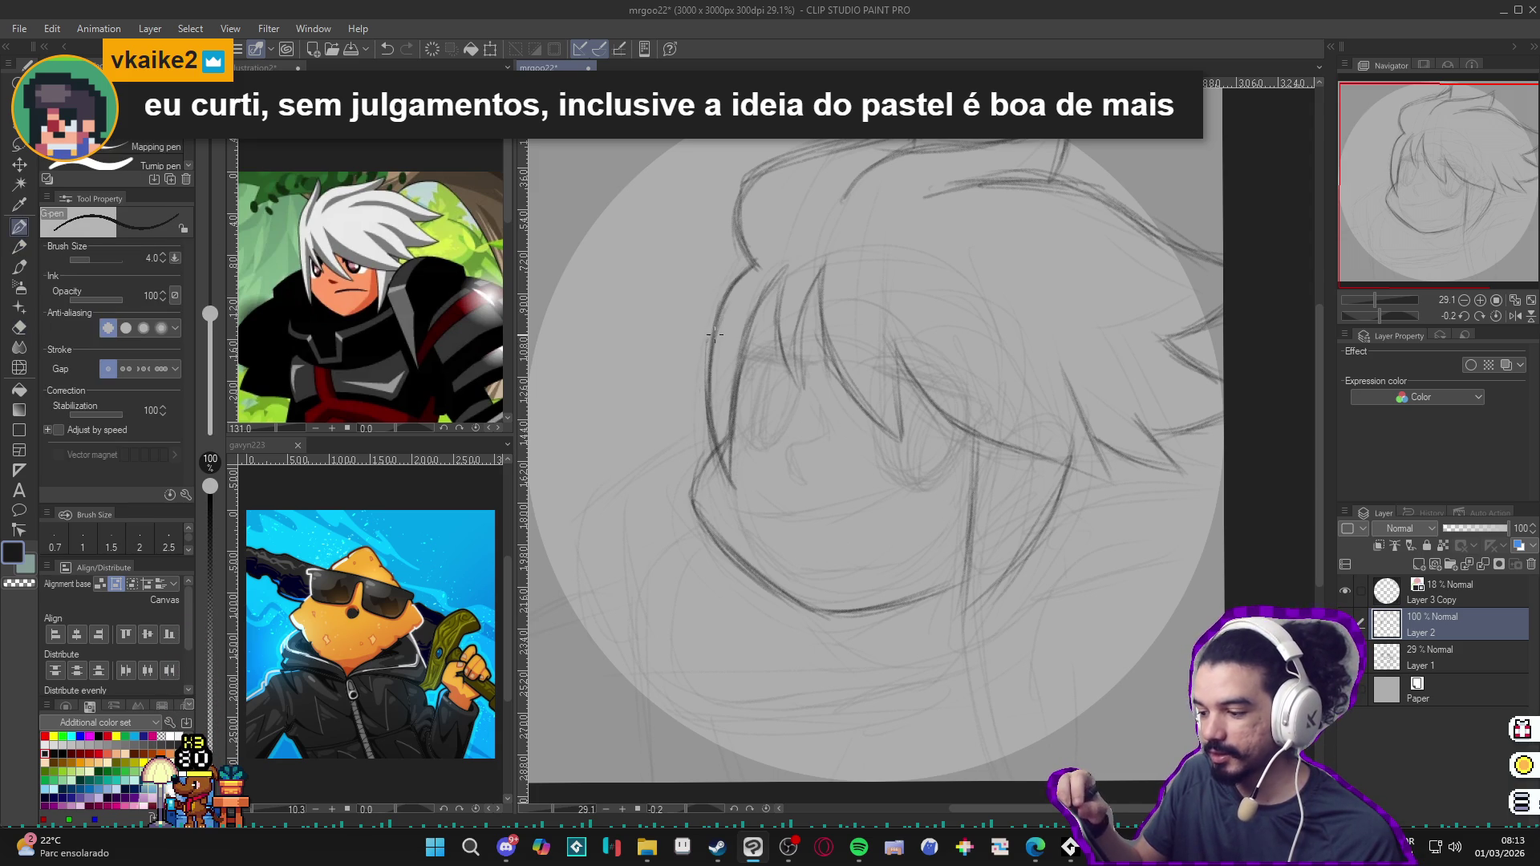
pyautogui.press('p')
pyautogui.moveTo(722, 308); pyautogui.dragTo(719, 398)
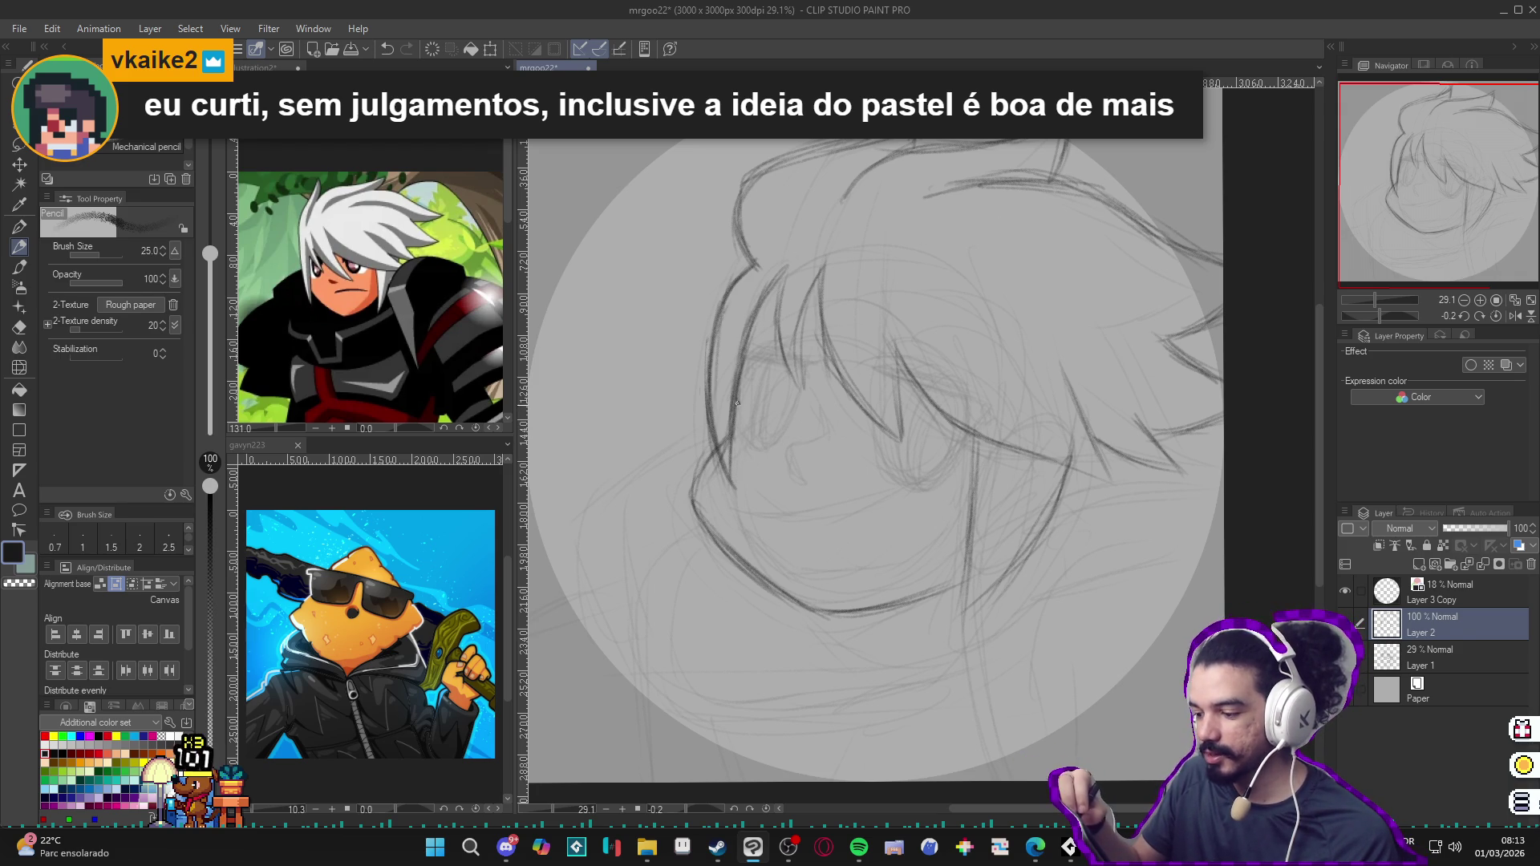
pyautogui.moveTo(738, 428); pyautogui.dragTo(738, 387)
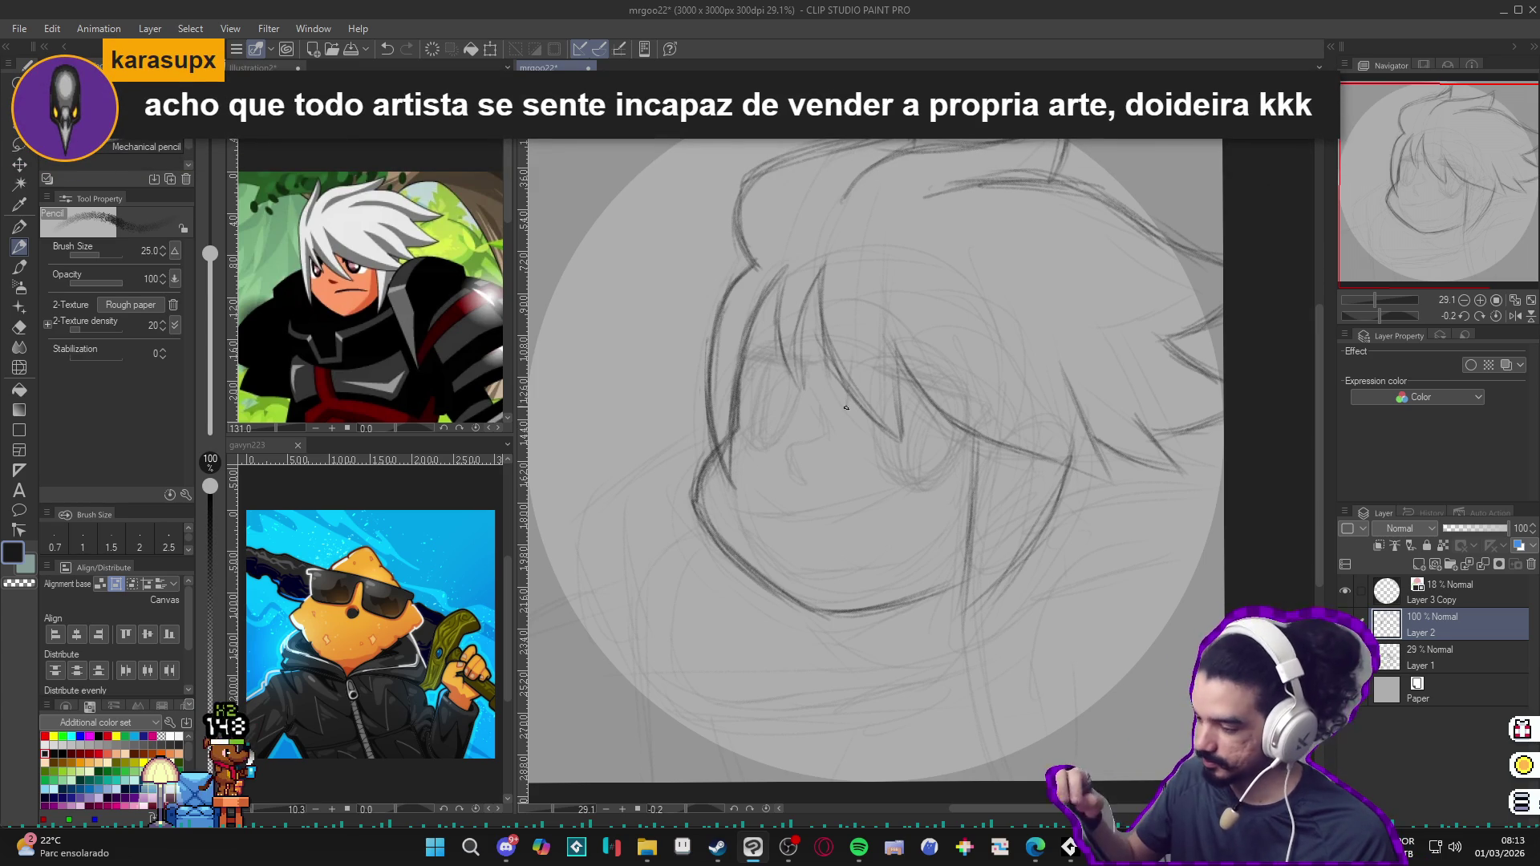
pyautogui.moveTo(805, 542); pyautogui.dragTo(819, 601)
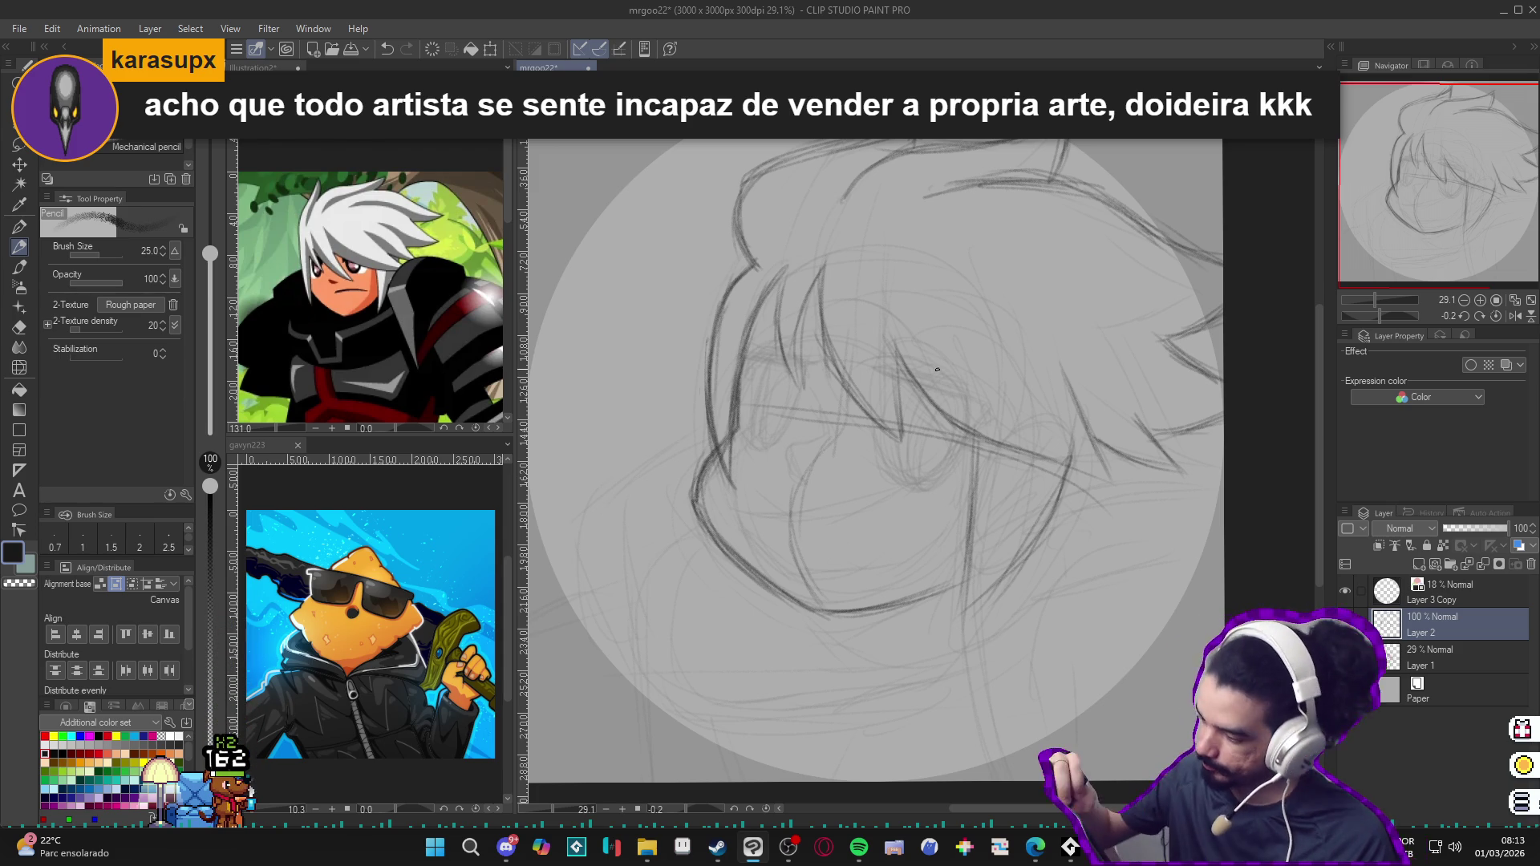
# Step: Sketch the large eye's shape with a heavy upper lash line and curved edge
pyautogui.moveTo(878, 370)
pyautogui.mouseDown()
pyautogui.moveTo(979, 398)
pyautogui.moveTo(963, 380)
pyautogui.mouseUp()
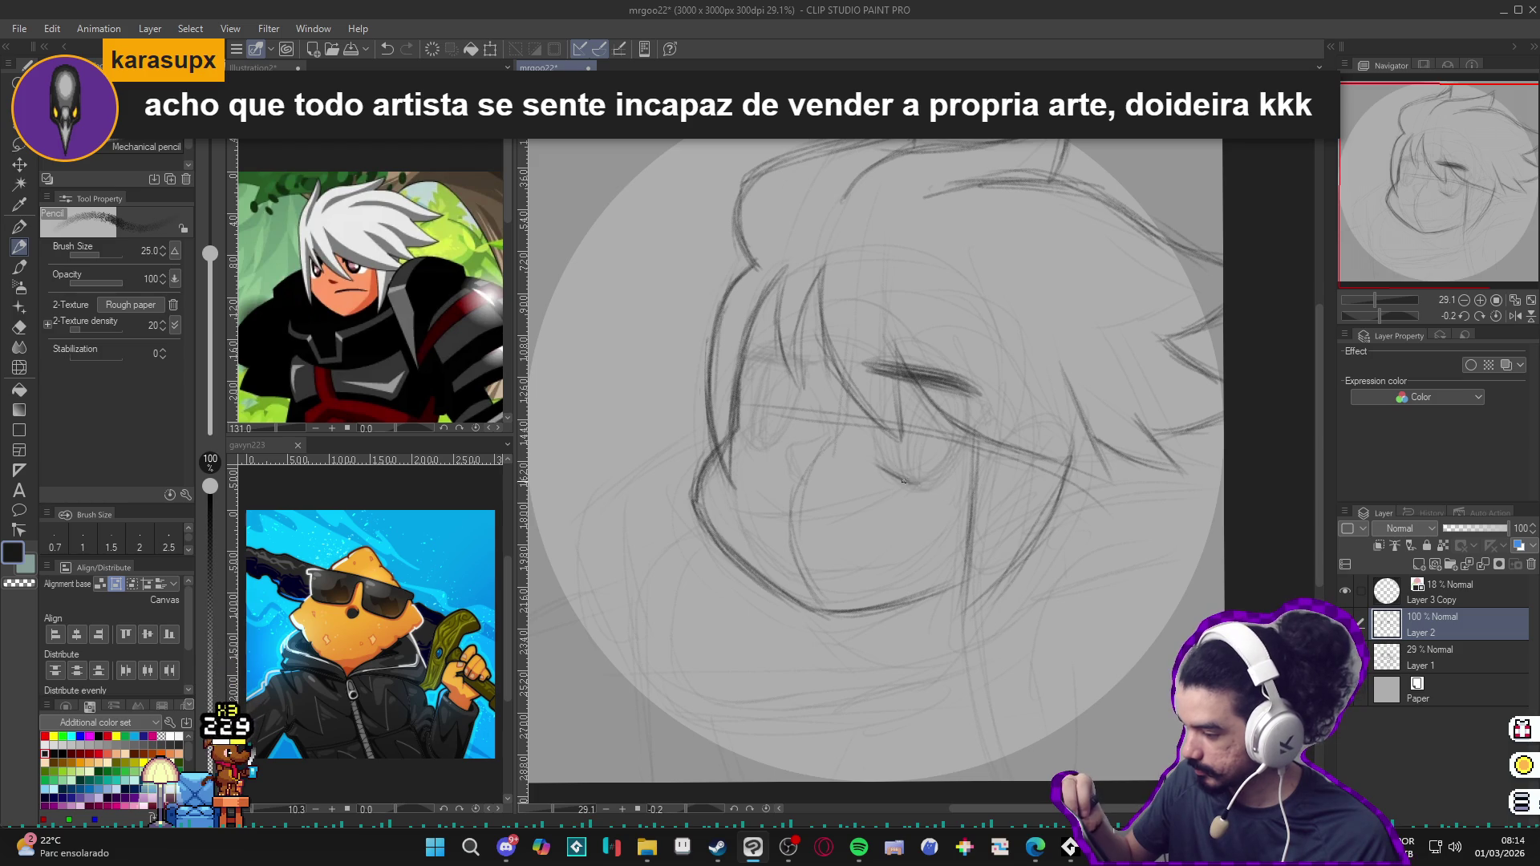
pyautogui.moveTo(900, 479); pyautogui.dragTo(926, 493)
pyautogui.moveTo(962, 438); pyautogui.dragTo(927, 484)
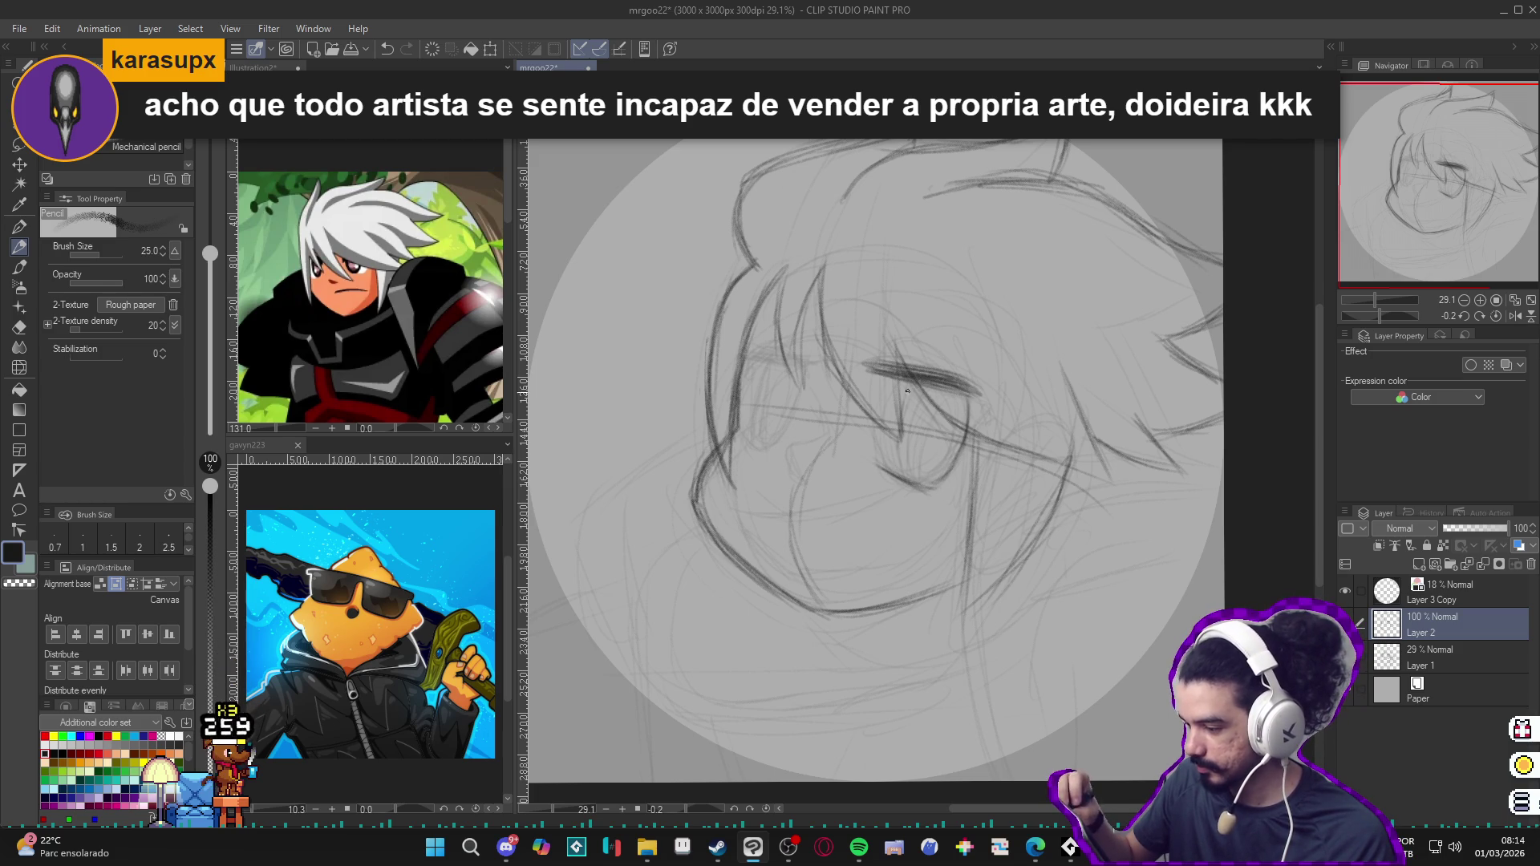
pyautogui.moveTo(897, 423); pyautogui.dragTo(895, 476)
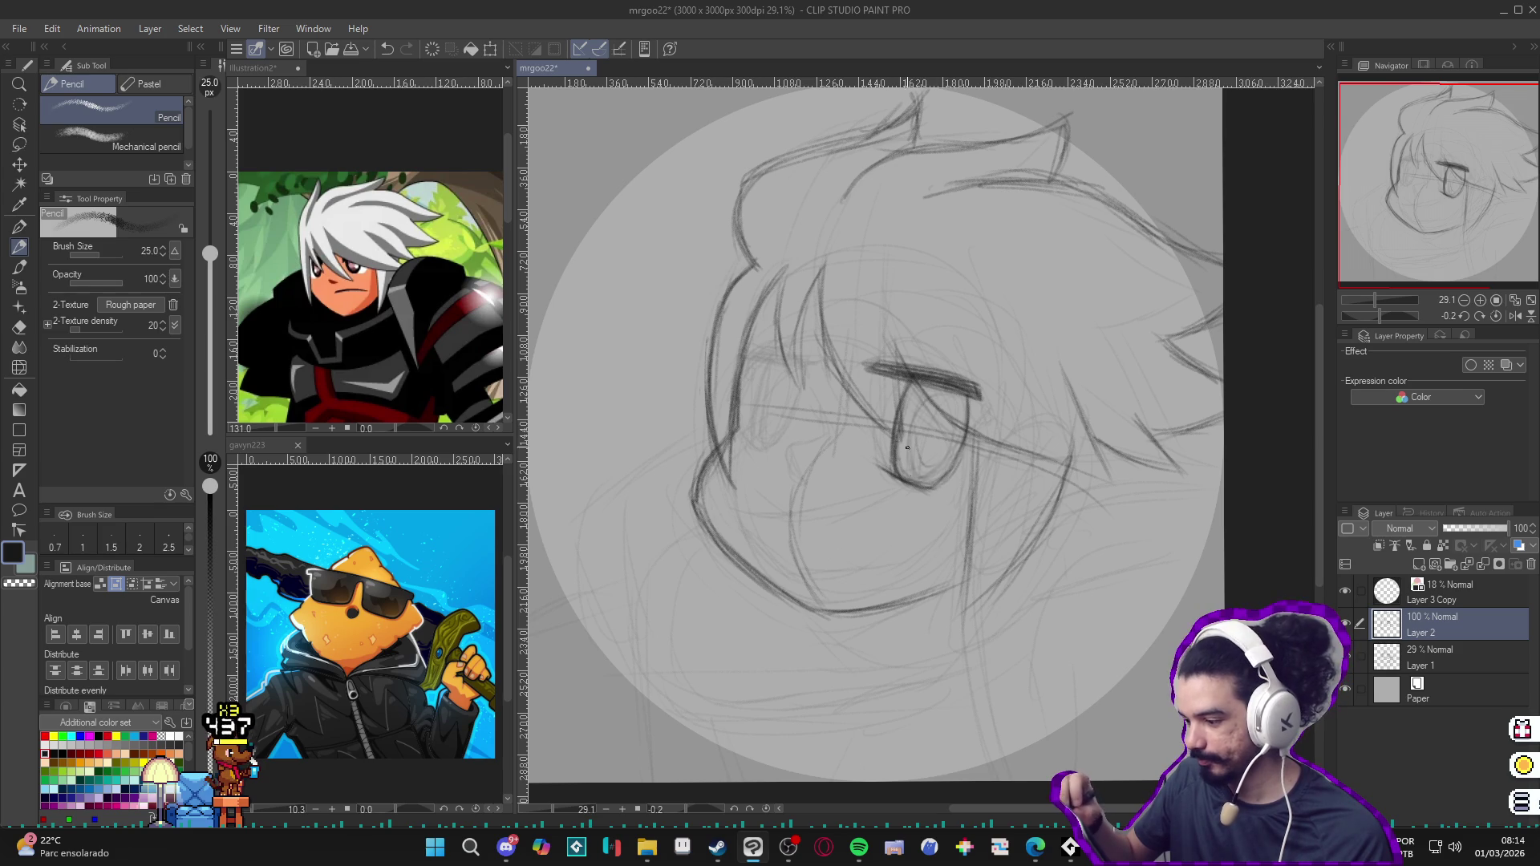
pyautogui.moveTo(918, 475)
pyautogui.mouseDown()
pyautogui.moveTo(916, 446)
pyautogui.moveTo(940, 460)
pyautogui.moveTo(946, 443)
pyautogui.moveTo(930, 416)
pyautogui.moveTo(951, 451)
pyautogui.mouseUp()
# Step: Shade and hatch the iris, then lift a white highlight with the eraser
pyautogui.moveTo(957, 406); pyautogui.dragTo(956, 438)
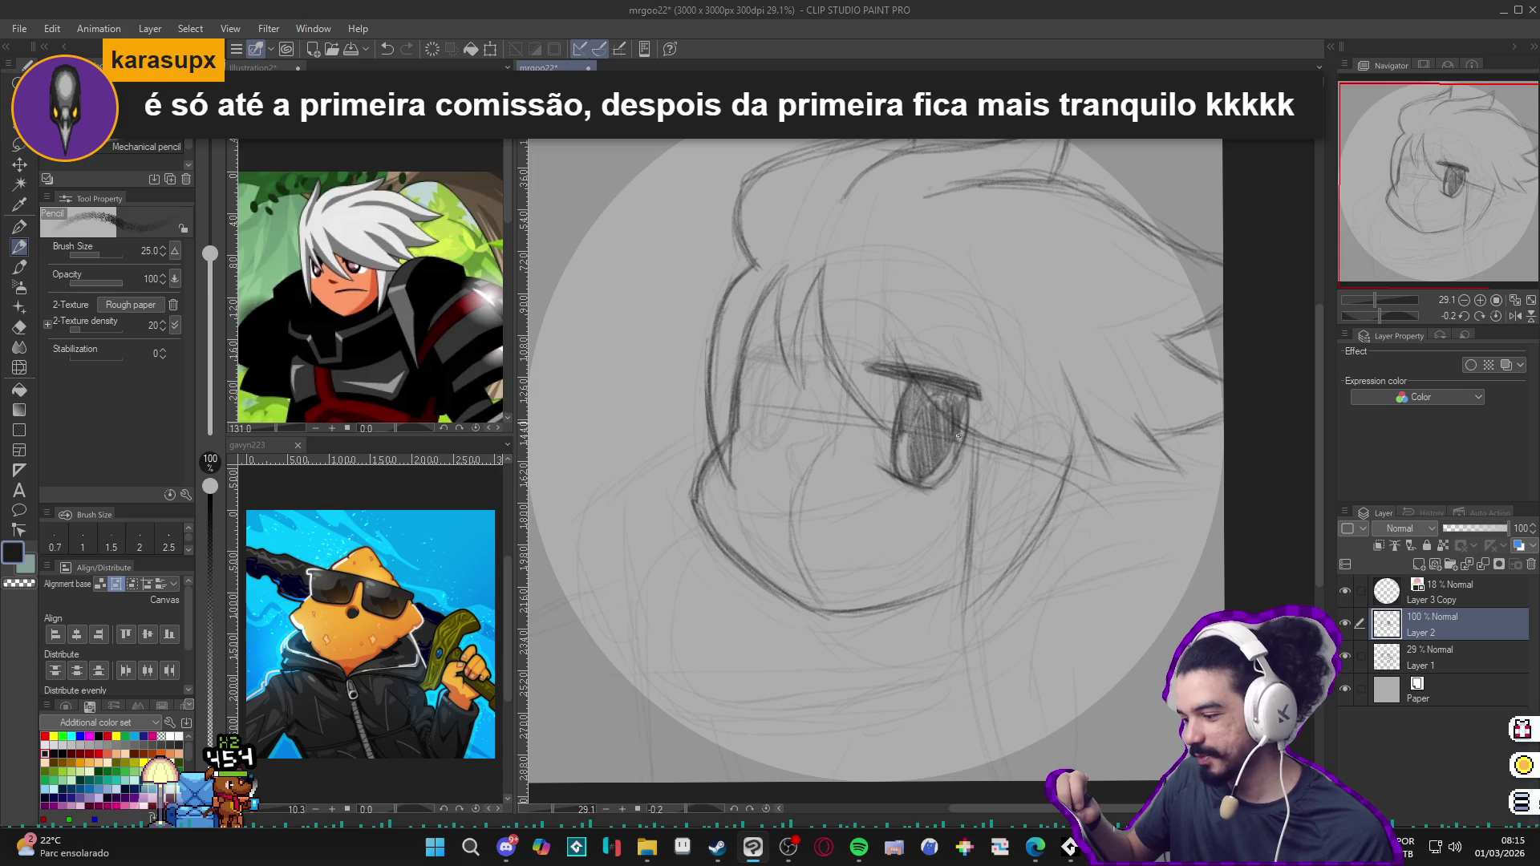
pyautogui.moveTo(962, 402); pyautogui.dragTo(958, 453)
pyautogui.moveTo(960, 390)
pyautogui.mouseDown()
pyautogui.moveTo(957, 420)
pyautogui.moveTo(911, 427)
pyautogui.moveTo(924, 474)
pyautogui.moveTo(955, 421)
pyautogui.mouseUp()
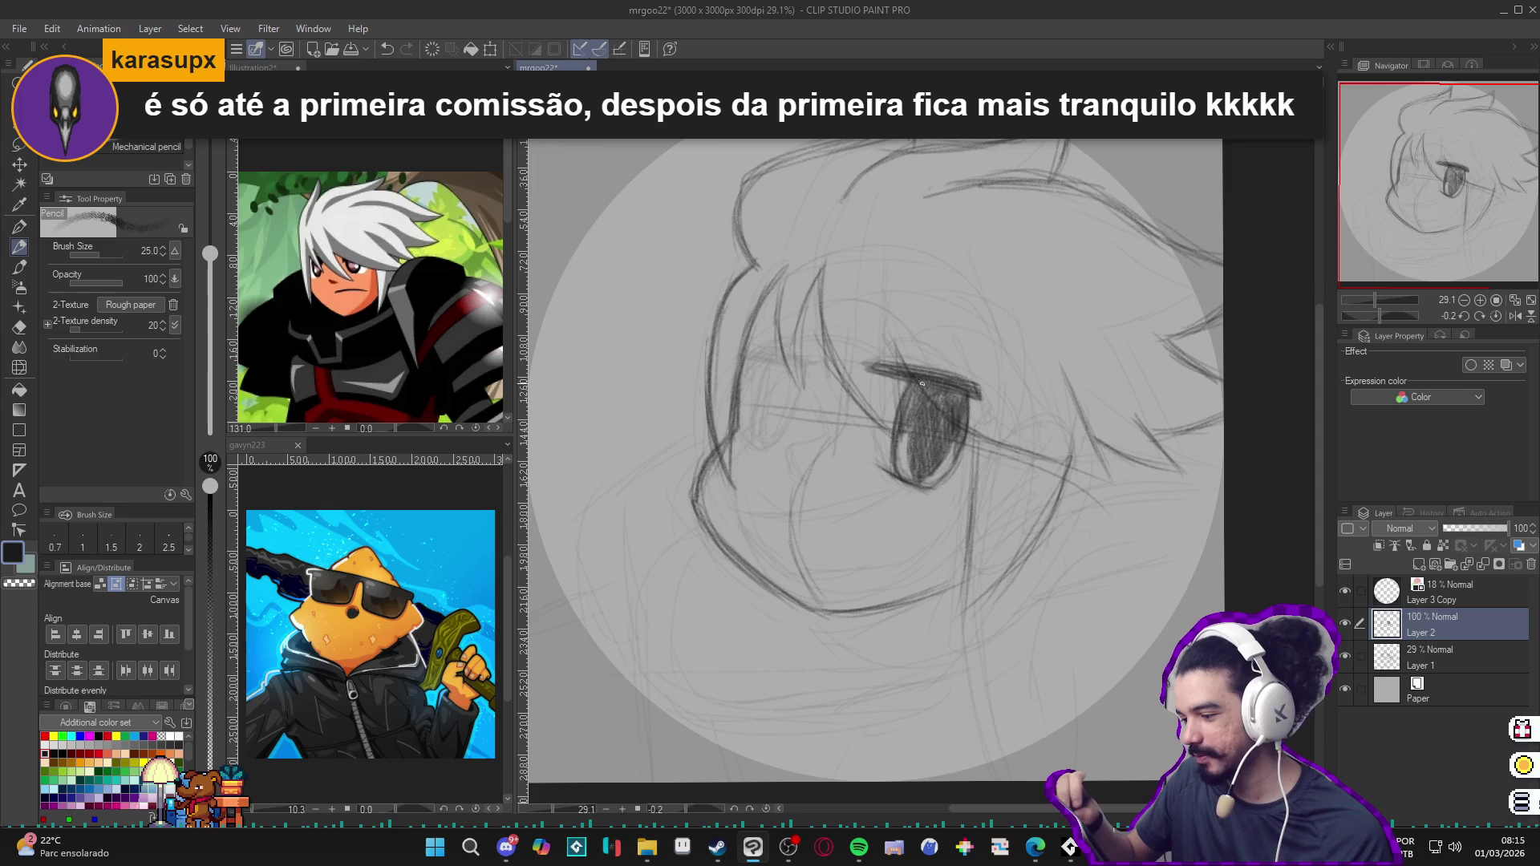
pyautogui.moveTo(950, 483); pyautogui.dragTo(940, 460)
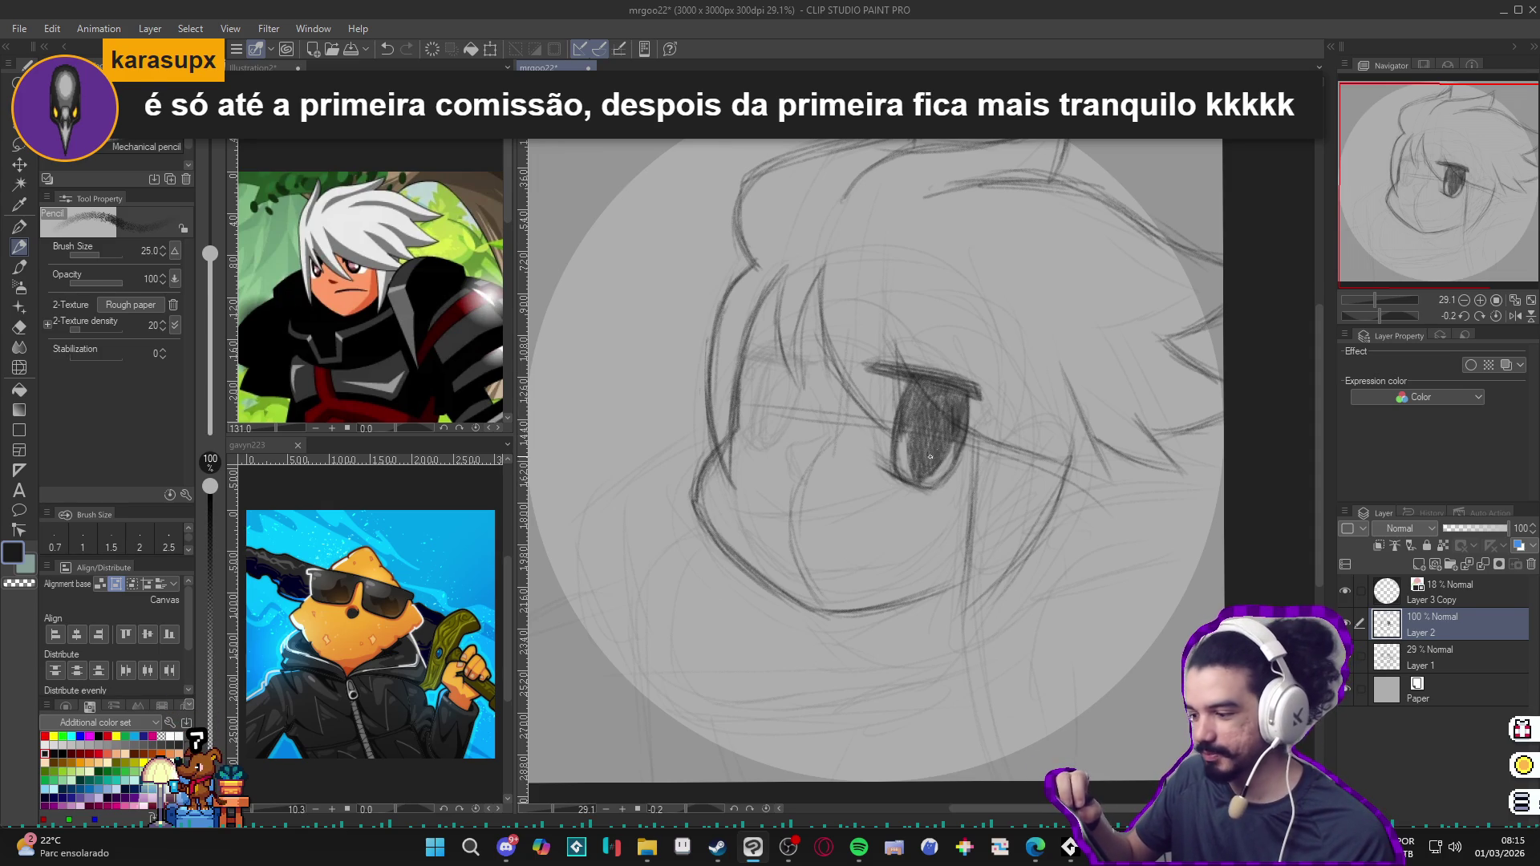
pyautogui.press('e')
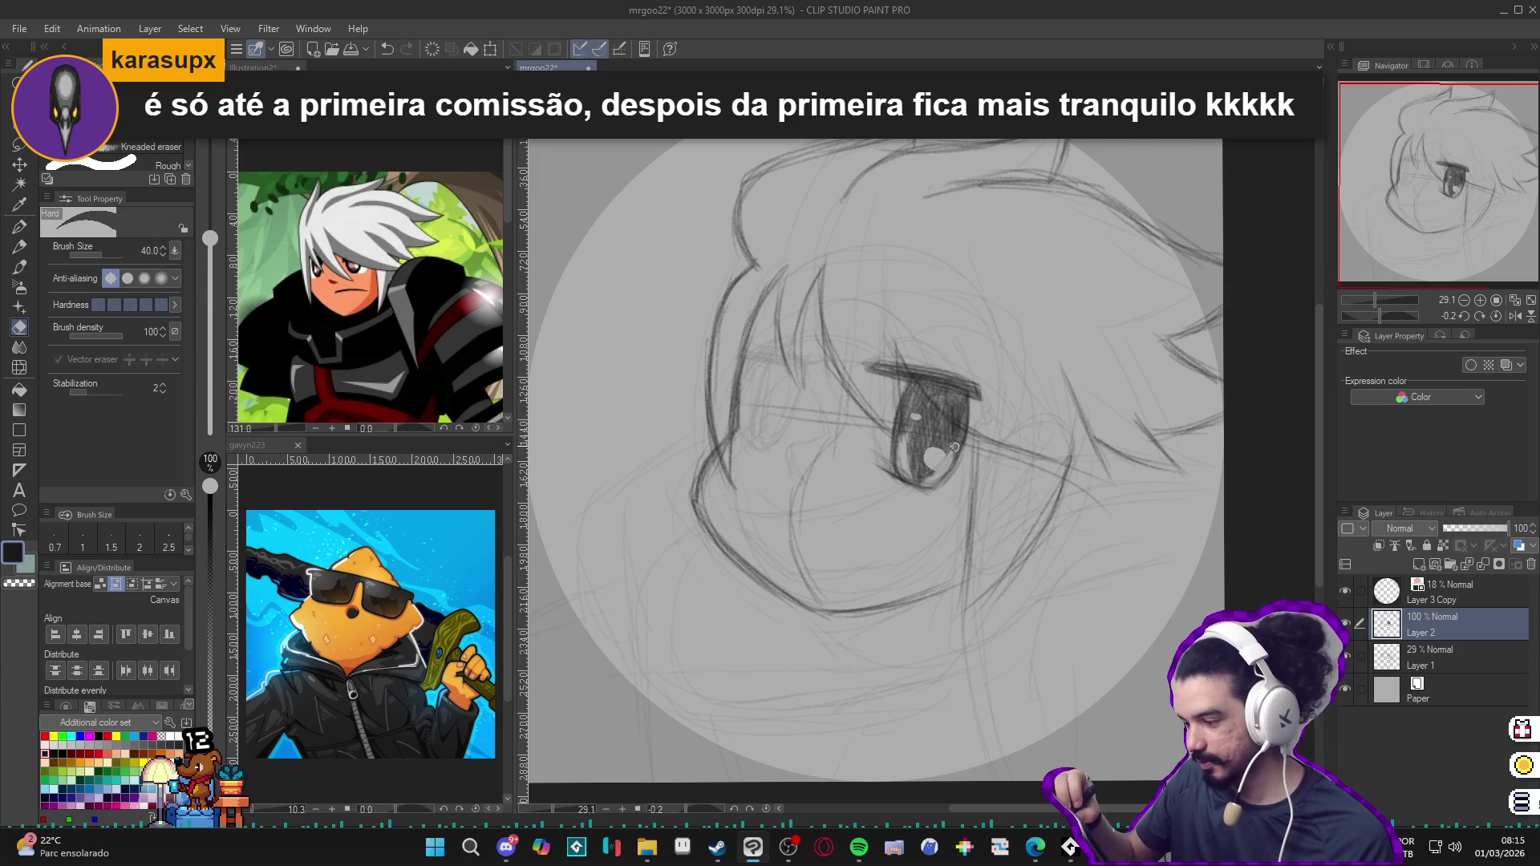
pyautogui.press('p')
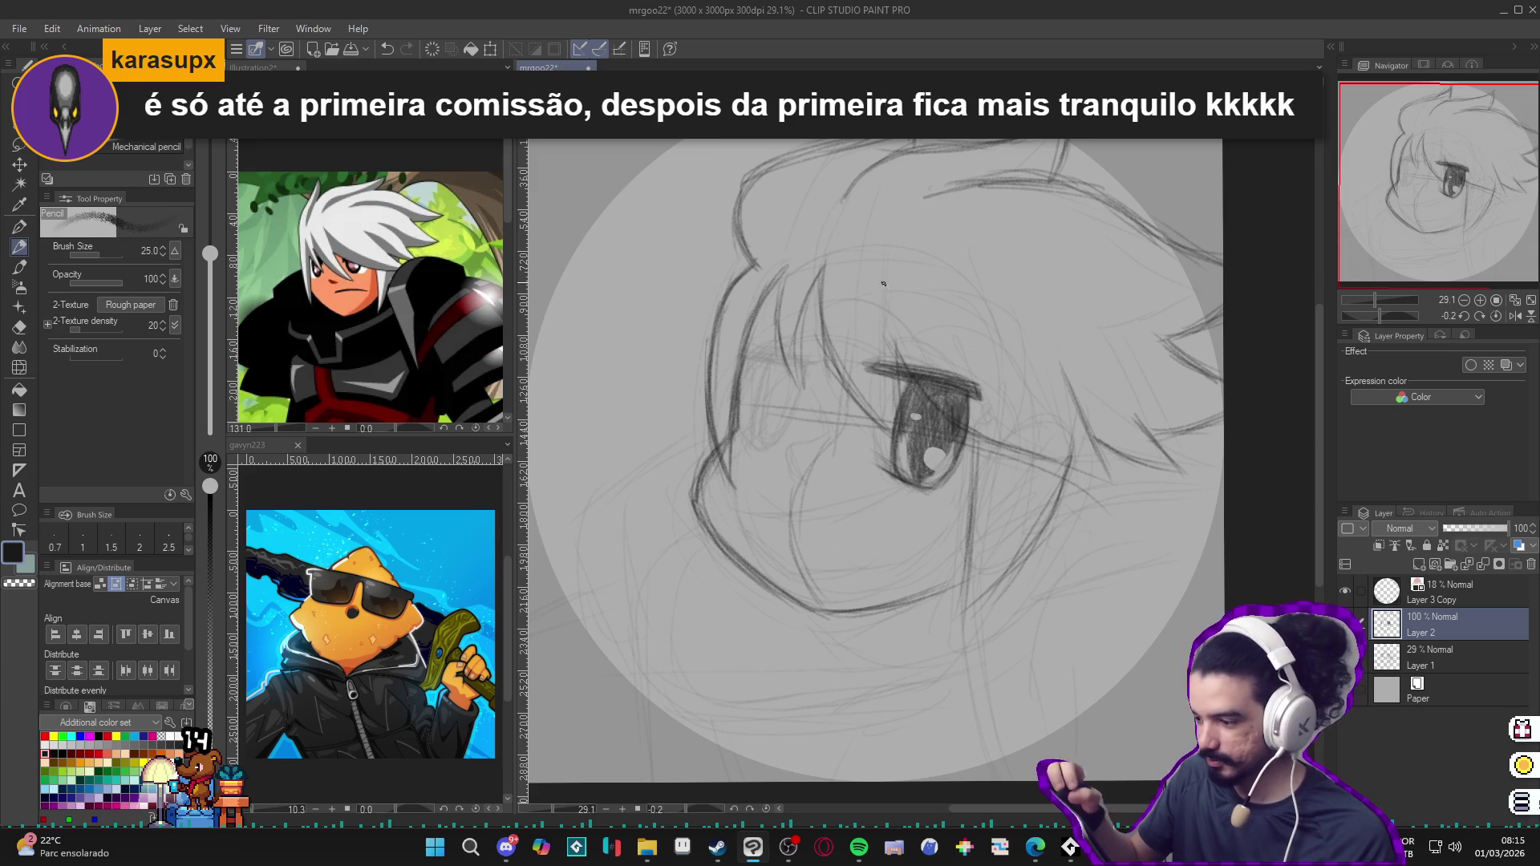
# Step: Draw the second eye's upper lash line, the cheek line and a shaded iris
pyautogui.moveTo(748, 349); pyautogui.dragTo(809, 339)
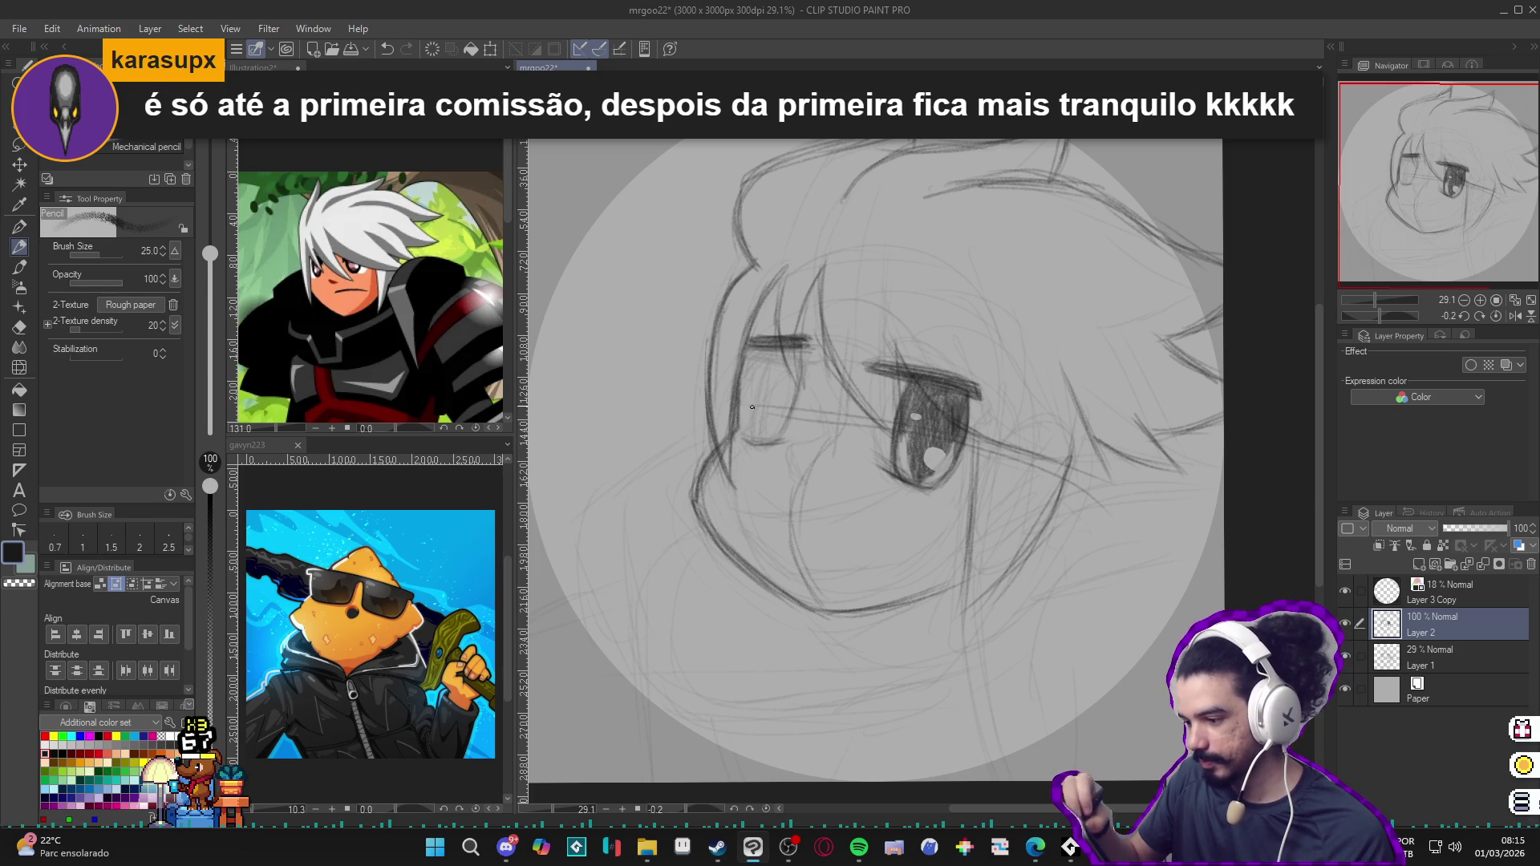
pyautogui.moveTo(793, 398); pyautogui.dragTo(773, 444)
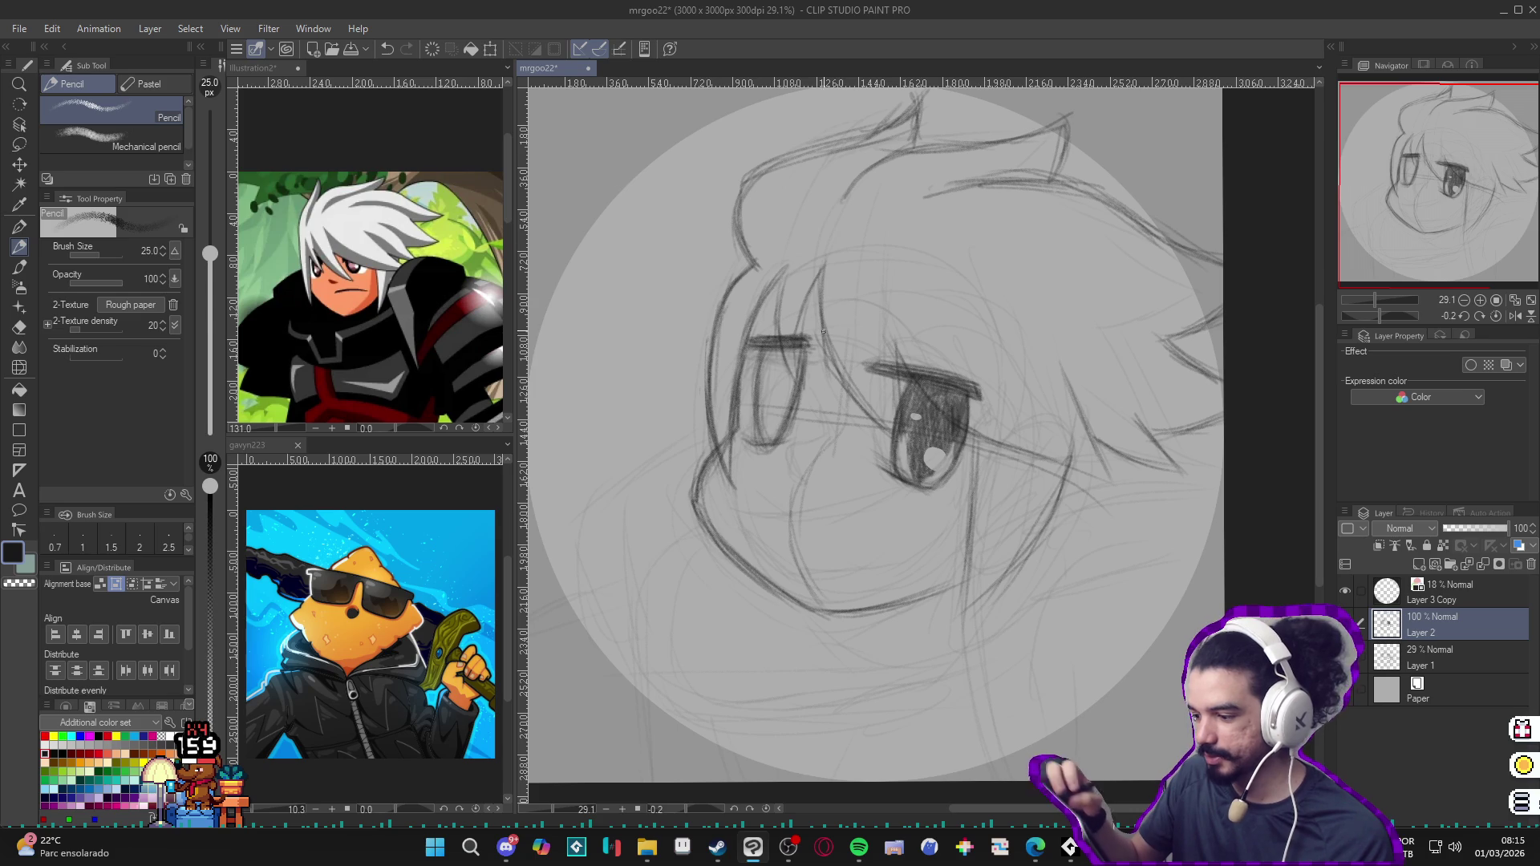
pyautogui.moveTo(771, 428)
pyautogui.mouseDown()
pyautogui.moveTo(773, 371)
pyautogui.moveTo(770, 441)
pyautogui.mouseUp()
pyautogui.moveTo(779, 373)
pyautogui.mouseDown()
pyautogui.moveTo(775, 443)
pyautogui.moveTo(784, 353)
pyautogui.mouseUp()
pyautogui.moveTo(788, 416); pyautogui.dragTo(799, 350)
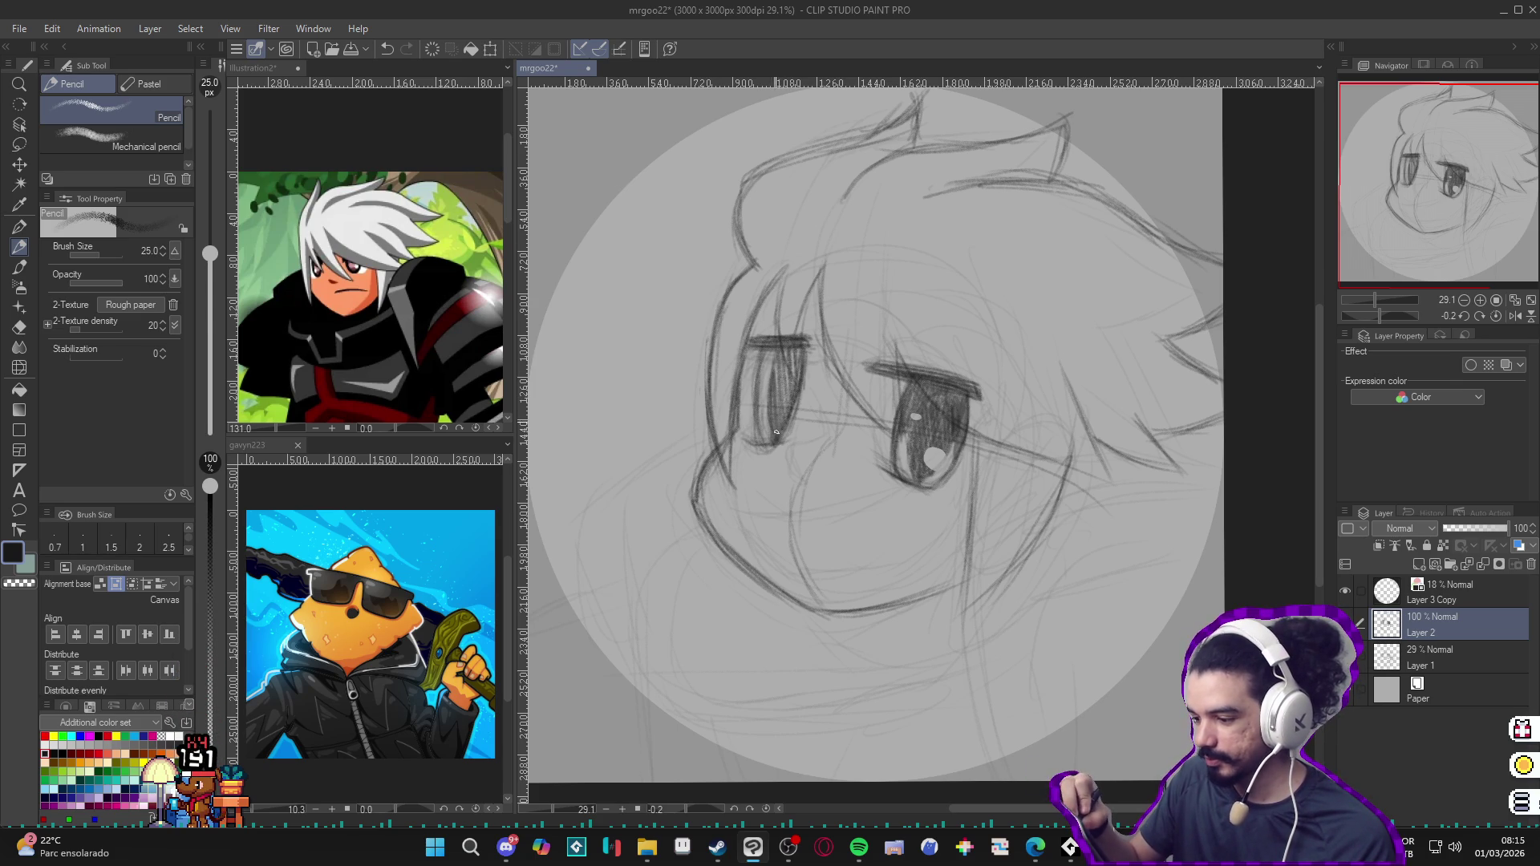
pyautogui.moveTo(777, 435)
pyautogui.mouseDown()
pyautogui.moveTo(796, 356)
pyautogui.moveTo(766, 349)
pyautogui.moveTo(780, 344)
pyautogui.mouseUp()
pyautogui.moveTo(784, 404)
pyautogui.mouseDown()
pyautogui.moveTo(788, 371)
pyautogui.moveTo(765, 385)
pyautogui.moveTo(787, 351)
pyautogui.mouseUp()
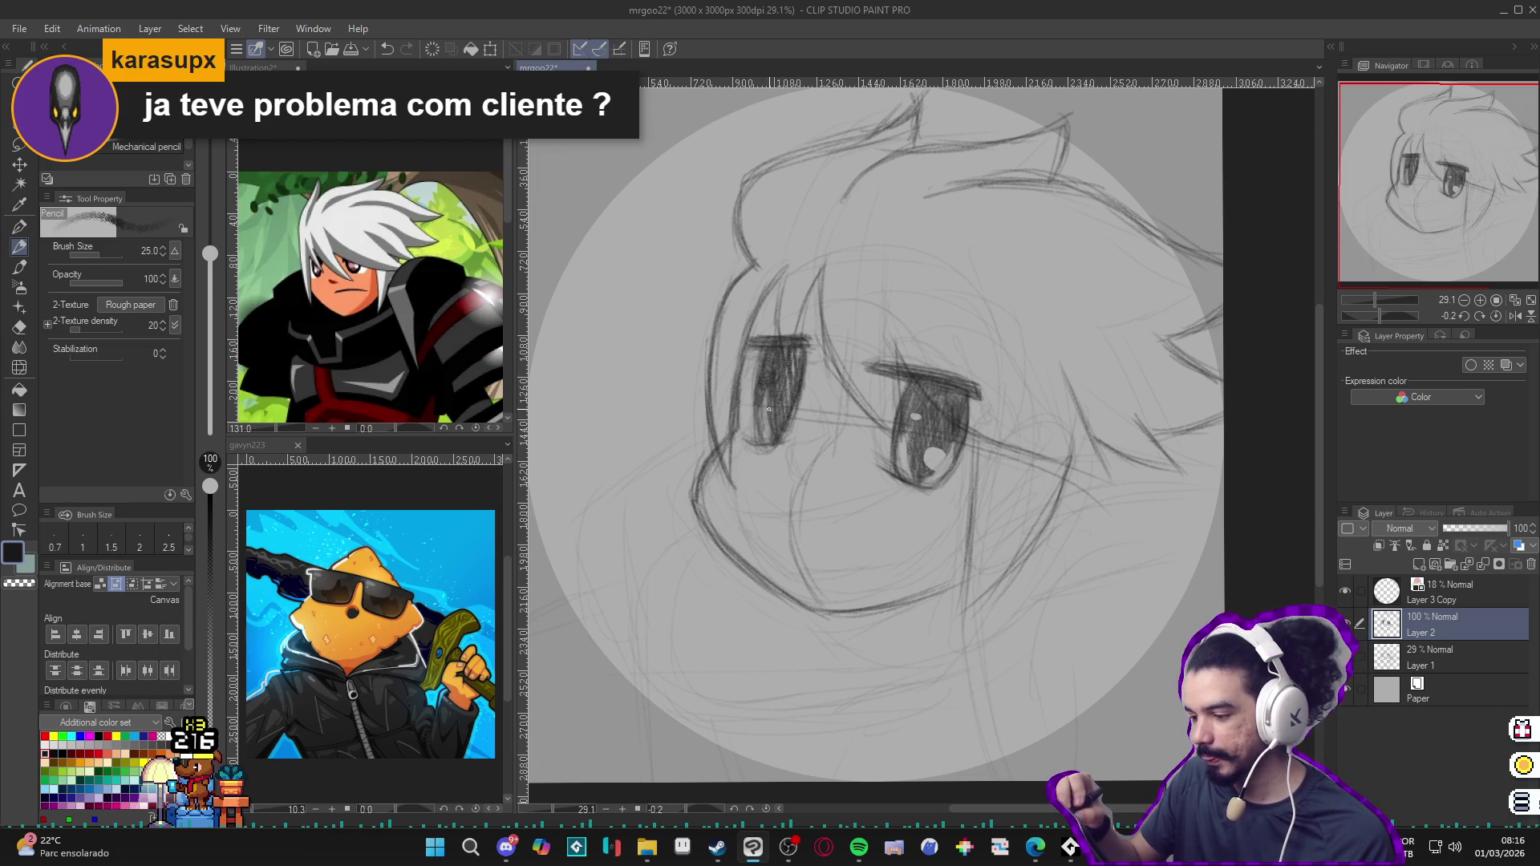
# Step: Add a faint stroke beside the eye and erase a small spot near it
pyautogui.moveTo(794, 448); pyautogui.dragTo(796, 407)
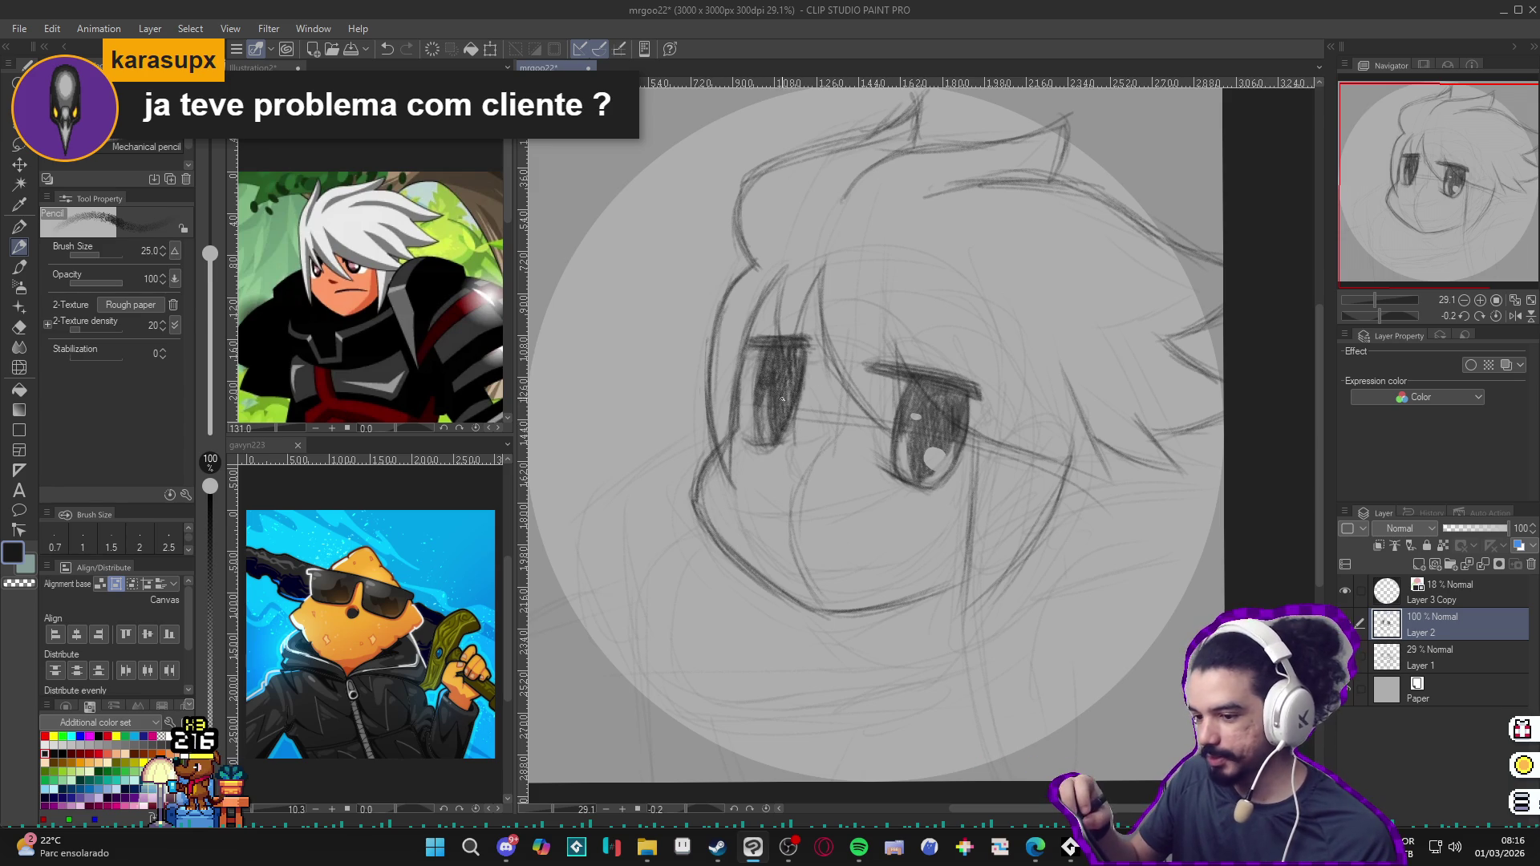
pyautogui.press('e')
pyautogui.moveTo(757, 370); pyautogui.dragTo(773, 373)
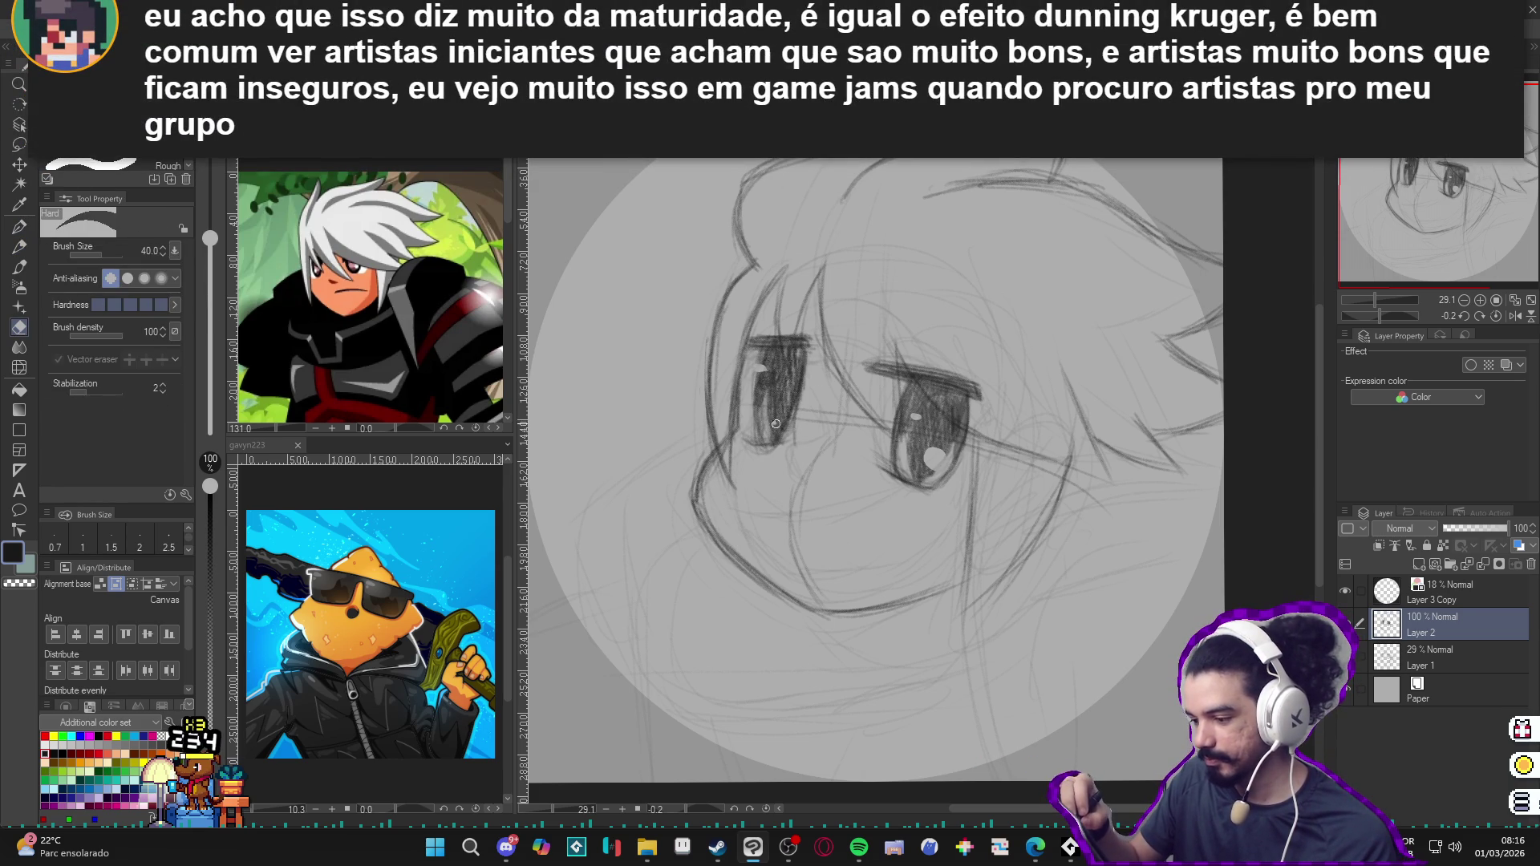
pyautogui.press('p')
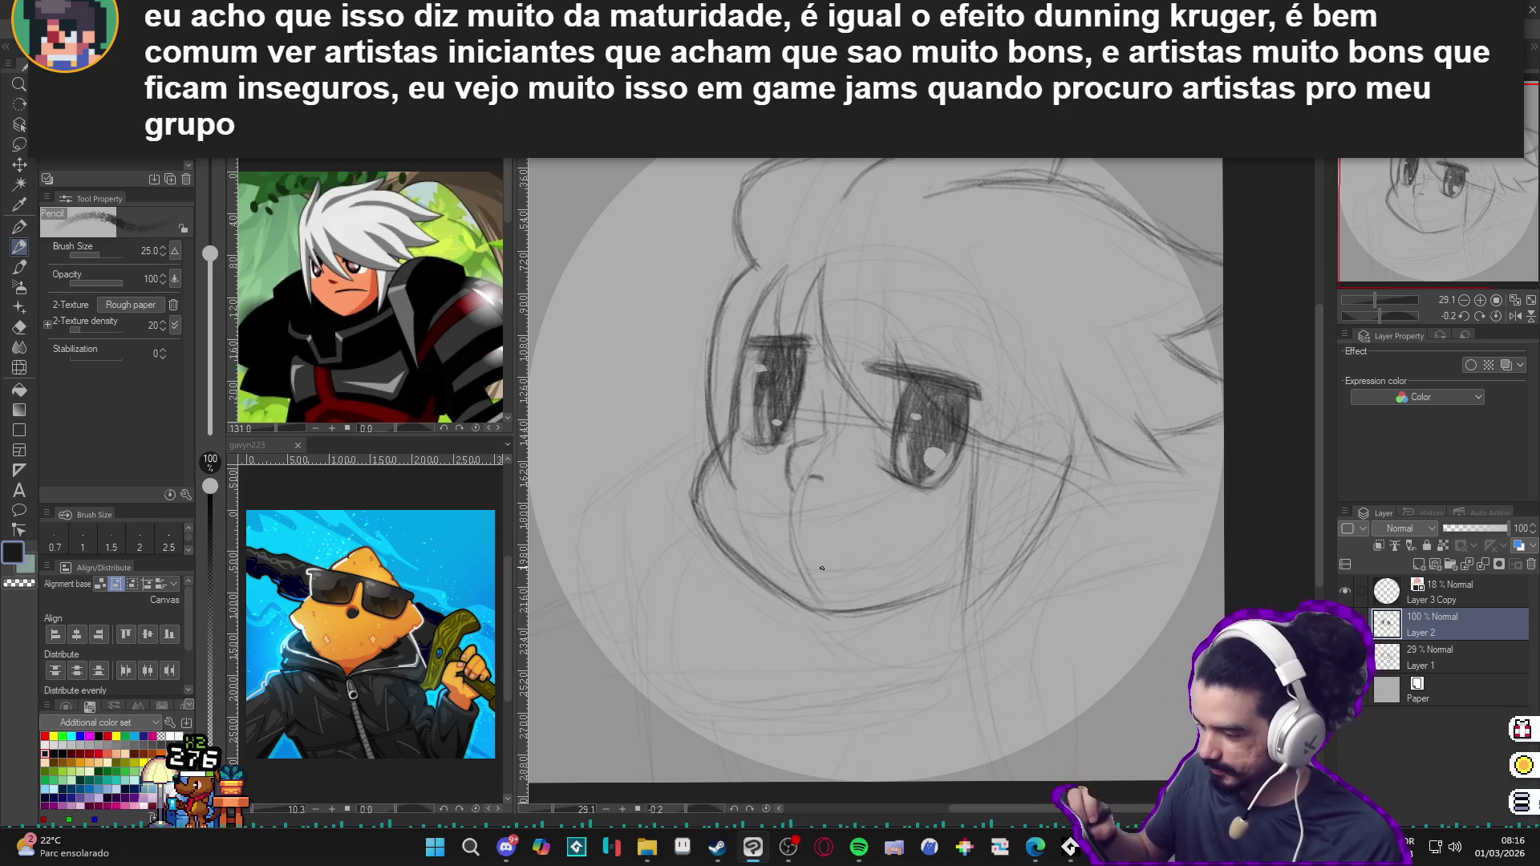
# Step: Sketch the wide open smile with its mouth line and corner
pyautogui.moveTo(840, 532); pyautogui.dragTo(886, 515)
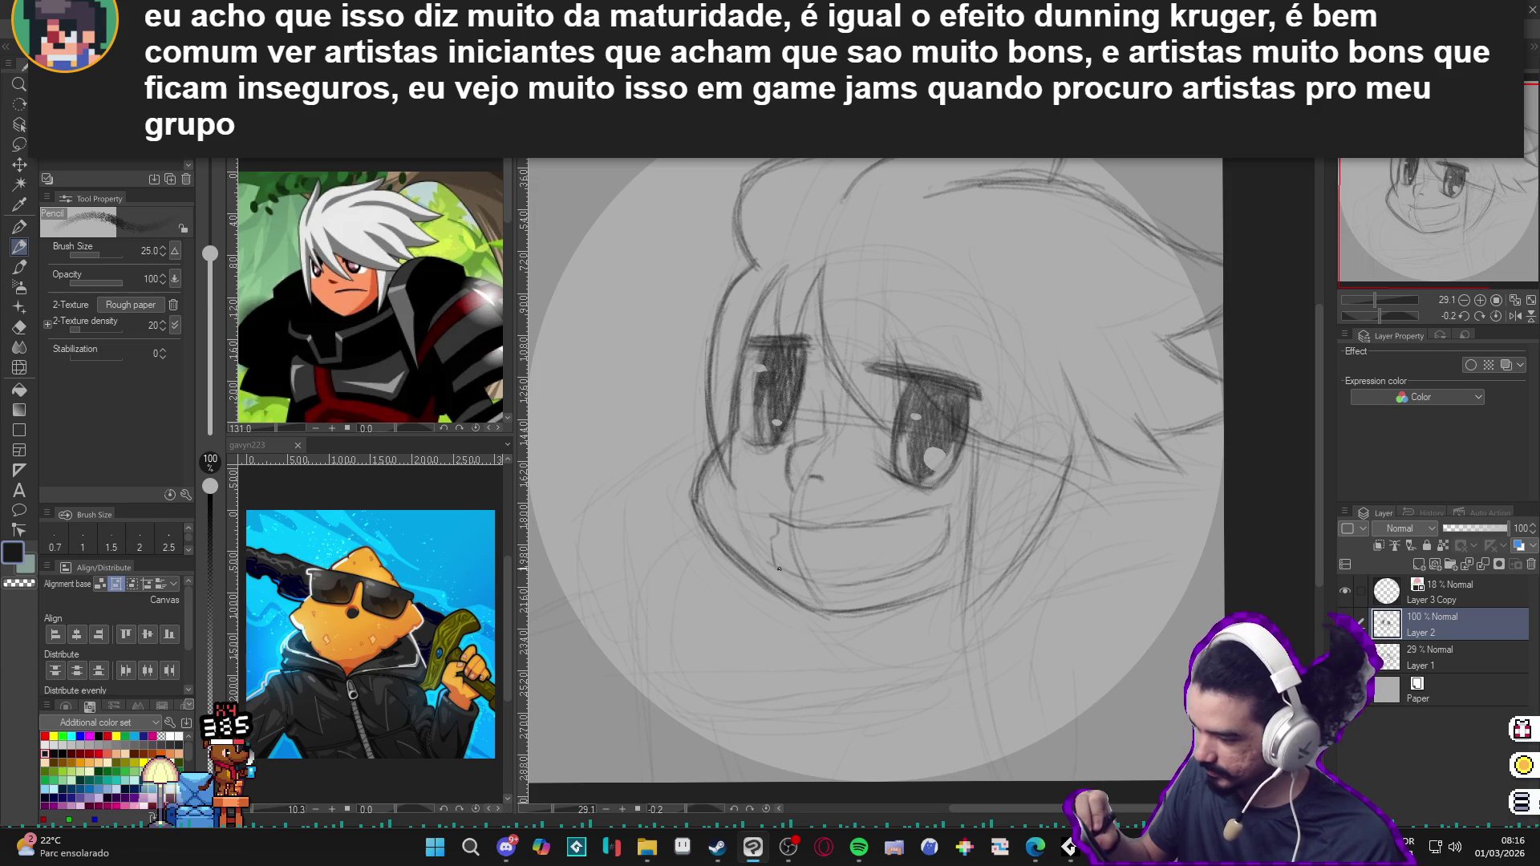
pyautogui.moveTo(946, 549); pyautogui.dragTo(893, 570)
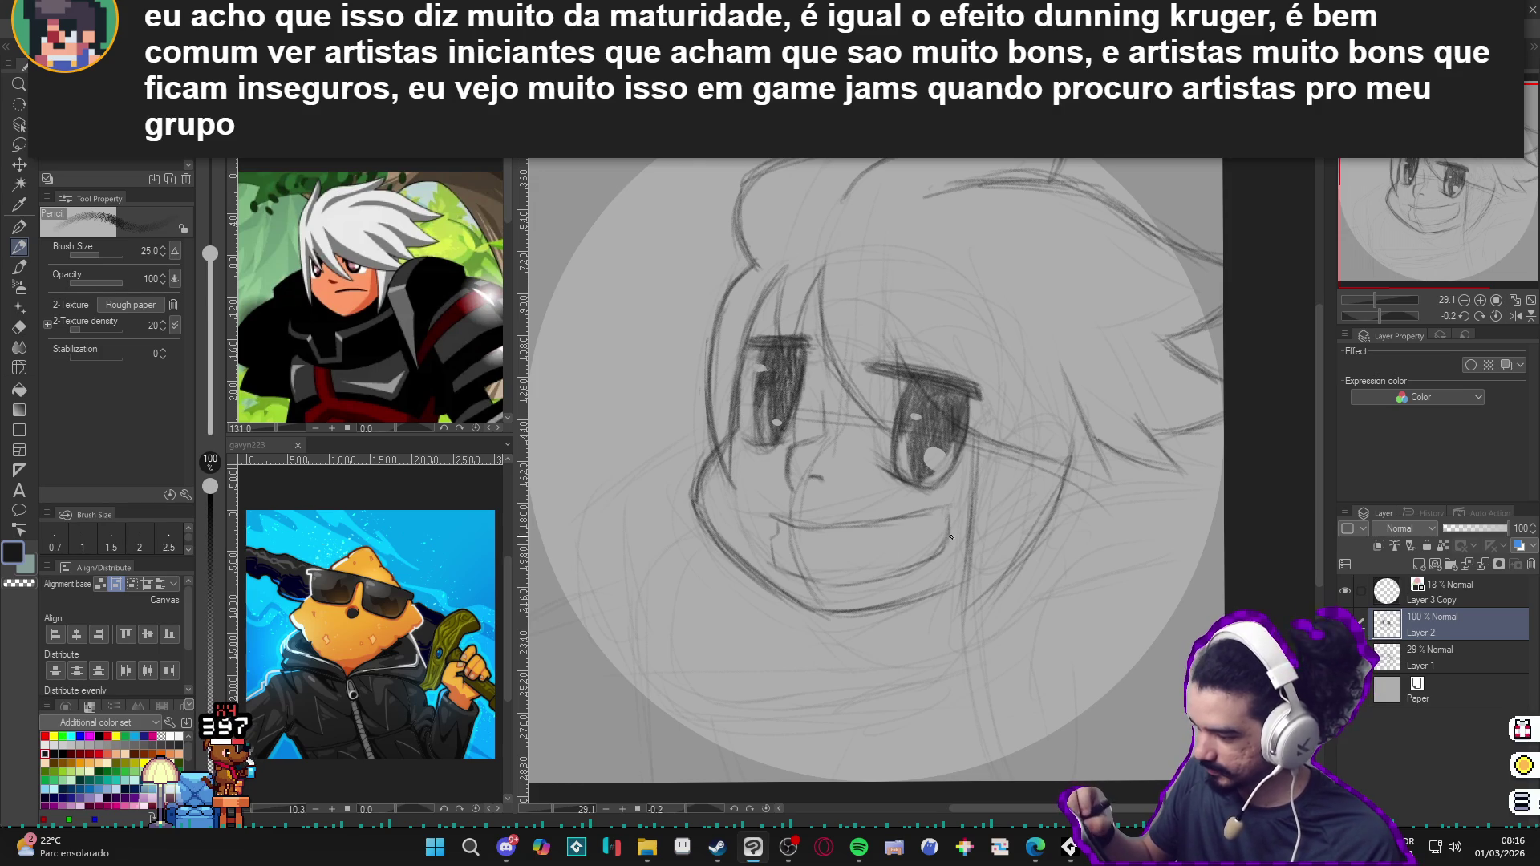
pyautogui.moveTo(948, 522)
pyautogui.mouseDown()
pyautogui.moveTo(926, 550)
pyautogui.moveTo(877, 555)
pyautogui.moveTo(923, 547)
pyautogui.moveTo(1024, 580)
pyautogui.moveTo(856, 308)
pyautogui.moveTo(856, 436)
pyautogui.mouseUp()
# Step: Darken the cheek line into a stronger contour
pyautogui.moveTo(856, 347); pyautogui.dragTo(865, 472)
pyautogui.moveTo(855, 402); pyautogui.dragTo(859, 458)
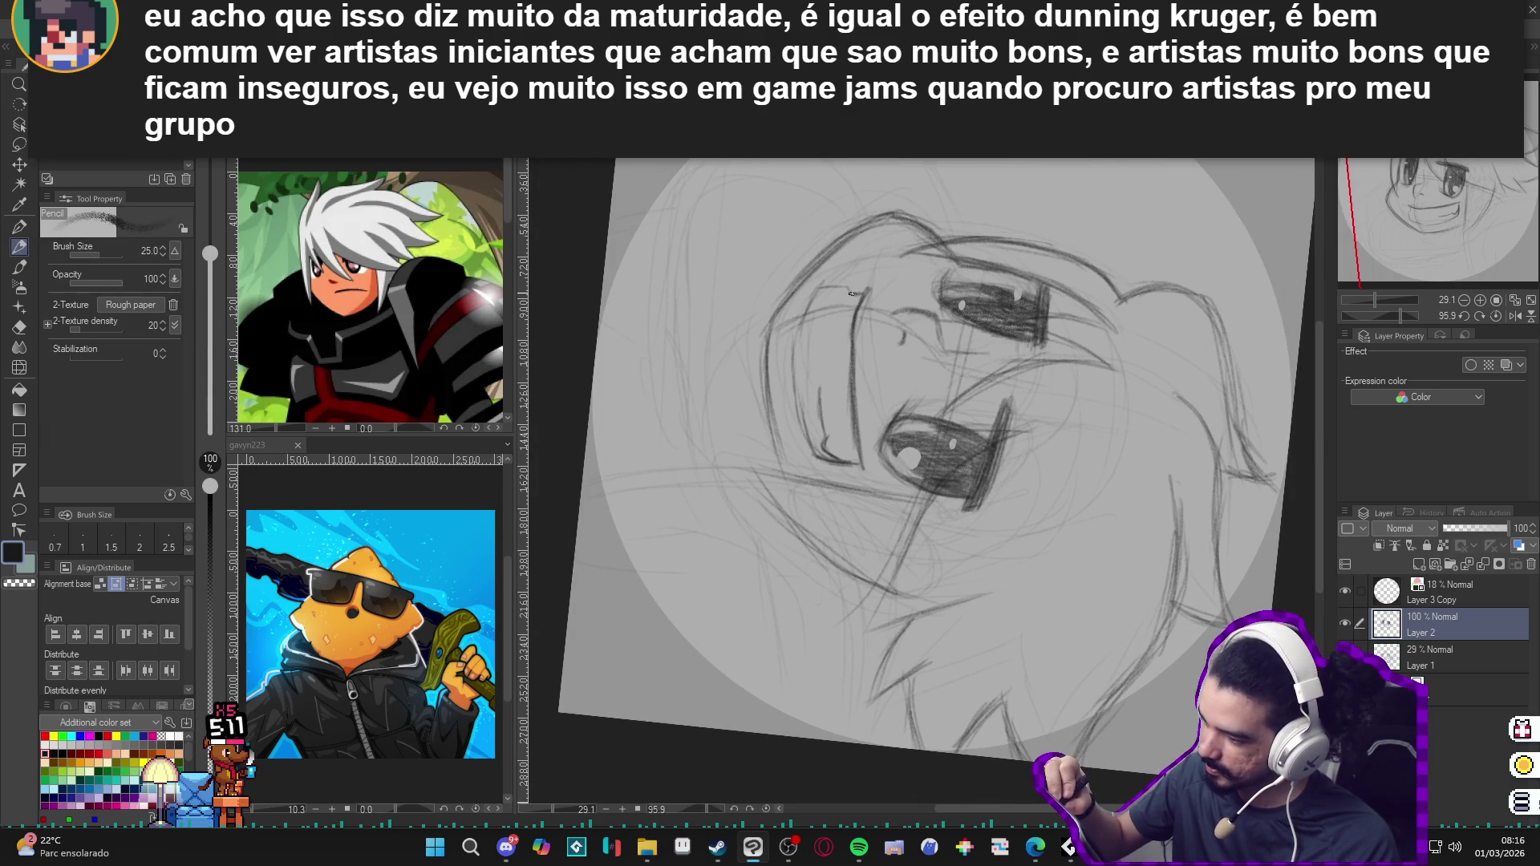
pyautogui.moveTo(826, 287)
pyautogui.mouseDown()
pyautogui.moveTo(796, 380)
pyautogui.moveTo(821, 463)
pyautogui.moveTo(1058, 436)
pyautogui.mouseUp()
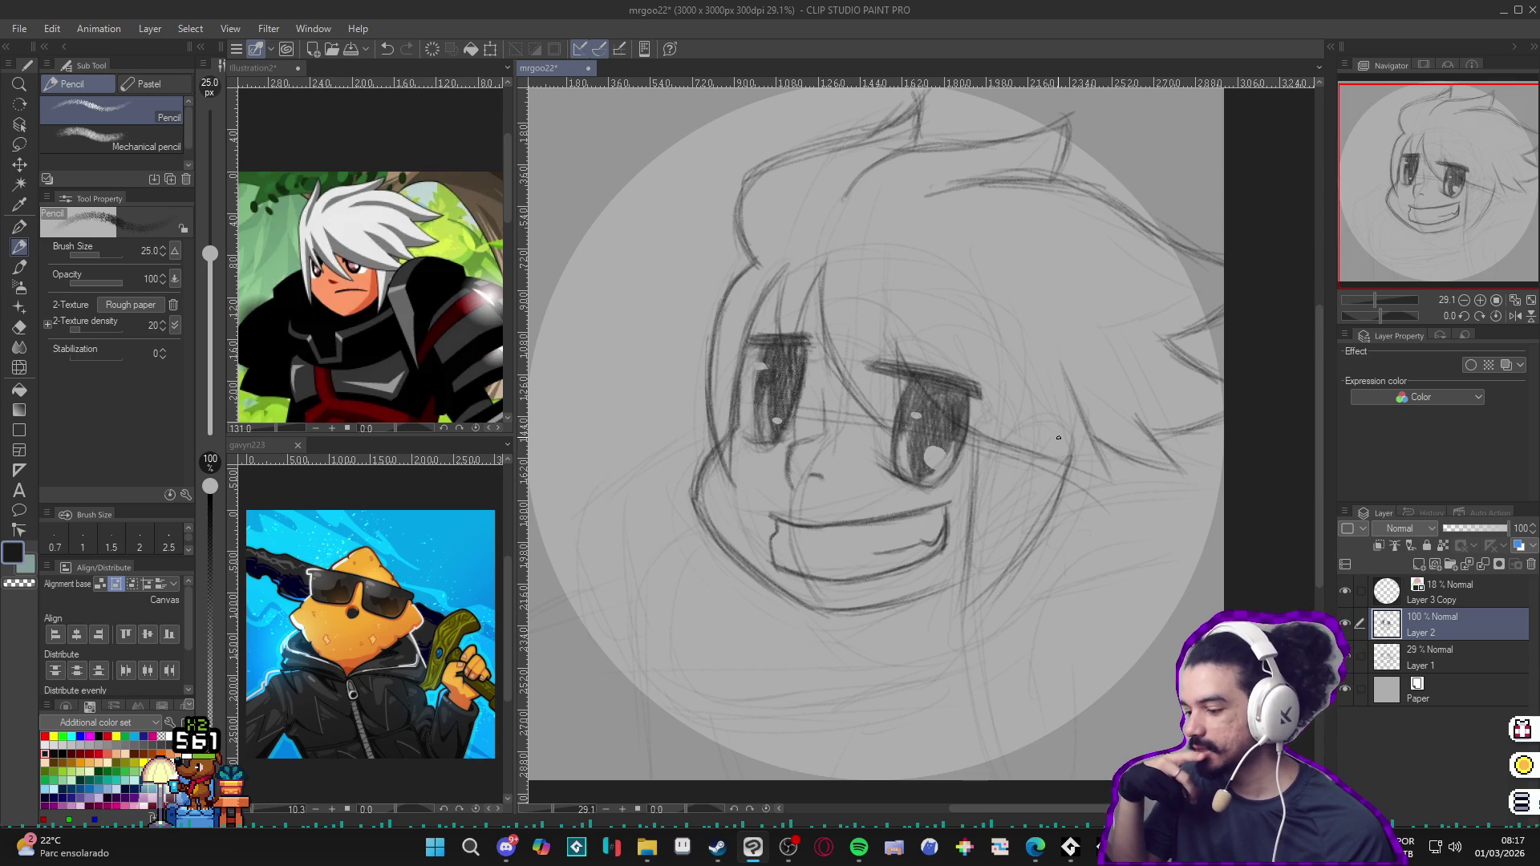
# Step: Lasso-select the right eye and transform it to shift and tilt it slightly
pyautogui.press('m')
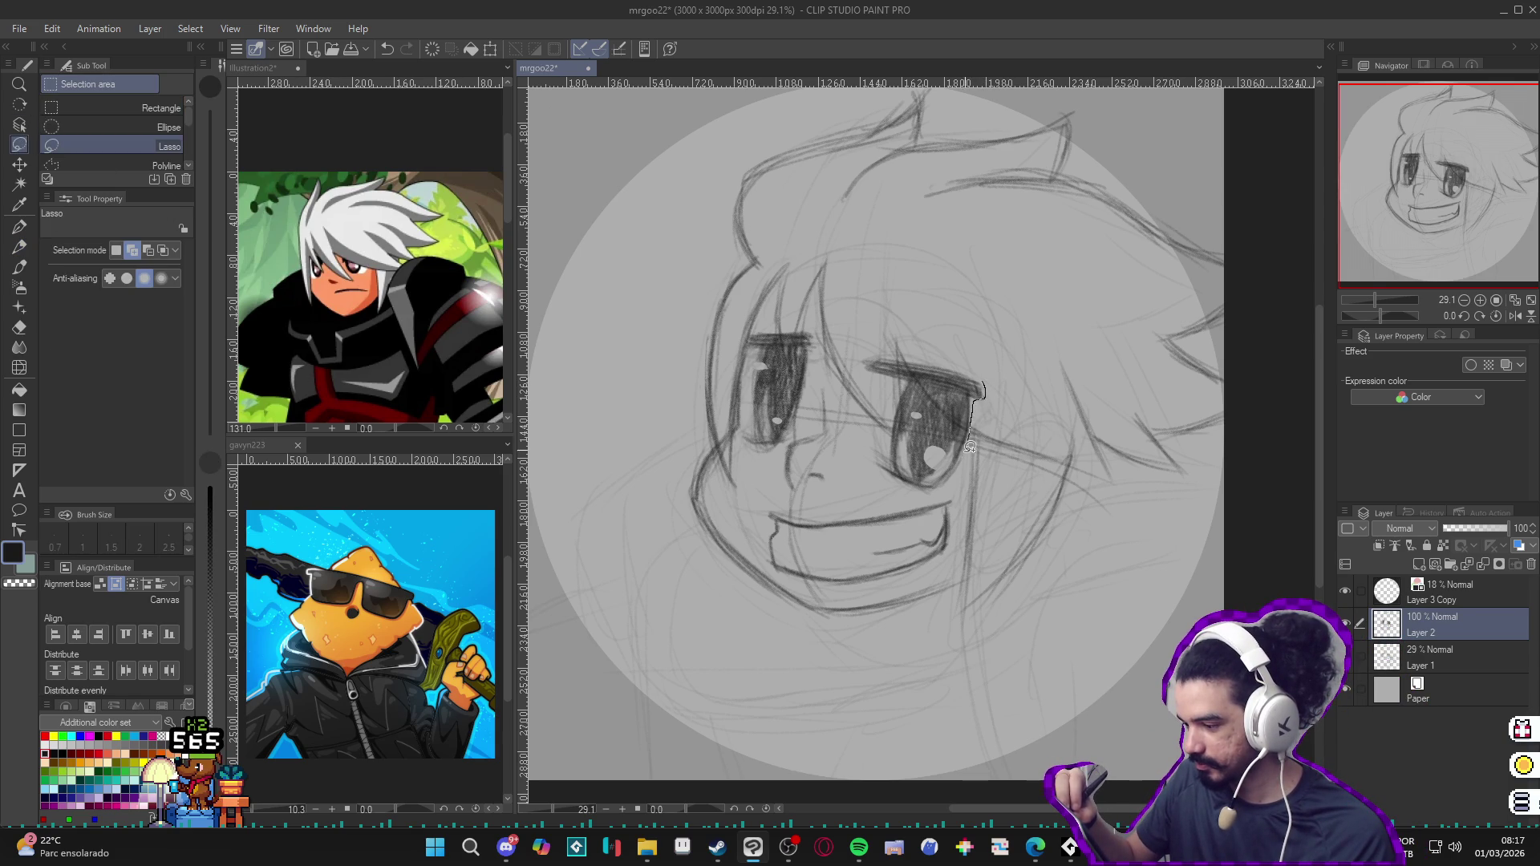
pyautogui.moveTo(970, 445); pyautogui.dragTo(894, 441)
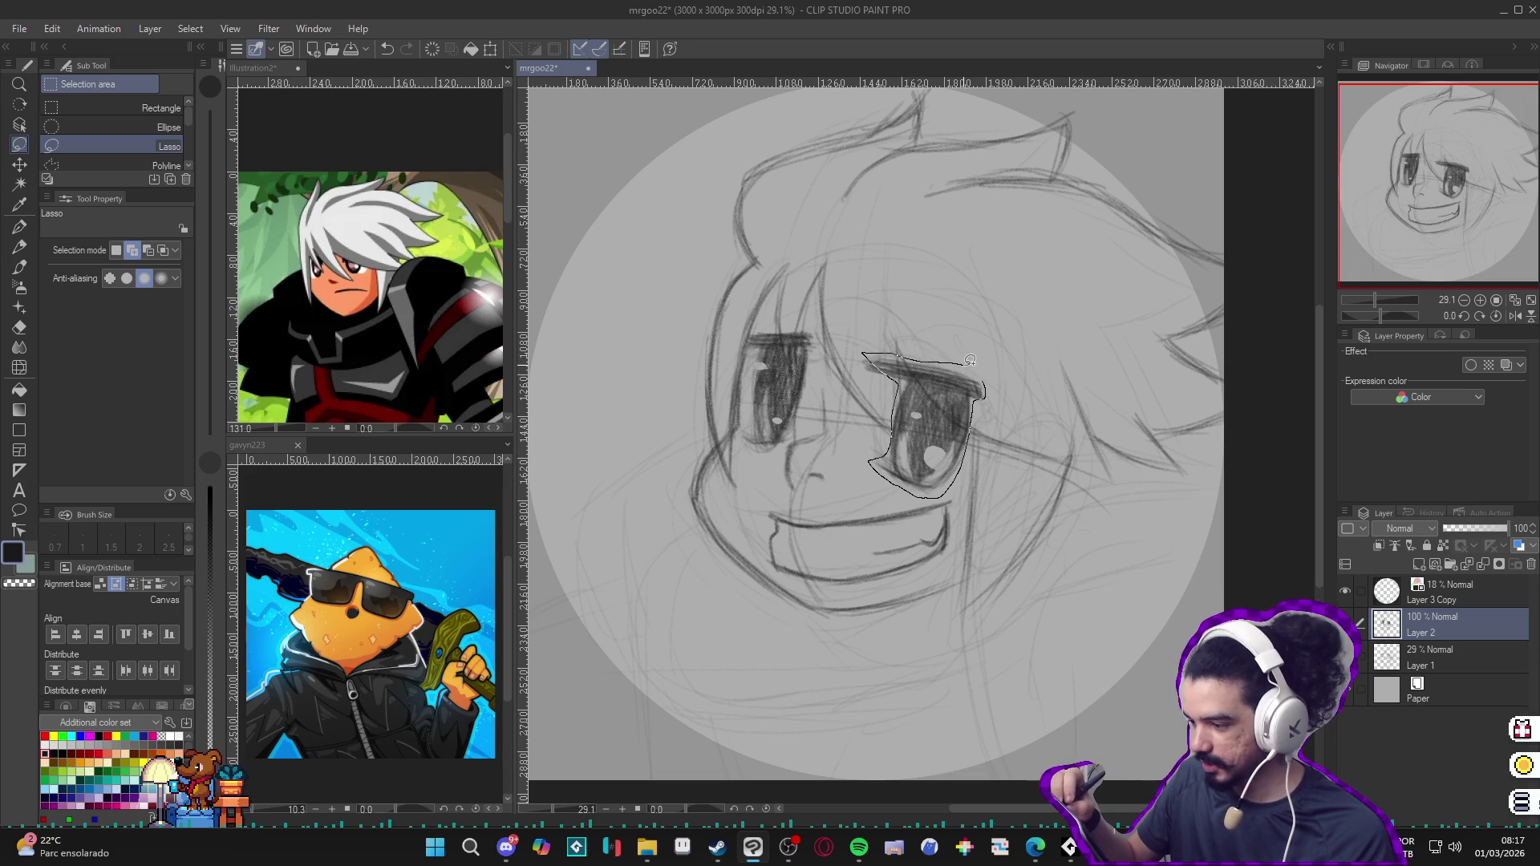
pyautogui.moveTo(869, 352); pyautogui.dragTo(977, 376)
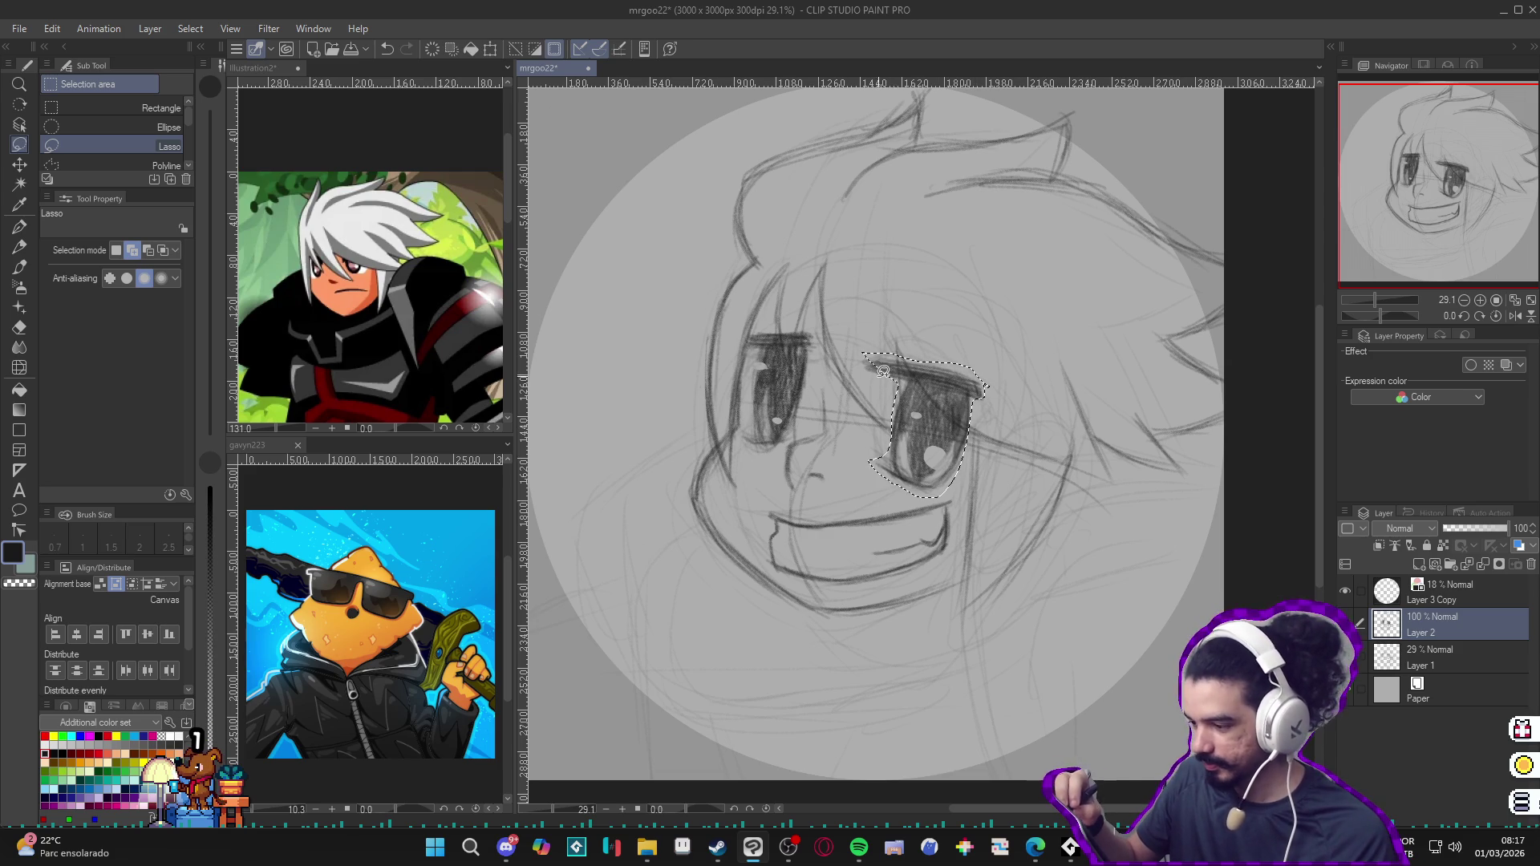
pyautogui.moveTo(861, 359)
pyautogui.mouseDown()
pyautogui.moveTo(962, 417)
pyautogui.moveTo(936, 417)
pyautogui.mouseUp()
pyautogui.hotkey('ctrl', 't')
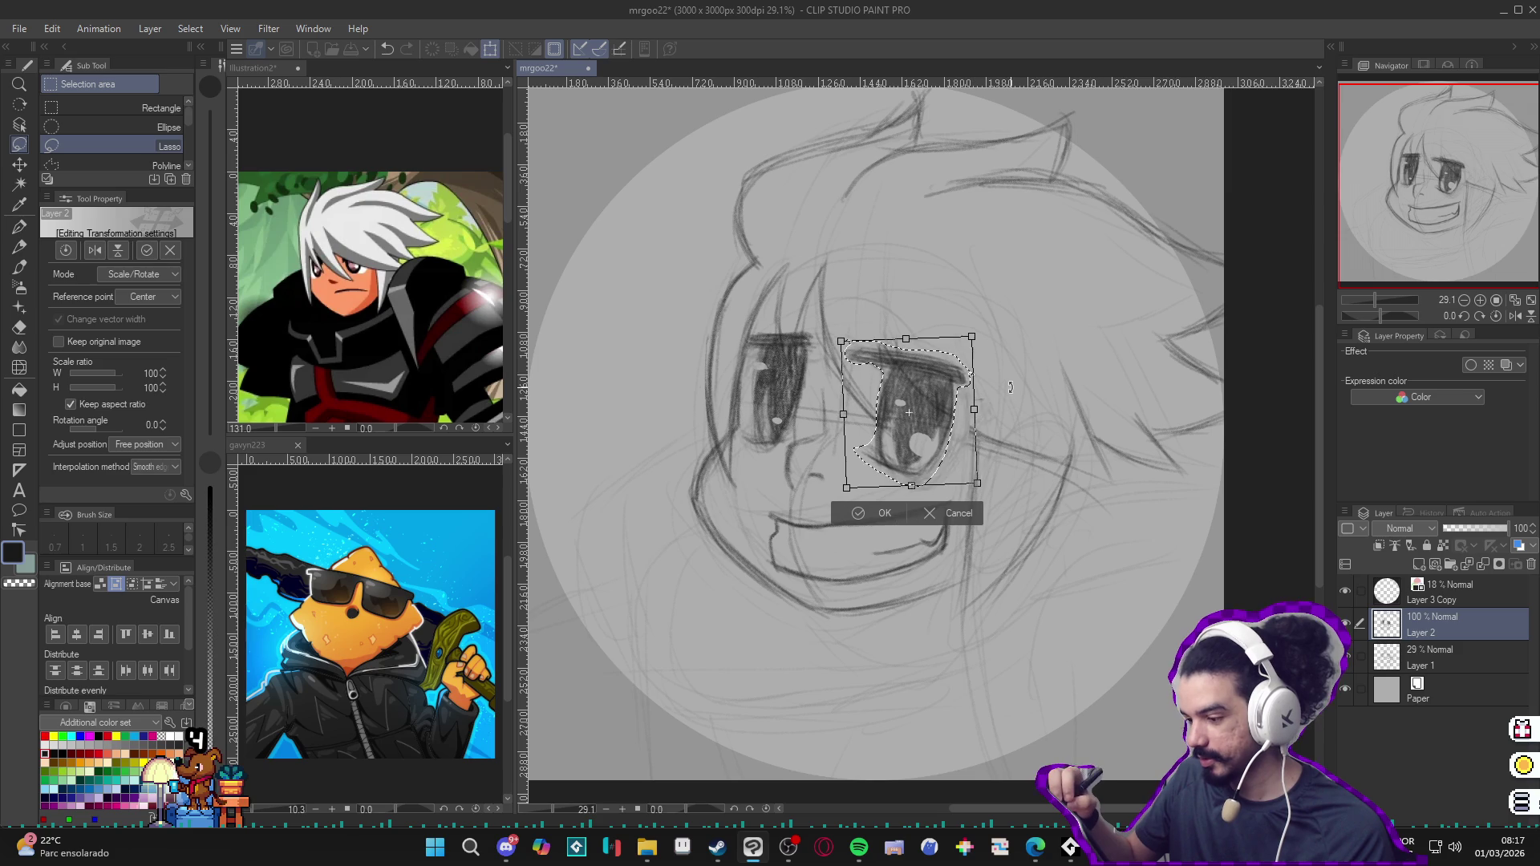
pyautogui.moveTo(937, 417)
pyautogui.mouseDown()
pyautogui.moveTo(1009, 391)
pyautogui.moveTo(948, 409)
pyautogui.mouseUp()
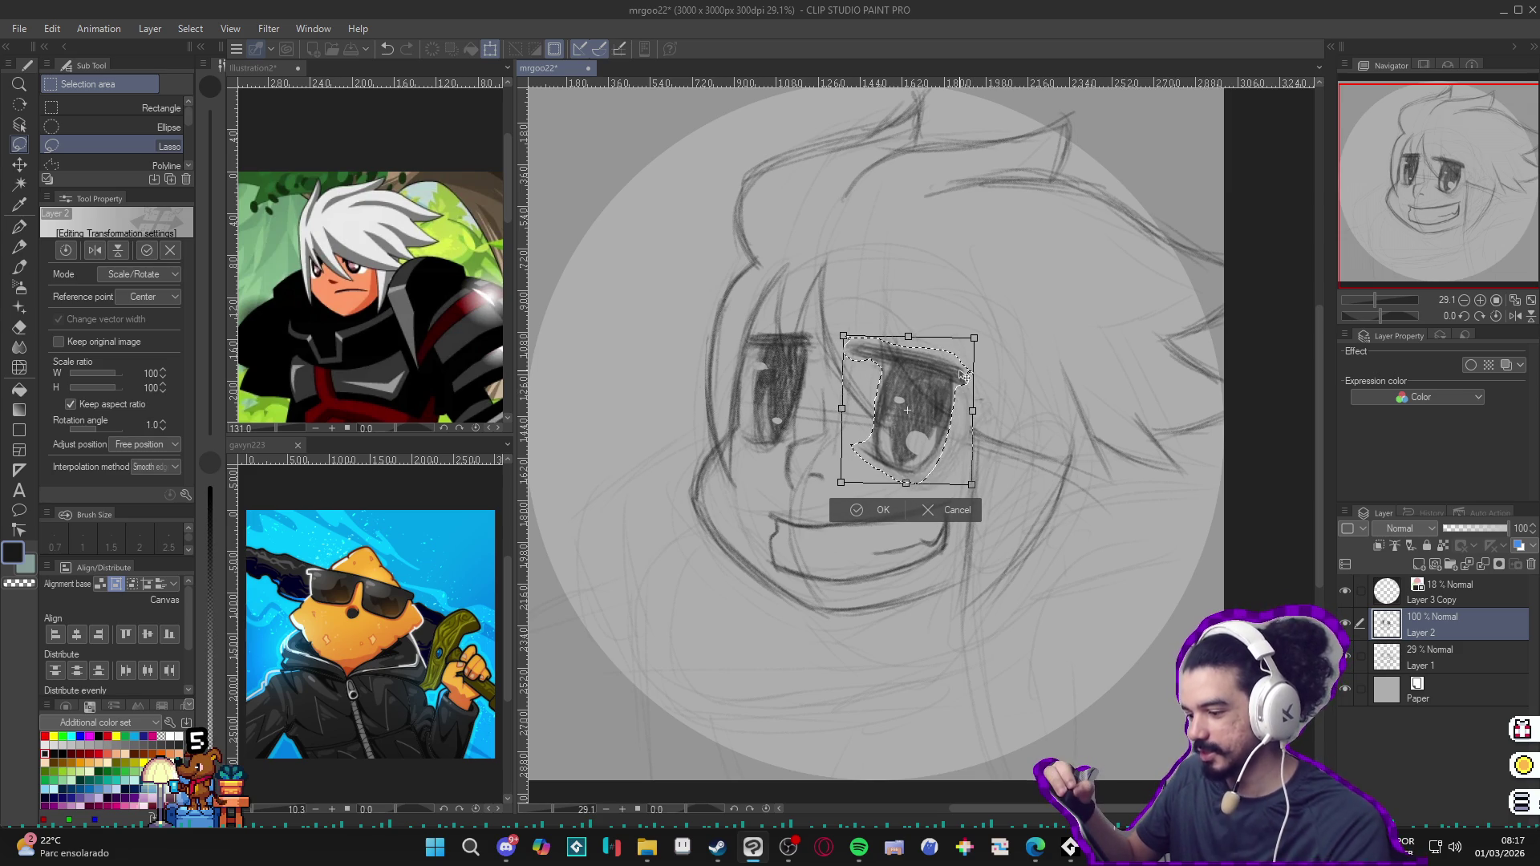
pyautogui.press('Return')
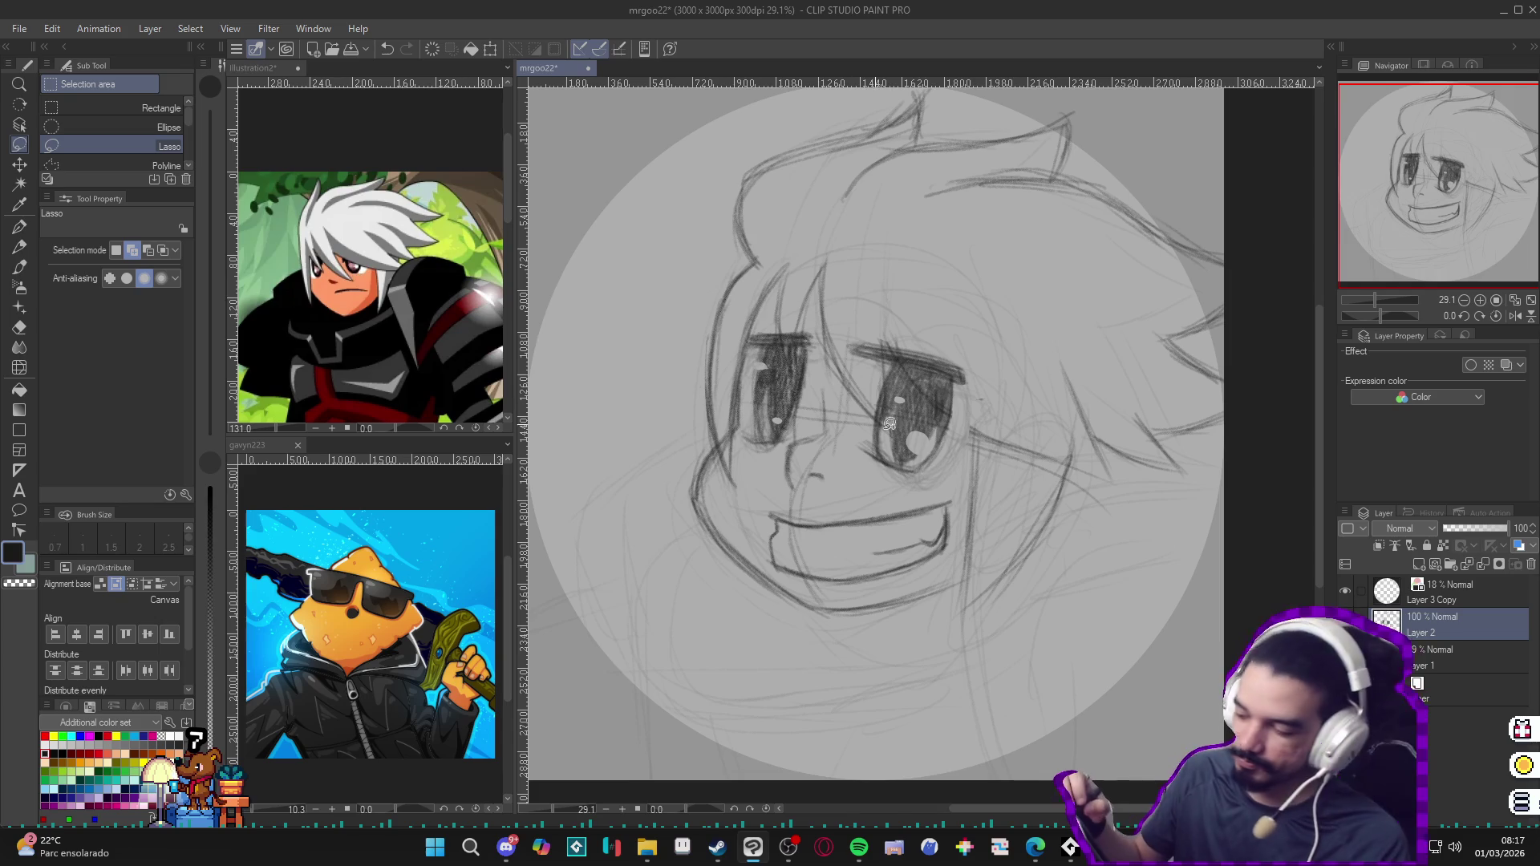
# Step: Lasso-select the mouth, apply a slight rotation, deselect and return to the pencil
pyautogui.moveTo(963, 503); pyautogui.dragTo(852, 587)
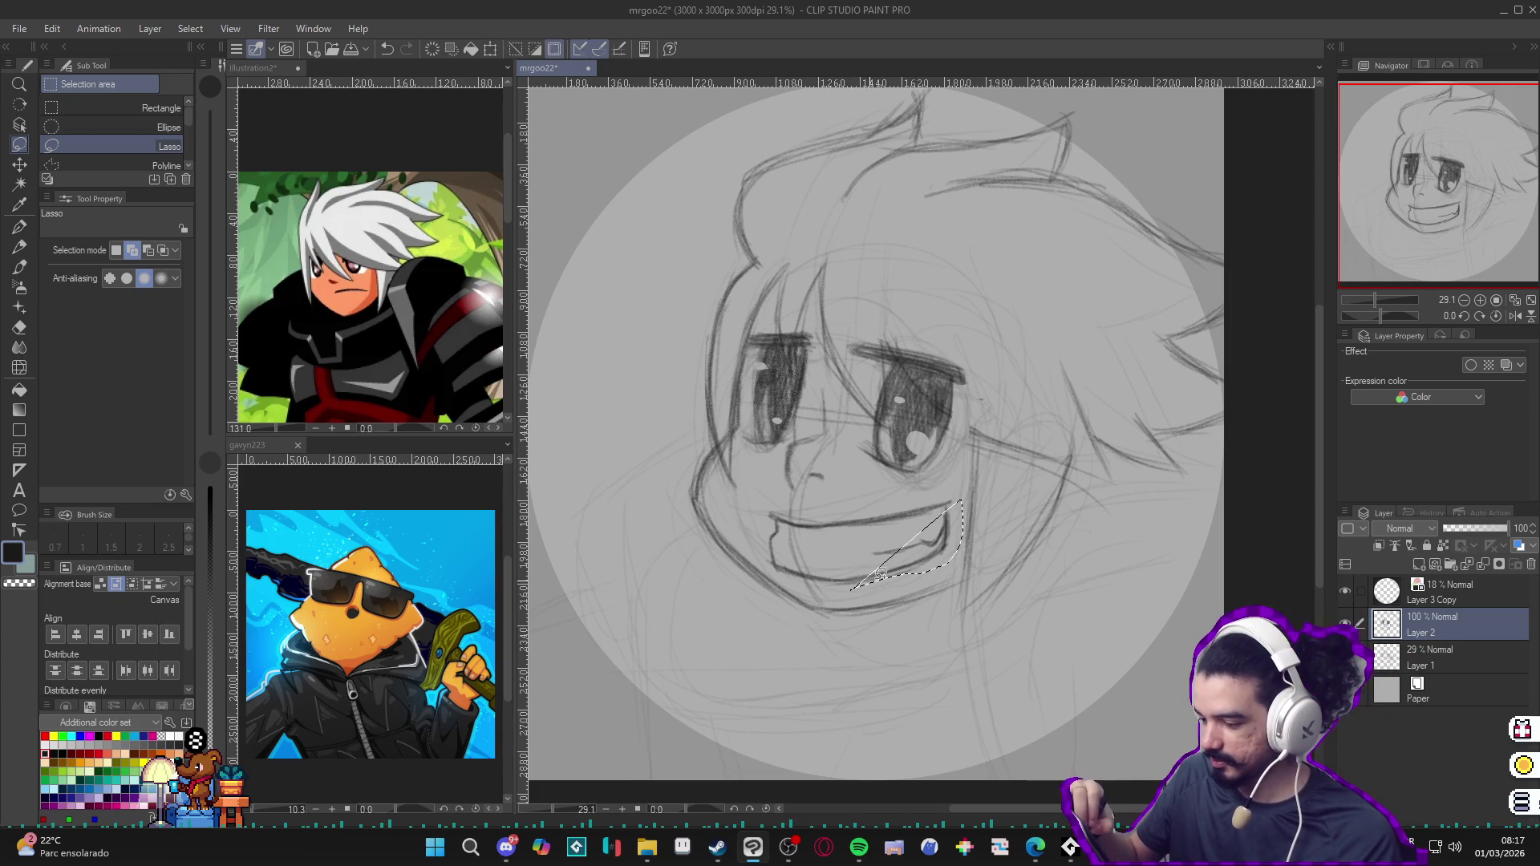
pyautogui.click(962, 489)
pyautogui.moveTo(845, 593)
pyautogui.mouseDown()
pyautogui.moveTo(780, 568)
pyautogui.moveTo(770, 503)
pyautogui.mouseUp()
pyautogui.moveTo(937, 484)
pyautogui.mouseDown()
pyautogui.moveTo(960, 510)
pyautogui.moveTo(943, 559)
pyautogui.mouseUp()
pyautogui.hotkey('ctrl', 't')
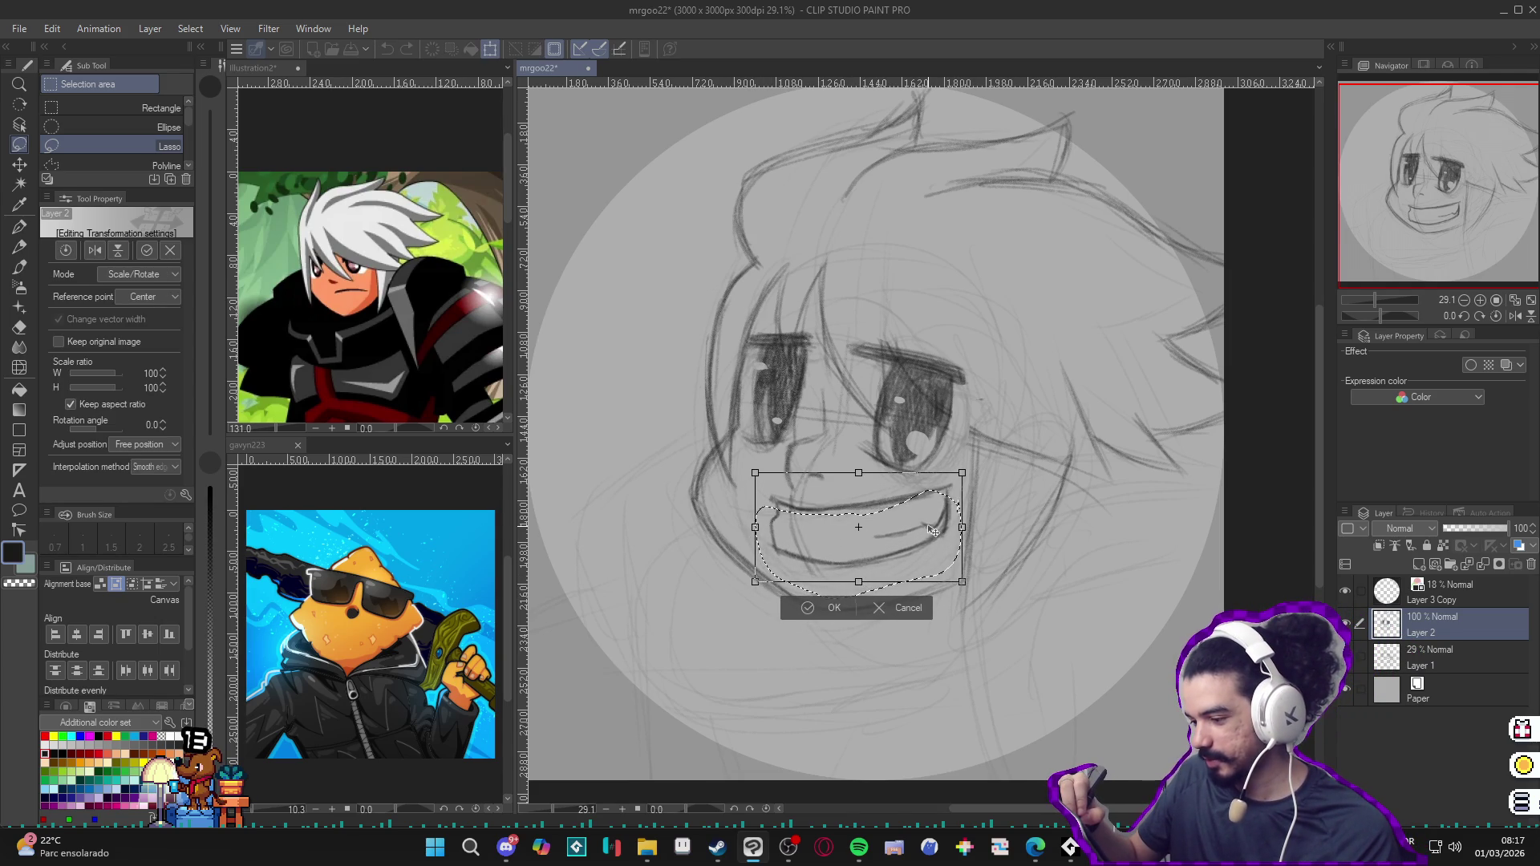
pyautogui.press('Return')
pyautogui.hotkey('ctrl', 'd')
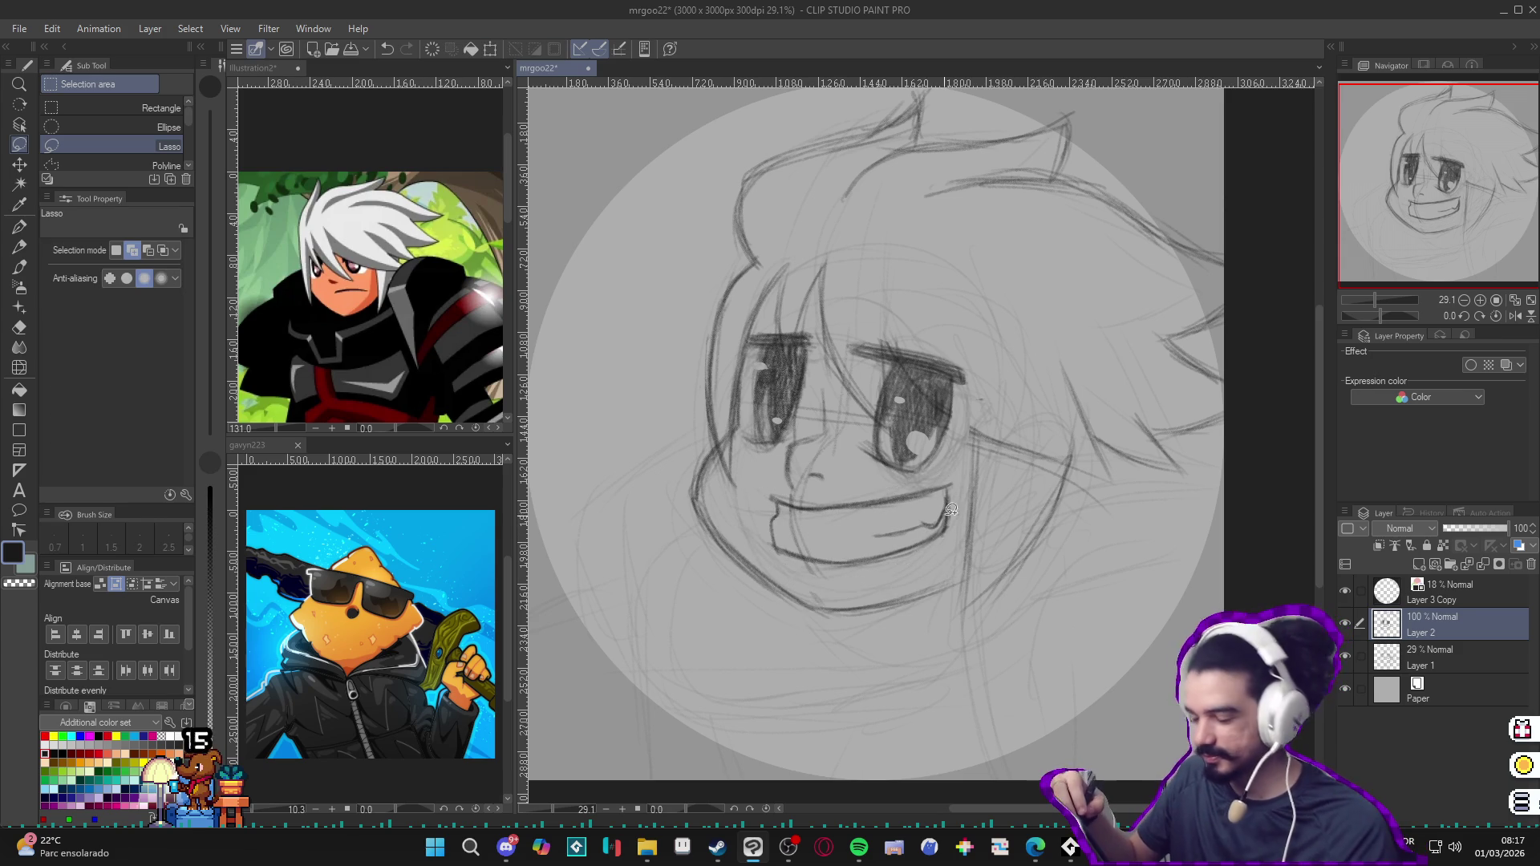
pyautogui.press('p')
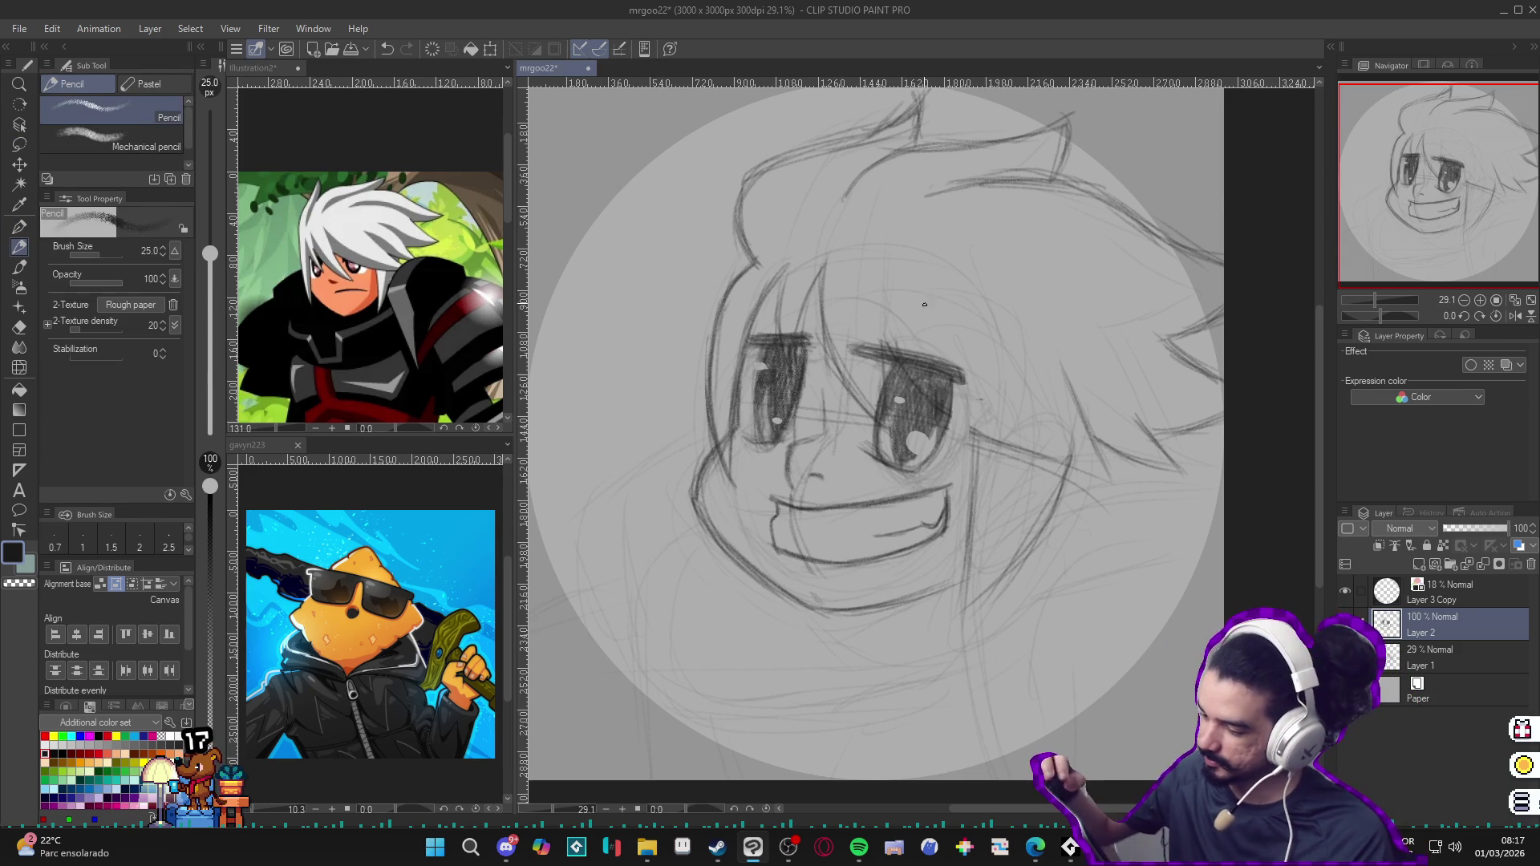
# Step: Shift the view to the jaw and darken the jawline on the right cheek
pyautogui.press('e')
pyautogui.press('p')
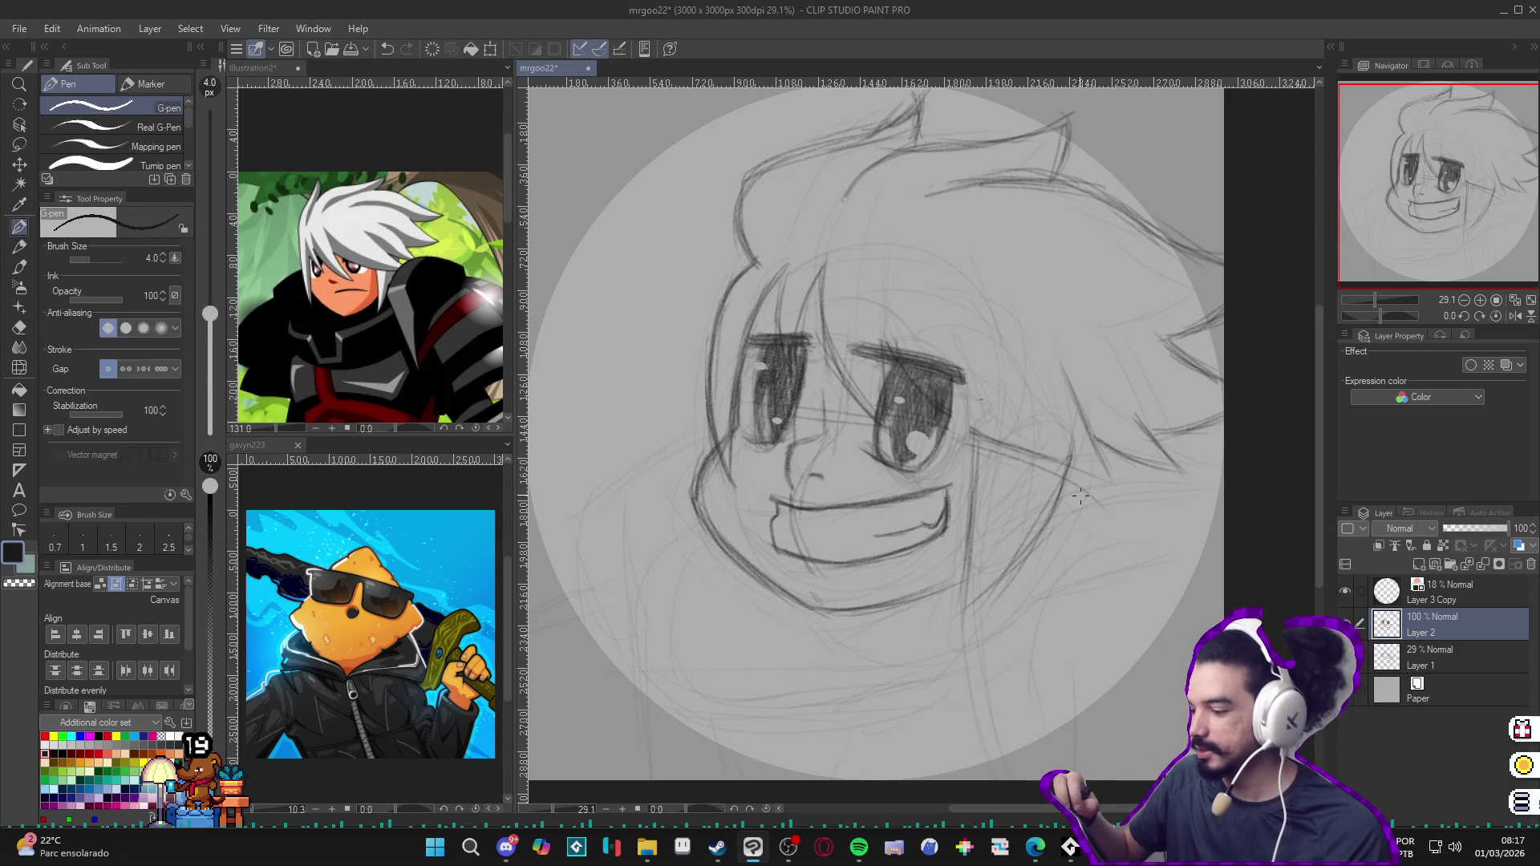
pyautogui.moveTo(1125, 524); pyautogui.dragTo(1108, 446)
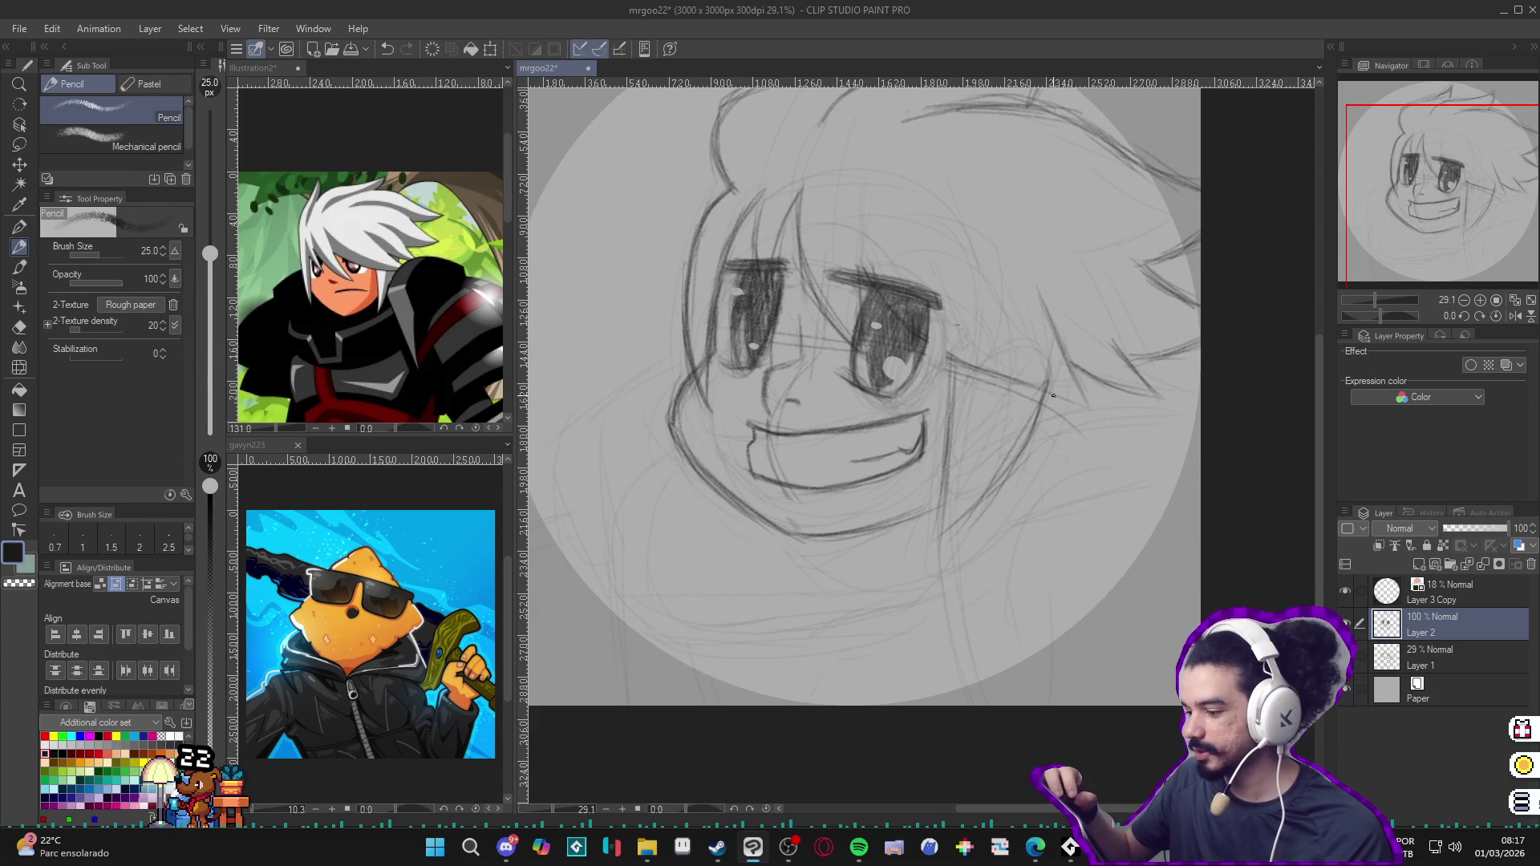
pyautogui.press('e')
pyautogui.press('p')
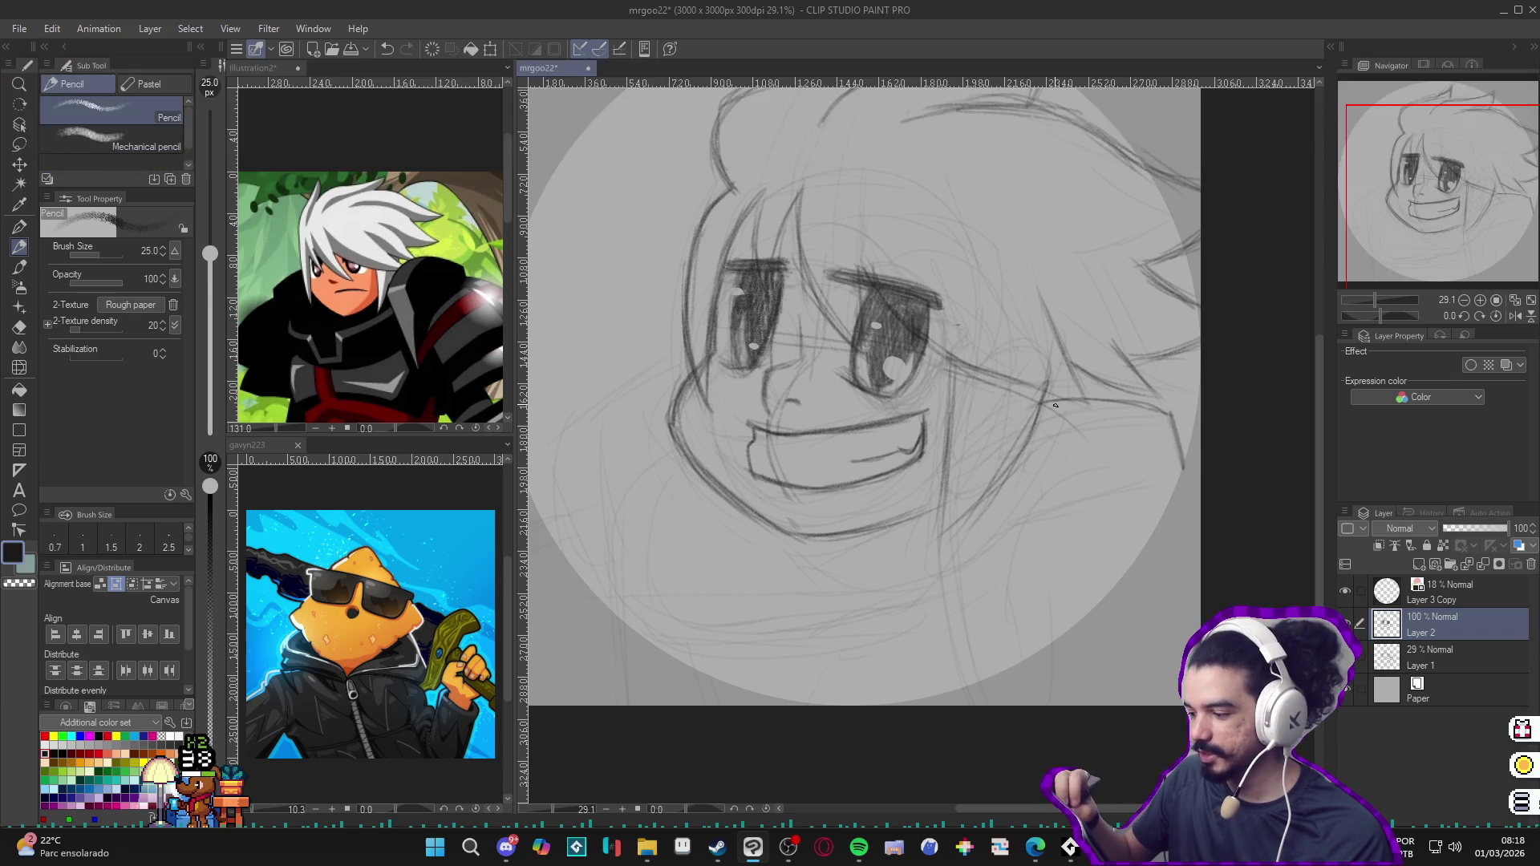
pyautogui.moveTo(1004, 413); pyautogui.dragTo(933, 515)
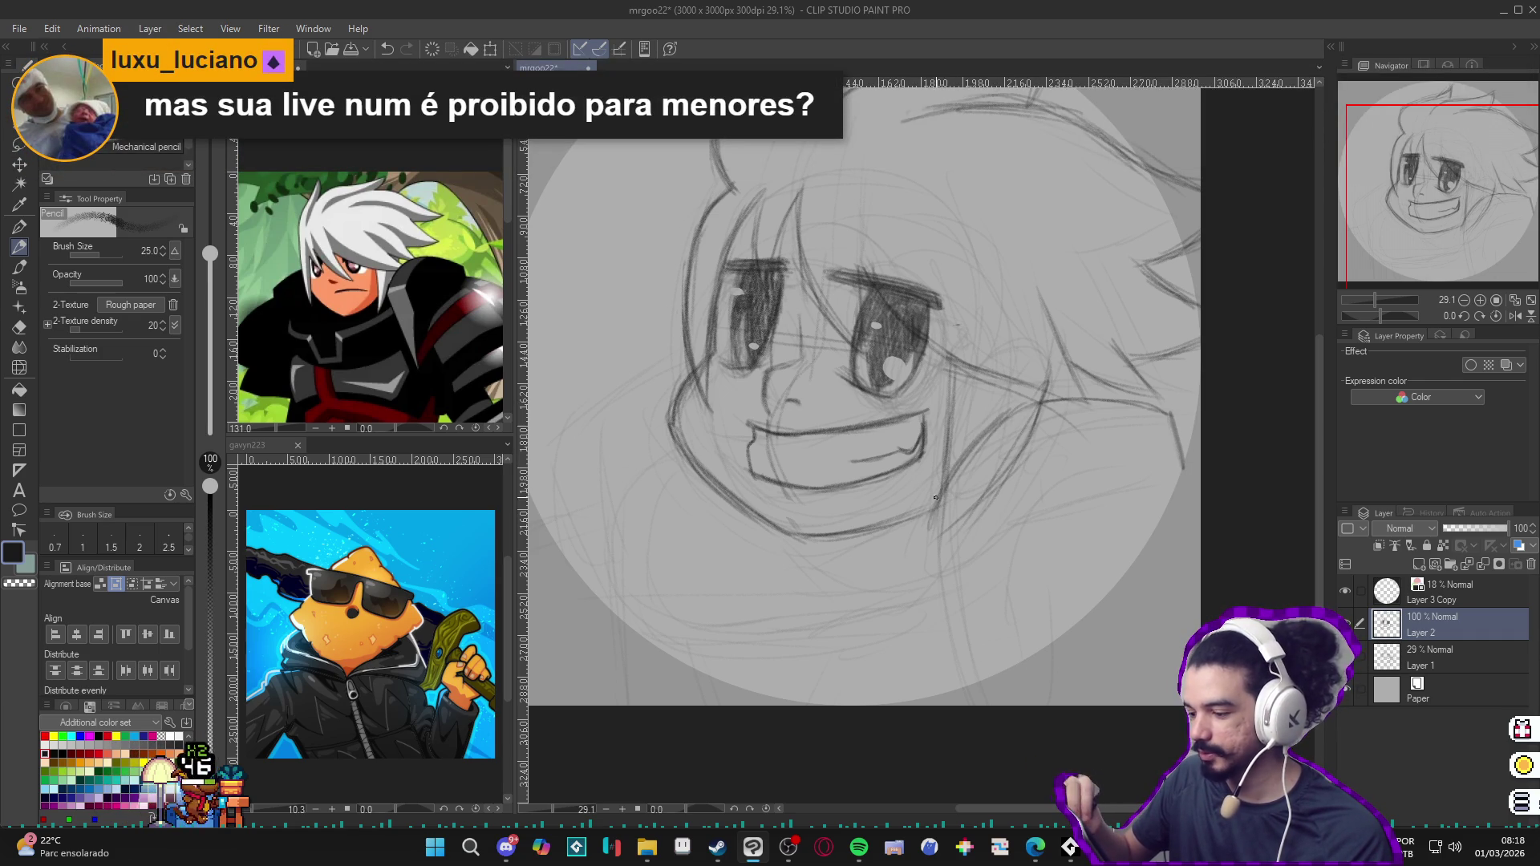
pyautogui.moveTo(987, 428); pyautogui.dragTo(938, 507)
pyautogui.moveTo(1039, 405); pyautogui.dragTo(944, 489)
pyautogui.moveTo(1172, 399)
pyautogui.mouseDown()
pyautogui.moveTo(1107, 416)
pyautogui.moveTo(1182, 457)
pyautogui.mouseUp()
# Step: Draw the neck line below the jaw and the shoulder curve toward the canvas edge
pyautogui.moveTo(934, 530); pyautogui.dragTo(958, 708)
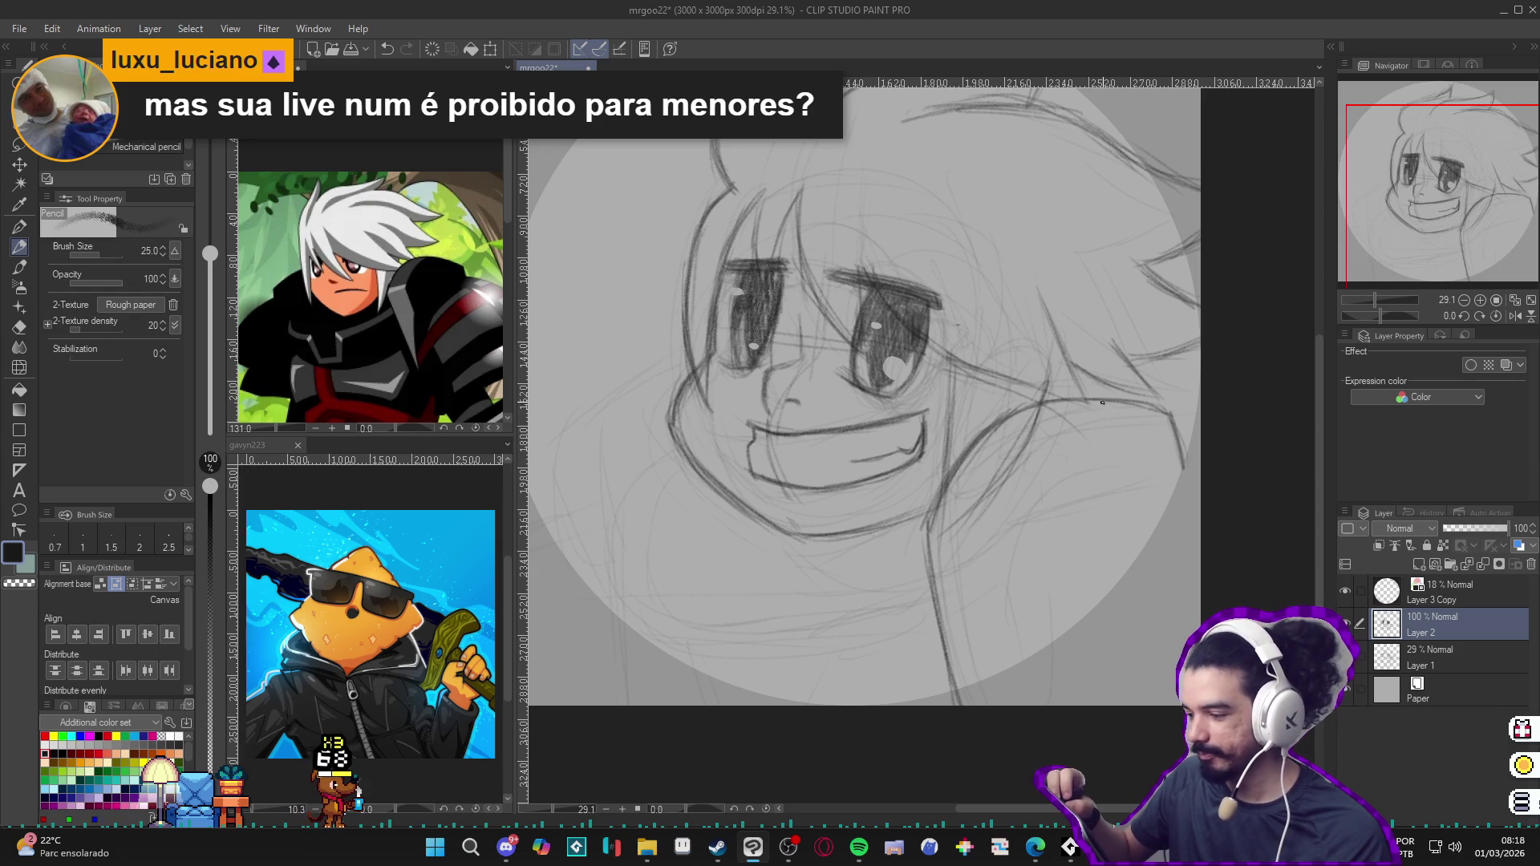
pyautogui.moveTo(1119, 405)
pyautogui.mouseDown()
pyautogui.moveTo(1039, 434)
pyautogui.moveTo(999, 512)
pyautogui.mouseUp()
pyautogui.moveTo(1015, 610)
pyautogui.mouseDown()
pyautogui.moveTo(1024, 651)
pyautogui.moveTo(1192, 505)
pyautogui.mouseUp()
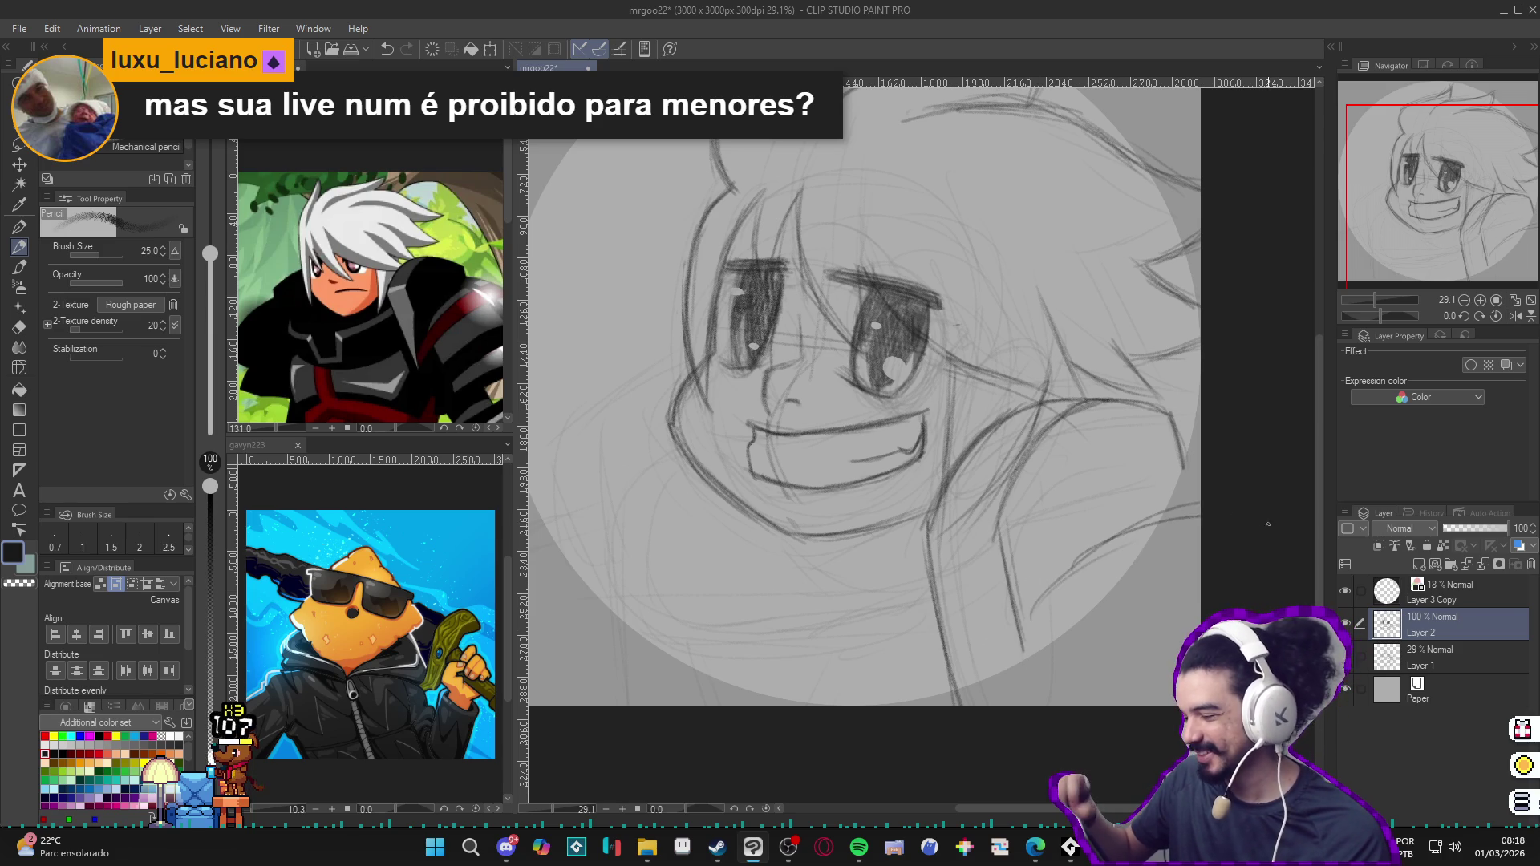
pyautogui.moveTo(1024, 628); pyautogui.dragTo(1262, 548)
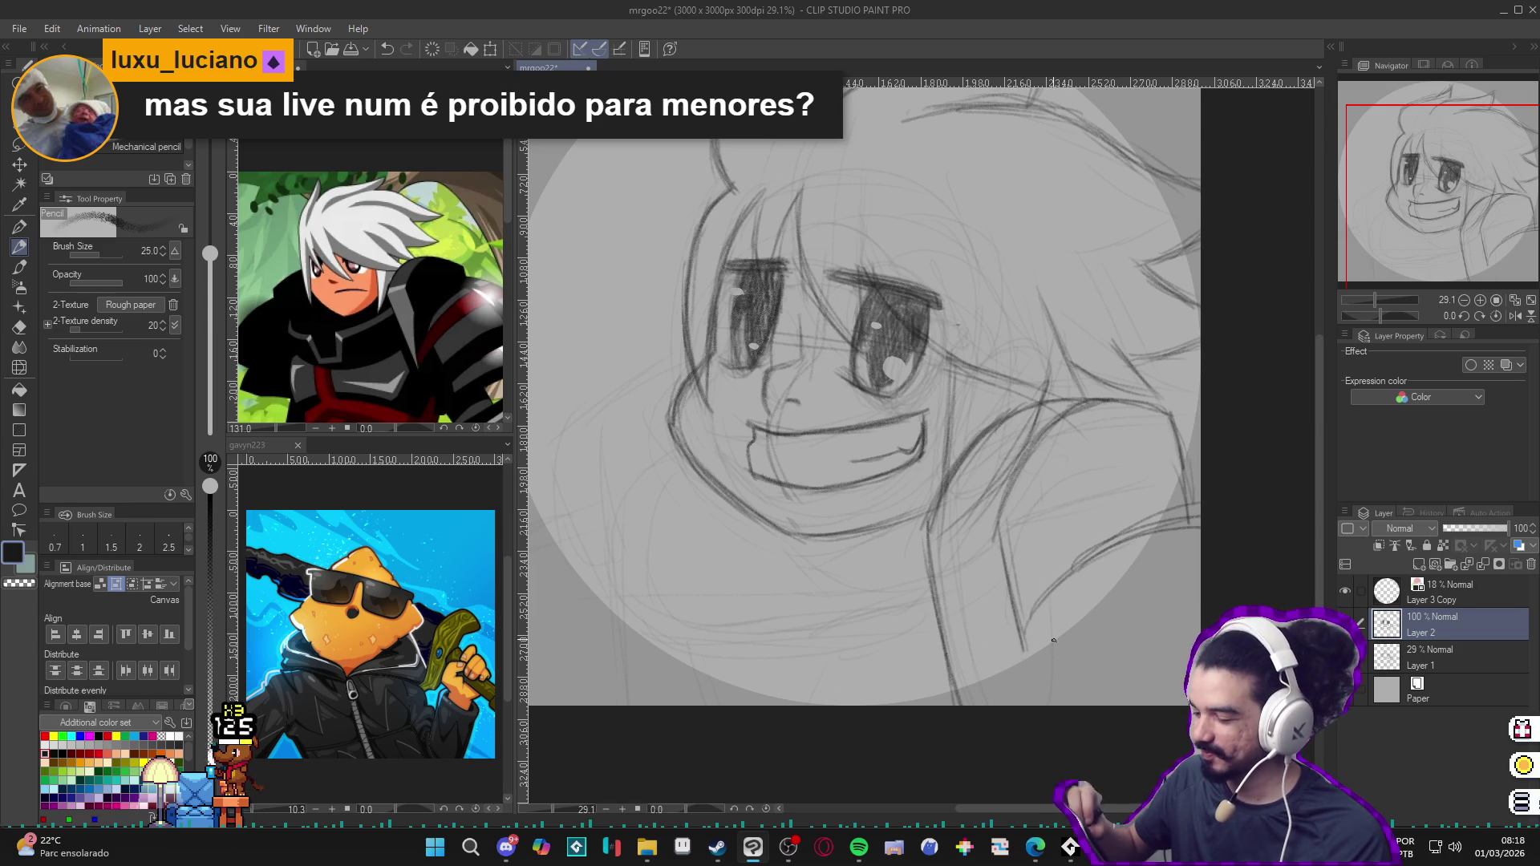
pyautogui.moveTo(1023, 635); pyautogui.dragTo(1199, 519)
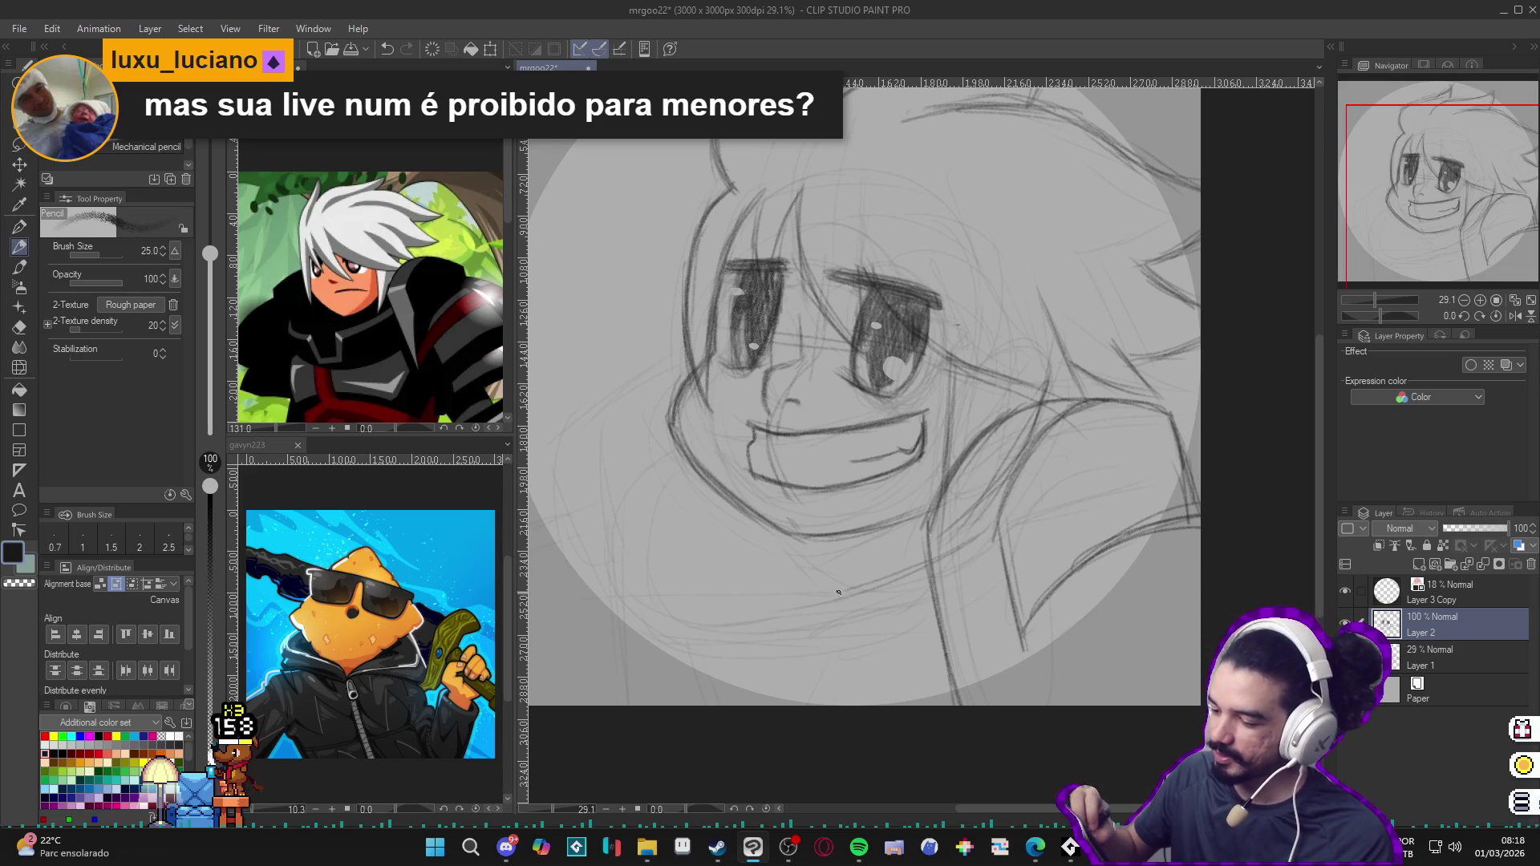
# Step: Draw a collar line below the chin and darken the left jaw contour
pyautogui.moveTo(676, 441); pyautogui.dragTo(611, 510)
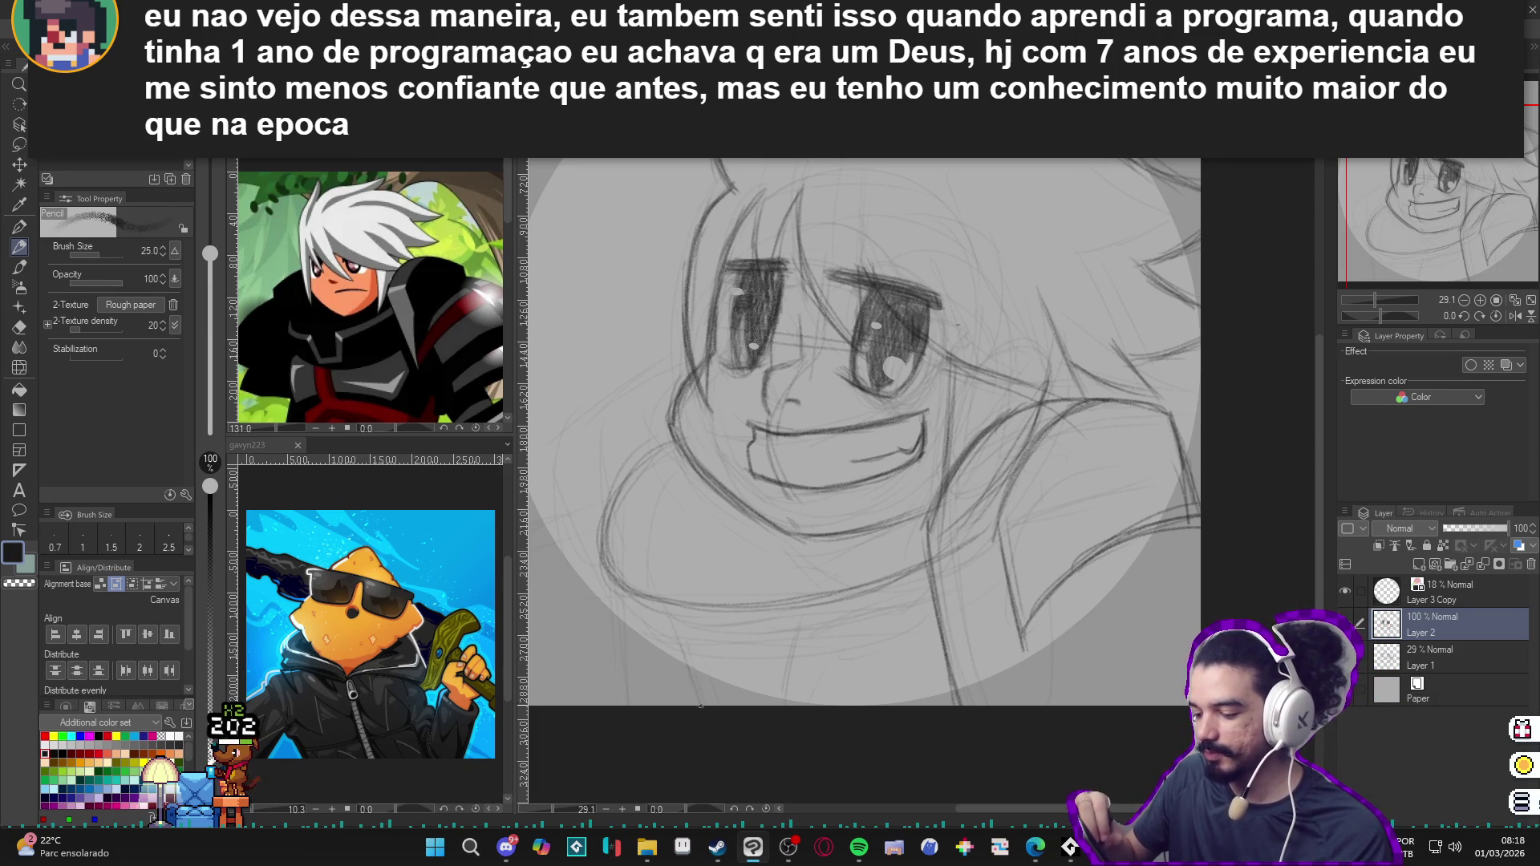
pyautogui.moveTo(788, 693); pyautogui.dragTo(811, 596)
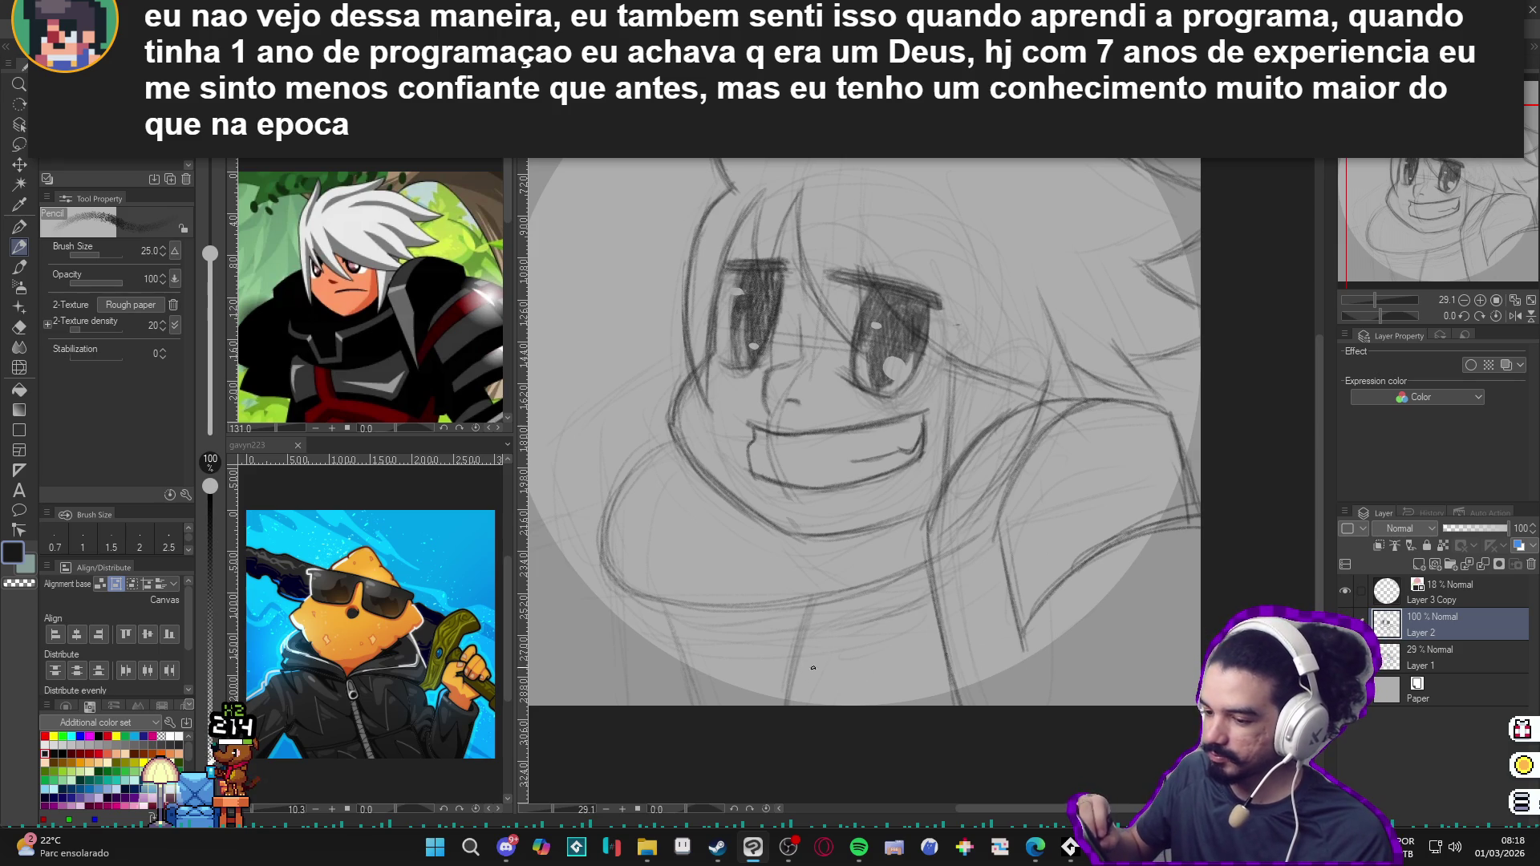
pyautogui.moveTo(830, 634); pyautogui.dragTo(800, 755)
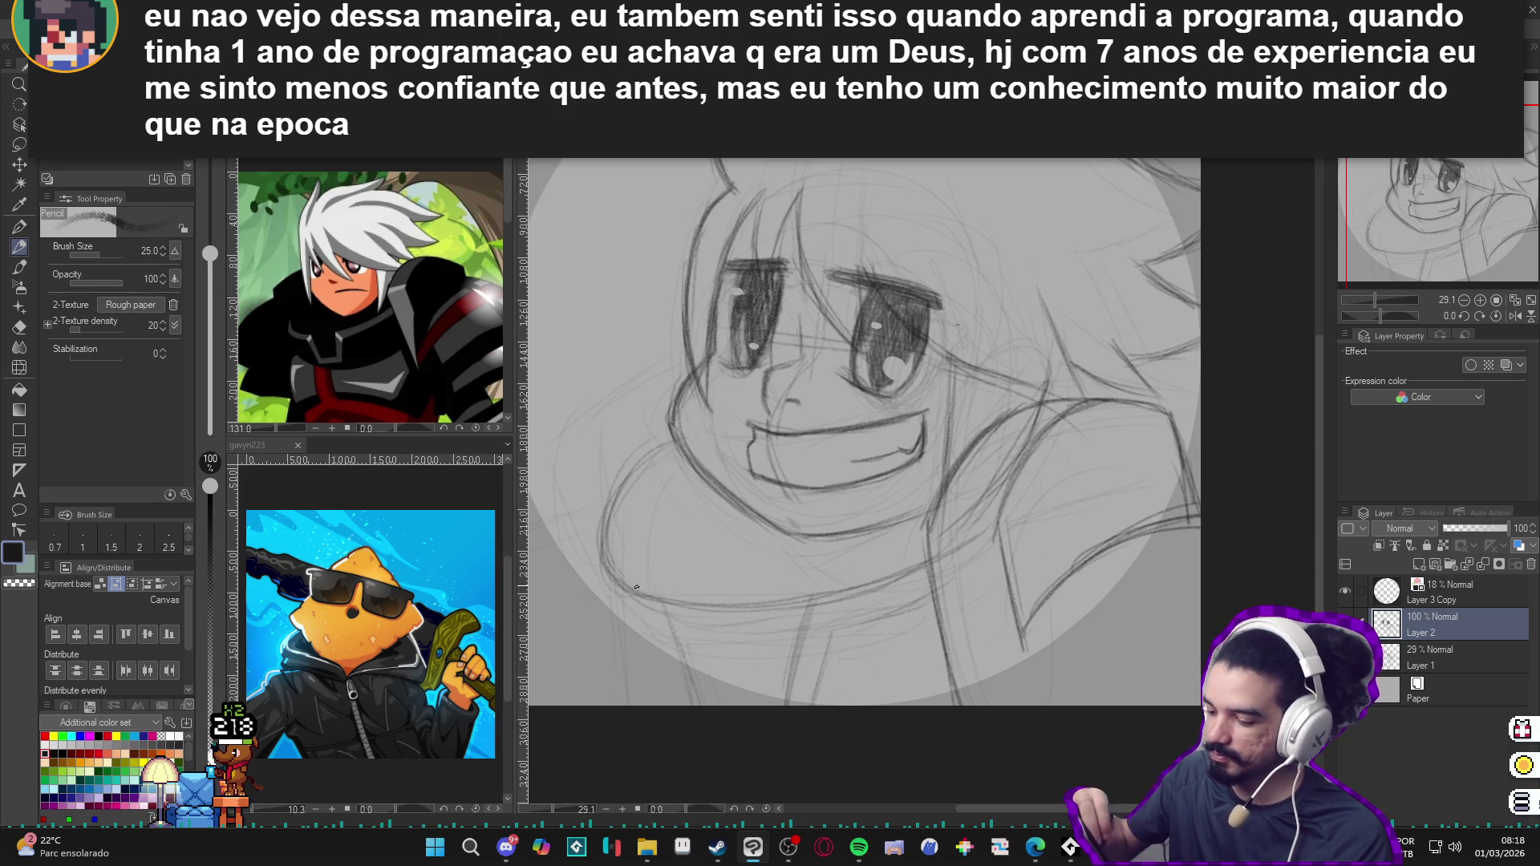
pyautogui.moveTo(599, 575)
pyautogui.mouseDown()
pyautogui.moveTo(594, 503)
pyautogui.moveTo(629, 481)
pyautogui.mouseUp()
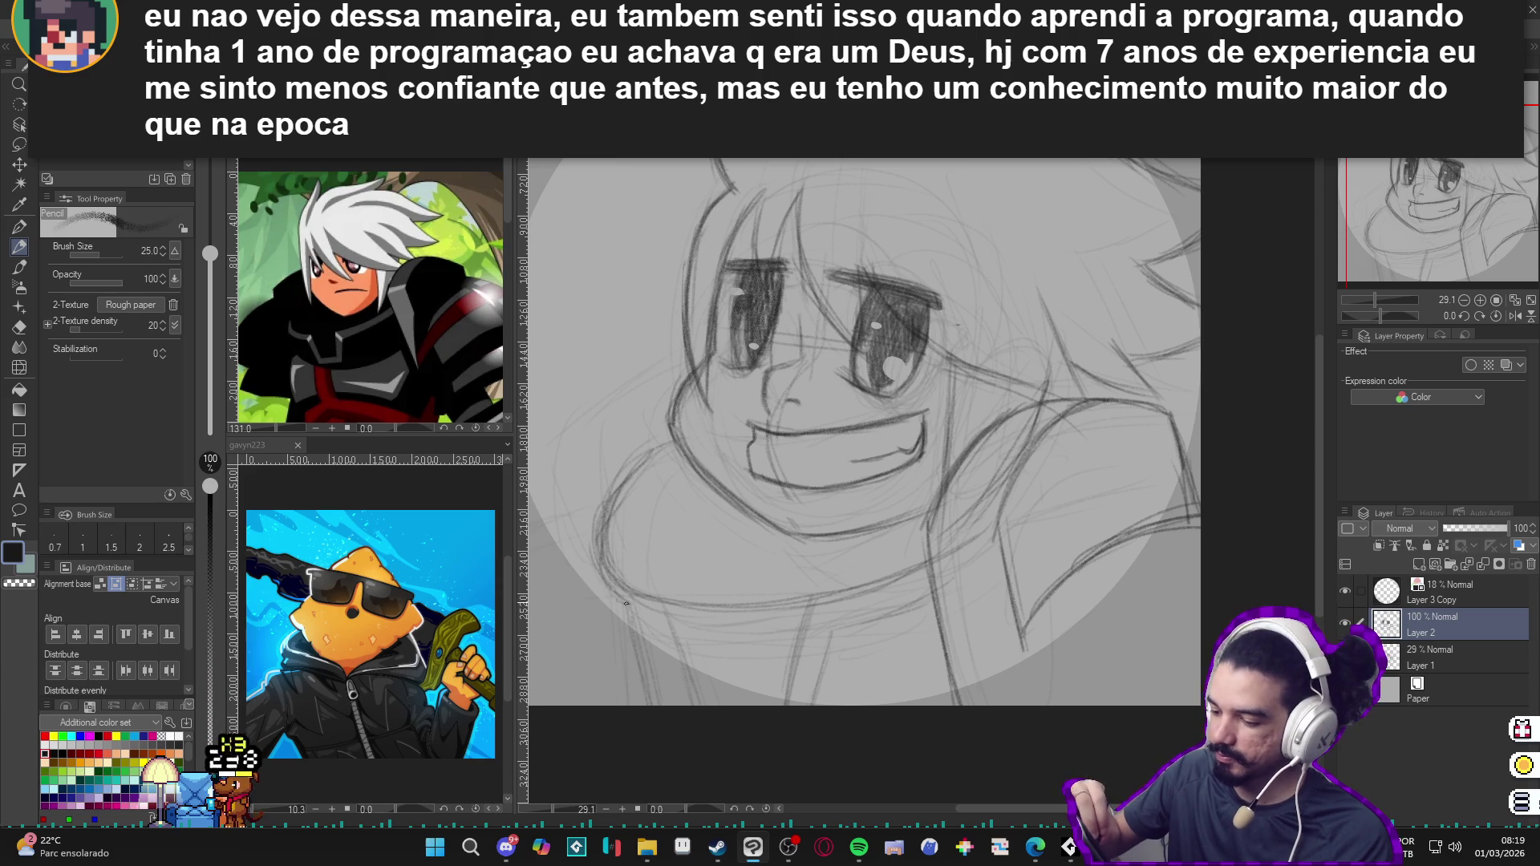
pyautogui.moveTo(624, 597); pyautogui.dragTo(602, 505)
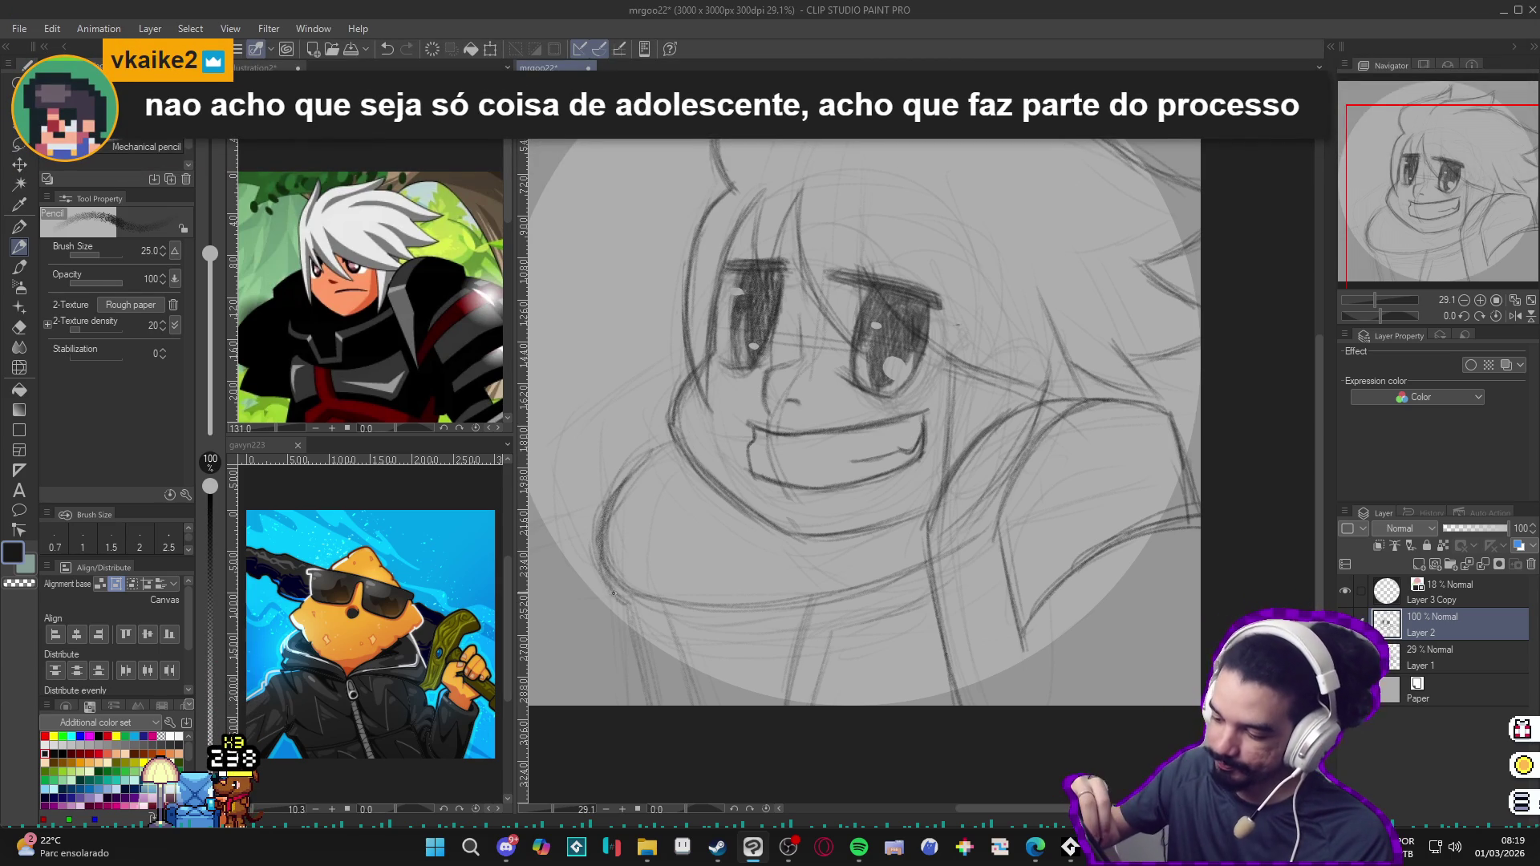
# Step: Darken the left jaw further and sketch neck lines below the face
pyautogui.moveTo(633, 602)
pyautogui.mouseDown()
pyautogui.moveTo(606, 566)
pyautogui.moveTo(645, 464)
pyautogui.moveTo(606, 578)
pyautogui.moveTo(660, 593)
pyautogui.mouseUp()
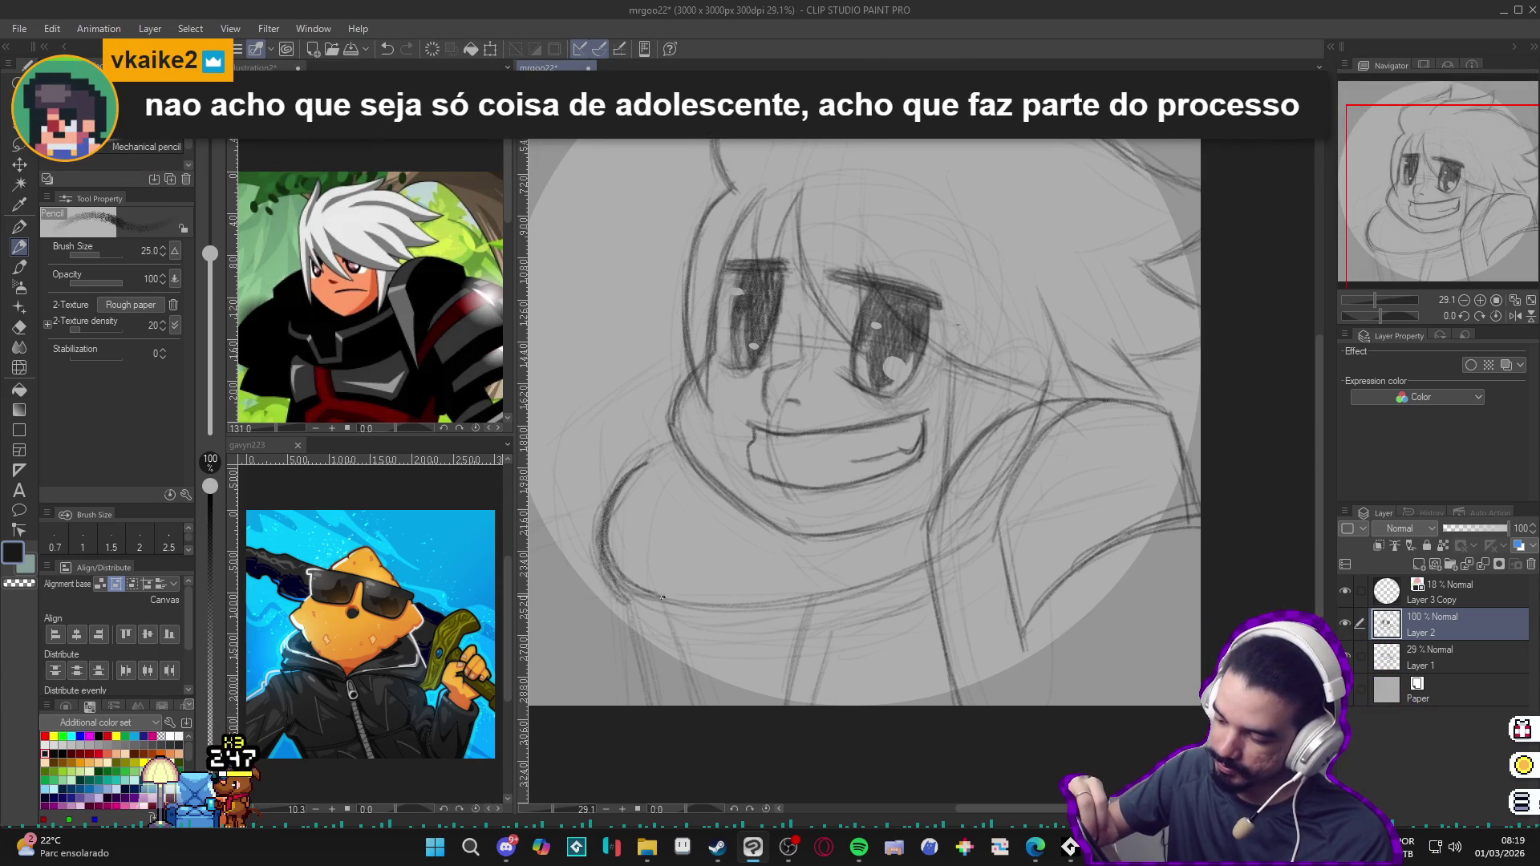
pyautogui.moveTo(811, 609); pyautogui.dragTo(784, 705)
pyautogui.moveTo(842, 636); pyautogui.dragTo(828, 698)
pyautogui.moveTo(823, 609); pyautogui.dragTo(799, 650)
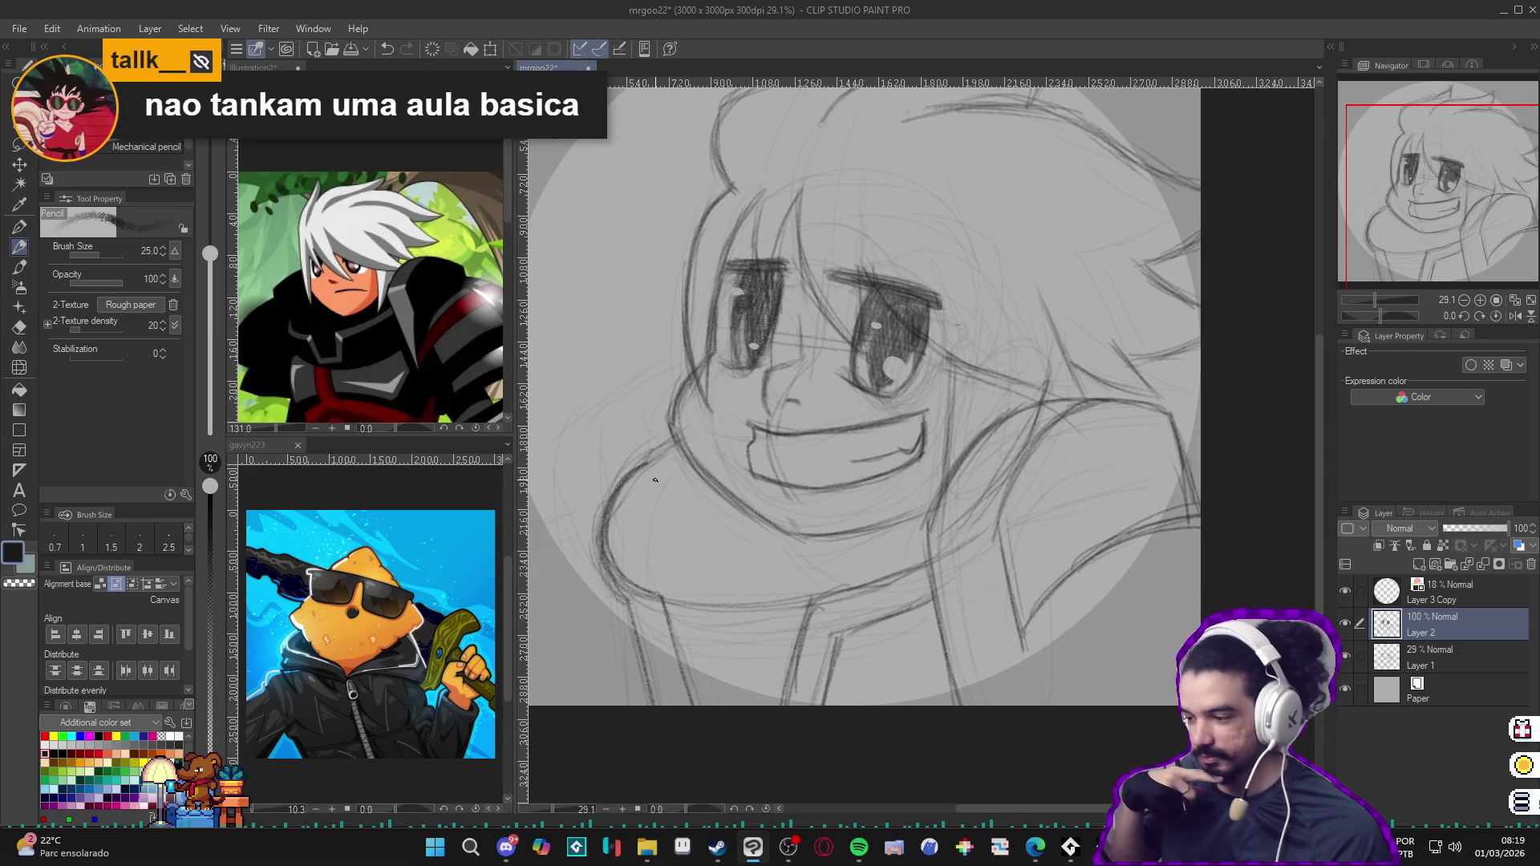
# Step: Level and recentre the canvas, then add vertical hatch strokes to the collar
pyautogui.moveTo(655, 480); pyautogui.dragTo(782, 456)
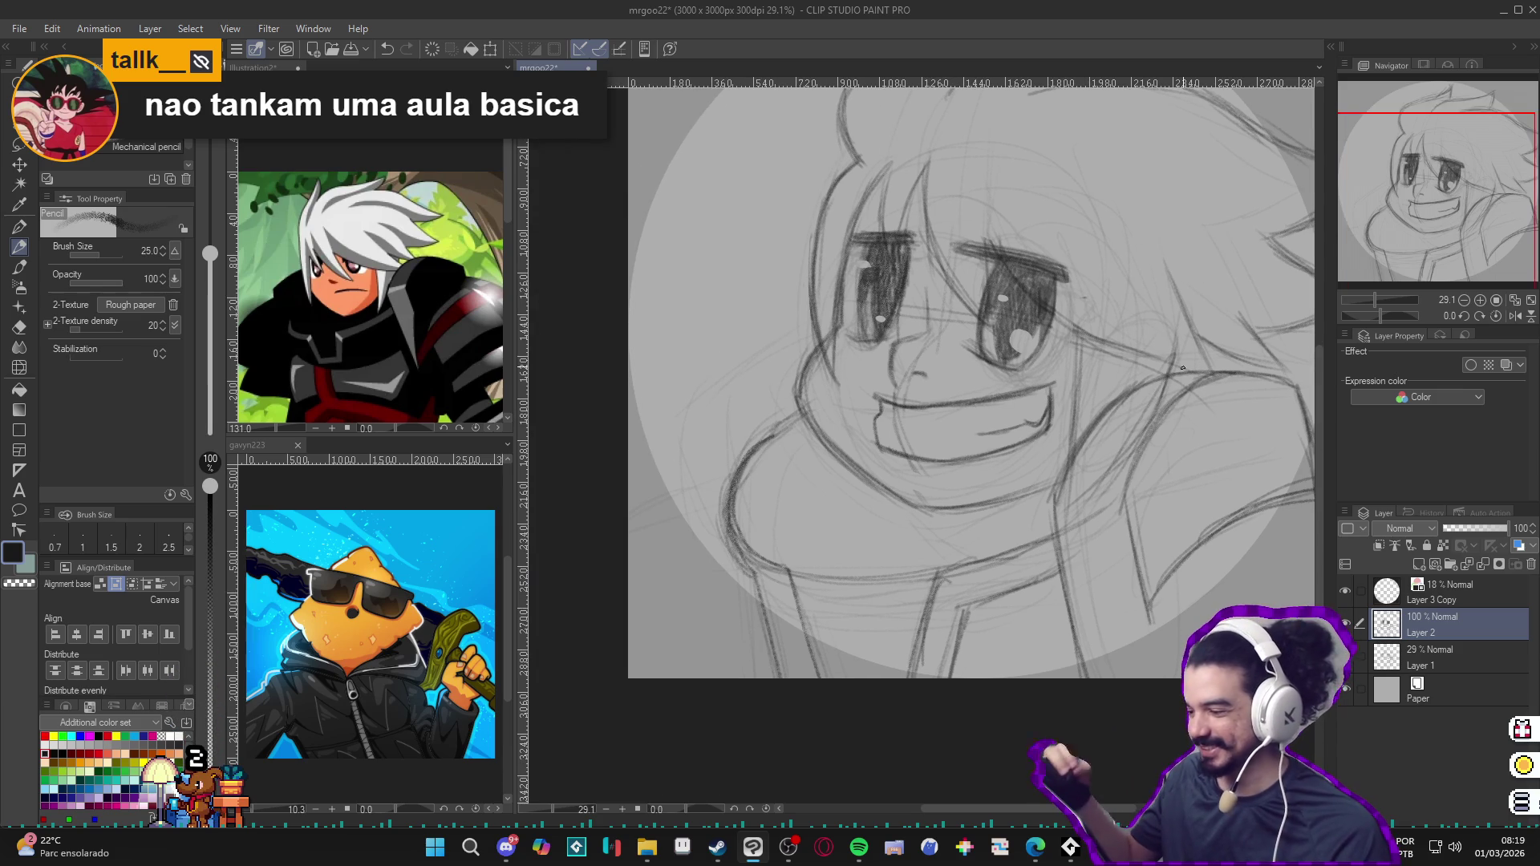
pyautogui.moveTo(792, 330)
pyautogui.mouseDown()
pyautogui.moveTo(806, 361)
pyautogui.moveTo(736, 364)
pyautogui.moveTo(707, 397)
pyautogui.moveTo(733, 518)
pyautogui.mouseUp()
pyautogui.moveTo(817, 374); pyautogui.dragTo(728, 420)
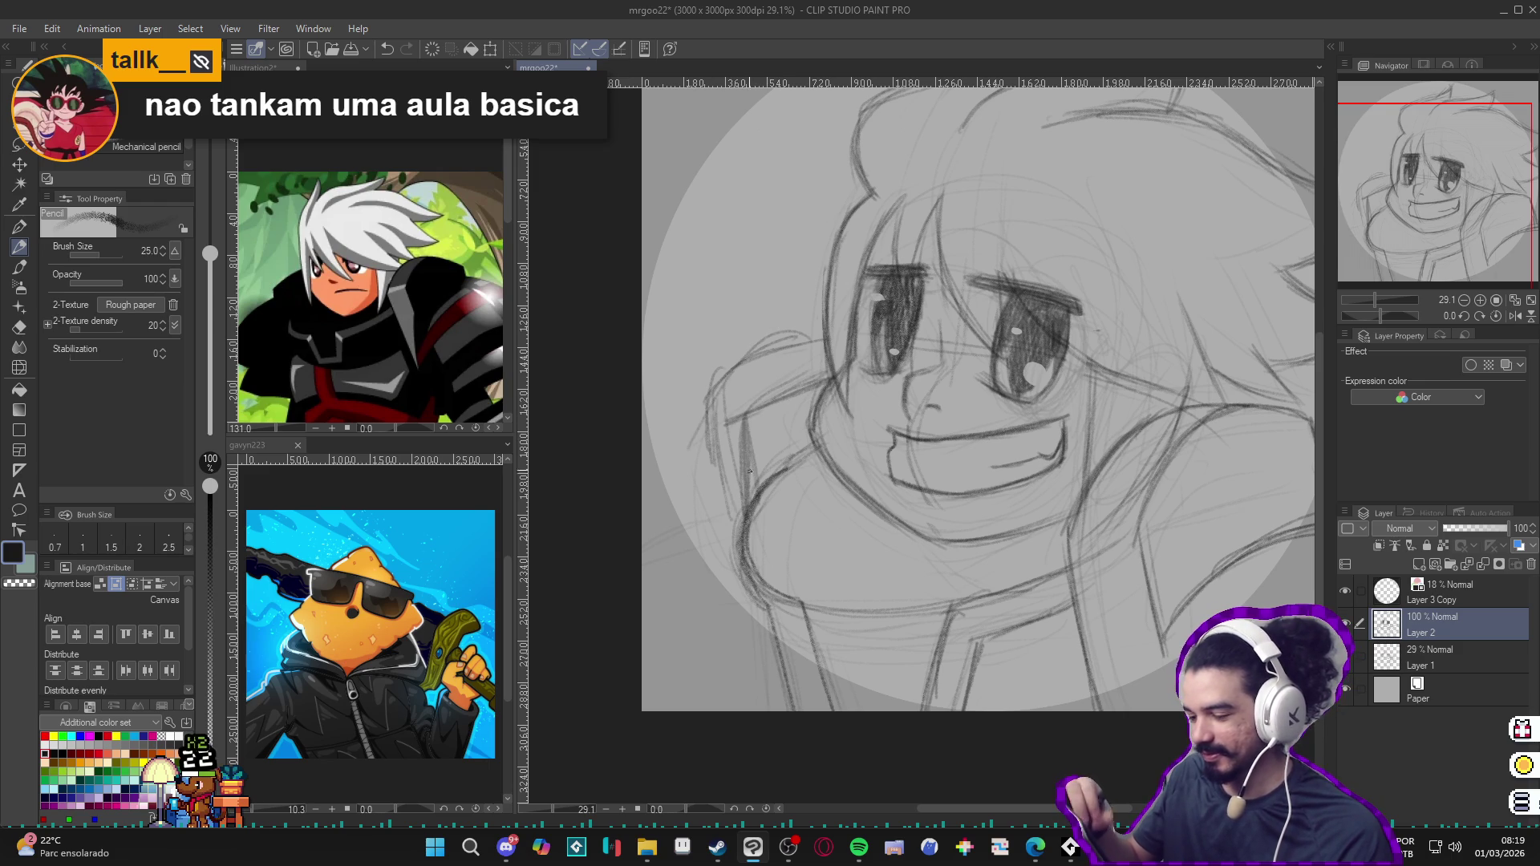
pyautogui.moveTo(725, 456); pyautogui.dragTo(1178, 458)
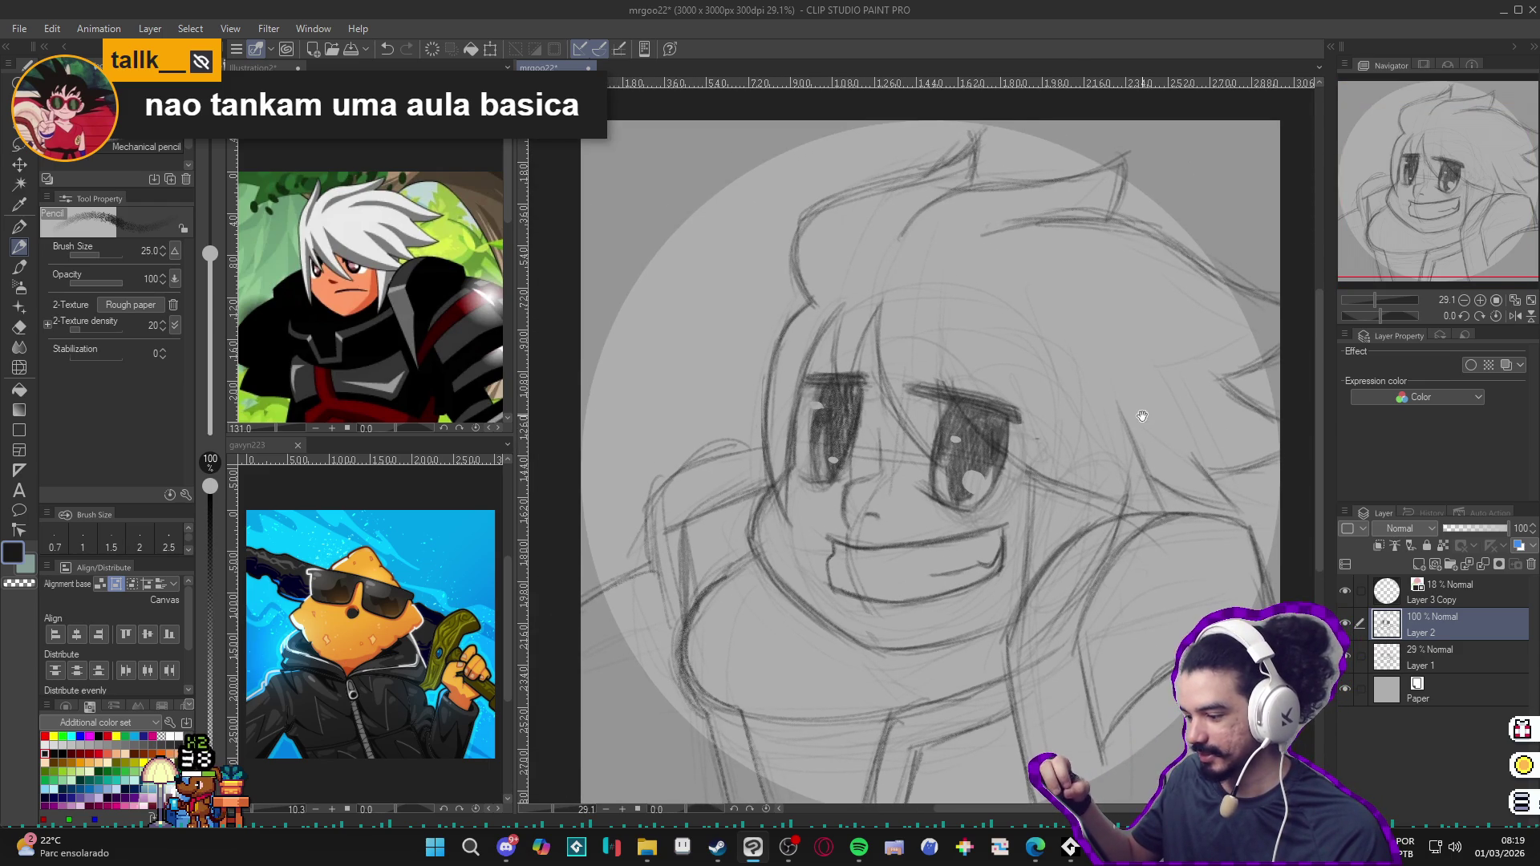
pyautogui.moveTo(1142, 416); pyautogui.dragTo(1083, 379)
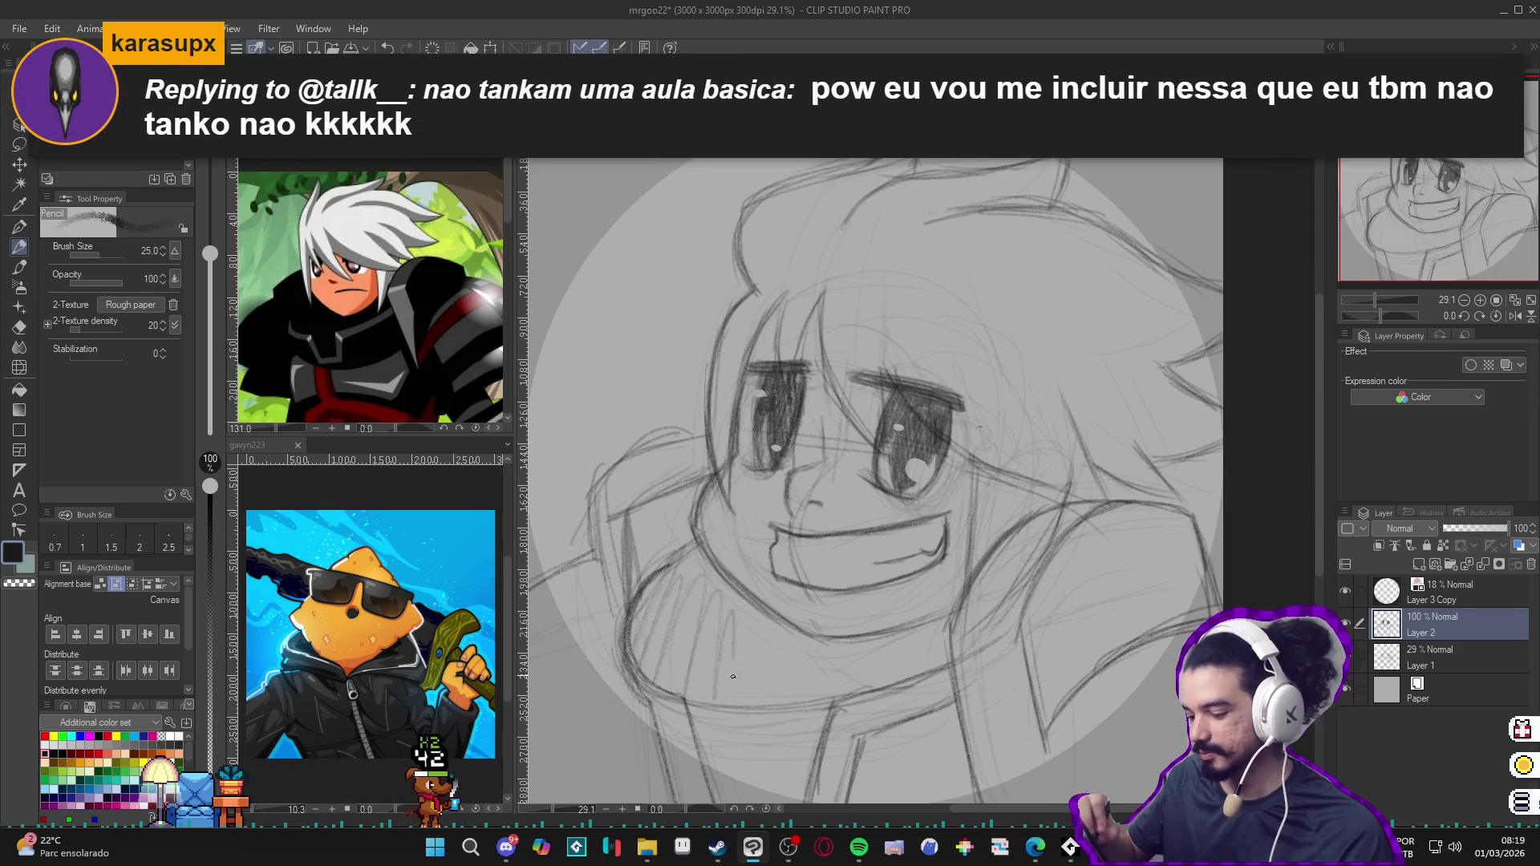
pyautogui.moveTo(734, 607)
pyautogui.mouseDown()
pyautogui.moveTo(728, 789)
pyautogui.moveTo(759, 787)
pyautogui.mouseUp()
pyautogui.moveTo(771, 674); pyautogui.dragTo(758, 570)
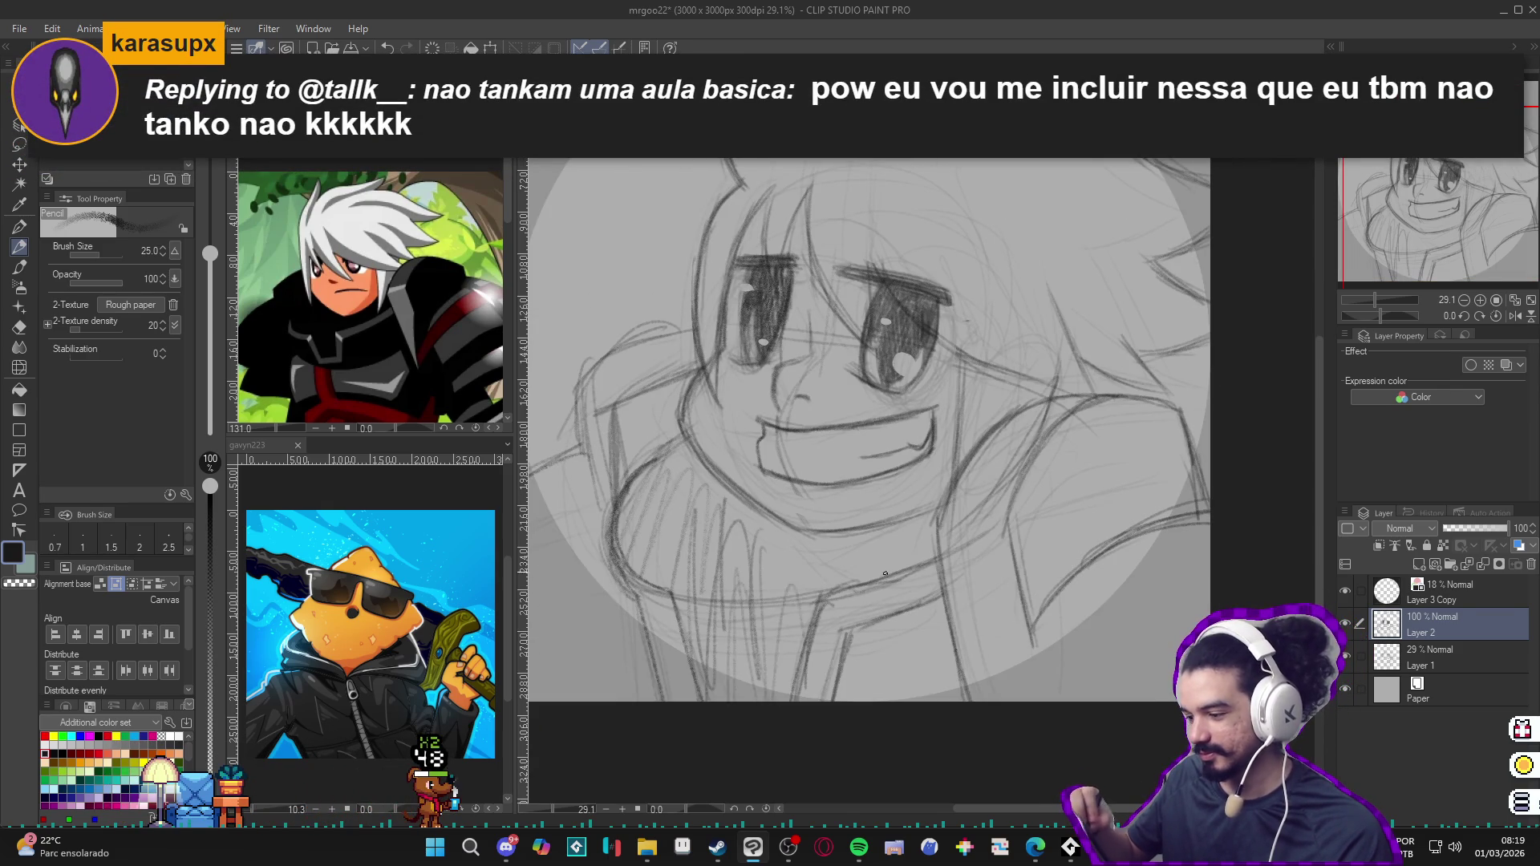
pyautogui.scroll(2, 884, 575)
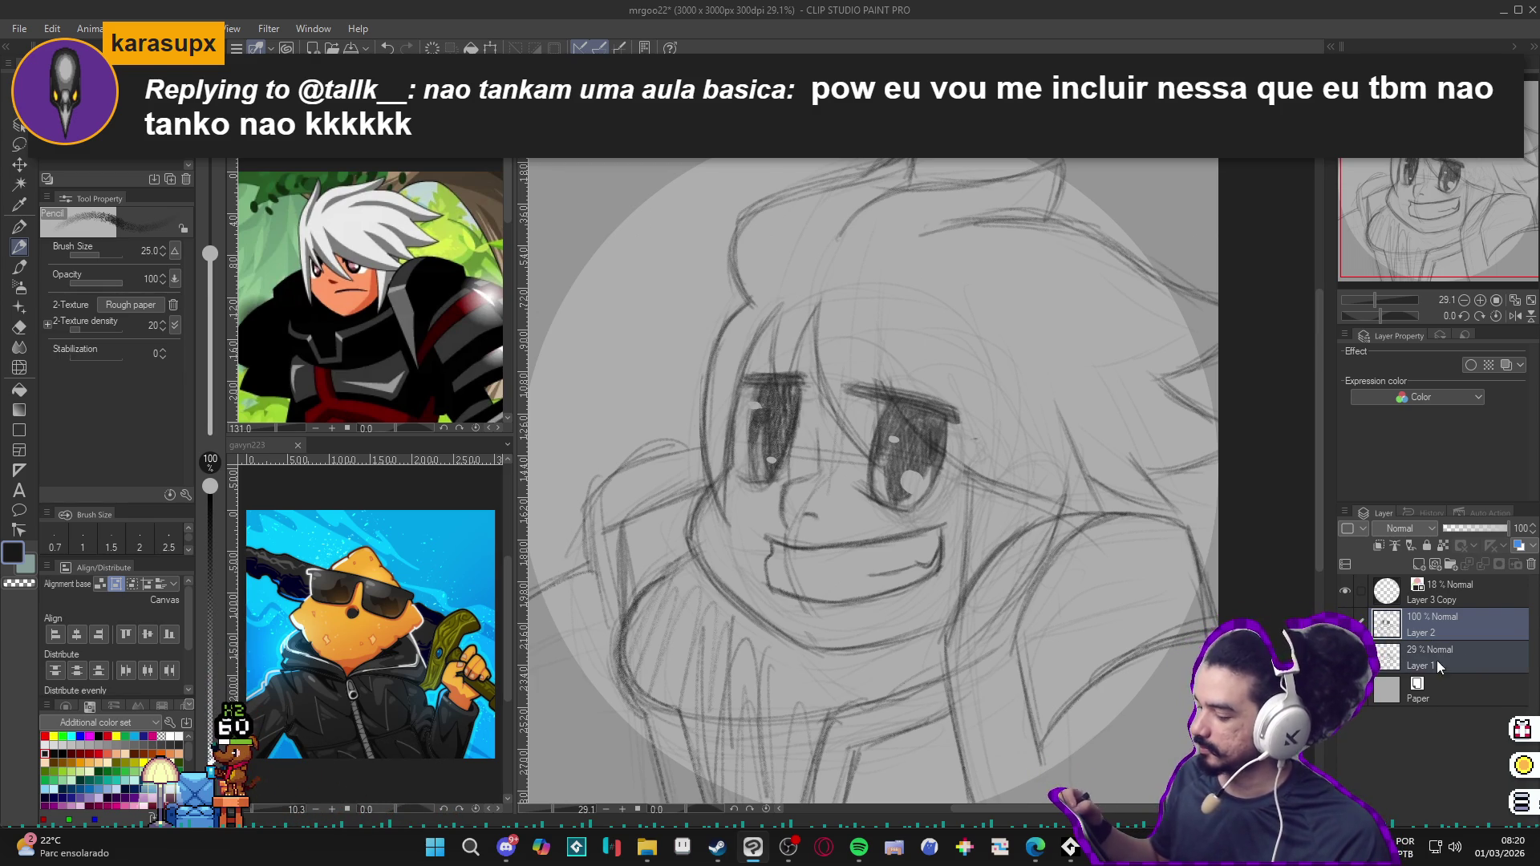
# Step: Group the sketch layers into Folder 1 at 21% opacity and add a new raster layer above
pyautogui.hotkey('ctrl', 'g')
pyautogui.moveTo(1472, 529); pyautogui.dragTo(1459, 530)
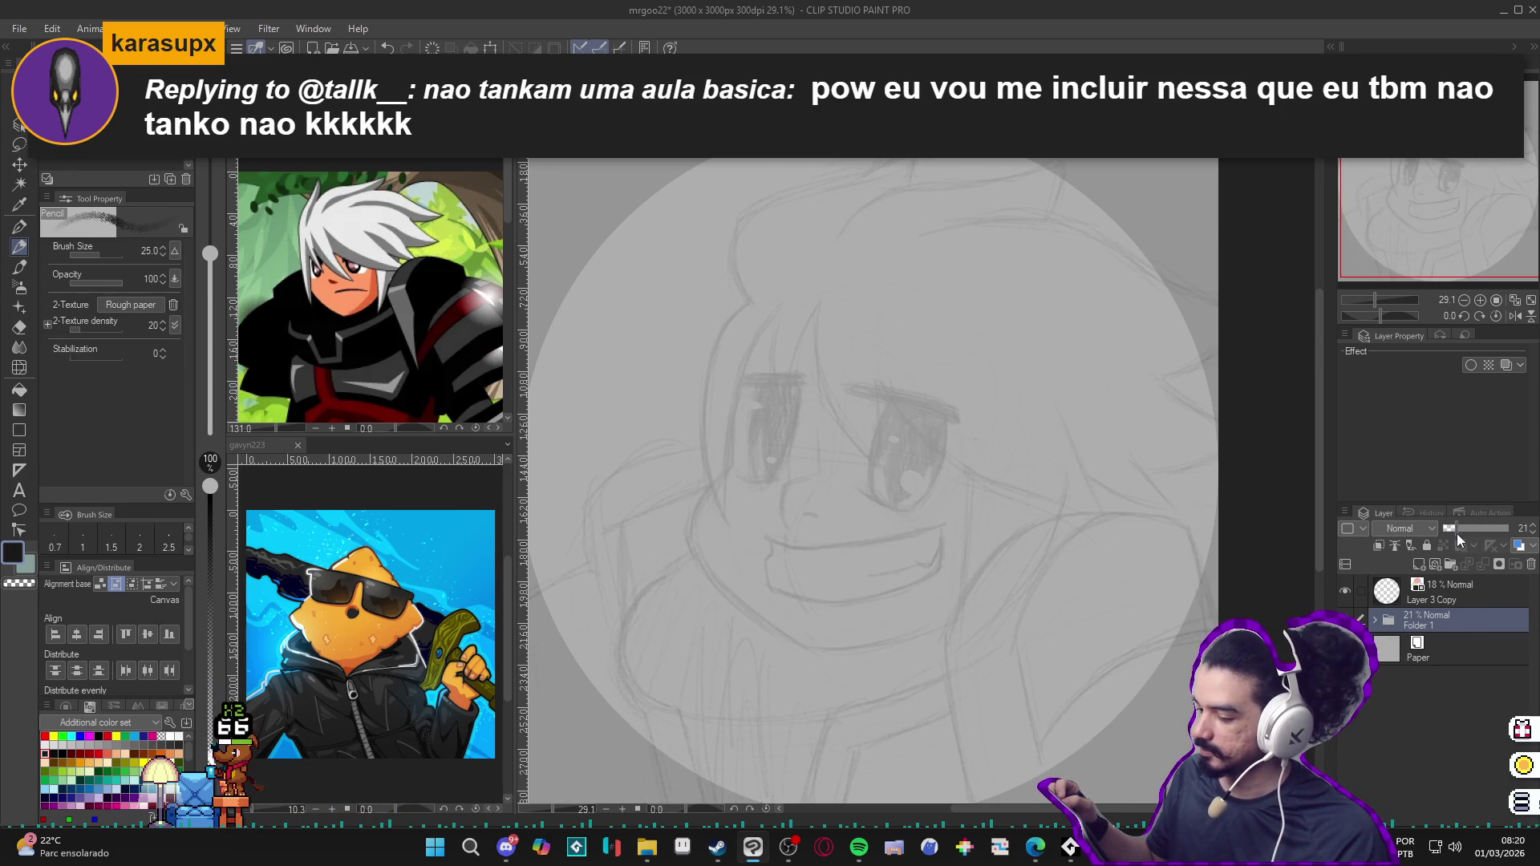
pyautogui.hotkey('ctrl', 'shift', 'n')
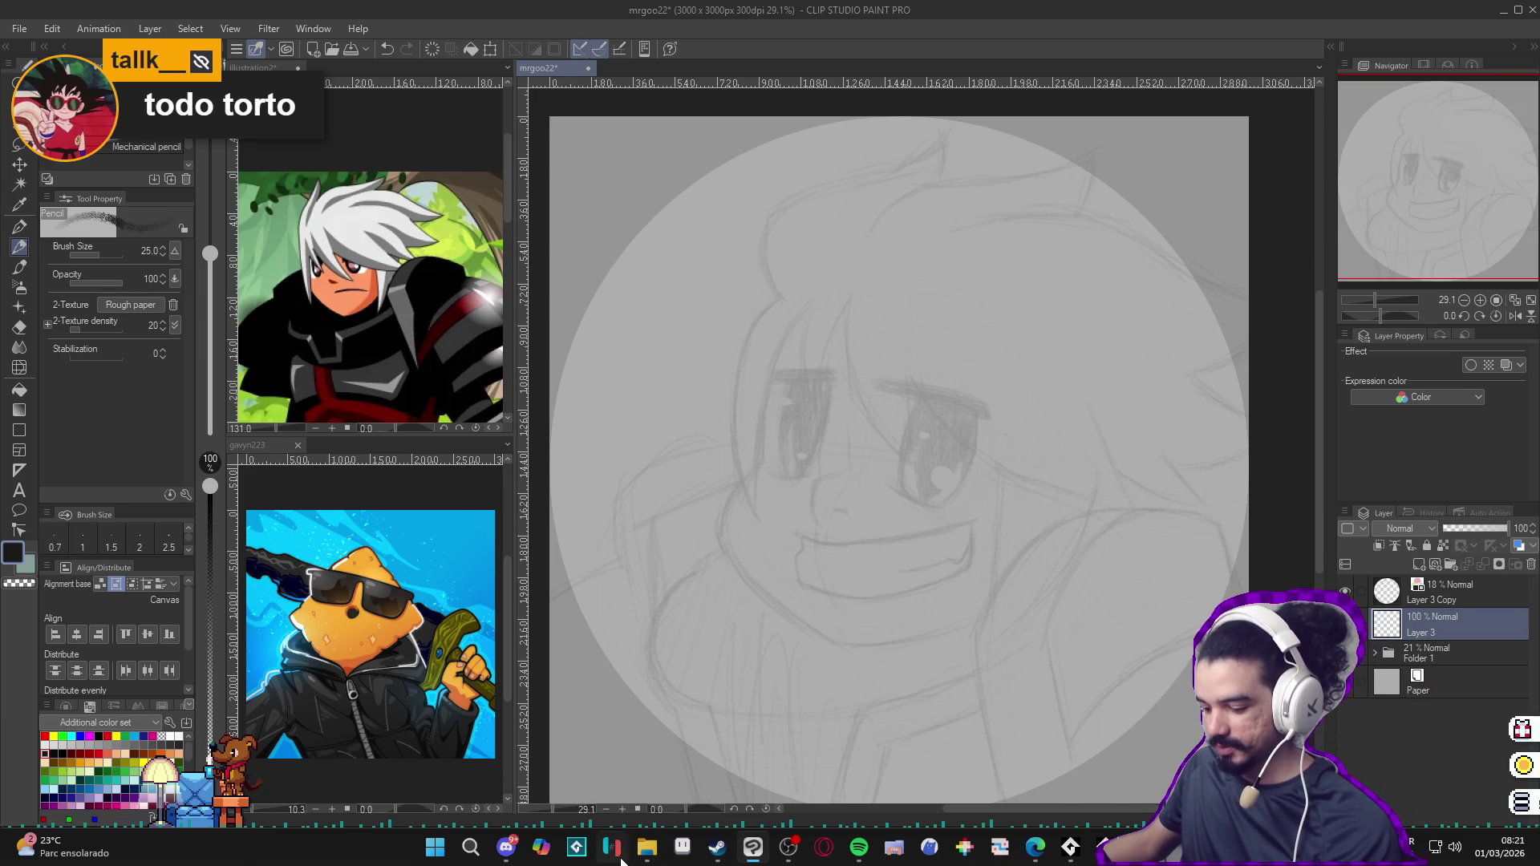
pyautogui.click(646, 847)
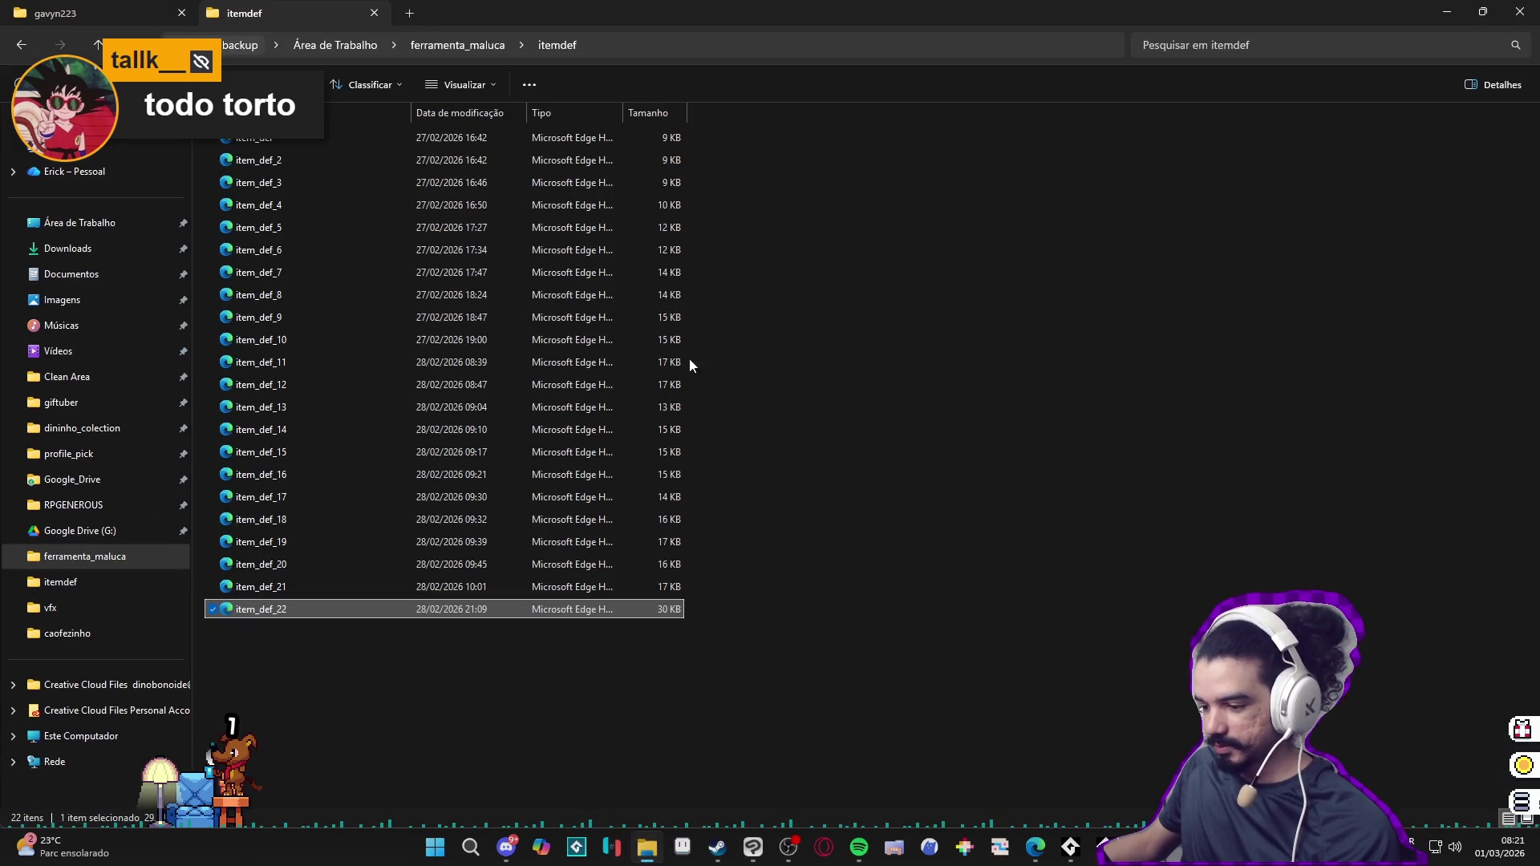
pyautogui.click(146, 9)
pyautogui.click(20, 48)
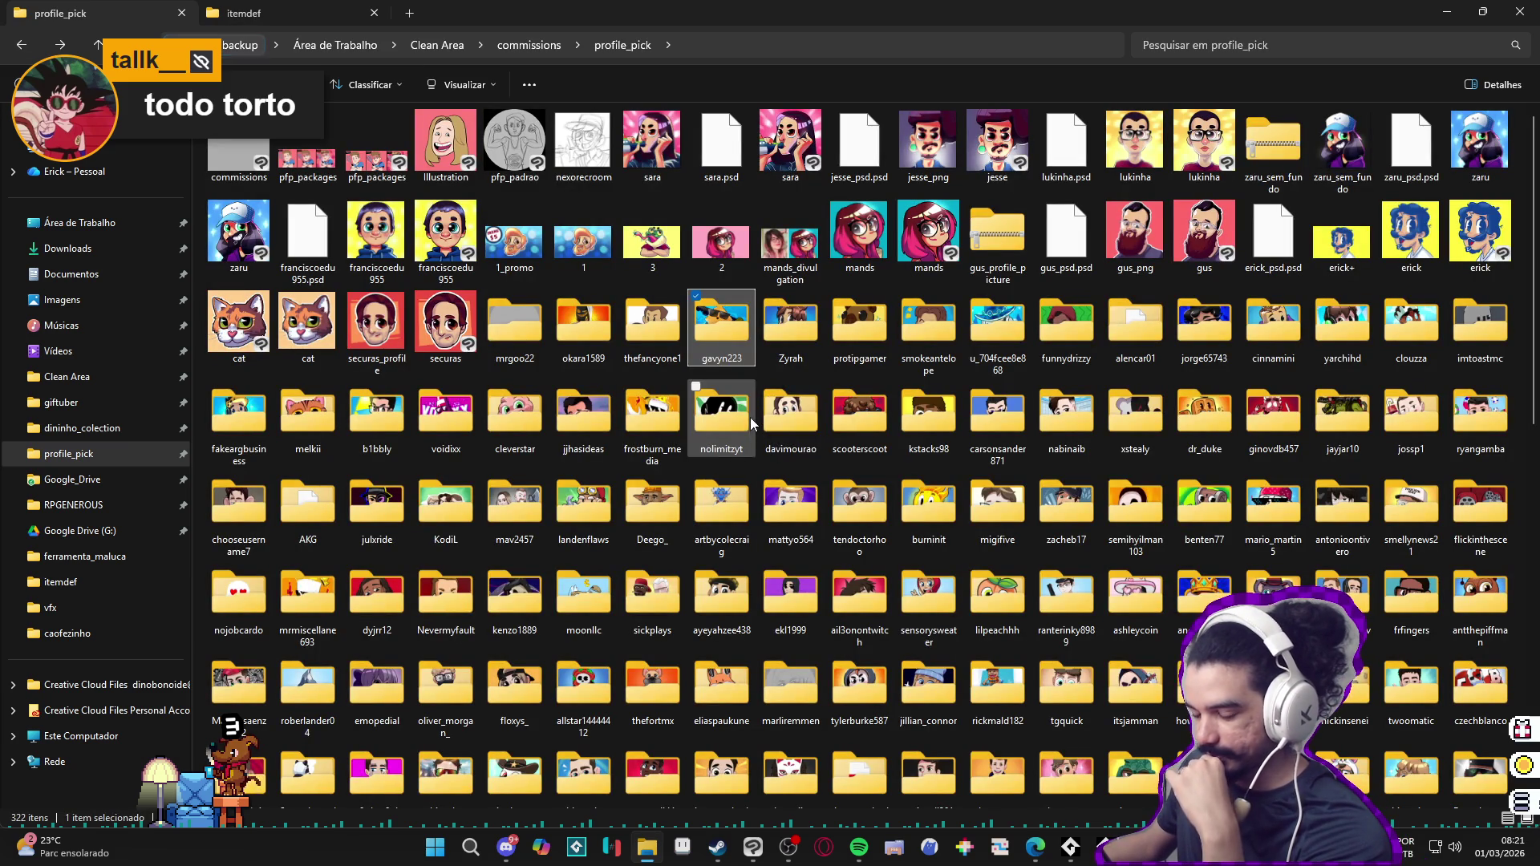
pyautogui.doubleClick(656, 333)
pyautogui.click(21, 49)
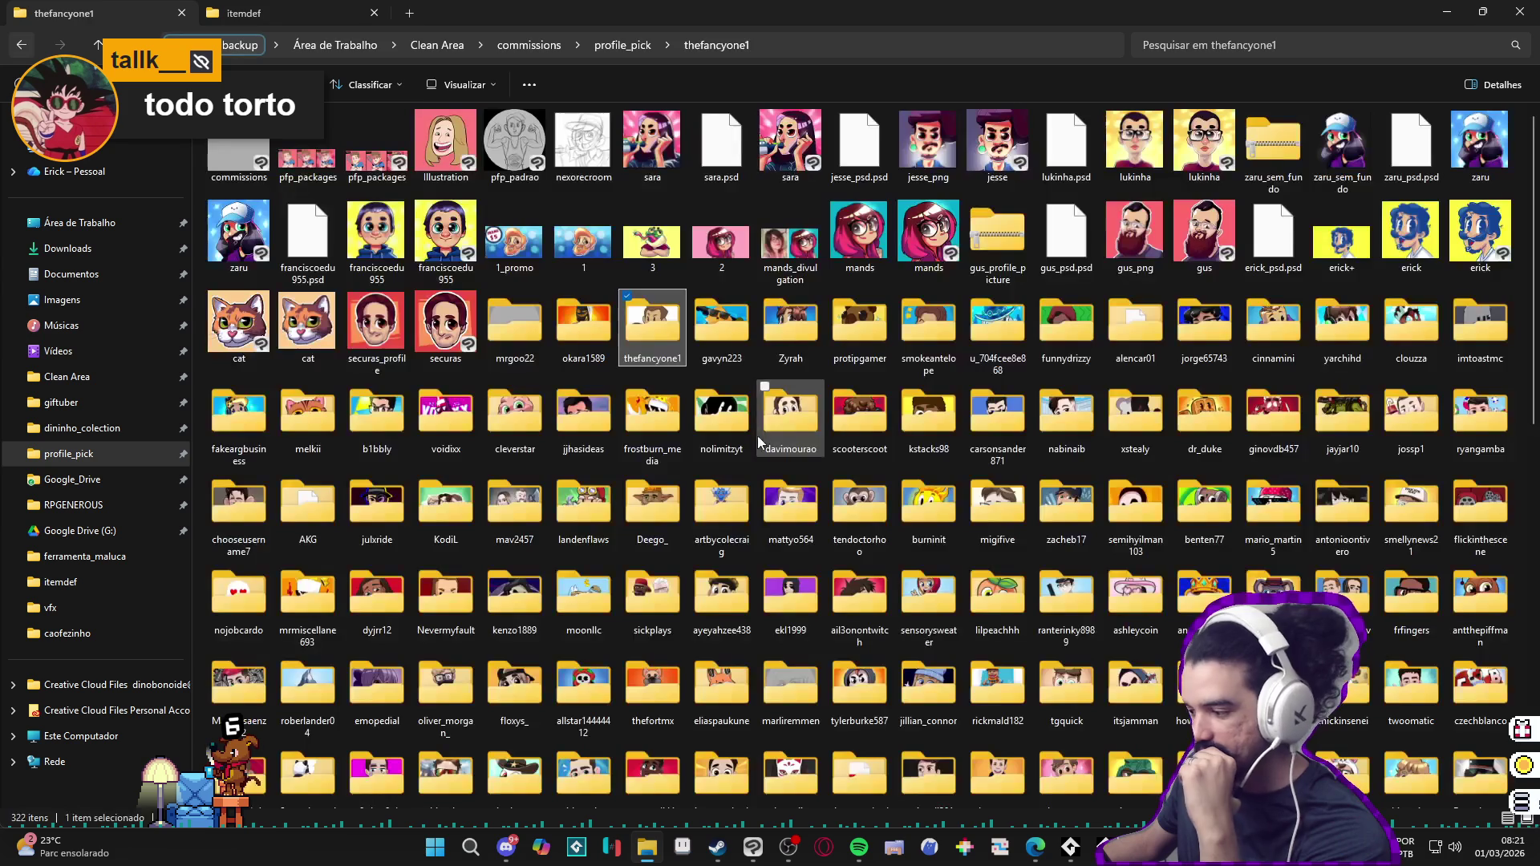
pyautogui.doubleClick(1204, 325)
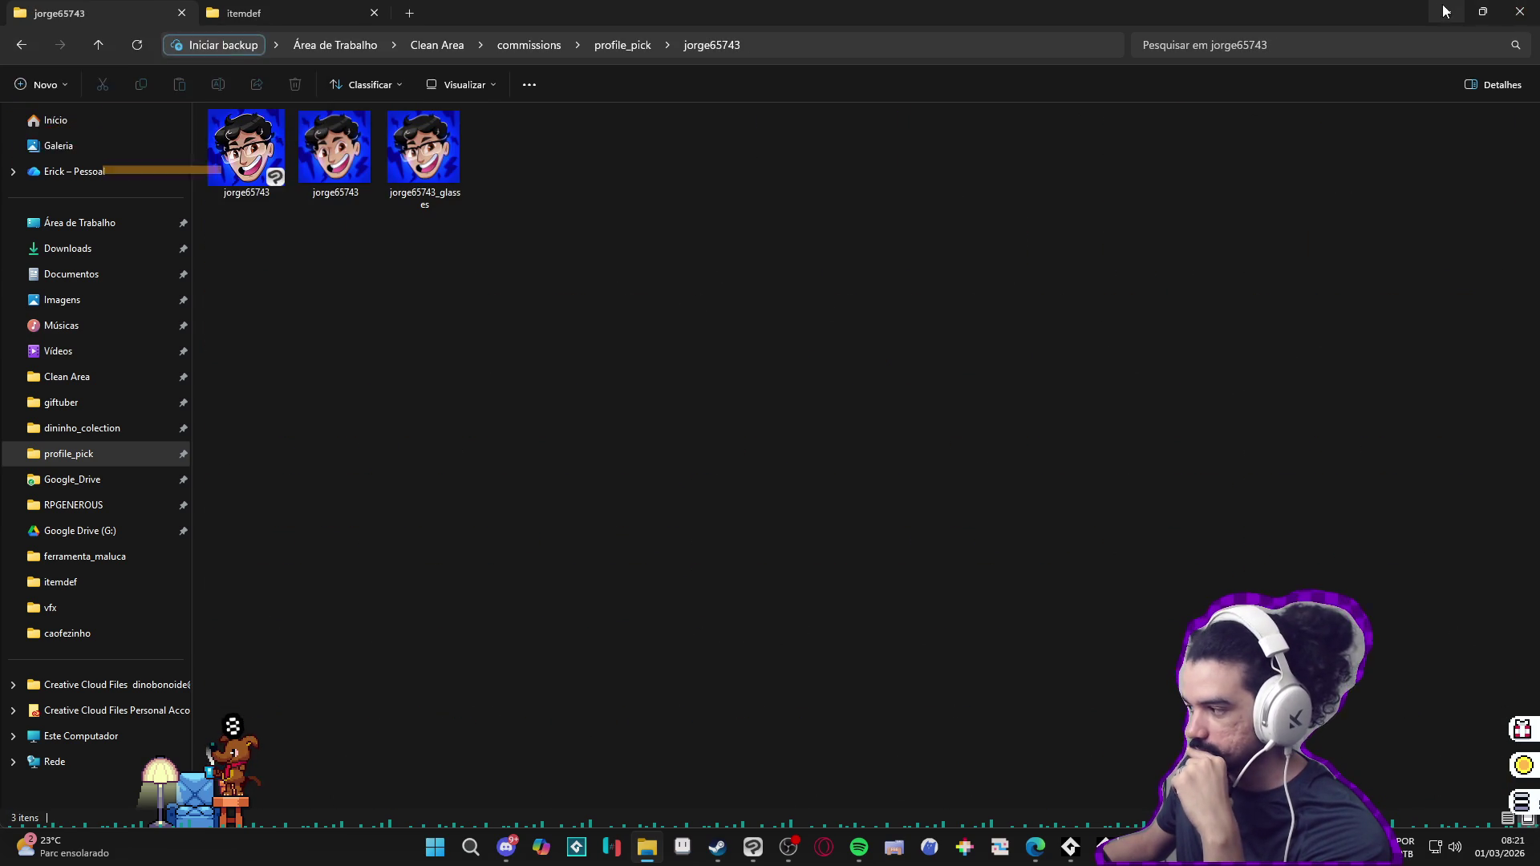
pyautogui.hotkey('alt', 'Tab')
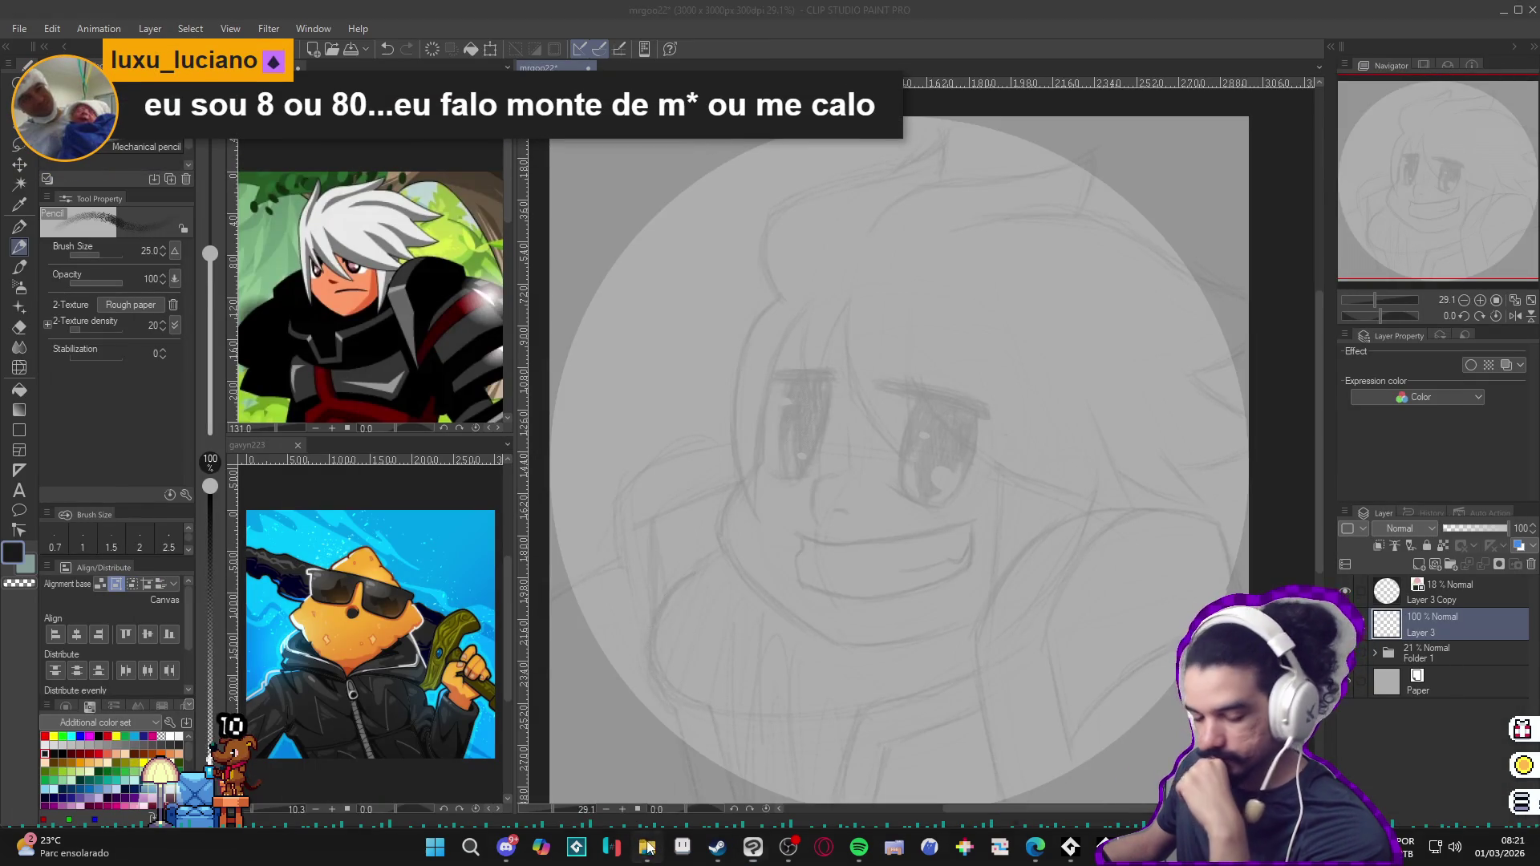
pyautogui.hotkey('alt', 'Tab')
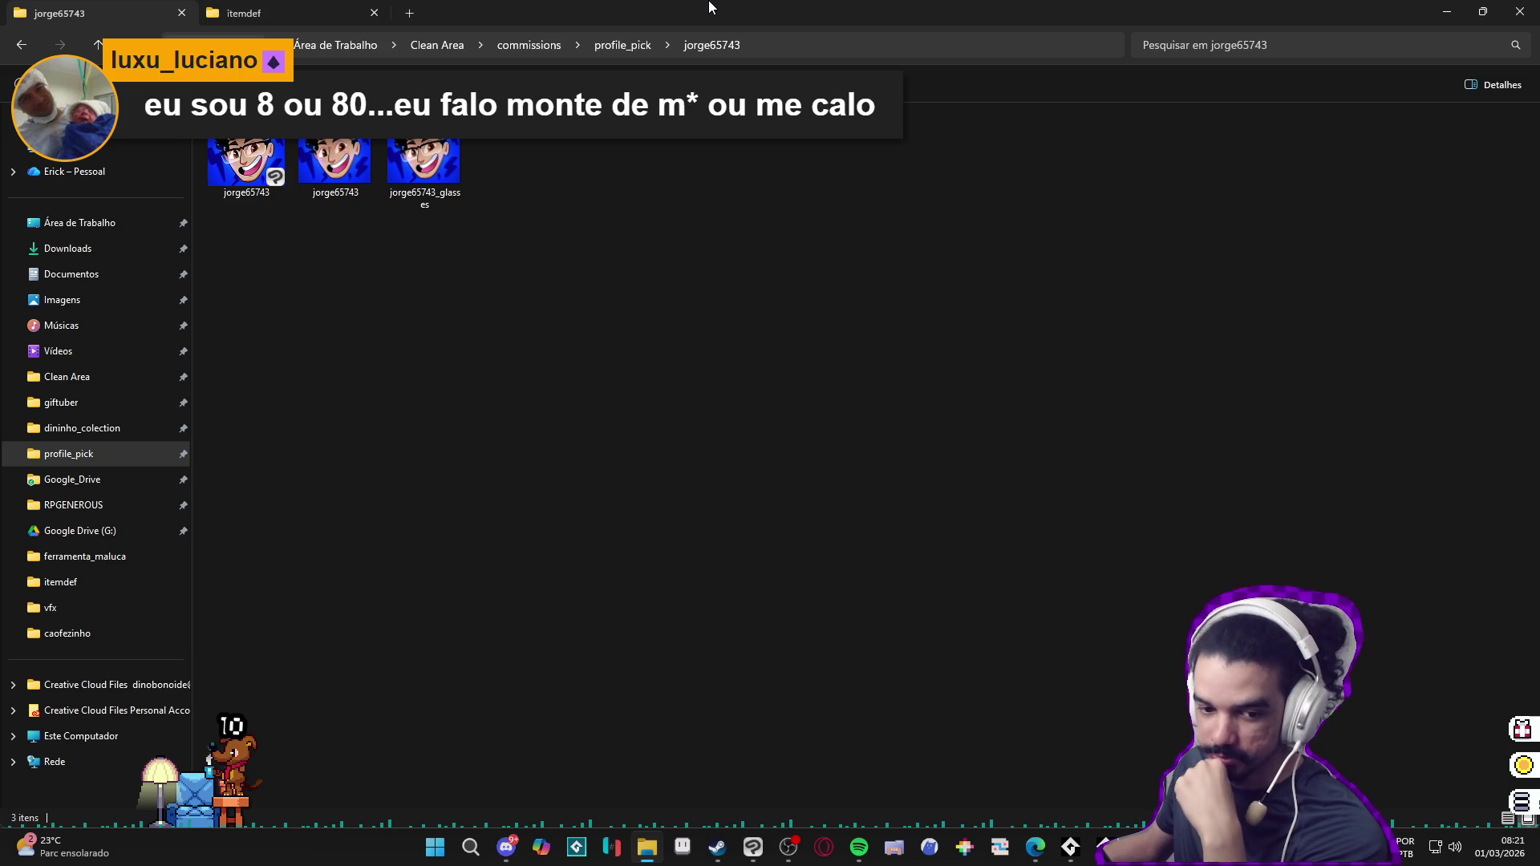
pyautogui.hotkey('alt', 'Tab')
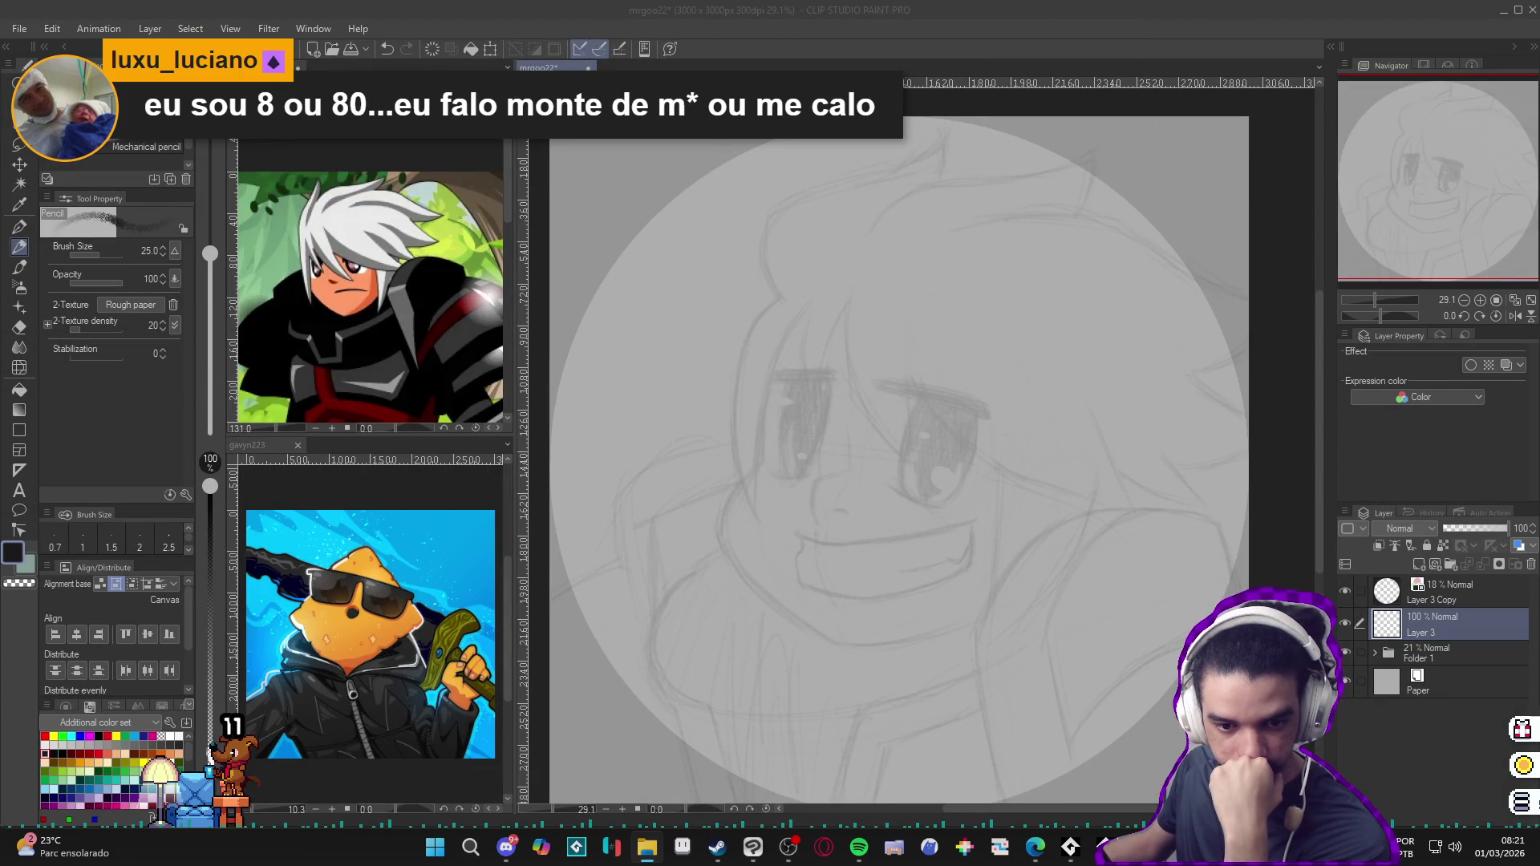
pyautogui.click(578, 224)
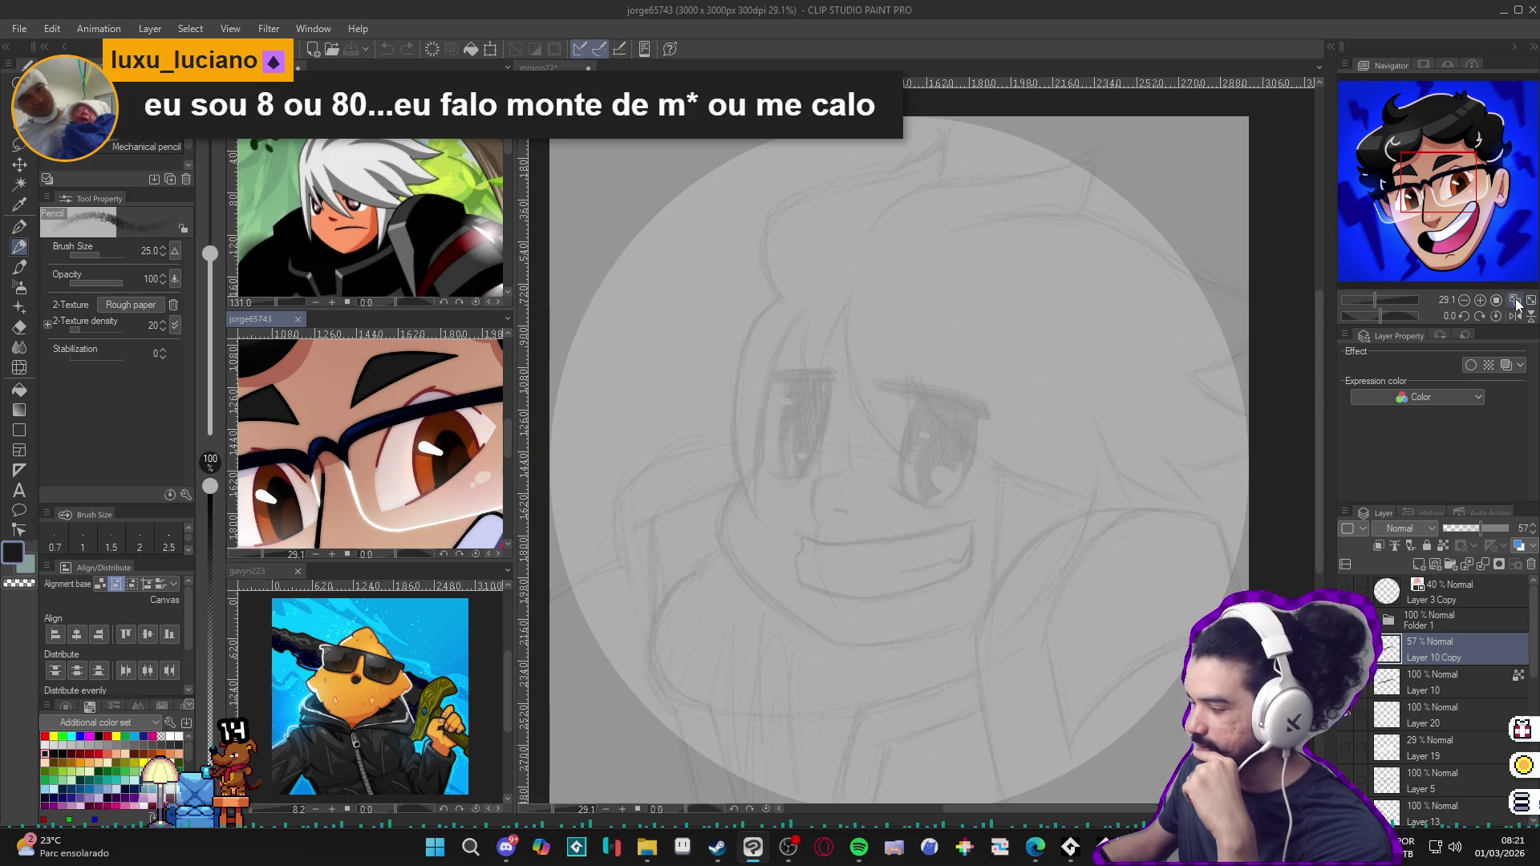
pyautogui.click(1530, 299)
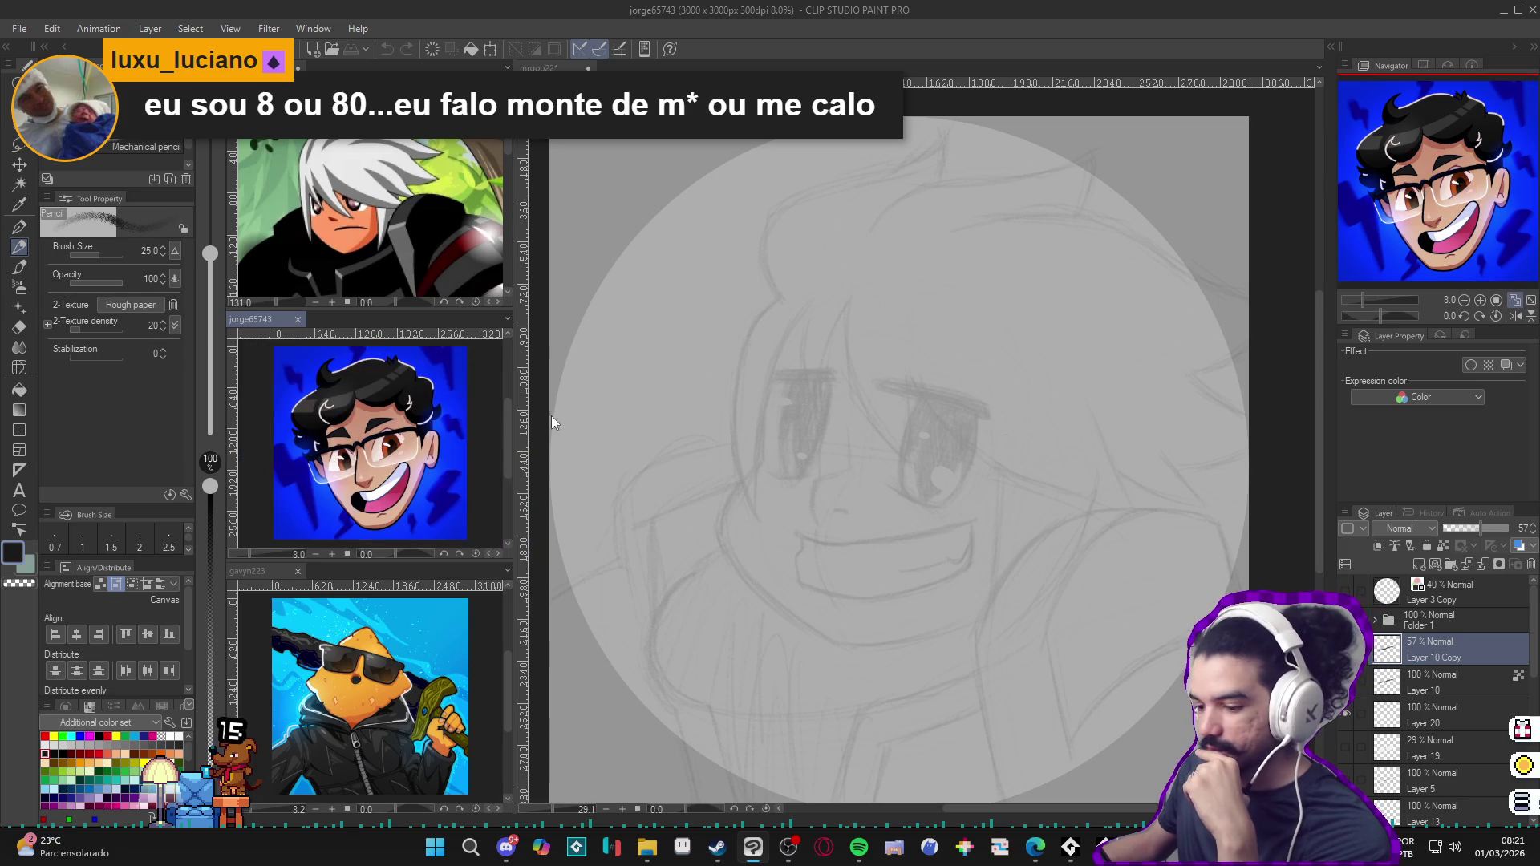
pyautogui.click(542, 512)
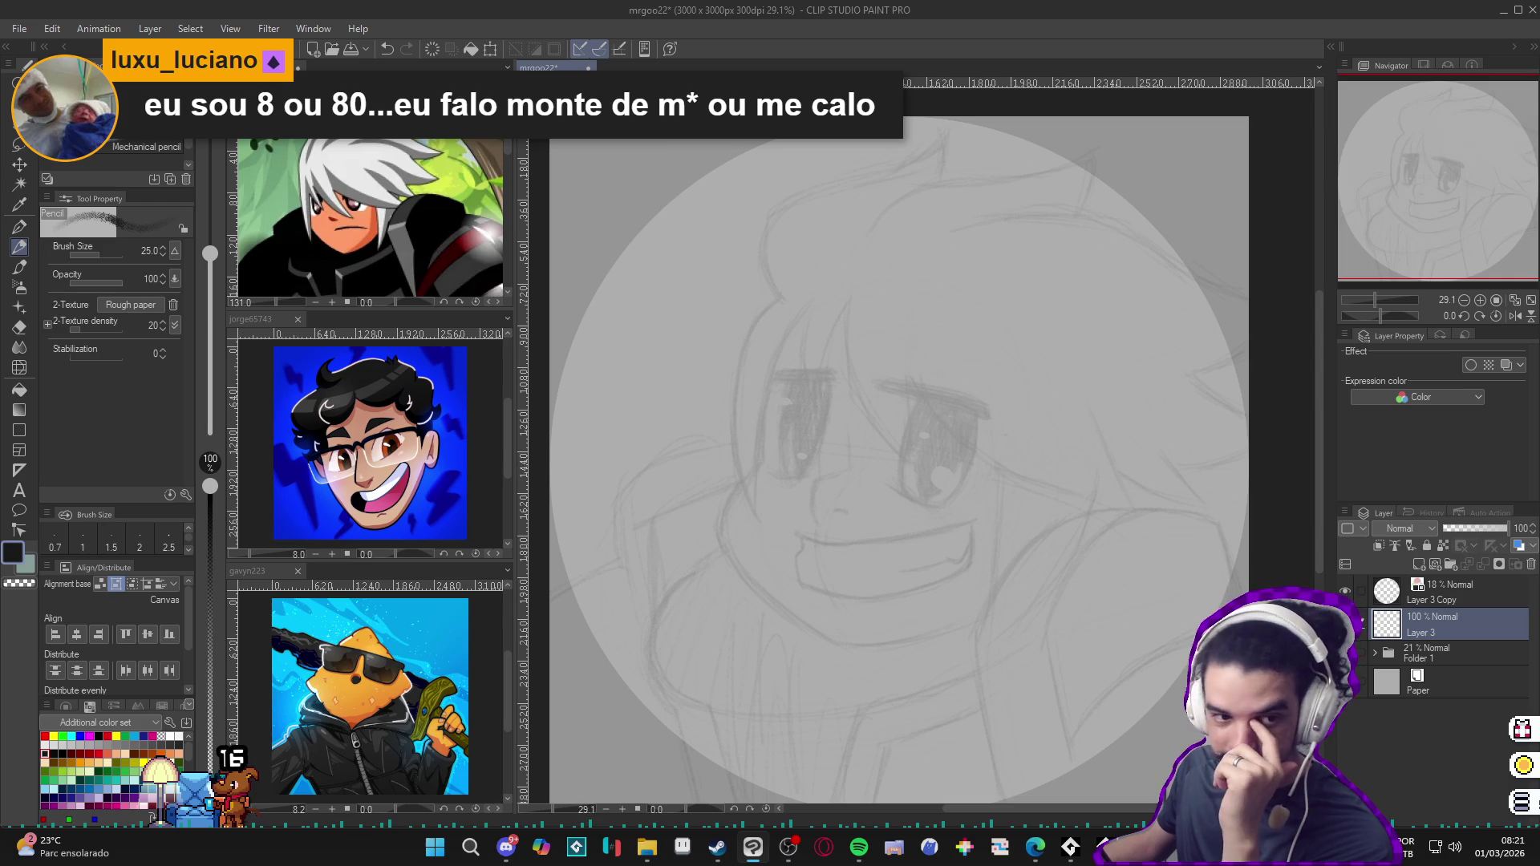
pyautogui.click(648, 847)
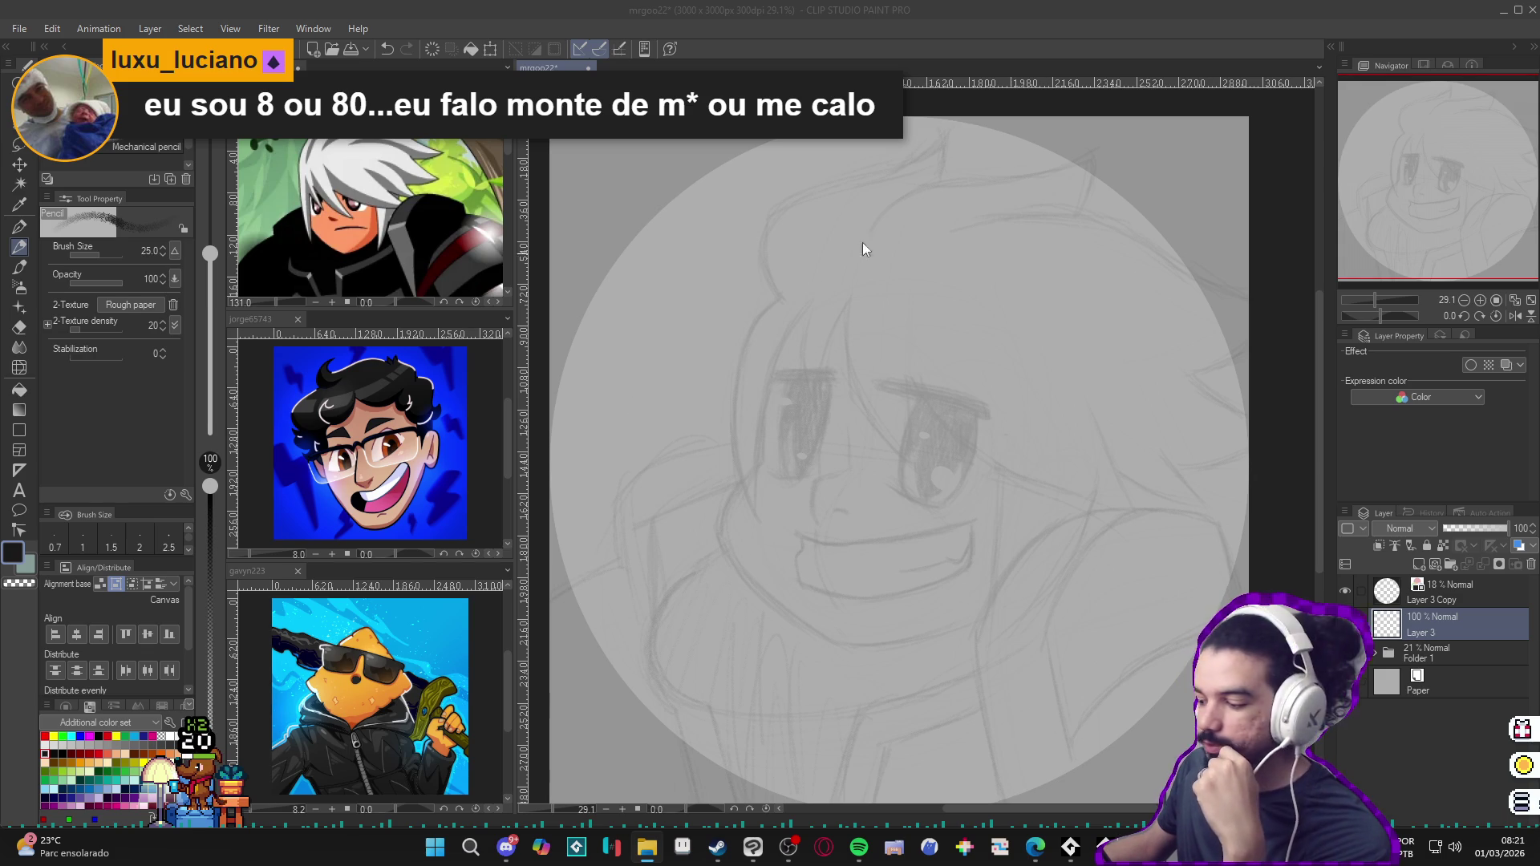
# Step: Try dark blue and dark red swatches from the Color Set palette
pyautogui.hotkey('alt', 'Tab')
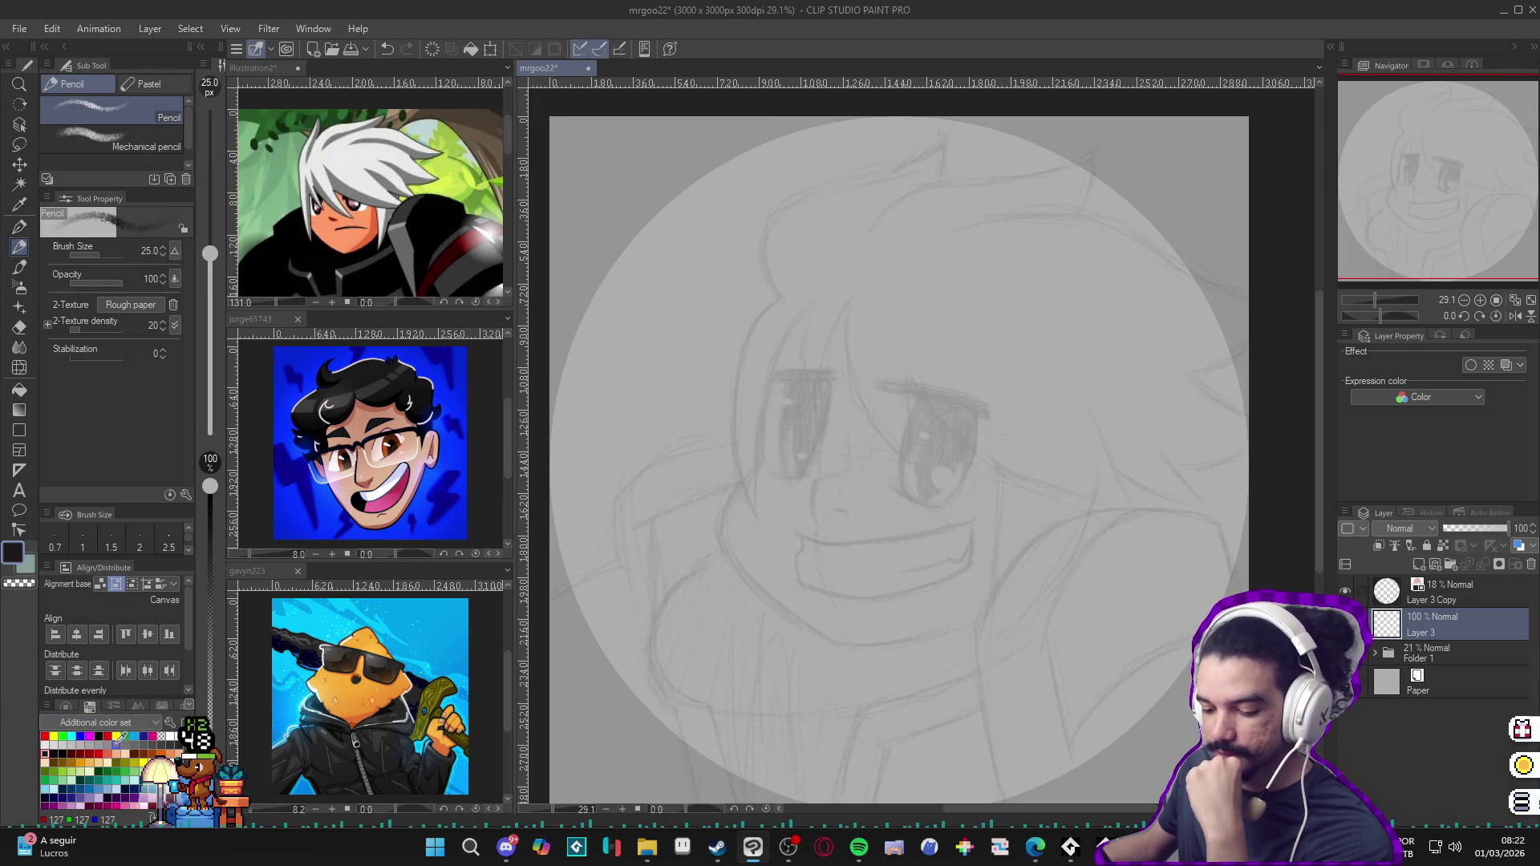
pyautogui.click(142, 735)
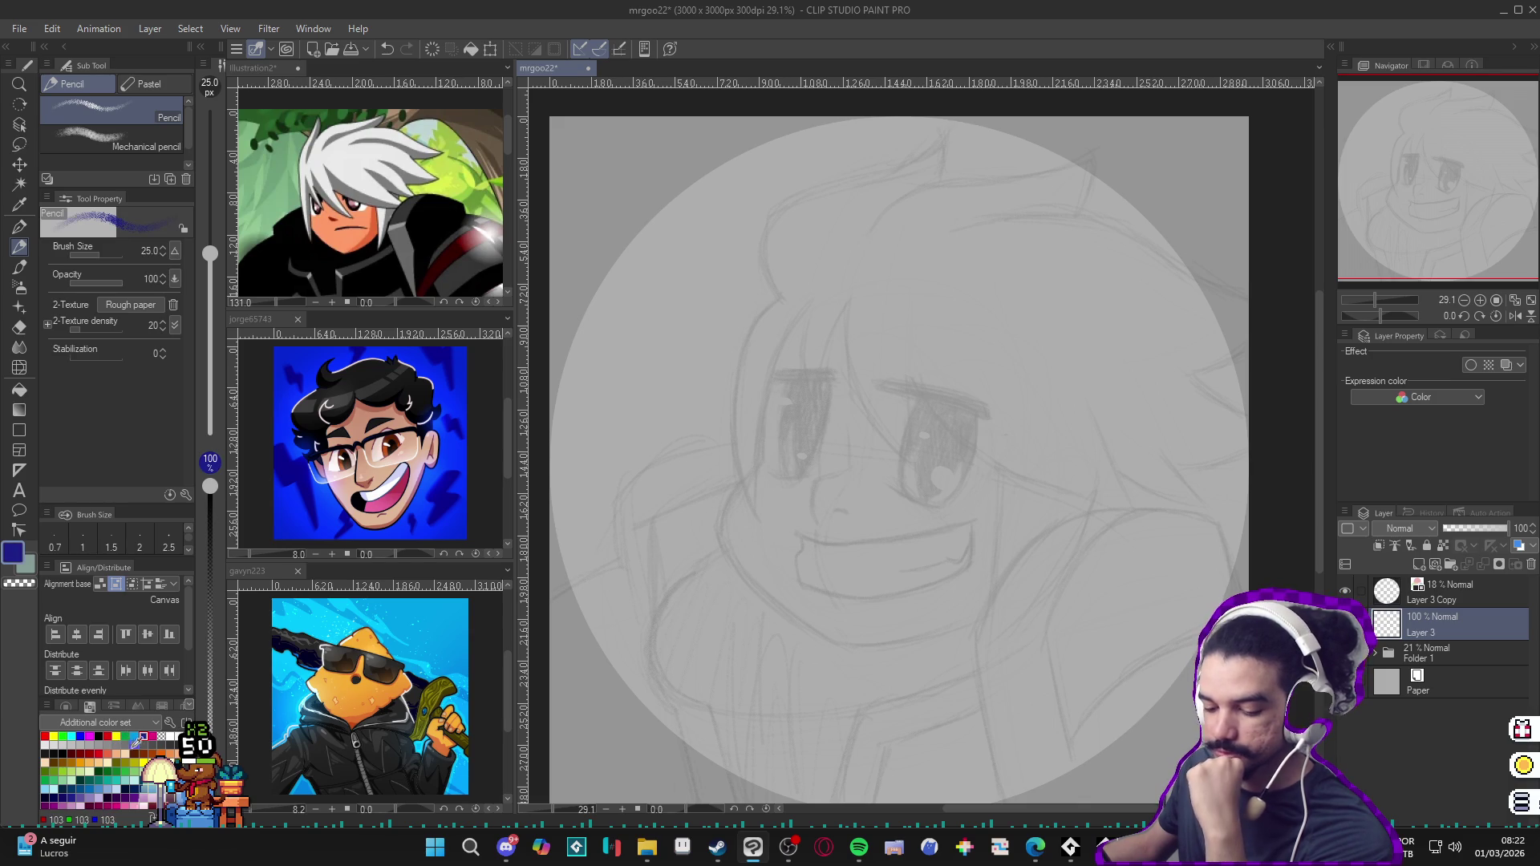
pyautogui.click(75, 754)
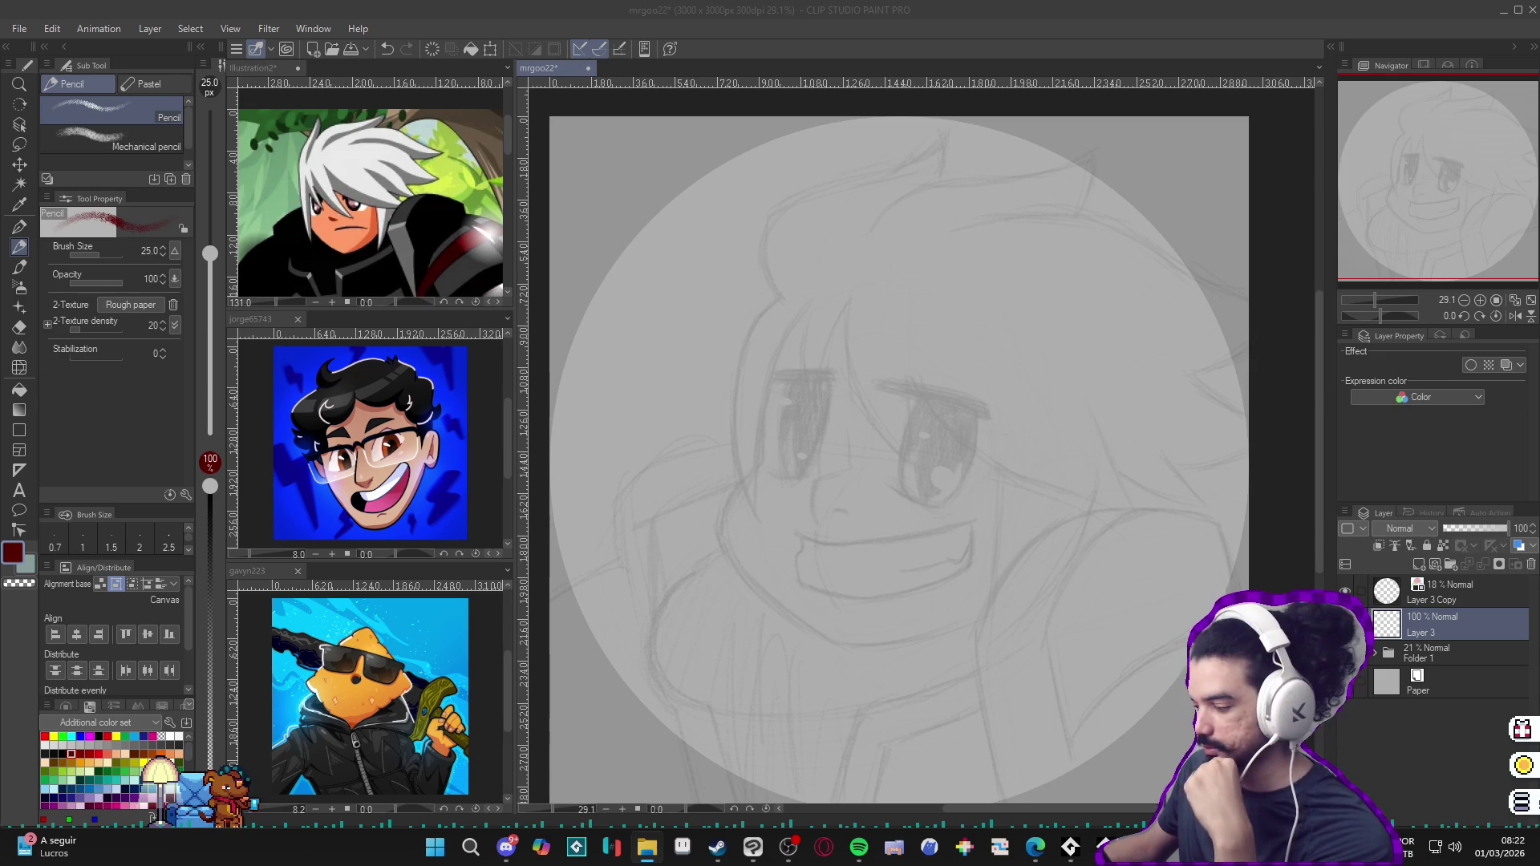
pyautogui.click(975, 480)
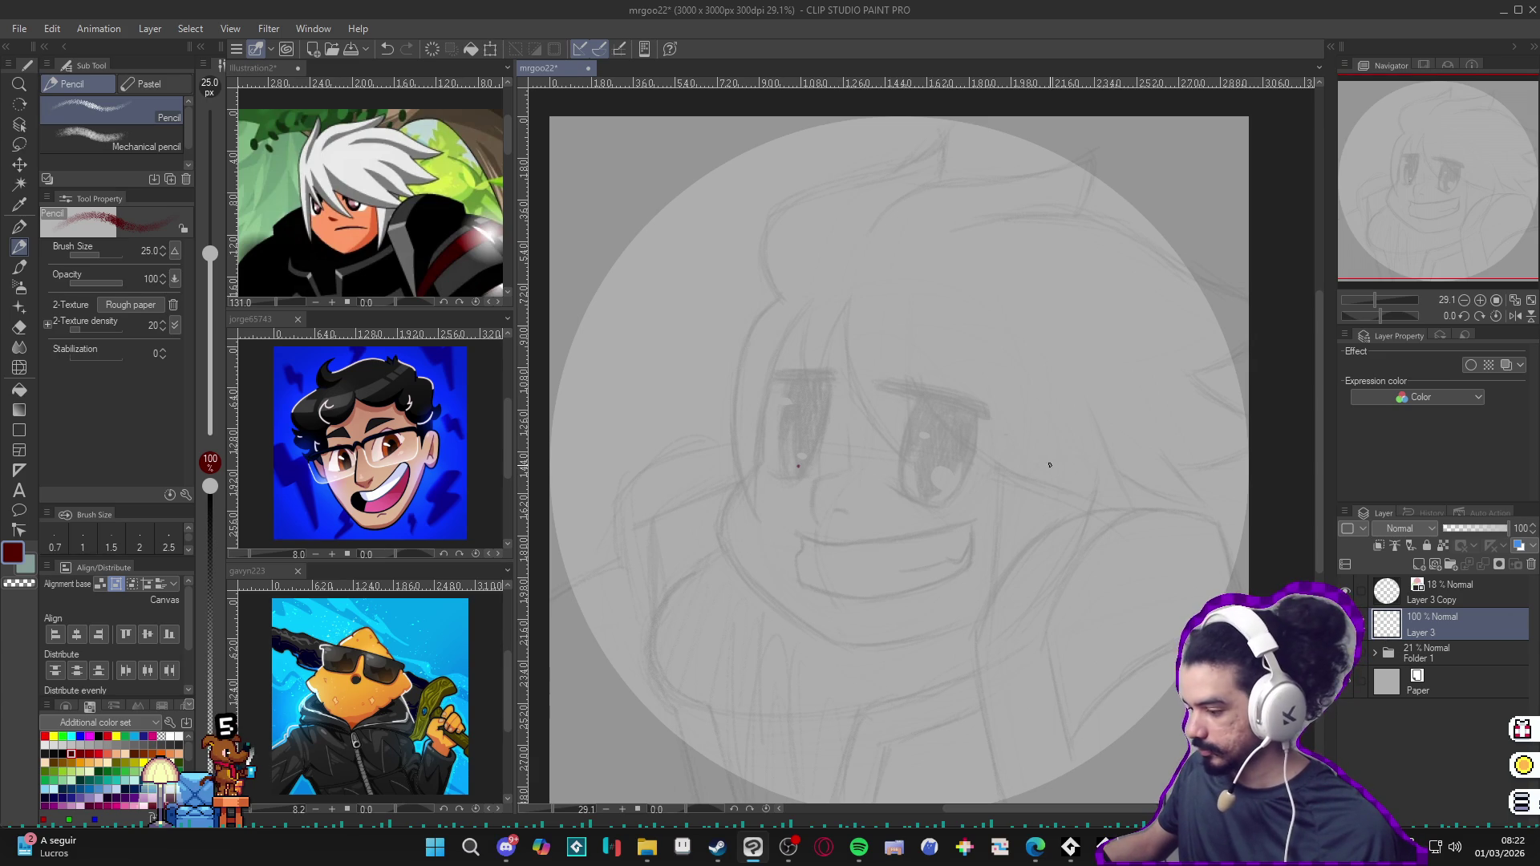
# Step: Settle on blue as the drawing colour with the Pencil tool active
pyautogui.press('e')
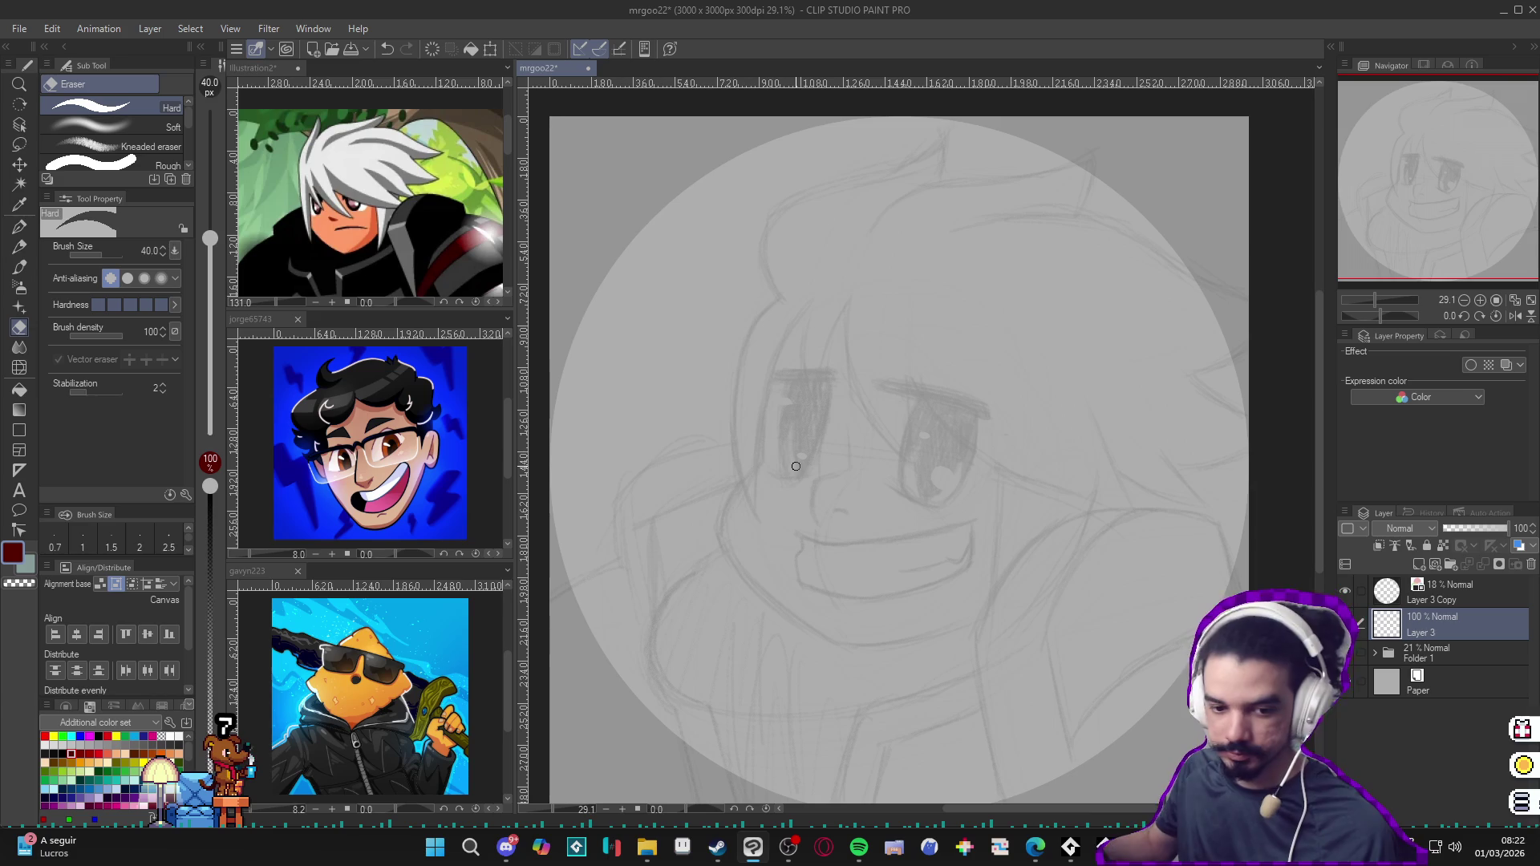
pyautogui.click(82, 776)
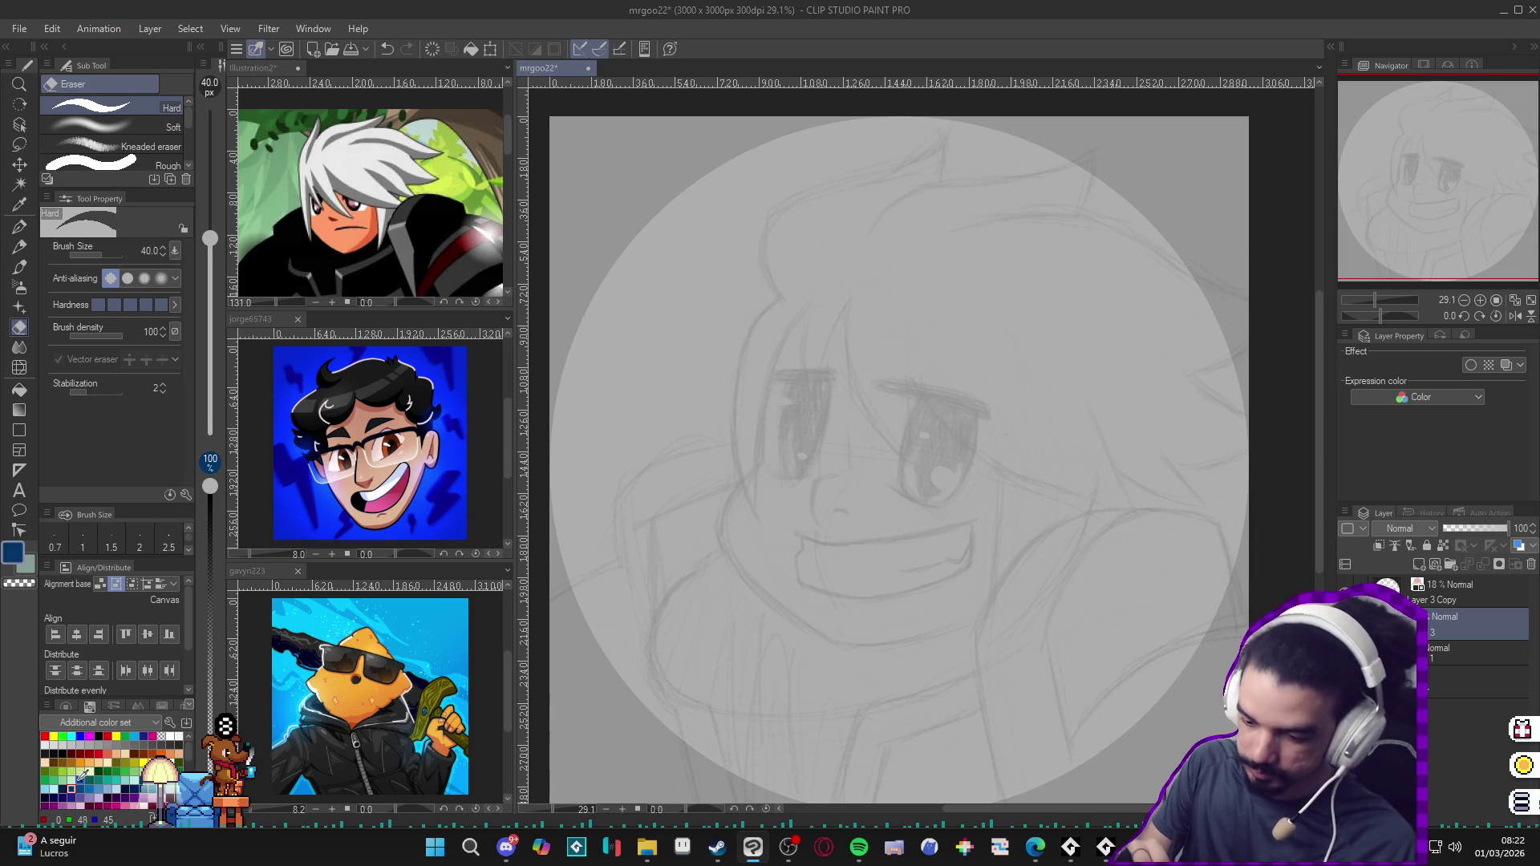
pyautogui.press('p')
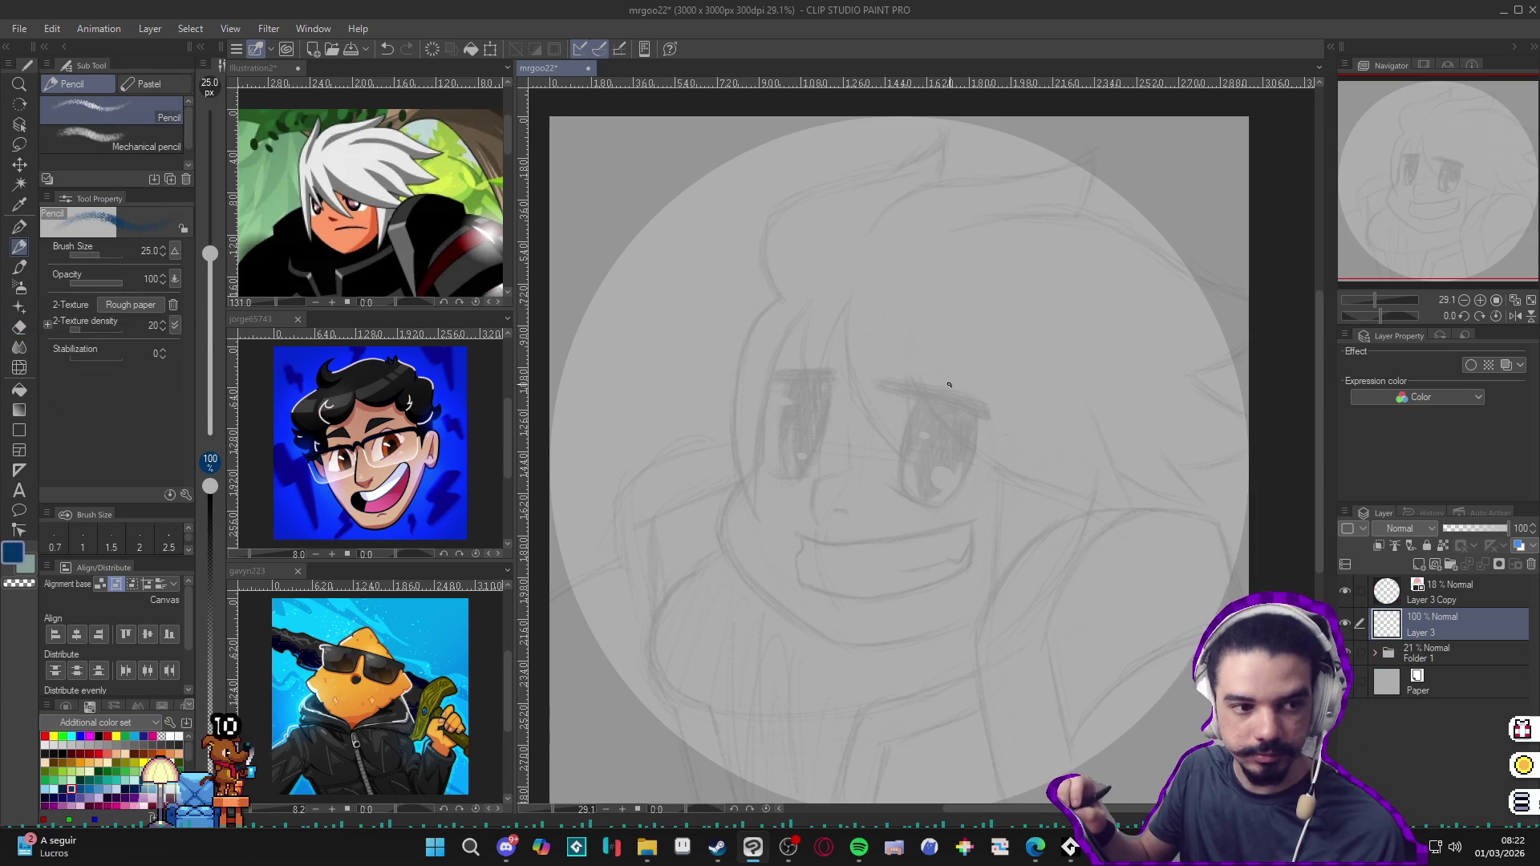
# Step: Ink the right eye's upper arc and lower lid line in blue
pyautogui.moveTo(886, 415)
pyautogui.mouseDown()
pyautogui.moveTo(941, 392)
pyautogui.moveTo(977, 453)
pyautogui.mouseUp()
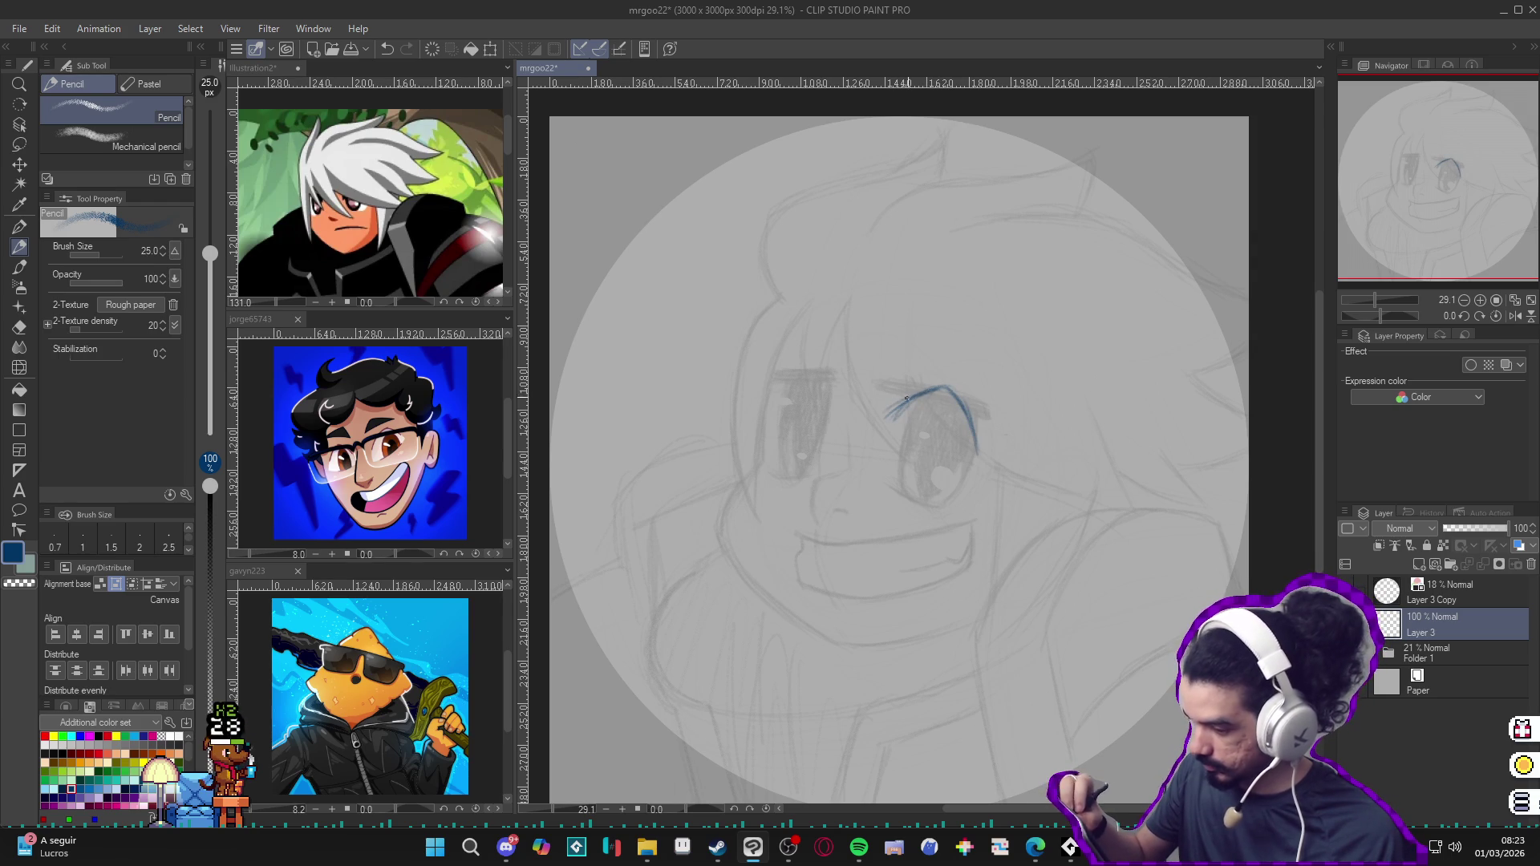
pyautogui.moveTo(887, 415); pyautogui.dragTo(950, 389)
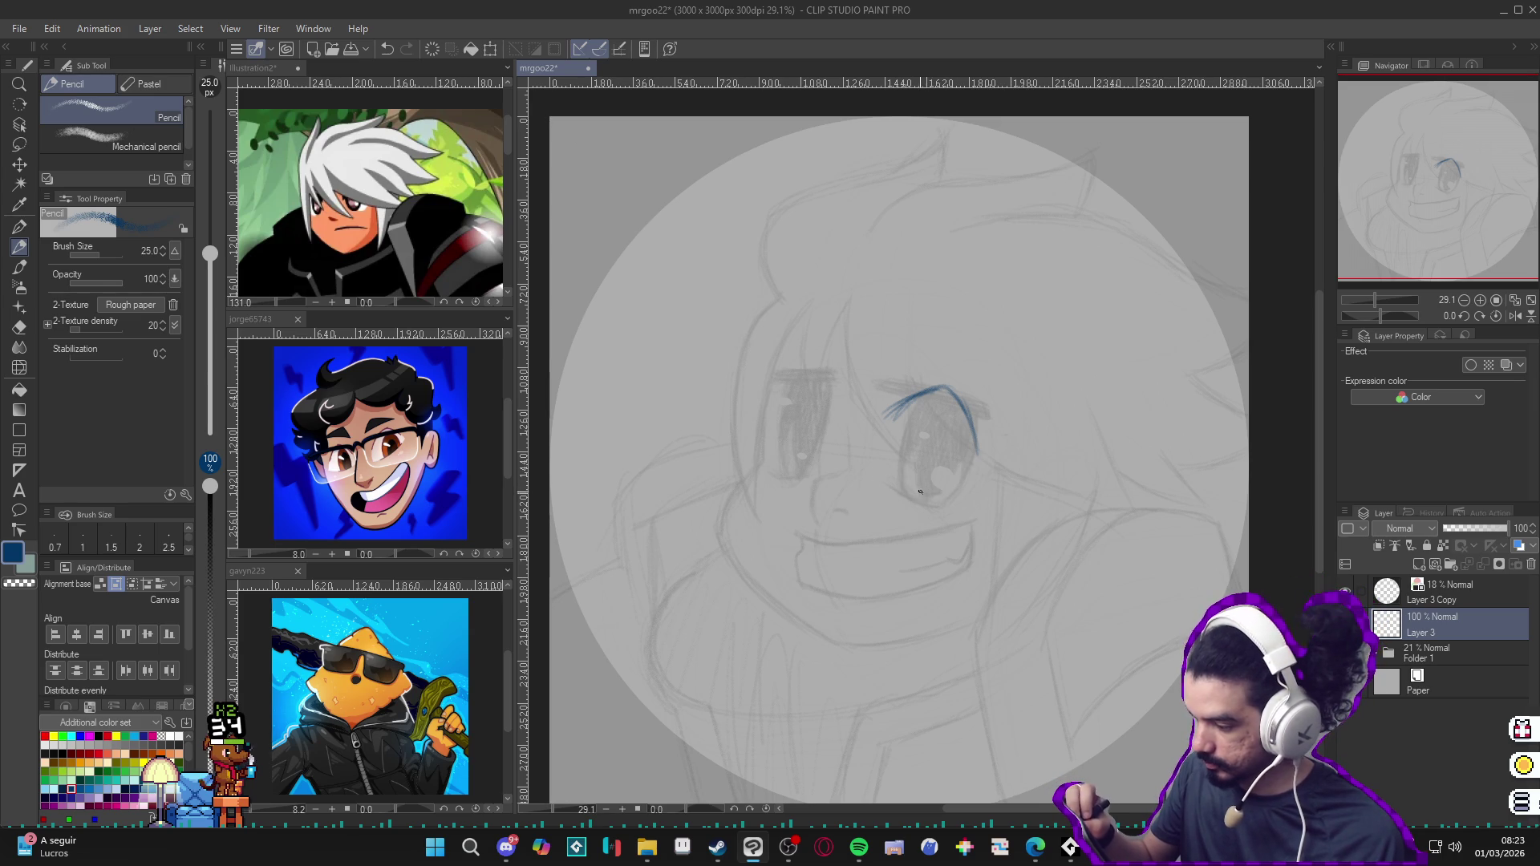
pyautogui.moveTo(888, 485); pyautogui.dragTo(962, 489)
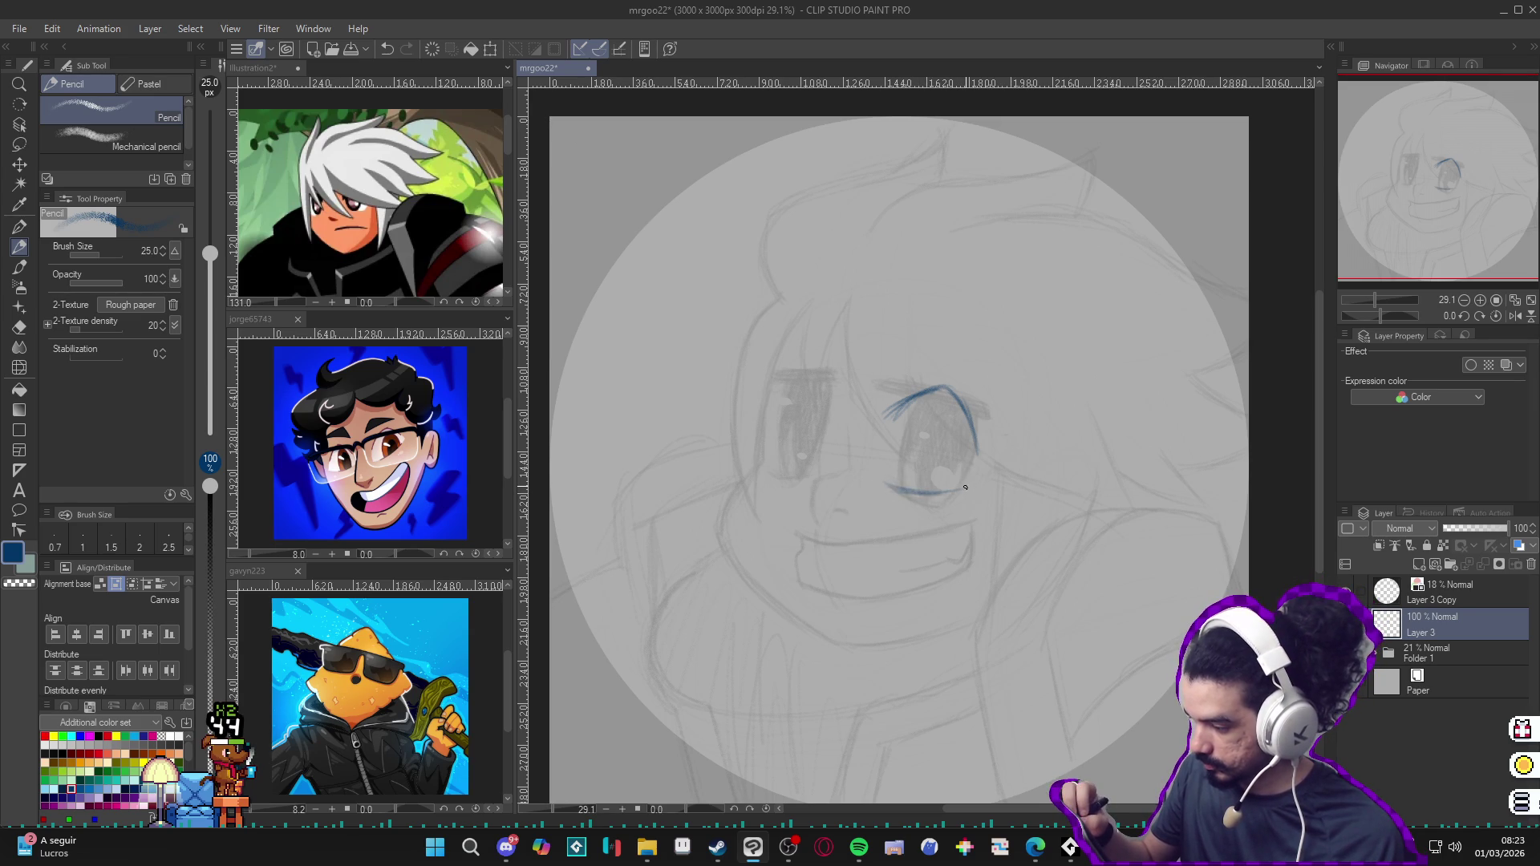
pyautogui.press('e')
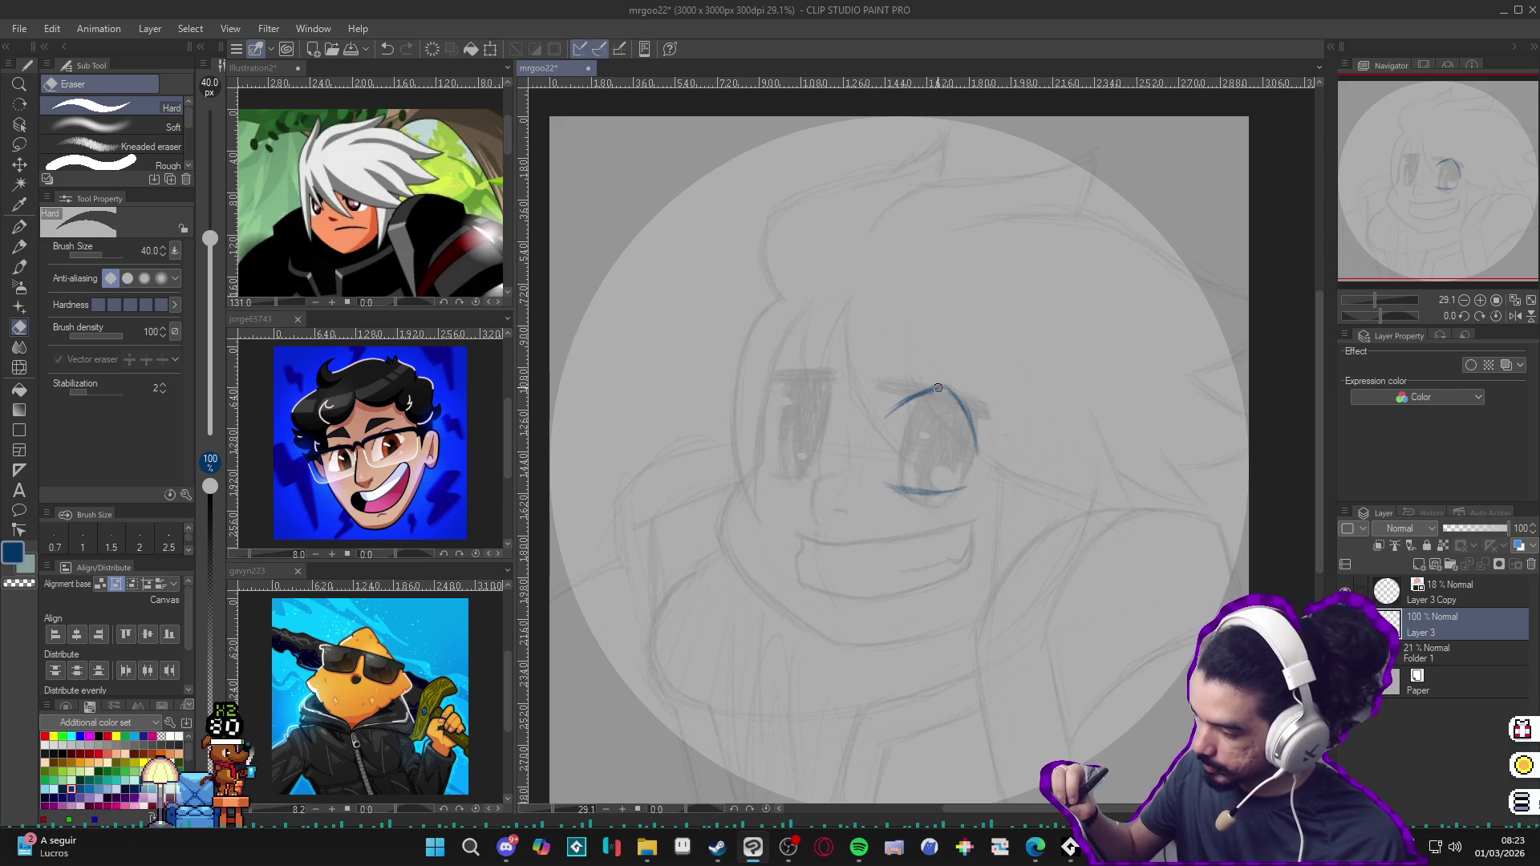
pyautogui.press('p')
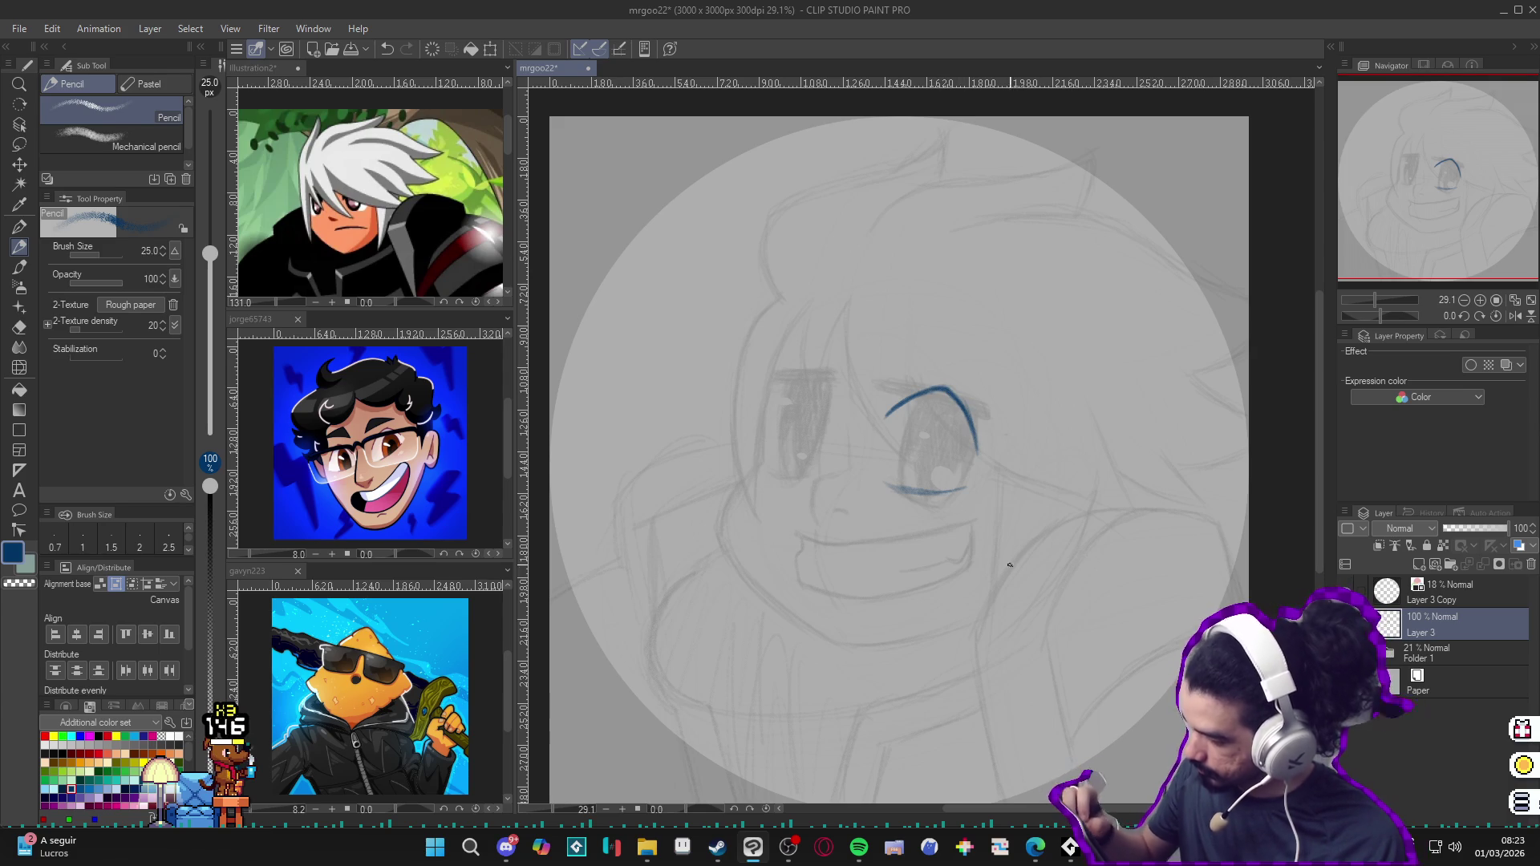
# Step: Draw the left eye's upper lid curve in blue, rotating and resetting the canvas as needed
pyautogui.moveTo(1015, 550)
pyautogui.mouseDown()
pyautogui.moveTo(972, 424)
pyautogui.moveTo(969, 440)
pyautogui.mouseUp()
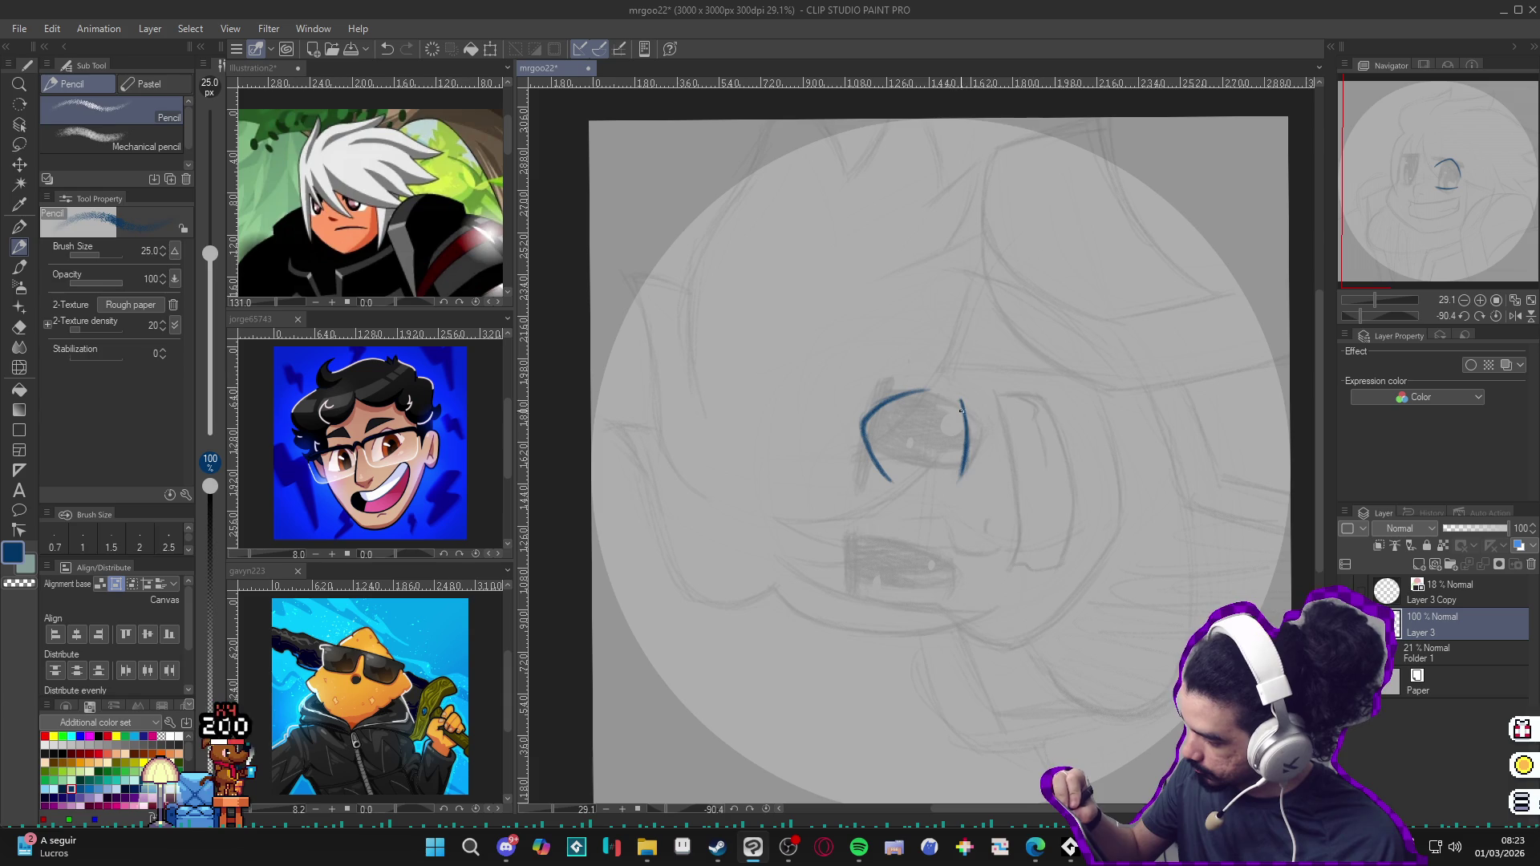
pyautogui.moveTo(962, 410)
pyautogui.mouseDown()
pyautogui.moveTo(1047, 480)
pyautogui.moveTo(915, 433)
pyautogui.mouseUp()
pyautogui.press('p')
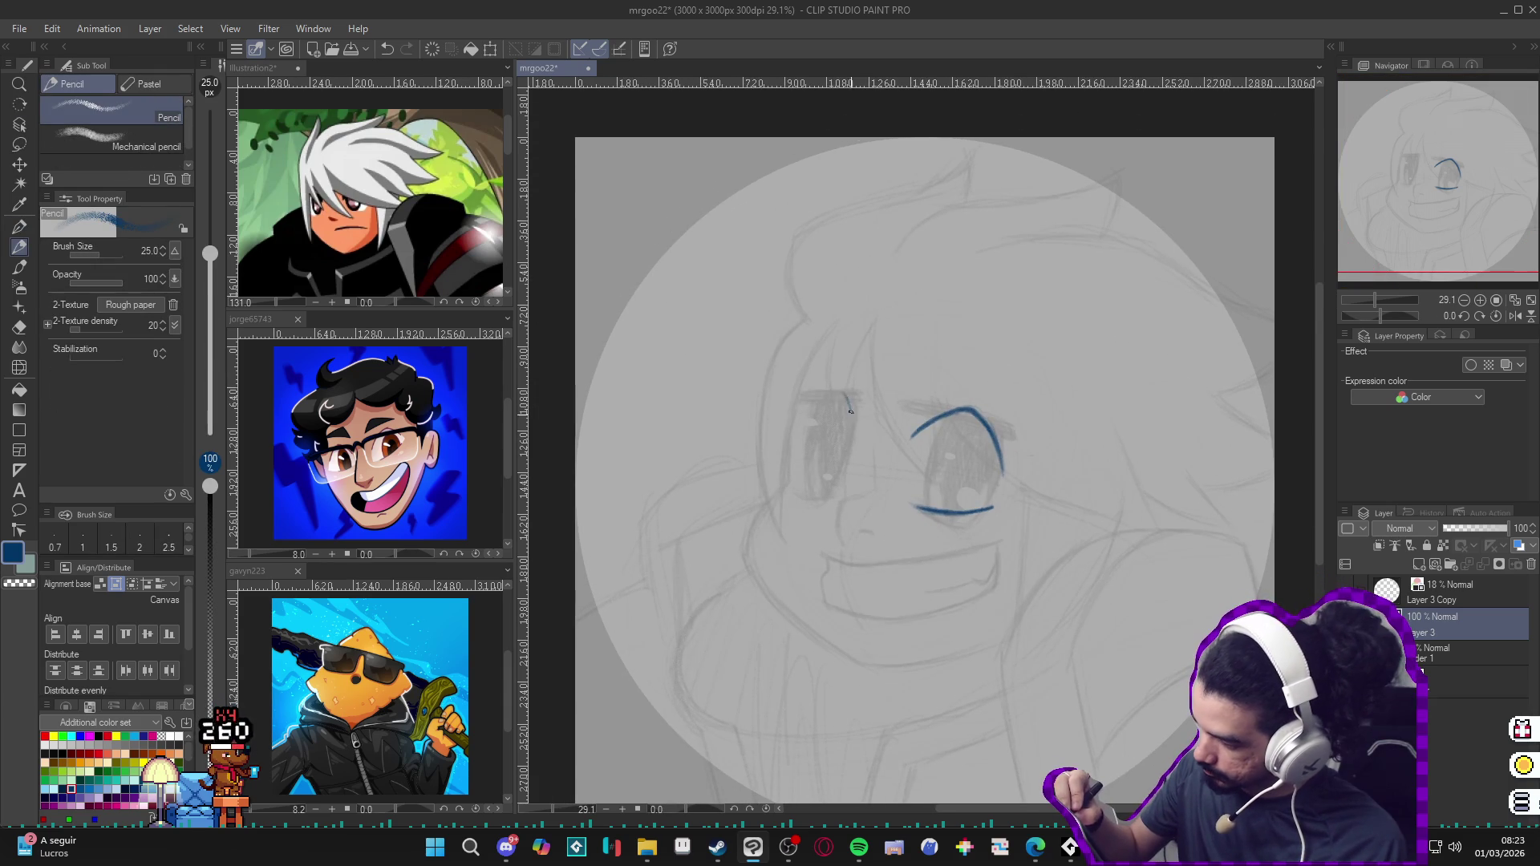
pyautogui.moveTo(843, 394); pyautogui.dragTo(853, 430)
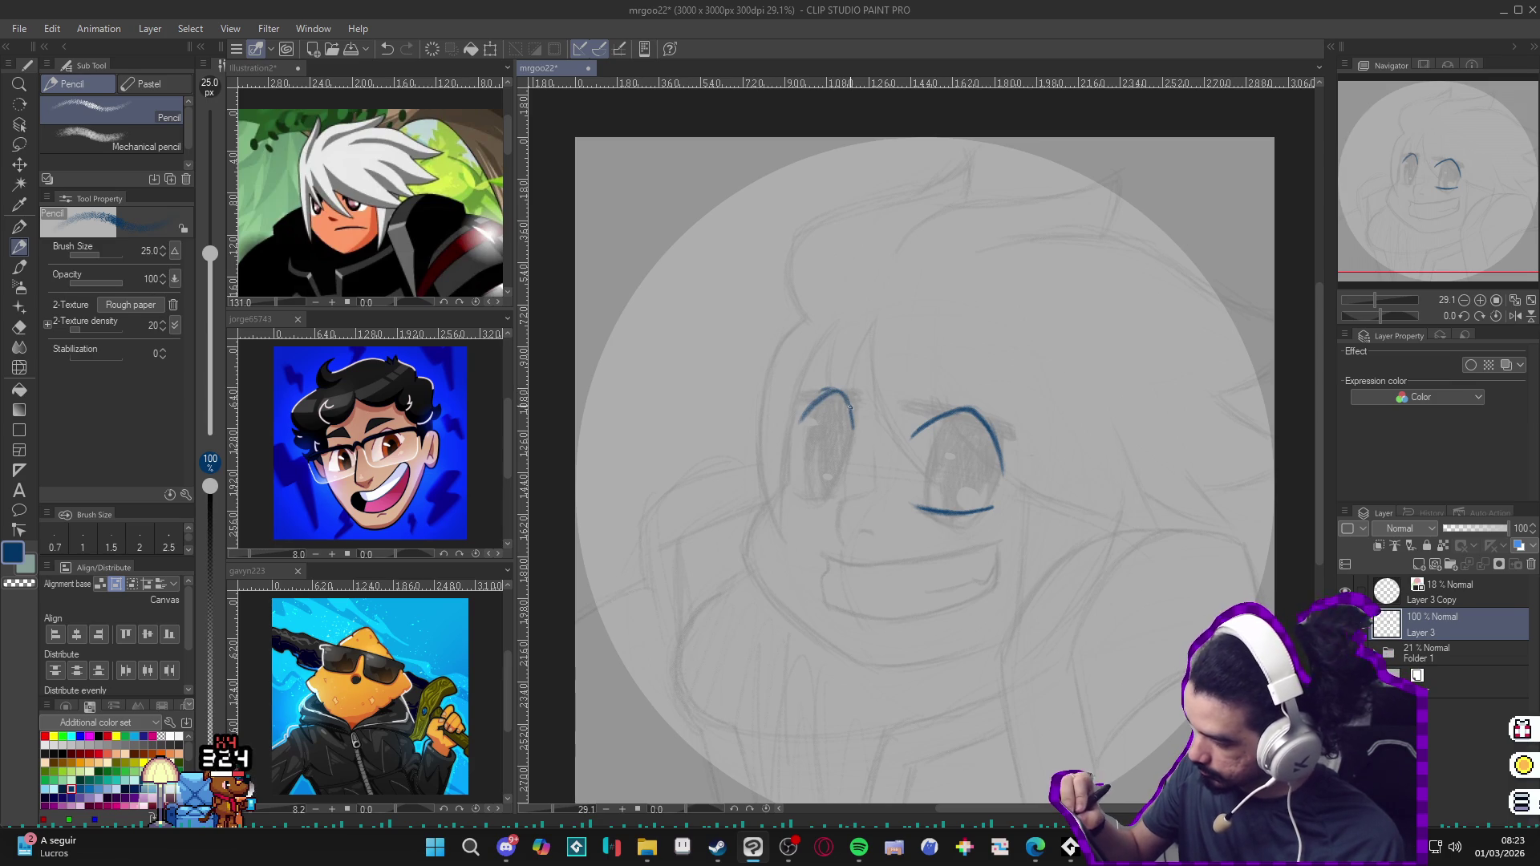
pyautogui.moveTo(865, 422); pyautogui.dragTo(957, 571)
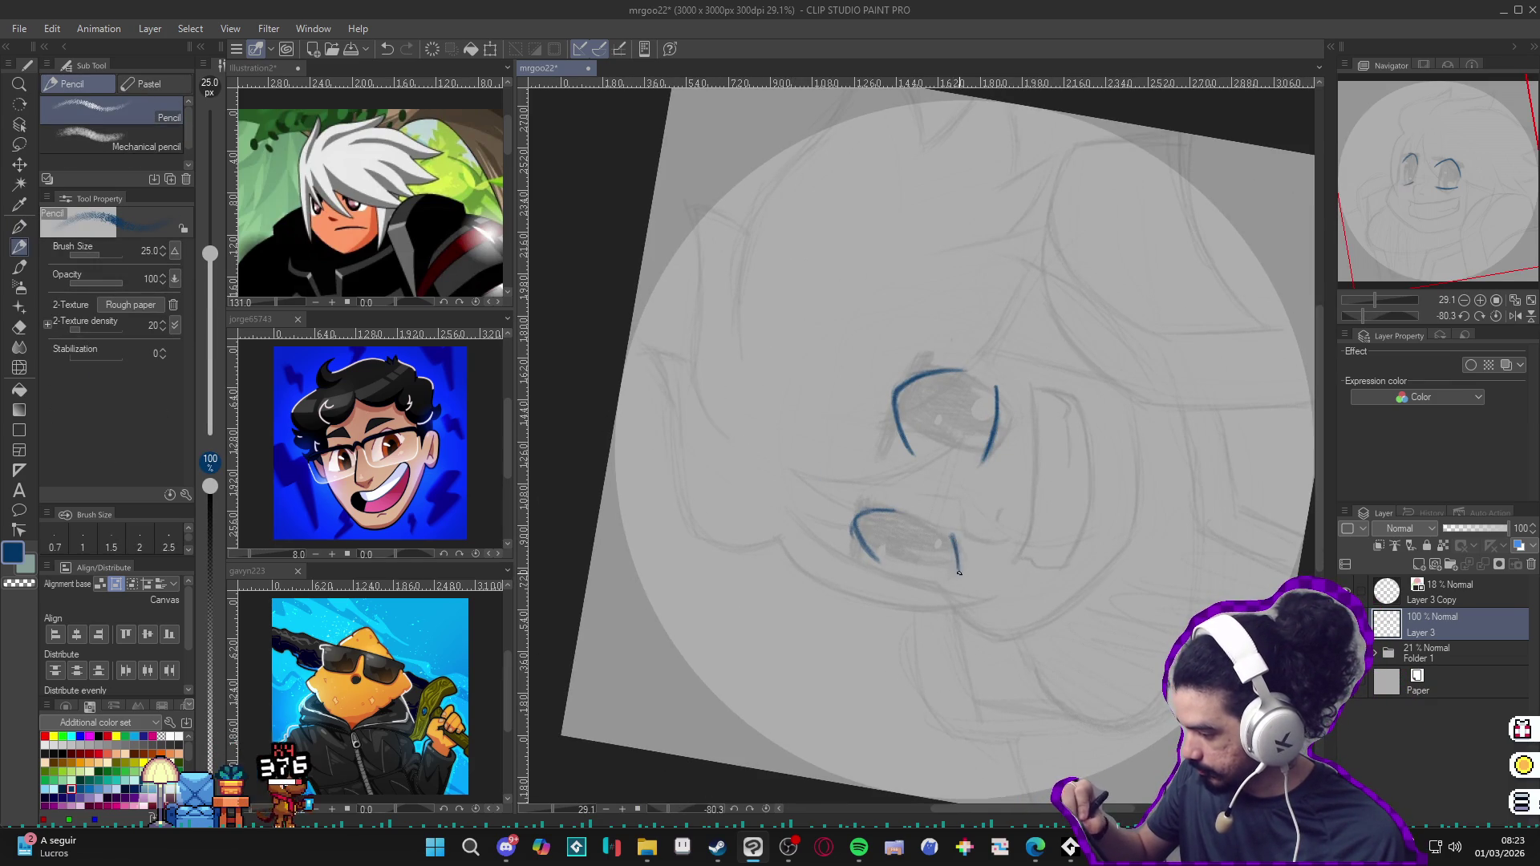
pyautogui.hotkey('ctrl', '0')
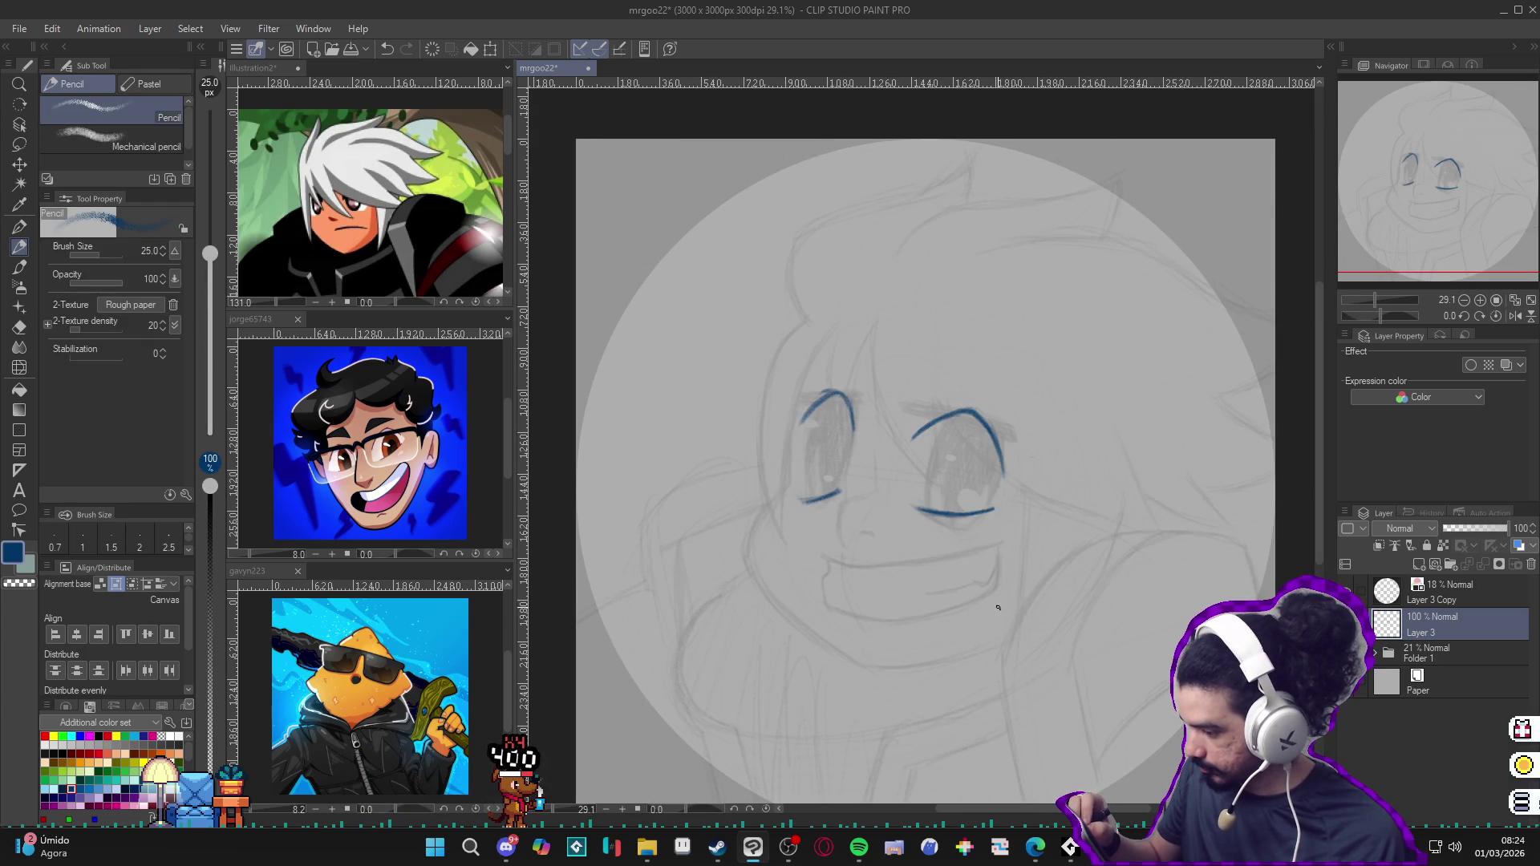
pyautogui.moveTo(997, 608); pyautogui.dragTo(984, 616)
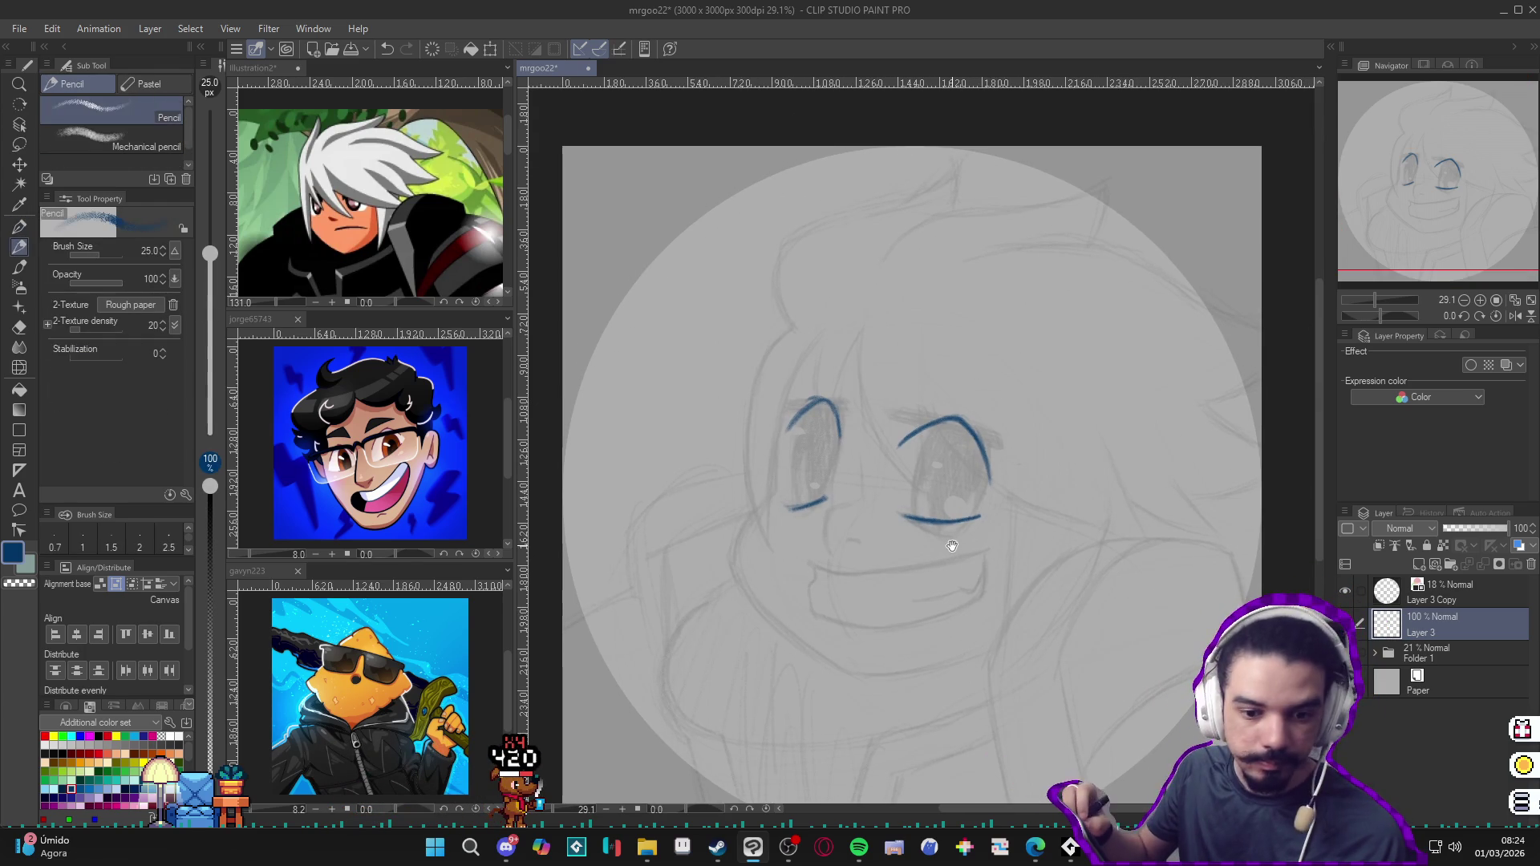
# Step: Draw the iris curve inside the right eye and shade its pupil blue
pyautogui.moveTo(952, 547)
pyautogui.mouseDown()
pyautogui.moveTo(964, 428)
pyautogui.moveTo(982, 471)
pyautogui.mouseUp()
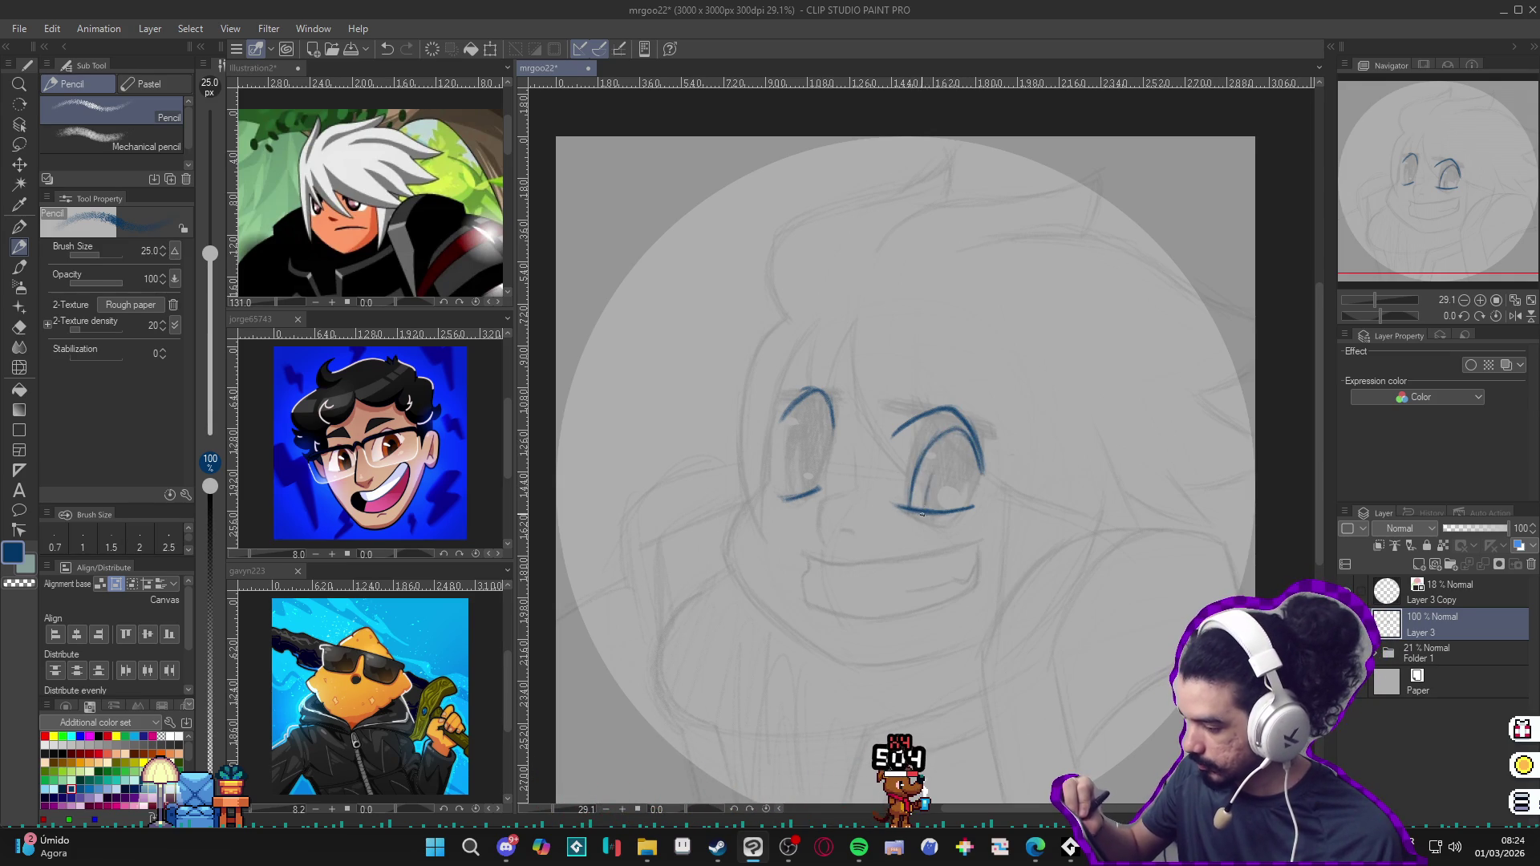
pyautogui.moveTo(925, 506)
pyautogui.mouseDown()
pyautogui.moveTo(956, 475)
pyautogui.moveTo(972, 502)
pyautogui.moveTo(936, 464)
pyautogui.moveTo(928, 481)
pyautogui.moveTo(967, 457)
pyautogui.moveTo(973, 488)
pyautogui.mouseUp()
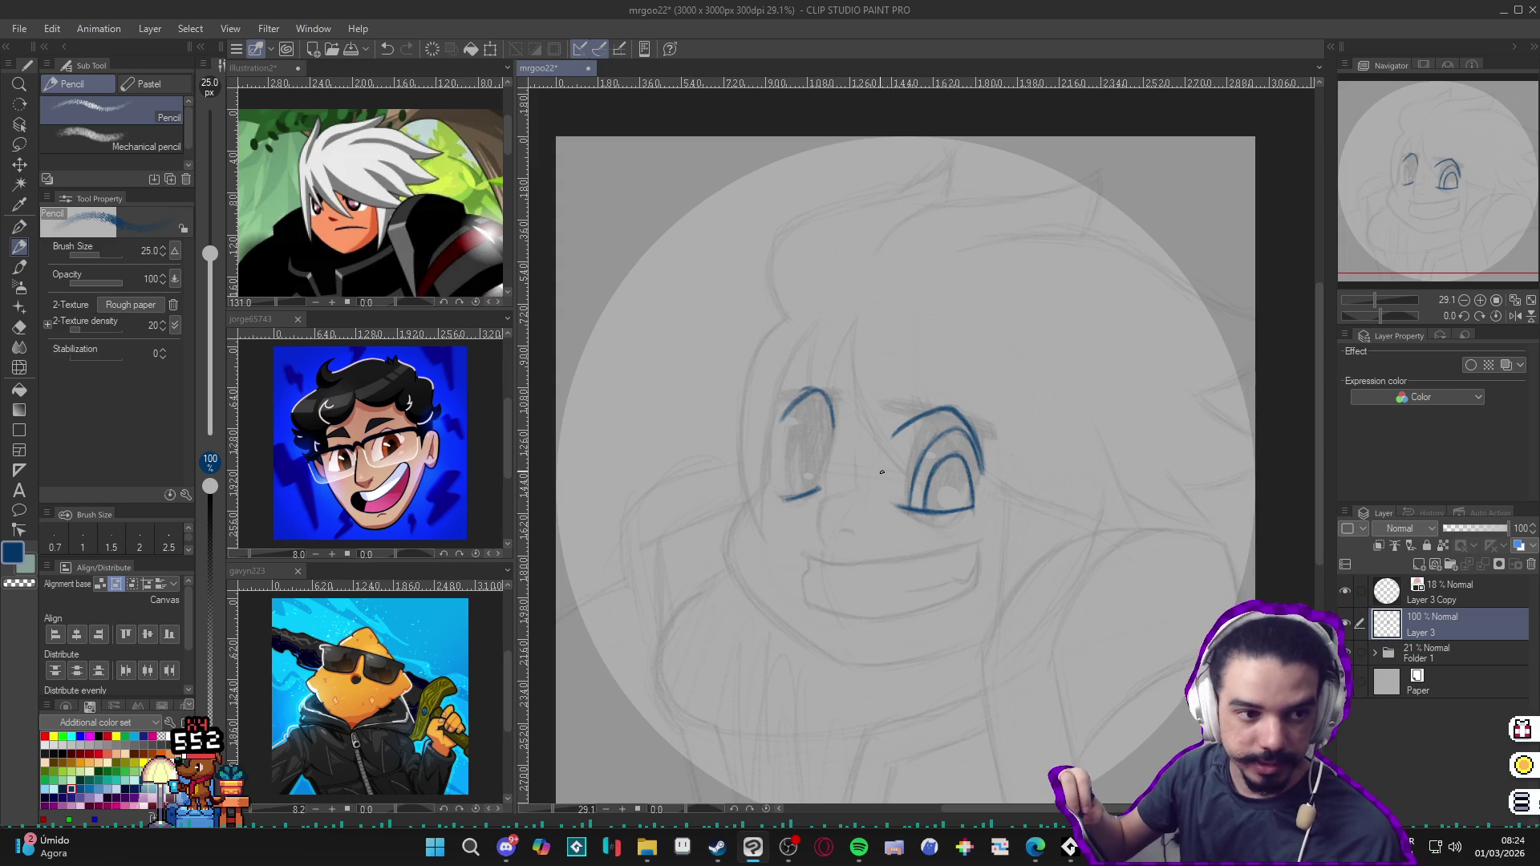
pyautogui.moveTo(974, 507); pyautogui.dragTo(985, 424)
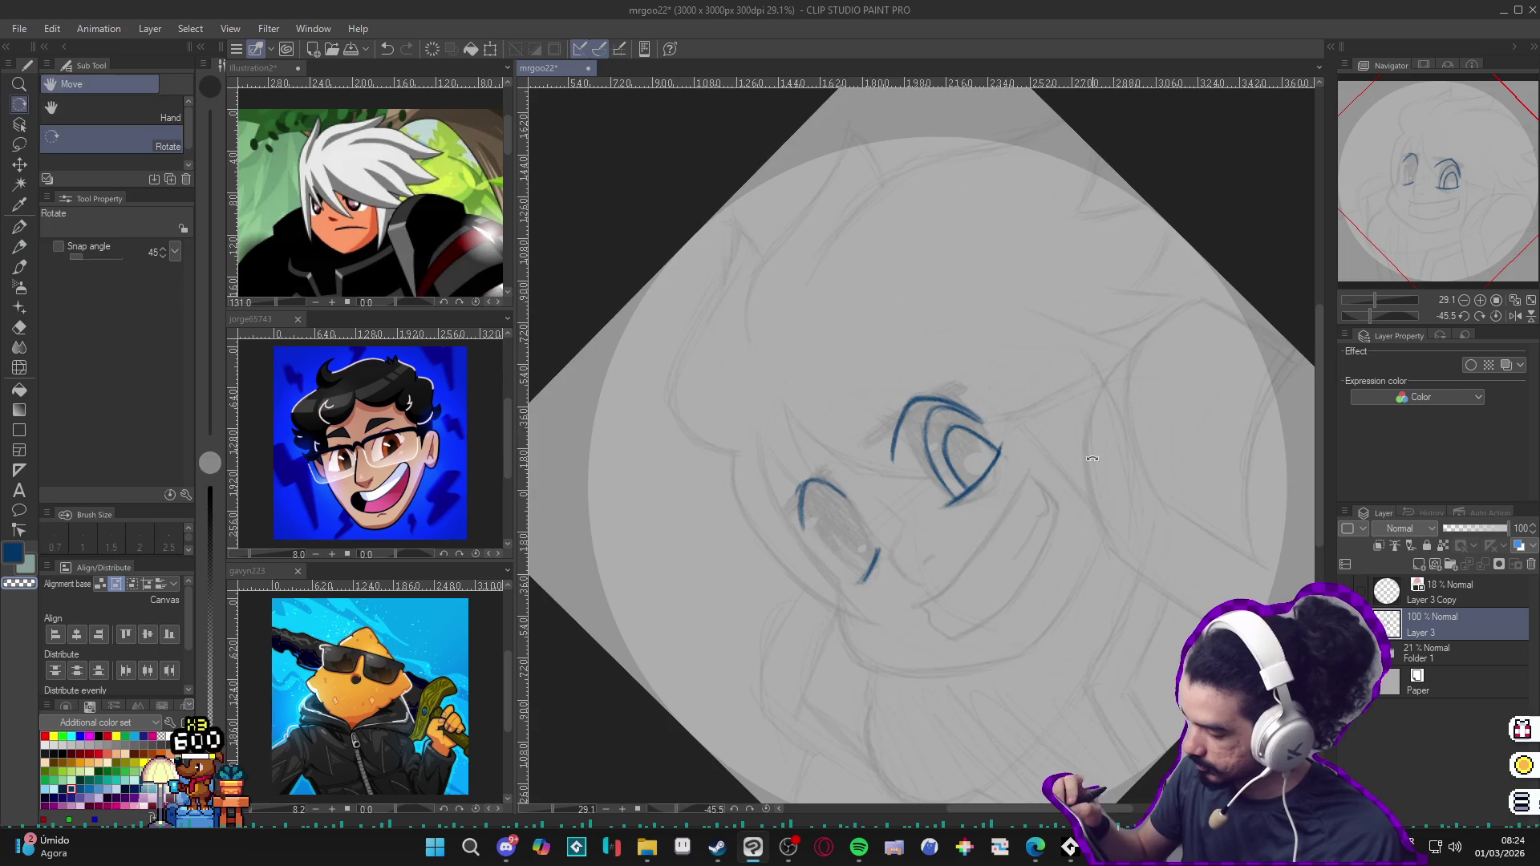
pyautogui.moveTo(998, 464); pyautogui.dragTo(915, 463)
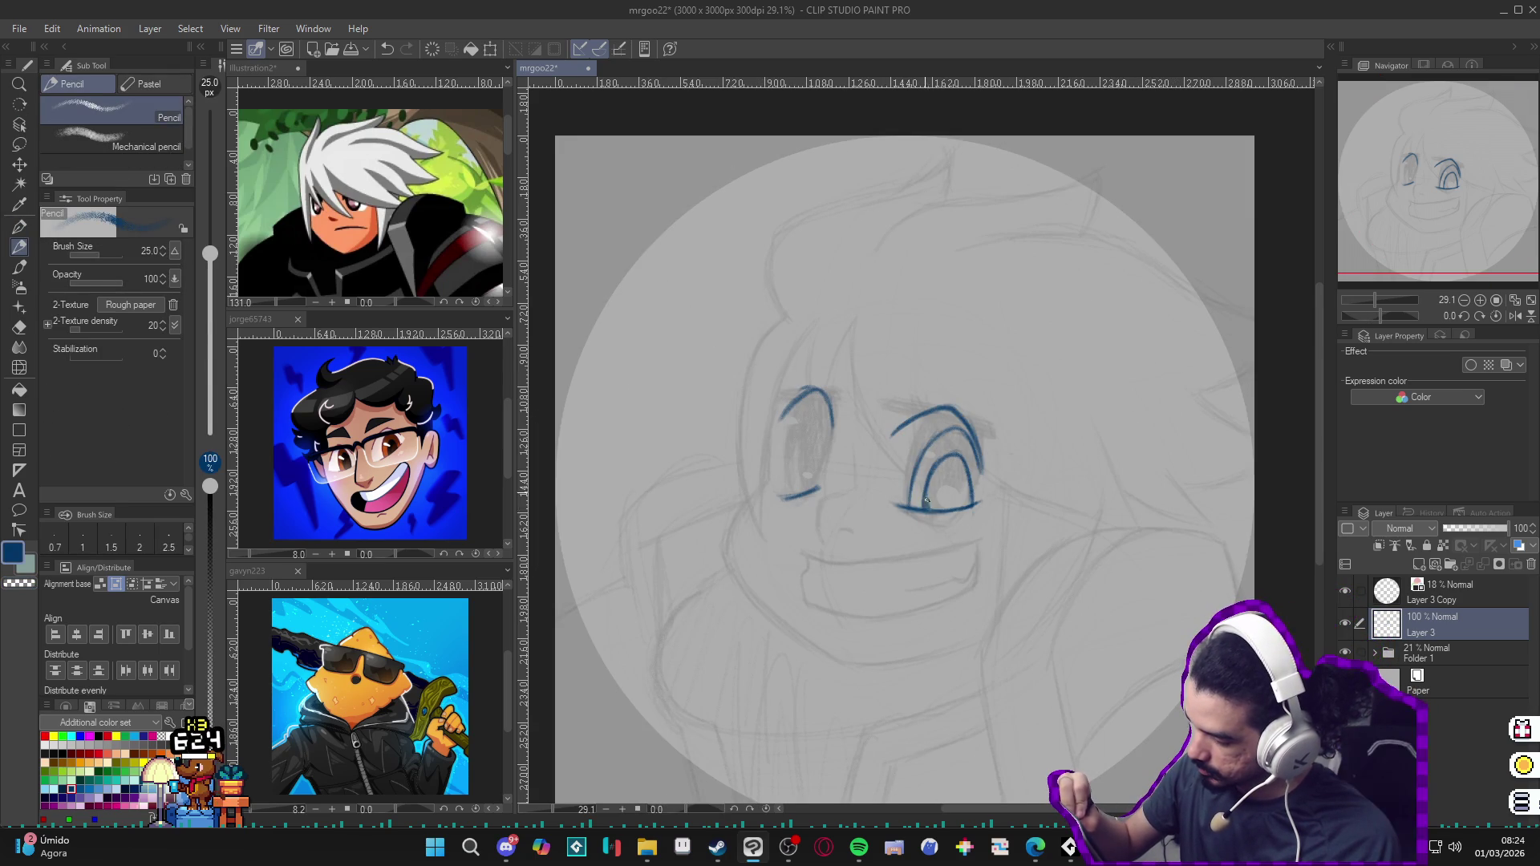
pyautogui.moveTo(927, 511); pyautogui.dragTo(961, 457)
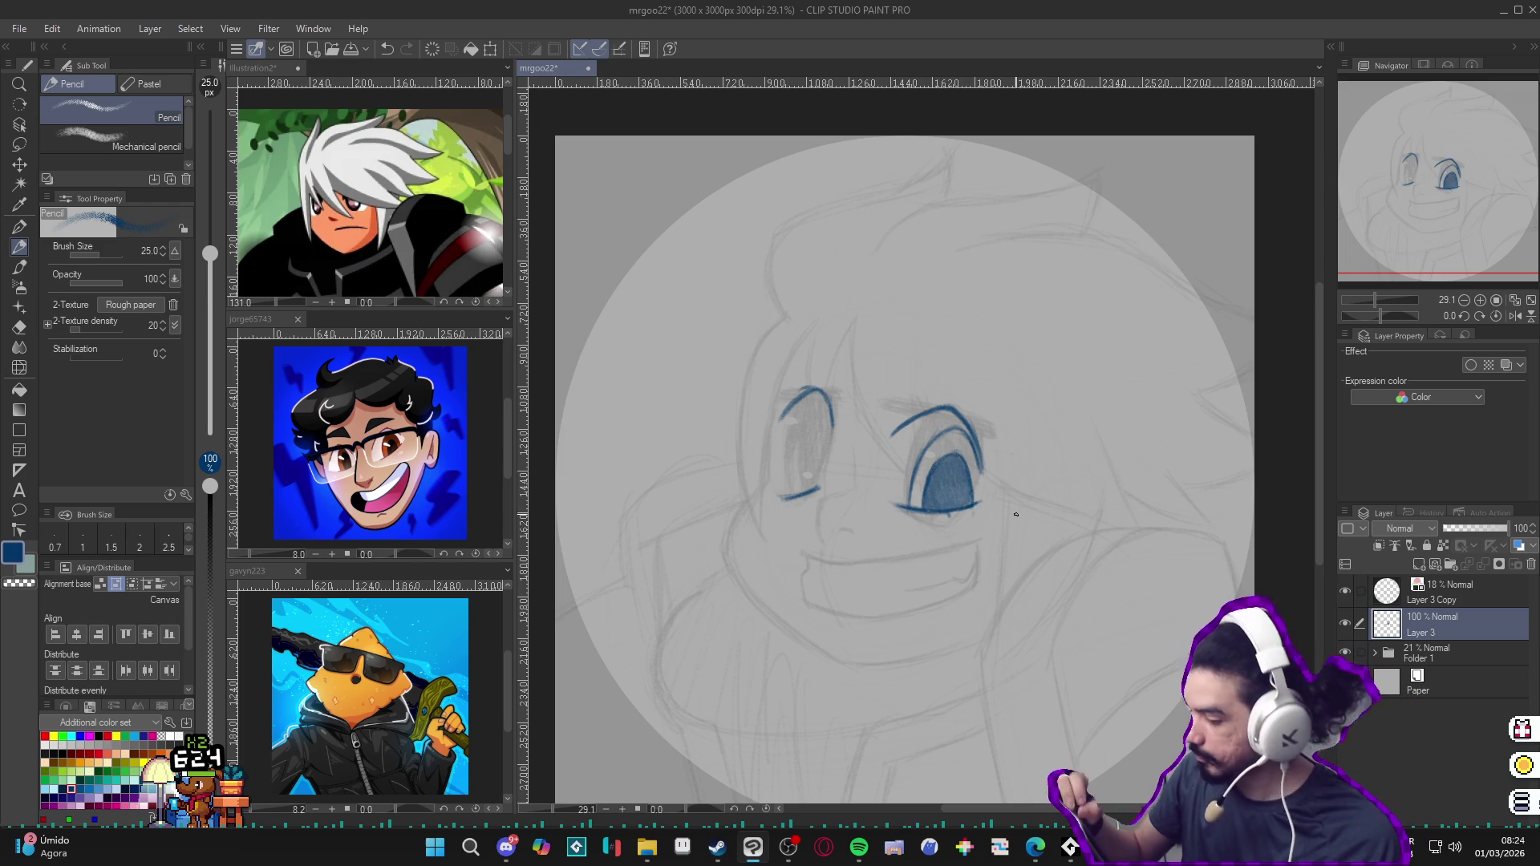
# Step: Draw and hatch the left eye's iris, reset the canvas rotation, and expand Folder 1
pyautogui.moveTo(829, 400); pyautogui.dragTo(796, 491)
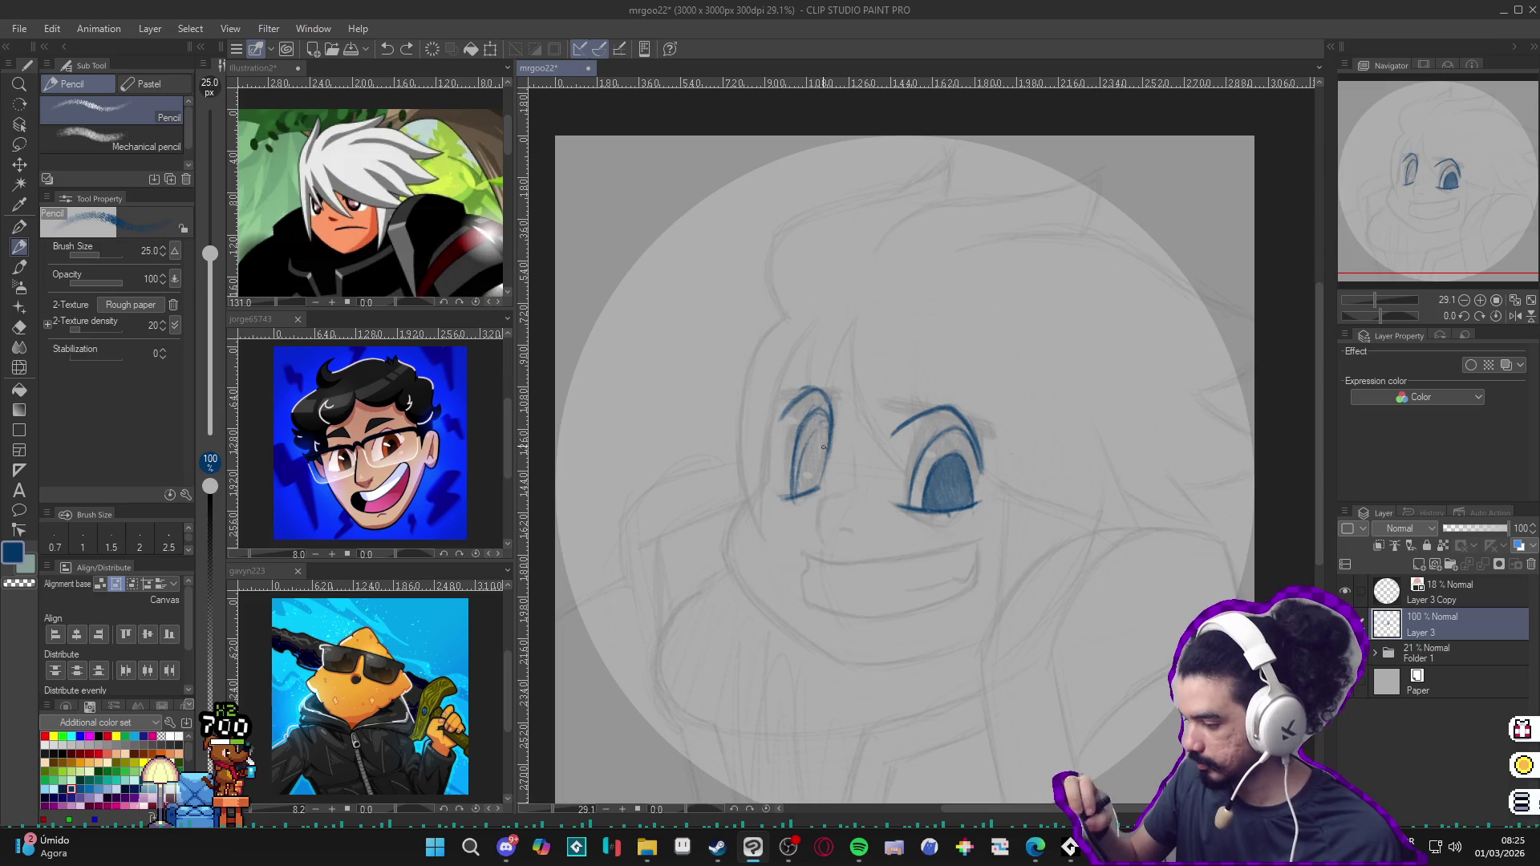
pyautogui.moveTo(954, 462); pyautogui.dragTo(901, 493)
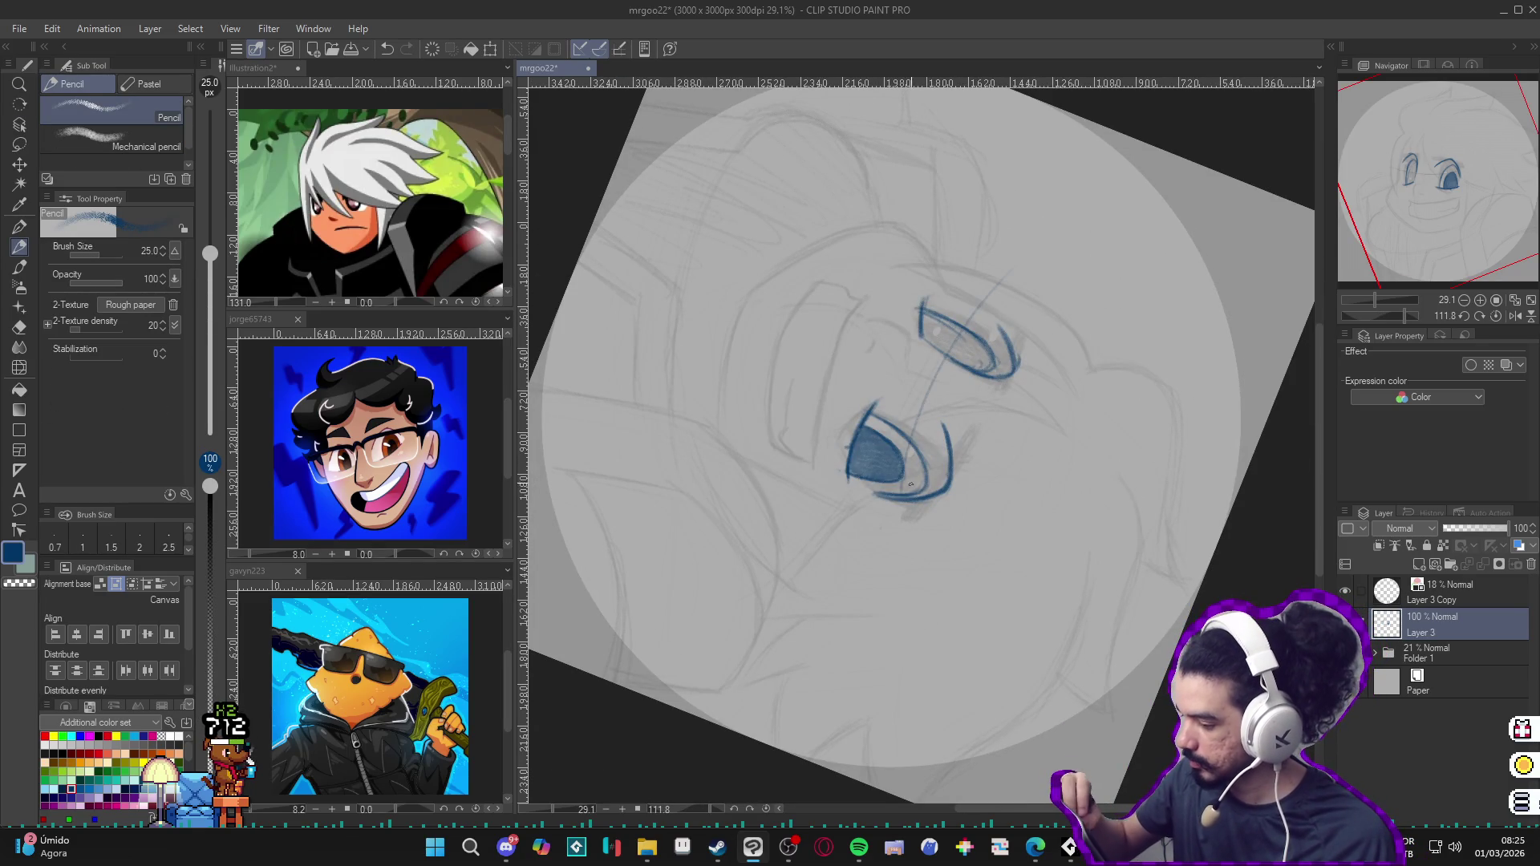
pyautogui.moveTo(1087, 275); pyautogui.dragTo(1155, 308)
pyautogui.hotkey('ctrl', '@')
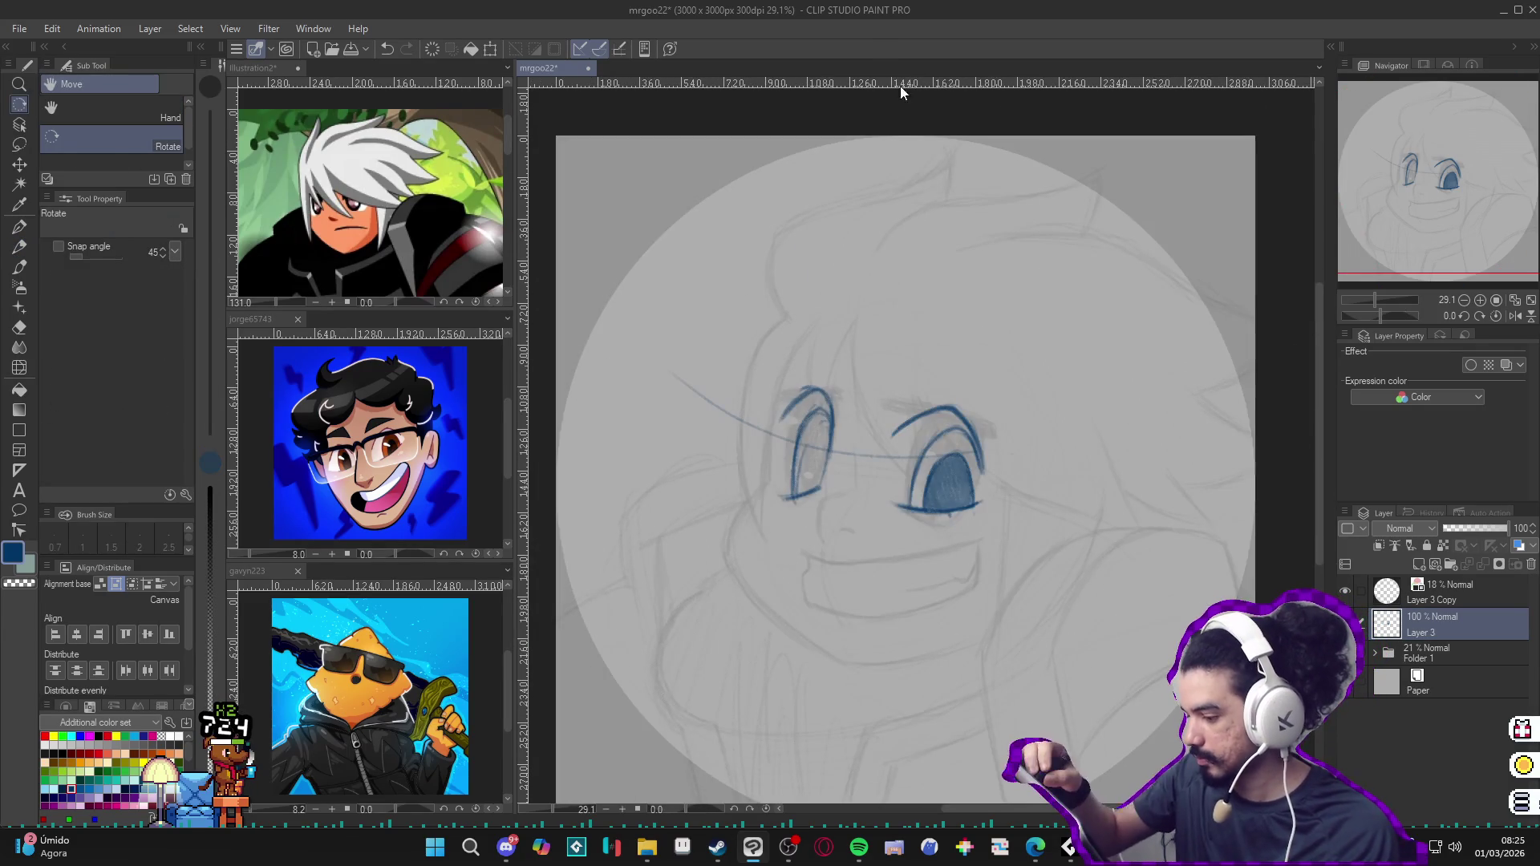
pyautogui.press('p')
pyautogui.keyDown('ctrl'); pyautogui.keyDown('shift'); pyautogui.click(821, 455); pyautogui.keyUp('shift'); pyautogui.keyUp('ctrl')
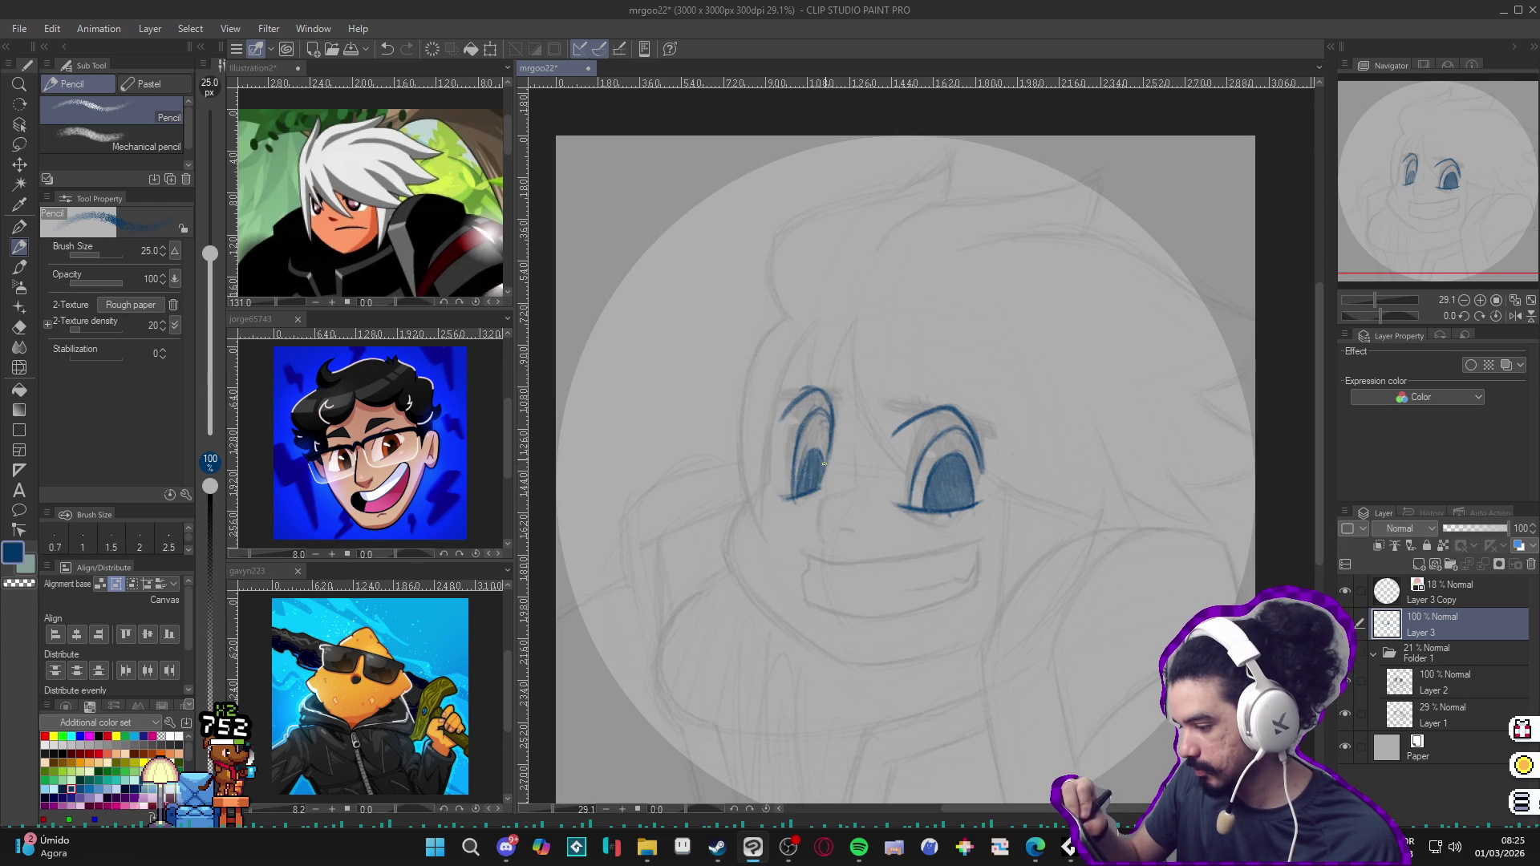
# Step: Darken the left eye and draw a short curved nose line below the eyes
pyautogui.moveTo(798, 496); pyautogui.dragTo(804, 465)
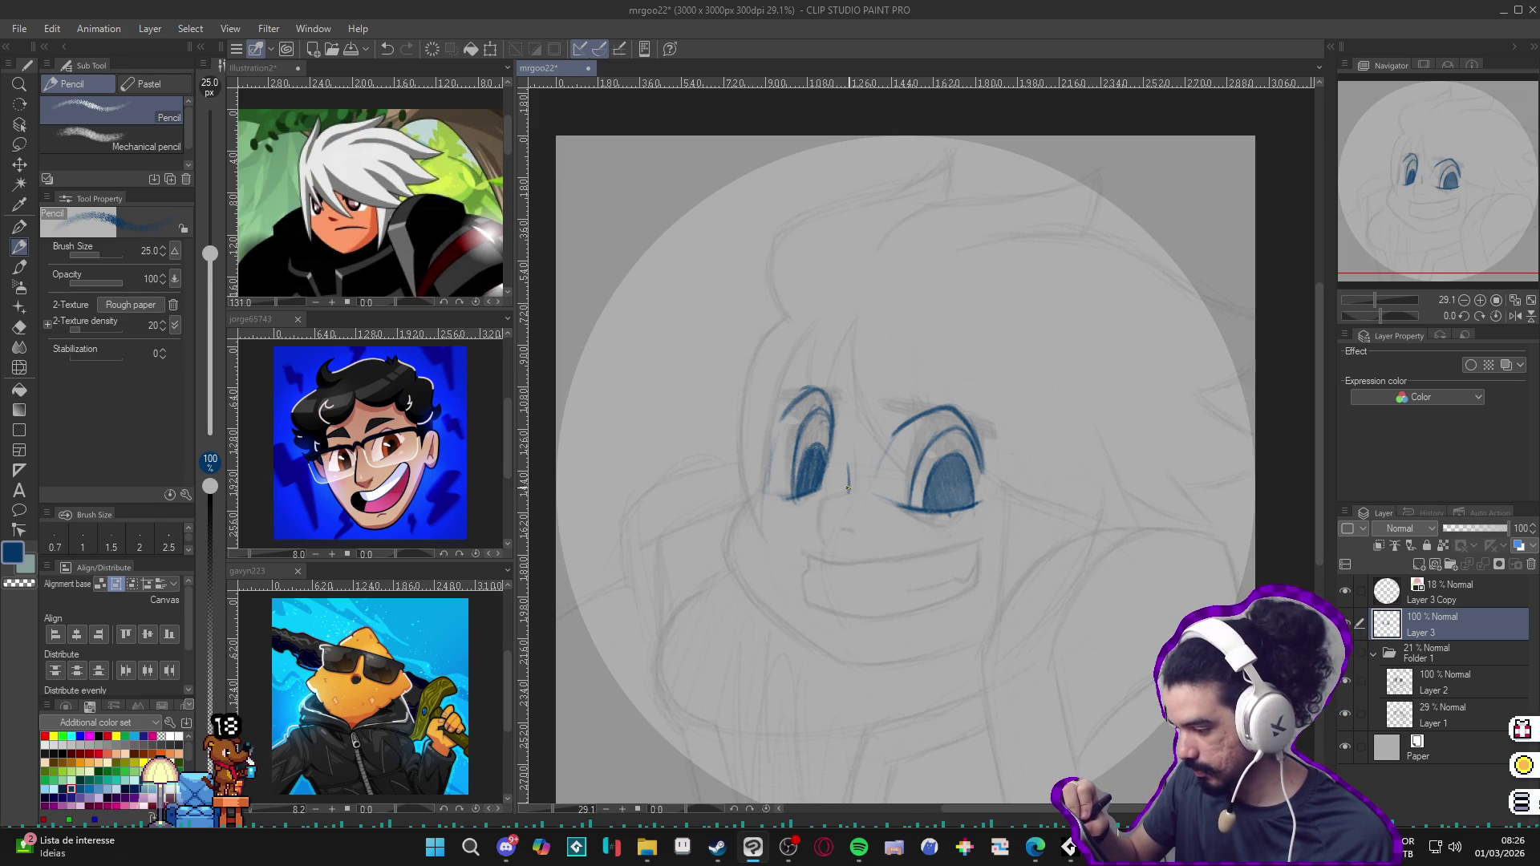
pyautogui.moveTo(847, 484); pyautogui.dragTo(829, 496)
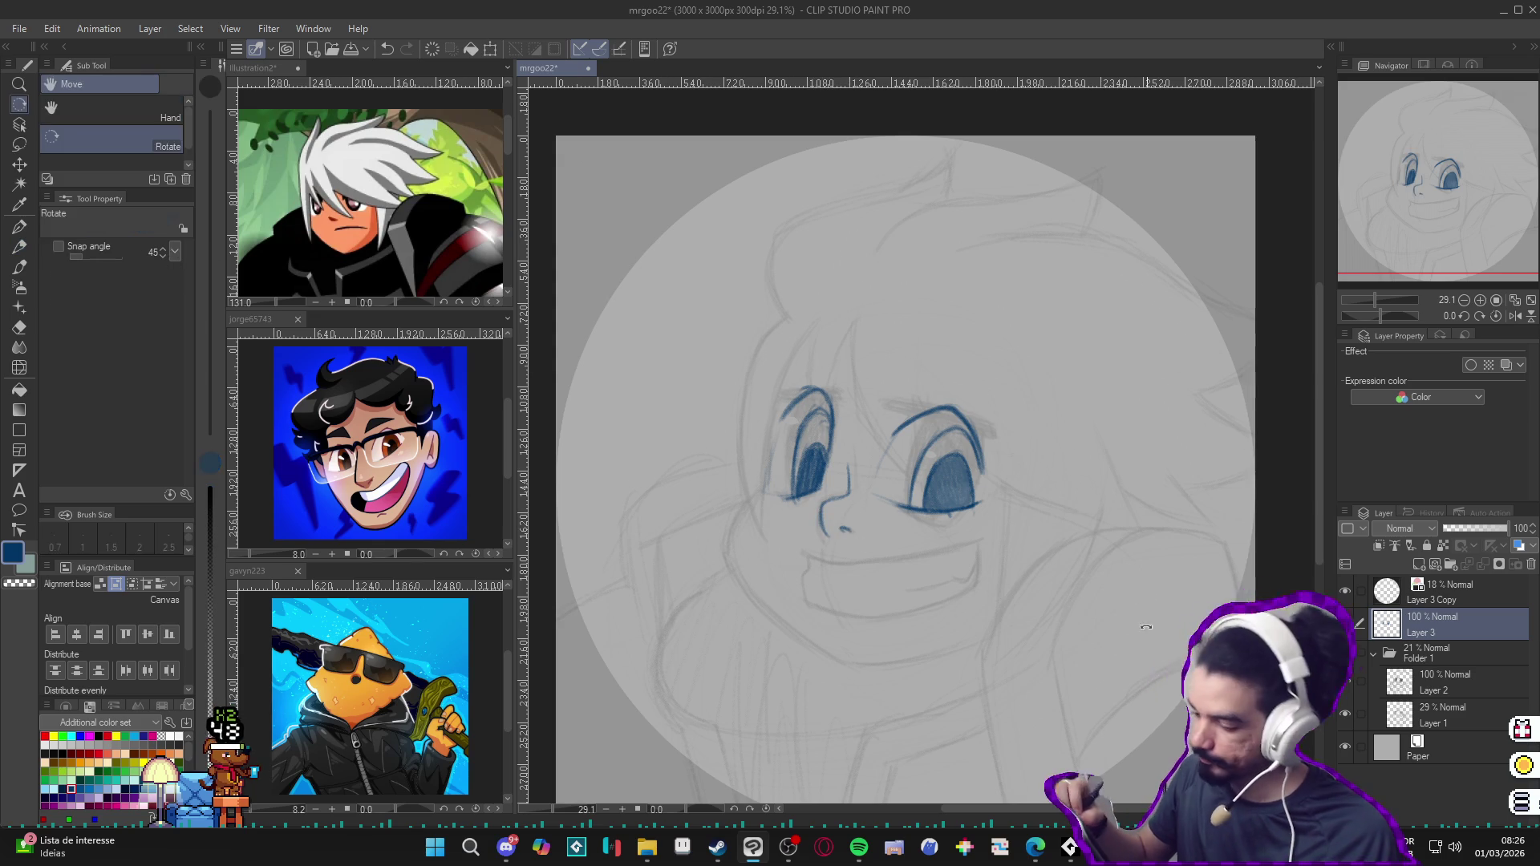
# Step: Draw the long upper mouth line and its right corner, rotating the canvas between strokes
pyautogui.moveTo(908, 594); pyautogui.dragTo(860, 338)
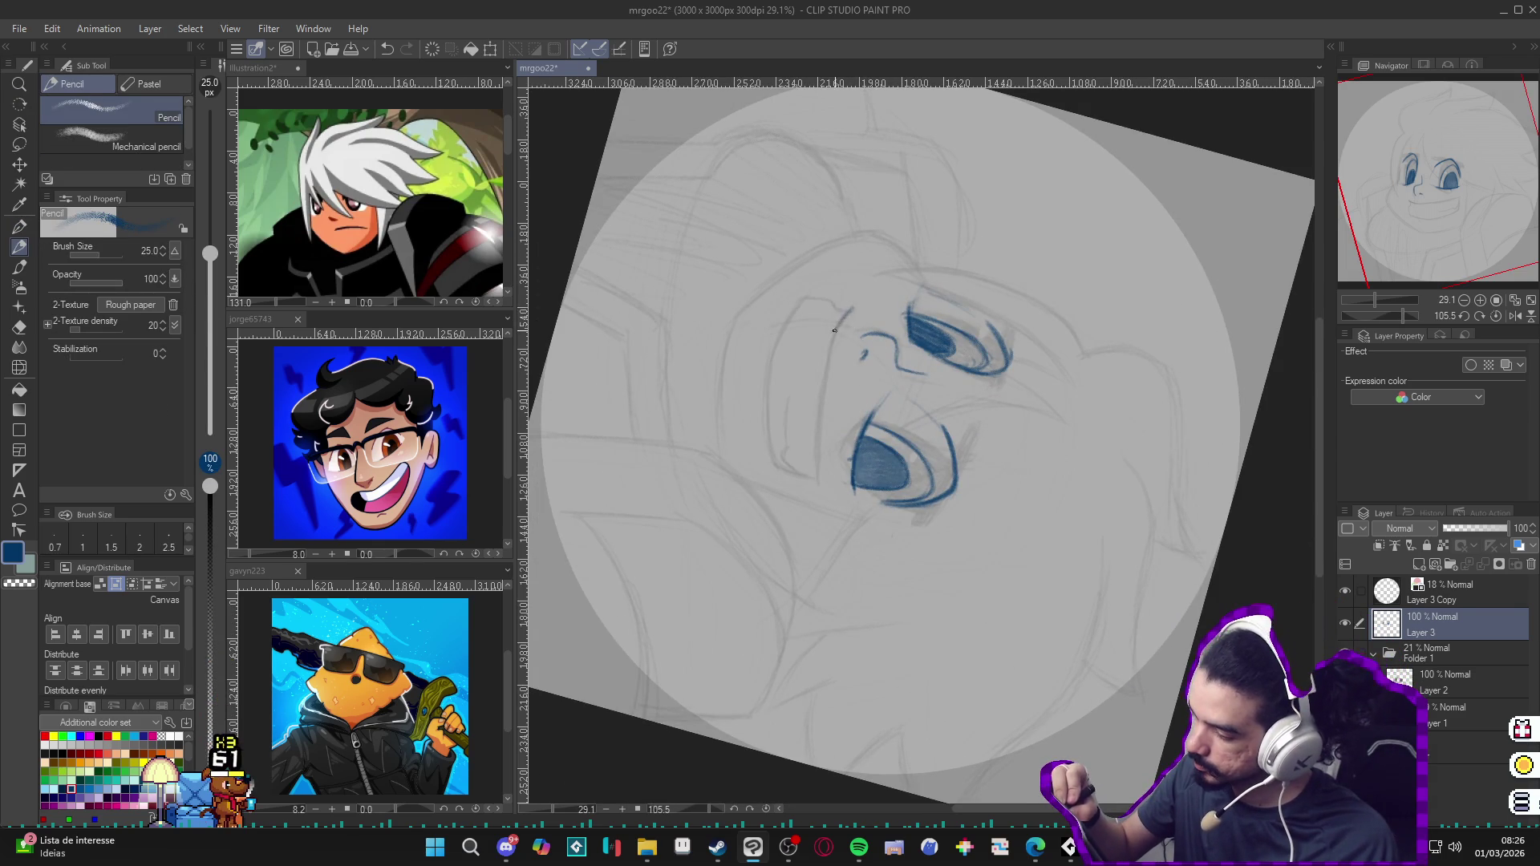
pyautogui.moveTo(834, 331); pyautogui.dragTo(823, 475)
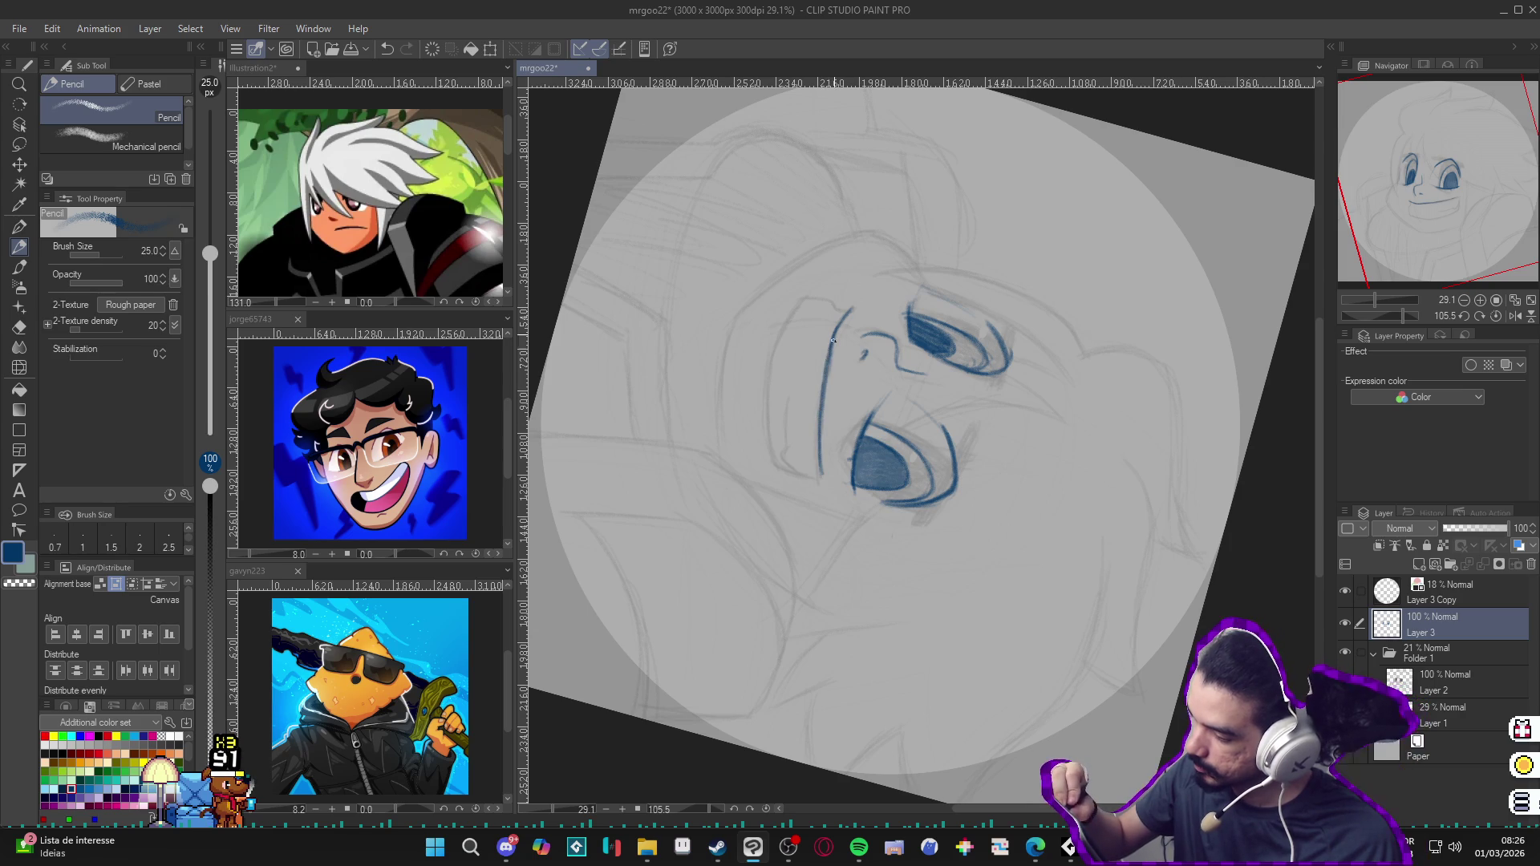
pyautogui.moveTo(820, 402); pyautogui.dragTo(964, 260)
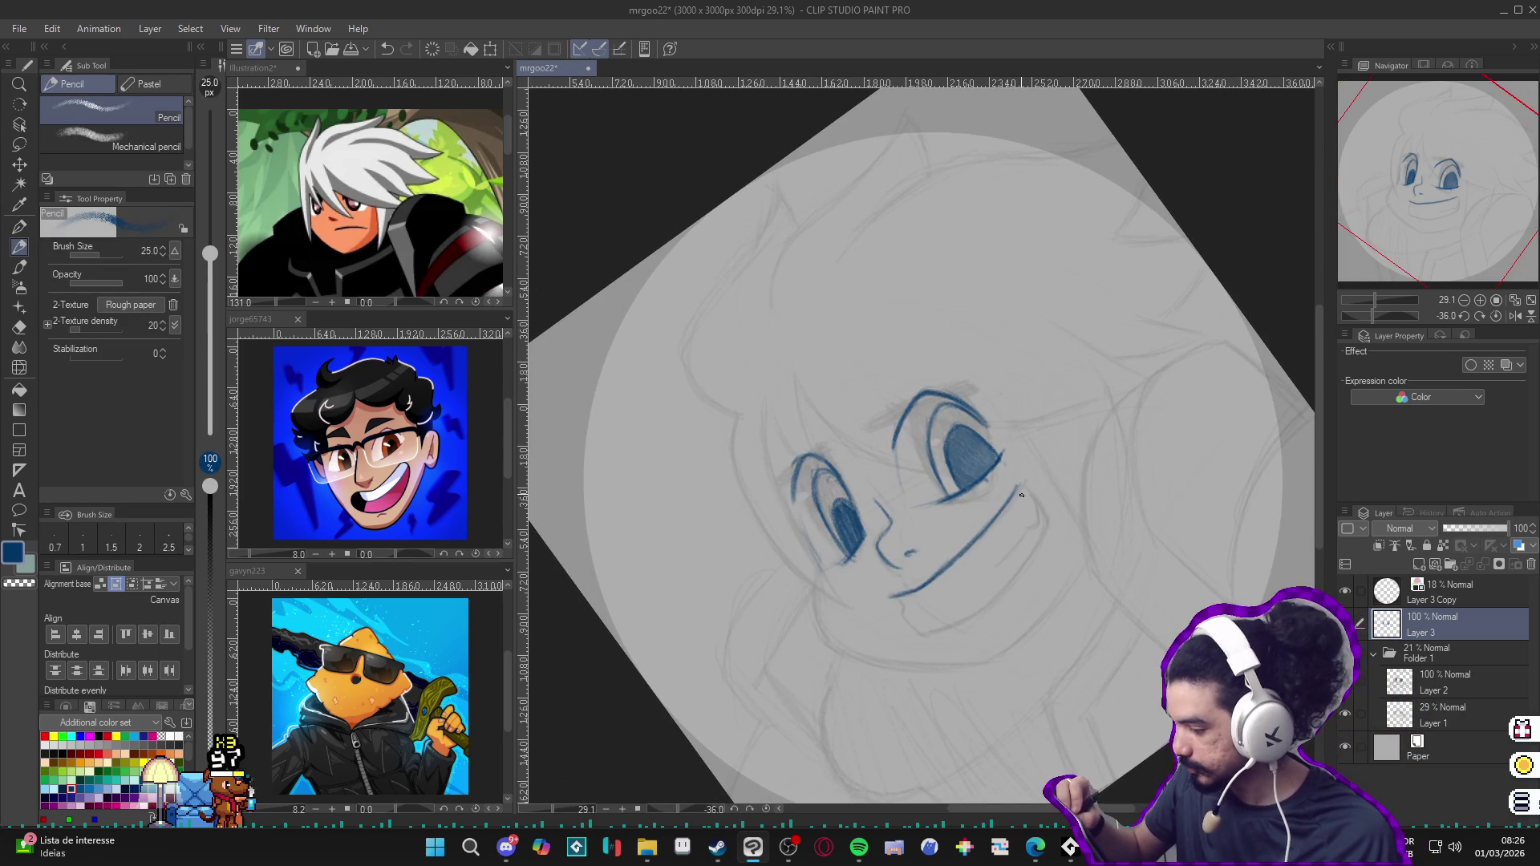
pyautogui.moveTo(1017, 486); pyautogui.dragTo(1029, 566)
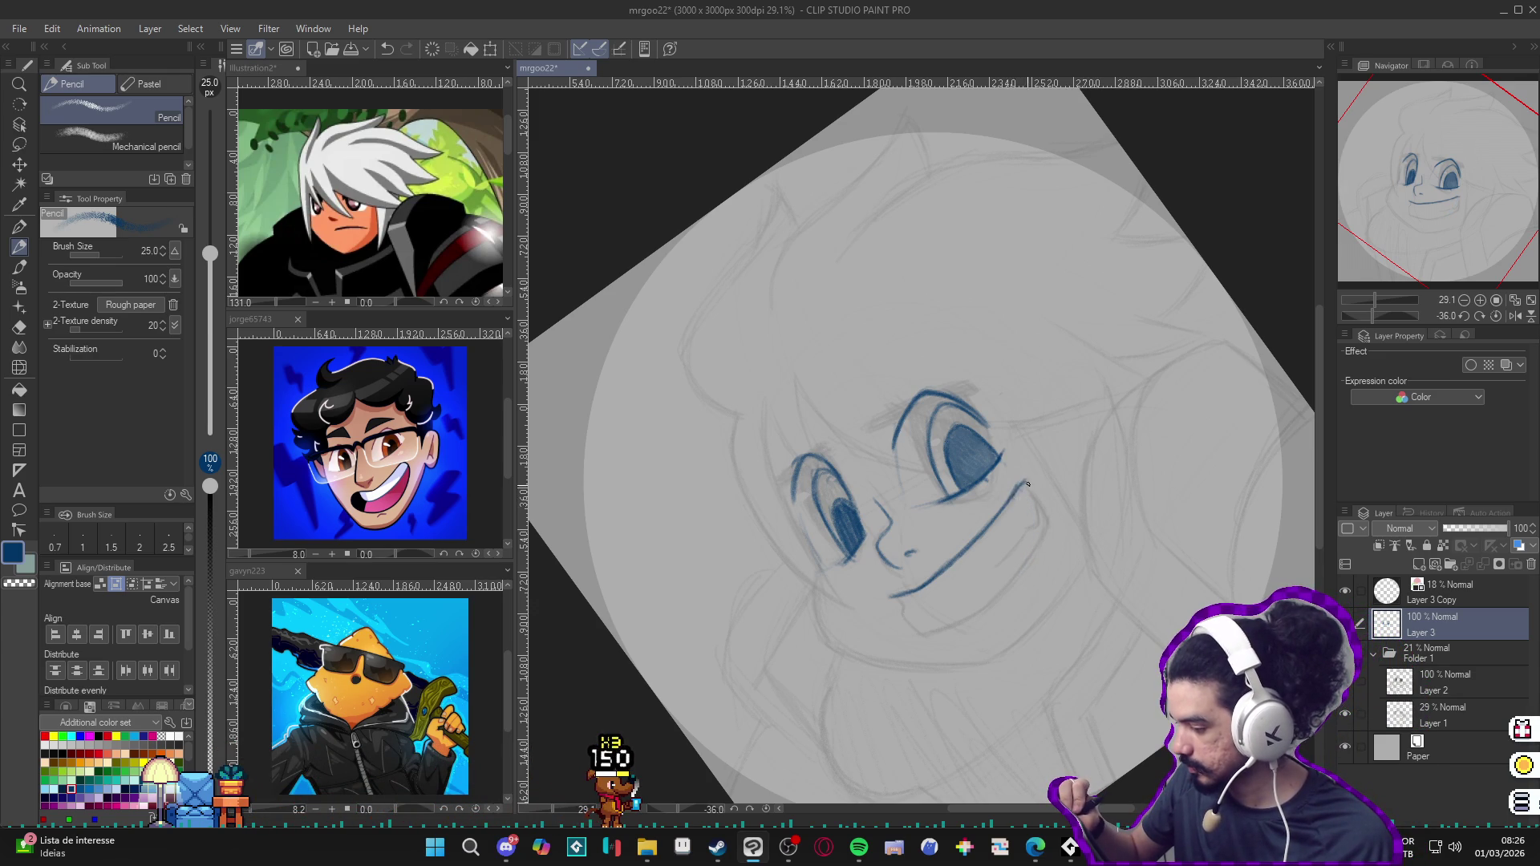
pyautogui.moveTo(1011, 488)
pyautogui.mouseDown()
pyautogui.moveTo(1045, 515)
pyautogui.moveTo(1031, 574)
pyautogui.mouseUp()
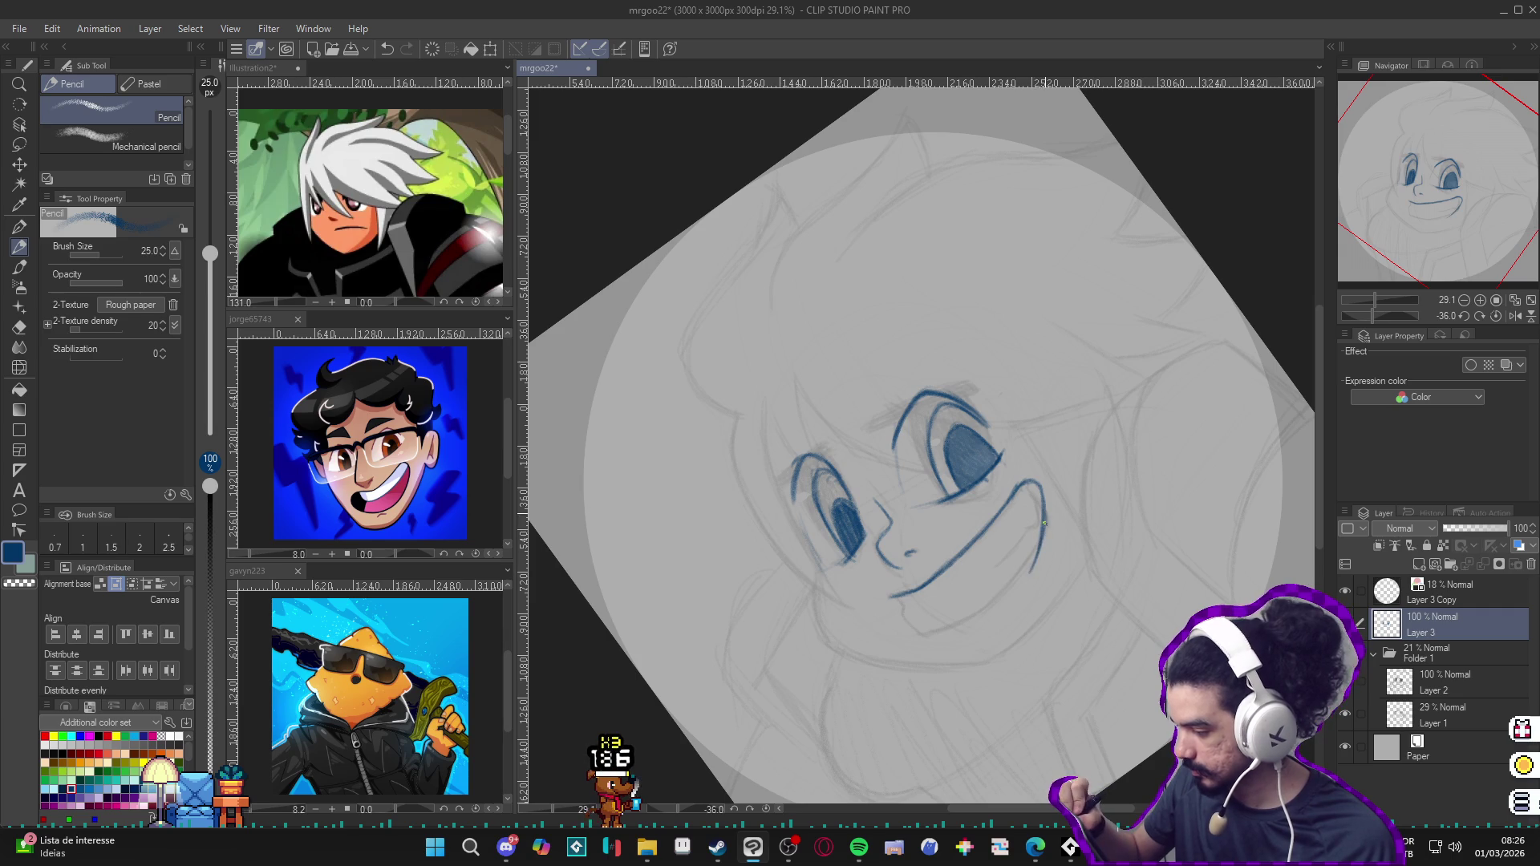
# Step: Flip the view and ink the lower mouth outline and darkened left end to complete the grin
pyautogui.press('h')
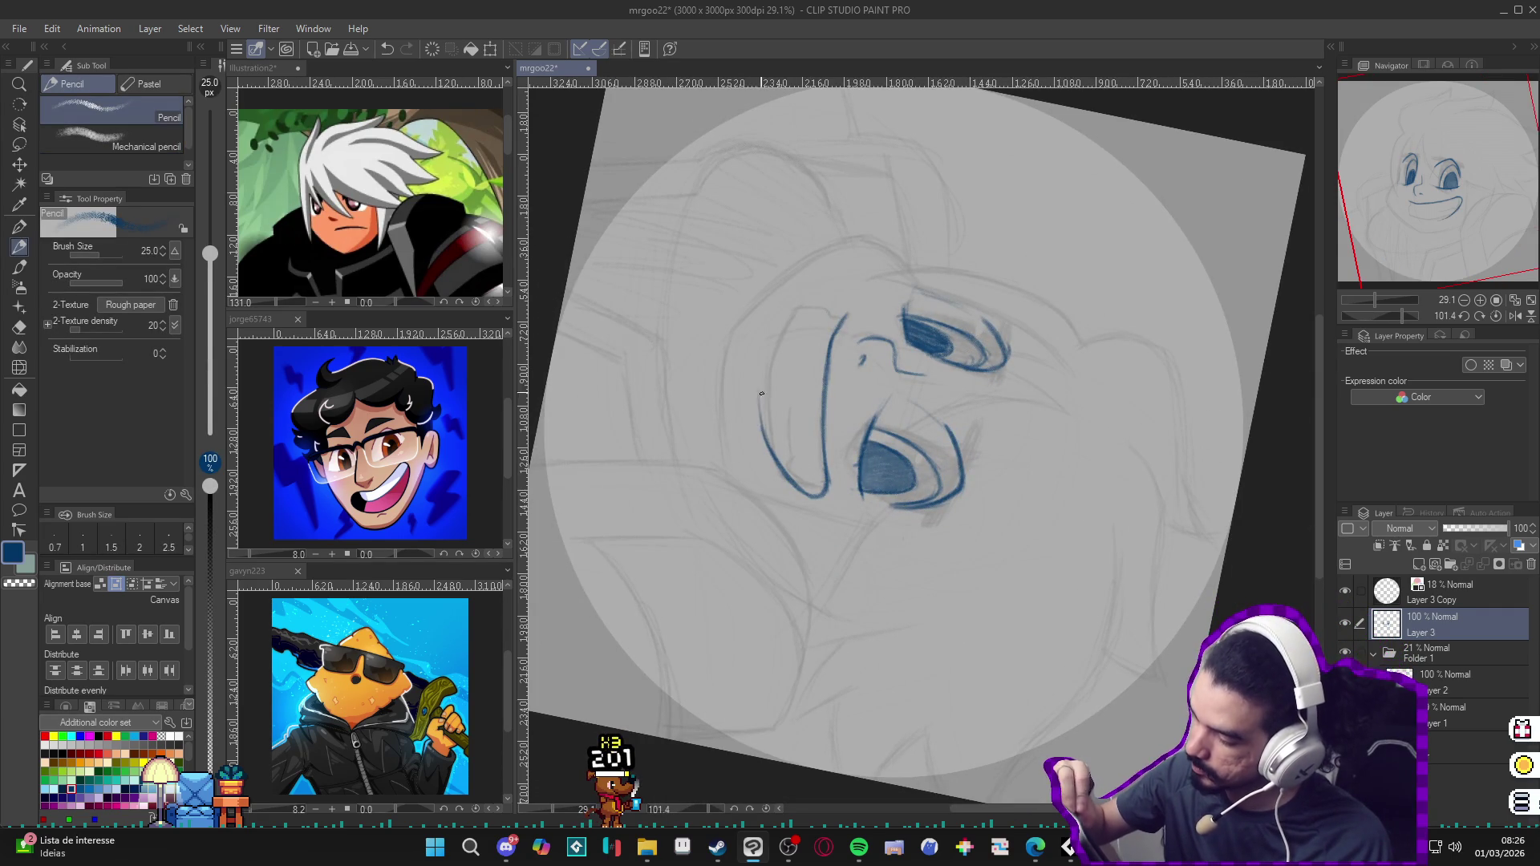
pyautogui.moveTo(760, 409); pyautogui.dragTo(779, 322)
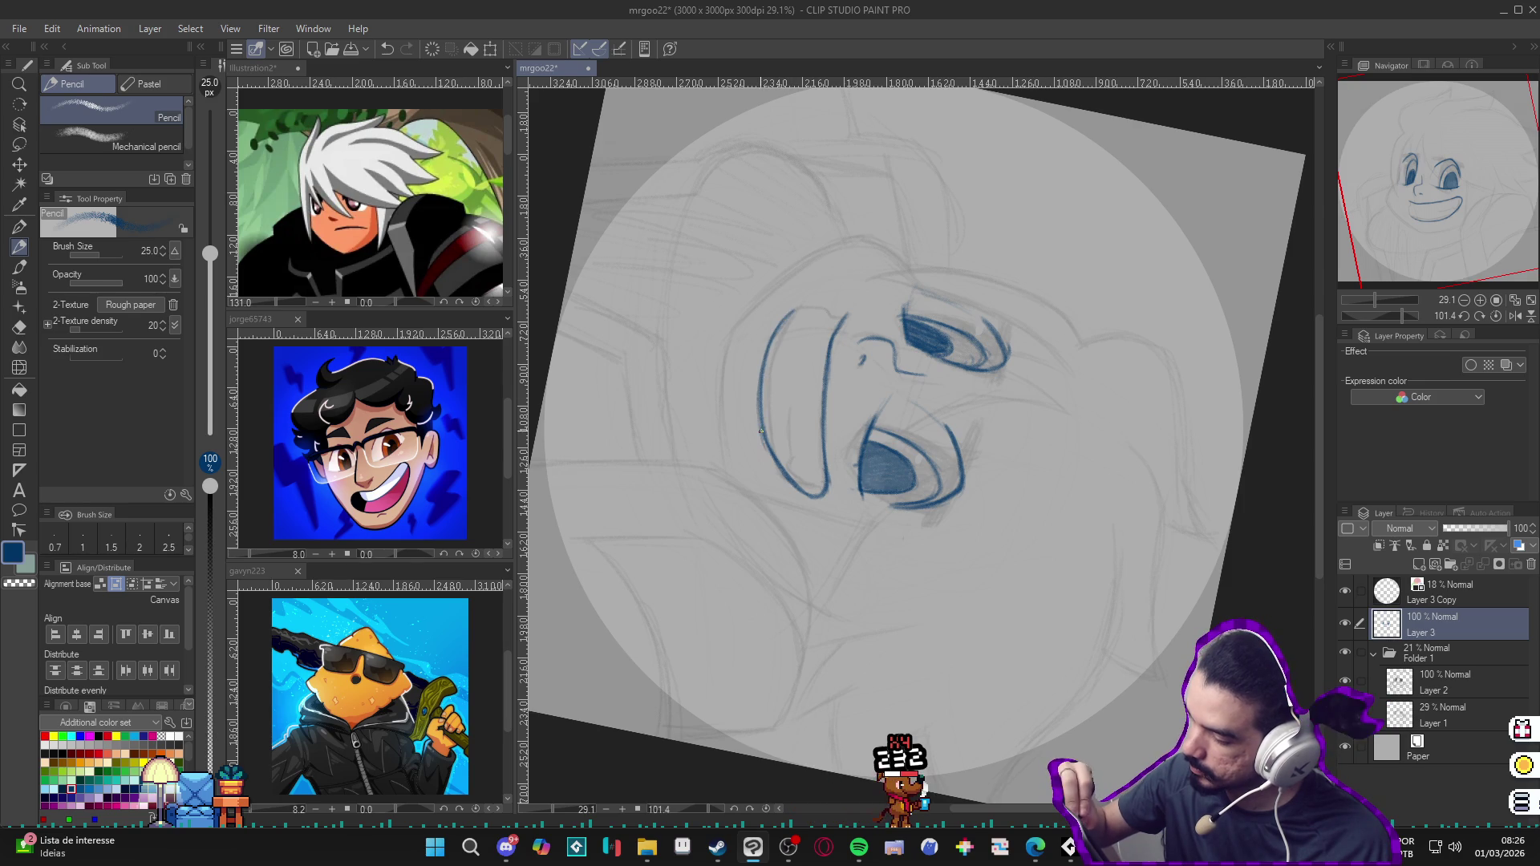
pyautogui.moveTo(763, 379); pyautogui.dragTo(881, 594)
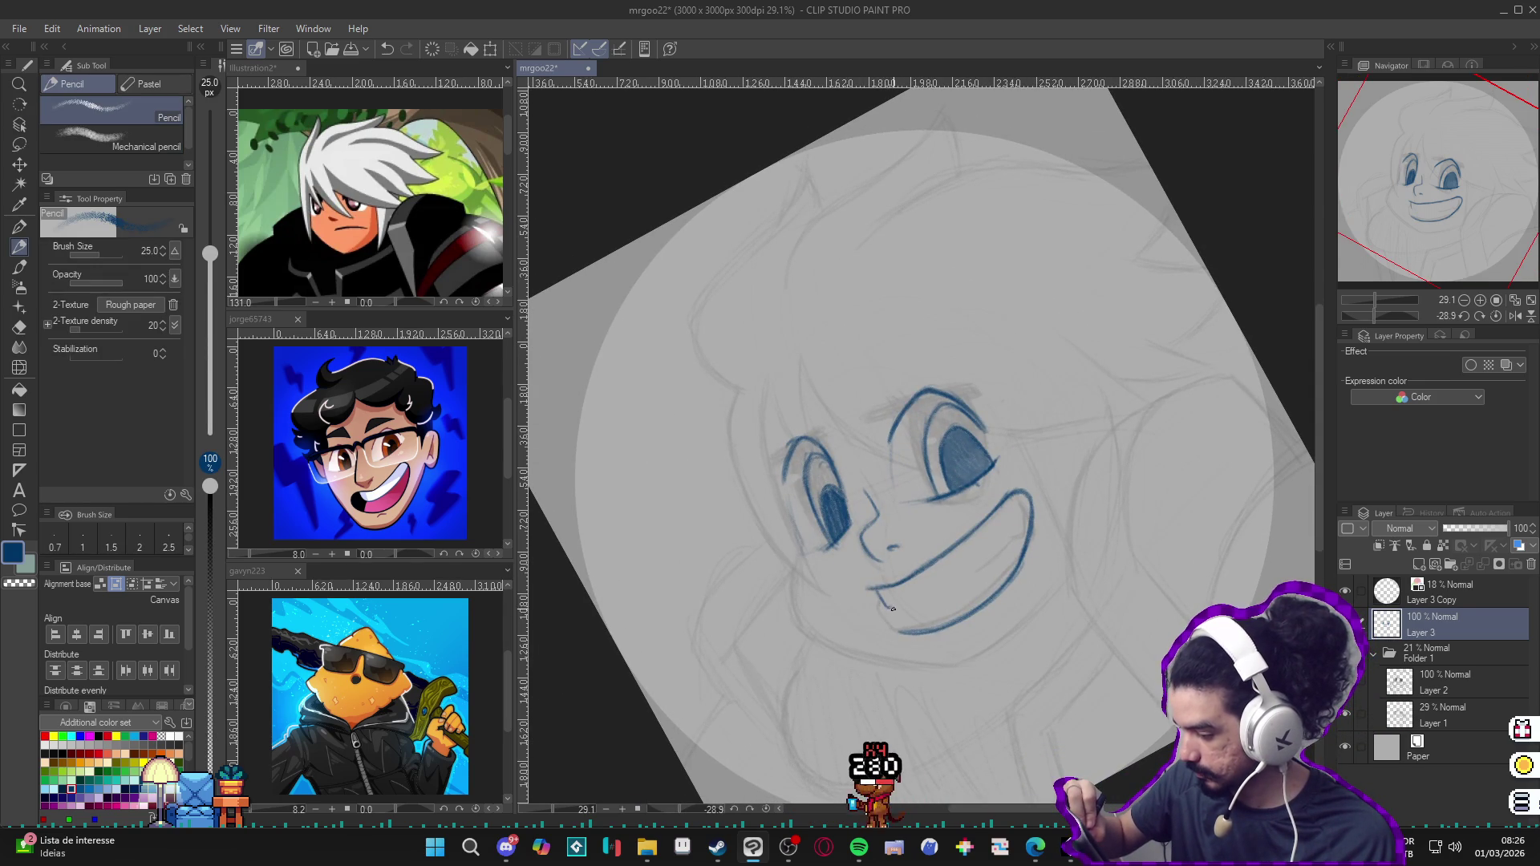
pyautogui.moveTo(890, 604)
pyautogui.mouseDown()
pyautogui.moveTo(907, 631)
pyautogui.moveTo(765, 407)
pyautogui.mouseUp()
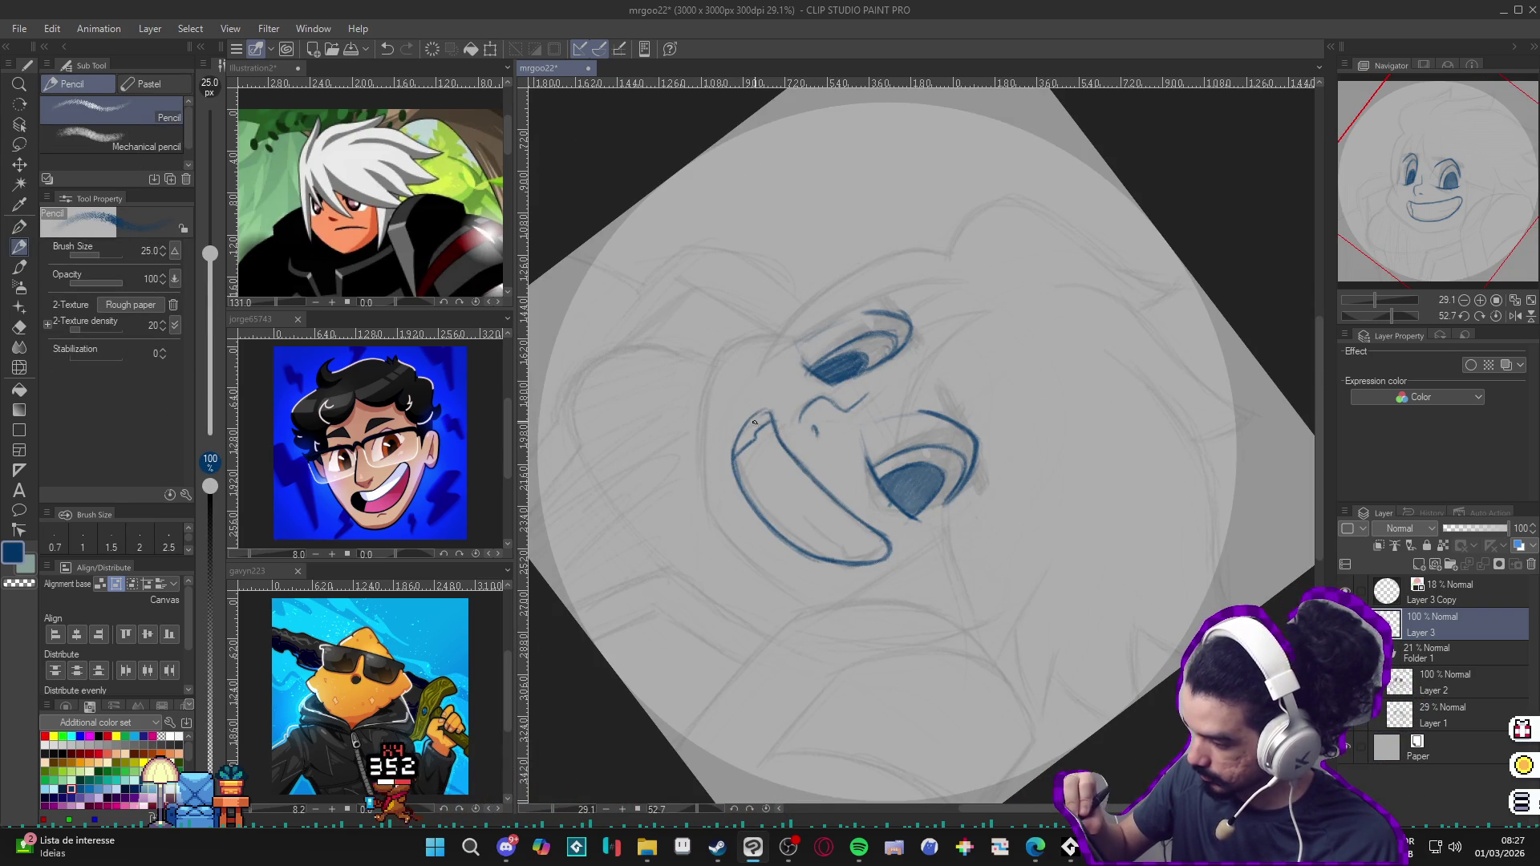
pyautogui.moveTo(756, 420)
pyautogui.mouseDown()
pyautogui.moveTo(739, 452)
pyautogui.moveTo(756, 431)
pyautogui.moveTo(1012, 402)
pyautogui.mouseUp()
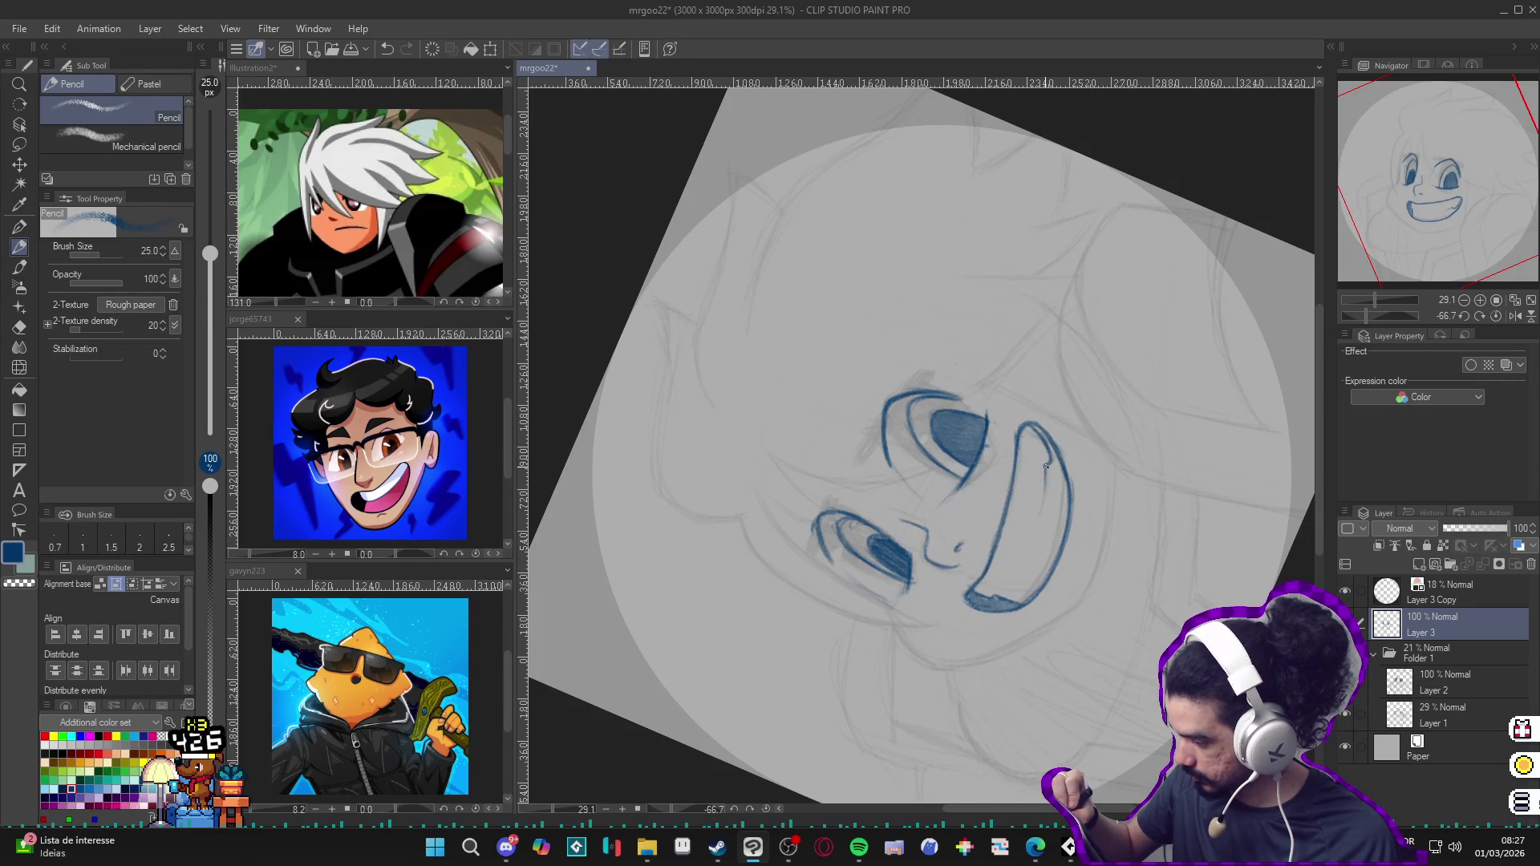
pyautogui.moveTo(1041, 531); pyautogui.dragTo(1007, 599)
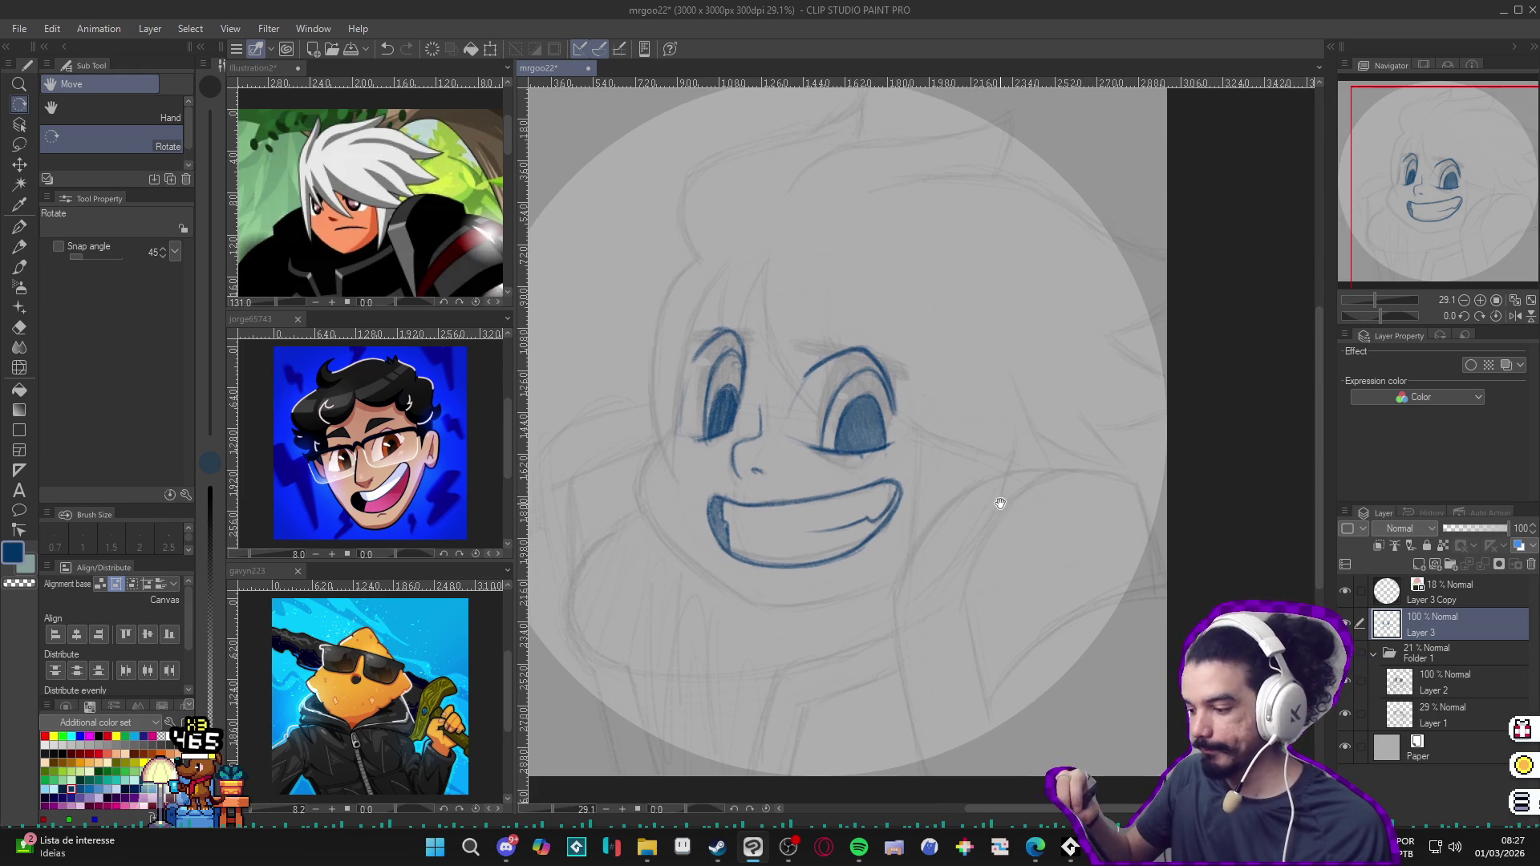
pyautogui.moveTo(856, 554); pyautogui.dragTo(985, 517)
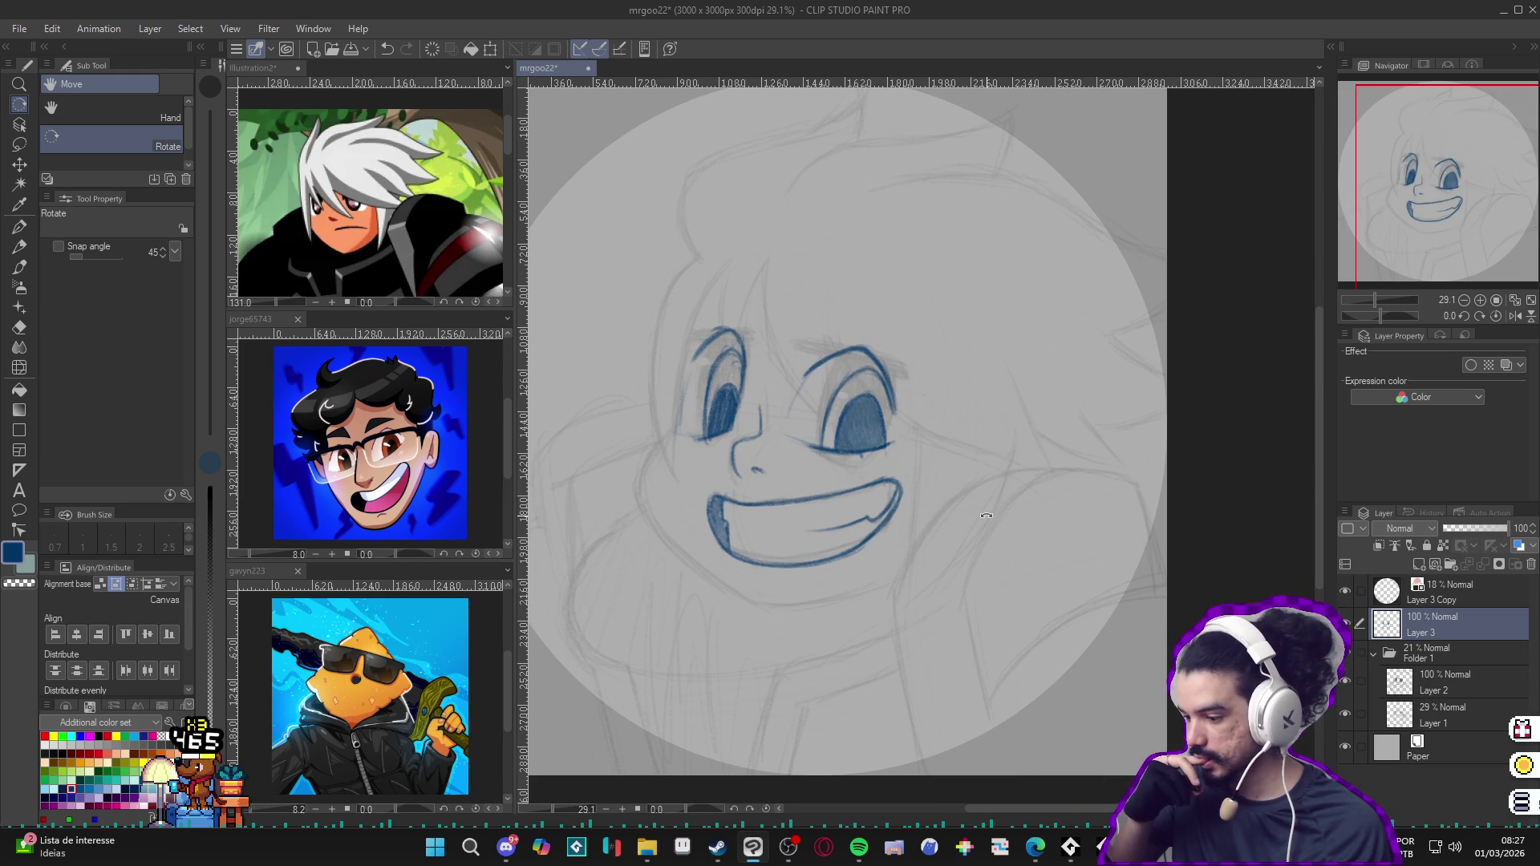
# Step: Switch from the pencil to the thin G-pen with white for the eye highlights
pyautogui.moveTo(986, 517); pyautogui.dragTo(813, 474)
pyautogui.press('p')
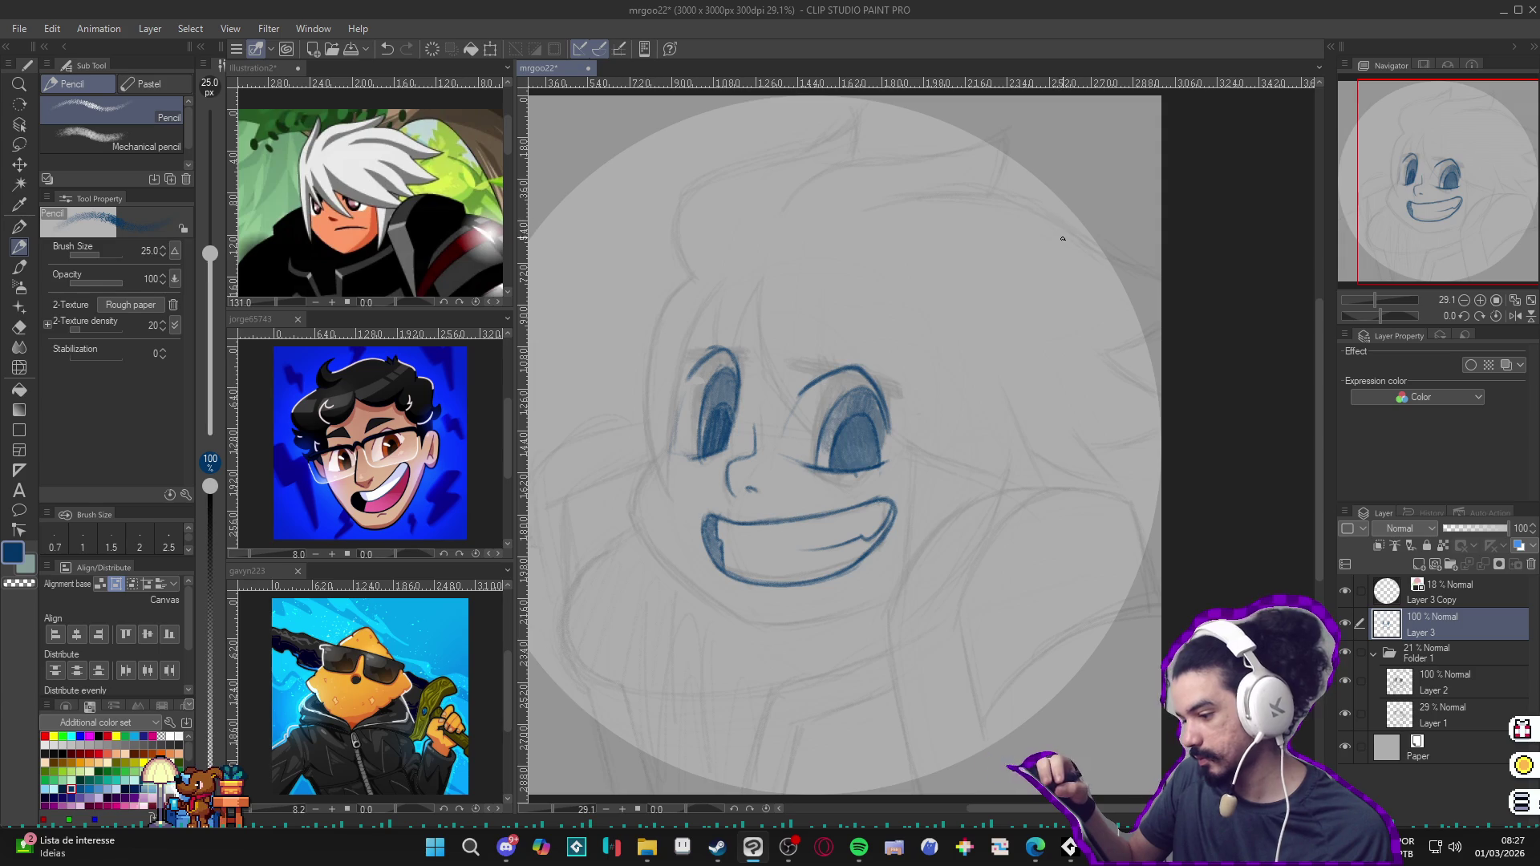
pyautogui.press('p')
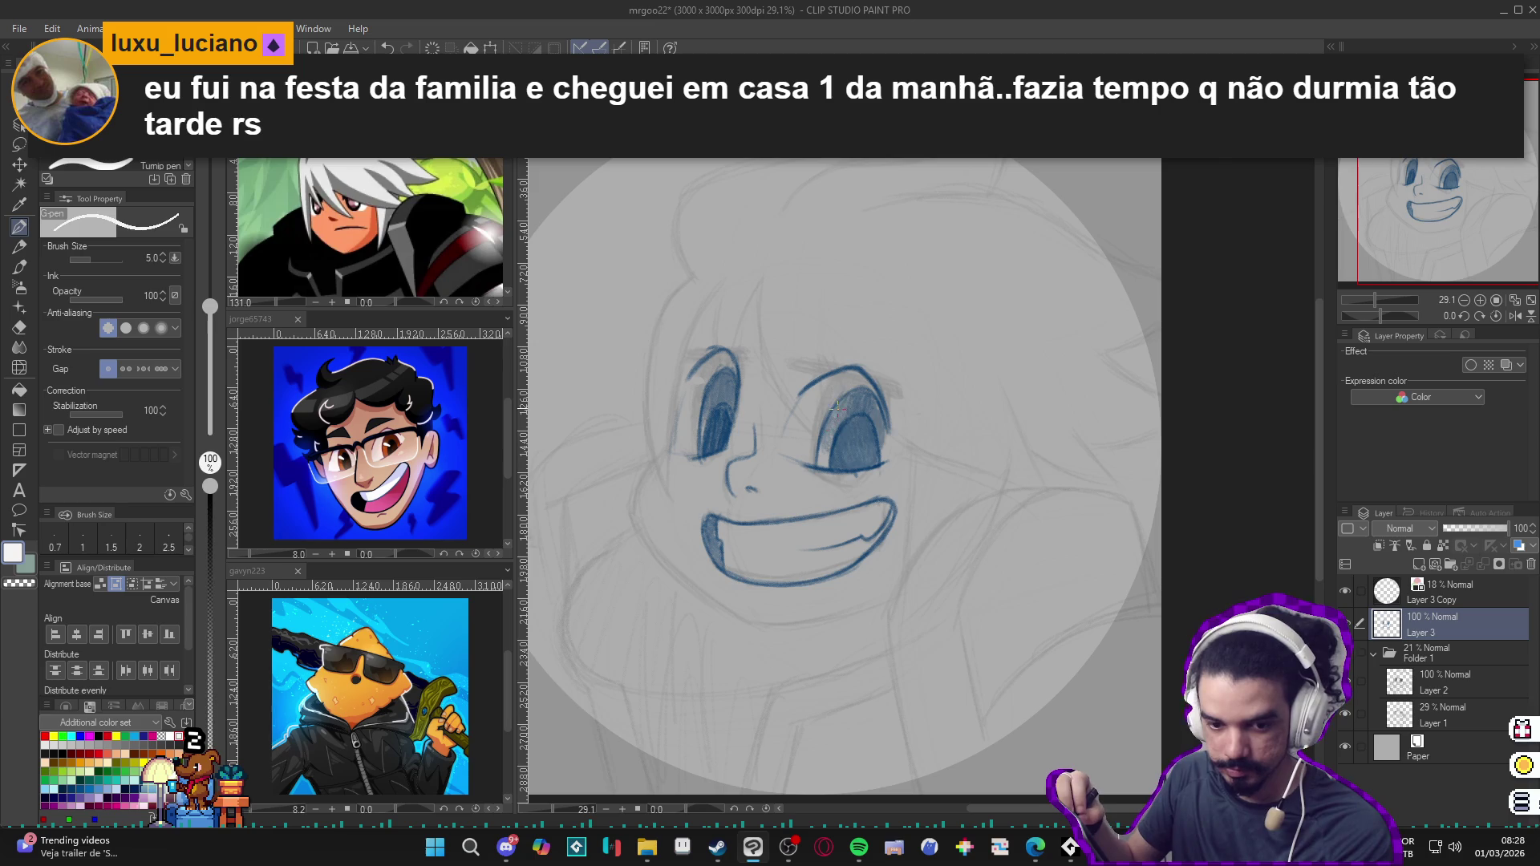
# Step: Enlarge the pen, tap white highlight dots into the eyes, undo misses, and return to the blue Pencil
pyautogui.press(']')
pyautogui.press(']')
pyautogui.press(']')
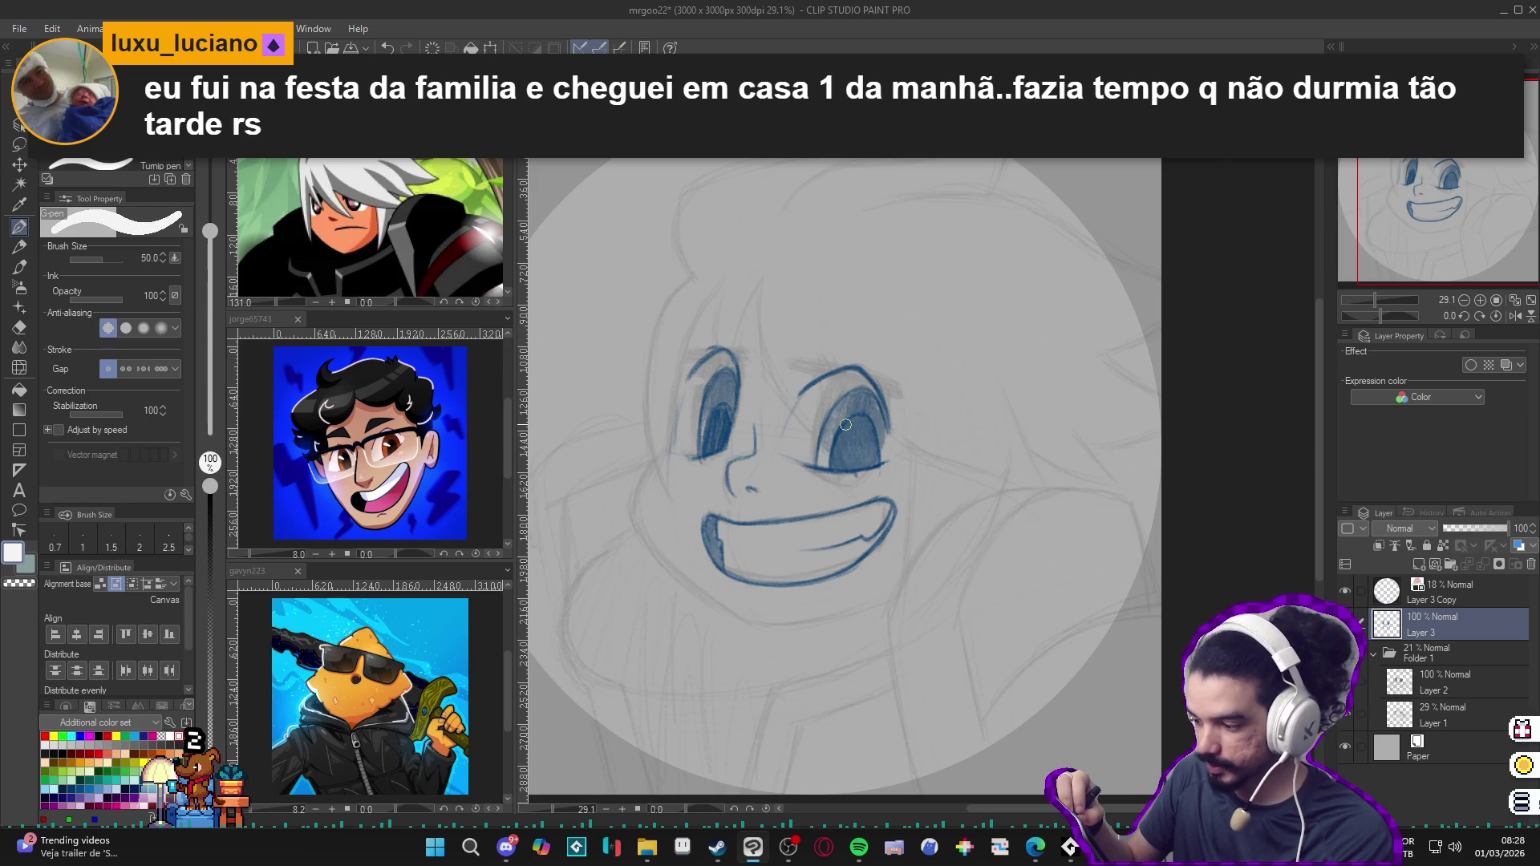
pyautogui.click(846, 425)
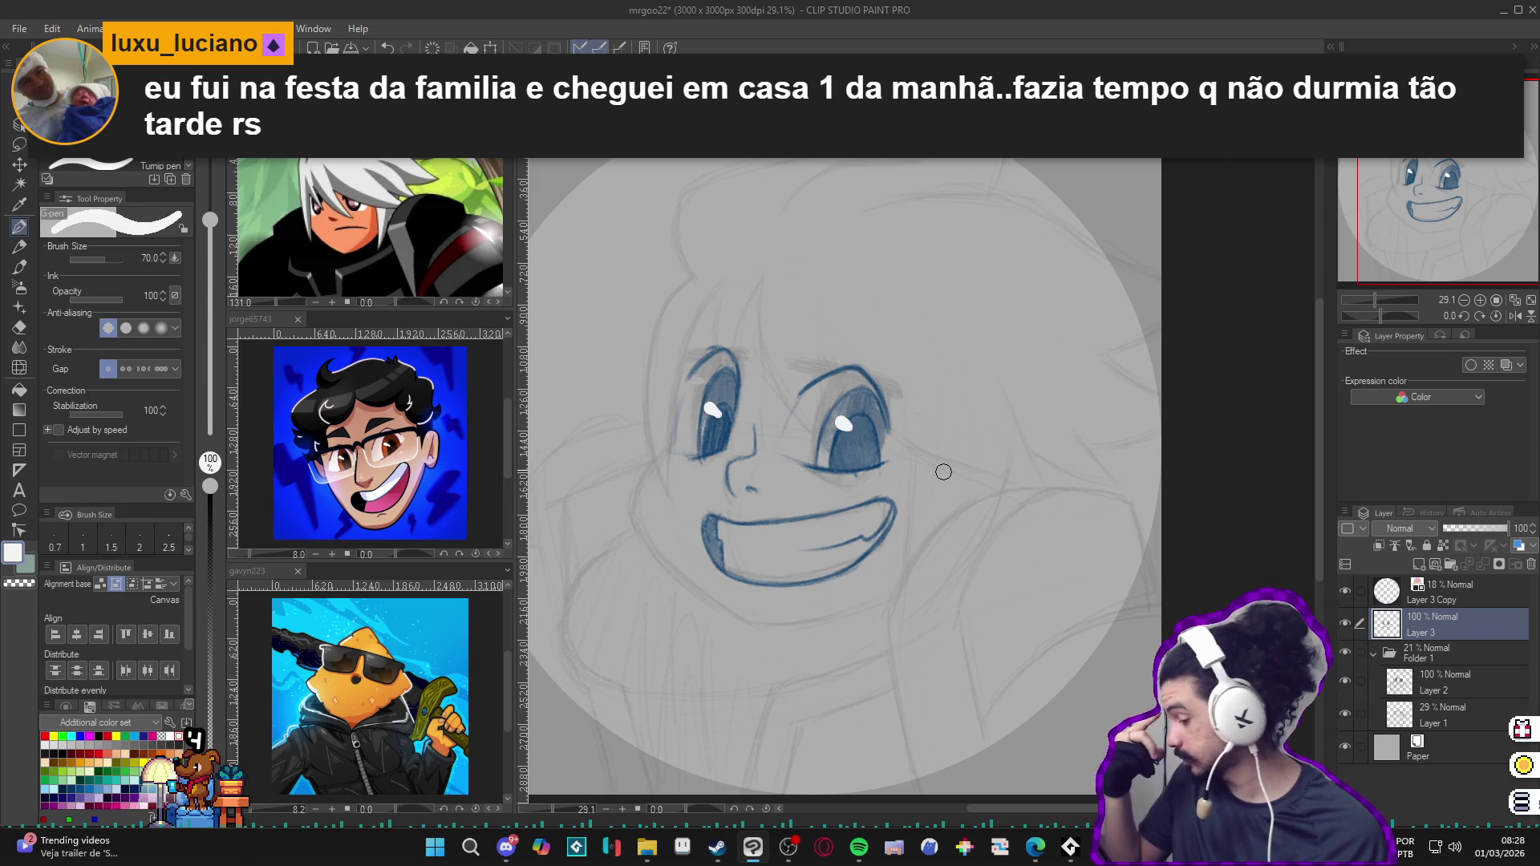
pyautogui.hotkey('ctrl', 'z')
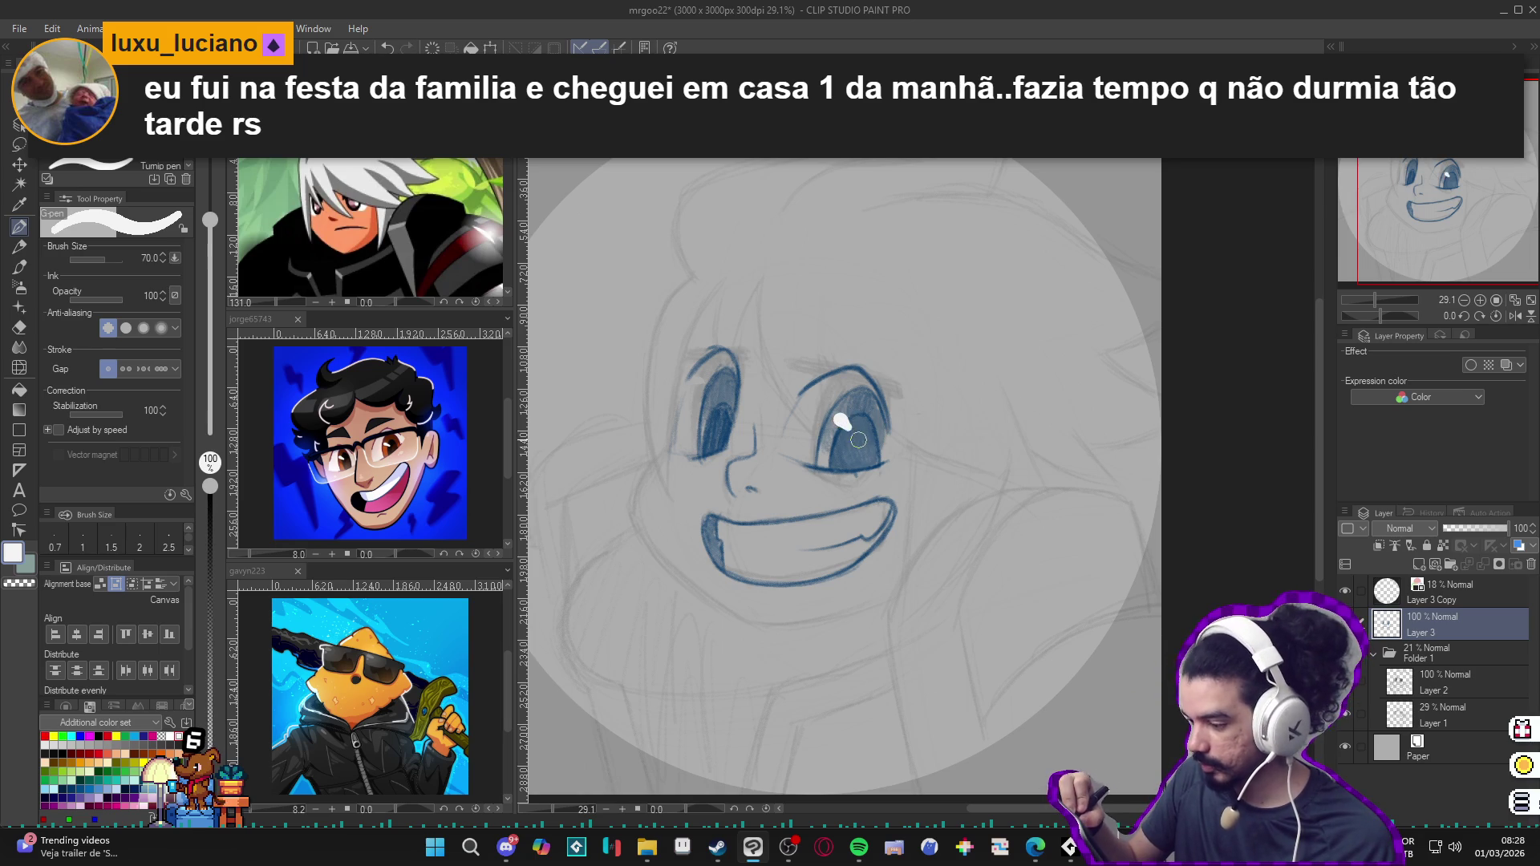
pyautogui.hotkey('ctrl', 'z')
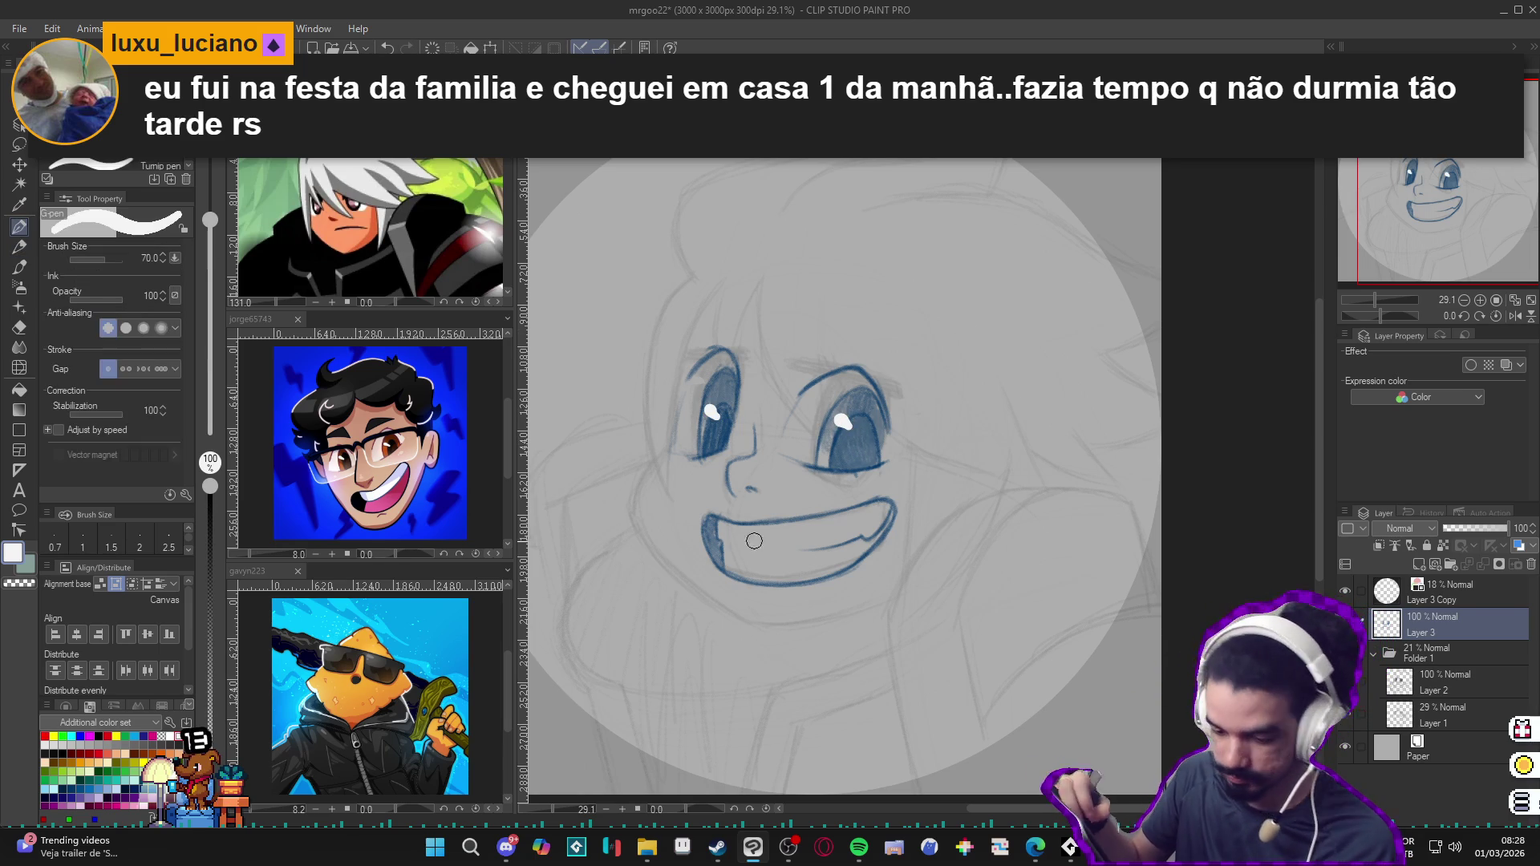
pyautogui.press('p')
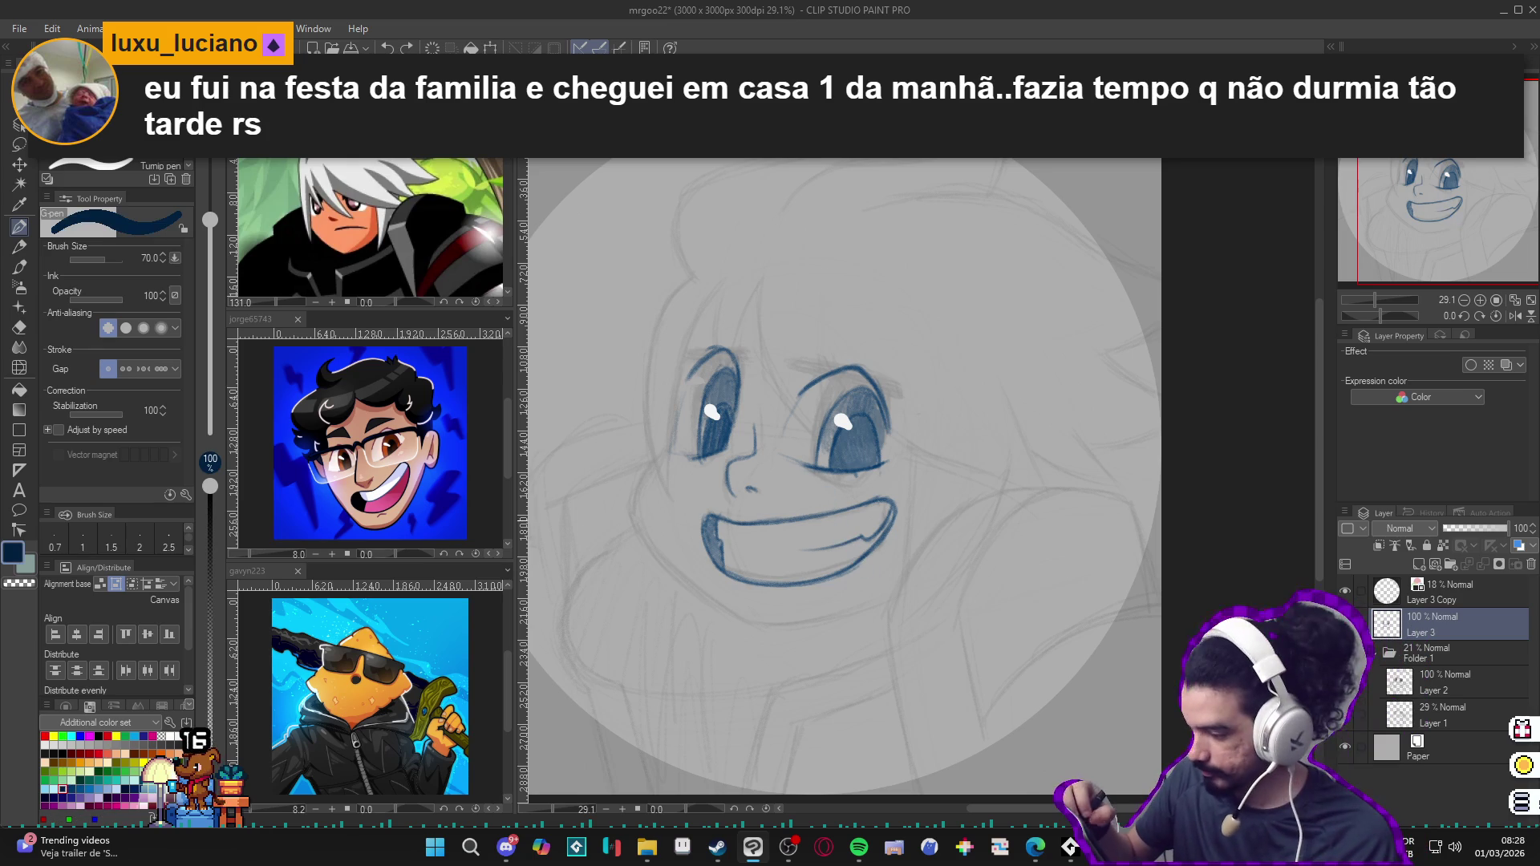
pyautogui.hotkey('ctrl', 'z')
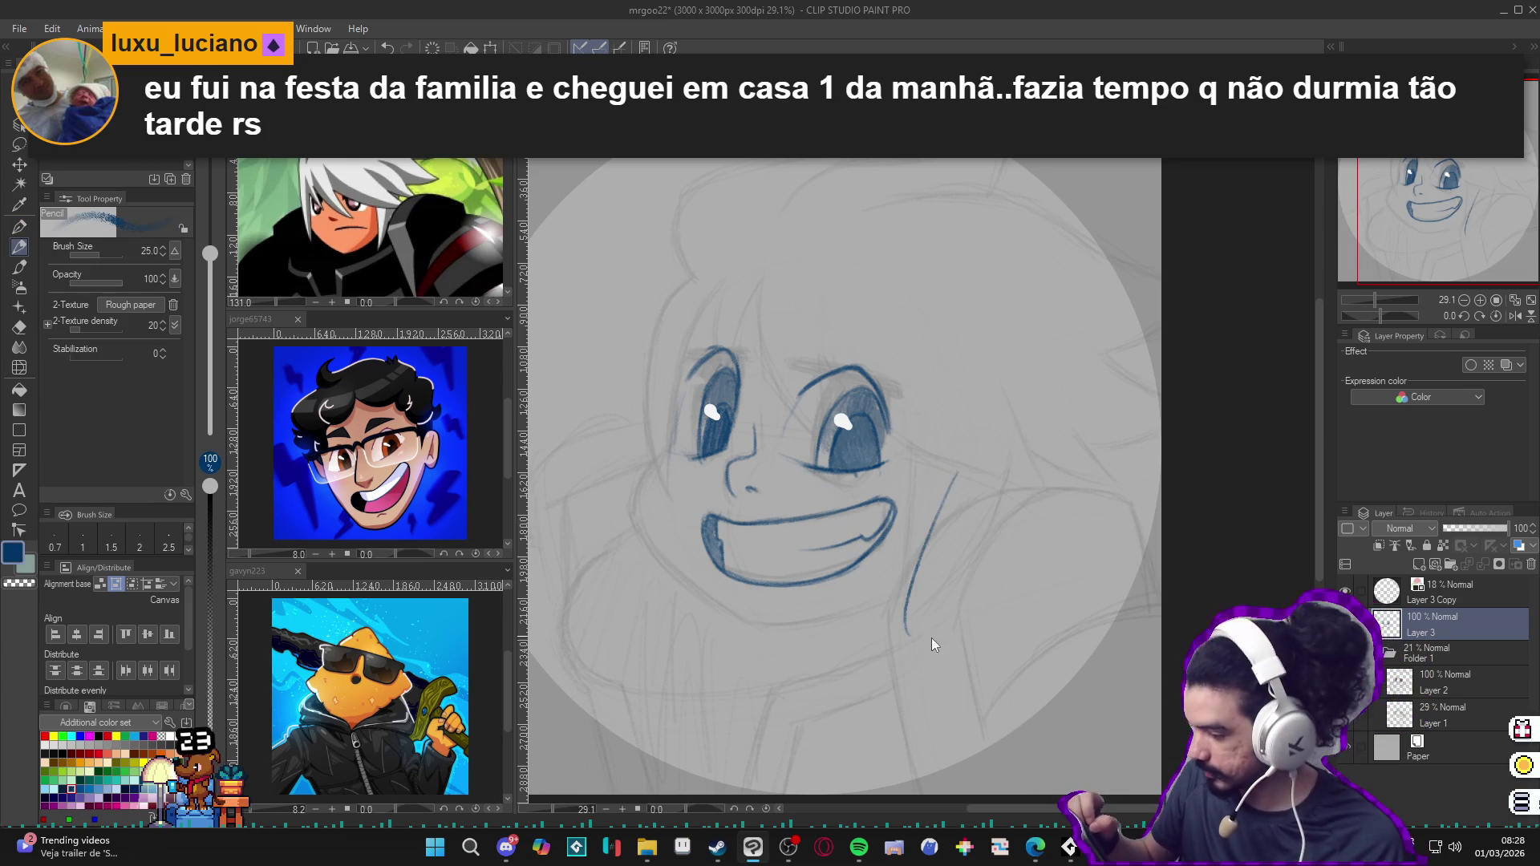
# Step: Undo the highlights, then extend the cheek line and draw the top-of-head outline in blue
pyautogui.hotkey('ctrl', 'z')
pyautogui.hotkey('ctrl', 'z')
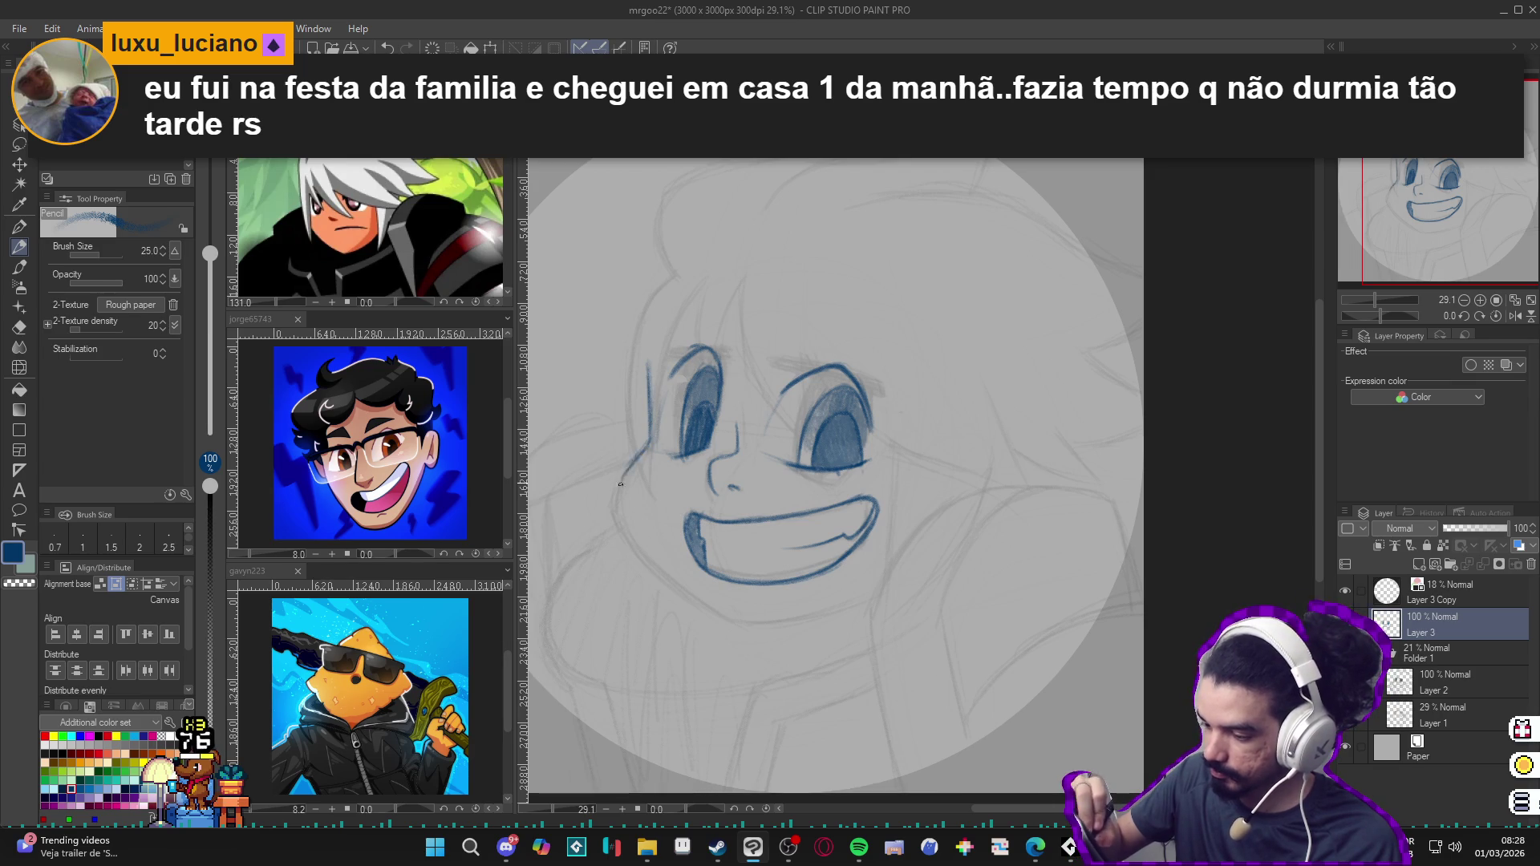
pyautogui.moveTo(642, 460)
pyautogui.mouseDown()
pyautogui.moveTo(615, 520)
pyautogui.moveTo(649, 570)
pyautogui.mouseUp()
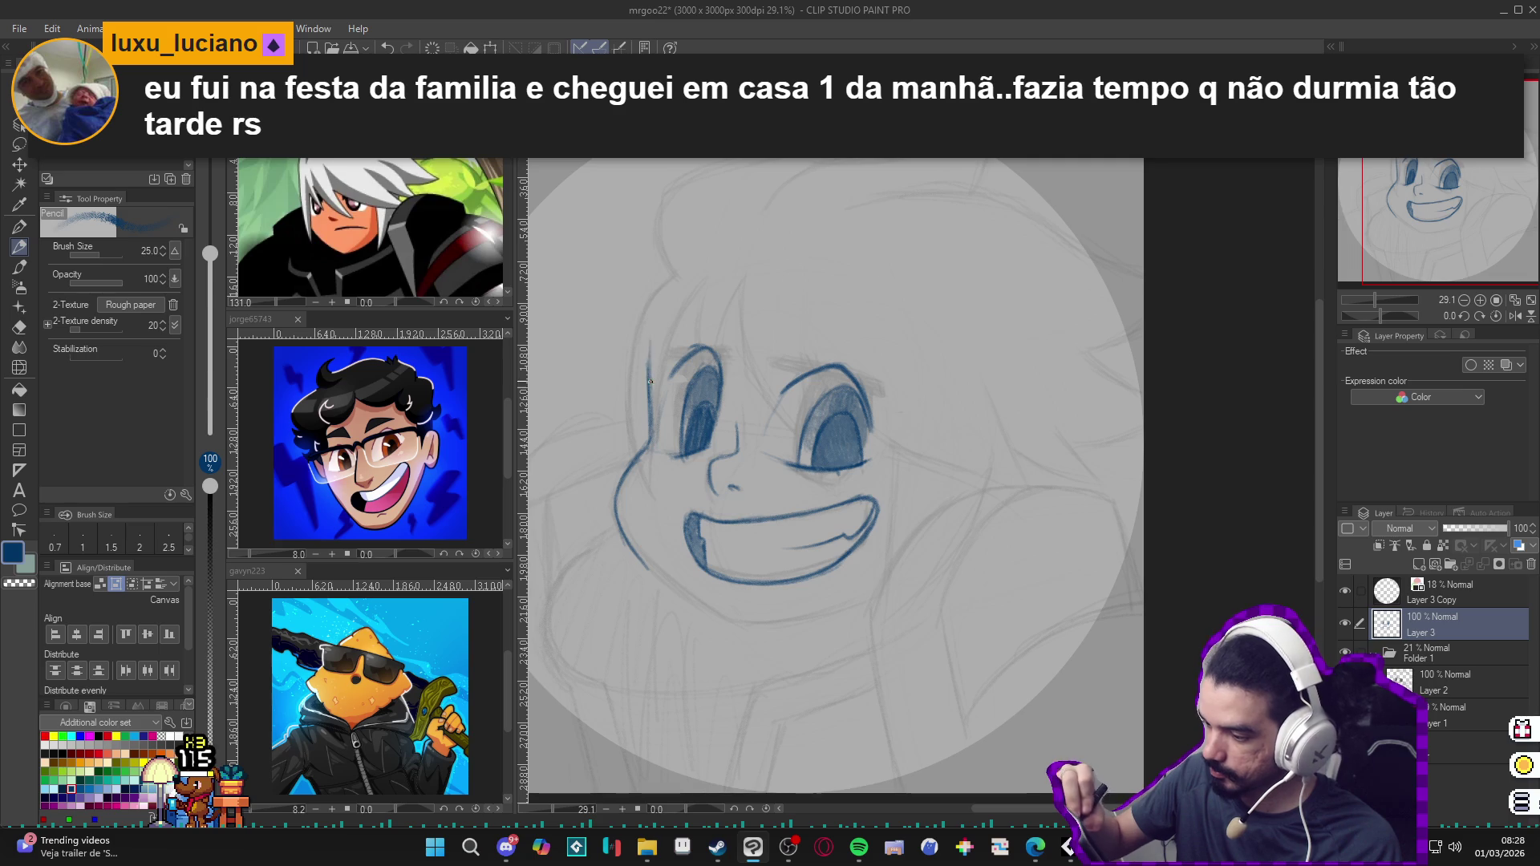
pyautogui.moveTo(698, 243); pyautogui.dragTo(656, 318)
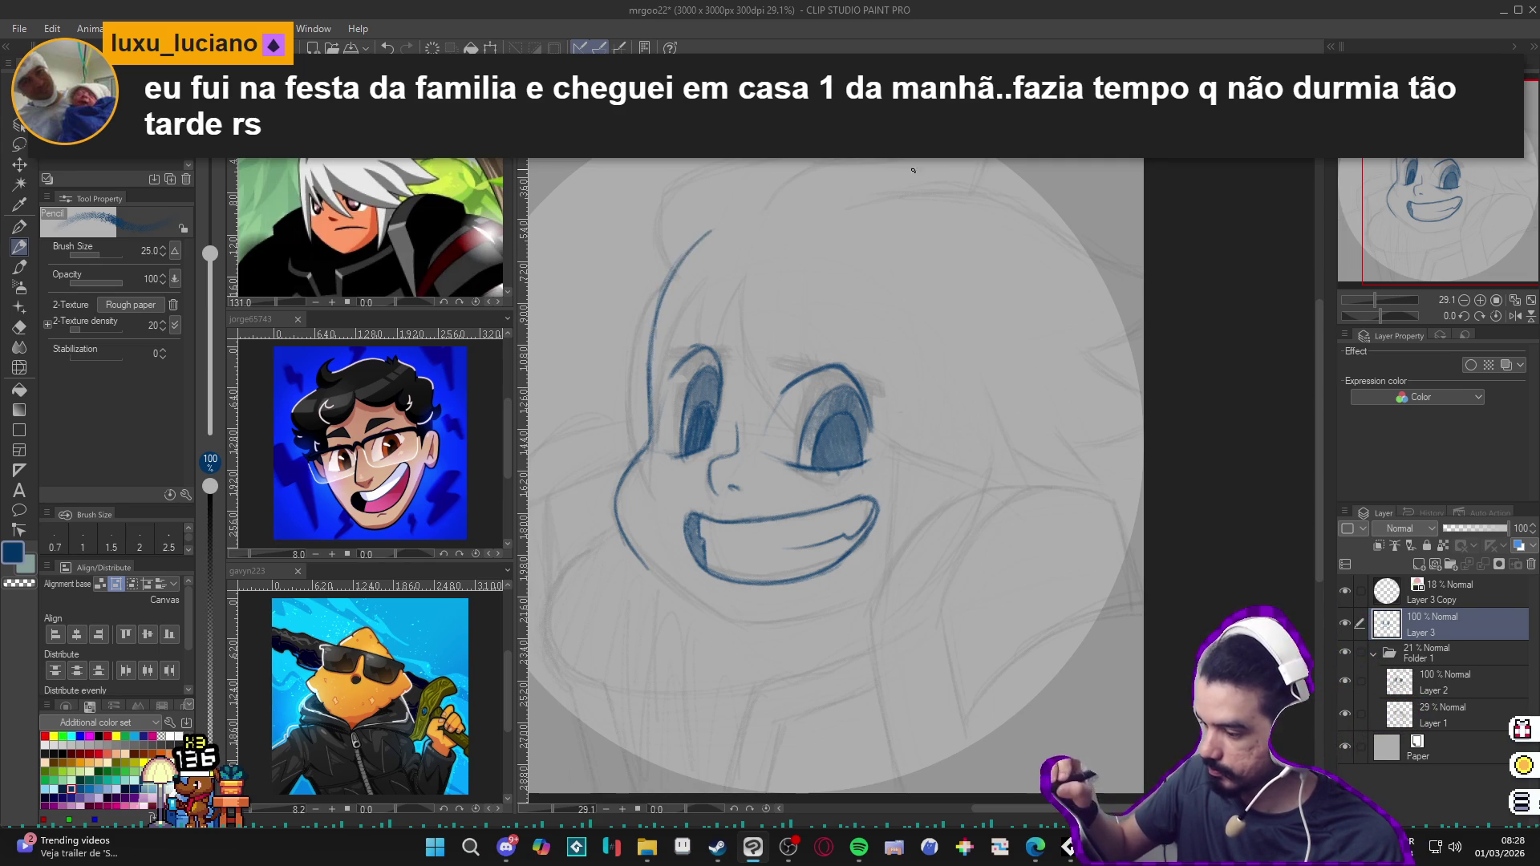
pyautogui.moveTo(912, 170); pyautogui.dragTo(812, 154)
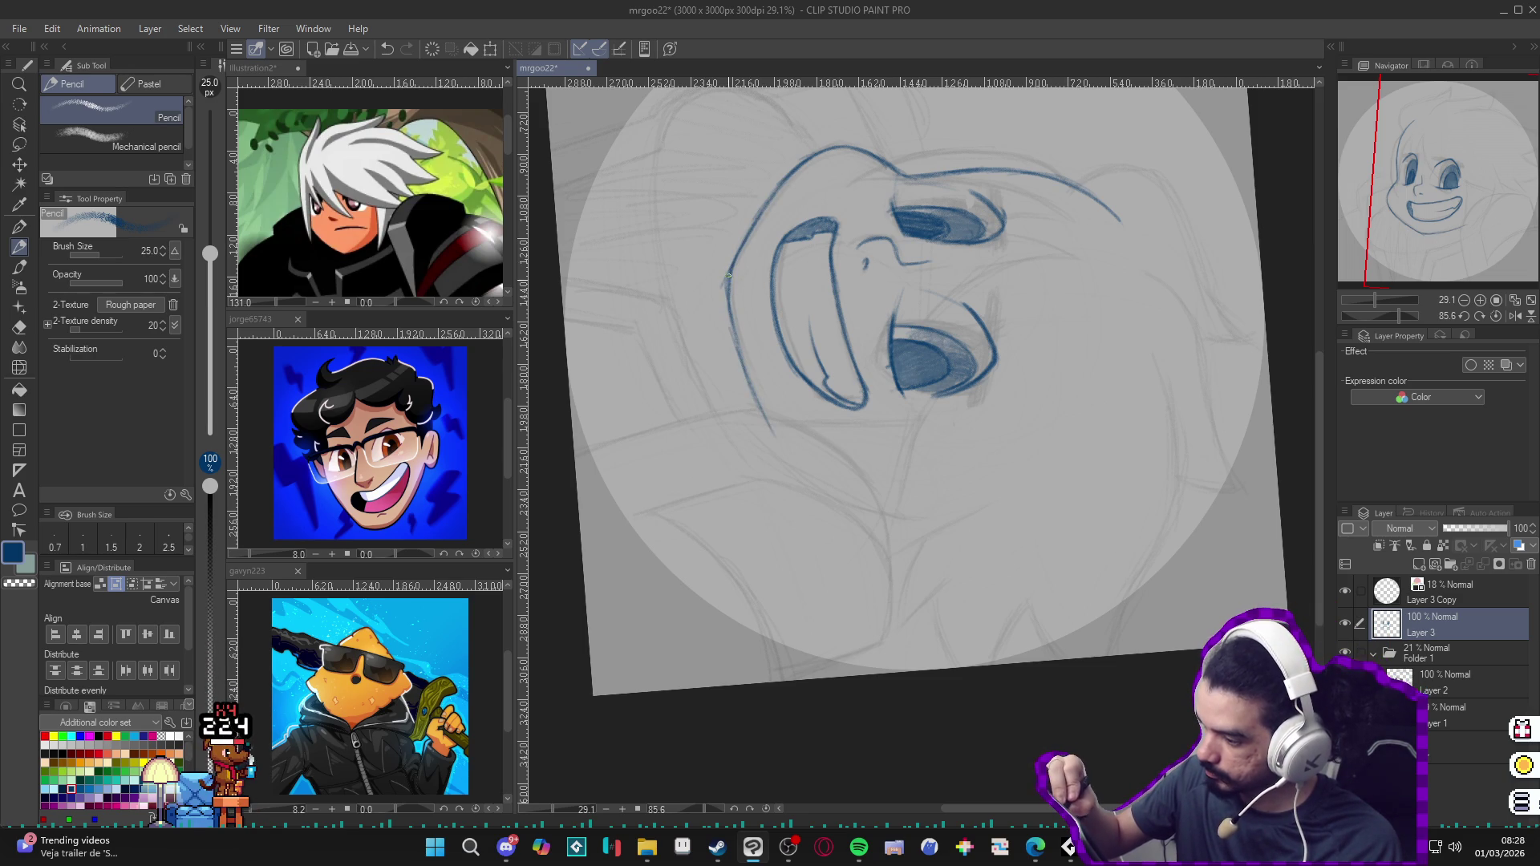
pyautogui.press('r')
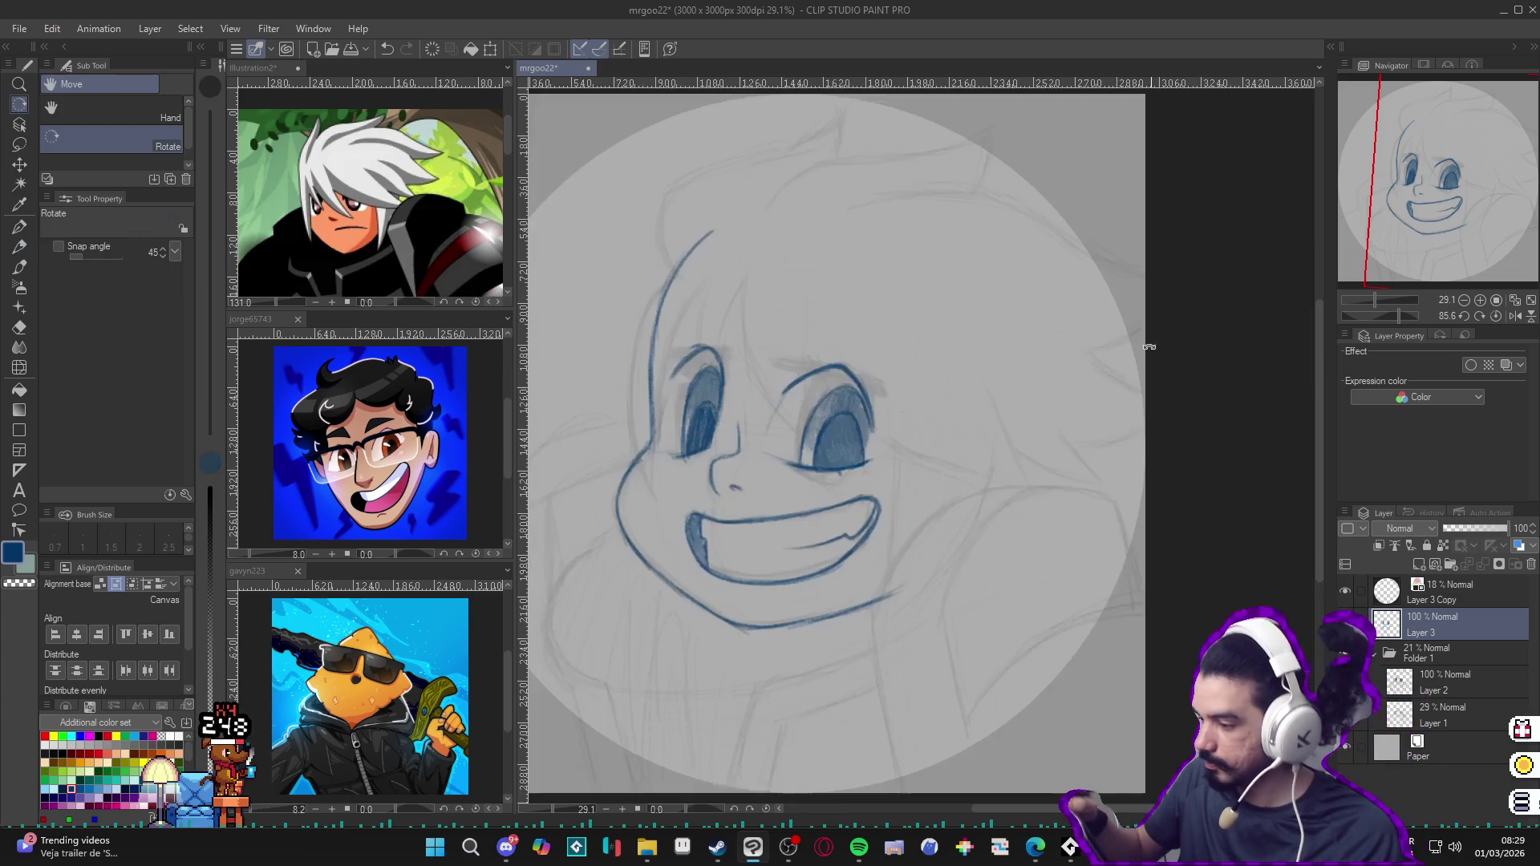
# Step: Erase the tail of the lower mouth line and return to the Pencil
pyautogui.press('e')
pyautogui.moveTo(900, 584)
pyautogui.mouseDown()
pyautogui.moveTo(888, 597)
pyautogui.moveTo(941, 577)
pyautogui.mouseUp()
pyautogui.press('p')
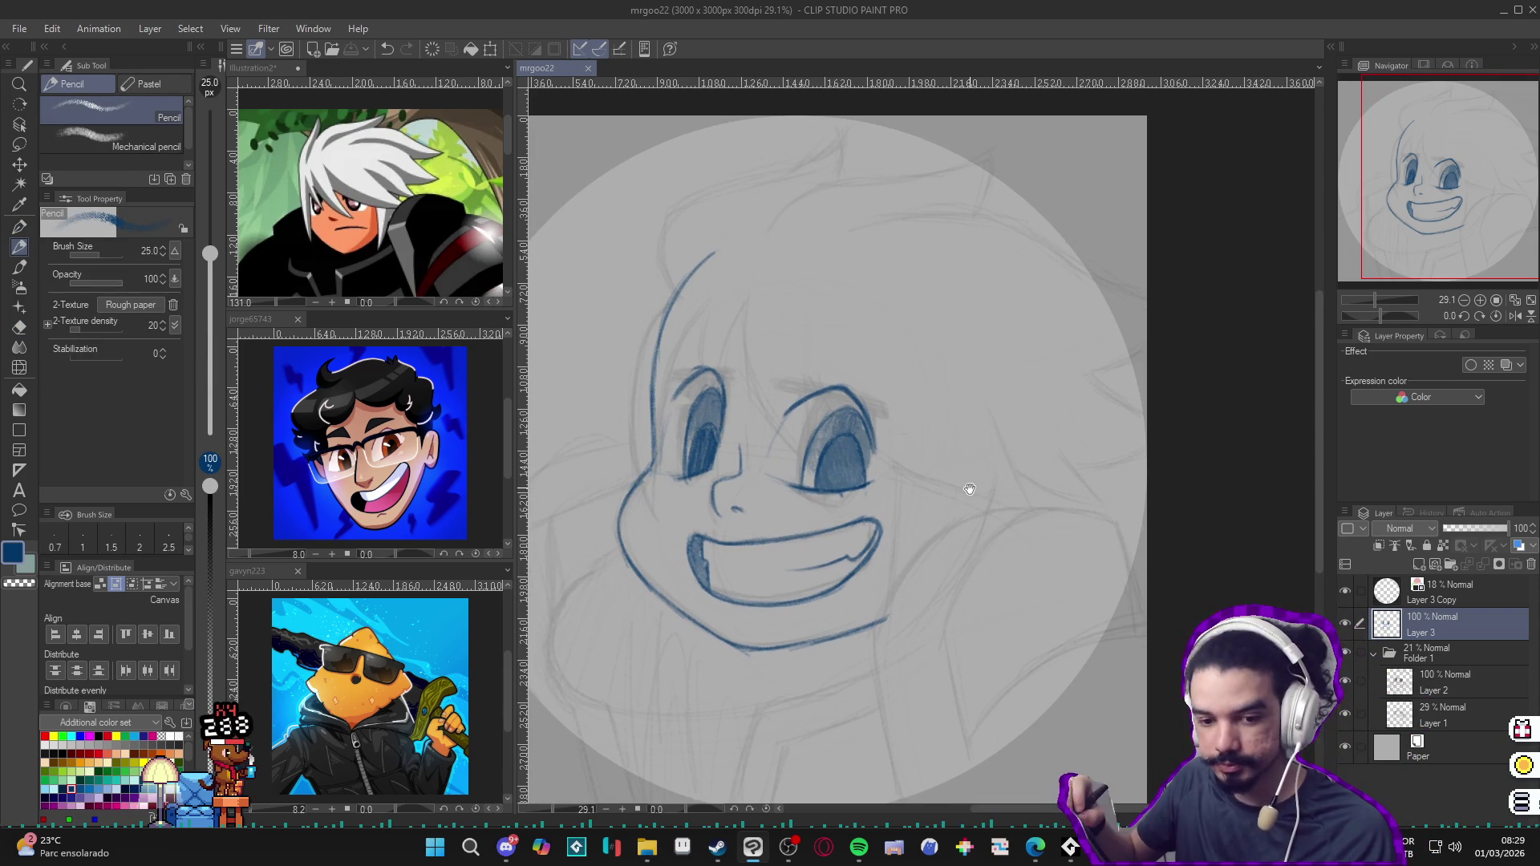
pyautogui.moveTo(968, 488); pyautogui.dragTo(974, 501)
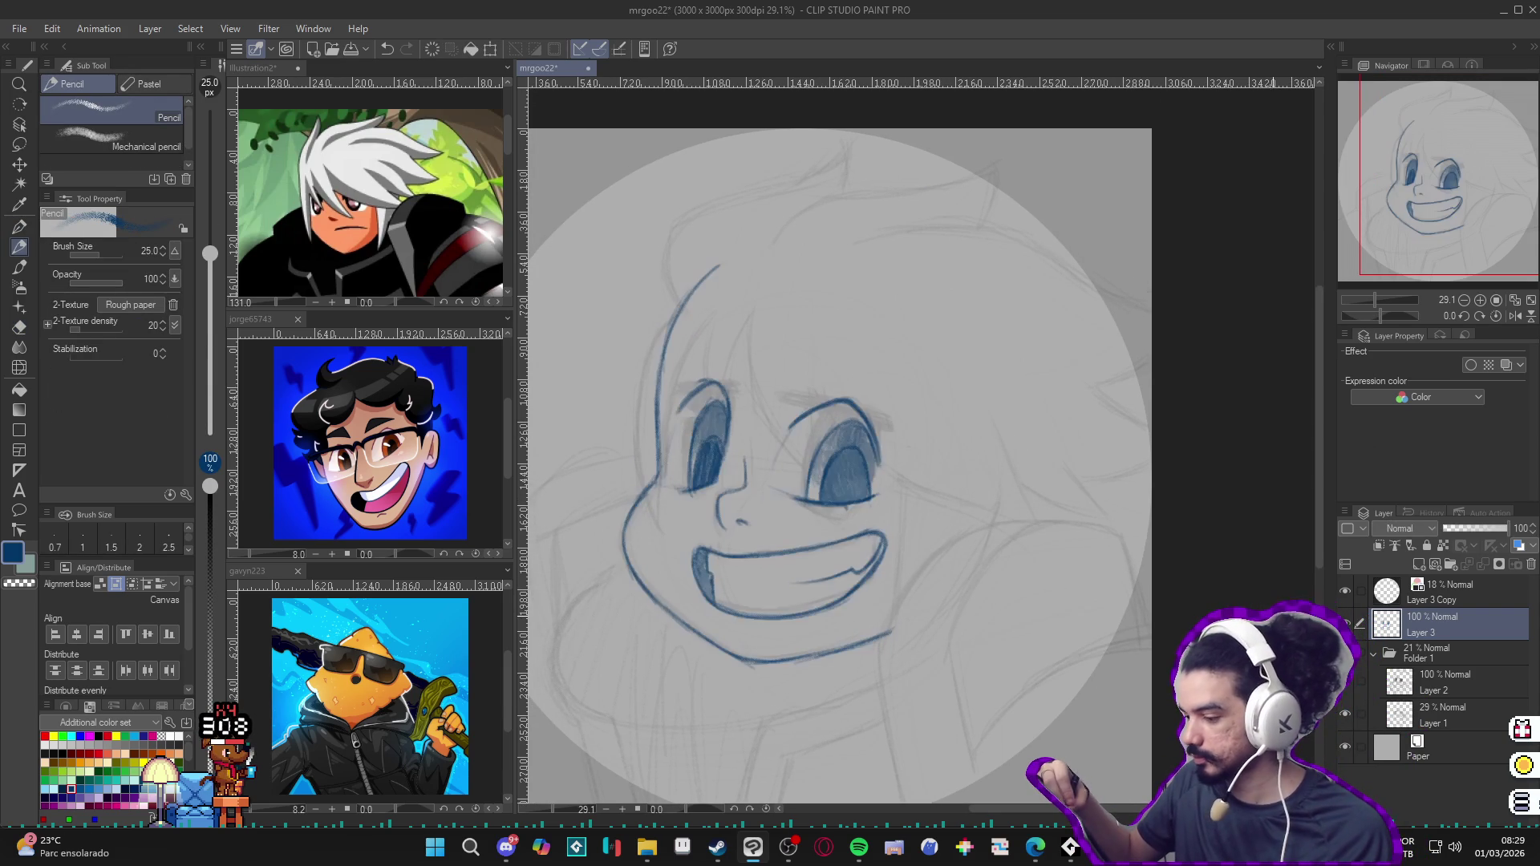
pyautogui.moveTo(1019, 600); pyautogui.dragTo(1022, 609)
pyautogui.hotkey('ctrl', 'shift', 'n')
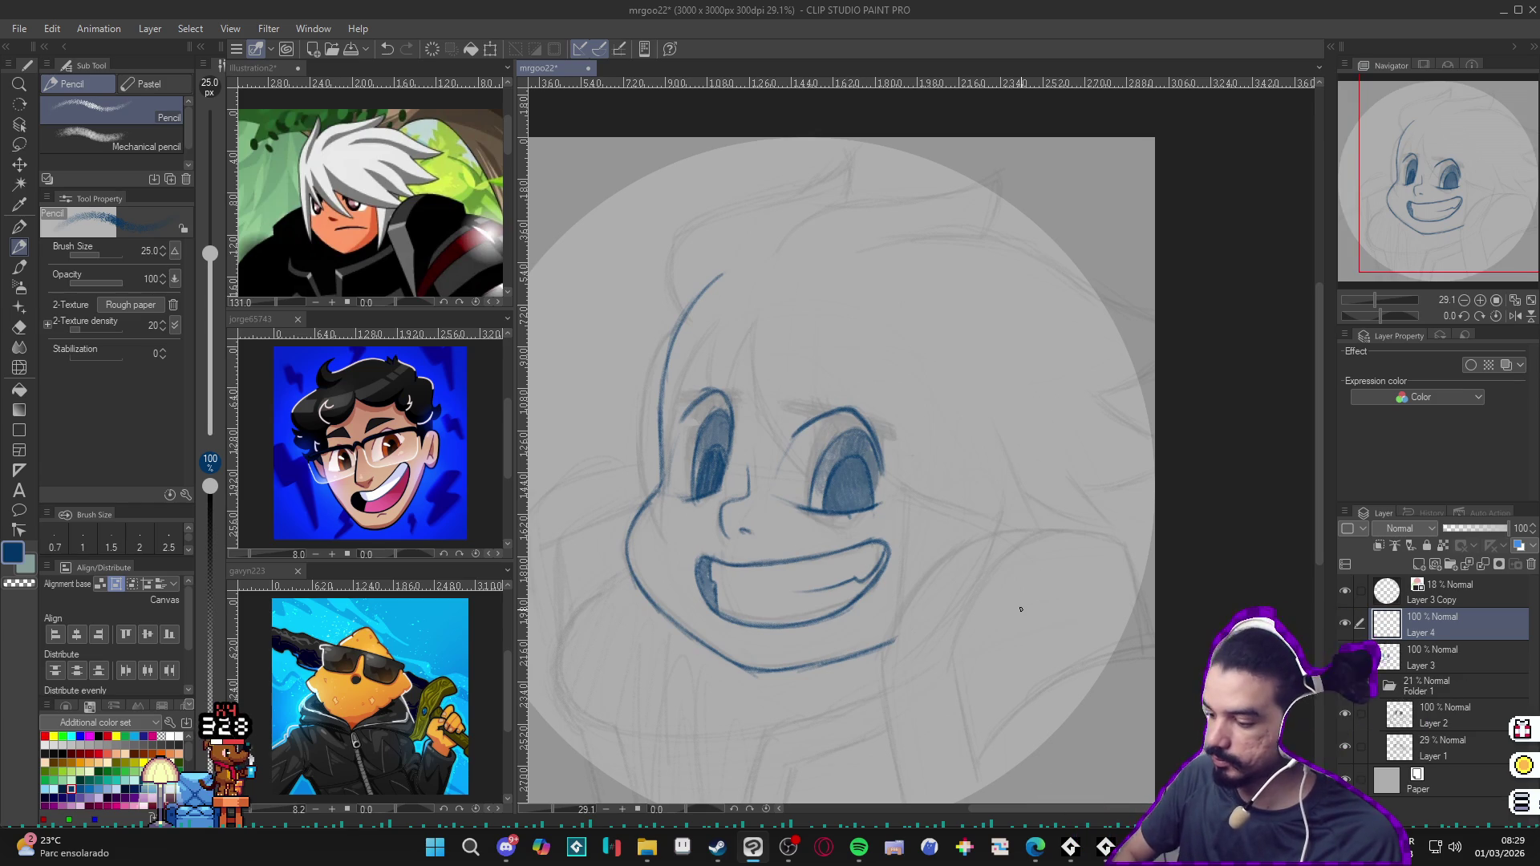
pyautogui.moveTo(1080, 294); pyautogui.dragTo(1136, 286)
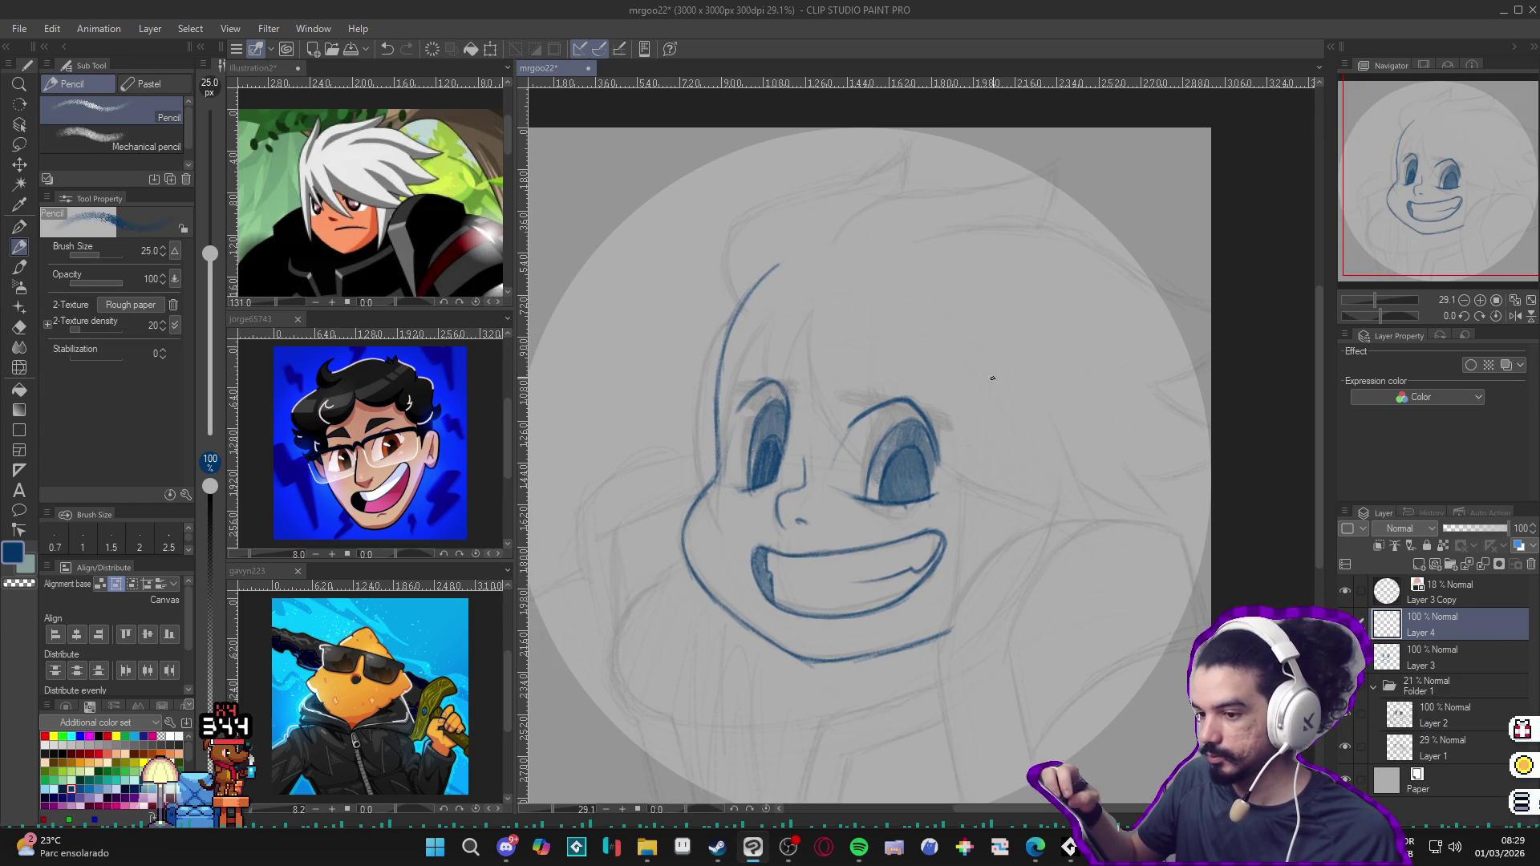
pyautogui.moveTo(993, 378); pyautogui.dragTo(999, 404)
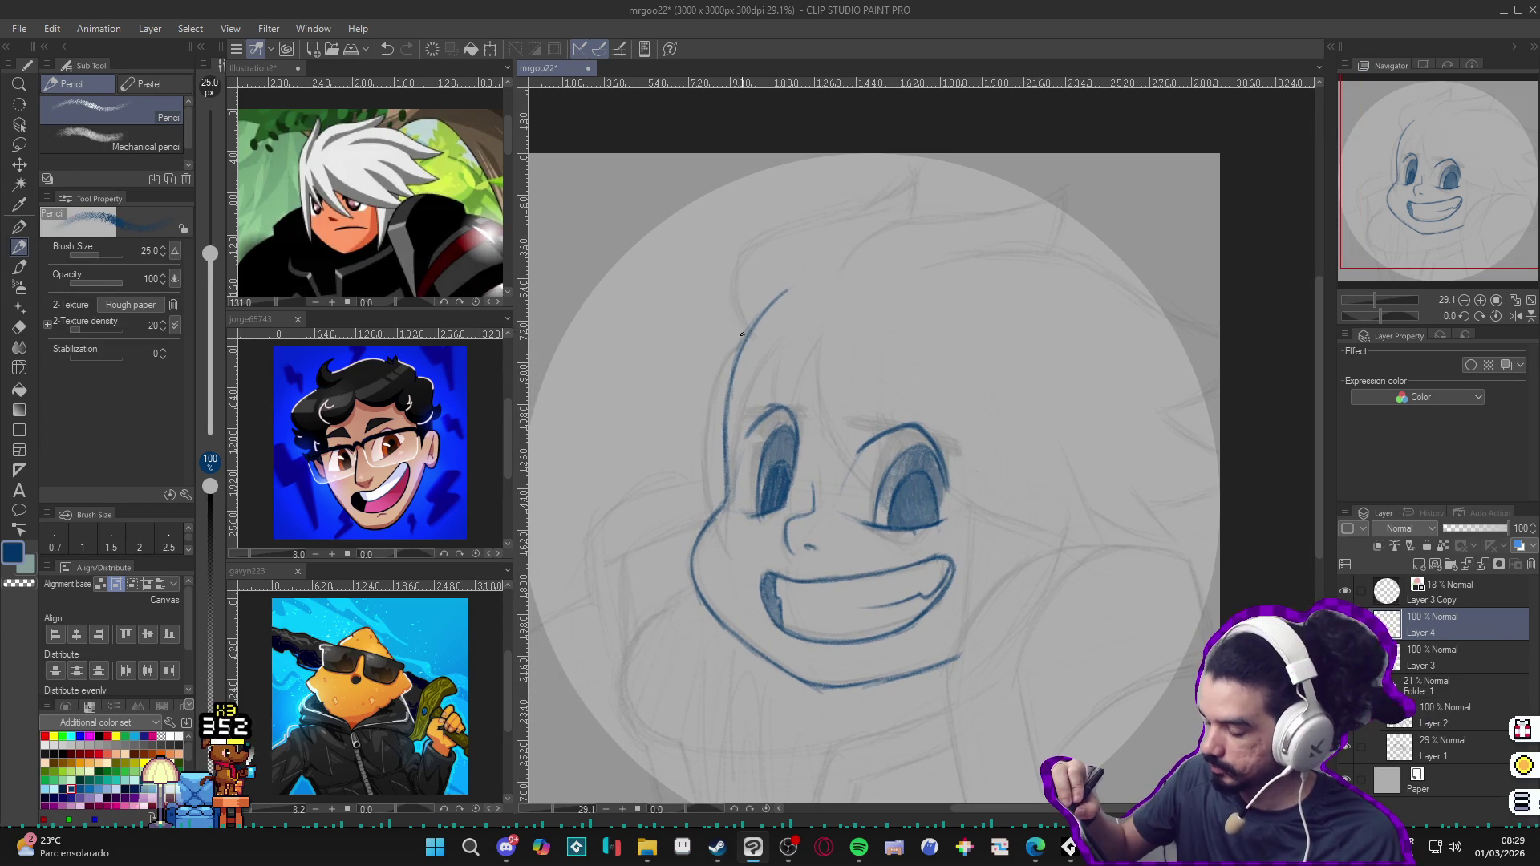
pyautogui.moveTo(973, 440); pyautogui.dragTo(981, 508)
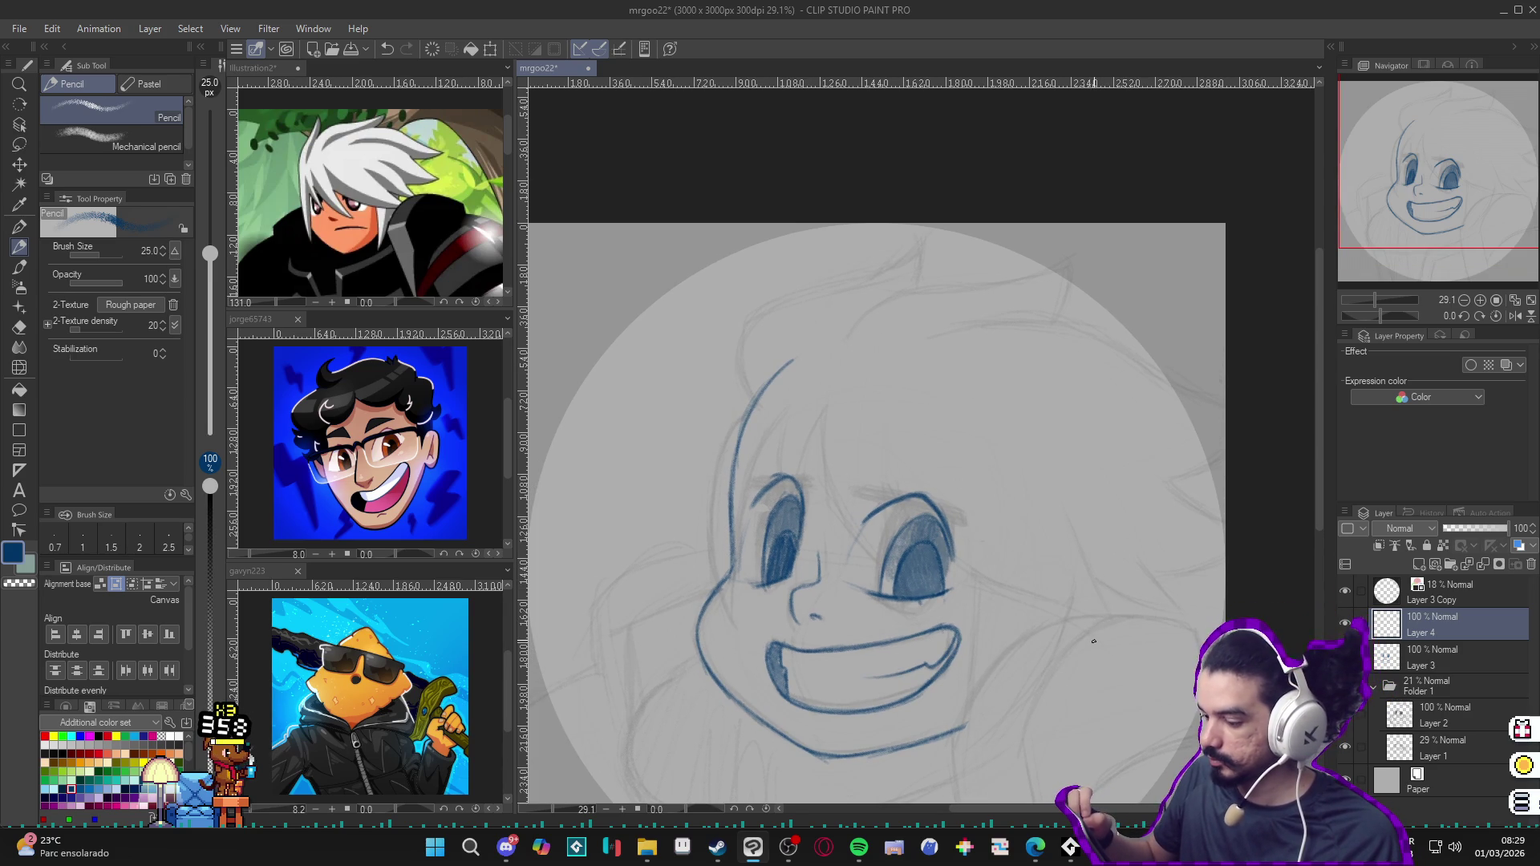
pyautogui.moveTo(1093, 641); pyautogui.dragTo(1031, 541)
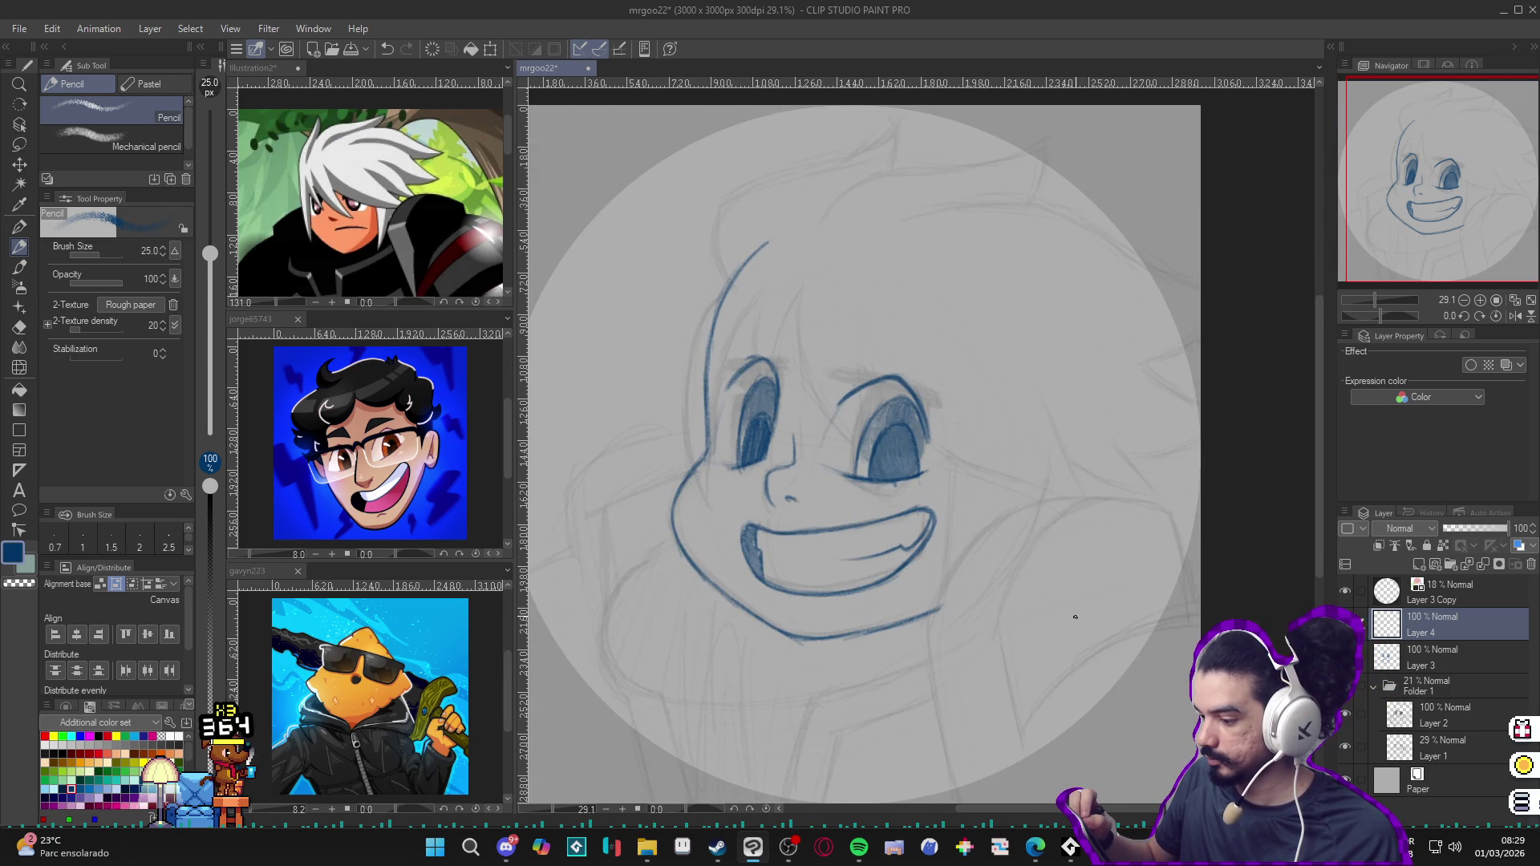
pyautogui.moveTo(1075, 616); pyautogui.dragTo(1069, 630)
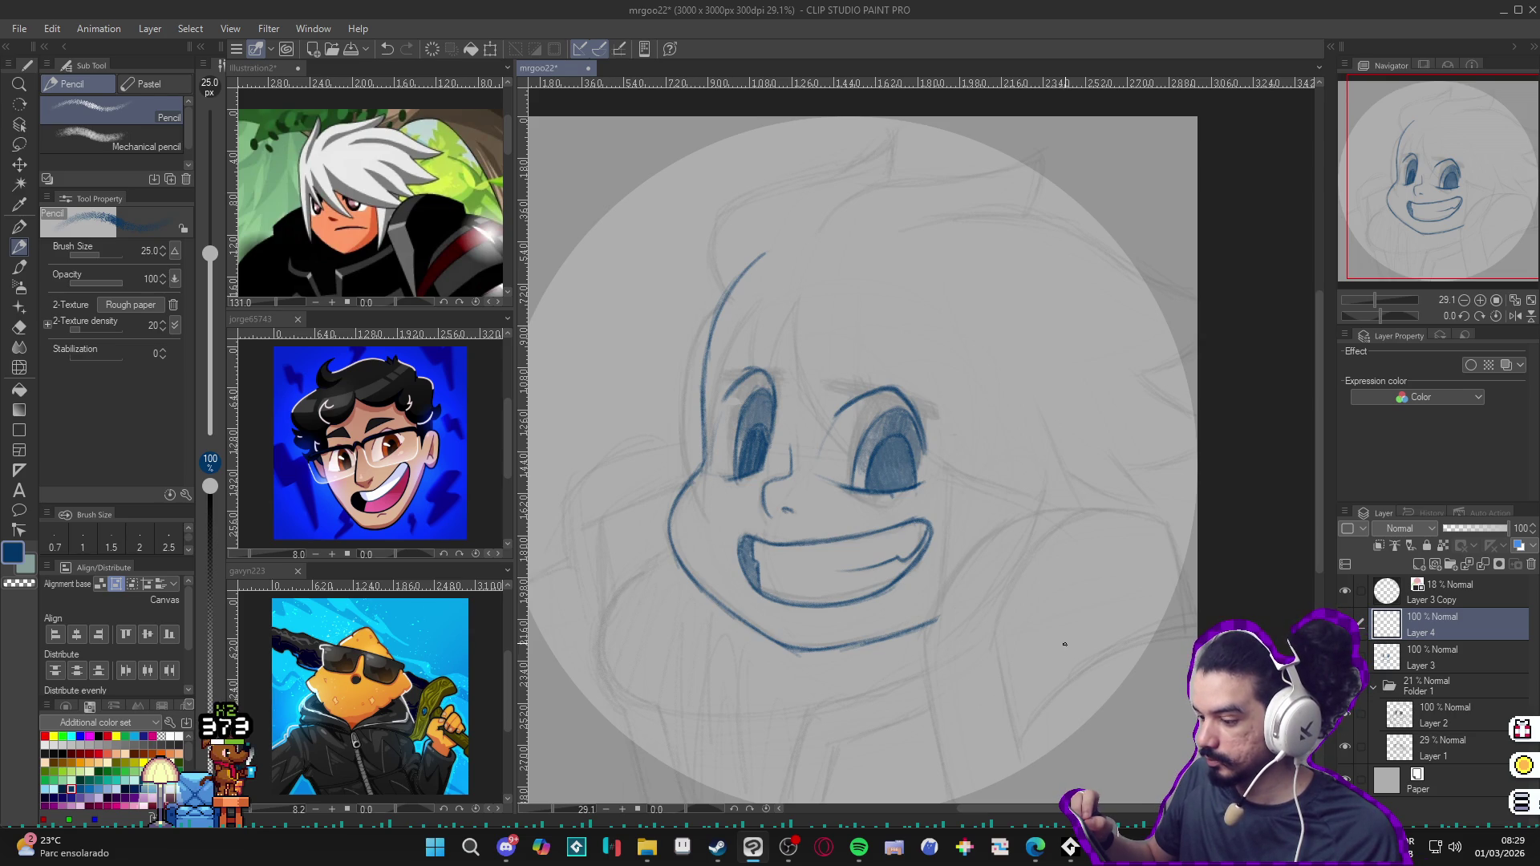
pyautogui.press('Delete')
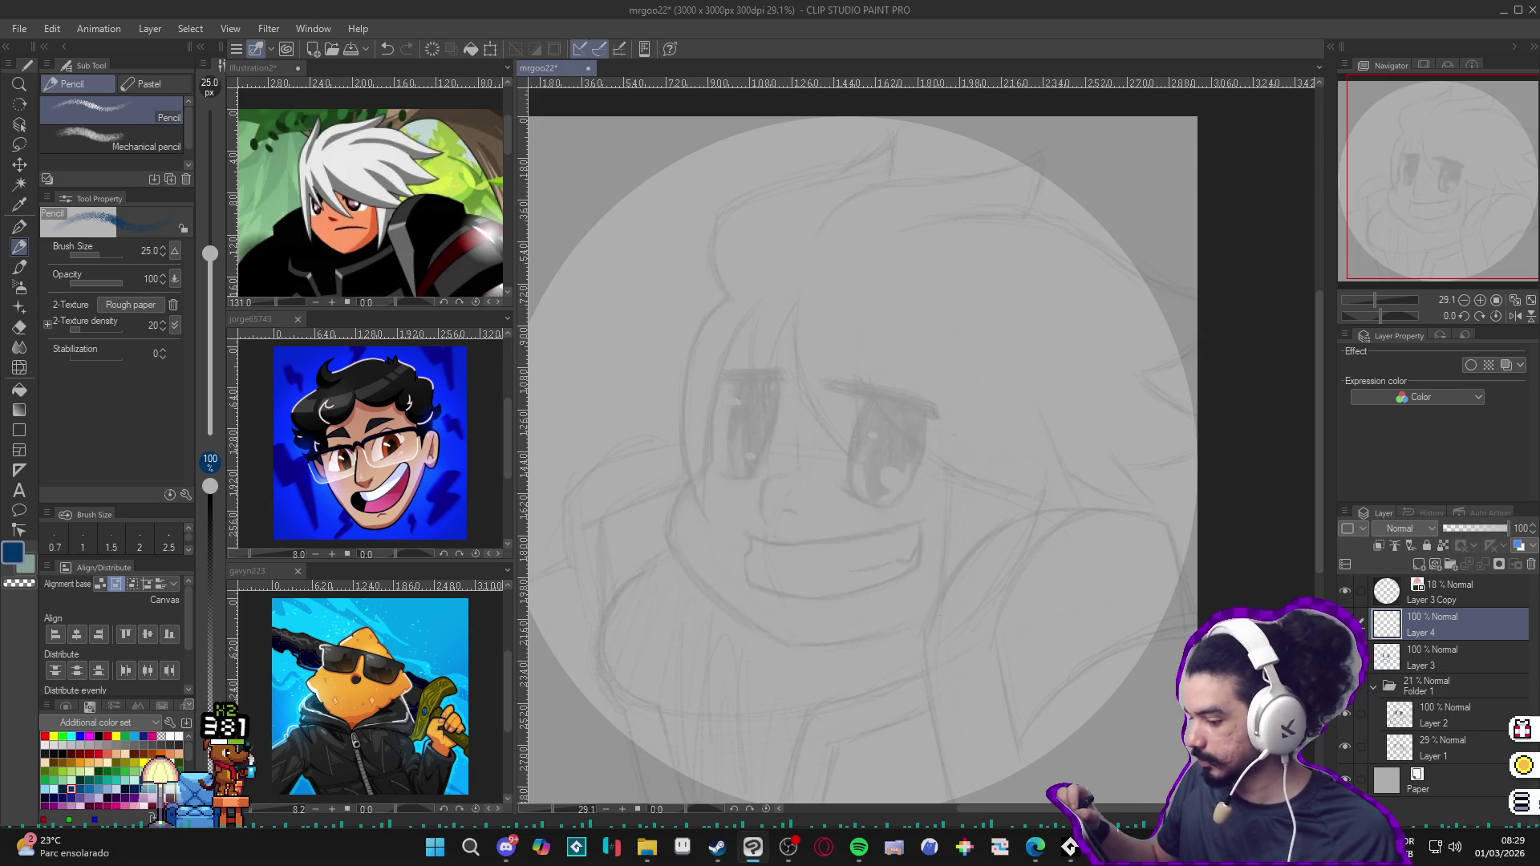
pyautogui.hotkey('ctrl', 'z')
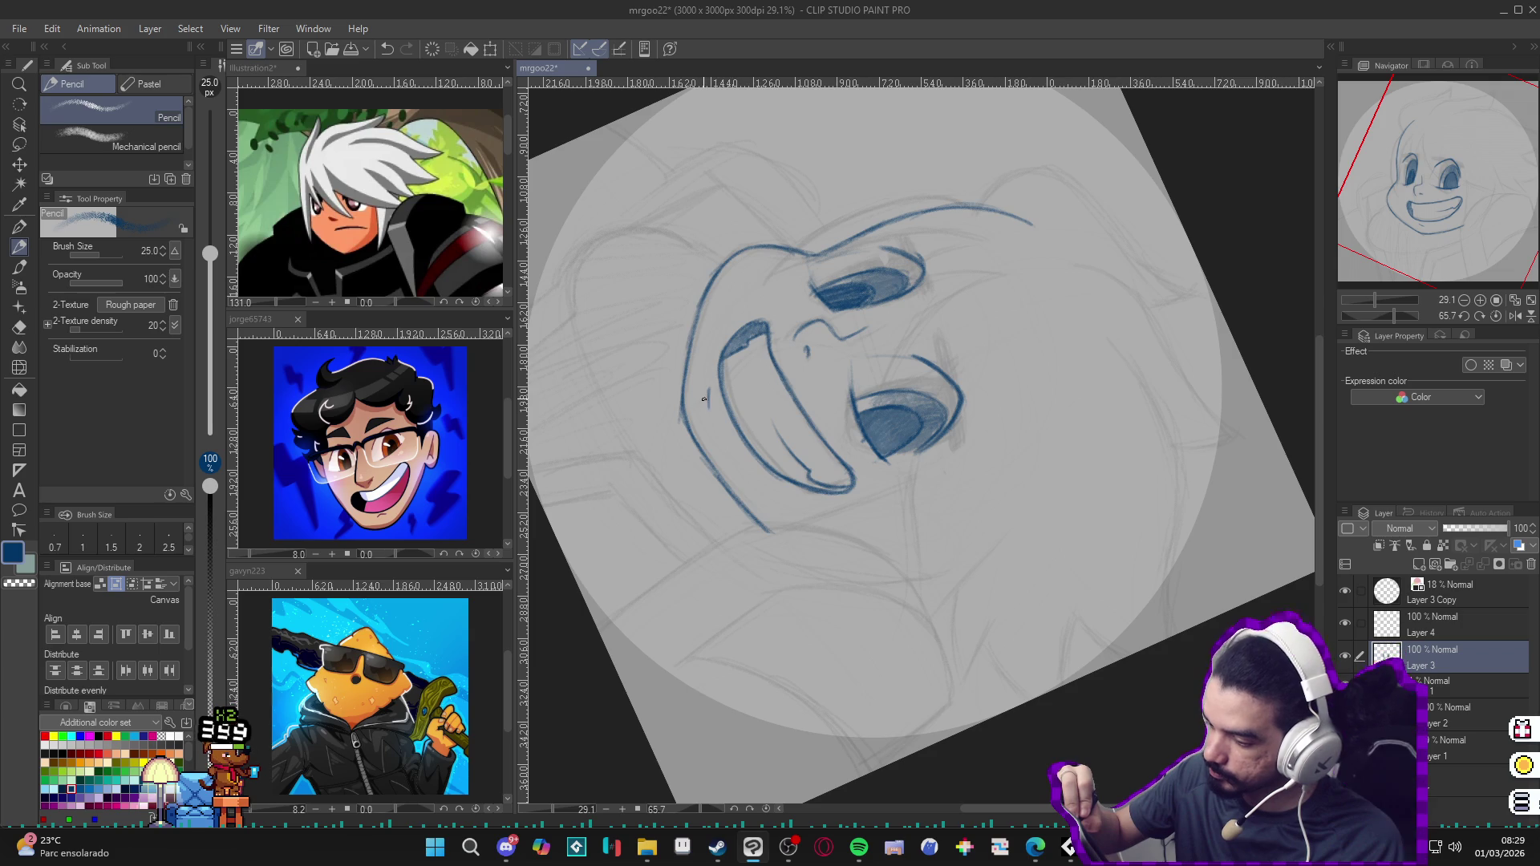
pyautogui.hotkey('ctrl', '0')
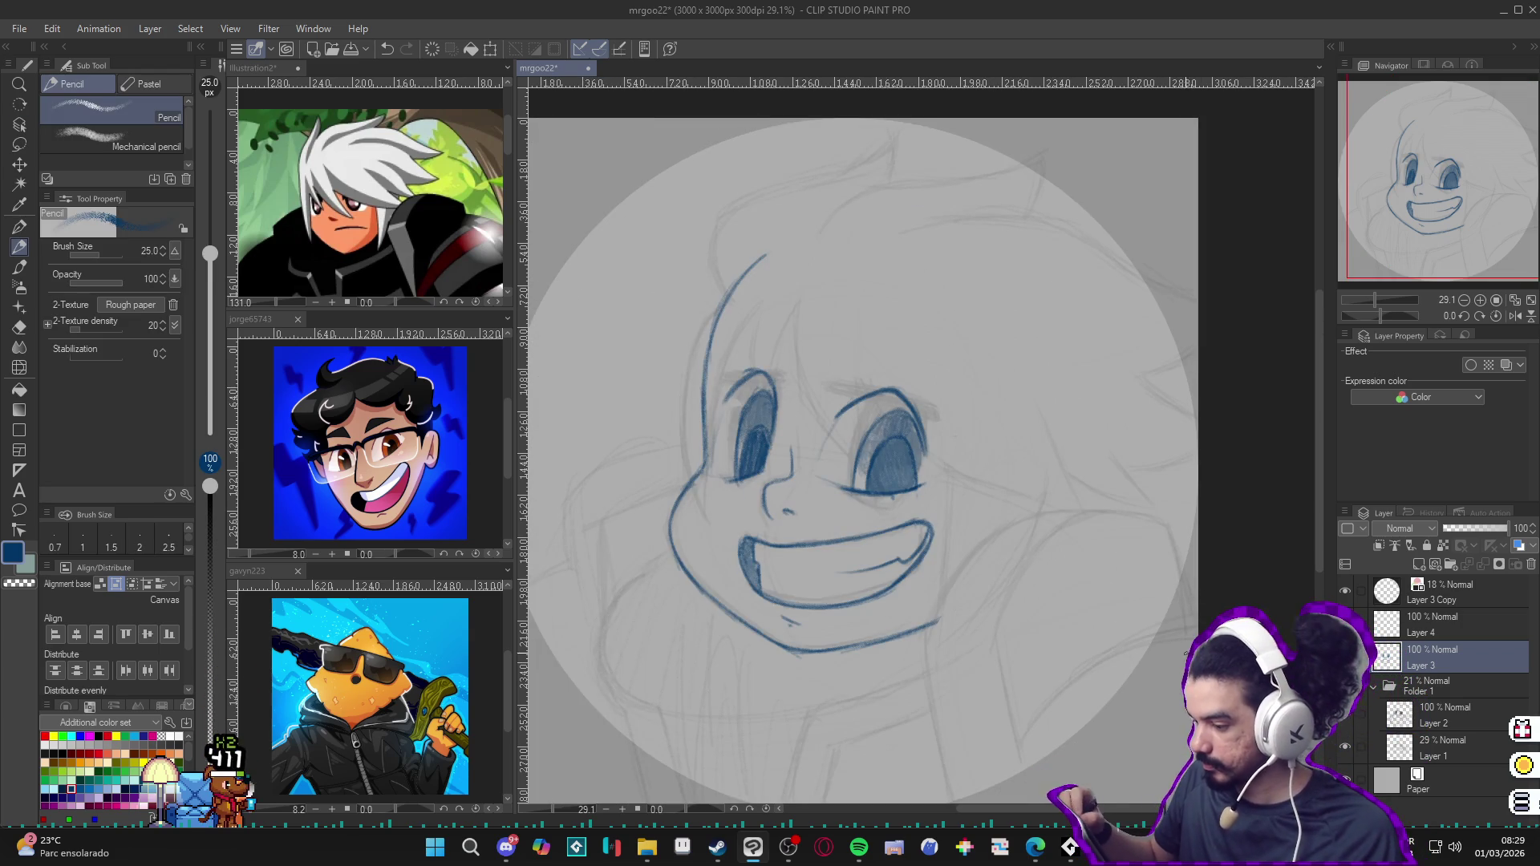
pyautogui.moveTo(1171, 653); pyautogui.dragTo(1166, 660)
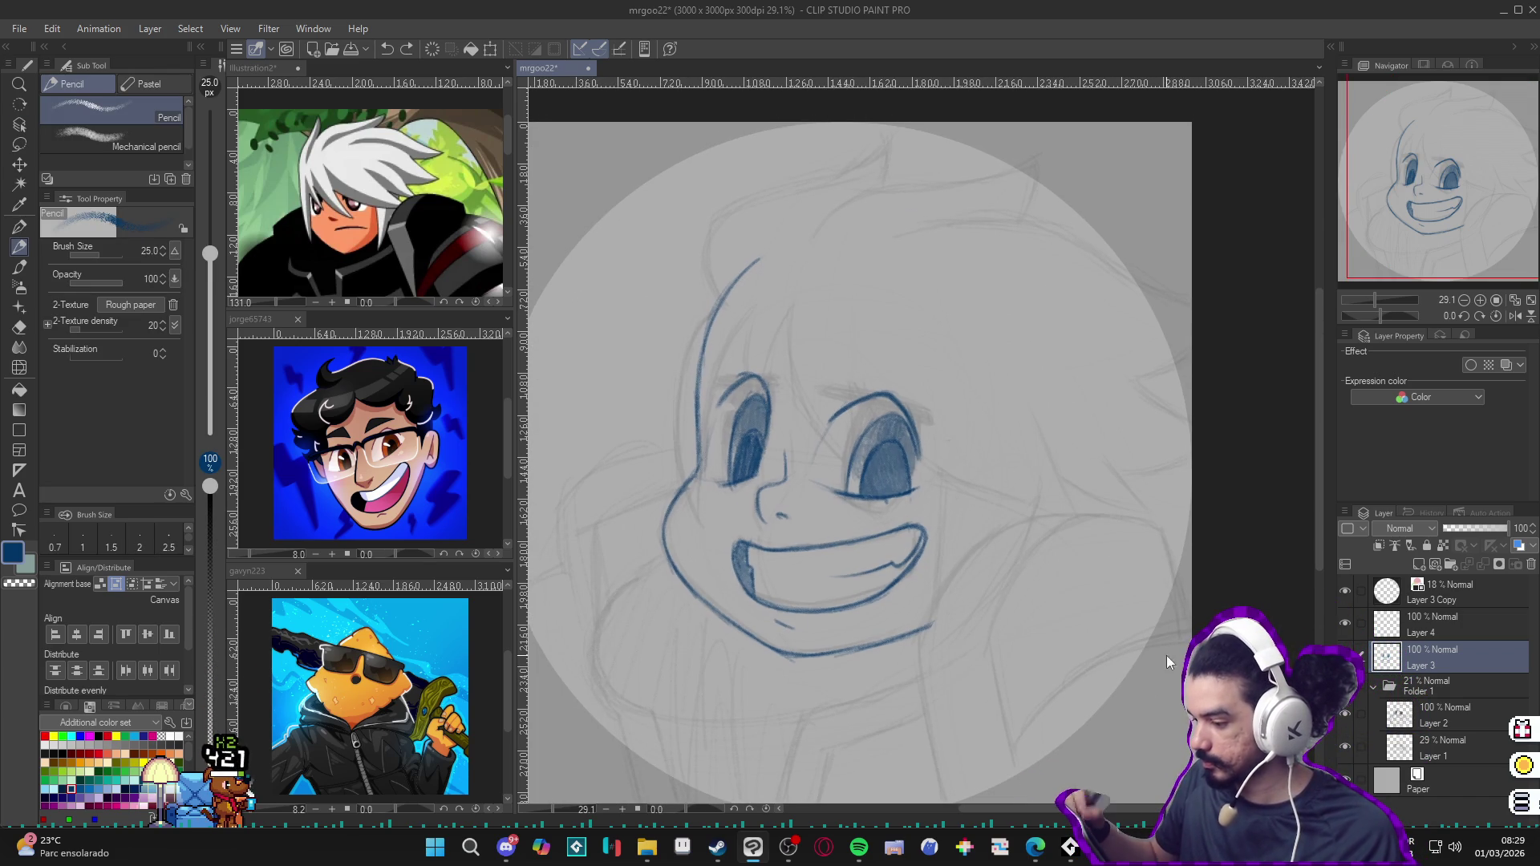
pyautogui.click(1405, 631)
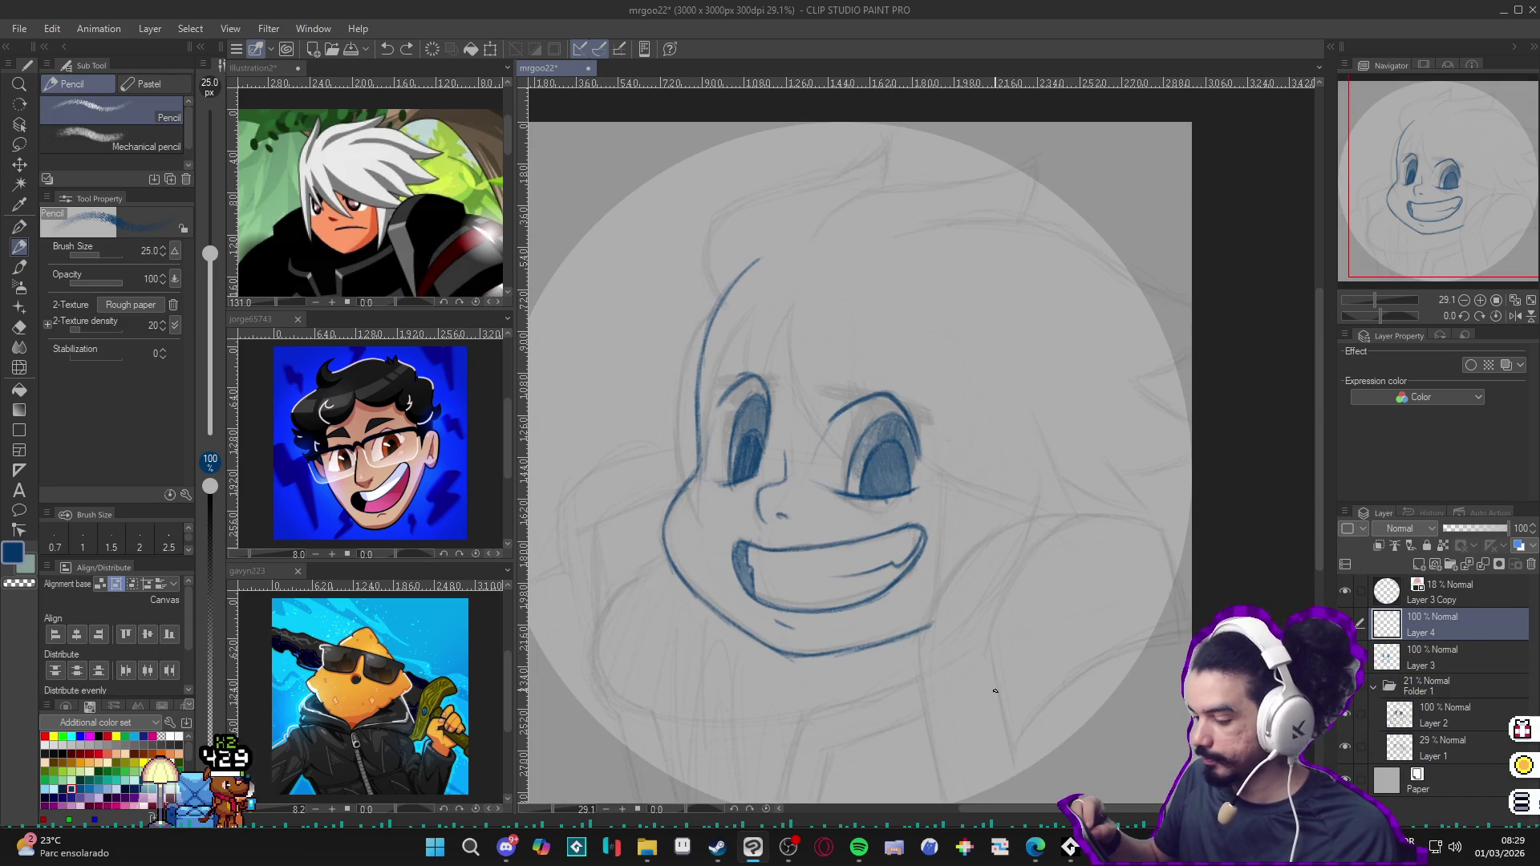
pyautogui.moveTo(960, 483); pyautogui.dragTo(996, 527)
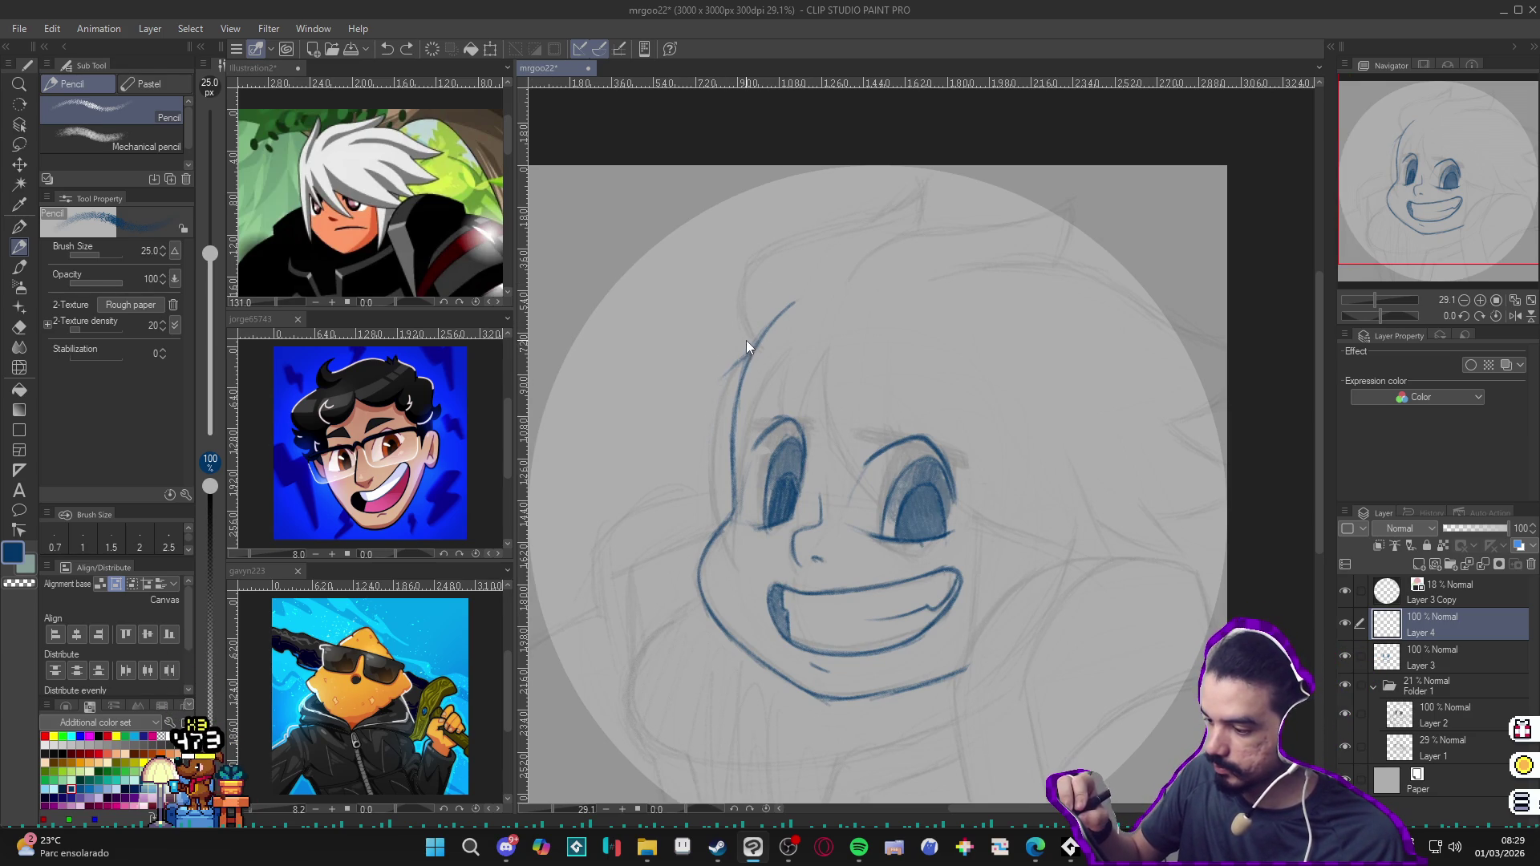
# Step: Redo the hair line beside the face, extend it upward, and trace the left face contour in blue
pyautogui.hotkey('ctrl', 'z')
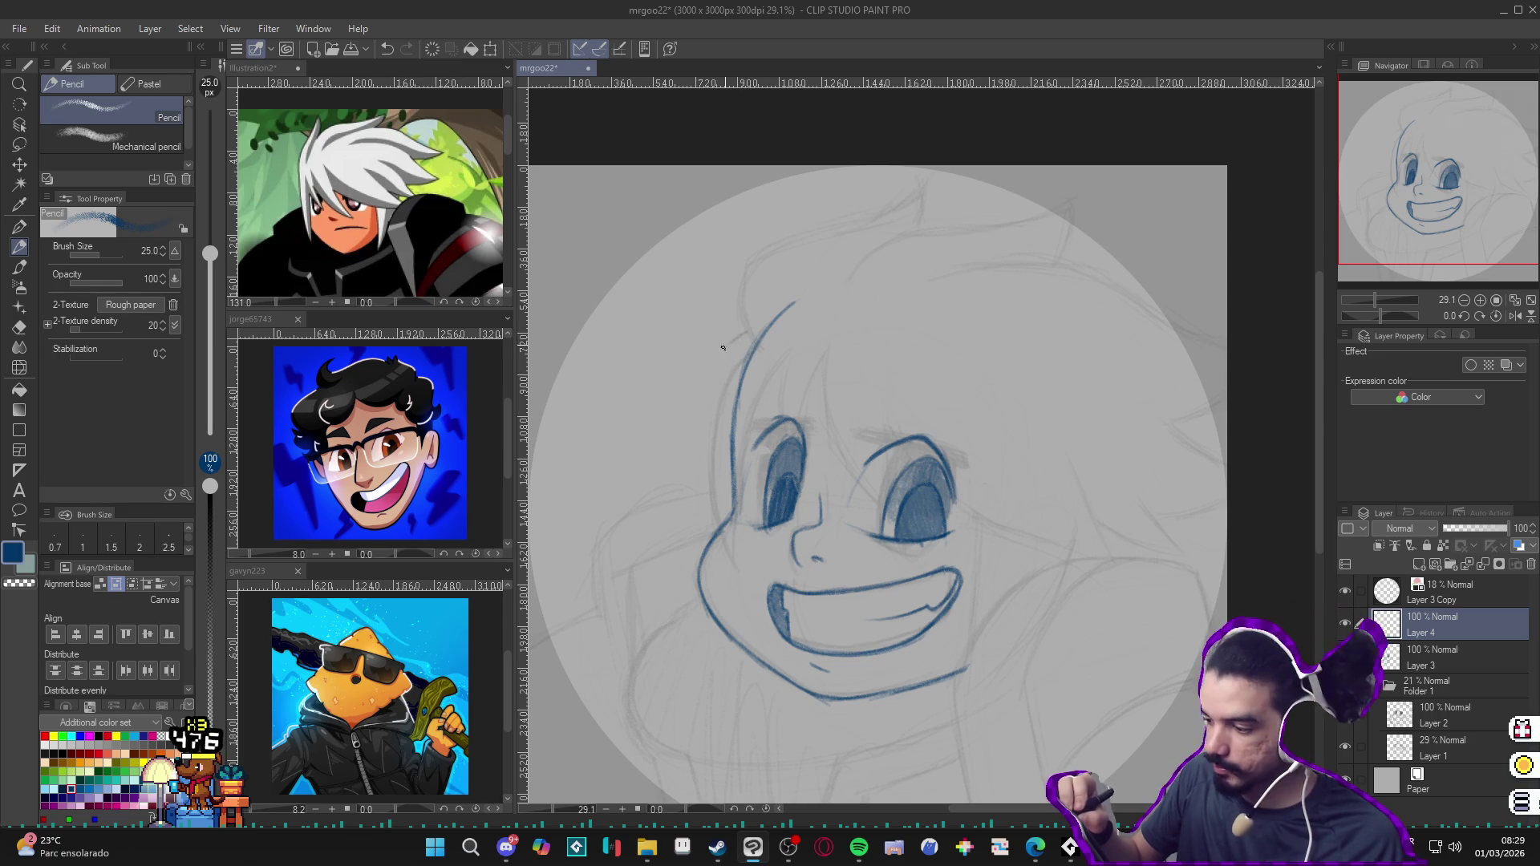
pyautogui.moveTo(739, 335); pyautogui.dragTo(711, 417)
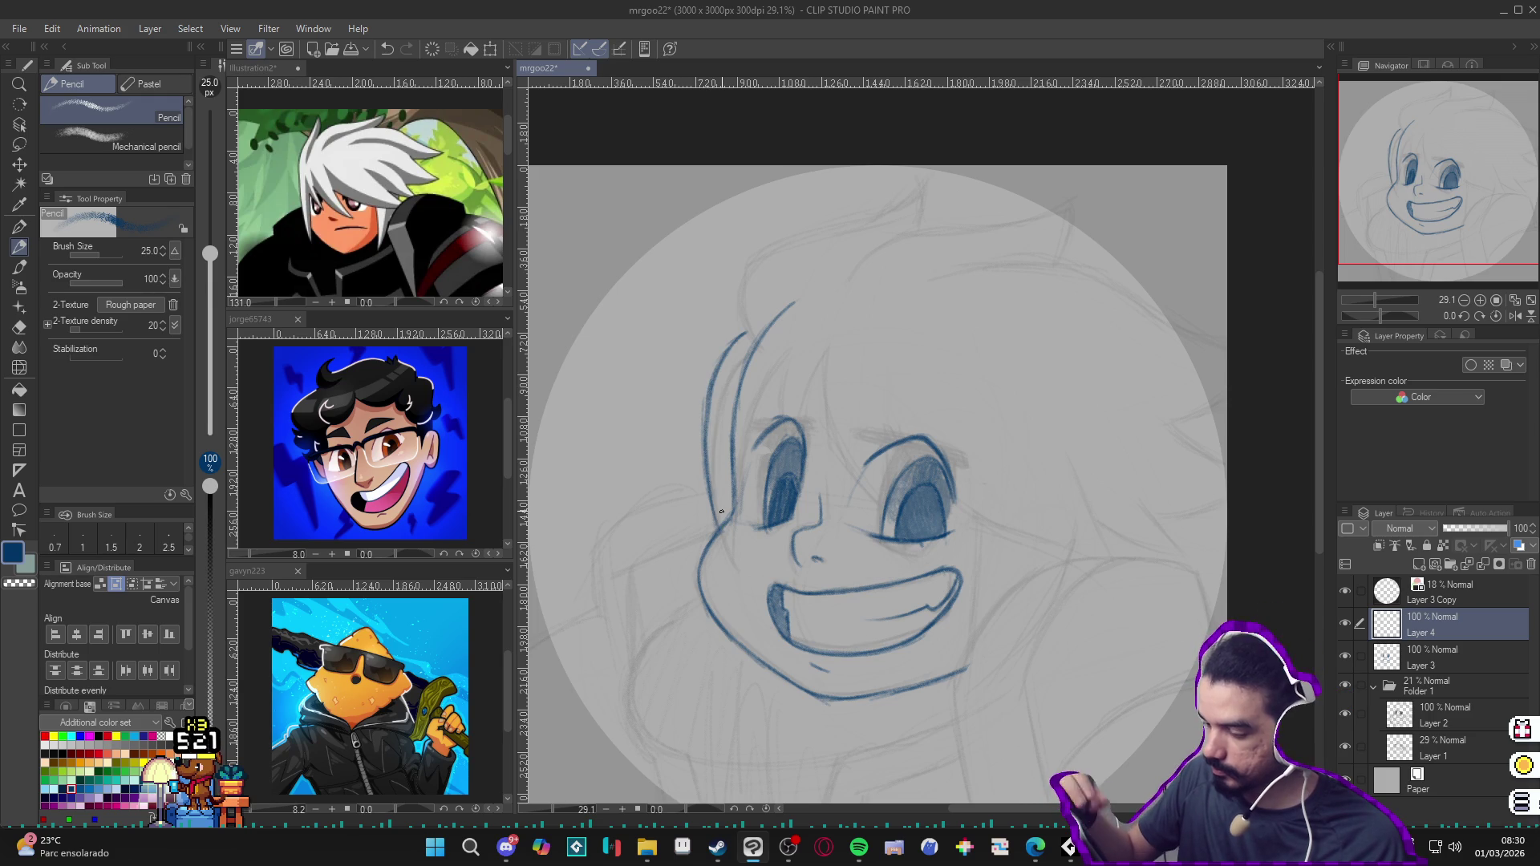
pyautogui.scroll(-1, 934, 348)
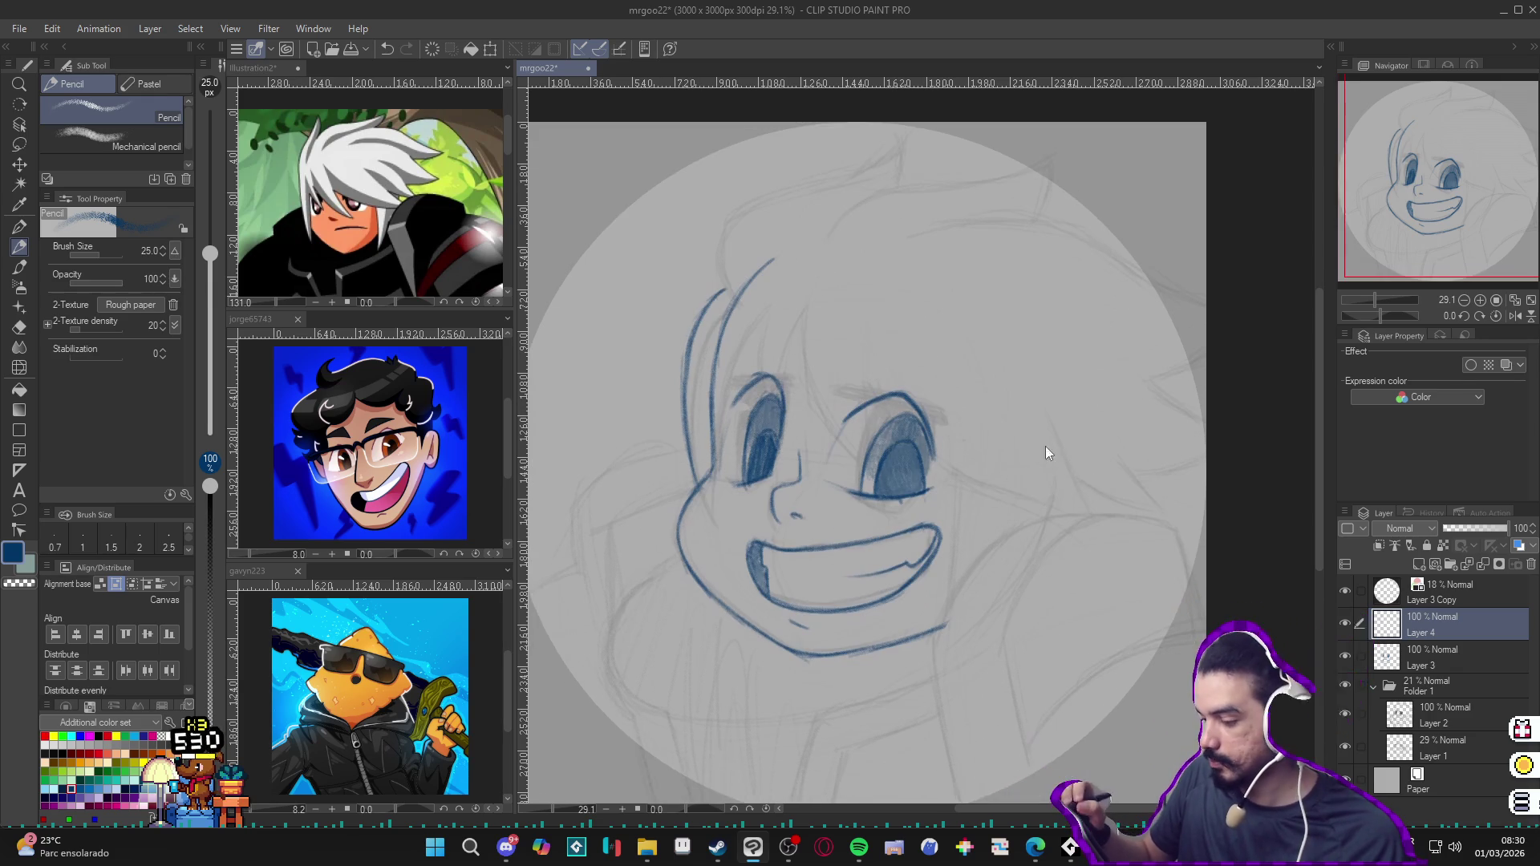
pyautogui.scroll(2, 1017, 578)
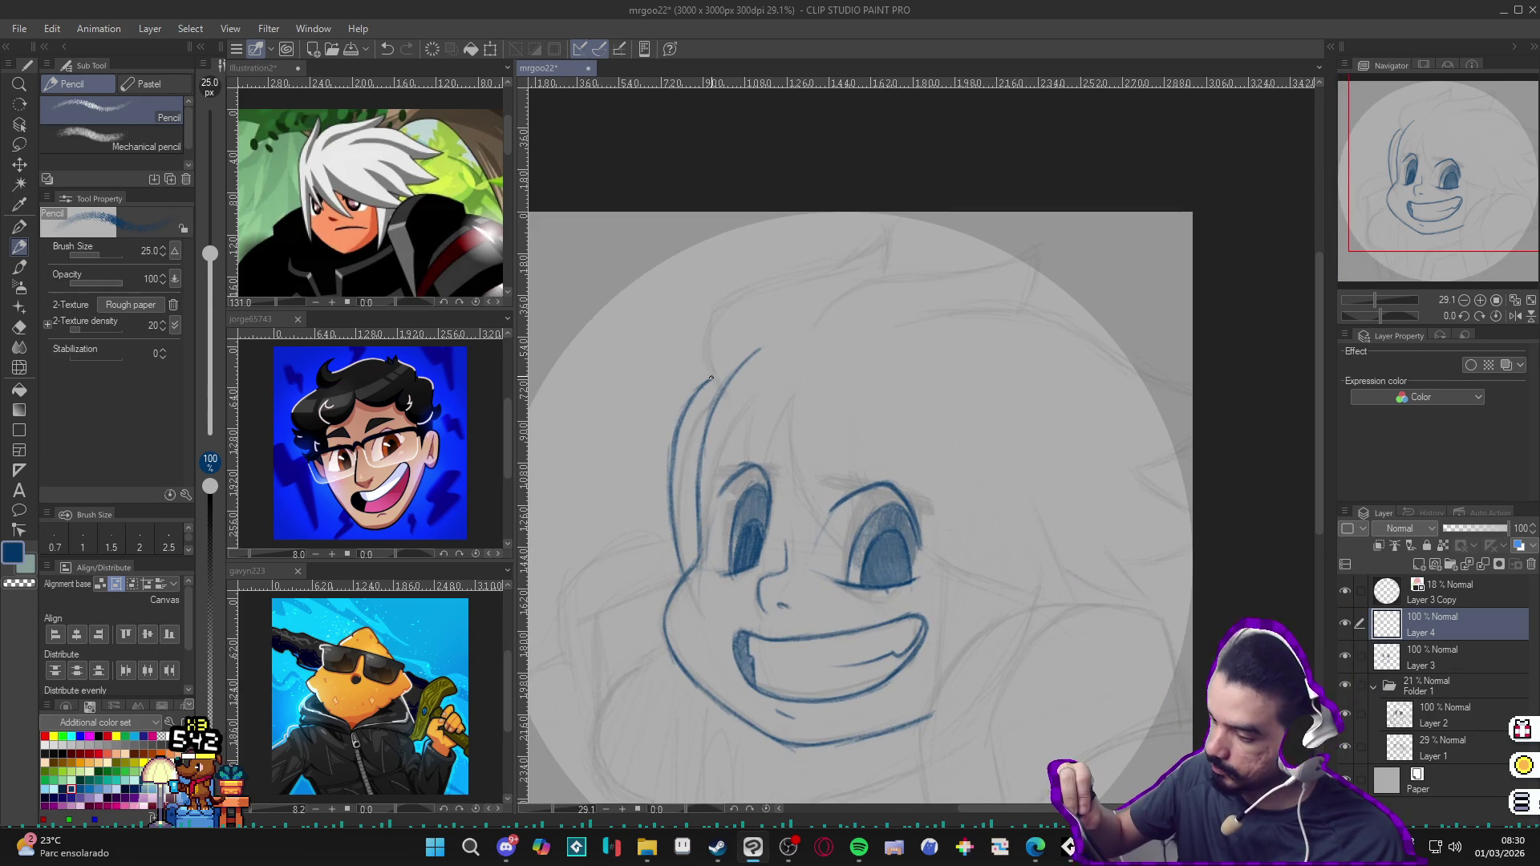
pyautogui.moveTo(707, 366); pyautogui.dragTo(710, 319)
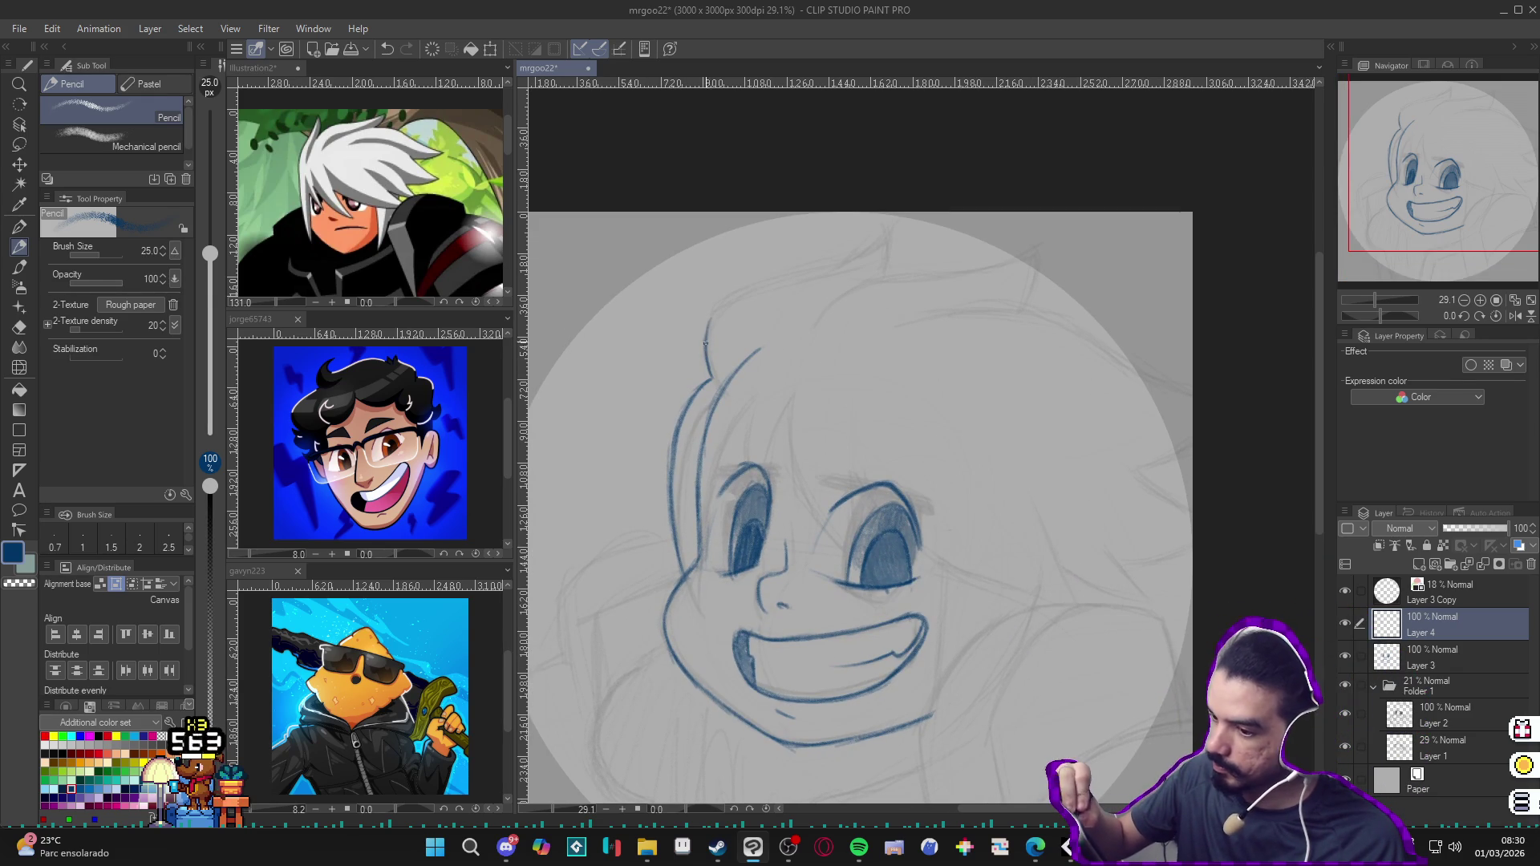
pyautogui.moveTo(917, 244); pyautogui.dragTo(714, 577)
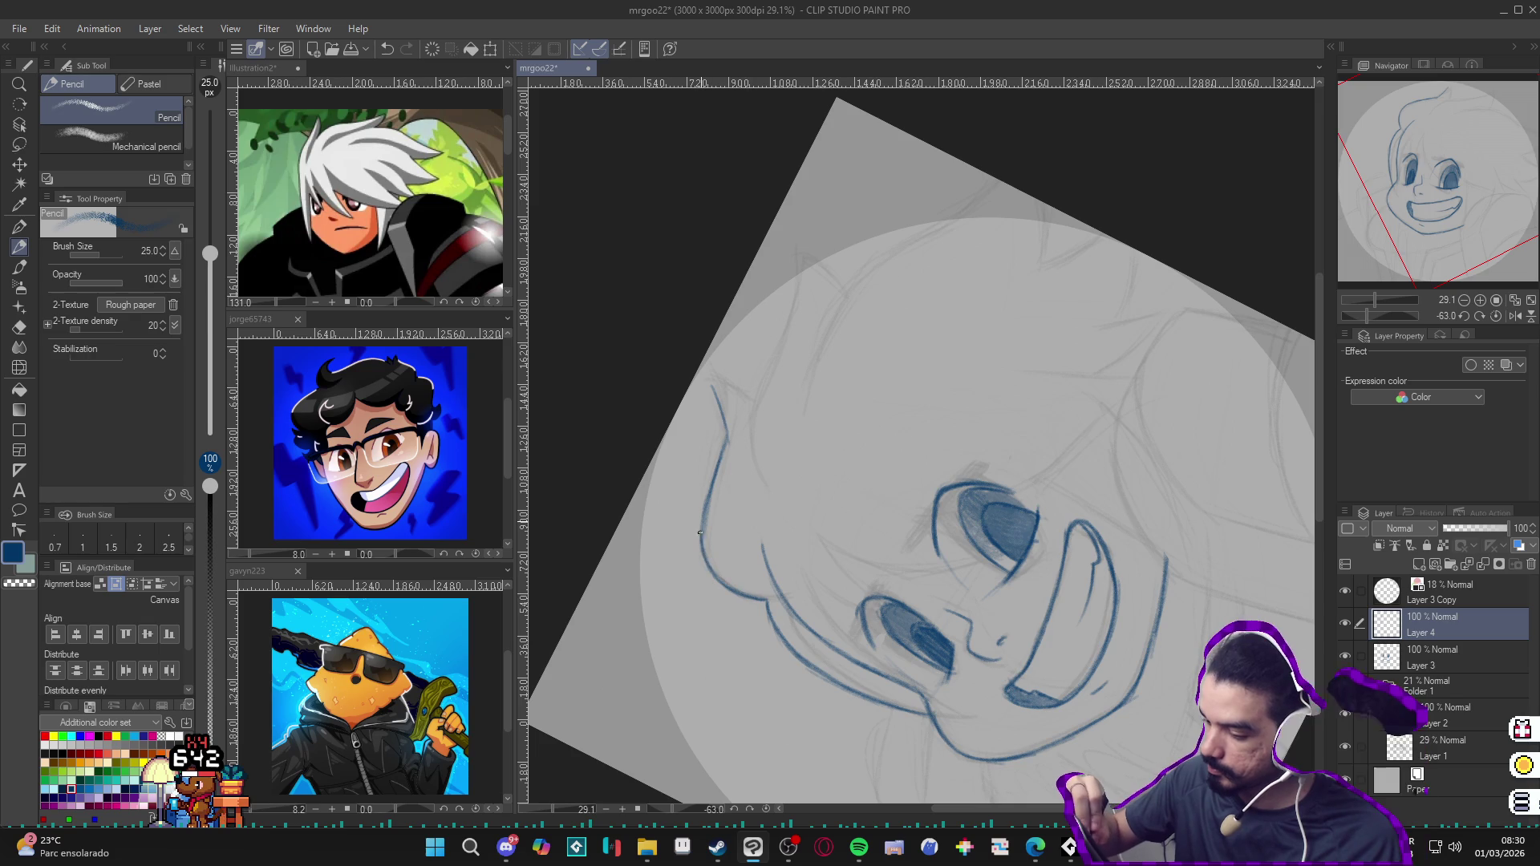
pyautogui.moveTo(726, 463); pyautogui.dragTo(722, 392)
pyautogui.hotkey('ctrl', '@')
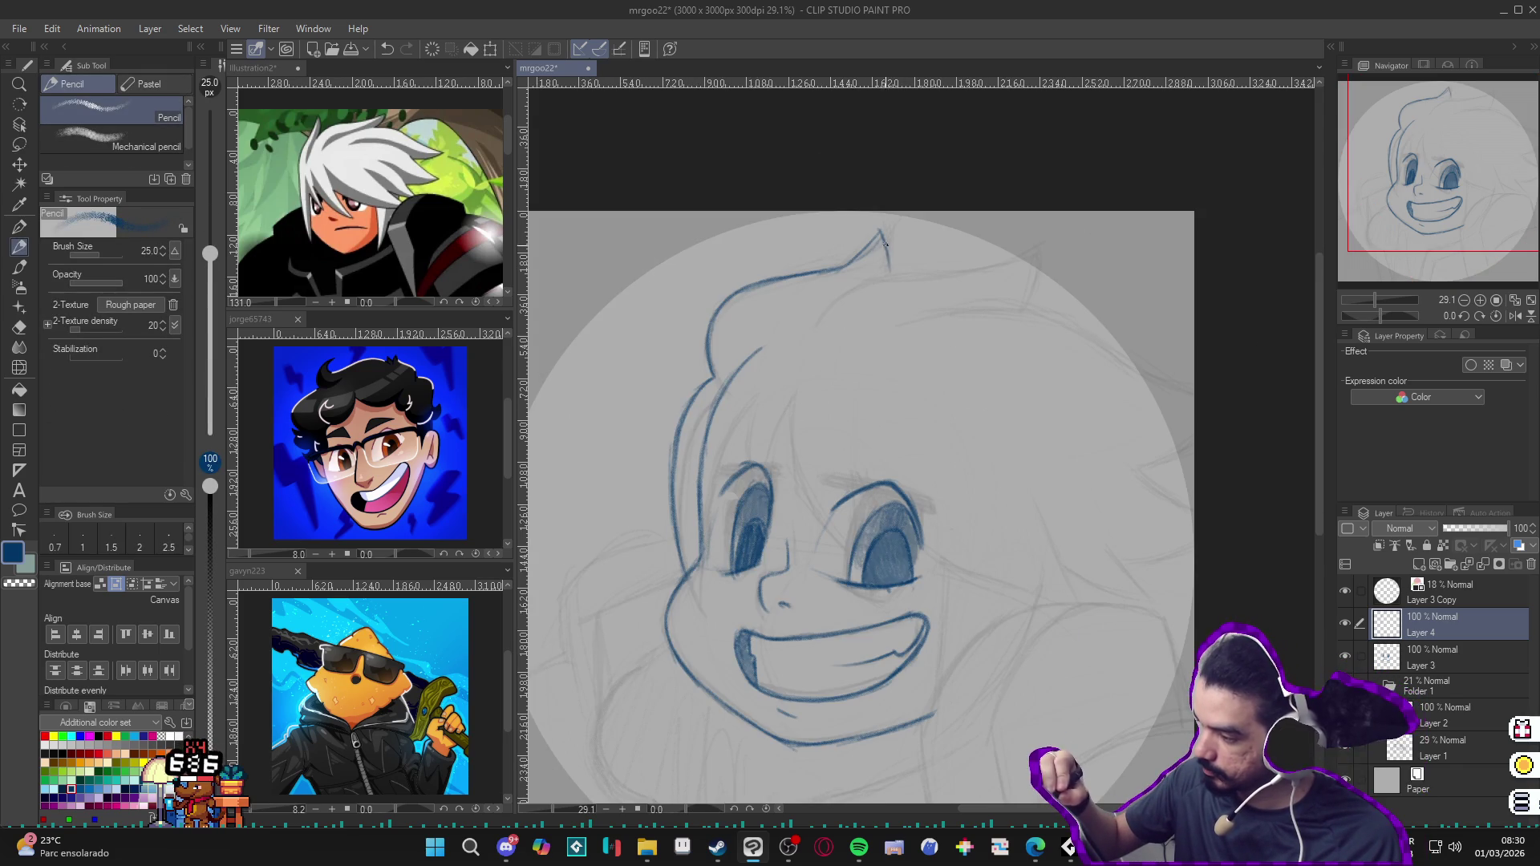
pyautogui.scroll(-1, 956, 462)
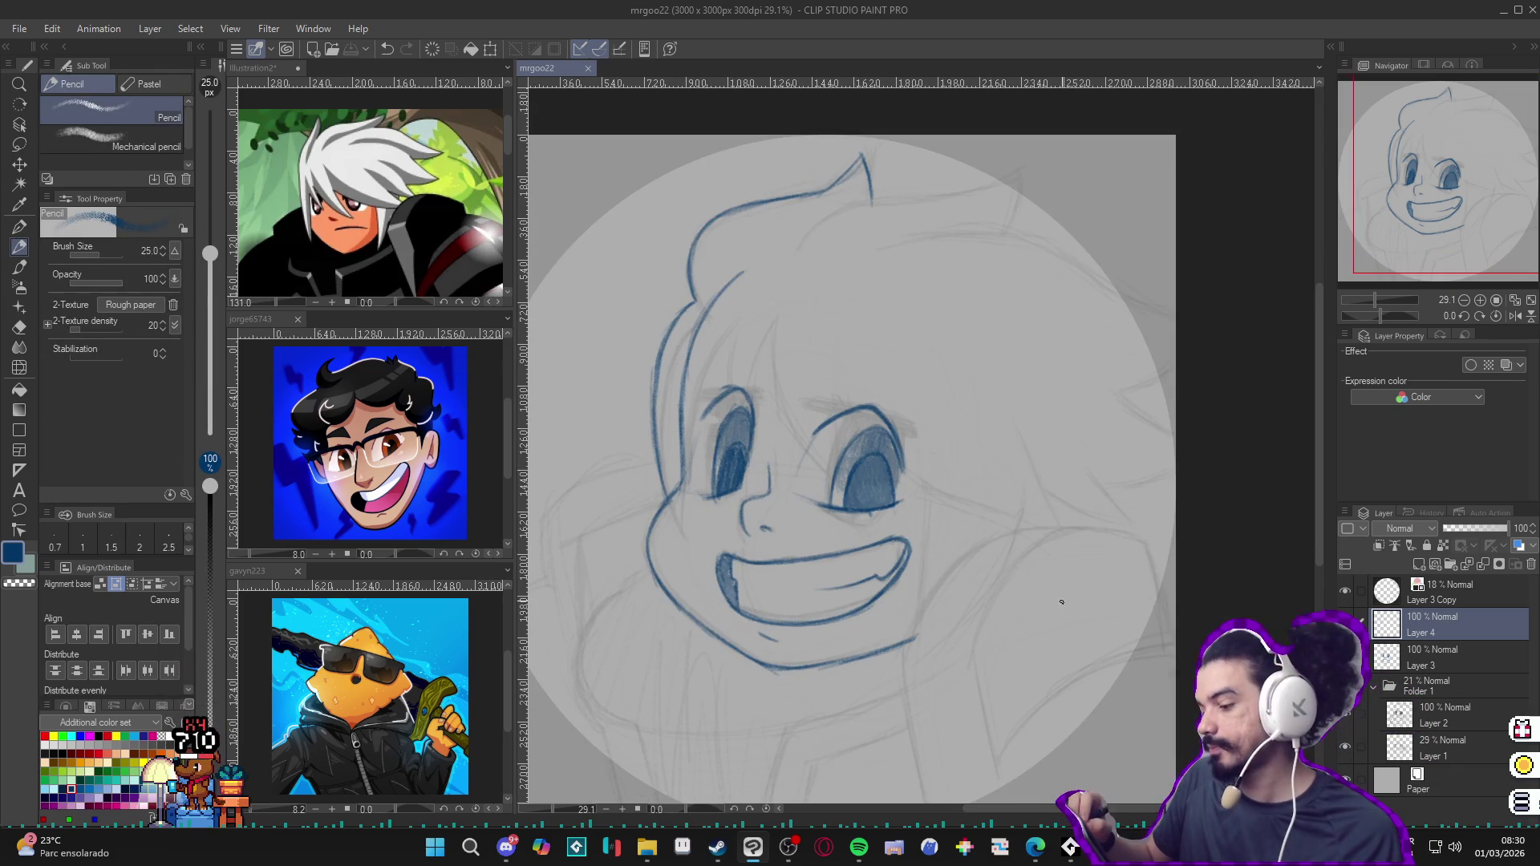
pyautogui.scroll(-1, 1032, 614)
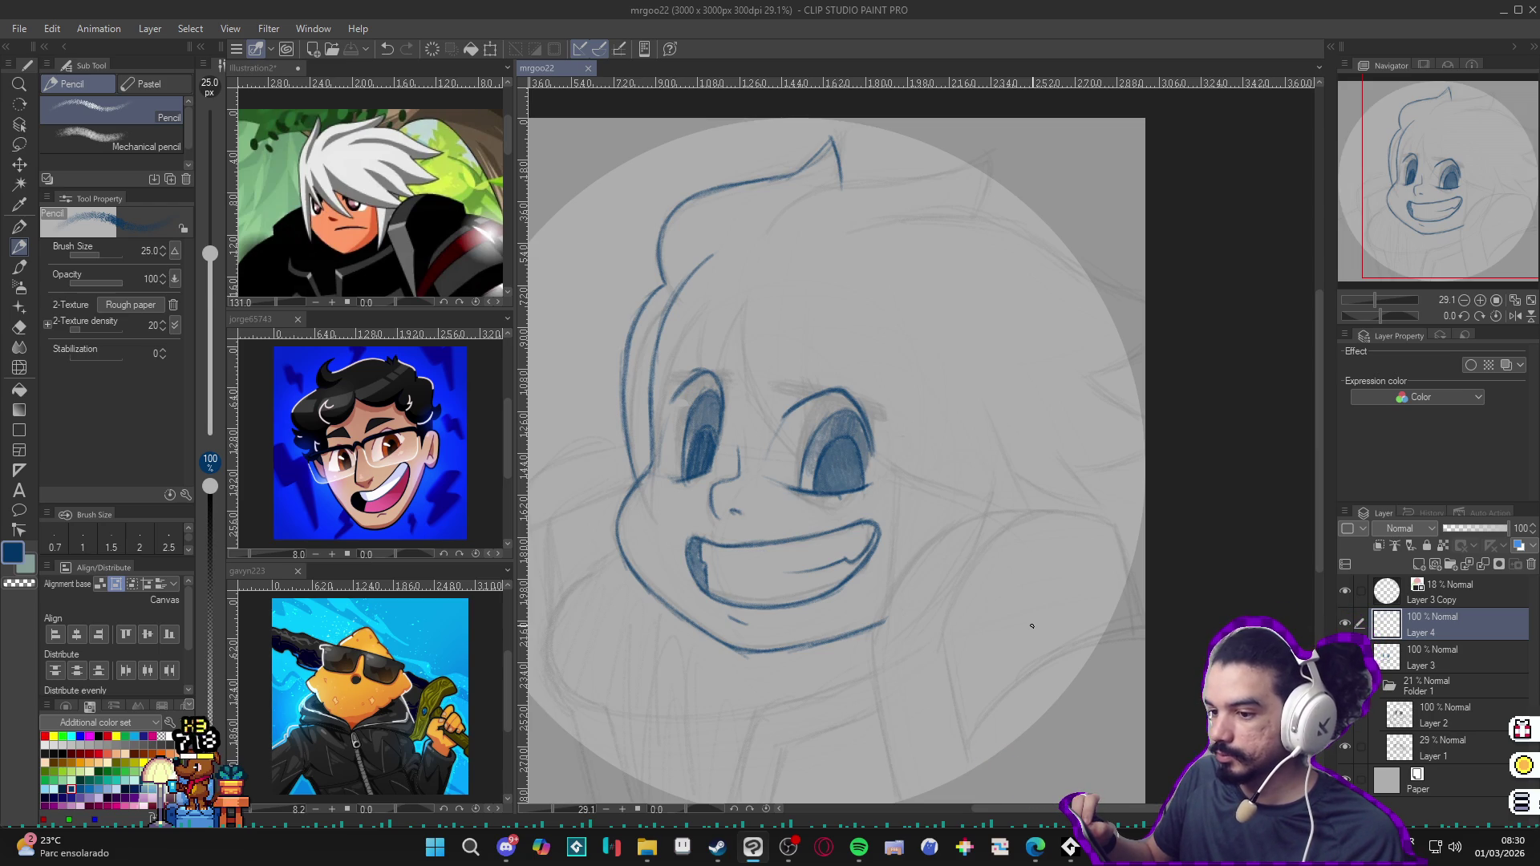
# Step: Add a short hair strand over the forehead and save the drawing with Ctrl+S
pyautogui.click(719, 276)
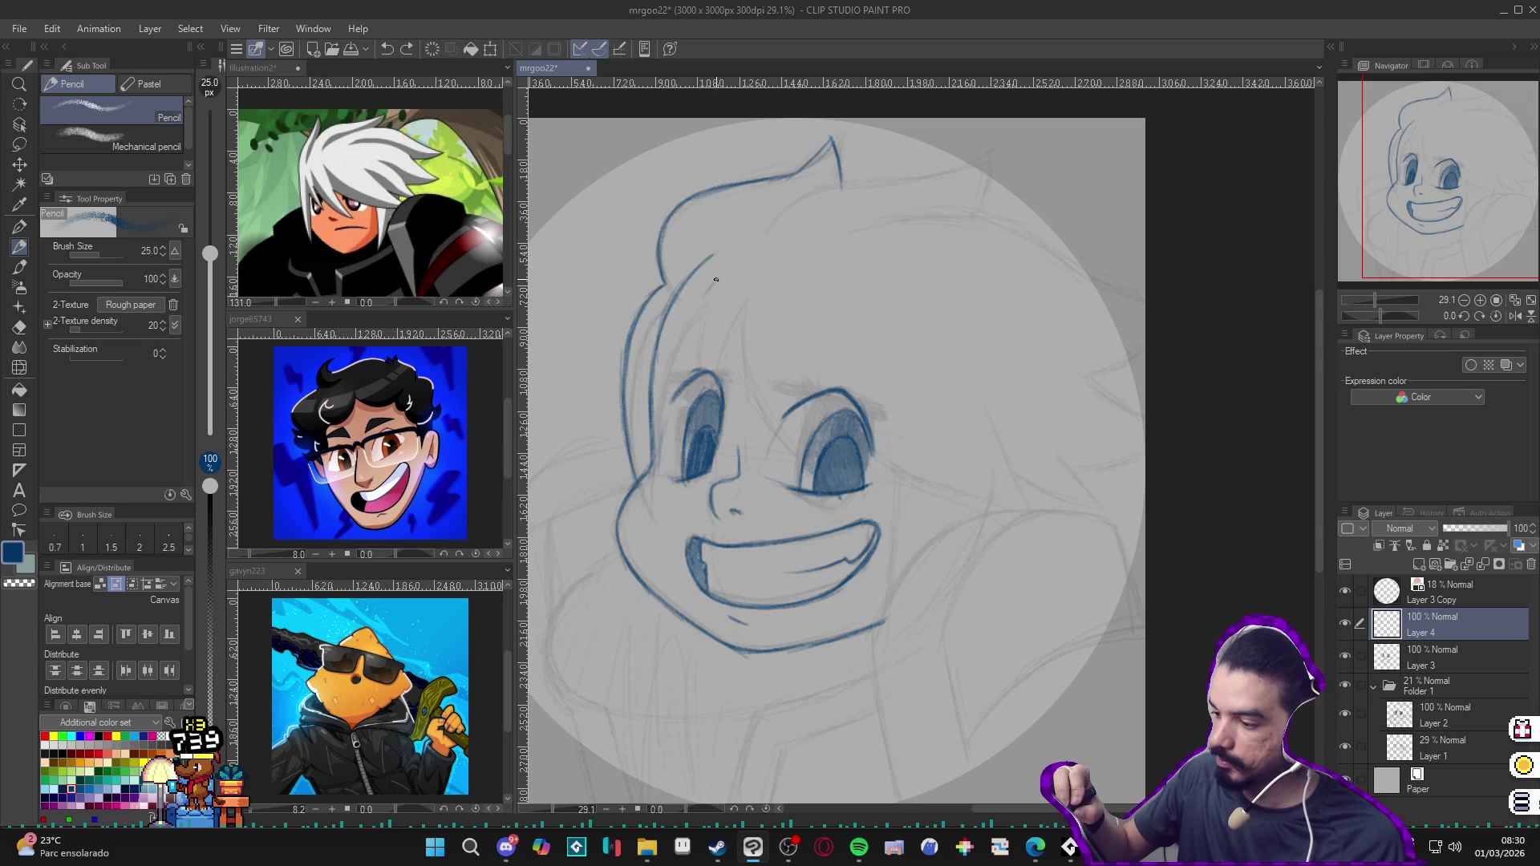
pyautogui.moveTo(718, 278); pyautogui.dragTo(696, 310)
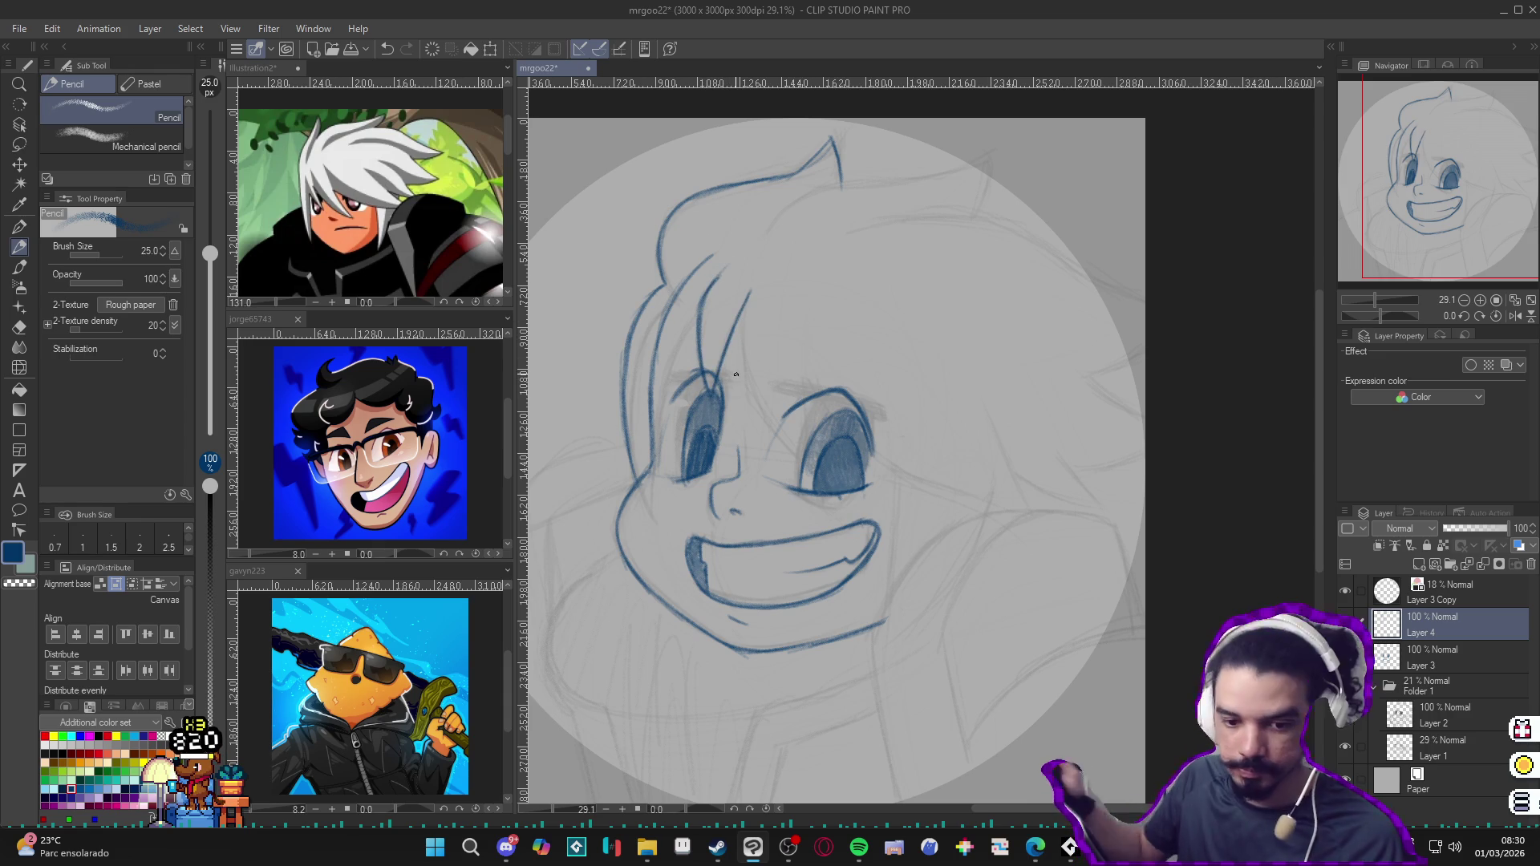
pyautogui.hotkey('ctrl', 's')
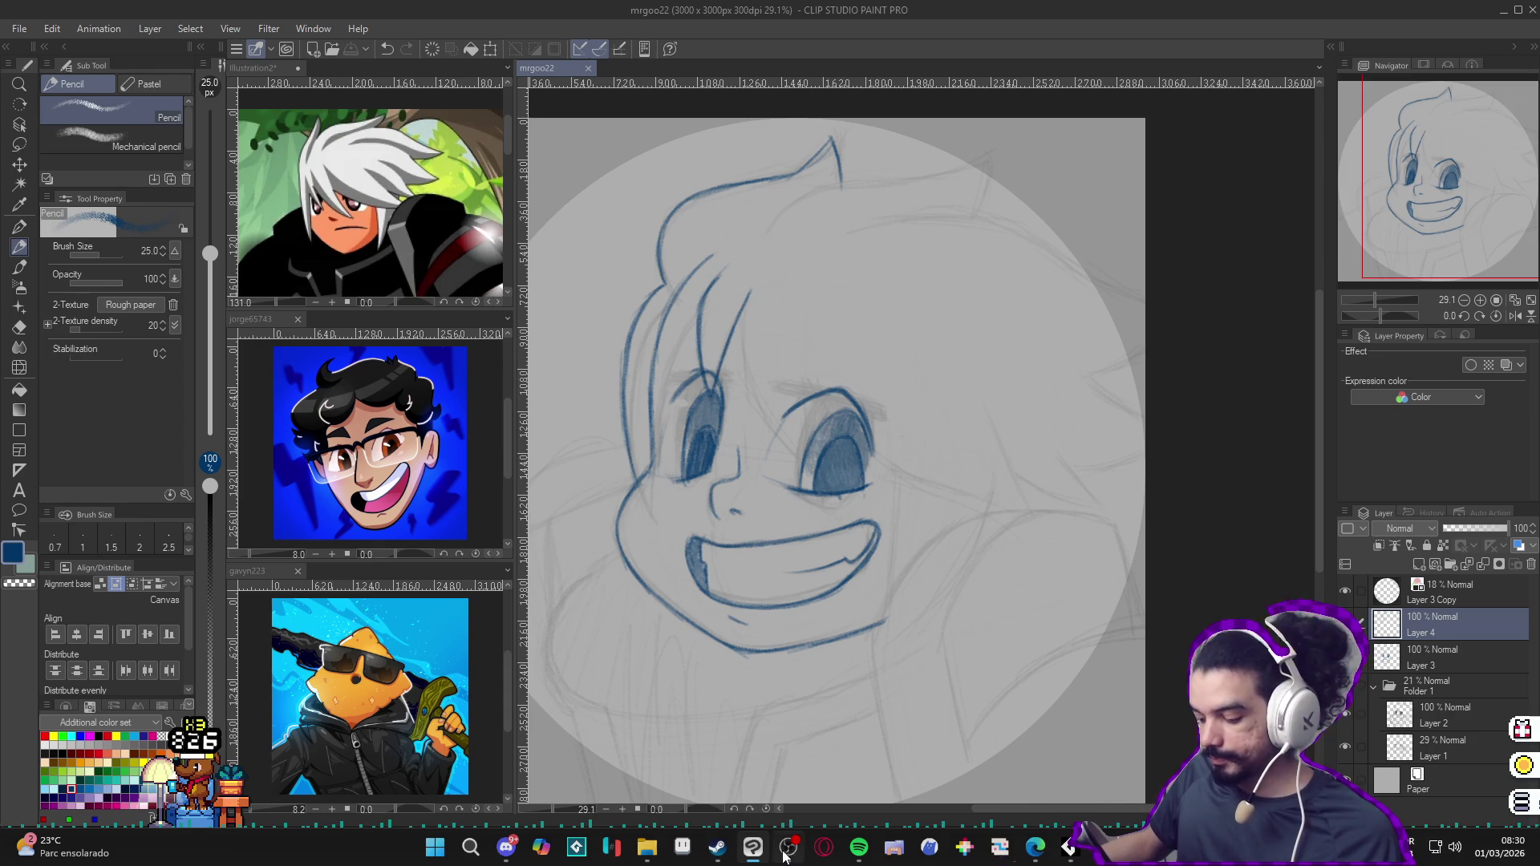
pyautogui.click(784, 846)
pyautogui.click(785, 846)
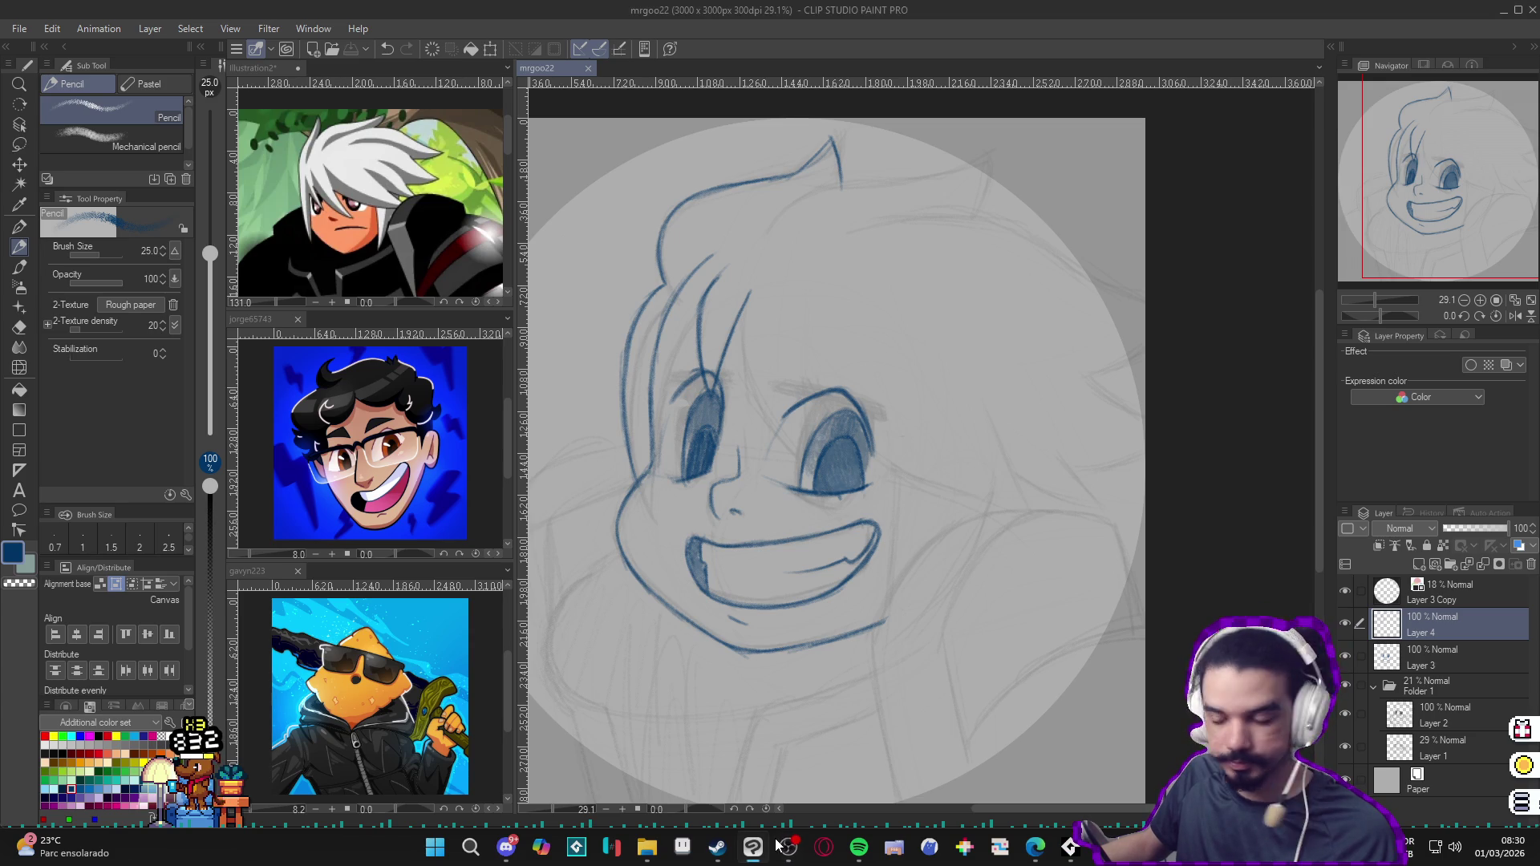
pyautogui.scroll(-1, 976, 592)
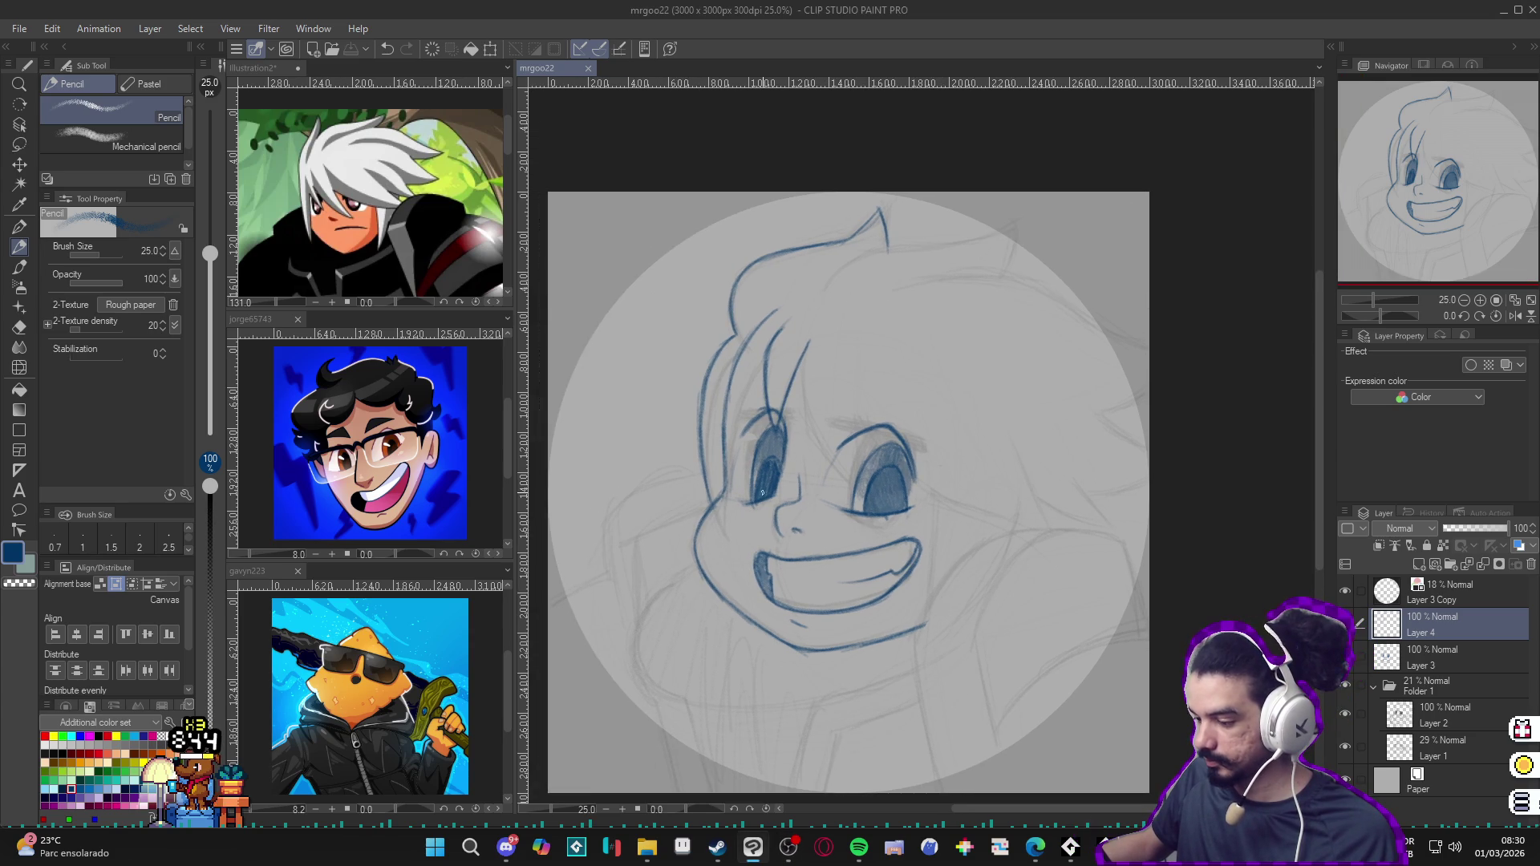
pyautogui.scroll(1, 949, 391)
# Step: Zoom in closer on the face and resume with the Pencil after a brief erase
pyautogui.moveTo(930, 379); pyautogui.dragTo(961, 413)
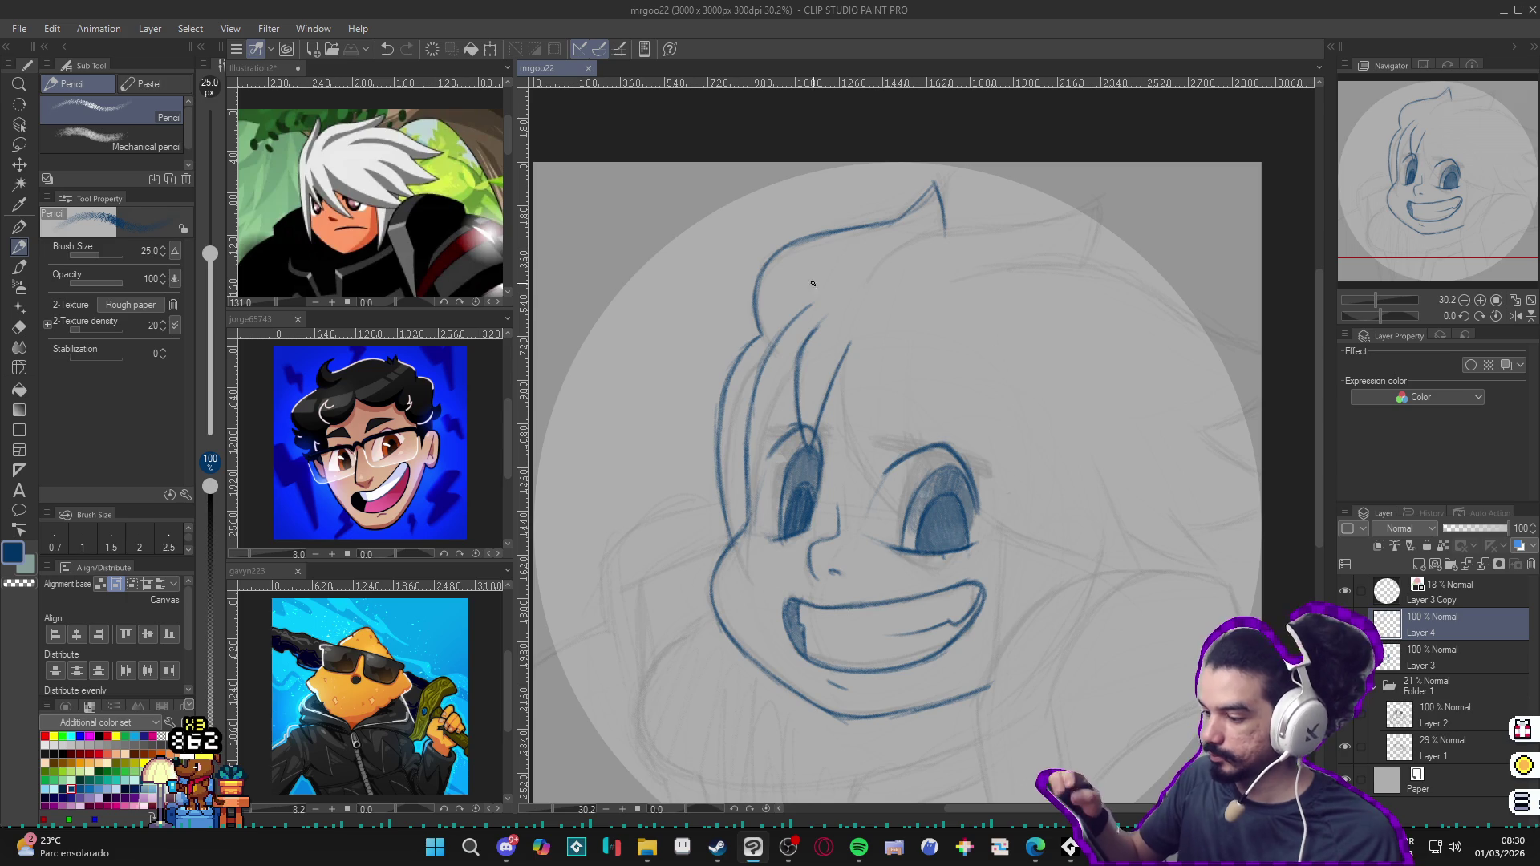
pyautogui.click(791, 372)
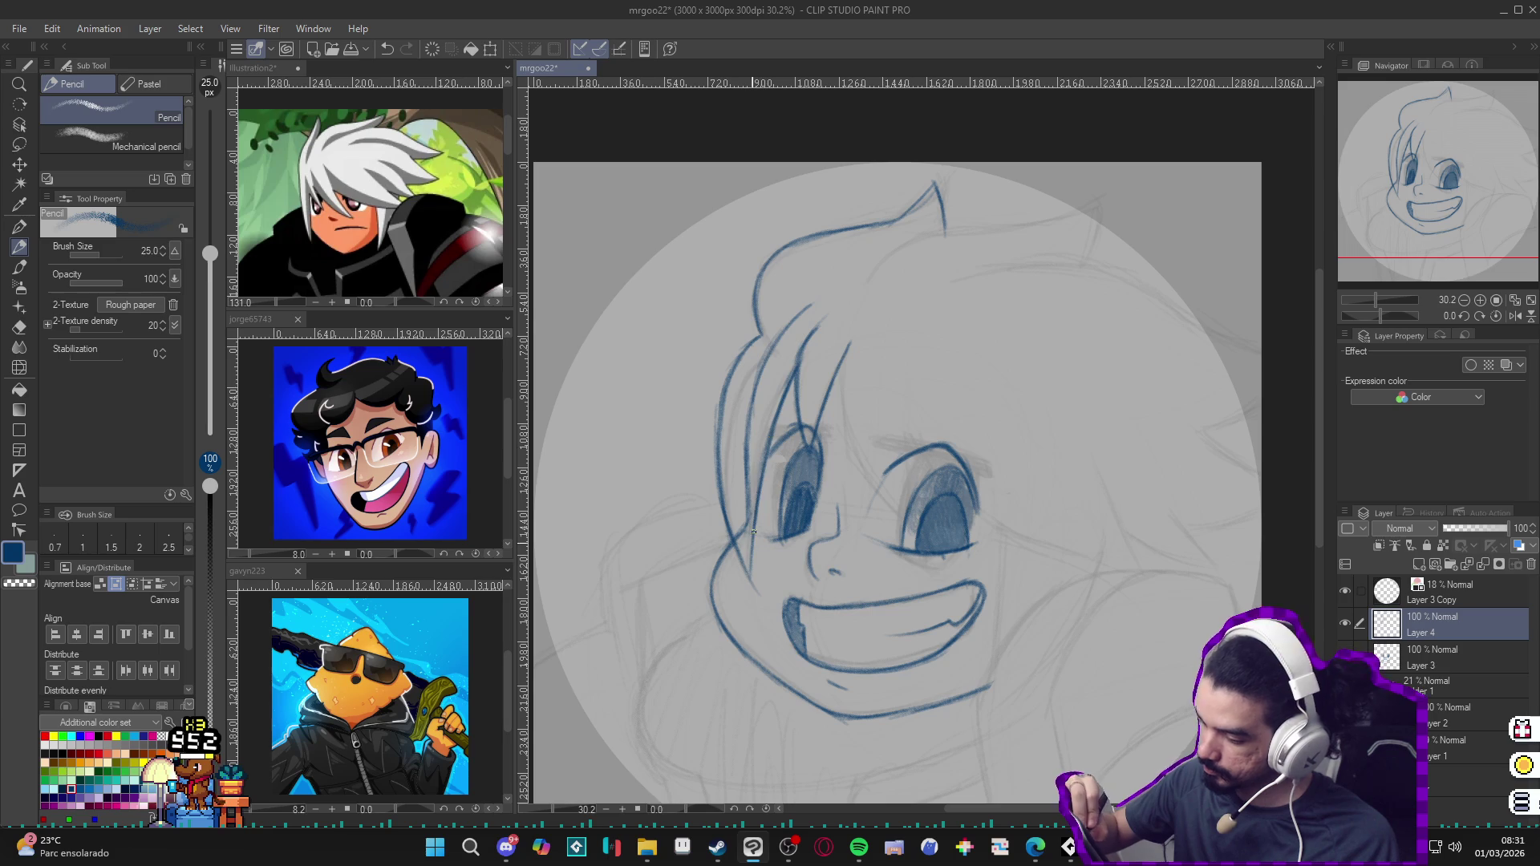
pyautogui.press('e')
pyautogui.press('p')
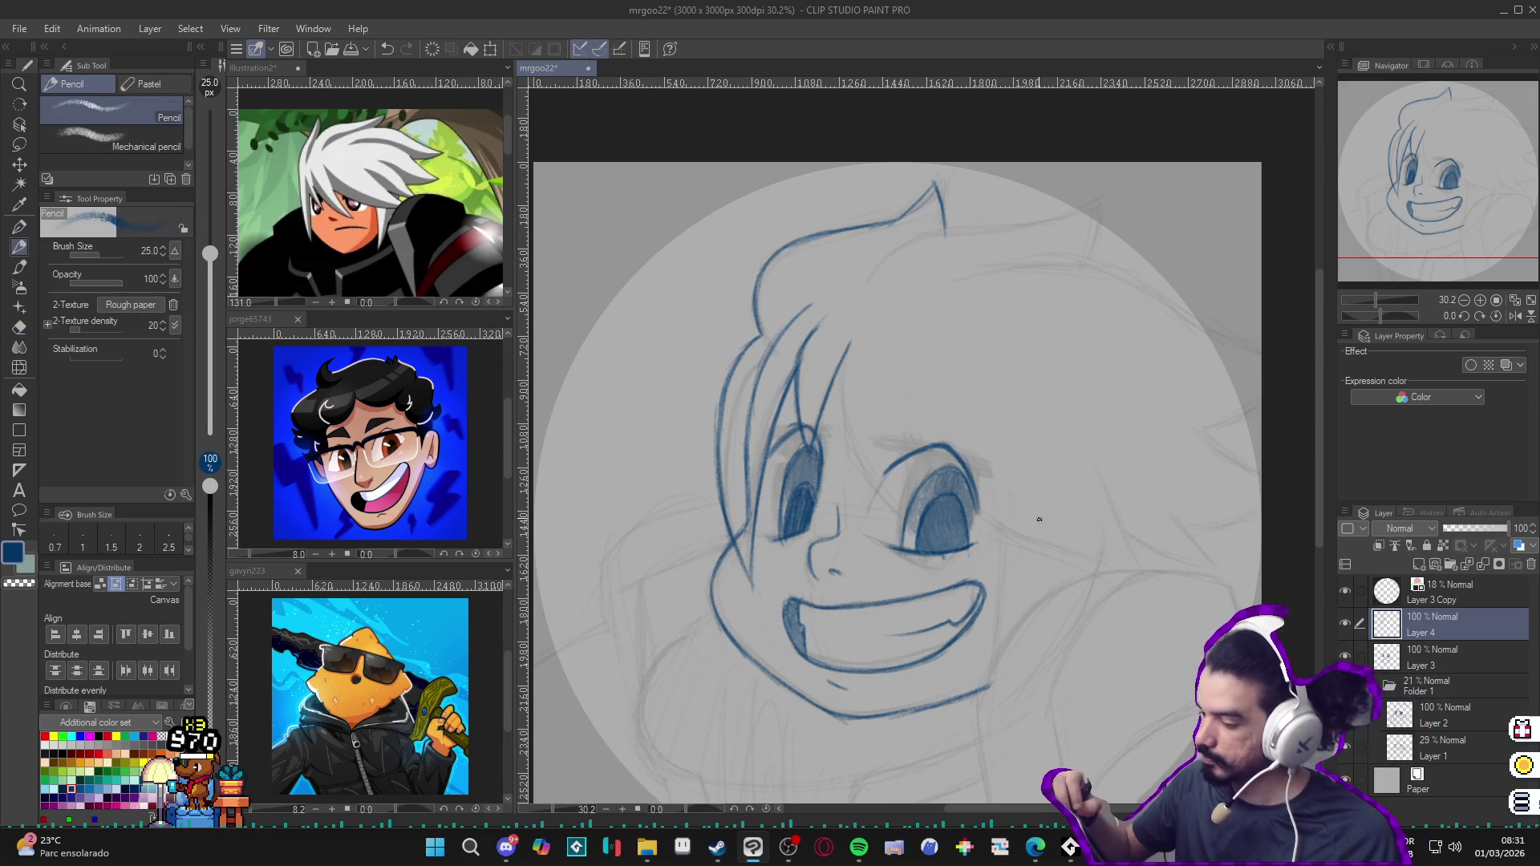
pyautogui.scroll(-1, 998, 516)
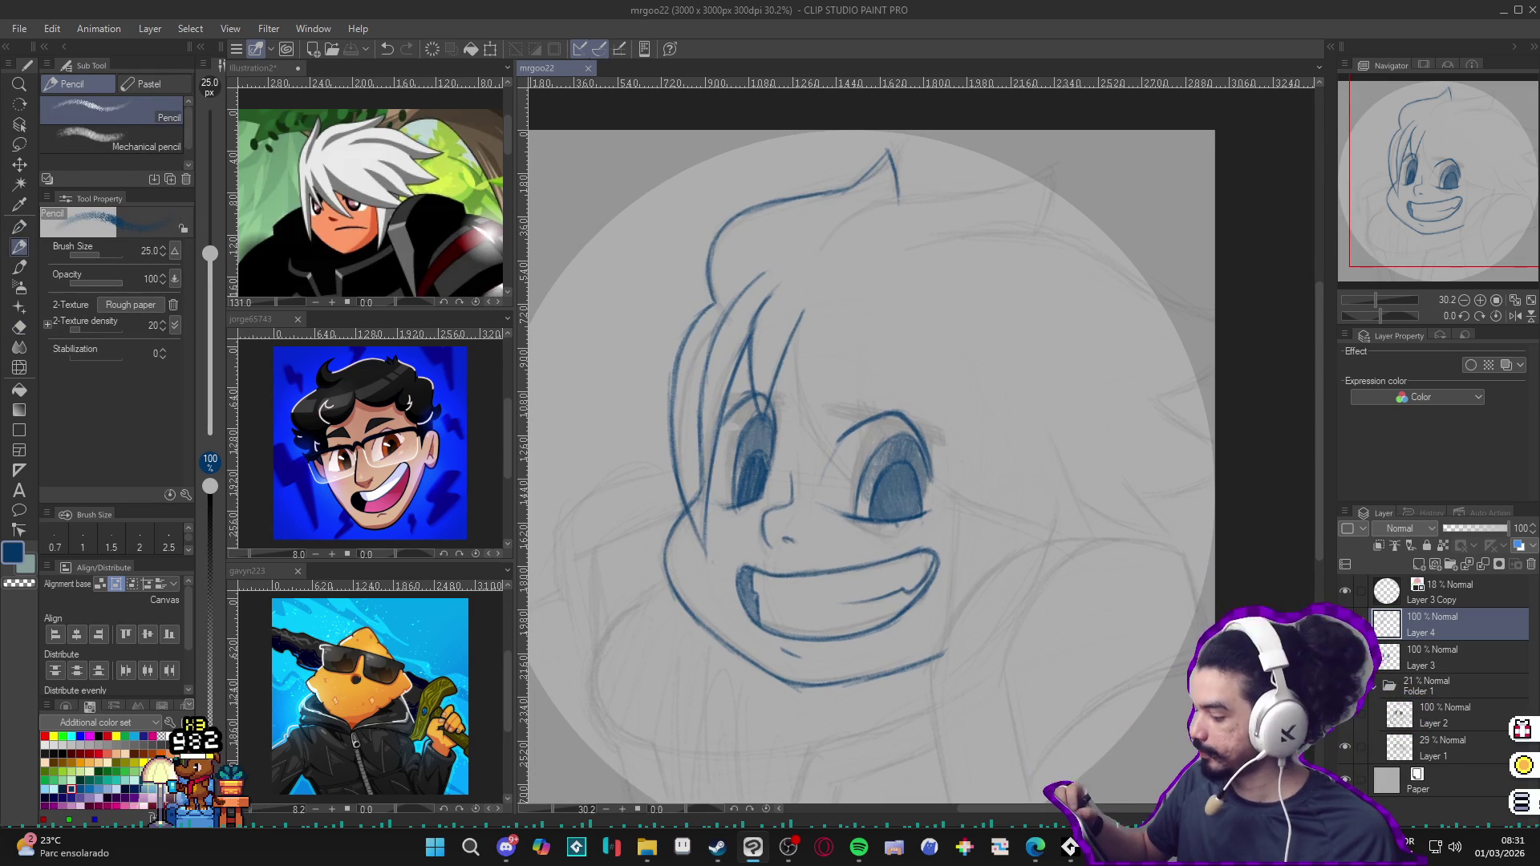
# Step: On Layer 3, erase a piece of a hair stroke and a faint stray sketch line, keeping the face's left-side line
pyautogui.hotkey('alt', '[')
pyautogui.press('e')
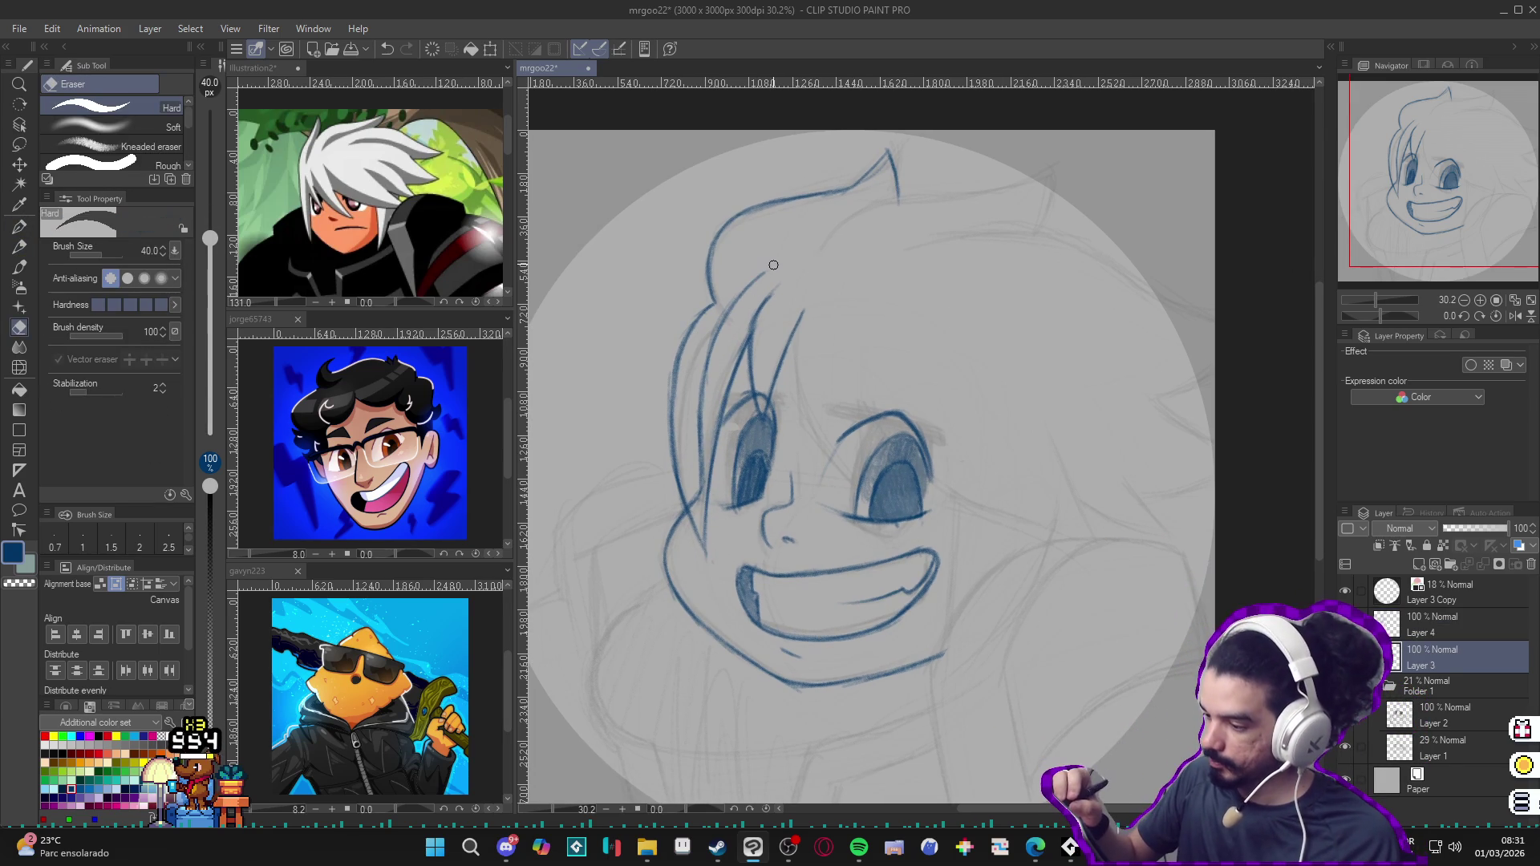
pyautogui.moveTo(746, 274); pyautogui.dragTo(764, 291)
pyautogui.moveTo(705, 359); pyautogui.dragTo(698, 398)
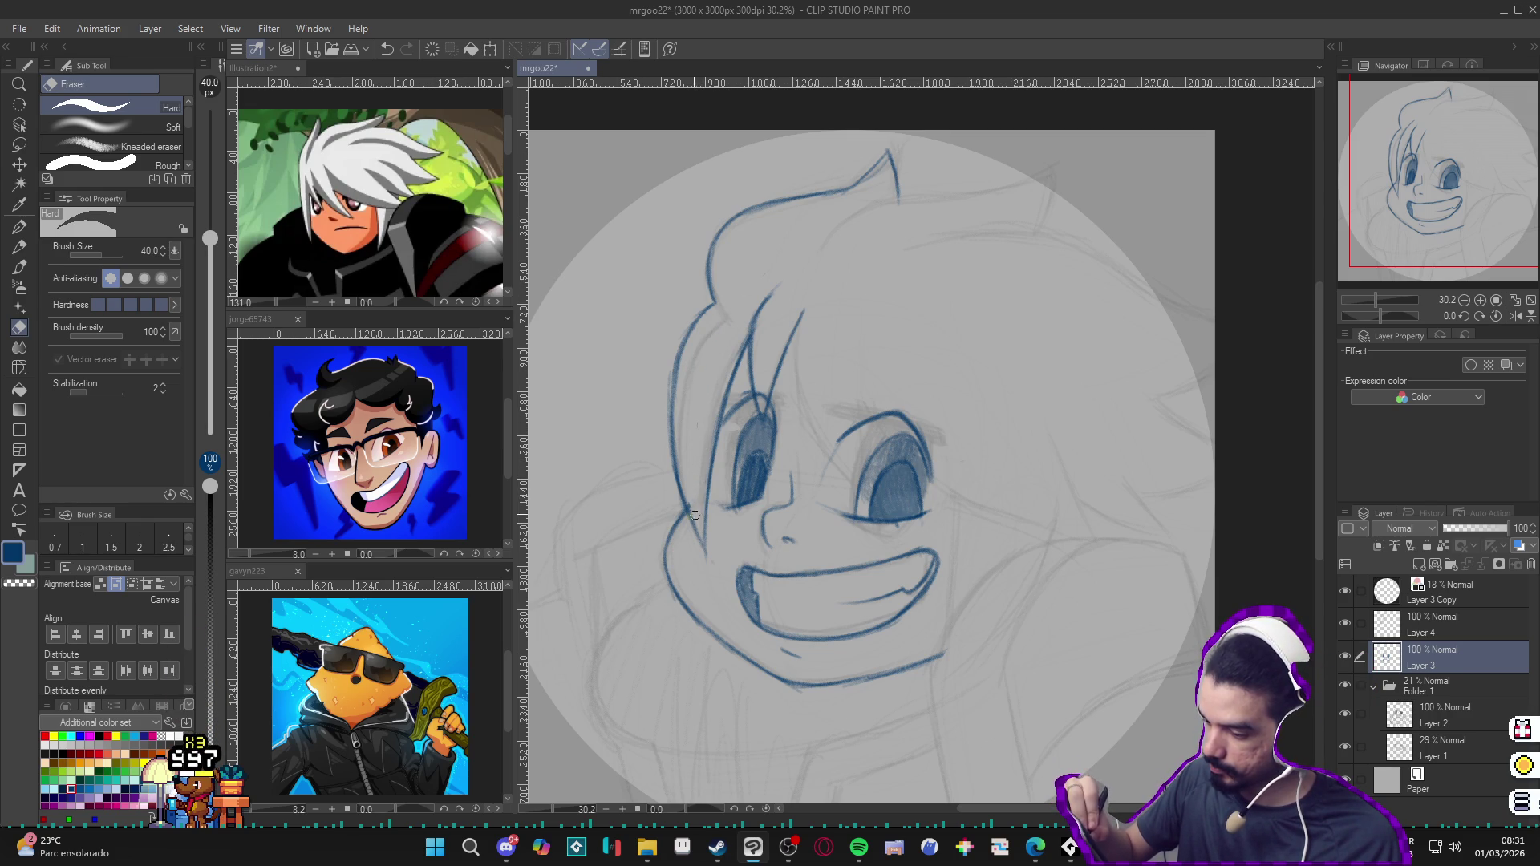
pyautogui.press('p')
pyautogui.press('p')
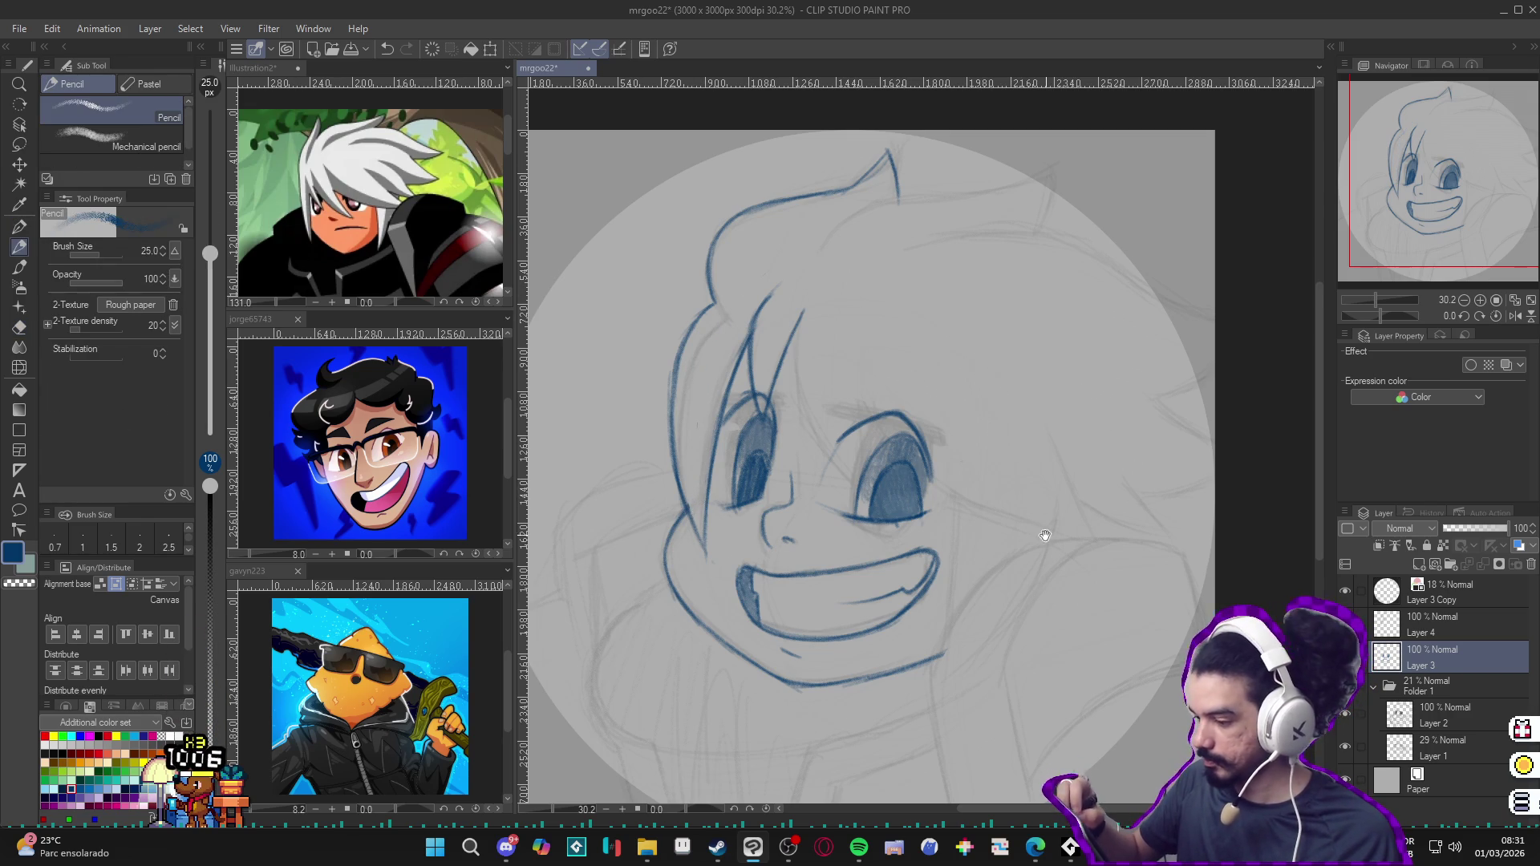
pyautogui.moveTo(1044, 536); pyautogui.dragTo(978, 488)
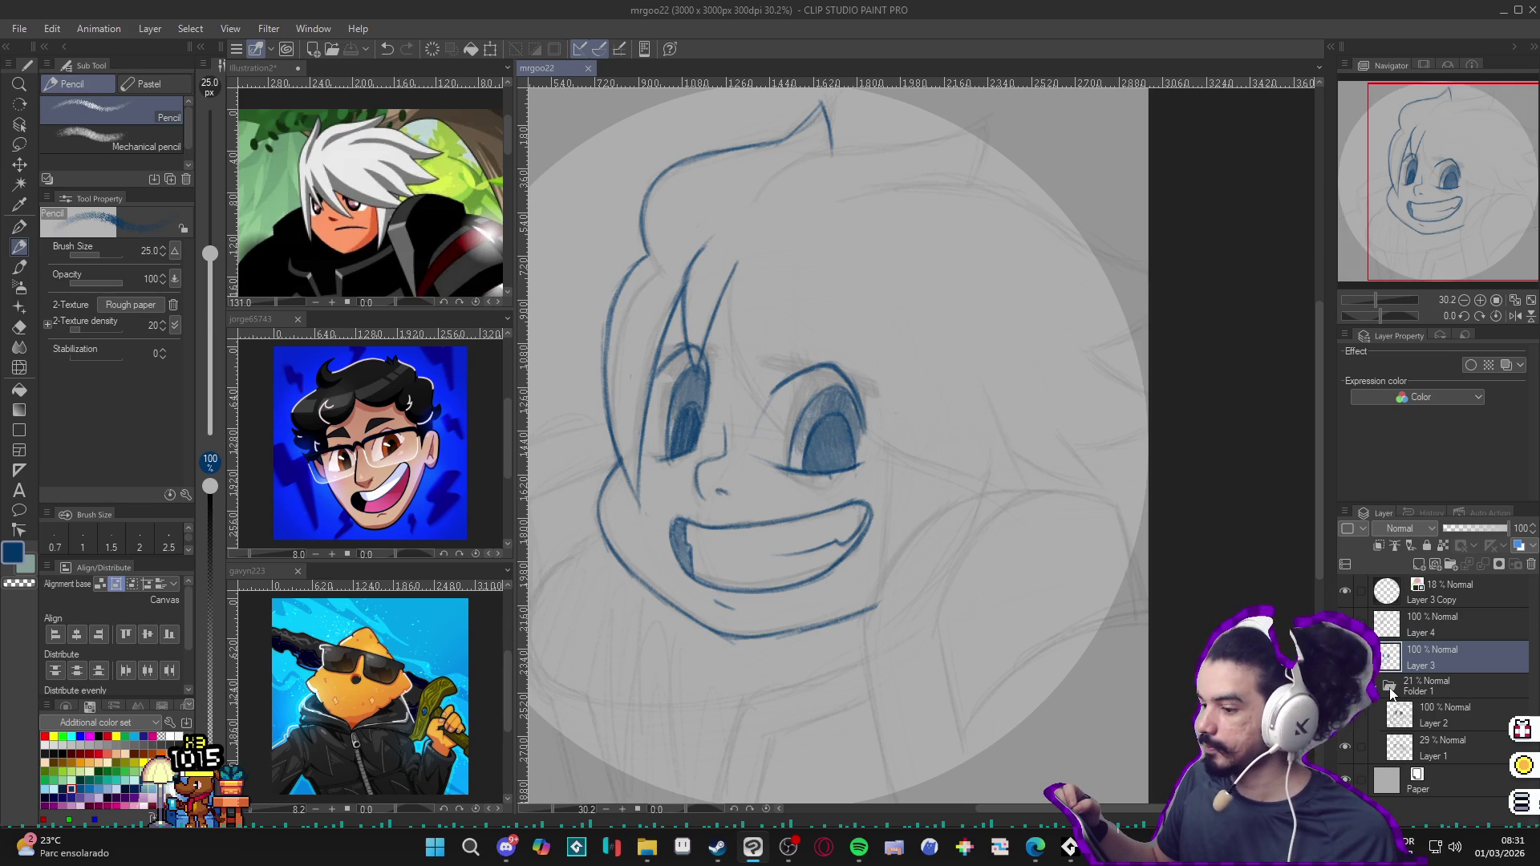
pyautogui.hotkey('ctrl', 'z')
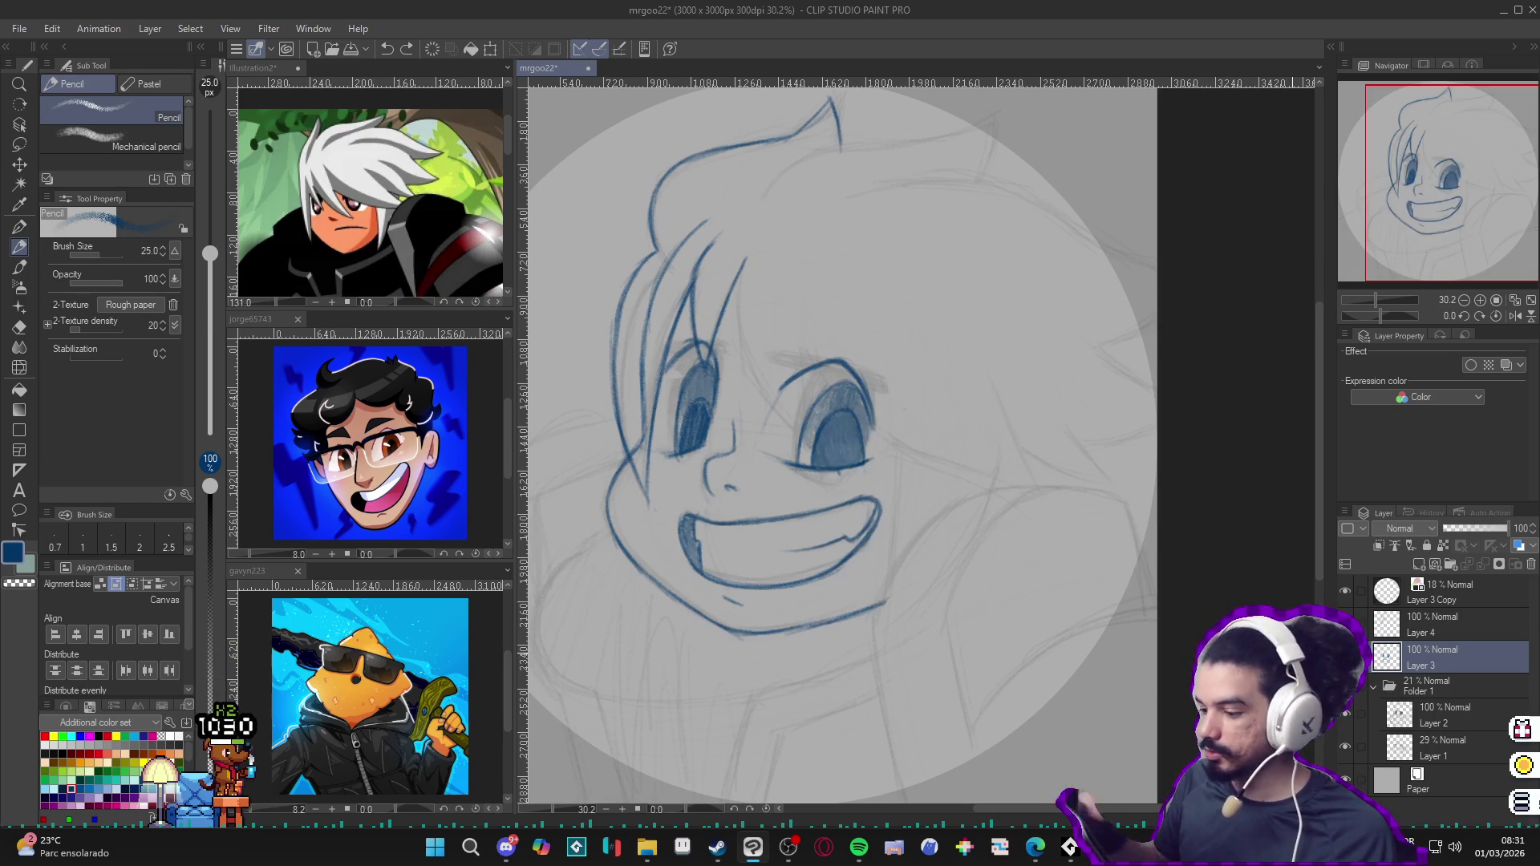
# Step: Create a new empty Layer 5 above Layer 3, then make Layer 4 the drawing layer with the pen
pyautogui.hotkey('ctrl', 'shift', 'n')
pyautogui.press('x')
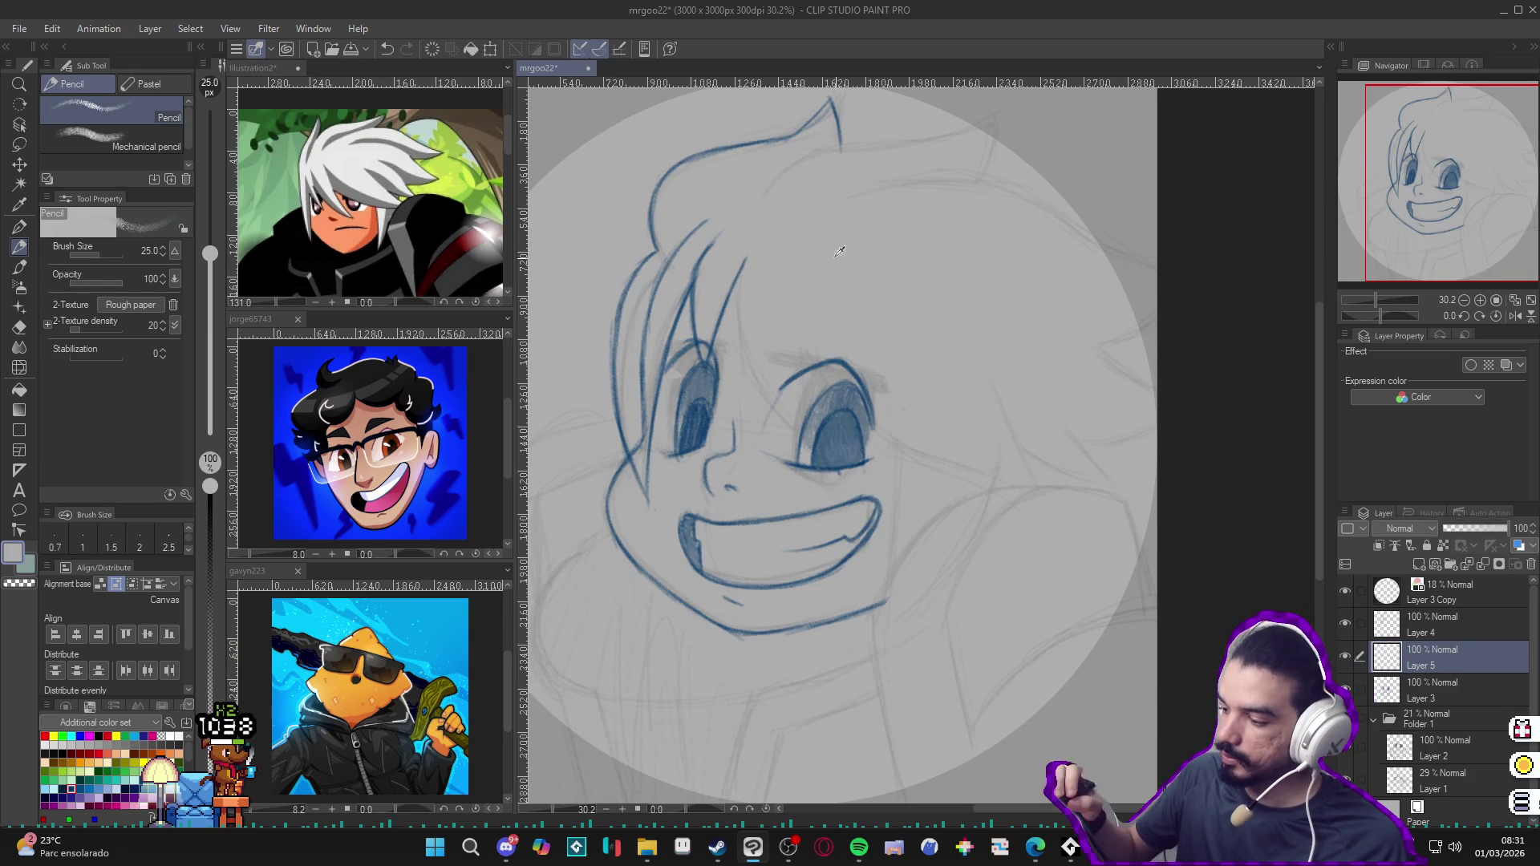
pyautogui.press('p')
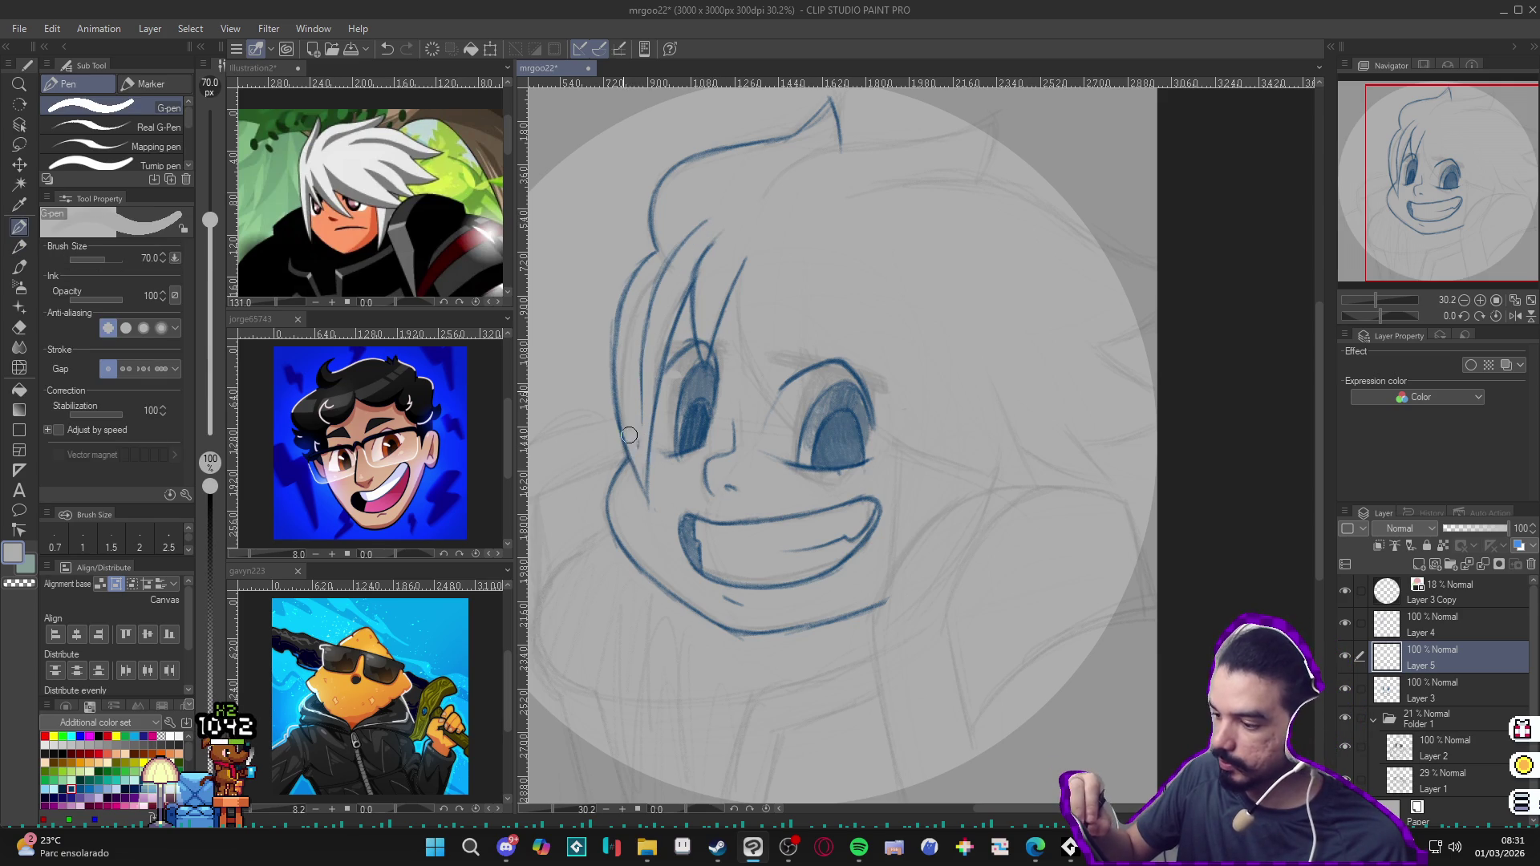
pyautogui.press('g')
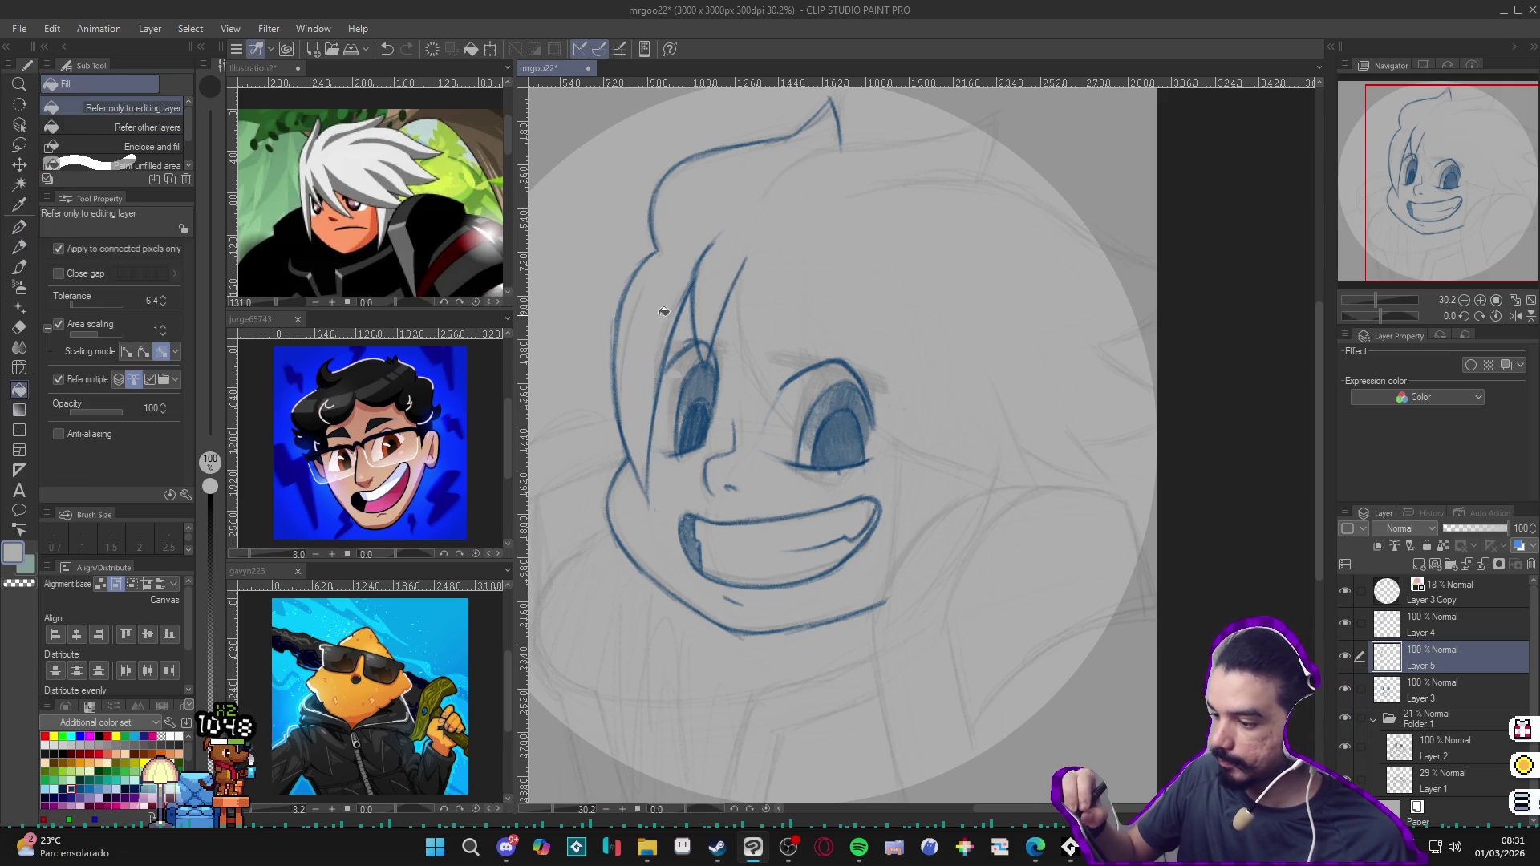
pyautogui.press('p')
pyautogui.click(1430, 626)
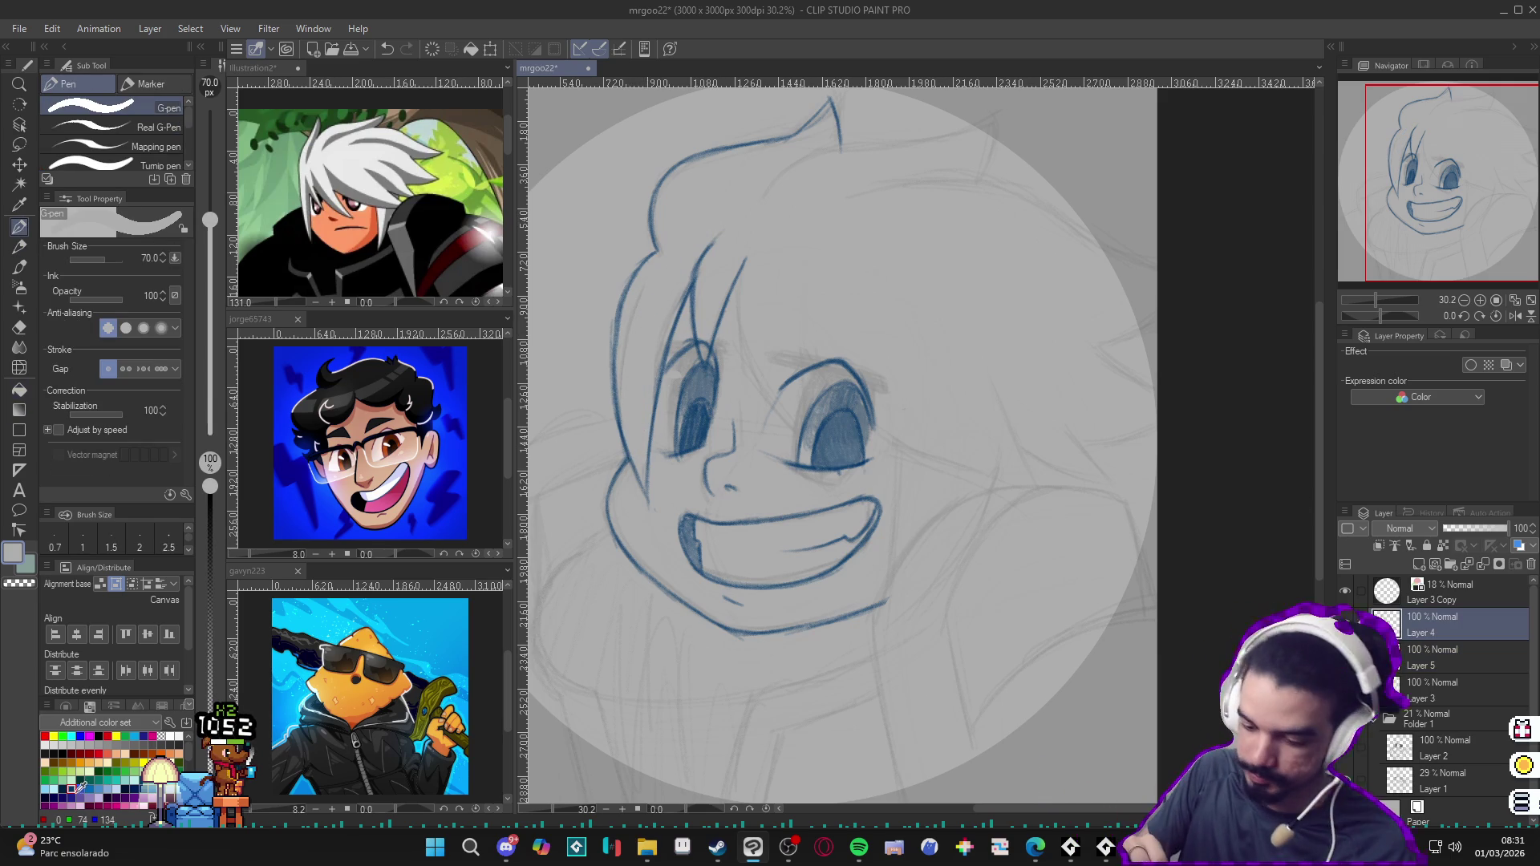
# Step: With the canvas rotated about 41 degrees, pencil a hair stroke upward from the right eye
pyautogui.press('p')
pyautogui.moveTo(951, 511); pyautogui.dragTo(913, 498)
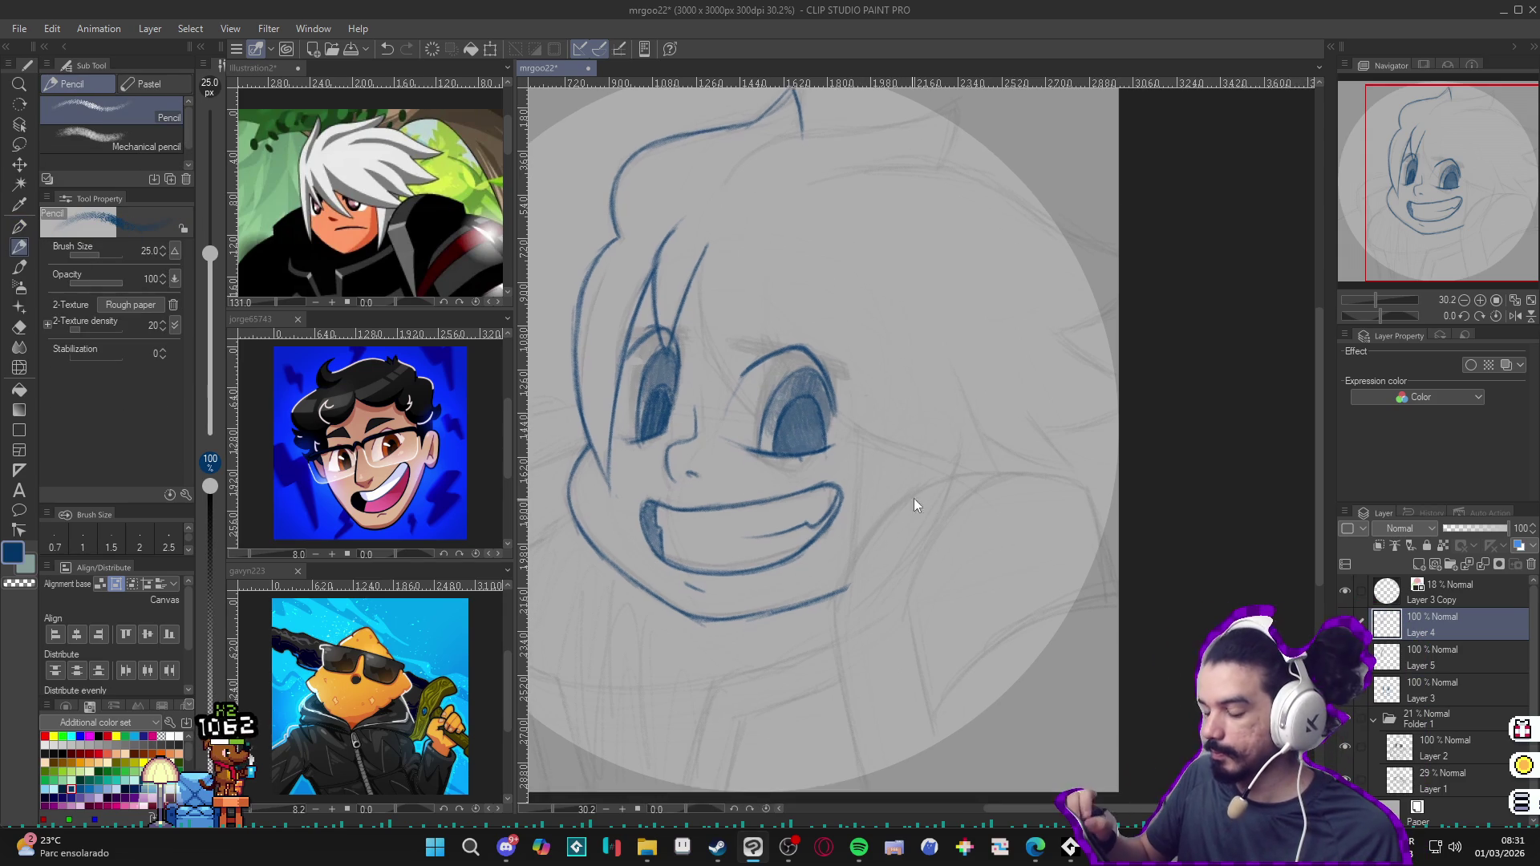
pyautogui.moveTo(1050, 645); pyautogui.dragTo(1111, 658)
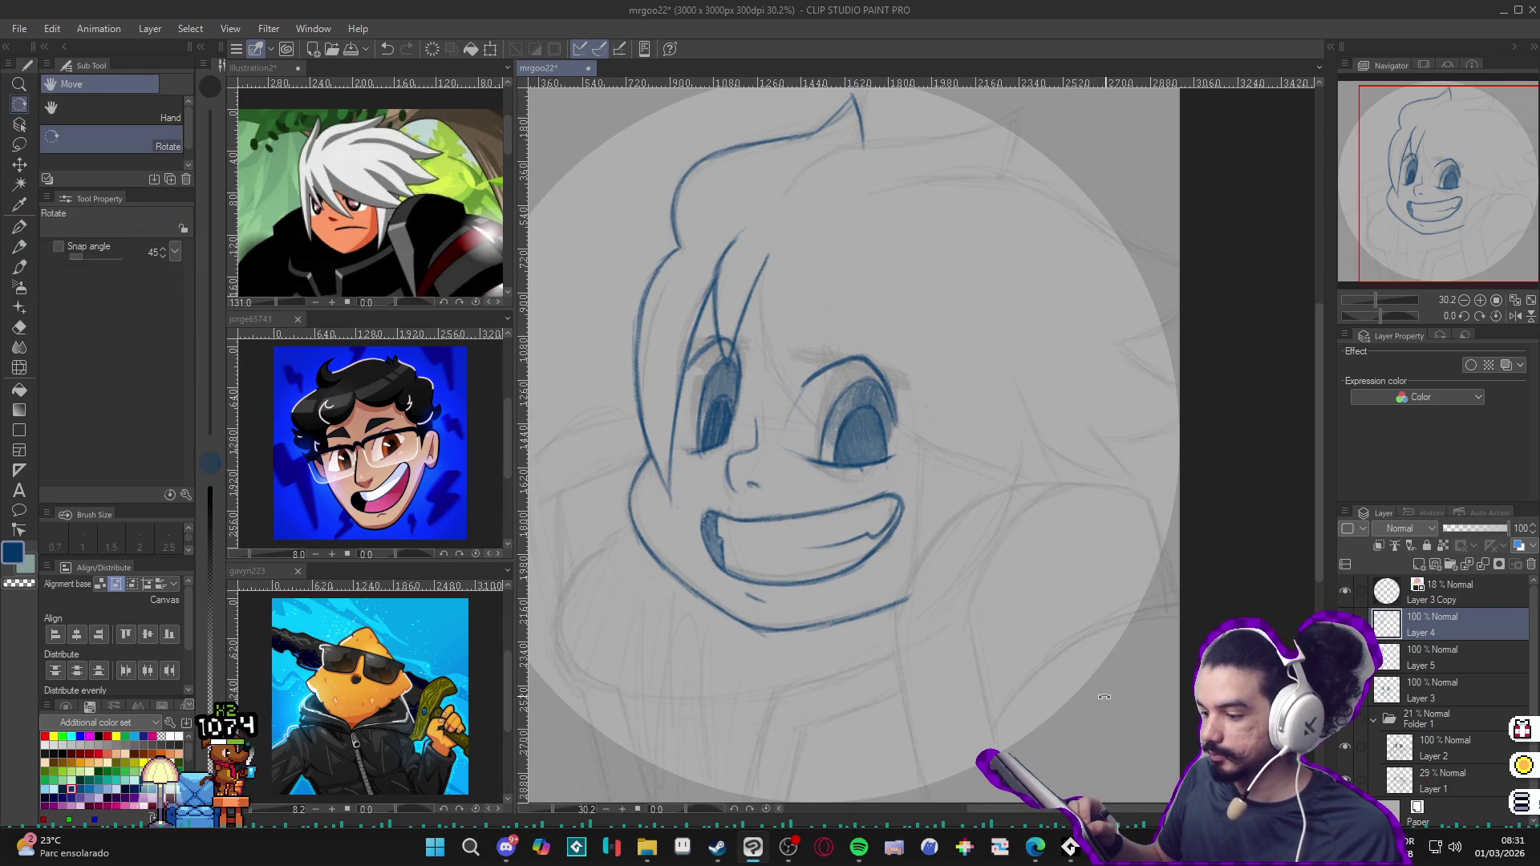
pyautogui.moveTo(1096, 706)
pyautogui.mouseDown()
pyautogui.moveTo(940, 195)
pyautogui.moveTo(861, 285)
pyautogui.moveTo(869, 363)
pyautogui.mouseUp()
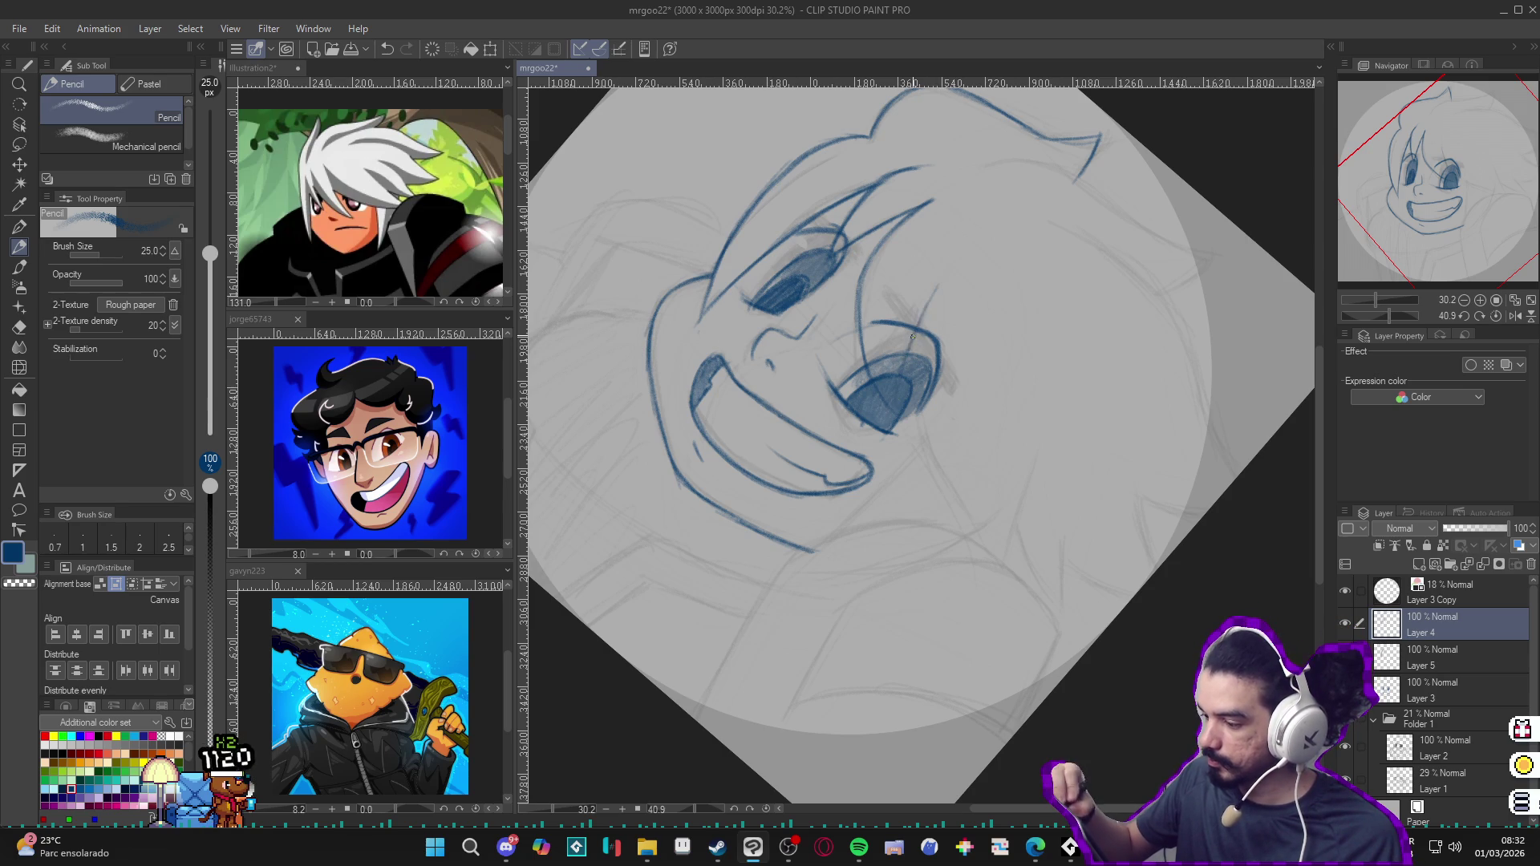
pyautogui.moveTo(910, 341)
pyautogui.mouseDown()
pyautogui.moveTo(939, 284)
pyautogui.moveTo(1188, 328)
pyautogui.mouseUp()
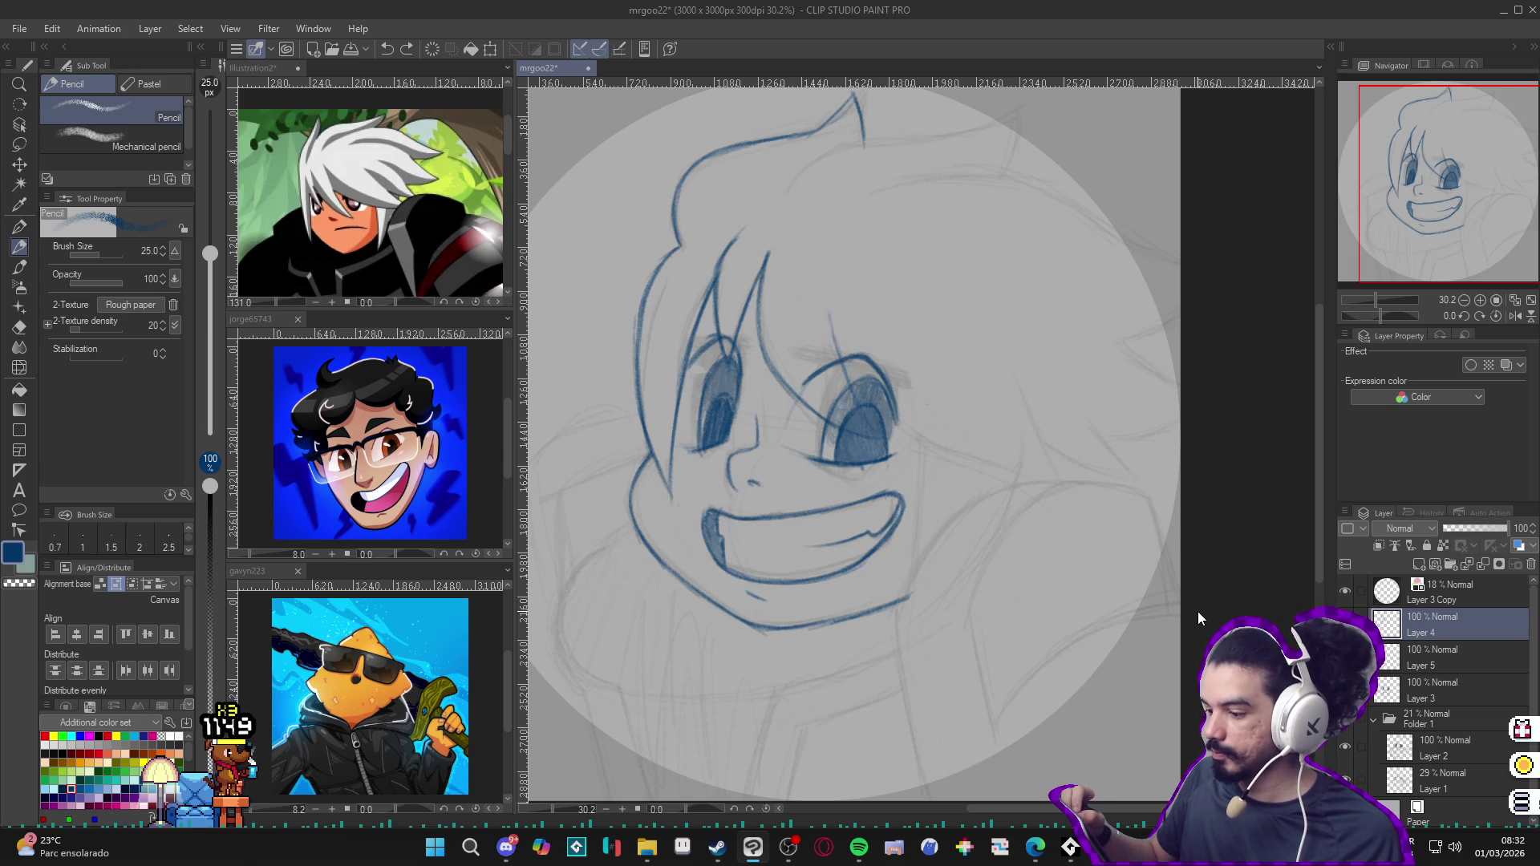
# Step: Extend the blue strand line up across and down below the right eye, then set the canvas upright
pyautogui.press('e')
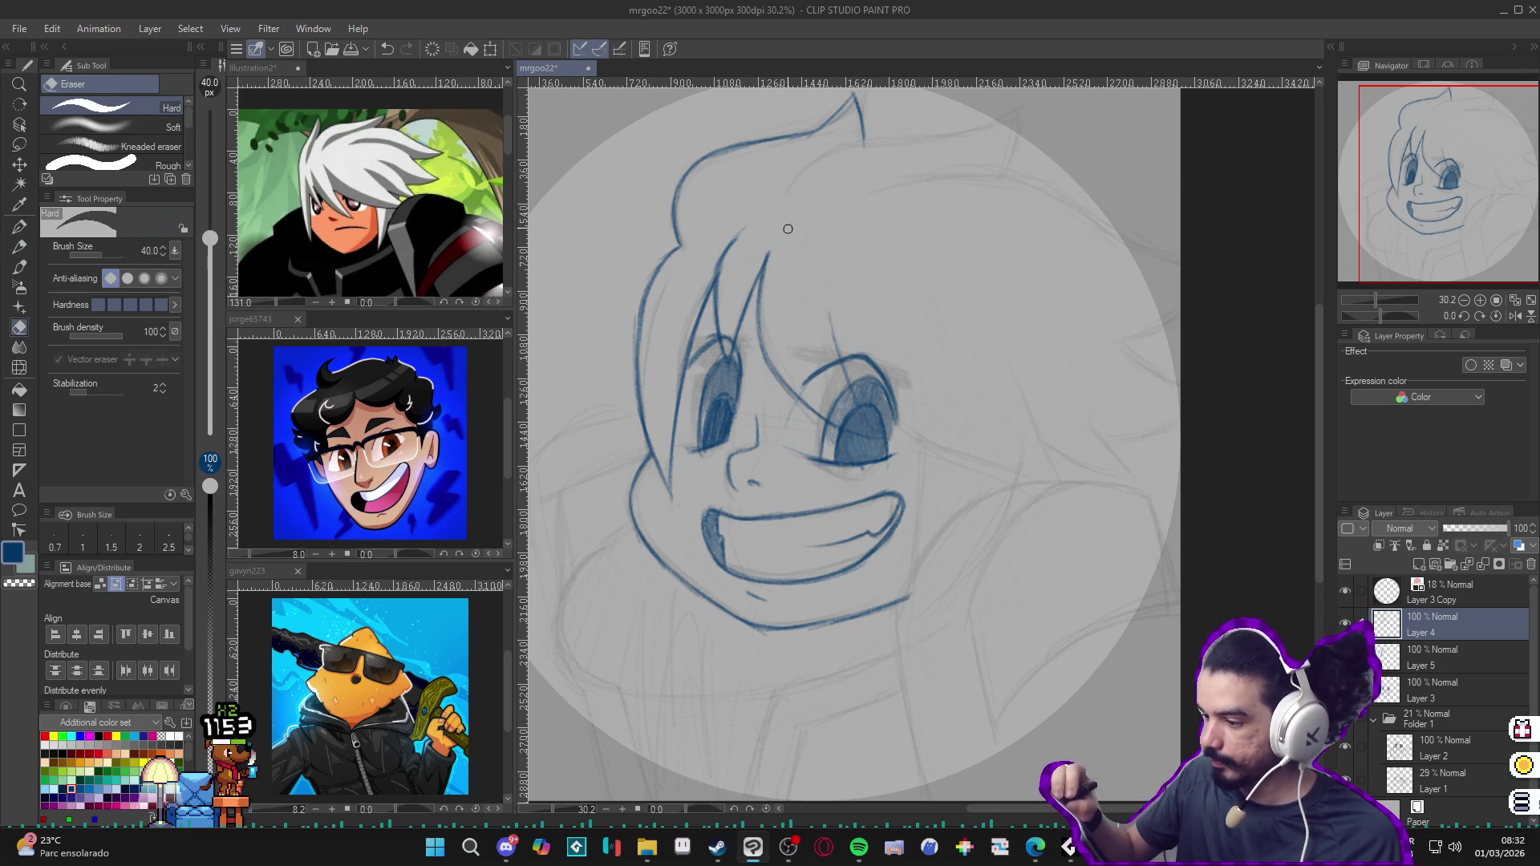
pyautogui.press('p')
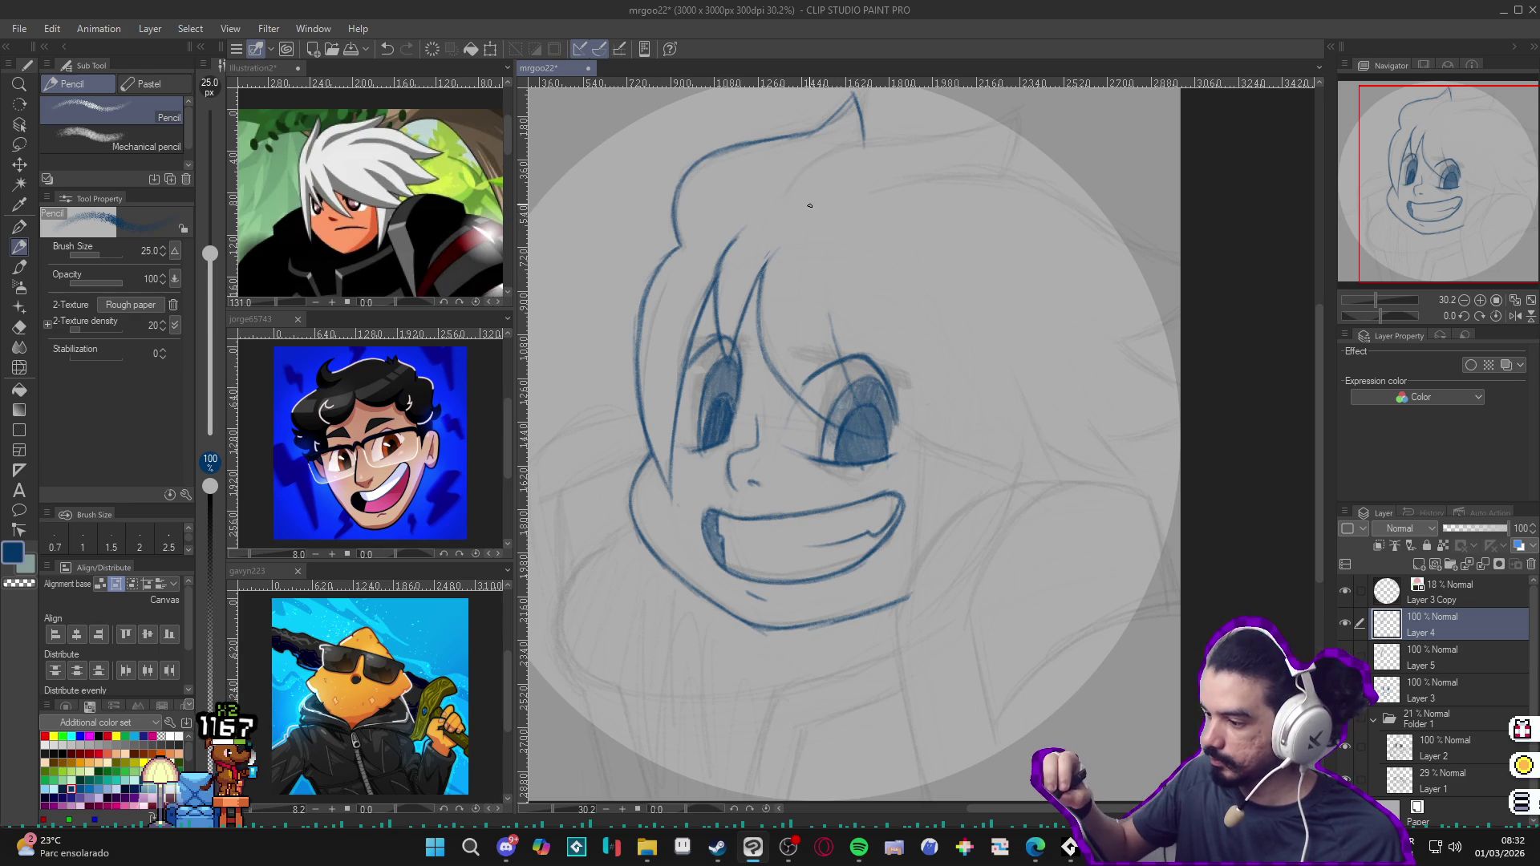
pyautogui.moveTo(976, 420)
pyautogui.mouseDown()
pyautogui.moveTo(1114, 412)
pyautogui.moveTo(901, 397)
pyautogui.mouseUp()
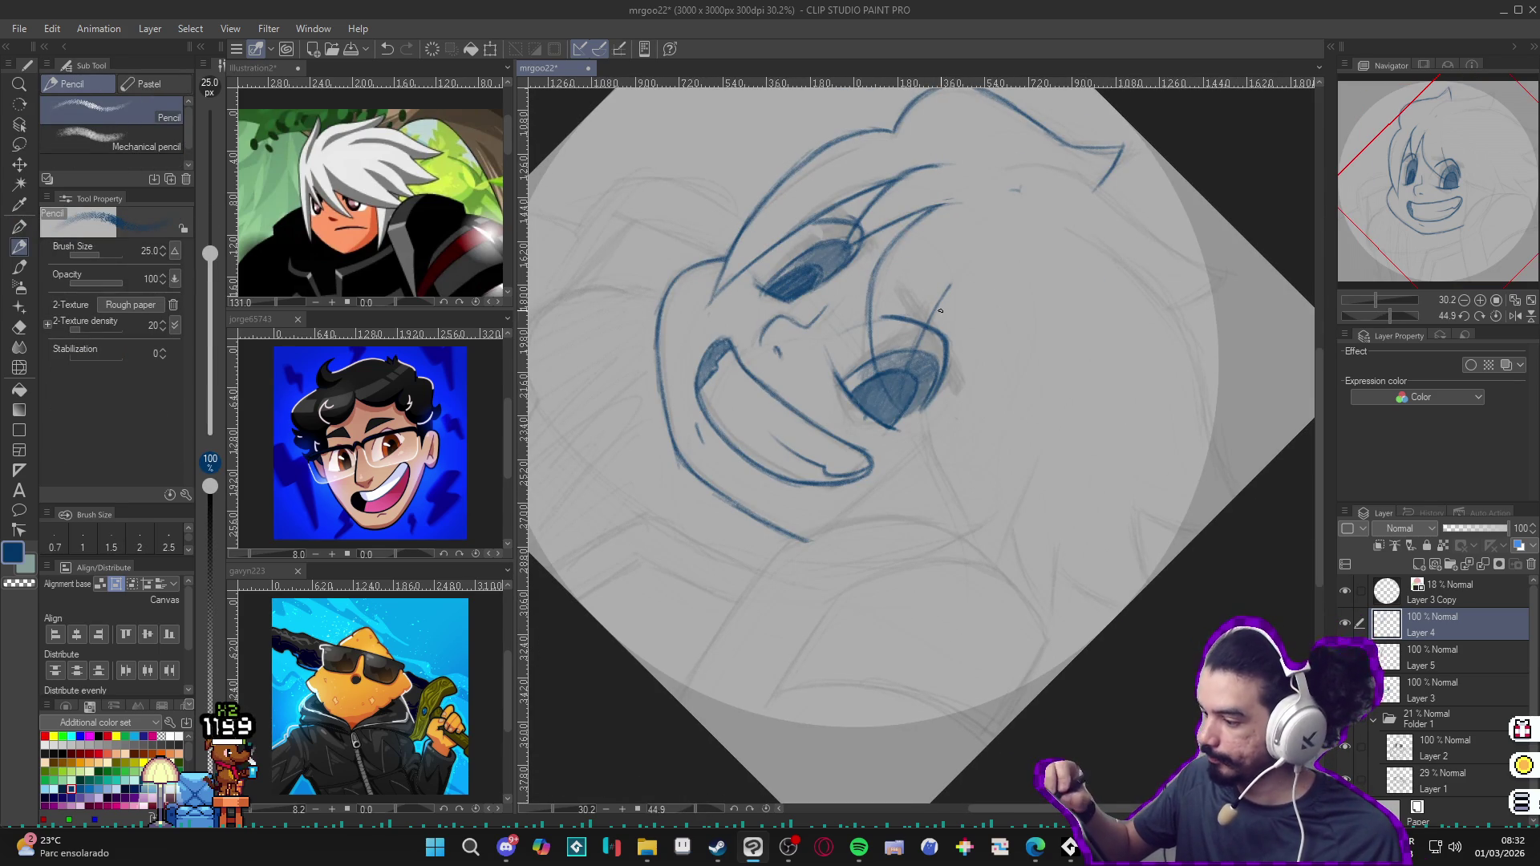
pyautogui.moveTo(899, 398)
pyautogui.mouseDown()
pyautogui.moveTo(949, 287)
pyautogui.moveTo(928, 363)
pyautogui.mouseUp()
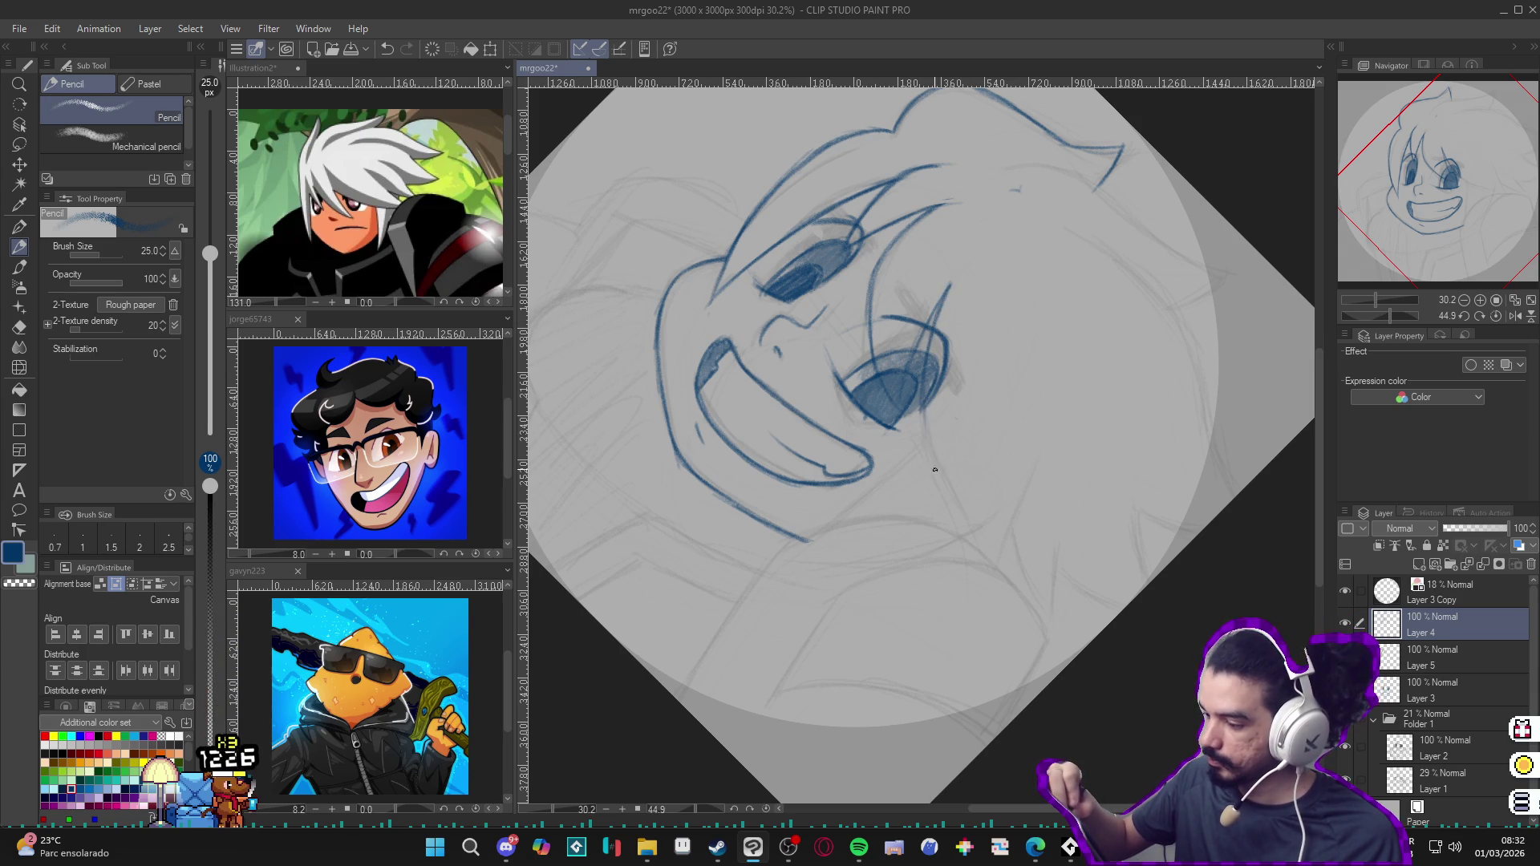
pyautogui.moveTo(950, 286); pyautogui.dragTo(925, 428)
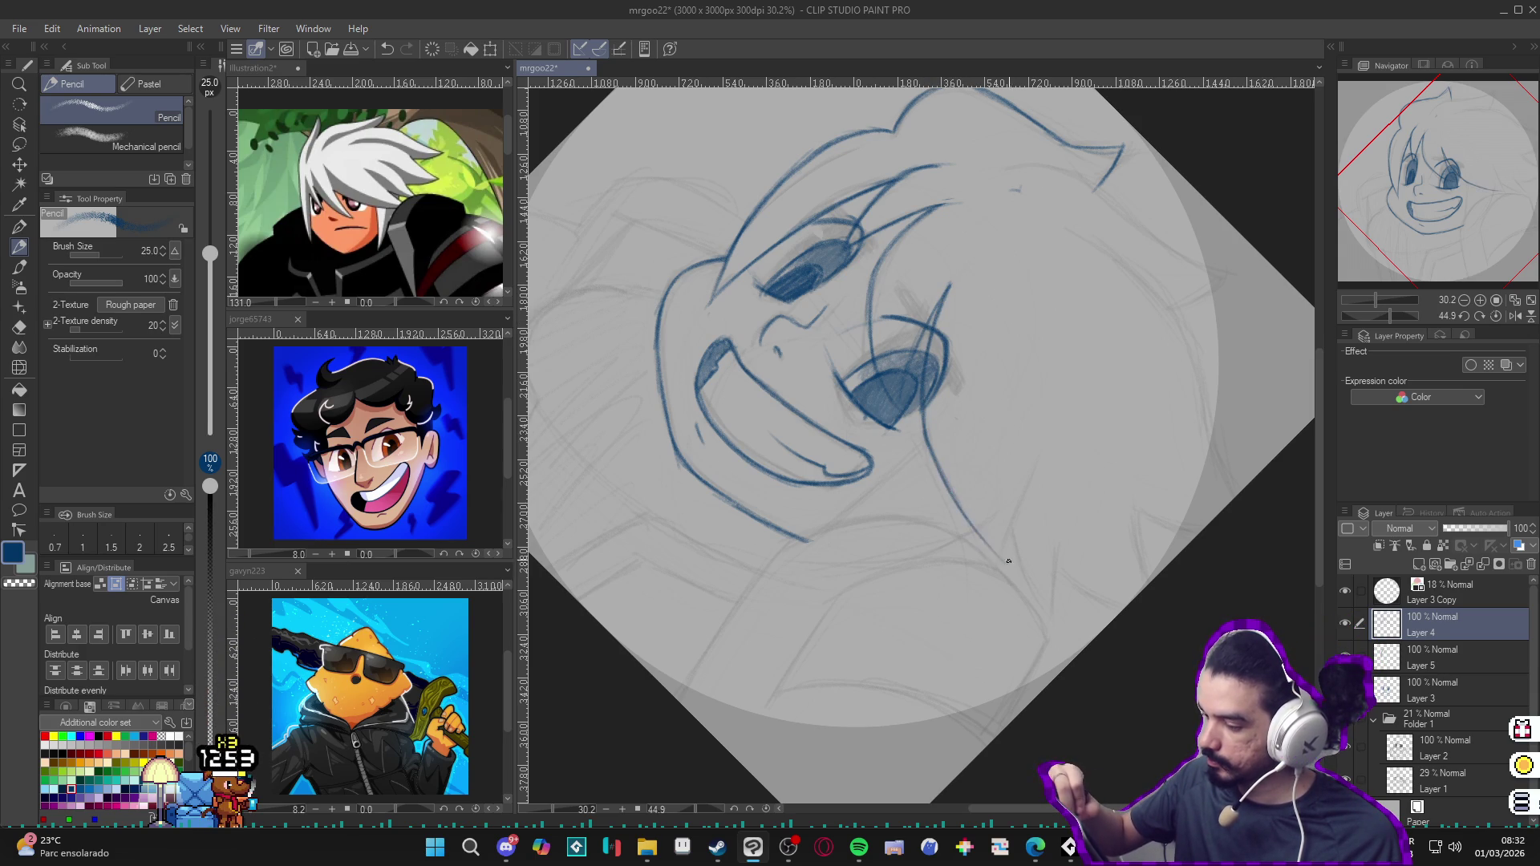
pyautogui.moveTo(931, 457)
pyautogui.mouseDown()
pyautogui.moveTo(1002, 552)
pyautogui.moveTo(1029, 453)
pyautogui.mouseUp()
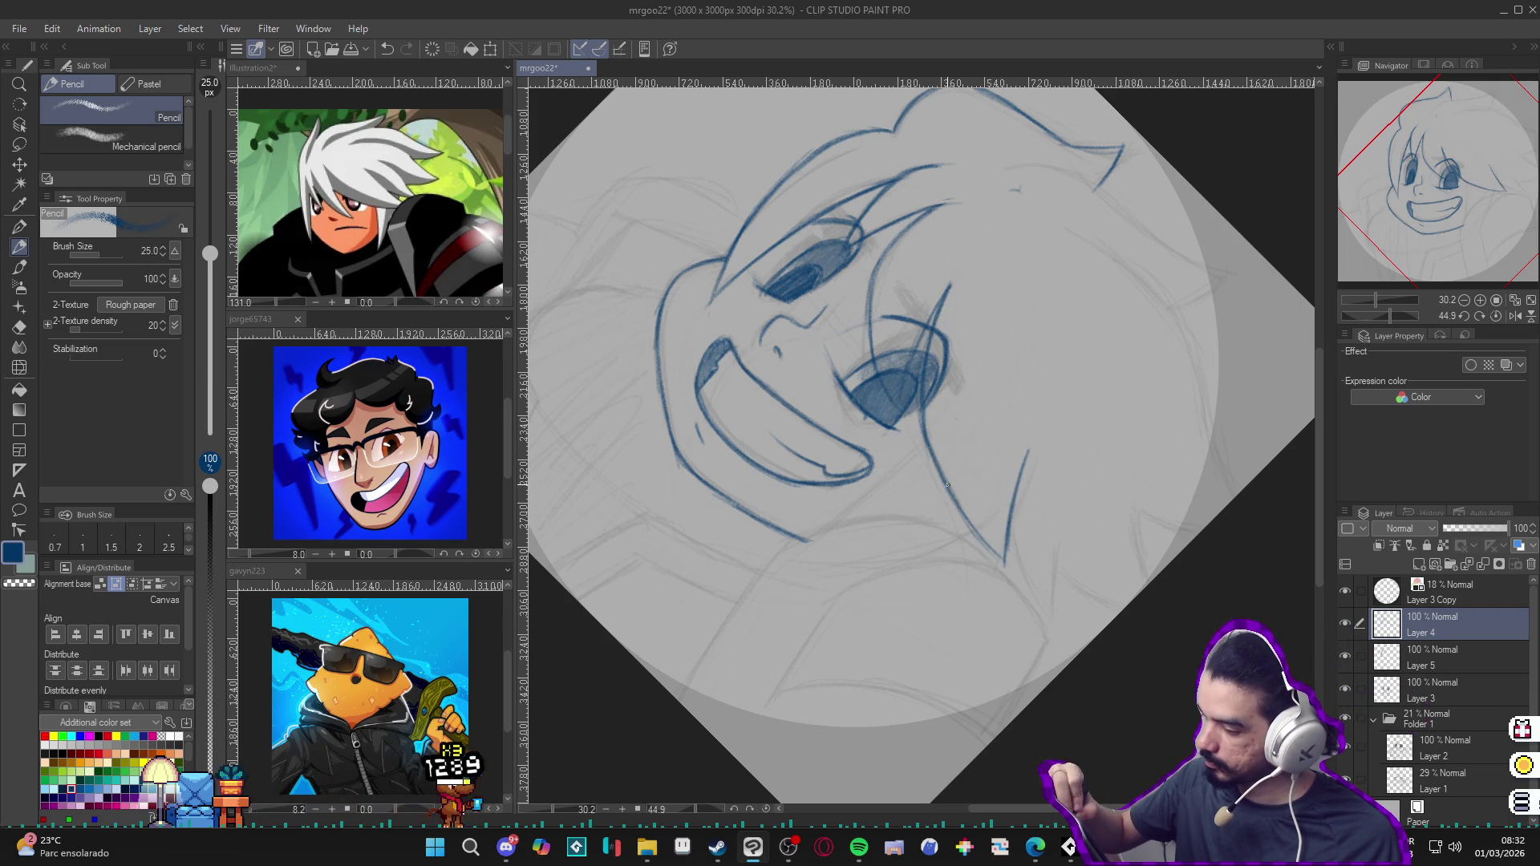
pyautogui.moveTo(1012, 524); pyautogui.dragTo(1197, 626)
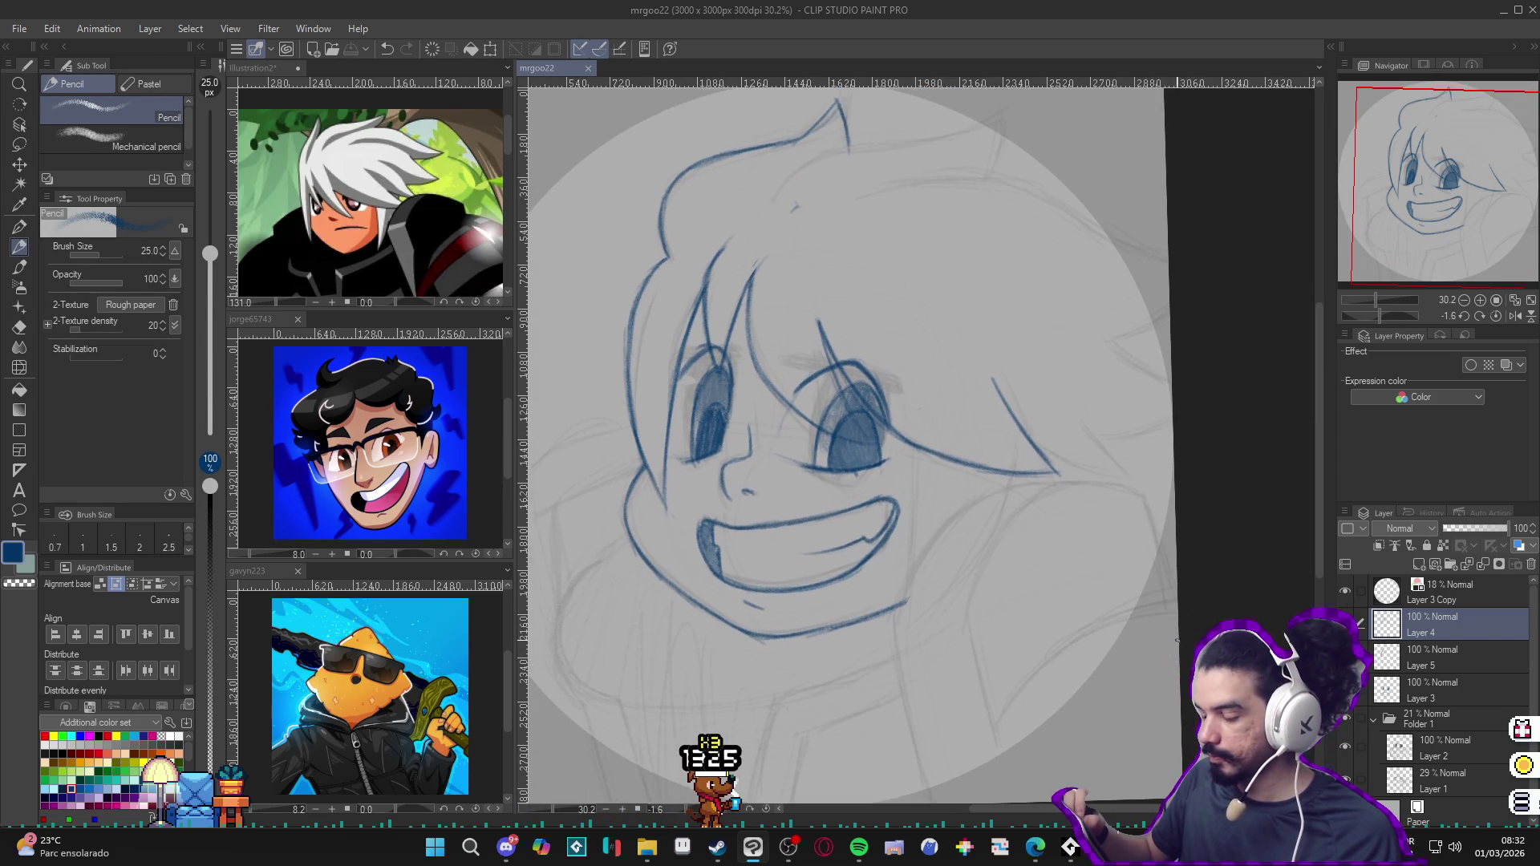
# Step: Pencil a spiky hair strand to the right of the jaw, reviewing it with the canvas upright
pyautogui.moveTo(1198, 626); pyautogui.dragTo(1179, 657)
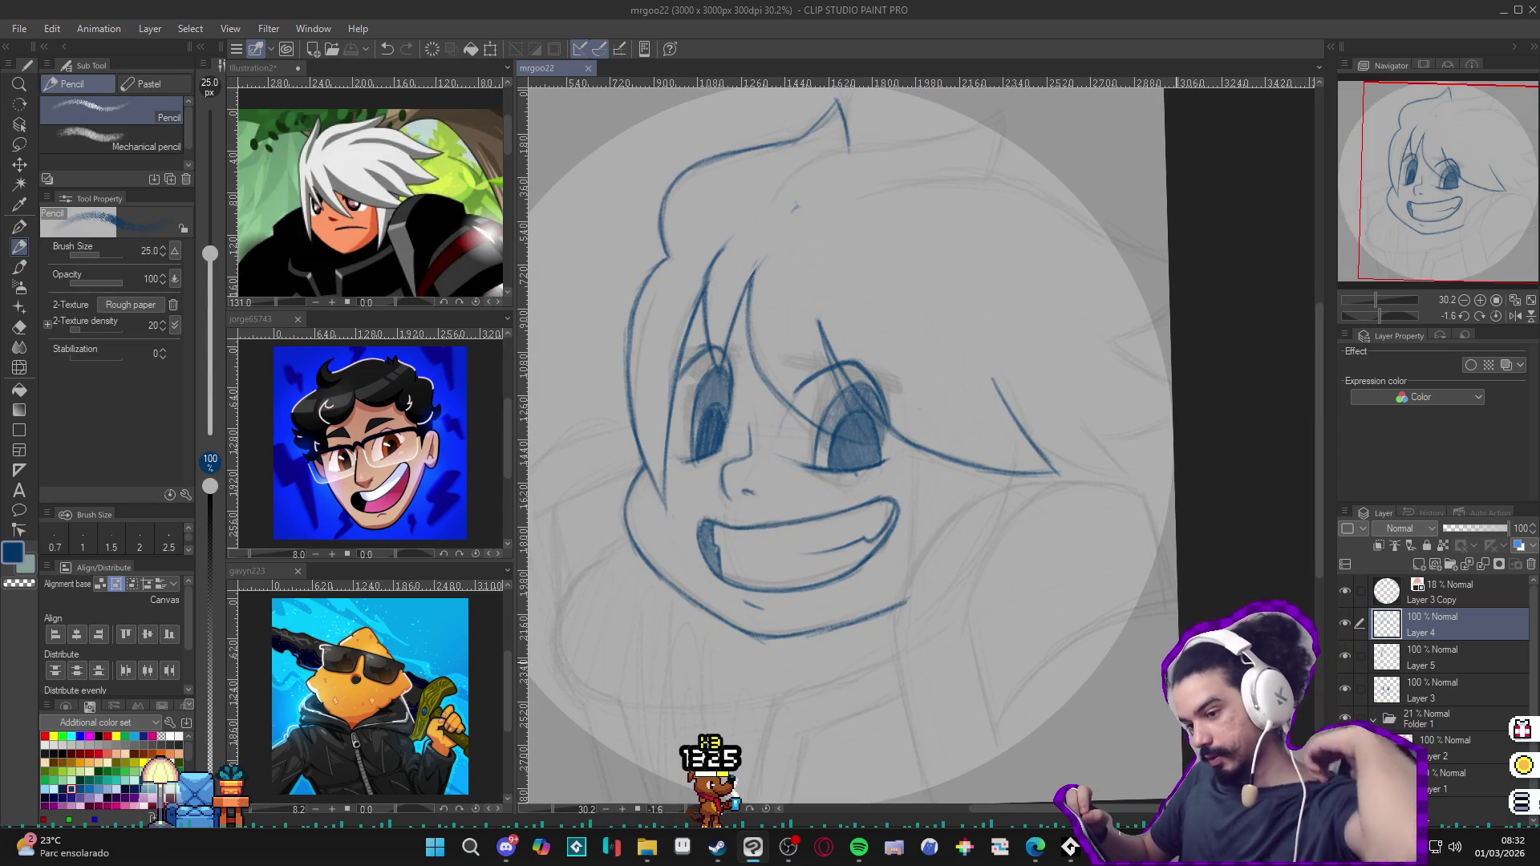
pyautogui.moveTo(1155, 651)
pyautogui.mouseDown()
pyautogui.moveTo(1130, 663)
pyautogui.moveTo(958, 499)
pyautogui.moveTo(970, 623)
pyautogui.mouseUp()
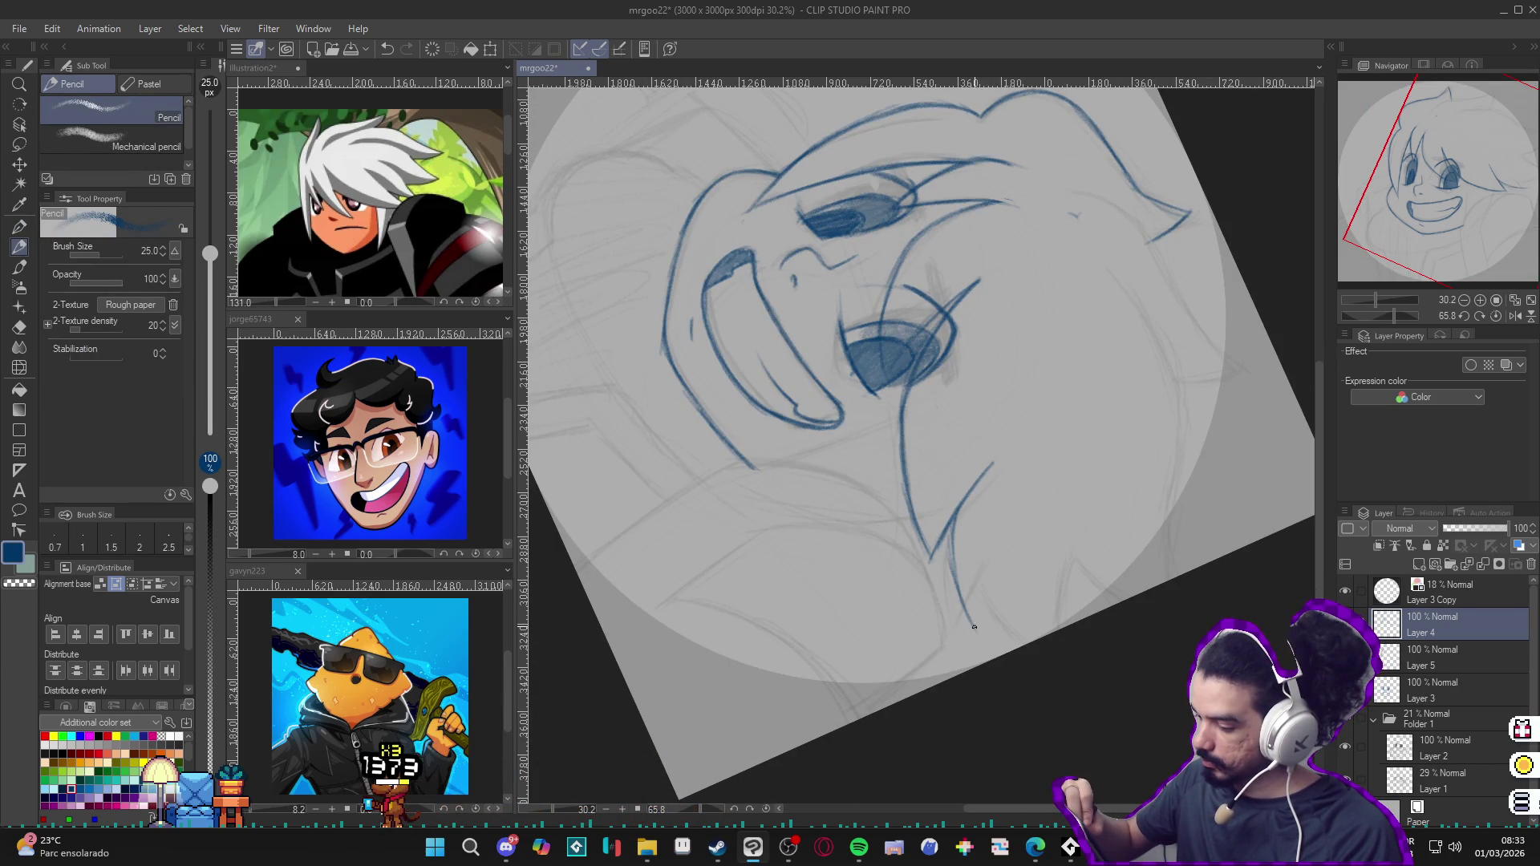
pyautogui.moveTo(986, 565)
pyautogui.mouseDown()
pyautogui.moveTo(975, 626)
pyautogui.moveTo(978, 607)
pyautogui.mouseUp()
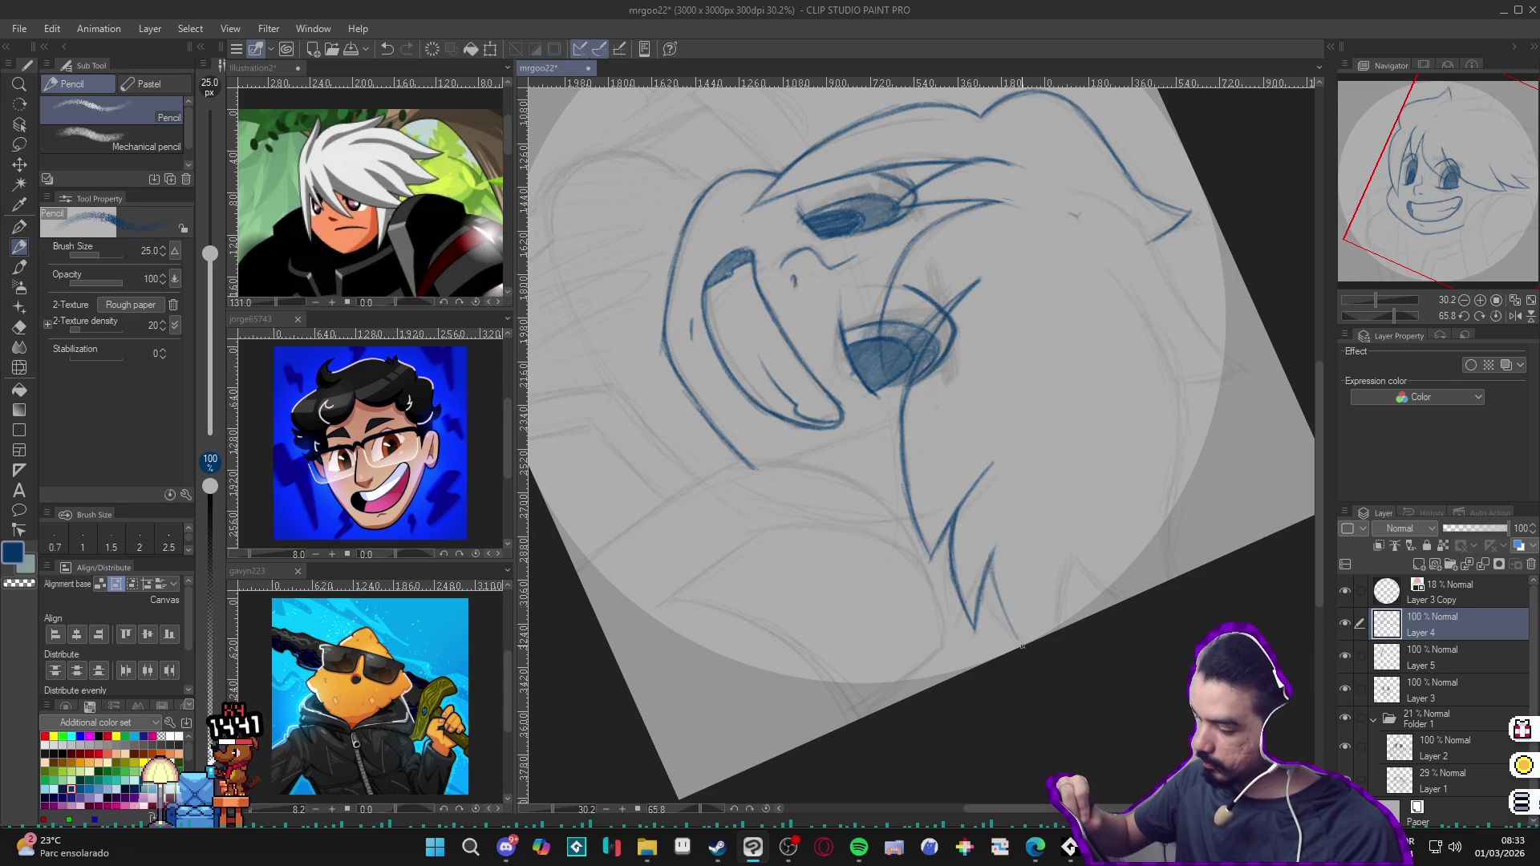
pyautogui.moveTo(1026, 646)
pyautogui.mouseDown()
pyautogui.moveTo(1101, 460)
pyautogui.moveTo(1120, 532)
pyautogui.mouseUp()
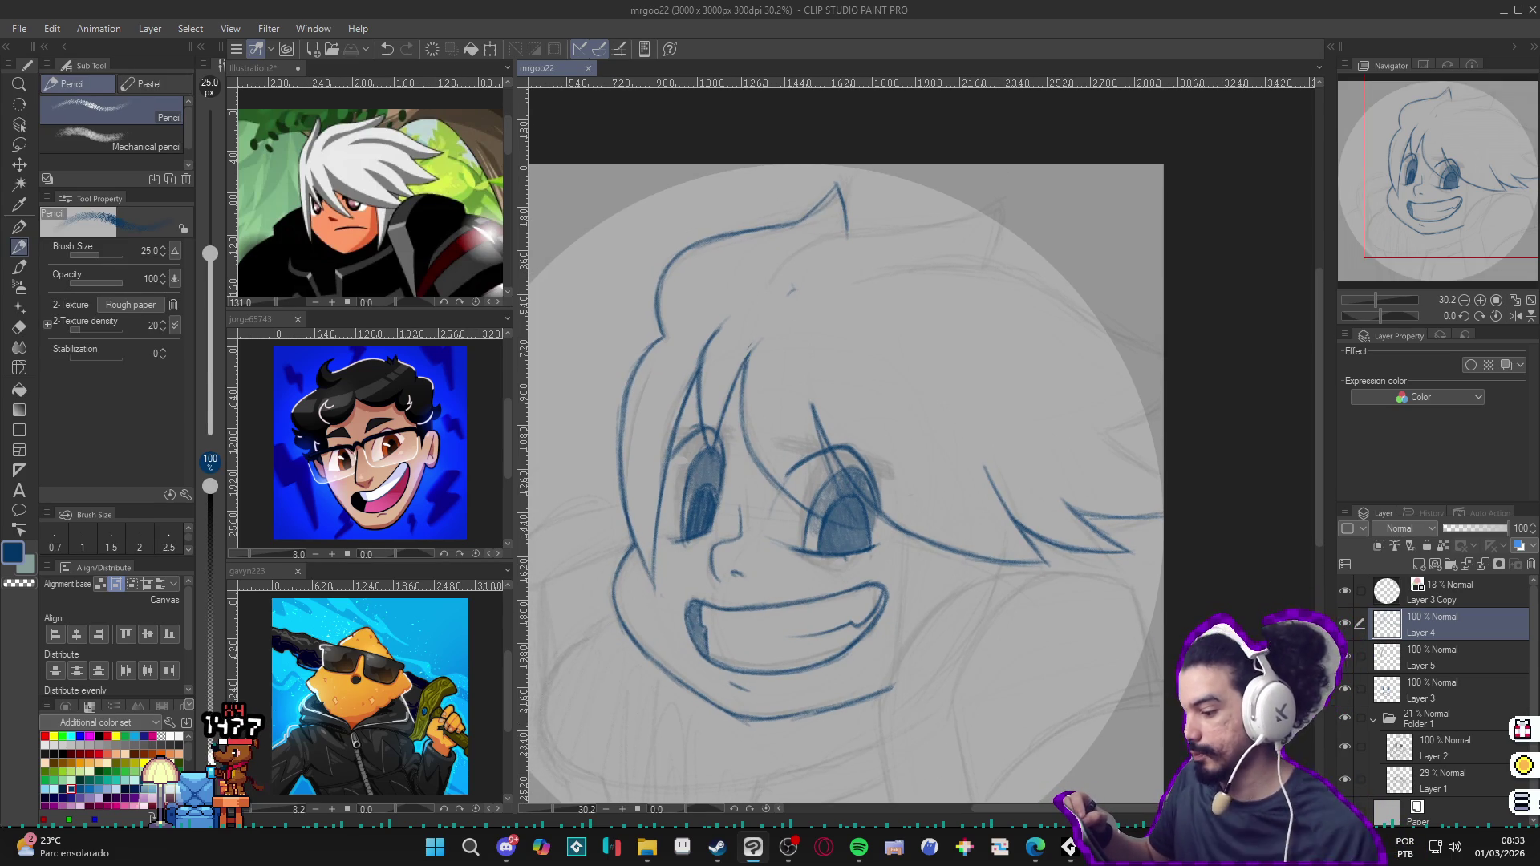
pyautogui.moveTo(1004, 570)
pyautogui.mouseDown()
pyautogui.moveTo(1041, 663)
pyautogui.moveTo(809, 425)
pyautogui.mouseUp()
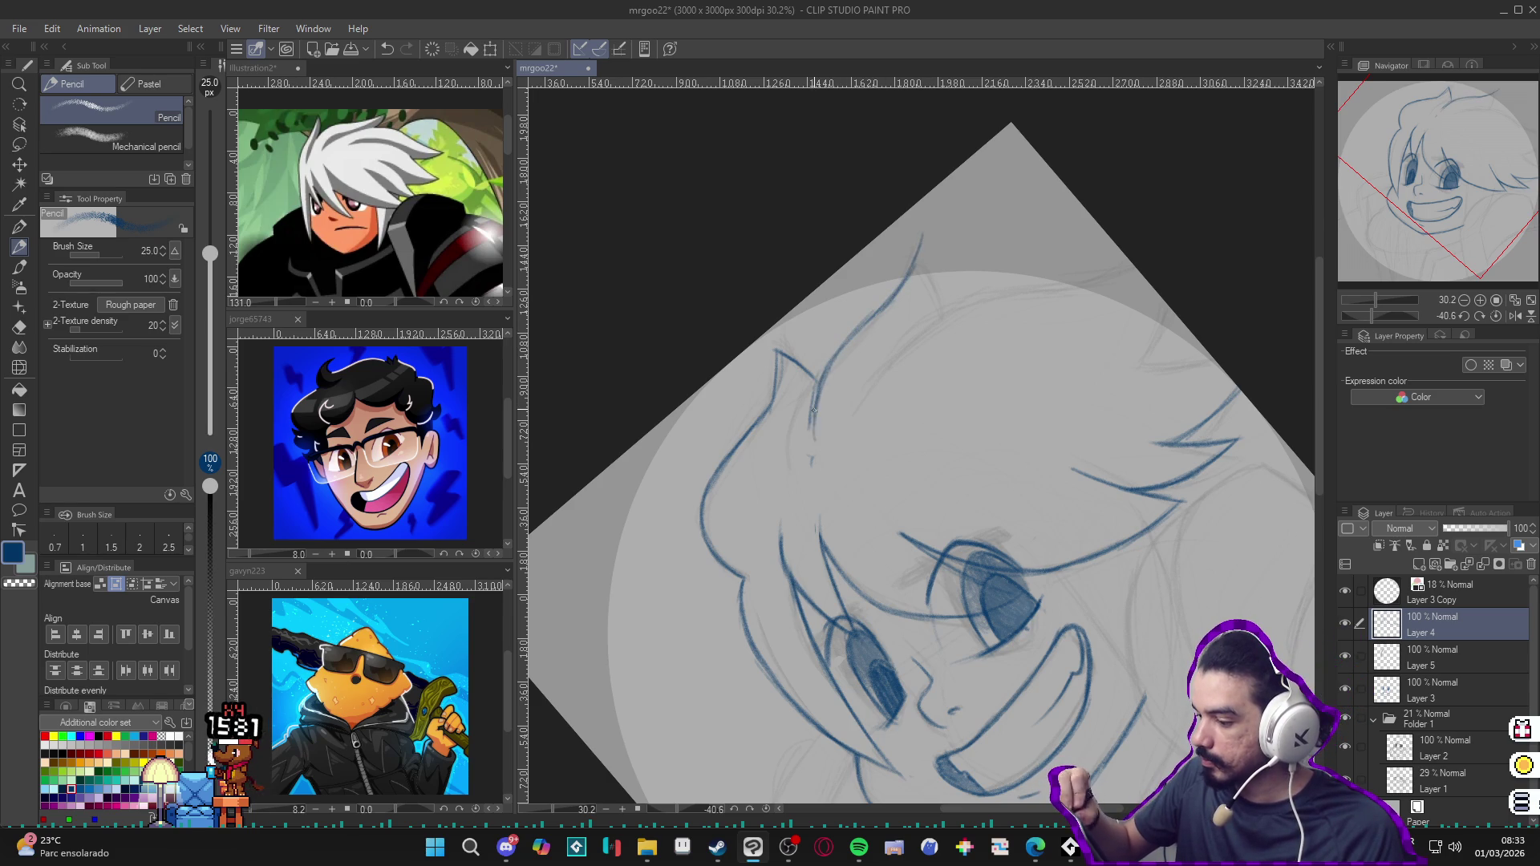
pyautogui.moveTo(927, 226); pyautogui.dragTo(690, 373)
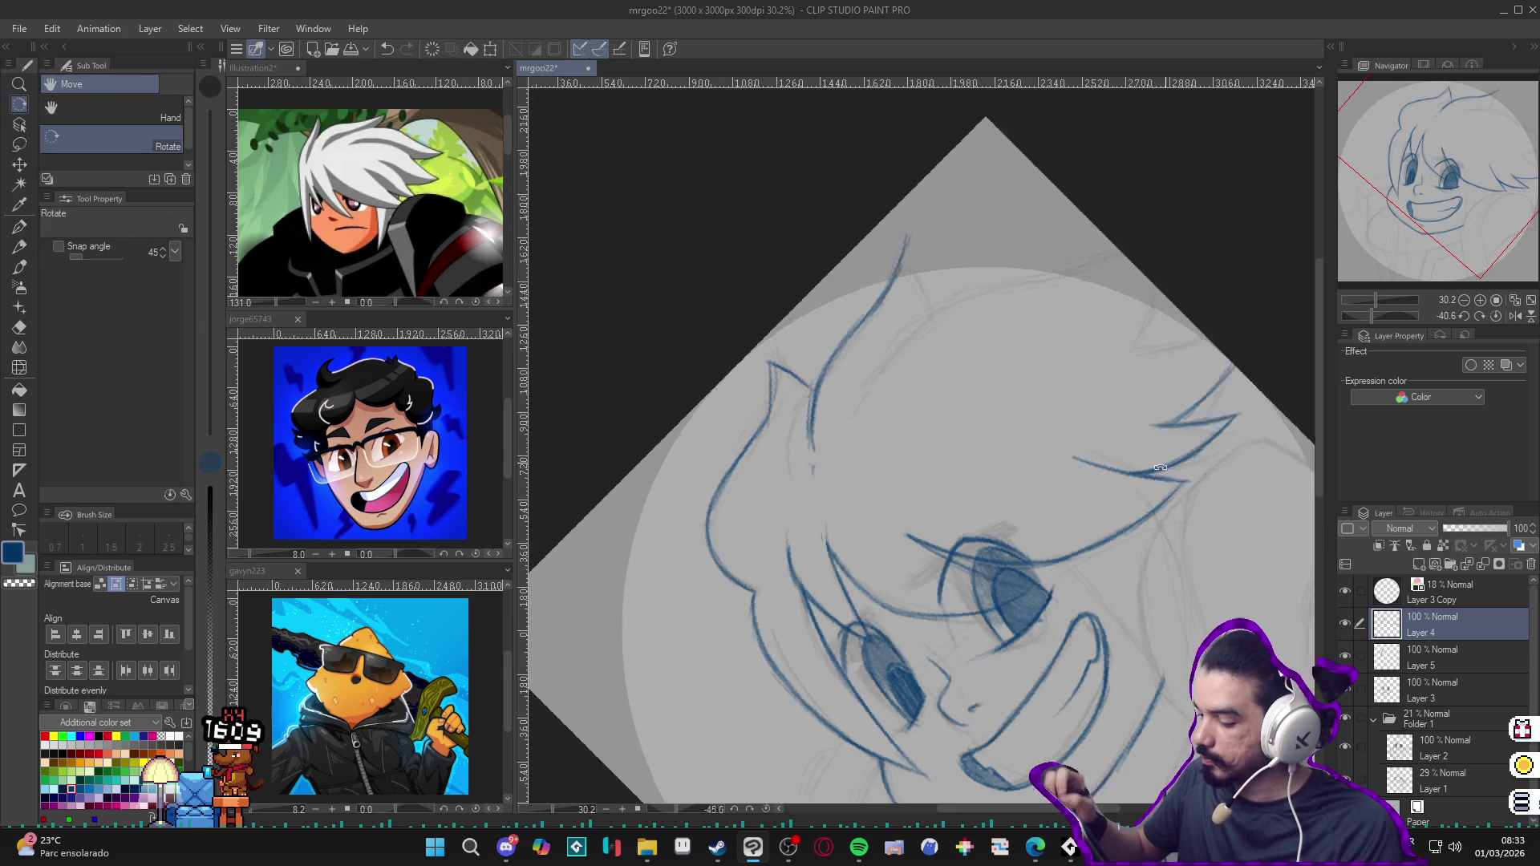
pyautogui.press('p')
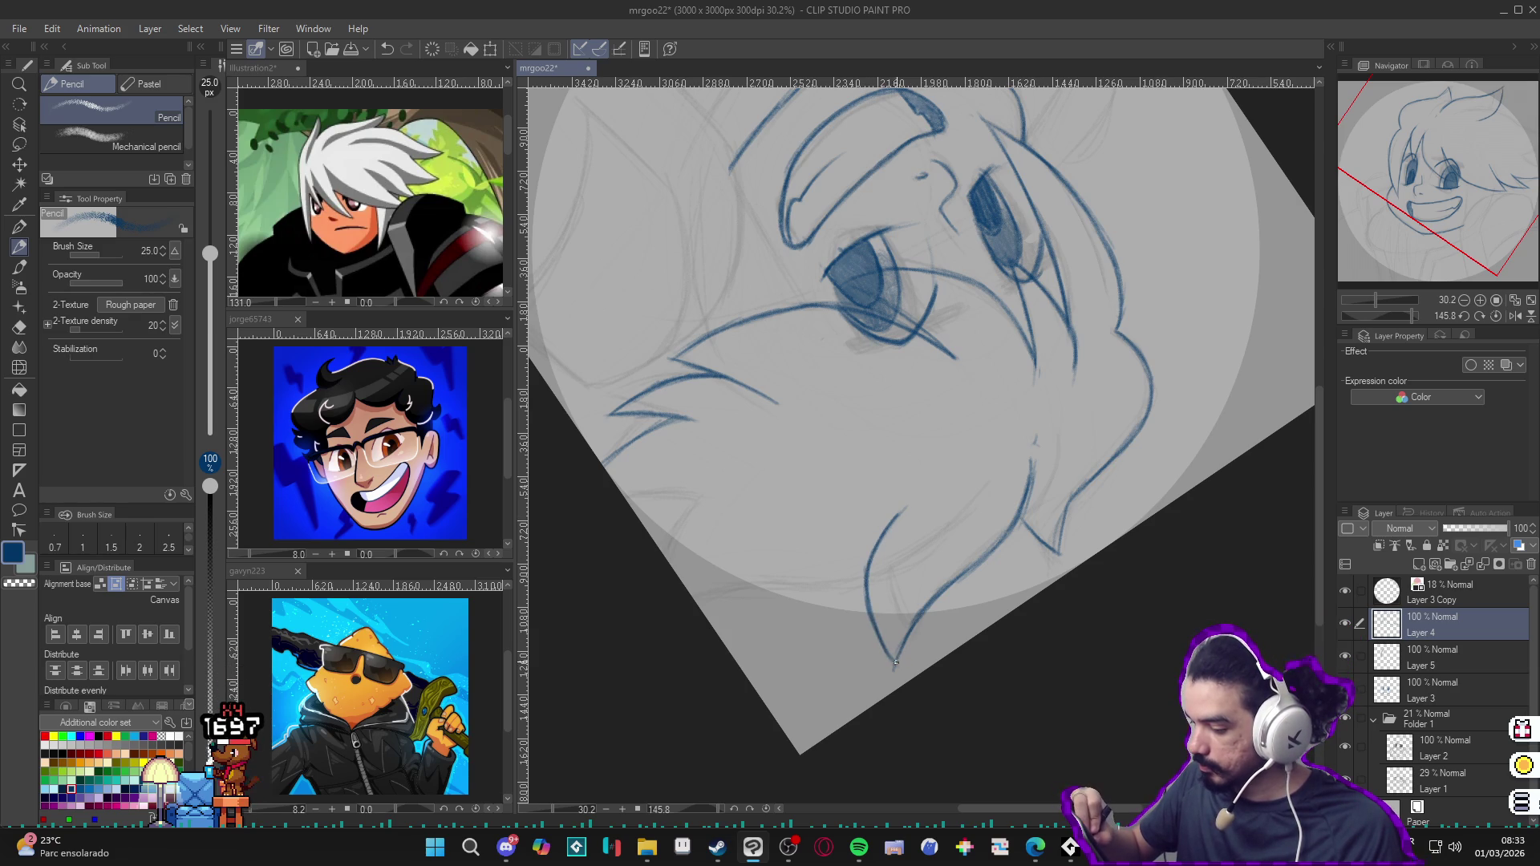
pyautogui.moveTo(1060, 467); pyautogui.dragTo(1095, 562)
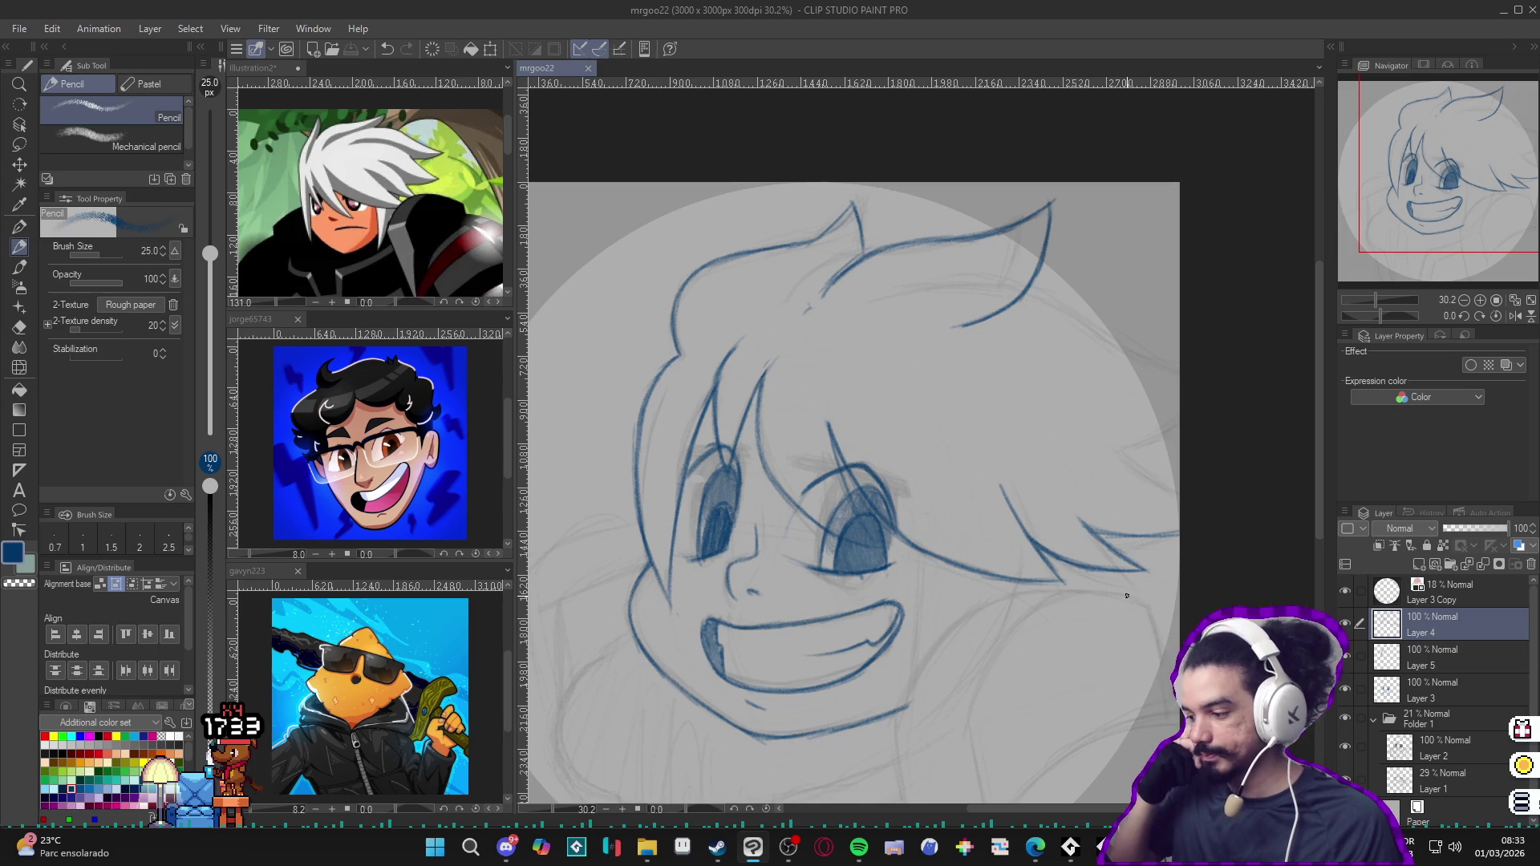
# Step: Strengthen the blue outline on the face's right side with the canvas tilted and enlarged
pyautogui.moveTo(1126, 595); pyautogui.dragTo(1024, 618)
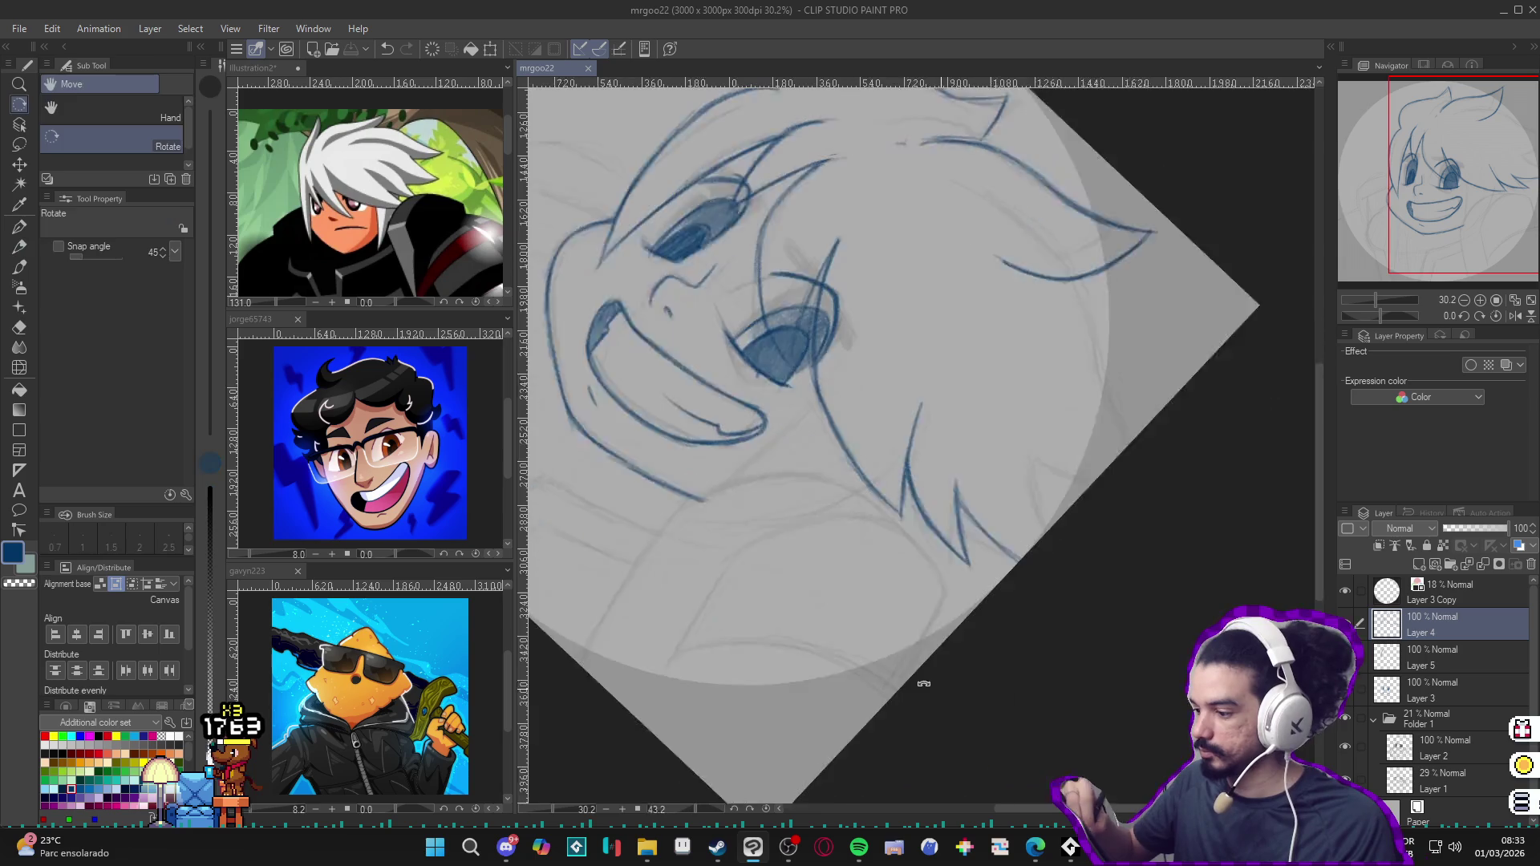
pyautogui.moveTo(1138, 575); pyautogui.dragTo(1098, 276)
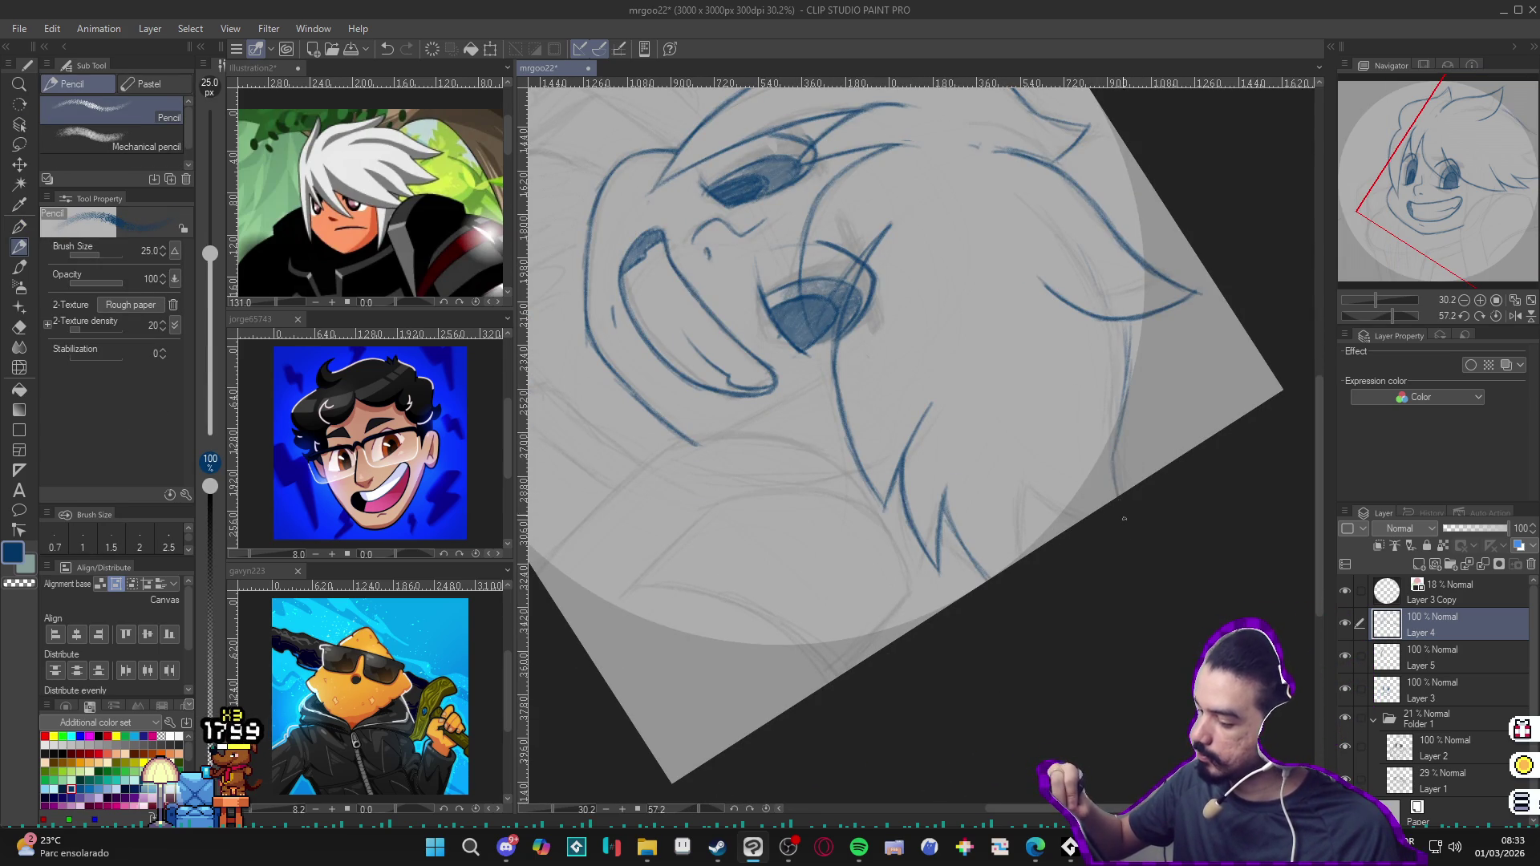
pyautogui.moveTo(1118, 496); pyautogui.dragTo(1124, 327)
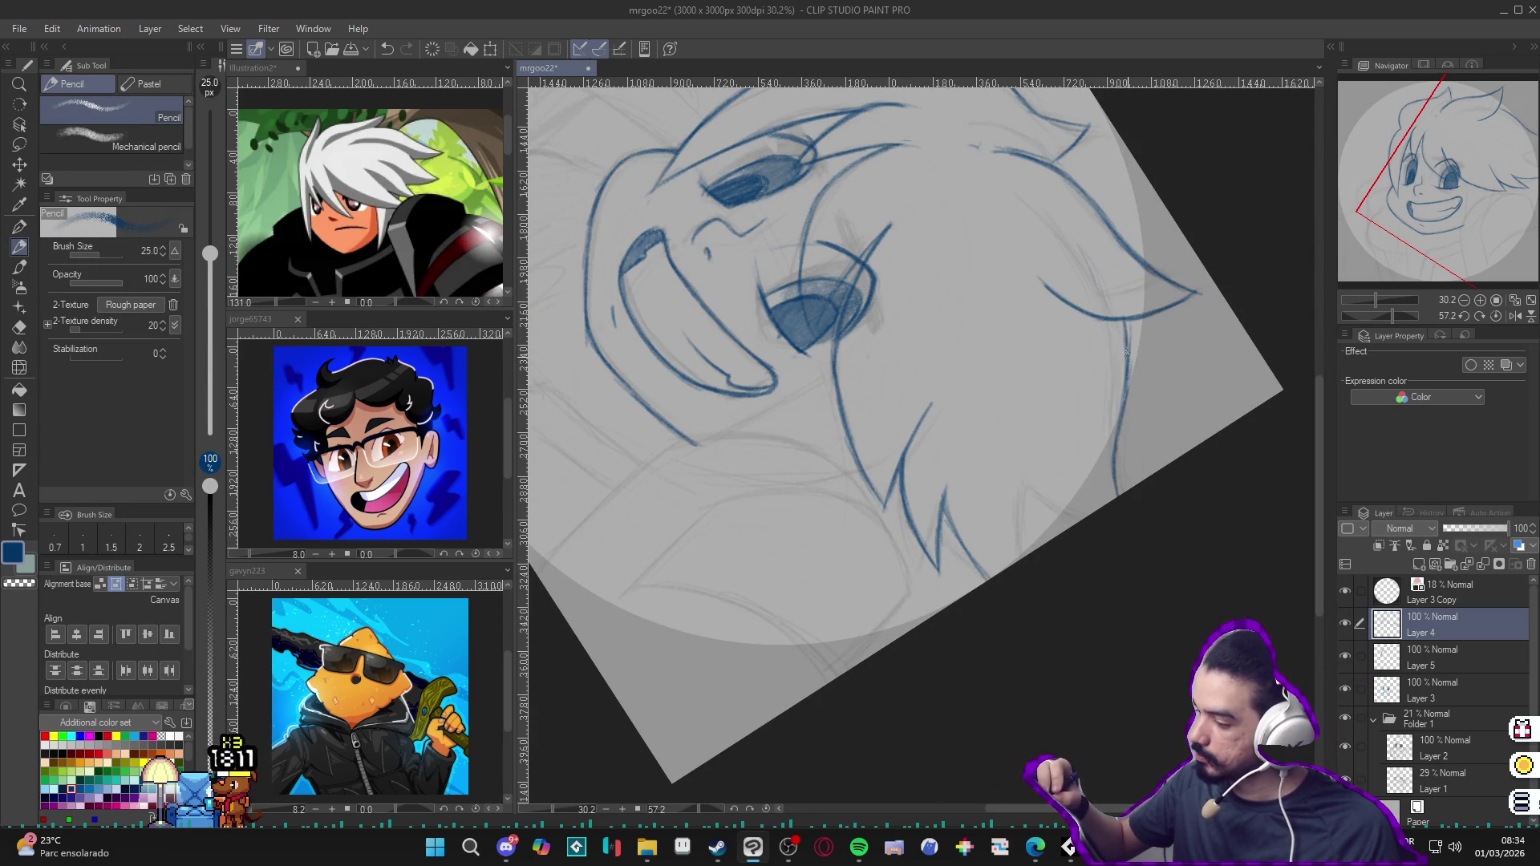
pyautogui.moveTo(1118, 614)
pyautogui.mouseDown()
pyautogui.moveTo(916, 293)
pyautogui.moveTo(914, 323)
pyautogui.mouseUp()
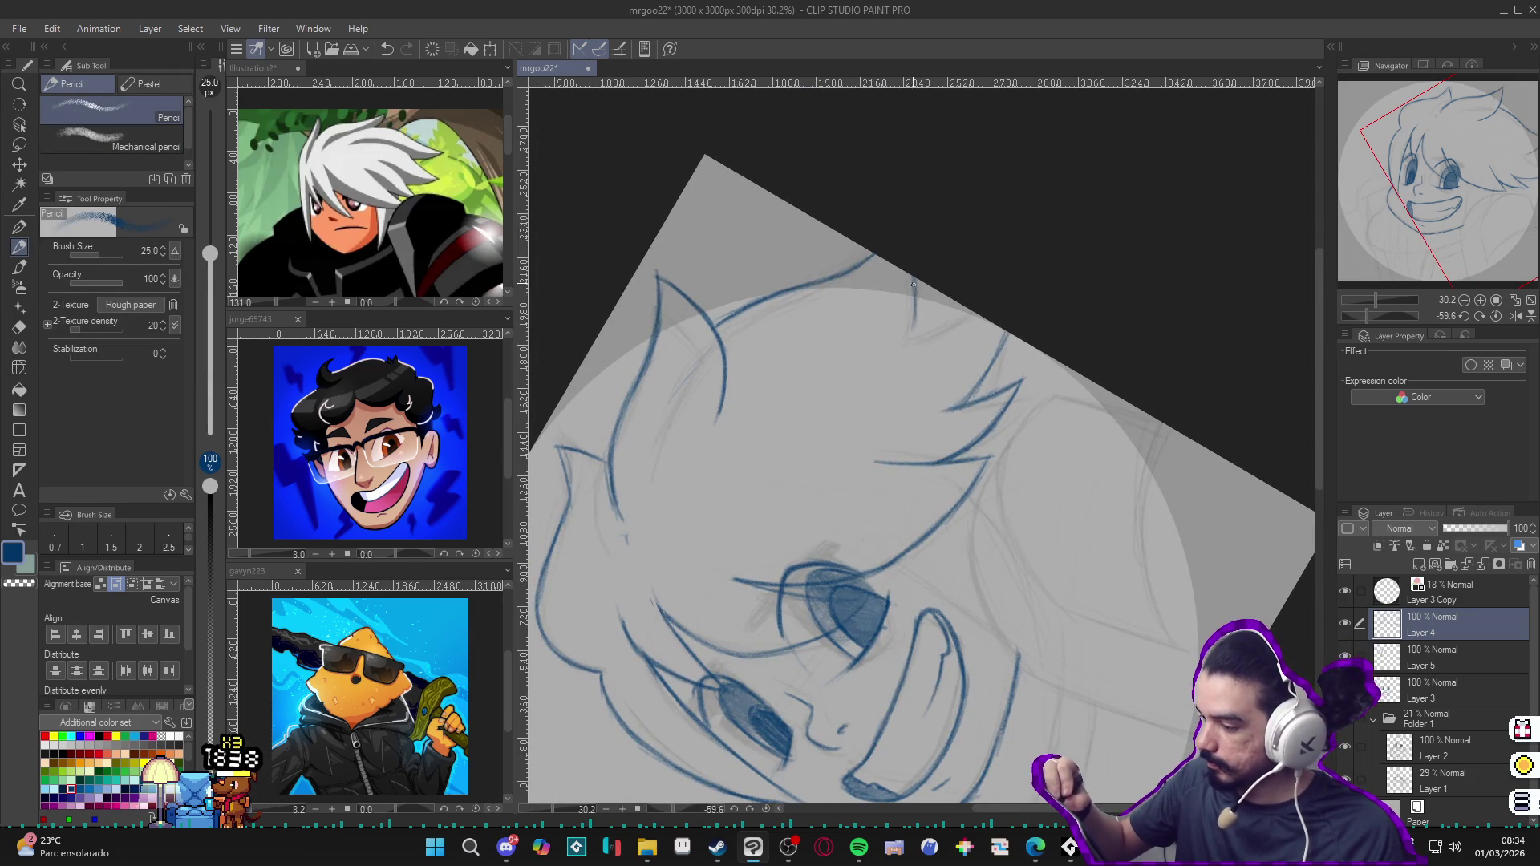
pyautogui.moveTo(1061, 366); pyautogui.dragTo(986, 601)
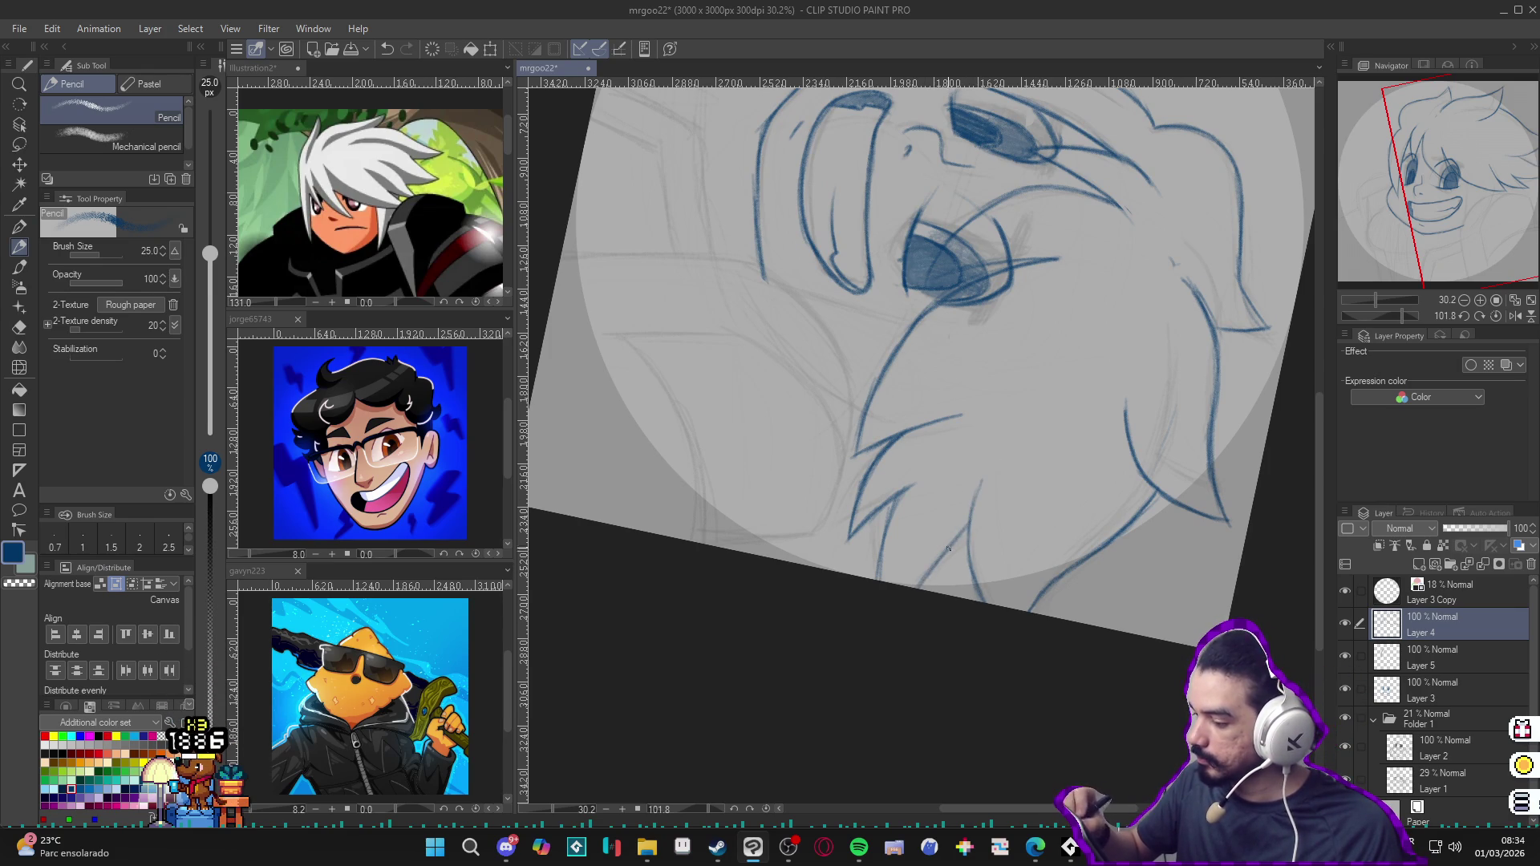
pyautogui.moveTo(962, 543)
pyautogui.mouseDown()
pyautogui.moveTo(979, 200)
pyautogui.moveTo(1098, 641)
pyautogui.moveTo(1147, 696)
pyautogui.moveTo(1110, 586)
pyautogui.mouseUp()
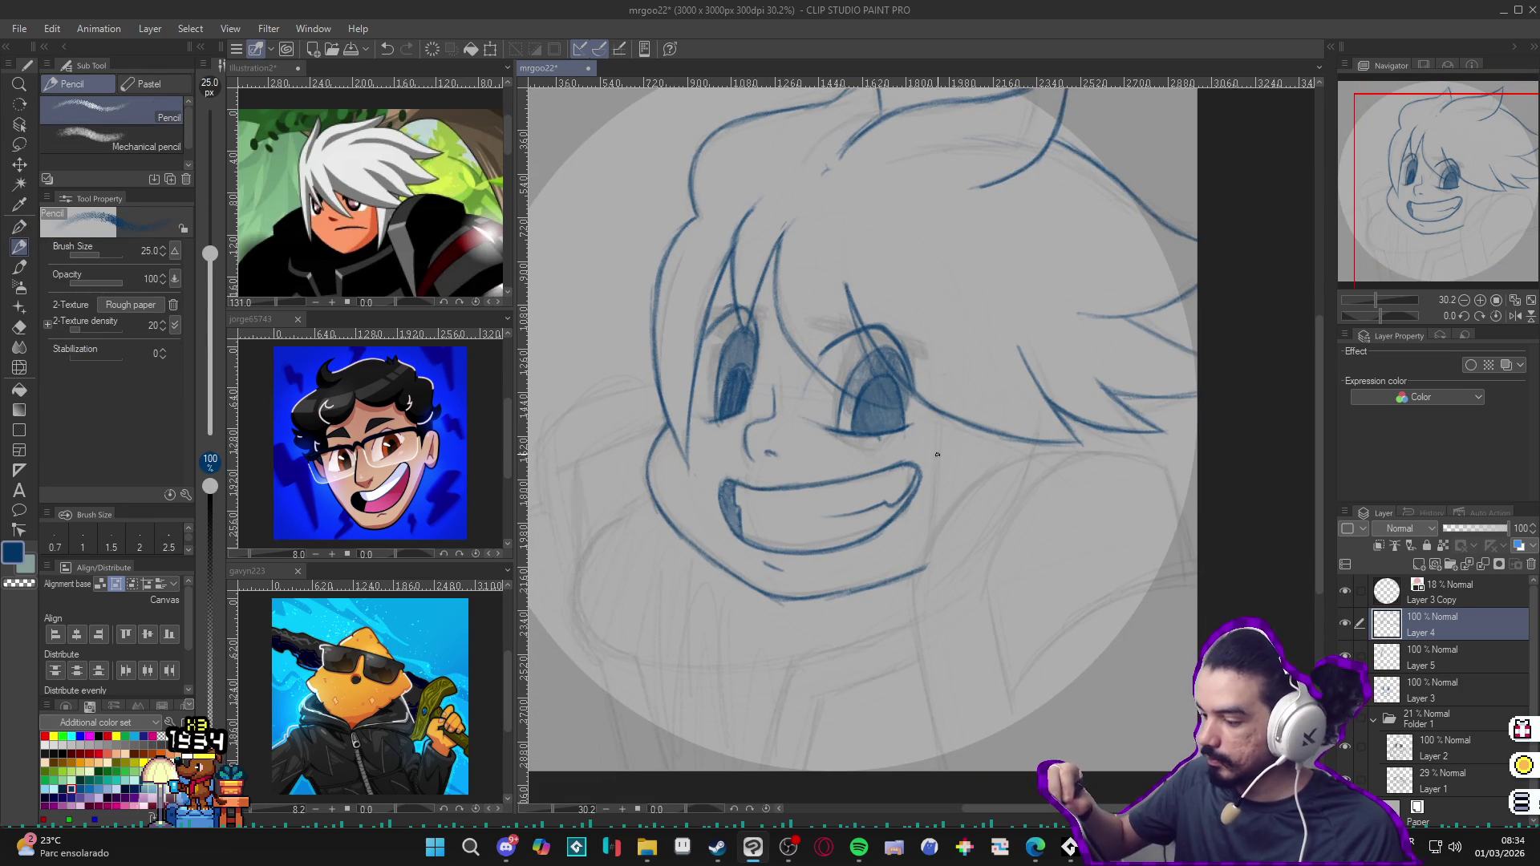
# Step: Draw and darken a vertical strand line beside the face and erase a stray blue stroke
pyautogui.moveTo(928, 380); pyautogui.dragTo(937, 479)
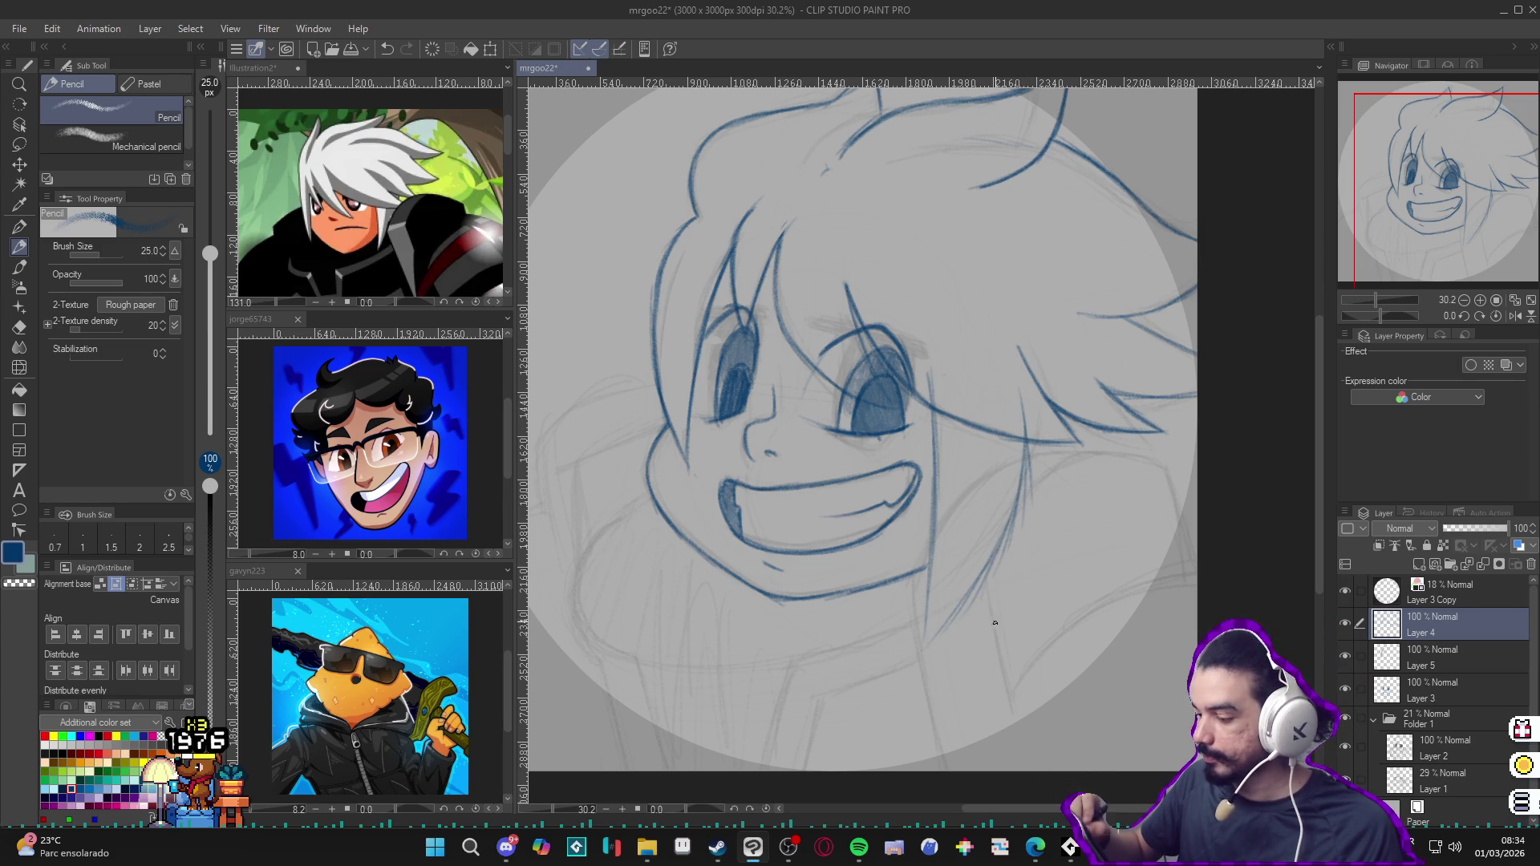
pyautogui.moveTo(1024, 455); pyautogui.dragTo(1013, 545)
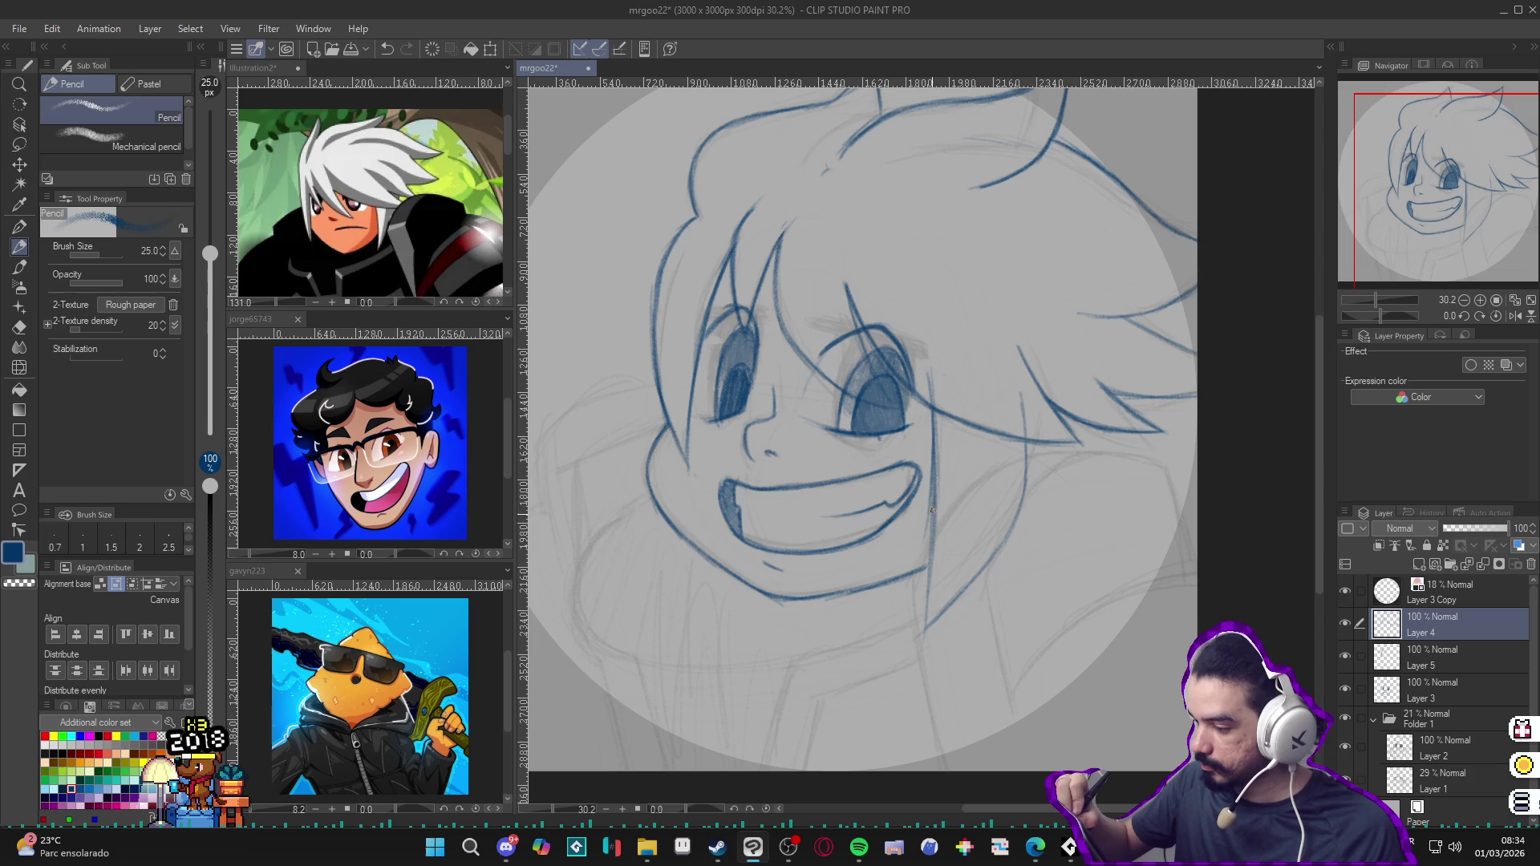
pyautogui.moveTo(931, 515); pyautogui.dragTo(933, 483)
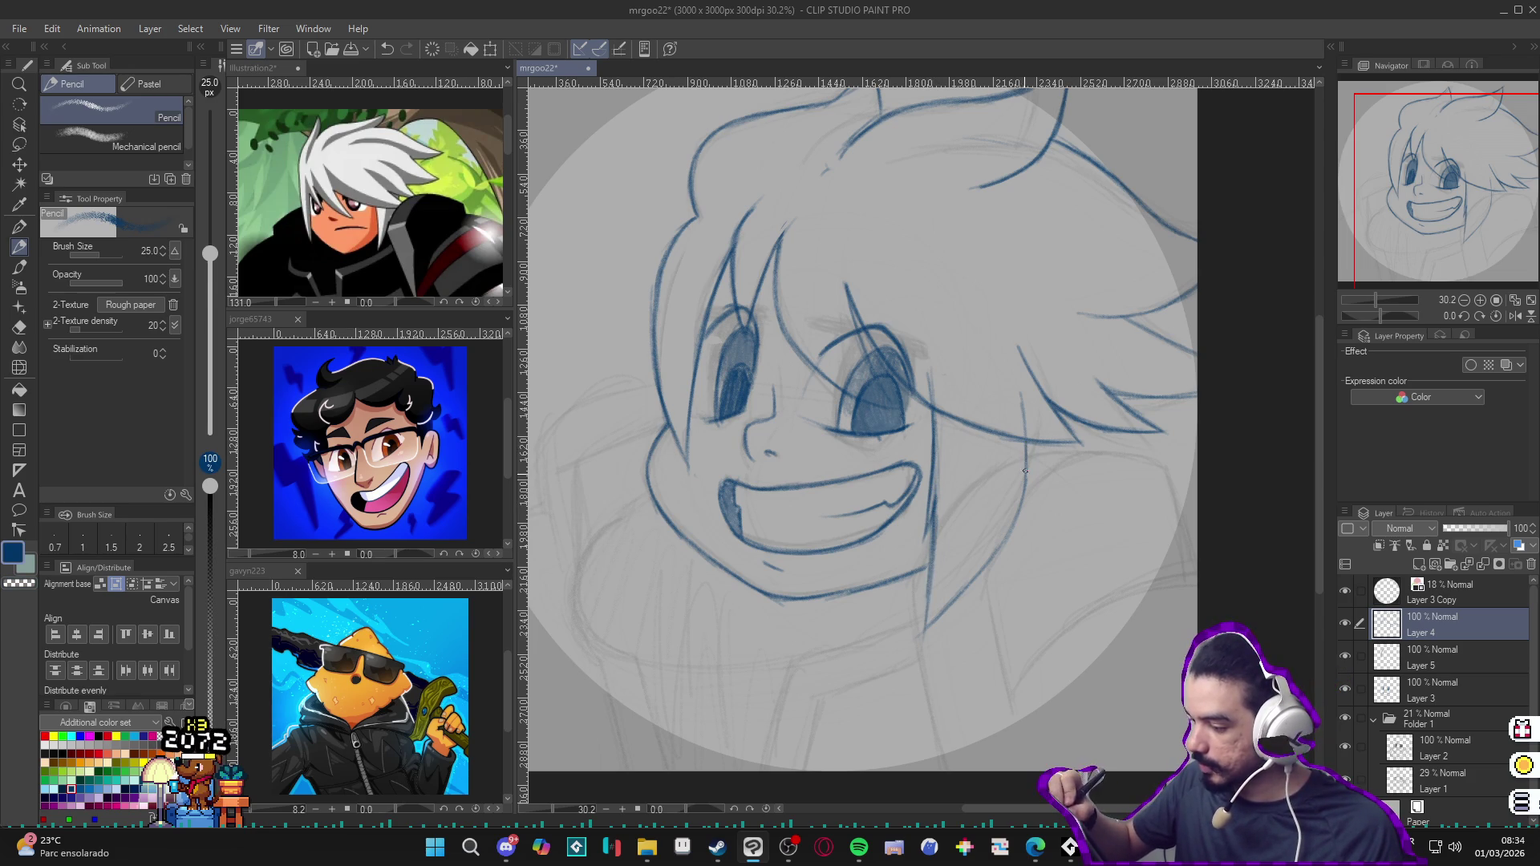
pyautogui.press('e')
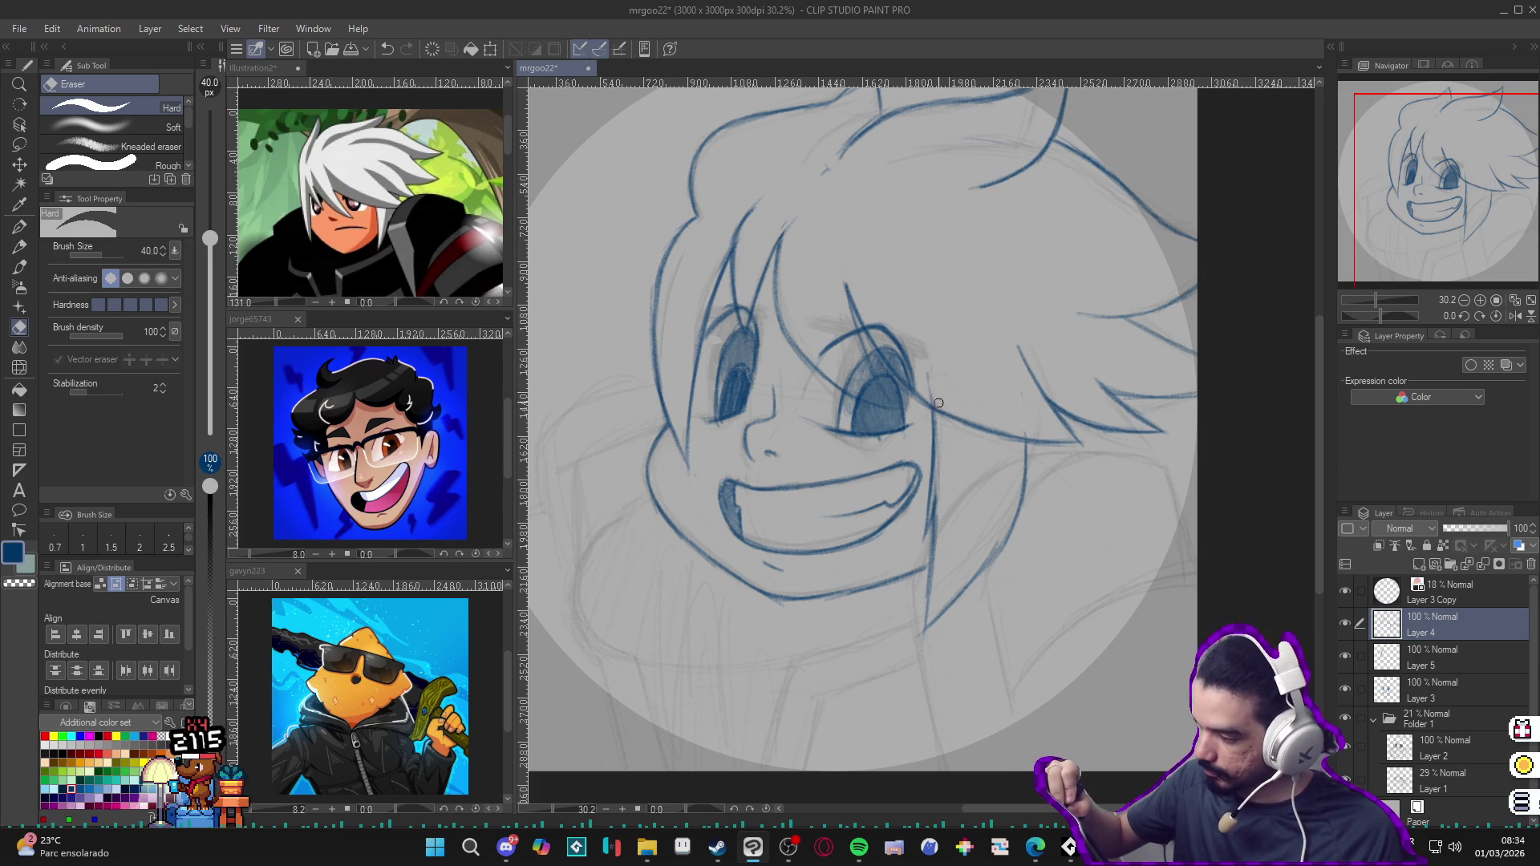
pyautogui.press('p')
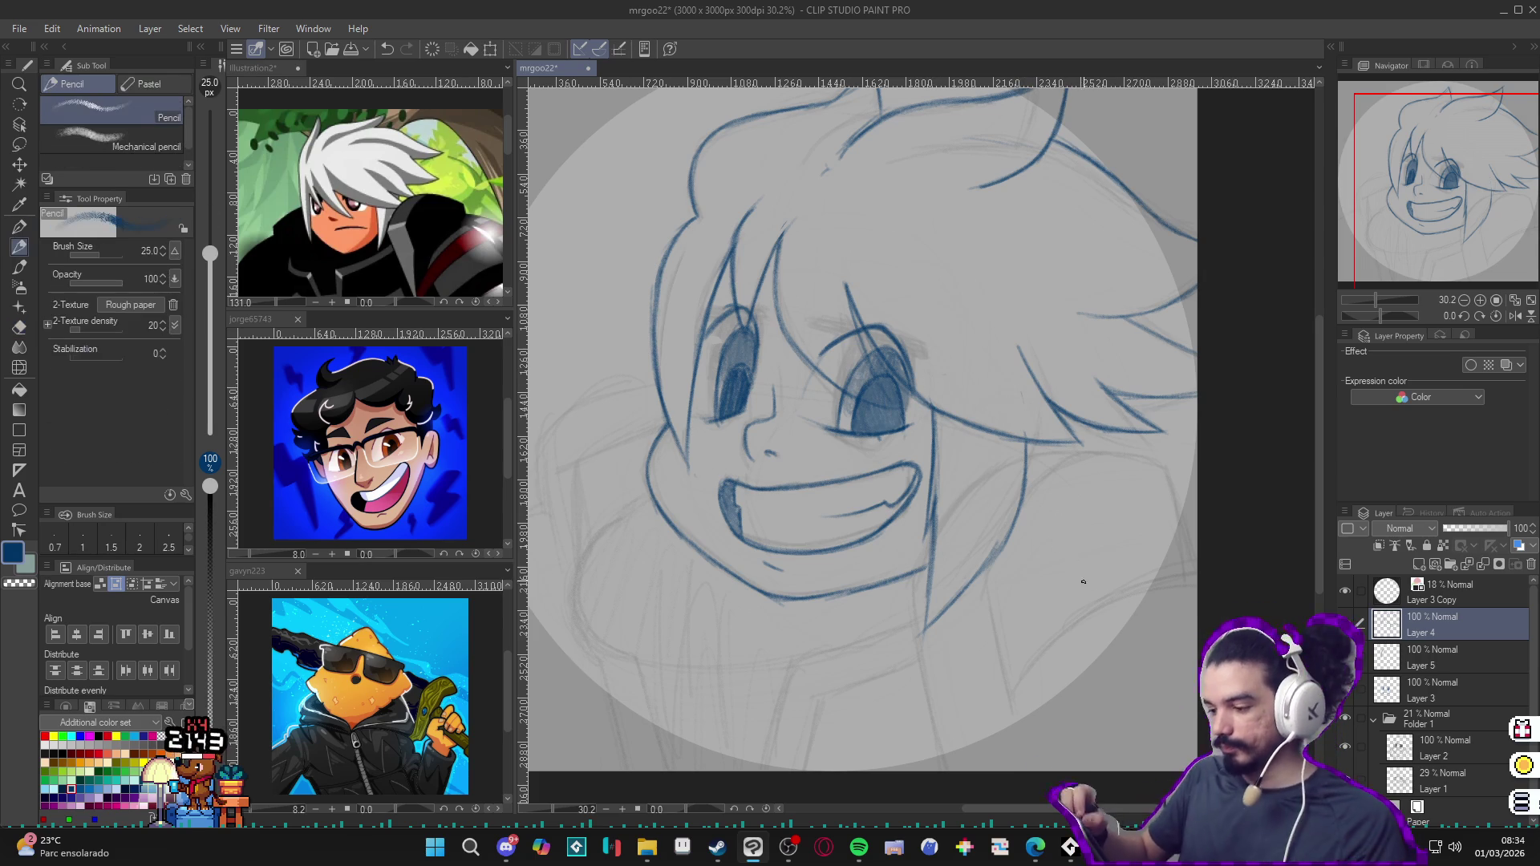
pyautogui.hscroll(1, 1115, 621)
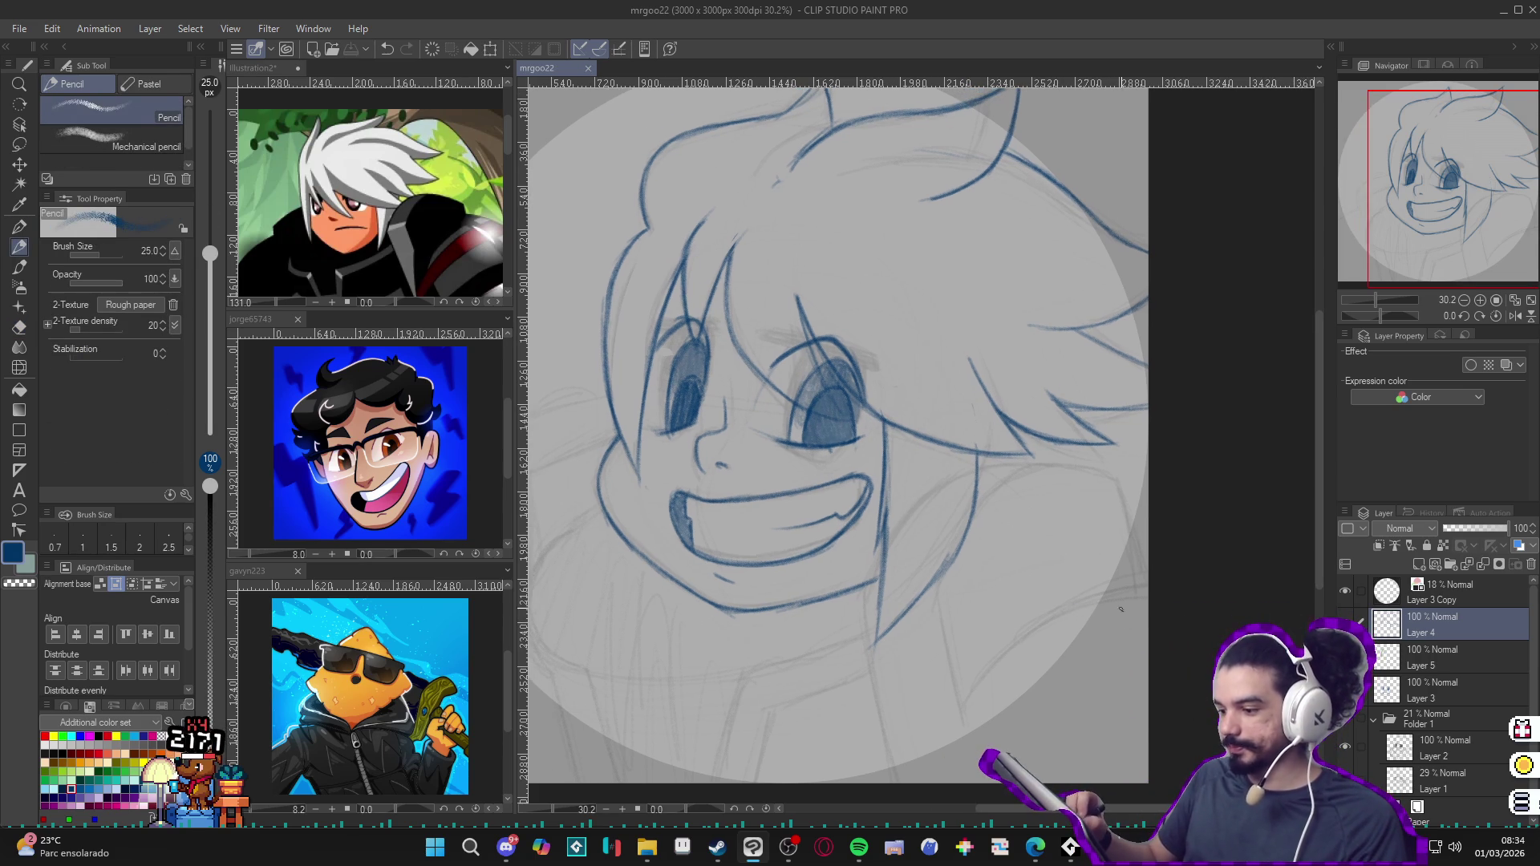
pyautogui.hscroll(-1, 1083, 637)
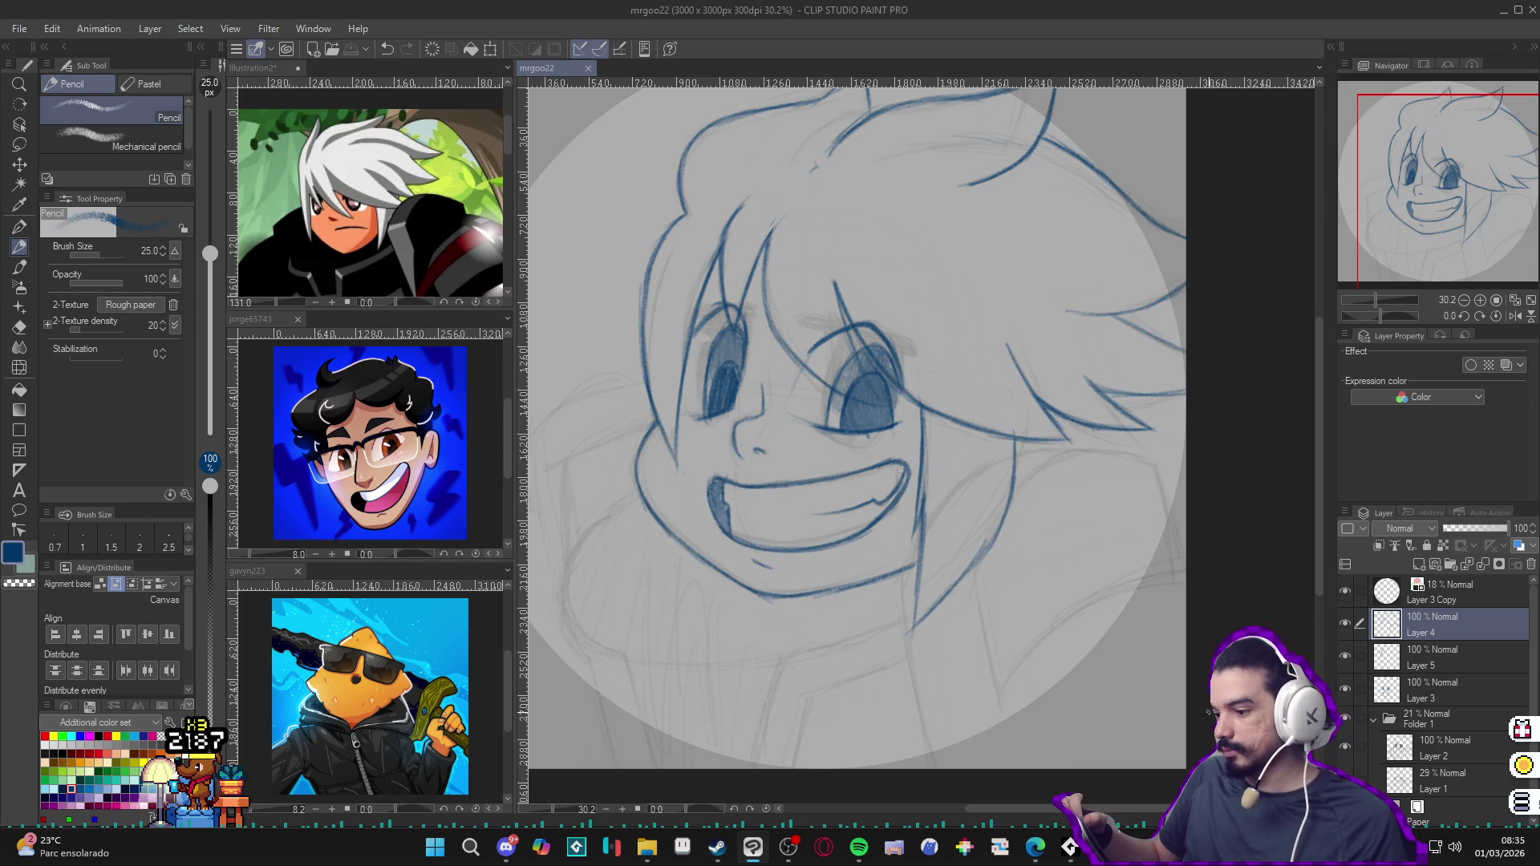
pyautogui.moveTo(1144, 679); pyautogui.dragTo(1117, 660)
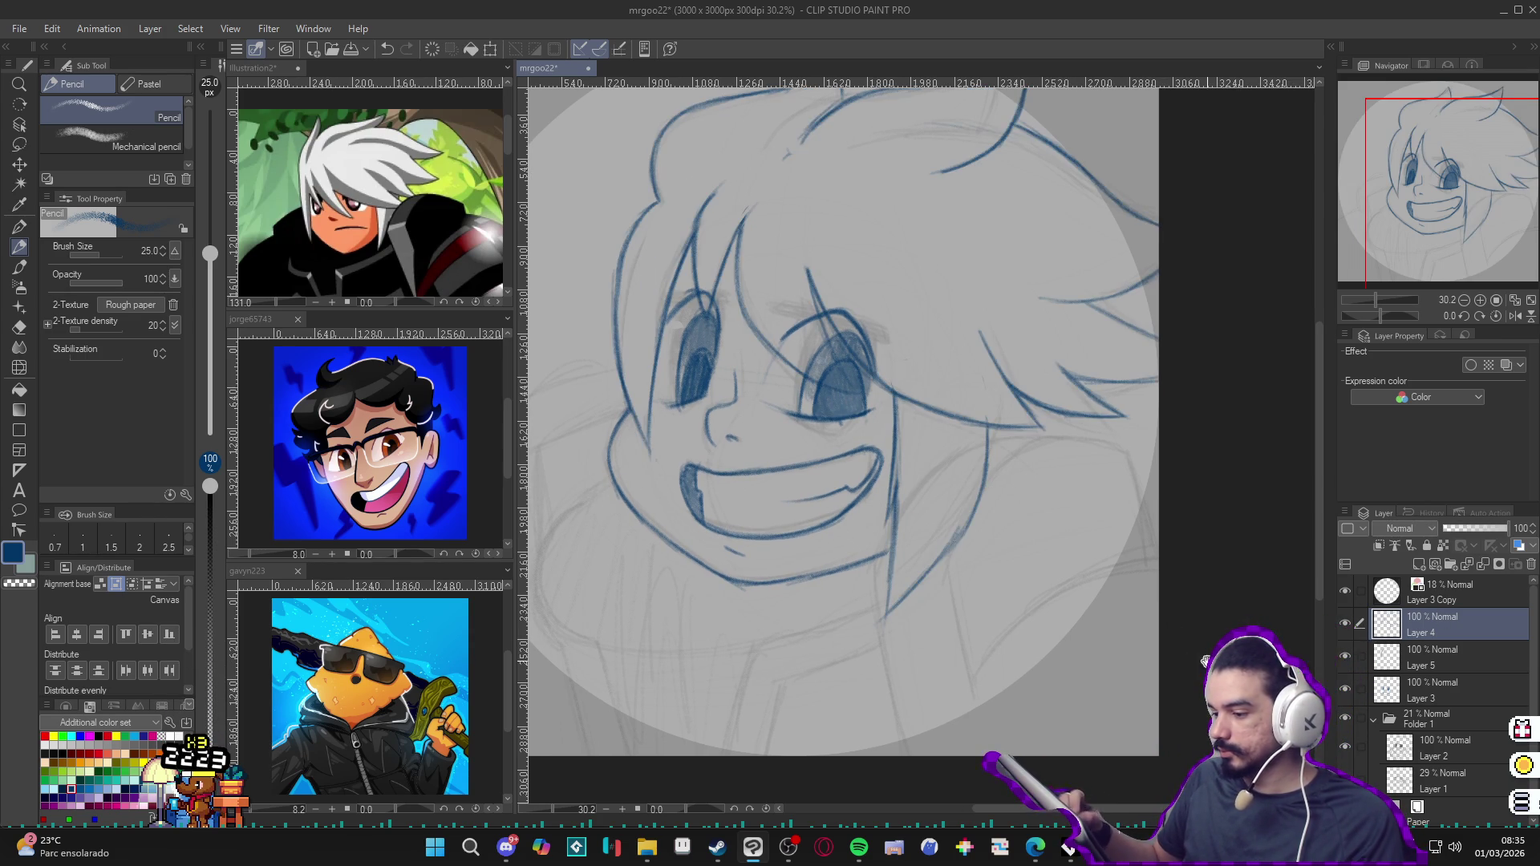
pyautogui.moveTo(1111, 687); pyautogui.dragTo(1117, 711)
# Step: Add a new empty Layer 6 above Layer 4 and pencil the neck line below the chin
pyautogui.hotkey('ctrl', 'shift', 'n')
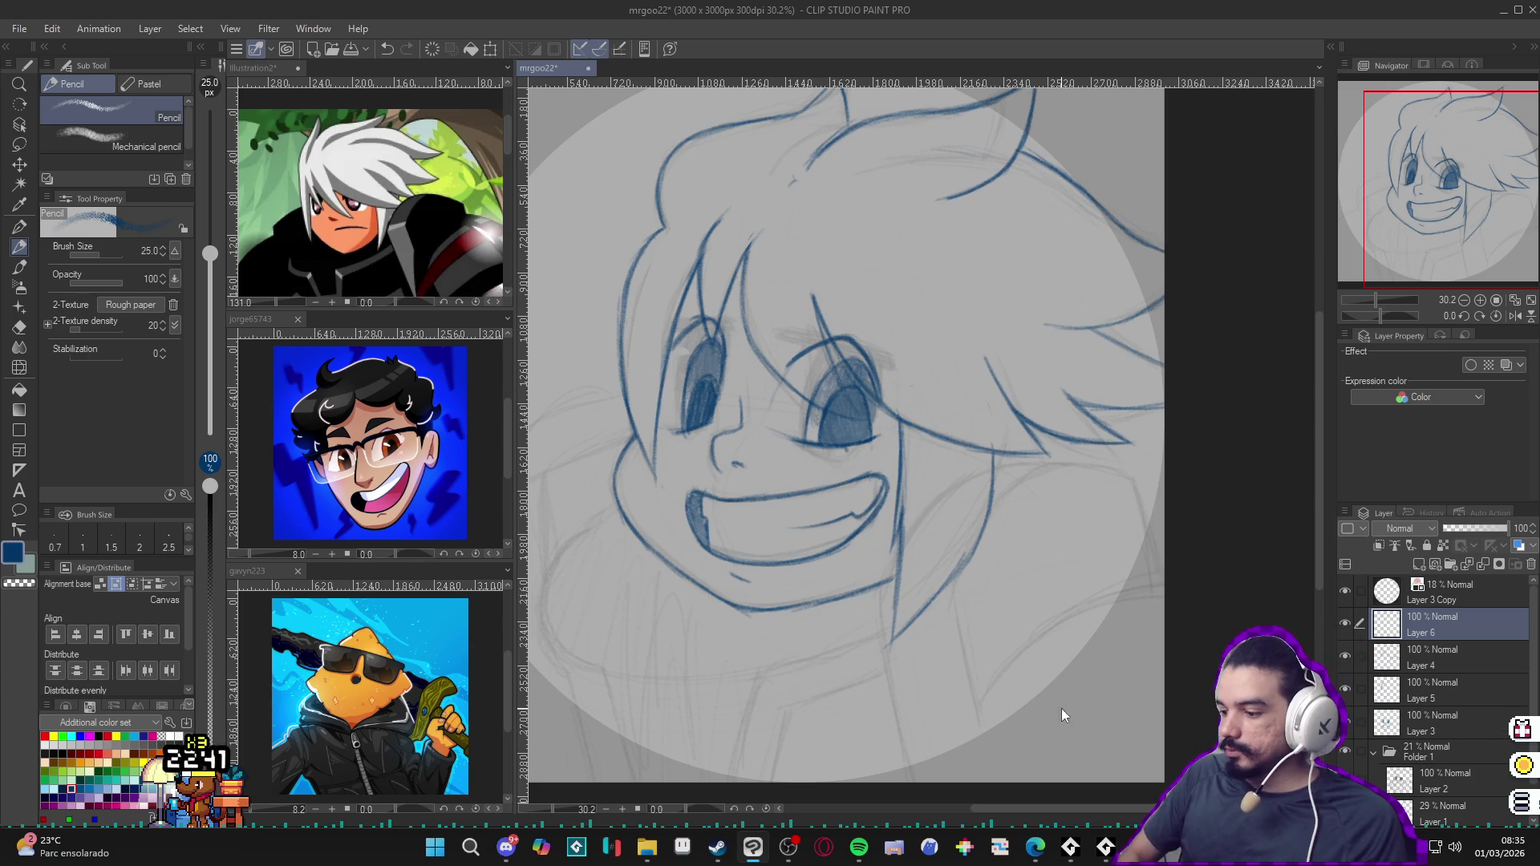
pyautogui.moveTo(1060, 707); pyautogui.dragTo(1046, 659)
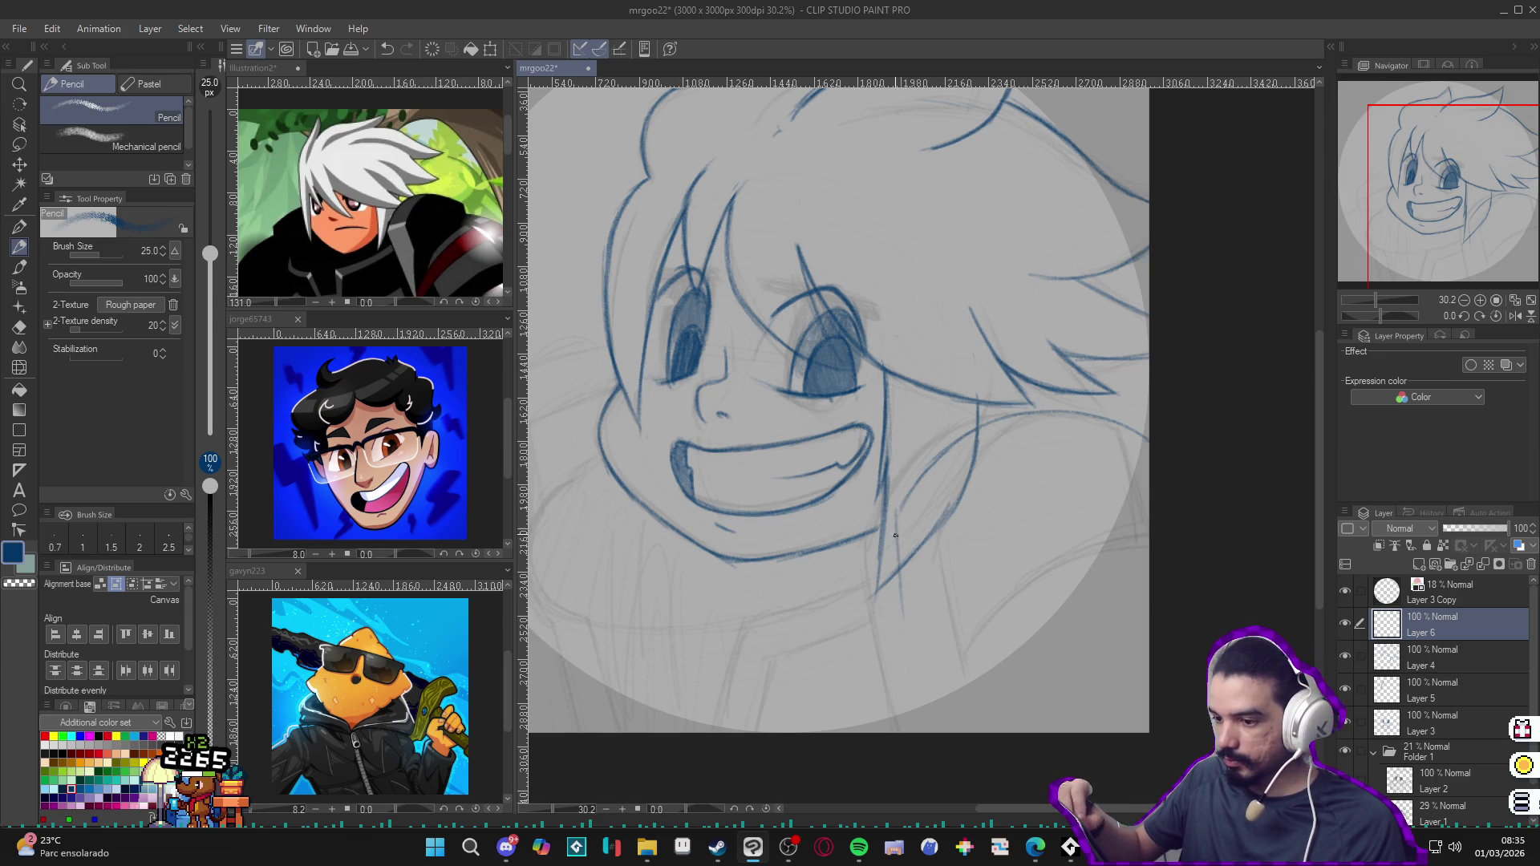
pyautogui.moveTo(902, 570); pyautogui.dragTo(921, 703)
pyautogui.moveTo(907, 635); pyautogui.dragTo(926, 731)
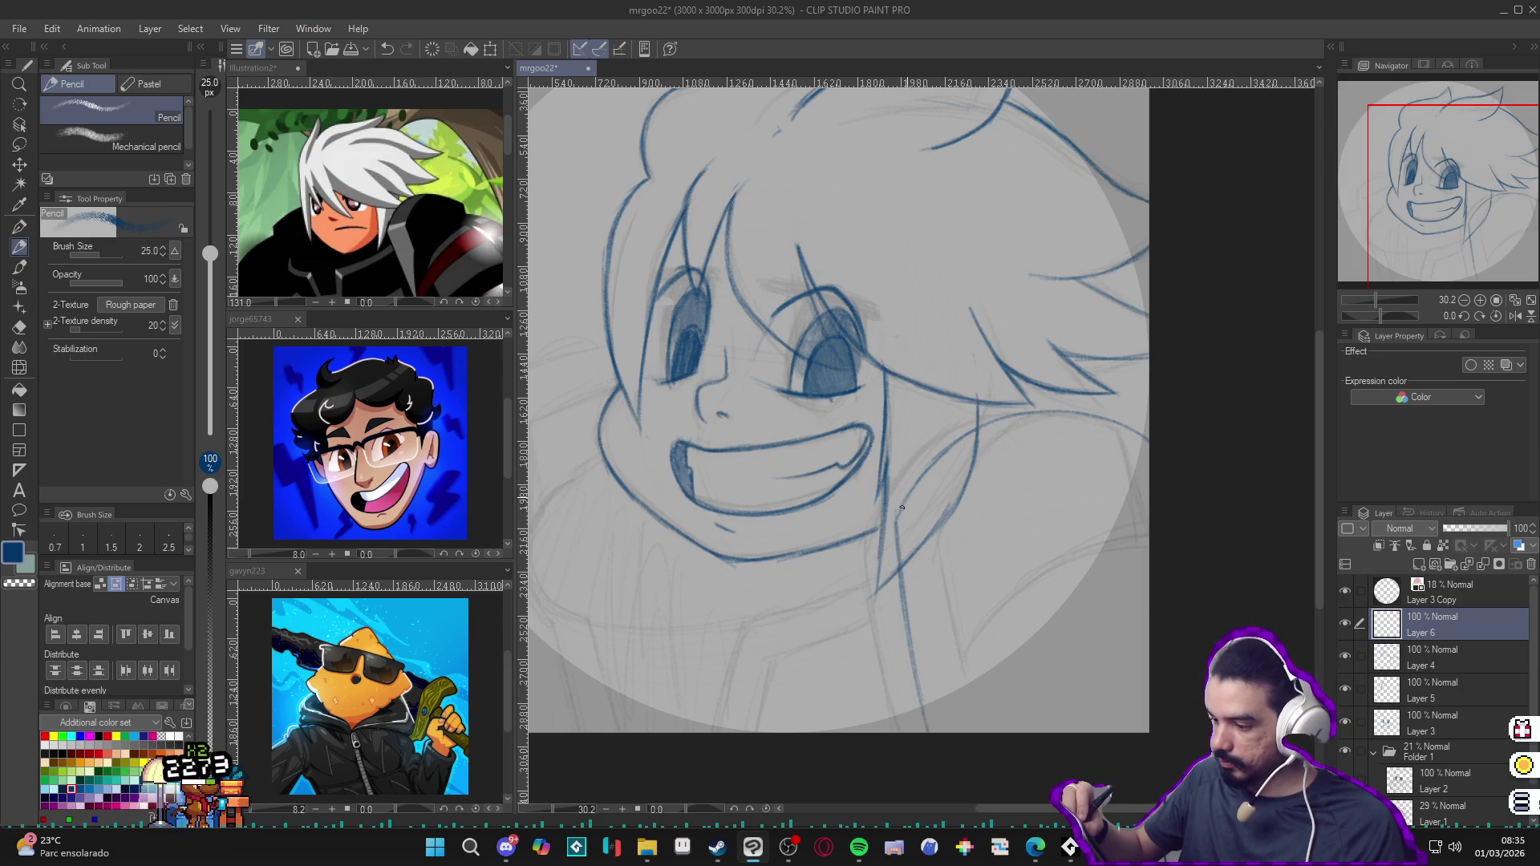
# Step: Draw and darken the shoulder line from the neck and run the body line down to the canvas edge
pyautogui.moveTo(903, 505)
pyautogui.mouseDown()
pyautogui.moveTo(951, 443)
pyautogui.moveTo(1150, 414)
pyautogui.mouseUp()
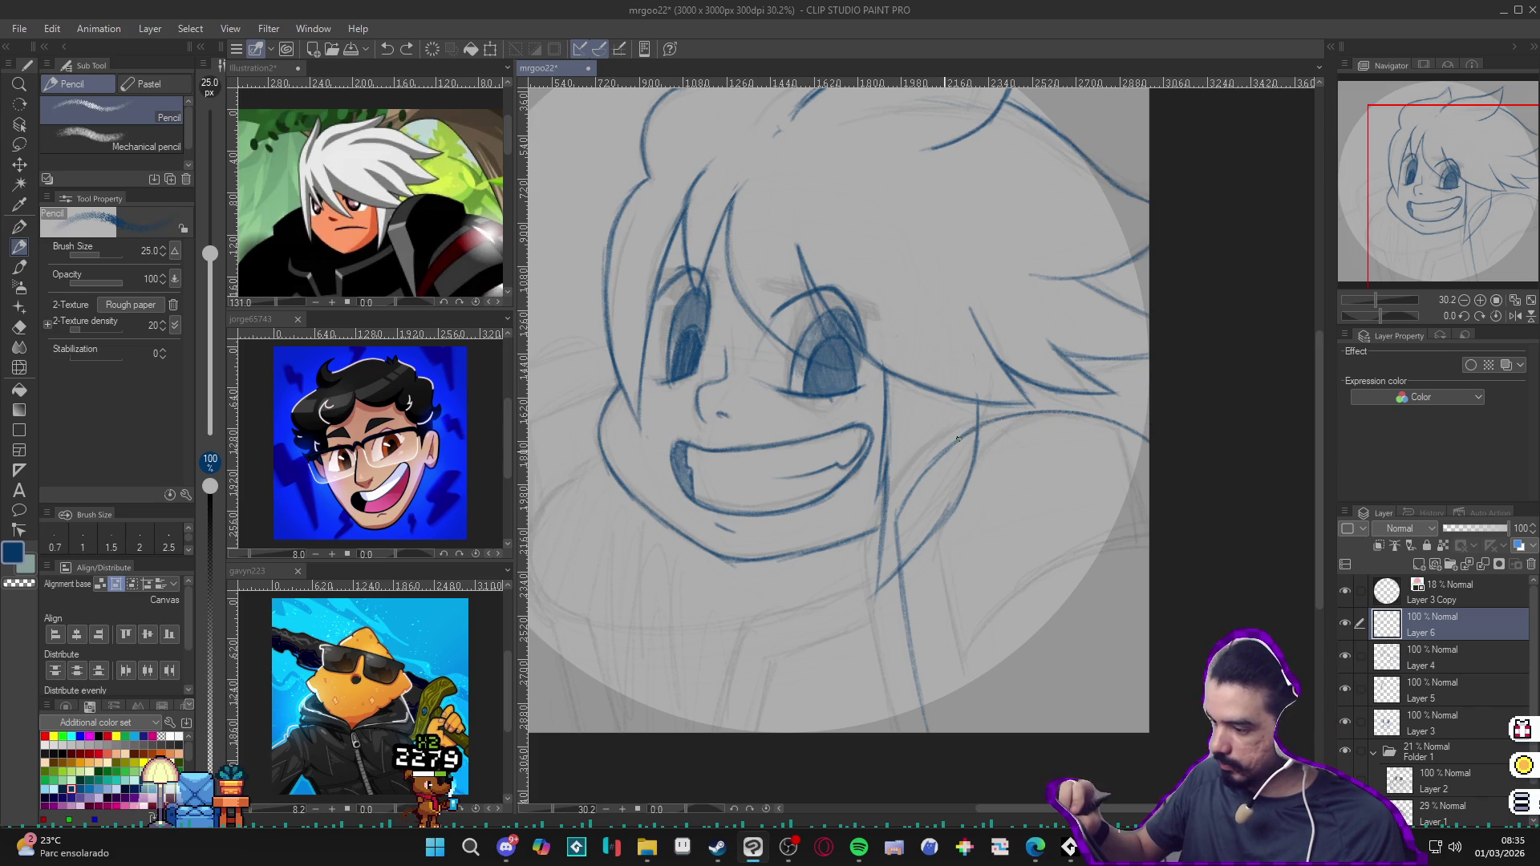
pyautogui.moveTo(958, 439); pyautogui.dragTo(890, 526)
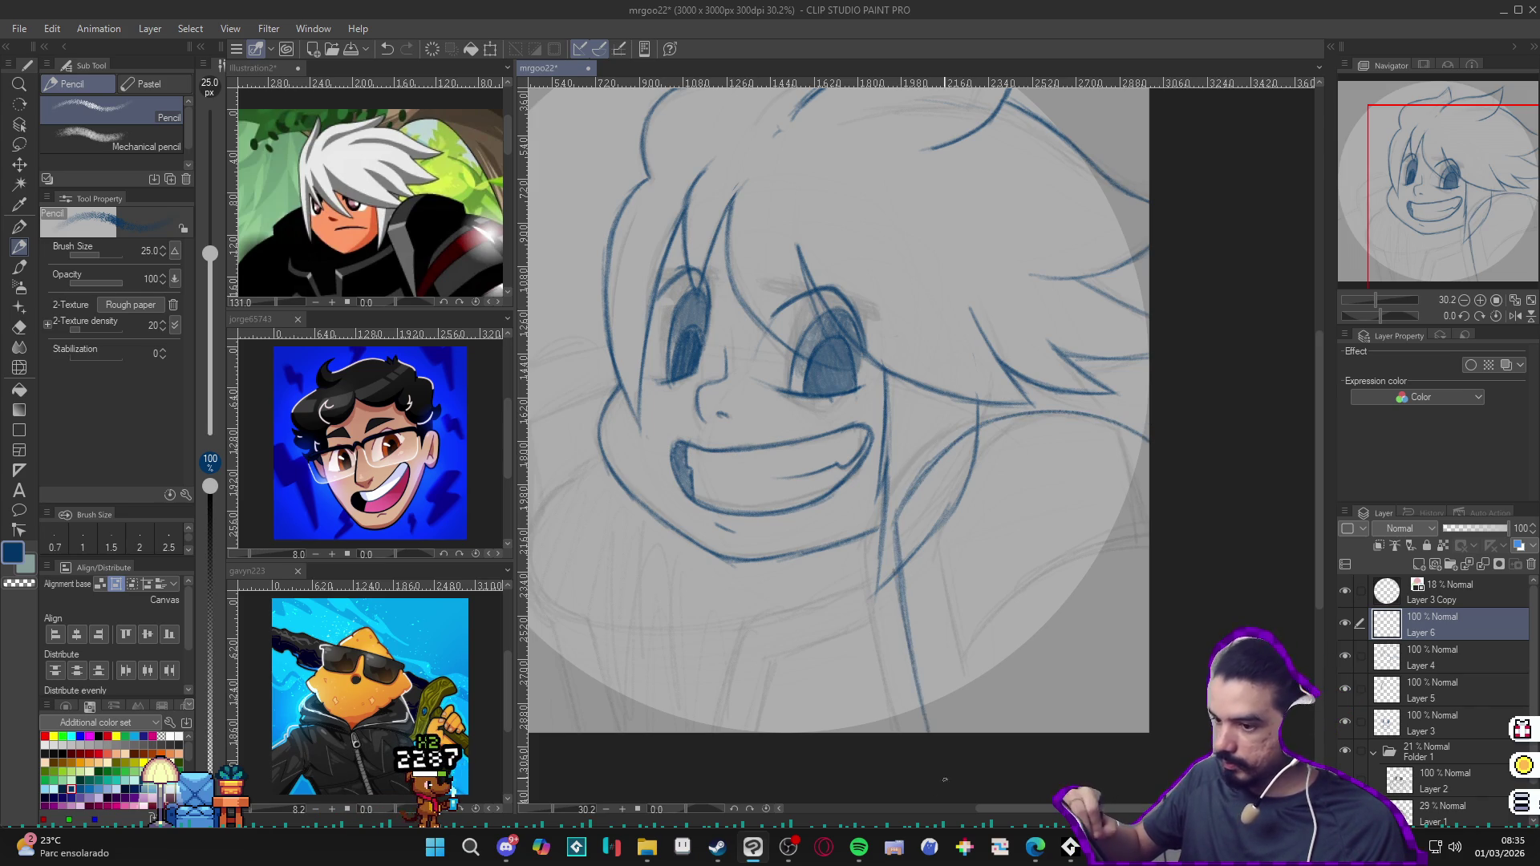
pyautogui.moveTo(1079, 414)
pyautogui.mouseDown()
pyautogui.moveTo(991, 441)
pyautogui.moveTo(958, 535)
pyautogui.mouseUp()
pyautogui.moveTo(991, 452); pyautogui.dragTo(957, 543)
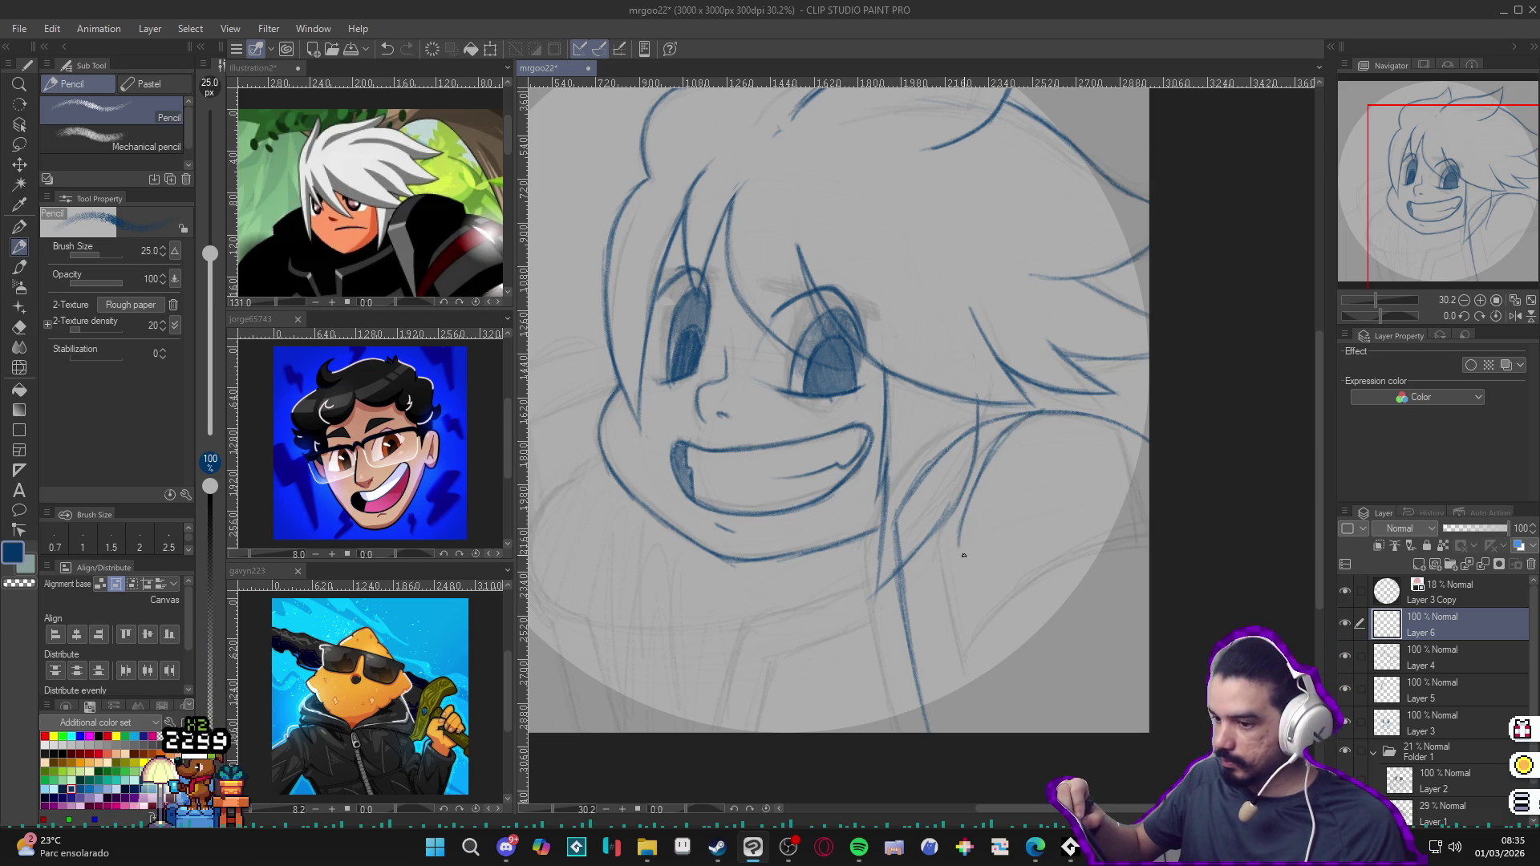
pyautogui.moveTo(964, 571); pyautogui.dragTo(989, 678)
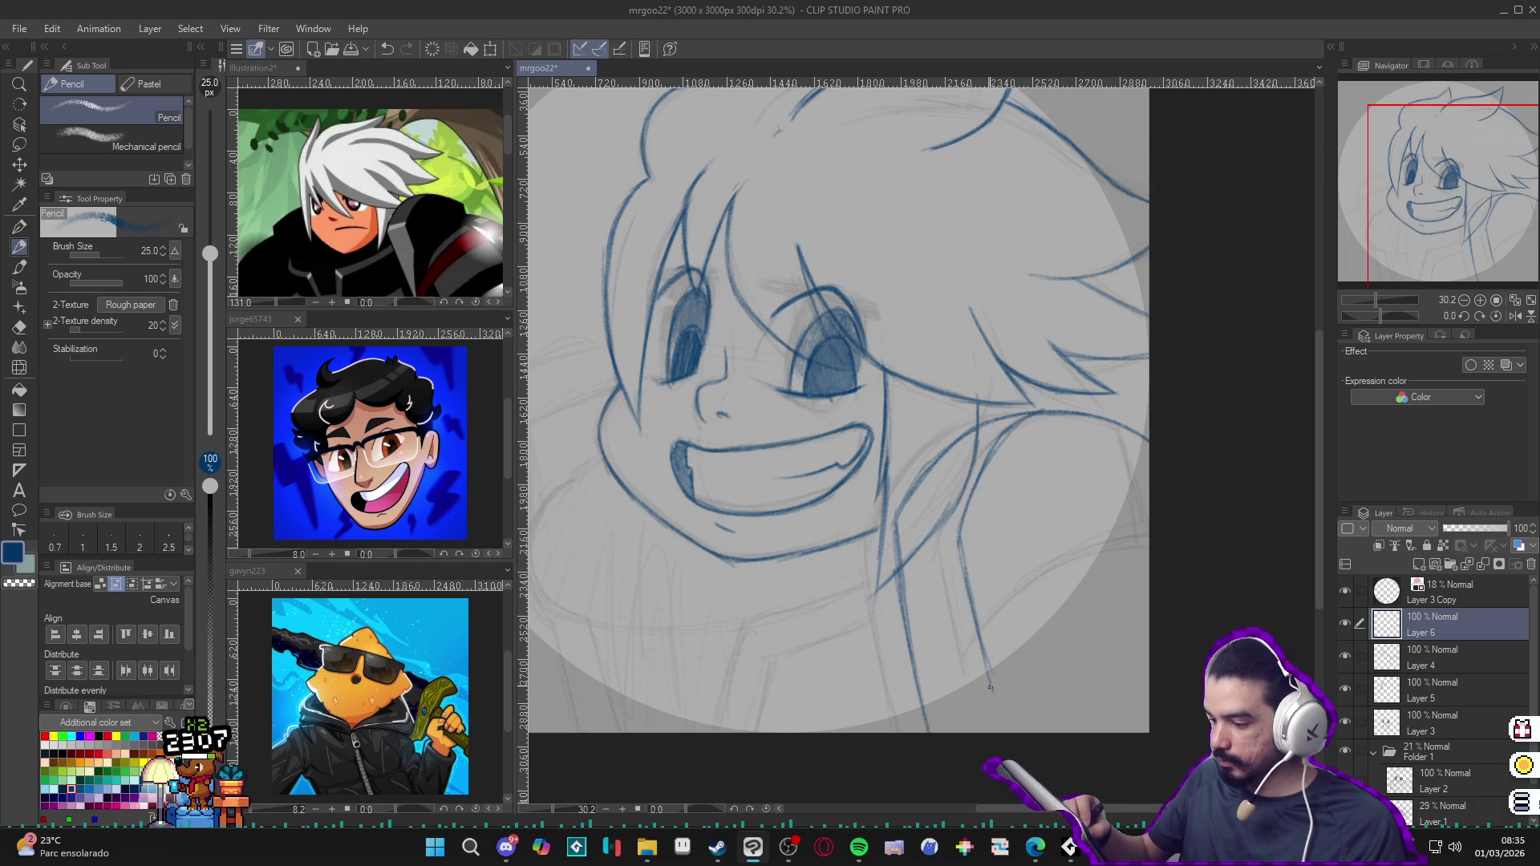
pyautogui.moveTo(989, 687); pyautogui.dragTo(1006, 730)
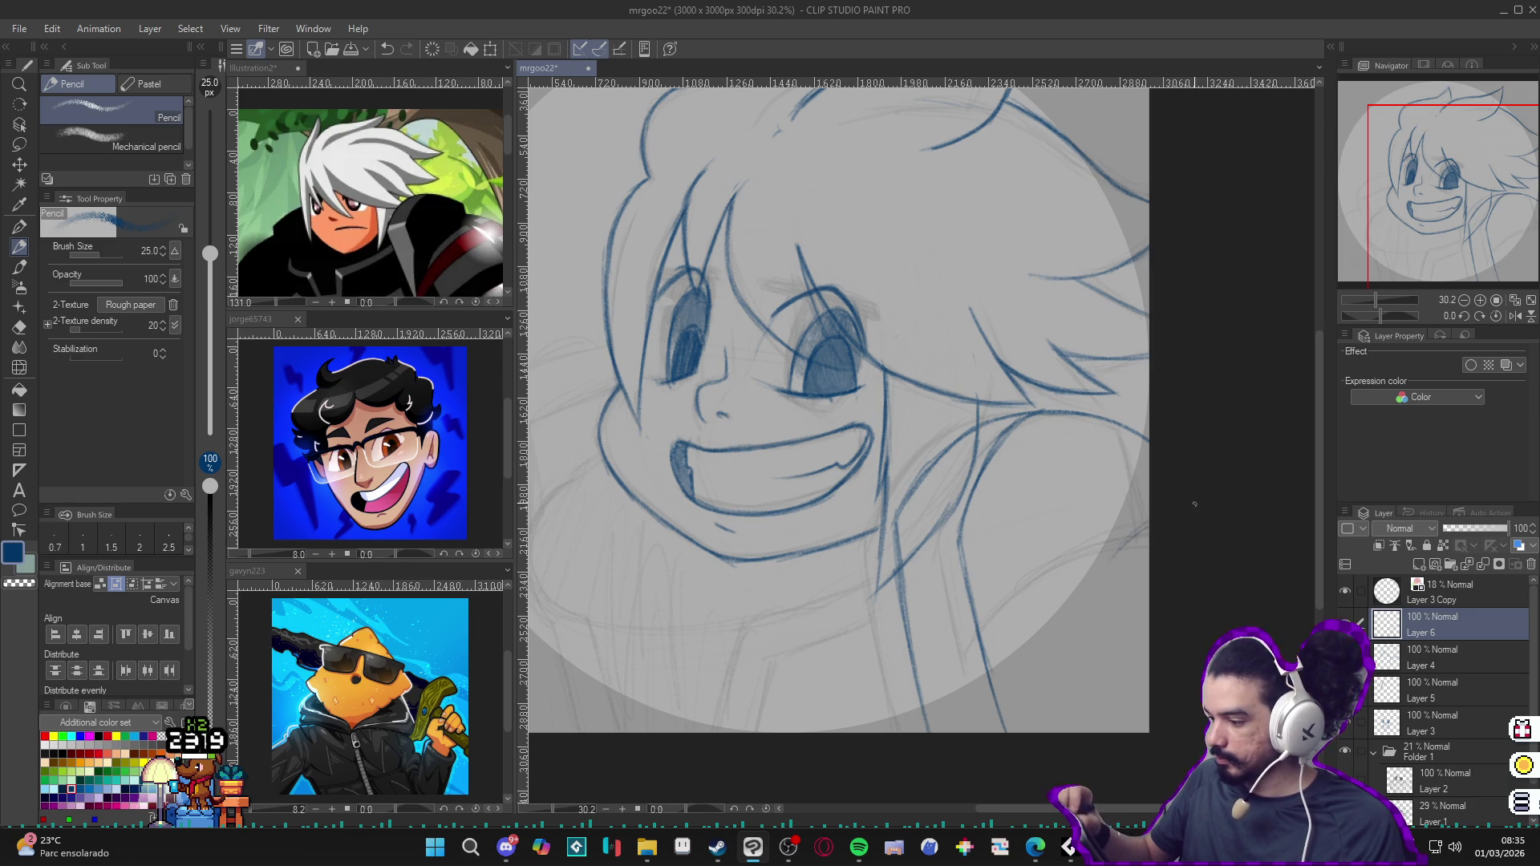
# Step: Add the right shoulder and collar strokes, check against the sketch, then take the eraser to Layer 4
pyautogui.moveTo(1062, 636); pyautogui.dragTo(1051, 730)
pyautogui.moveTo(1149, 529)
pyautogui.mouseDown()
pyautogui.moveTo(1074, 607)
pyautogui.moveTo(1089, 720)
pyautogui.mouseUp()
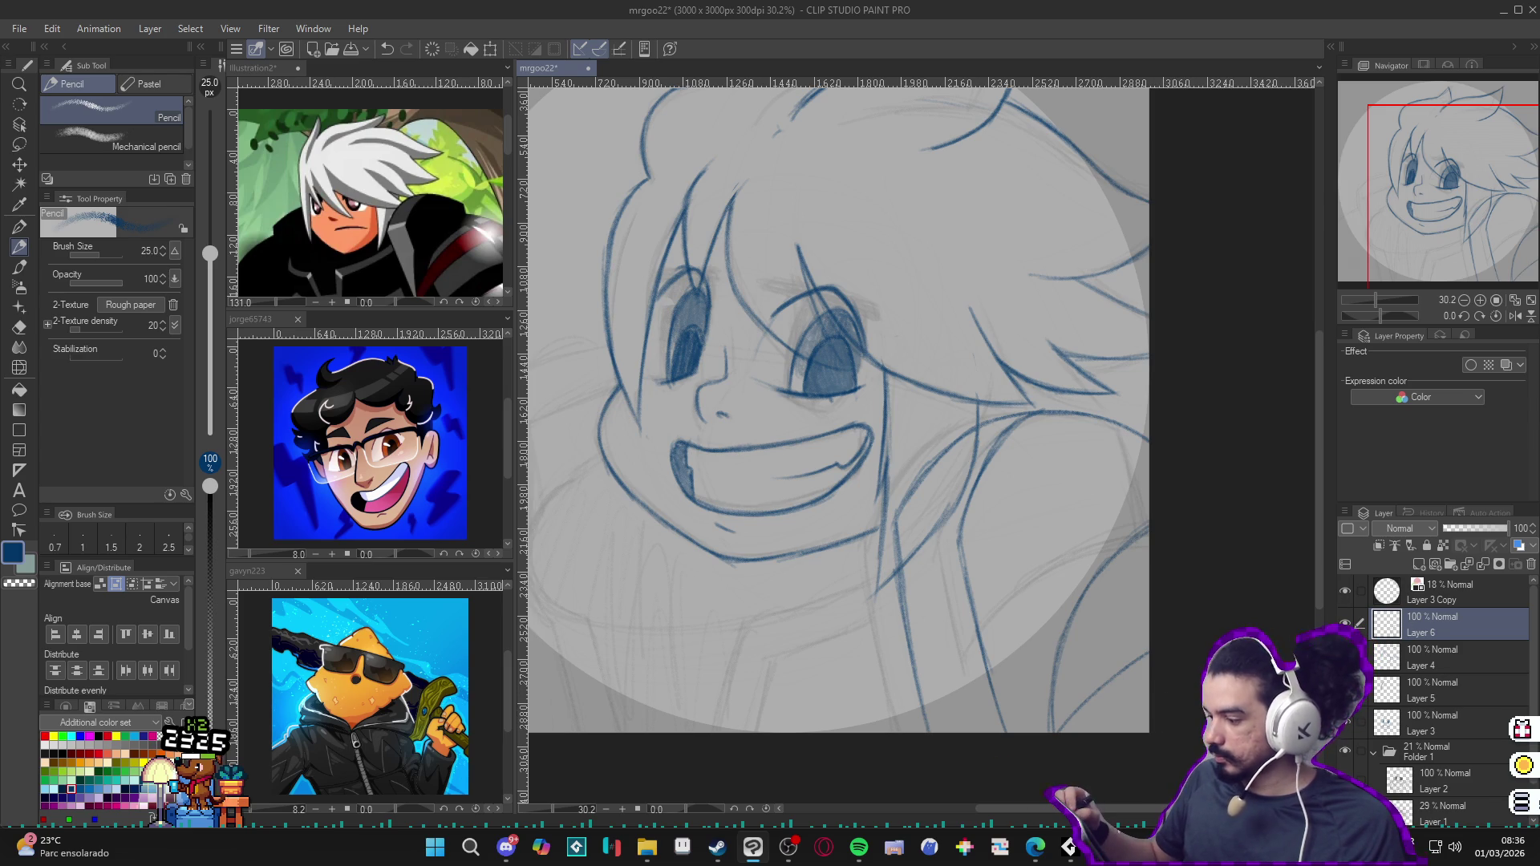
pyautogui.click(1345, 656)
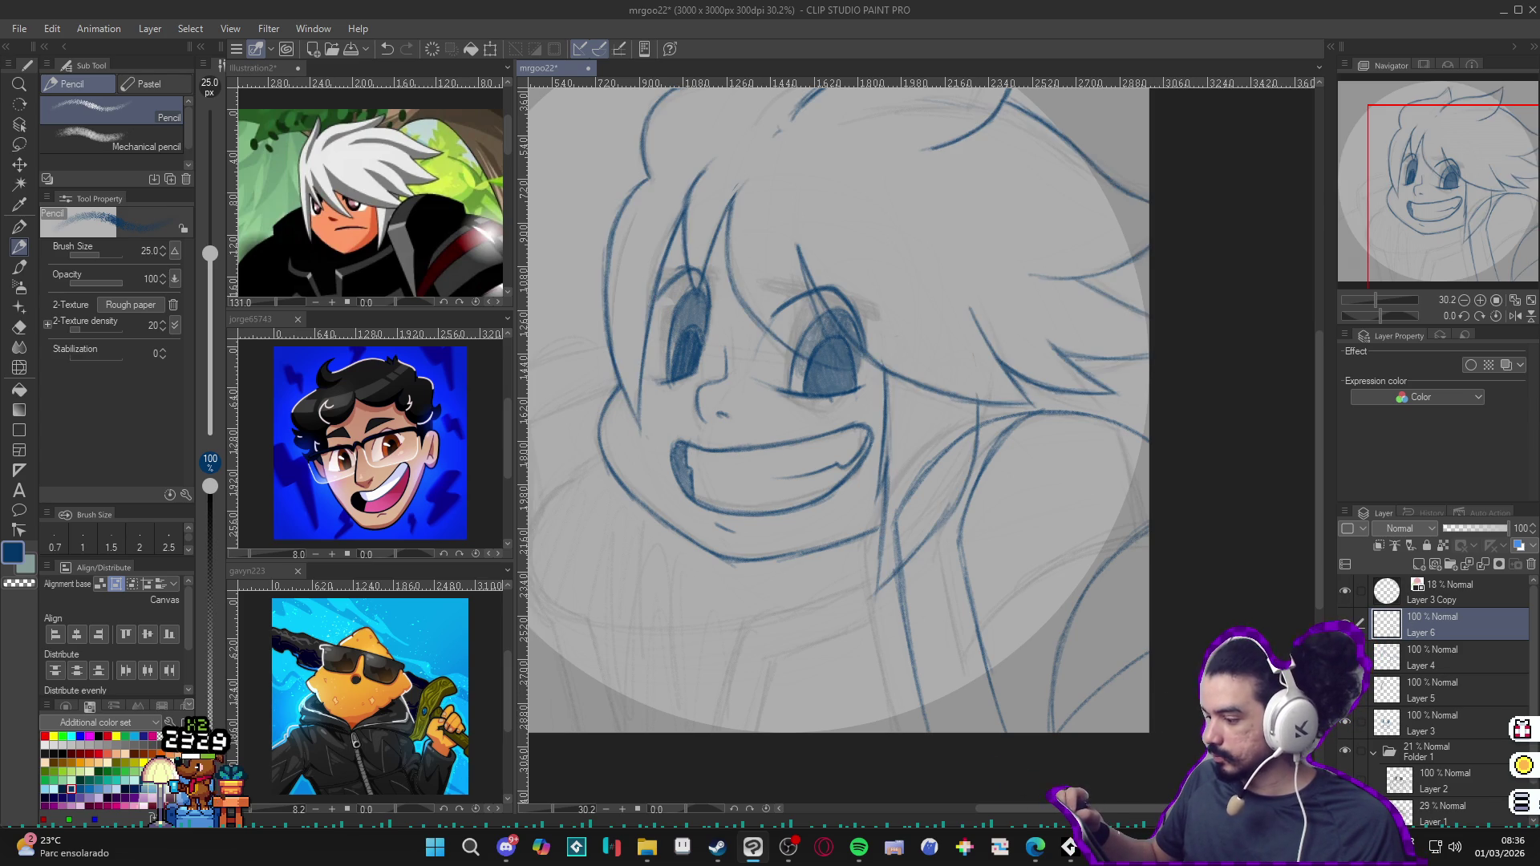
pyautogui.click(1345, 655)
pyautogui.click(1346, 656)
pyautogui.click(1431, 656)
pyautogui.press('e')
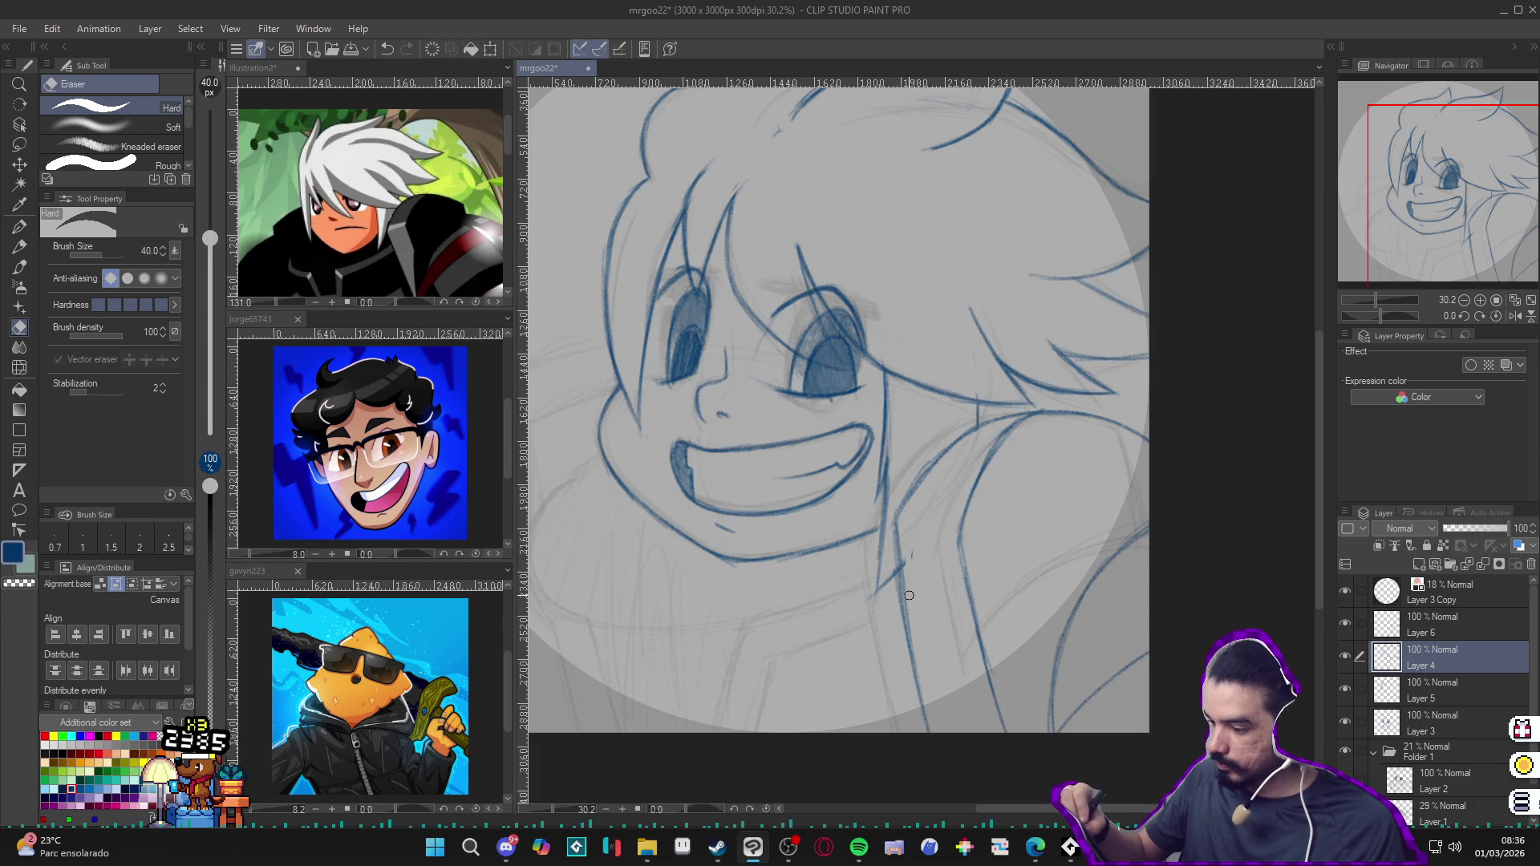
# Step: Return to the pencil on Layer 6 and rotate the view to a comfortable stroke angle
pyautogui.press('p')
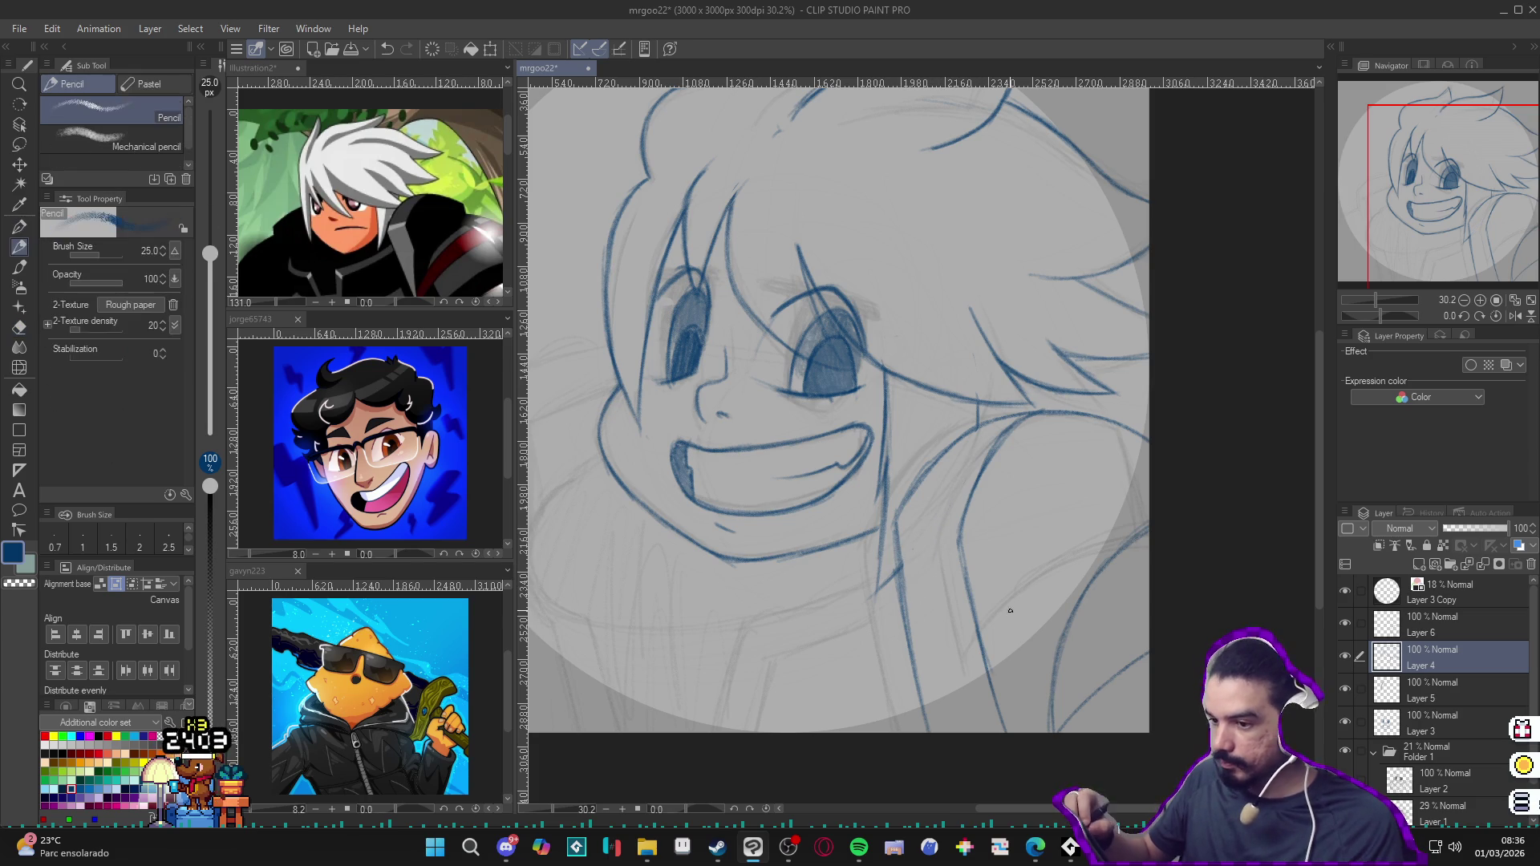
pyautogui.moveTo(939, 546); pyautogui.dragTo(1006, 551)
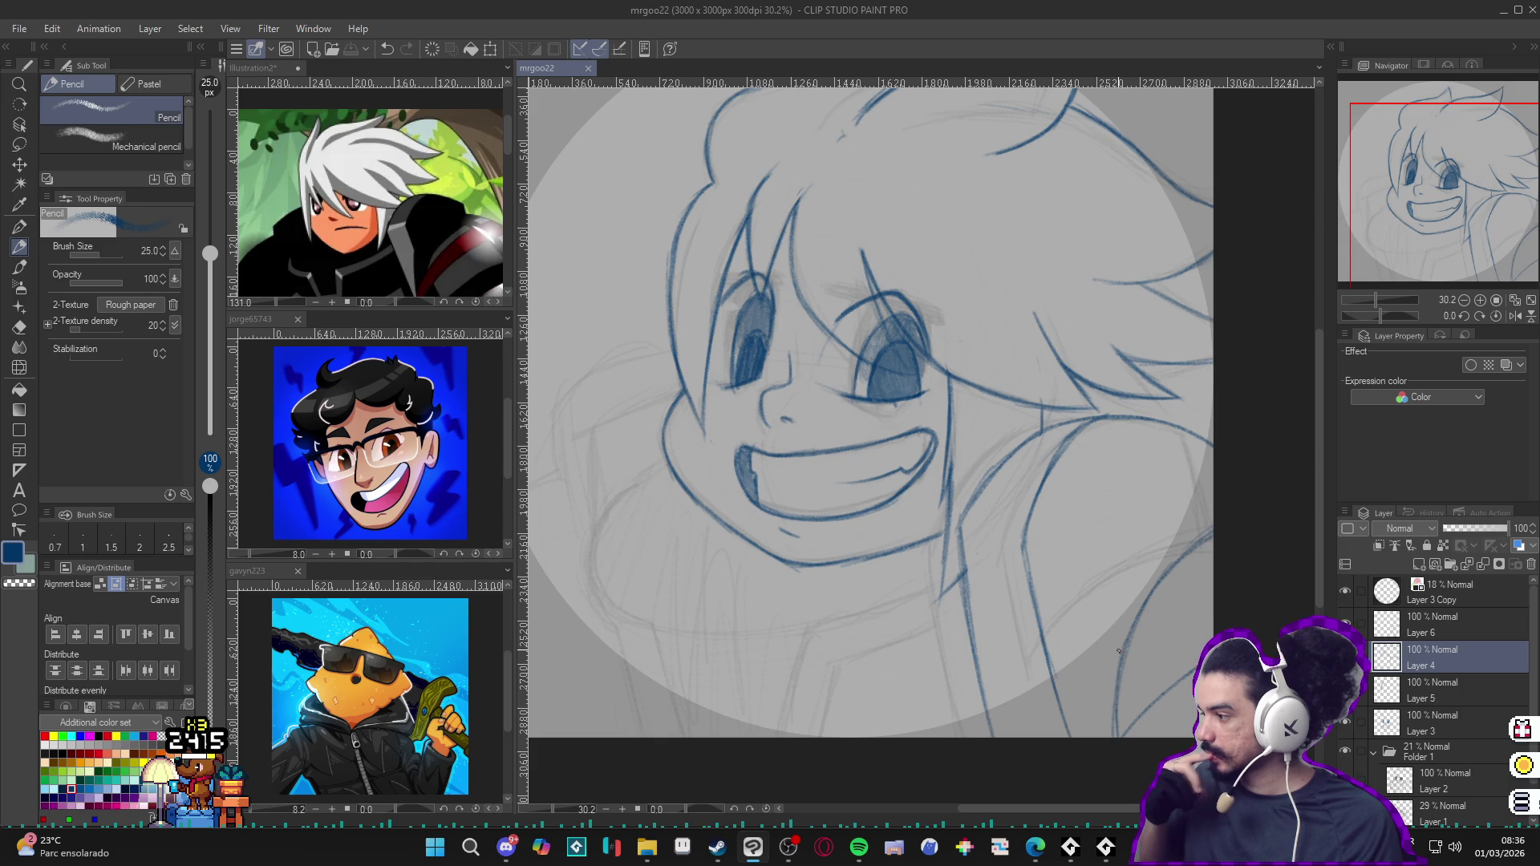
pyautogui.click(1345, 624)
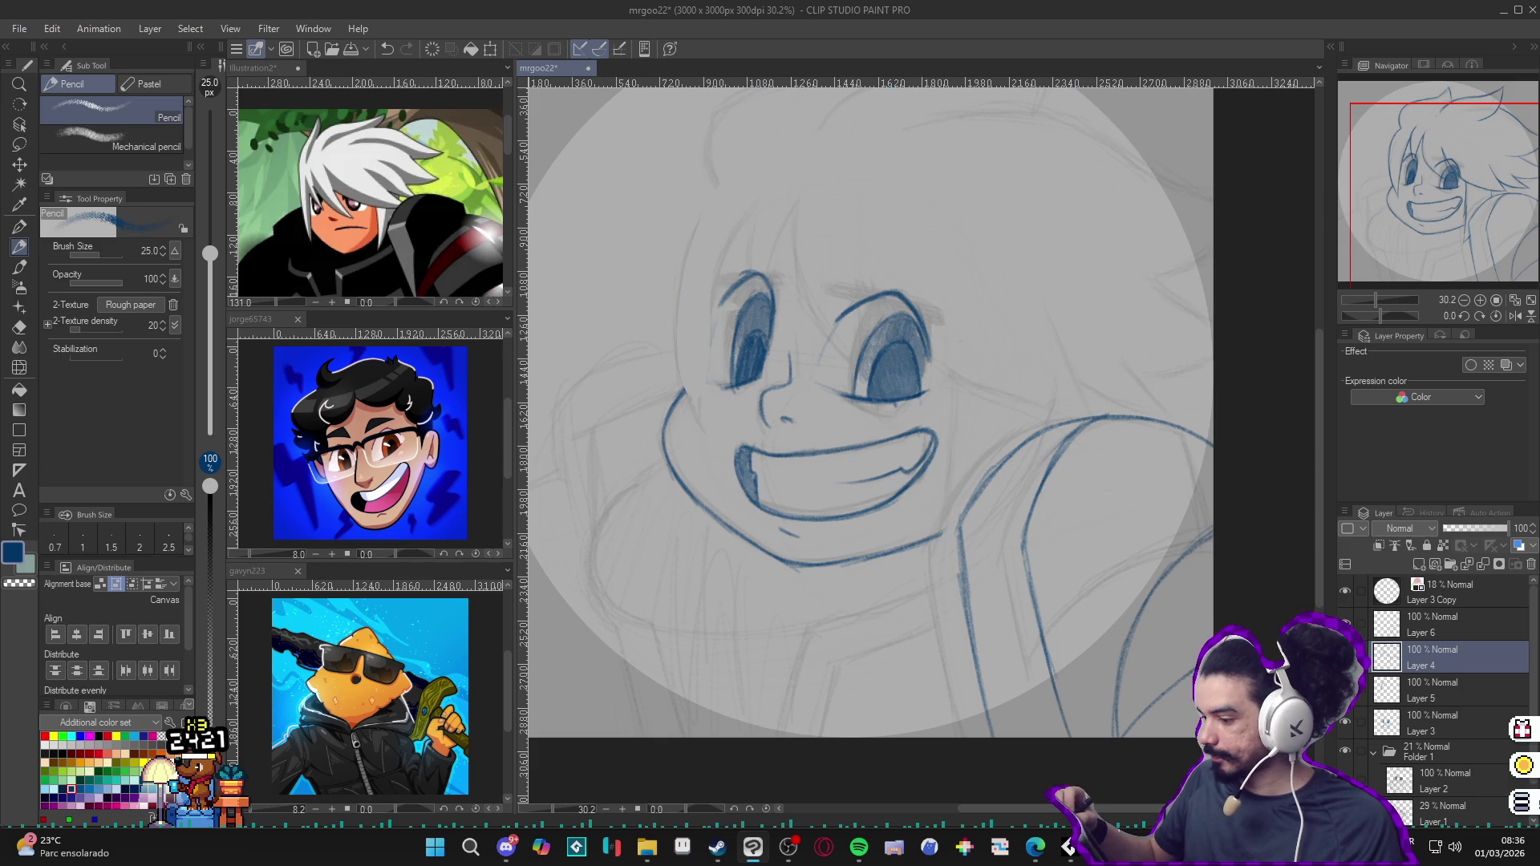
pyautogui.click(1410, 620)
pyautogui.moveTo(1034, 697); pyautogui.dragTo(1130, 668)
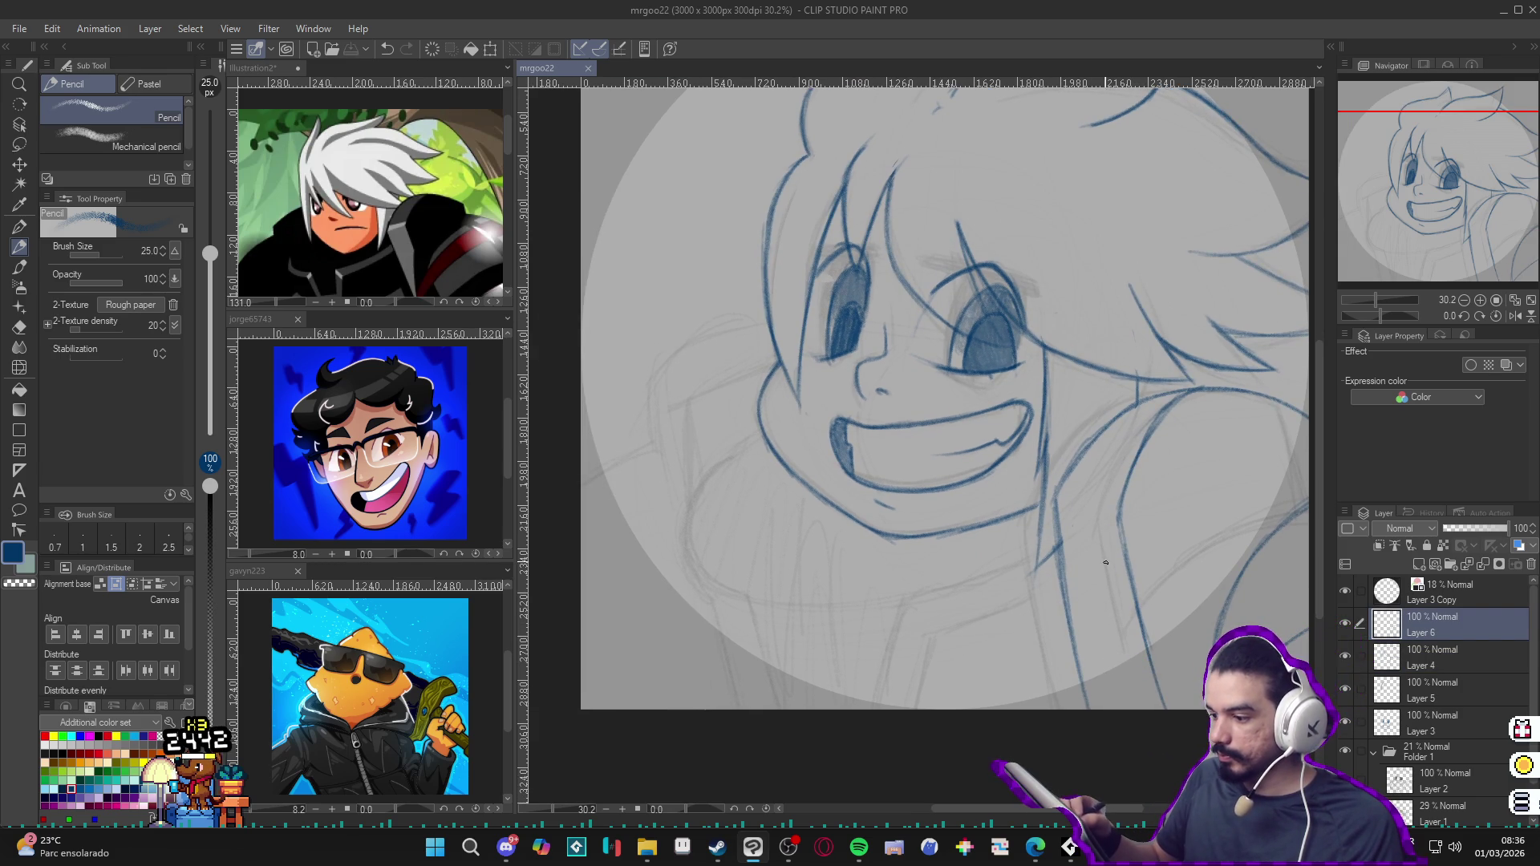
pyautogui.moveTo(1106, 562); pyautogui.dragTo(1068, 424)
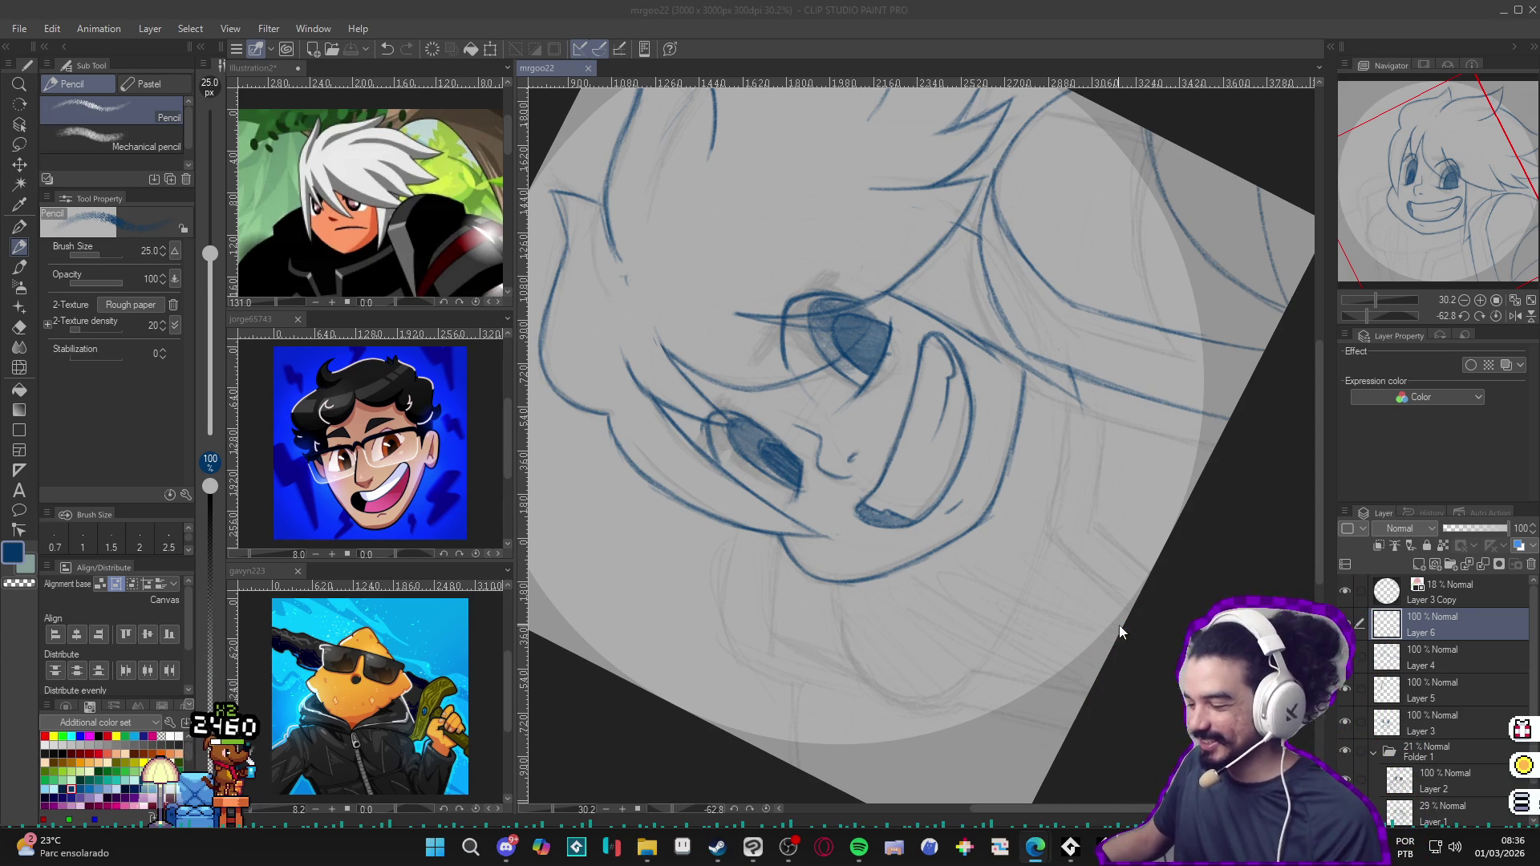
# Step: Rotate the canvas view and add a faint pencil stroke to the face
pyautogui.hotkey('shift', 'space')
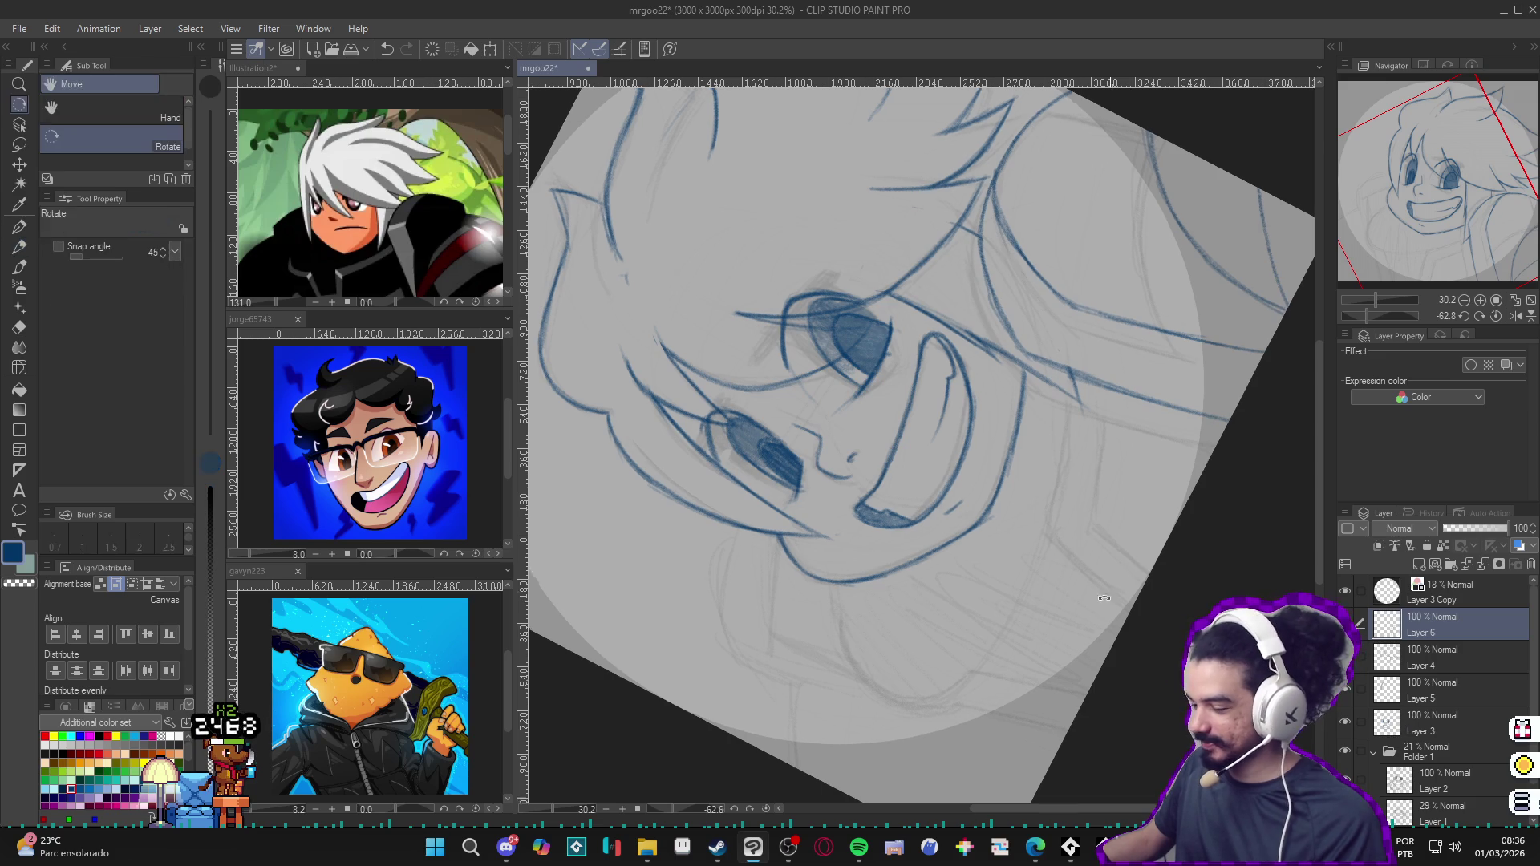
pyautogui.moveTo(770, 482); pyautogui.dragTo(793, 460)
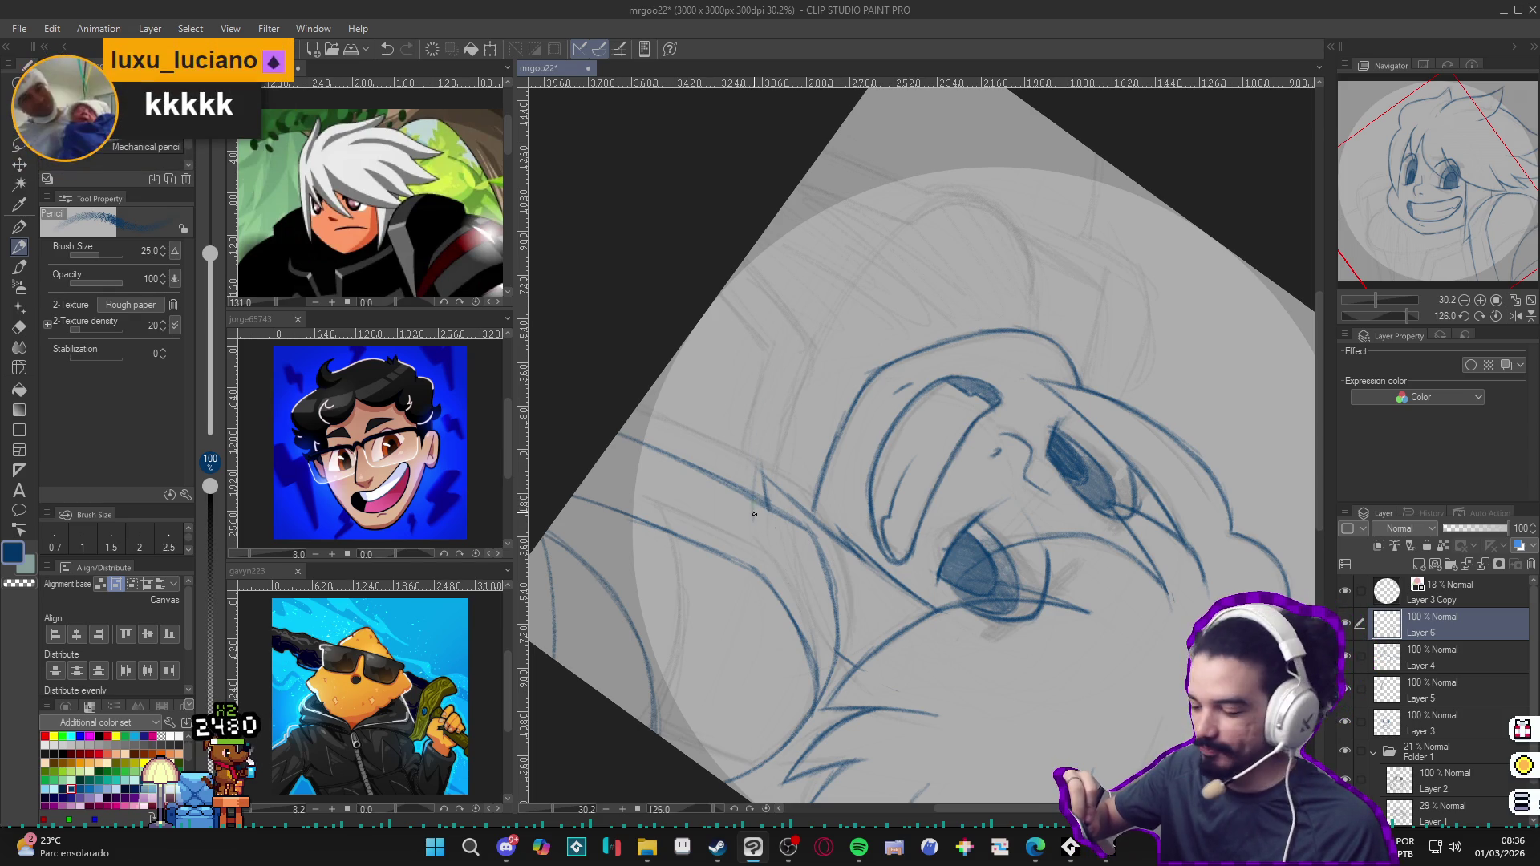
pyautogui.moveTo(761, 481); pyautogui.dragTo(771, 397)
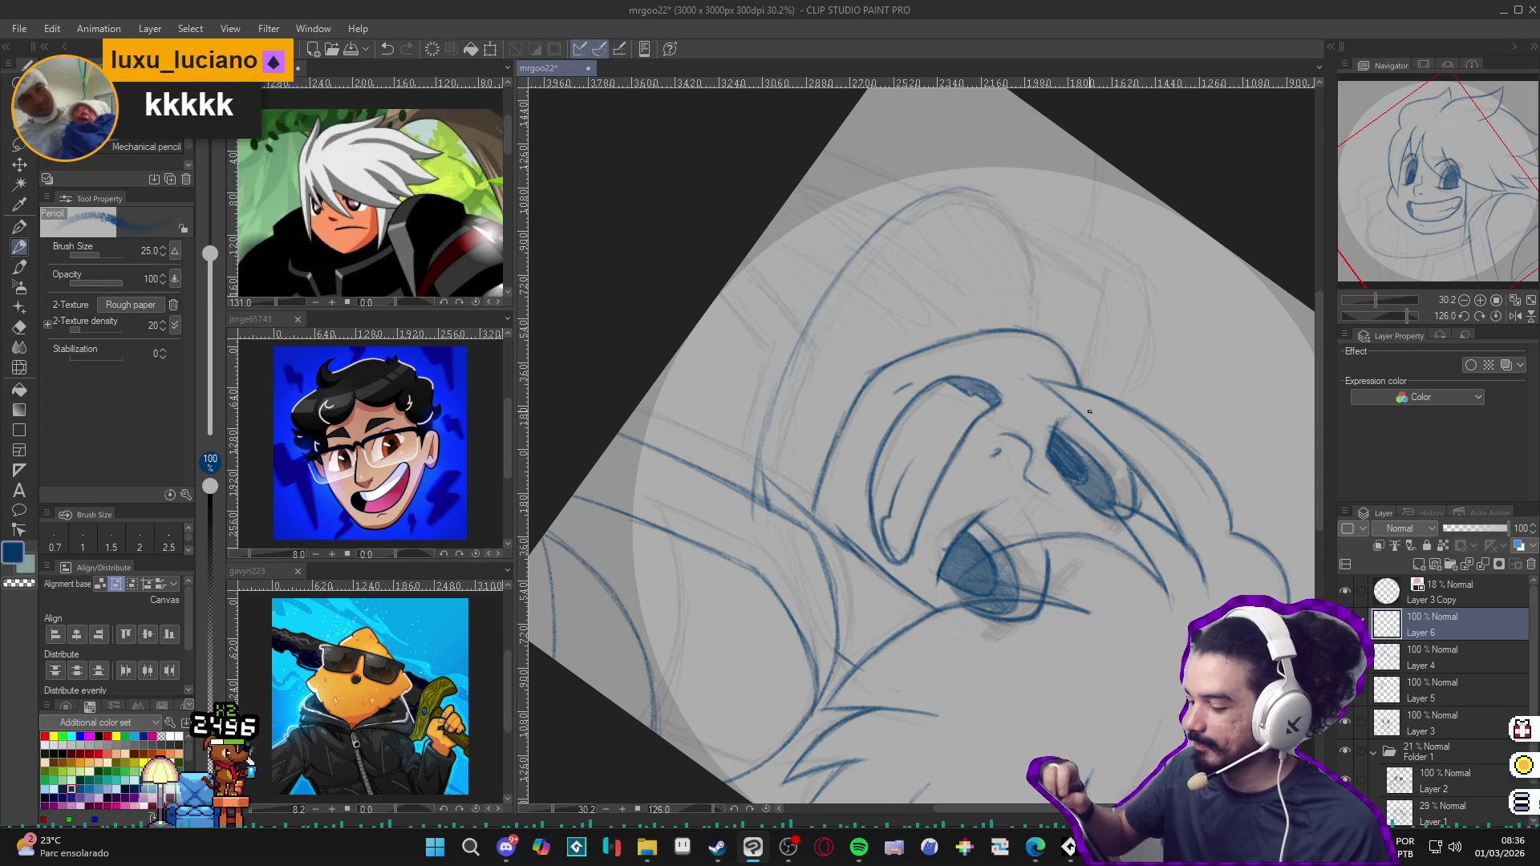
pyautogui.moveTo(929, 195)
pyautogui.mouseDown()
pyautogui.moveTo(1132, 209)
pyautogui.moveTo(739, 483)
pyautogui.mouseUp()
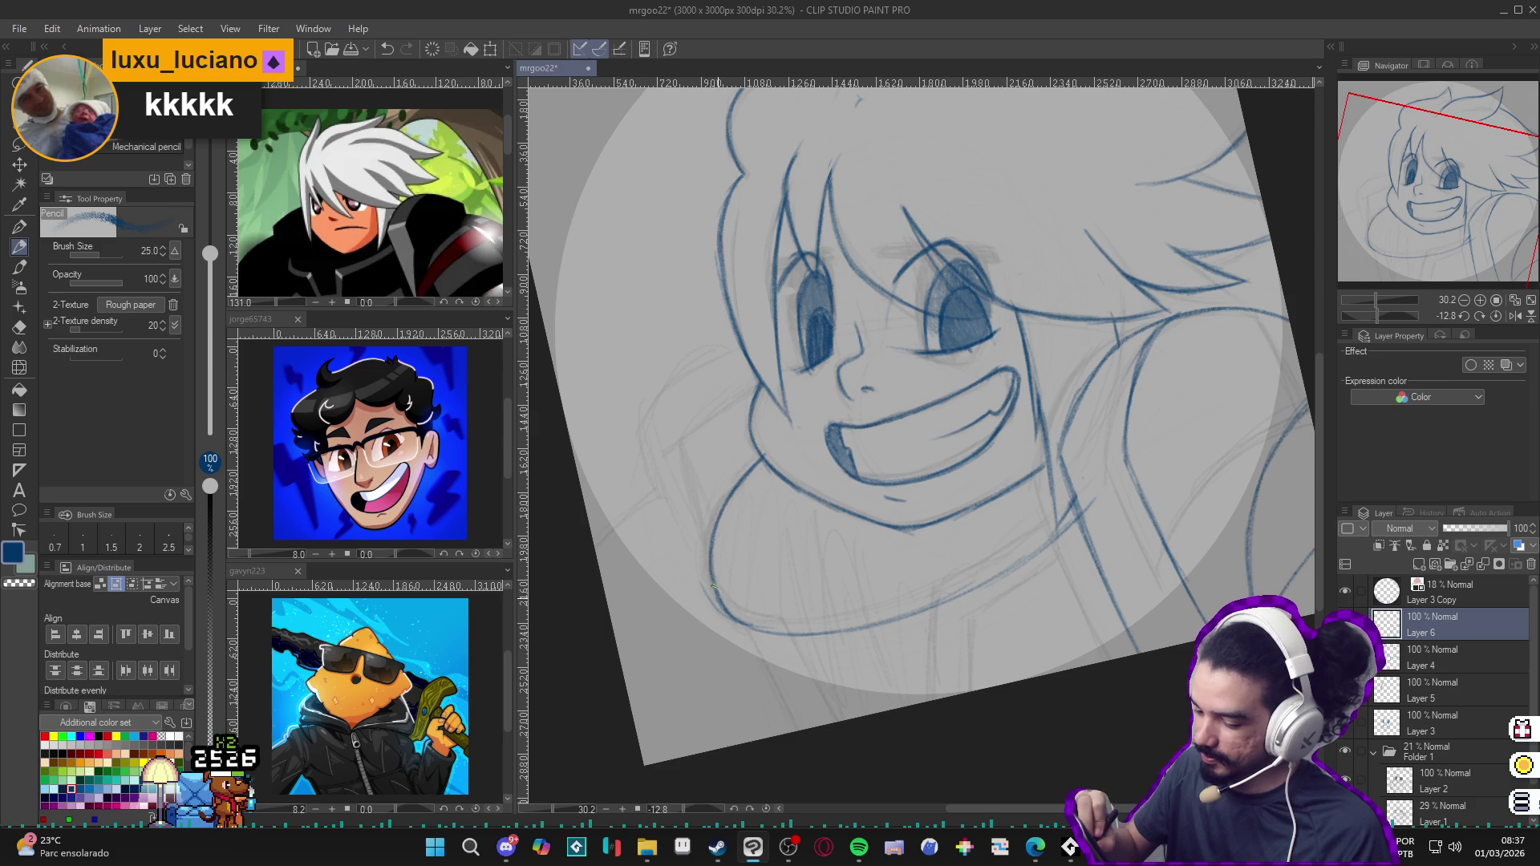
# Step: With the view mirrored, redraw a short part of the head outline upward, then reset the view
pyautogui.press('h')
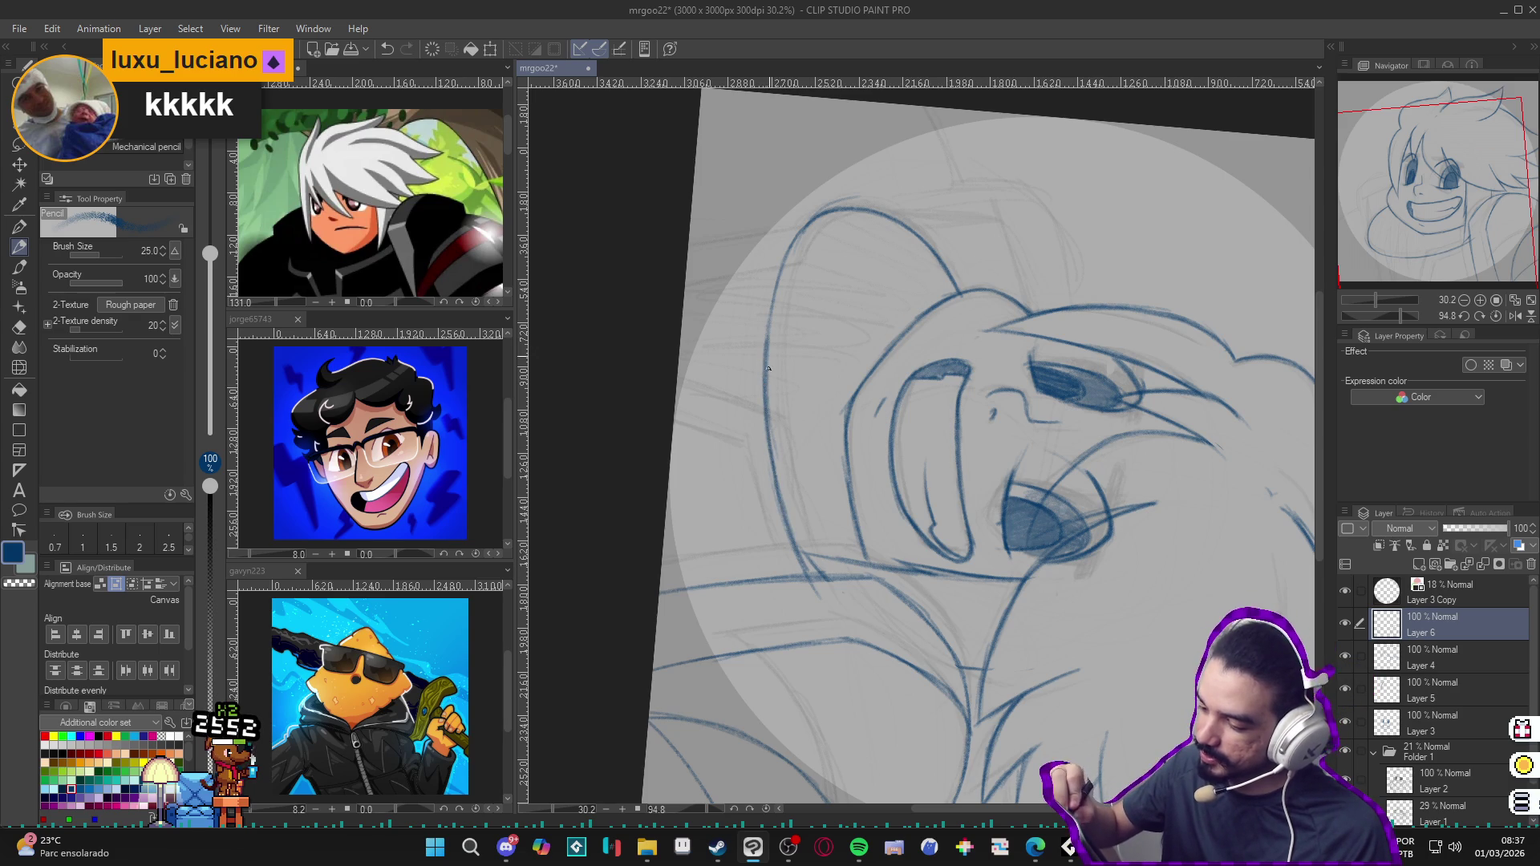
pyautogui.moveTo(773, 334); pyautogui.dragTo(780, 284)
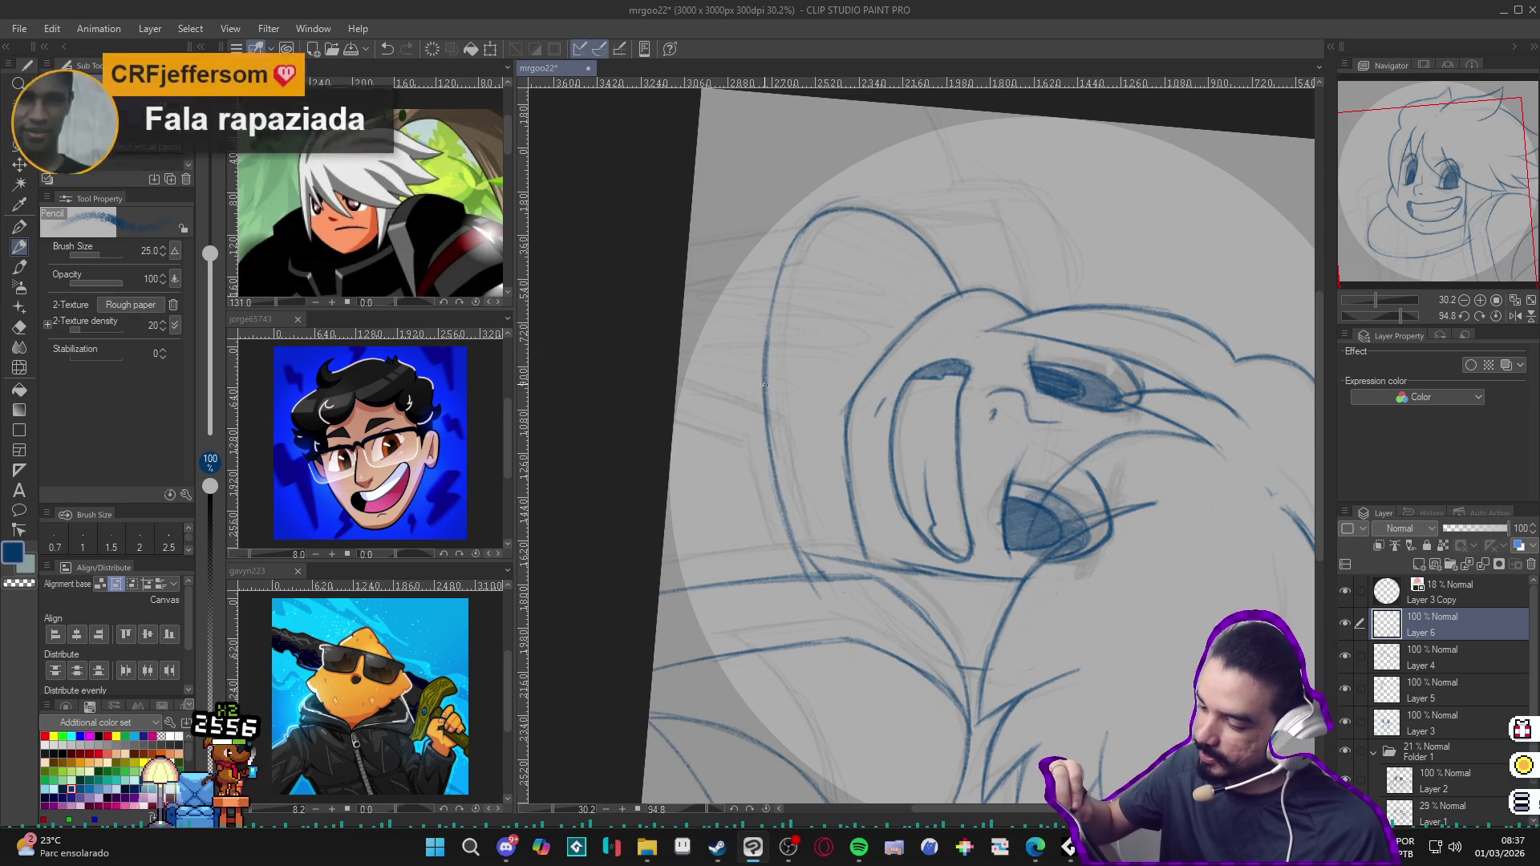
pyautogui.moveTo(776, 290); pyautogui.dragTo(803, 225)
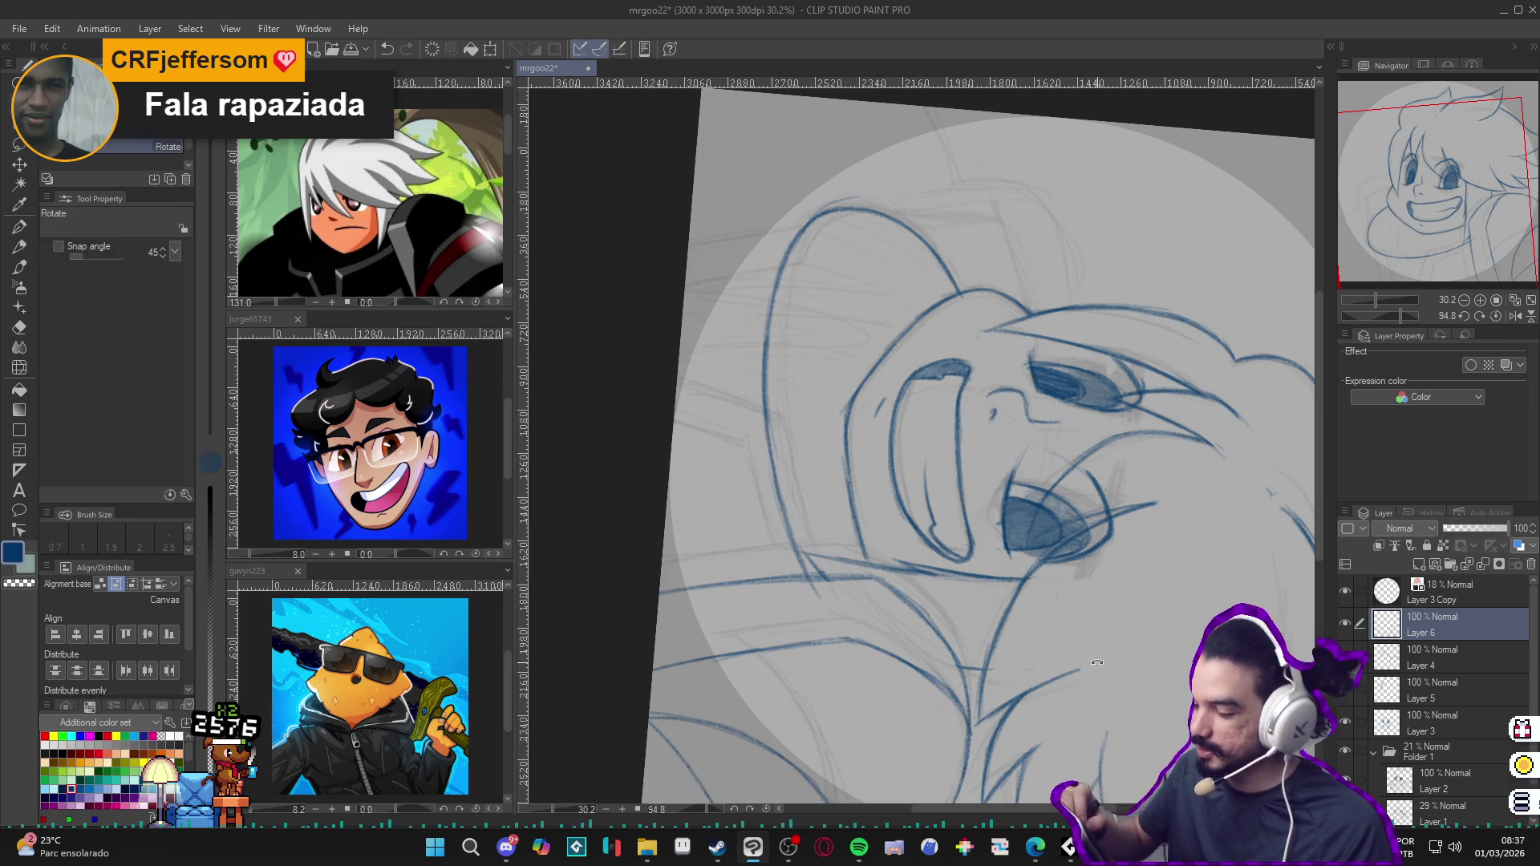
pyautogui.press('h')
pyautogui.press('e')
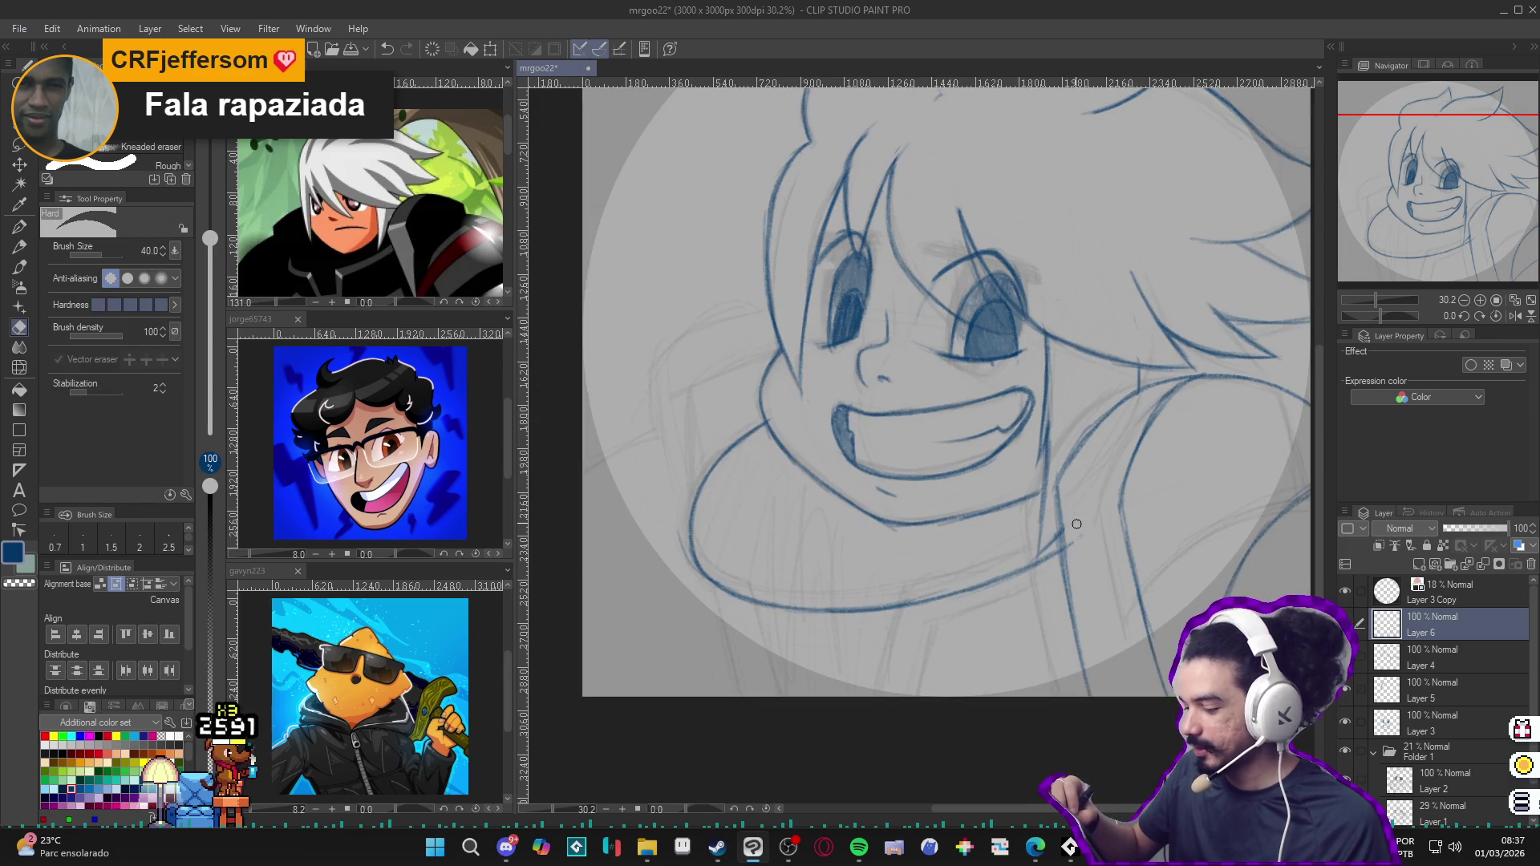
pyautogui.press('p')
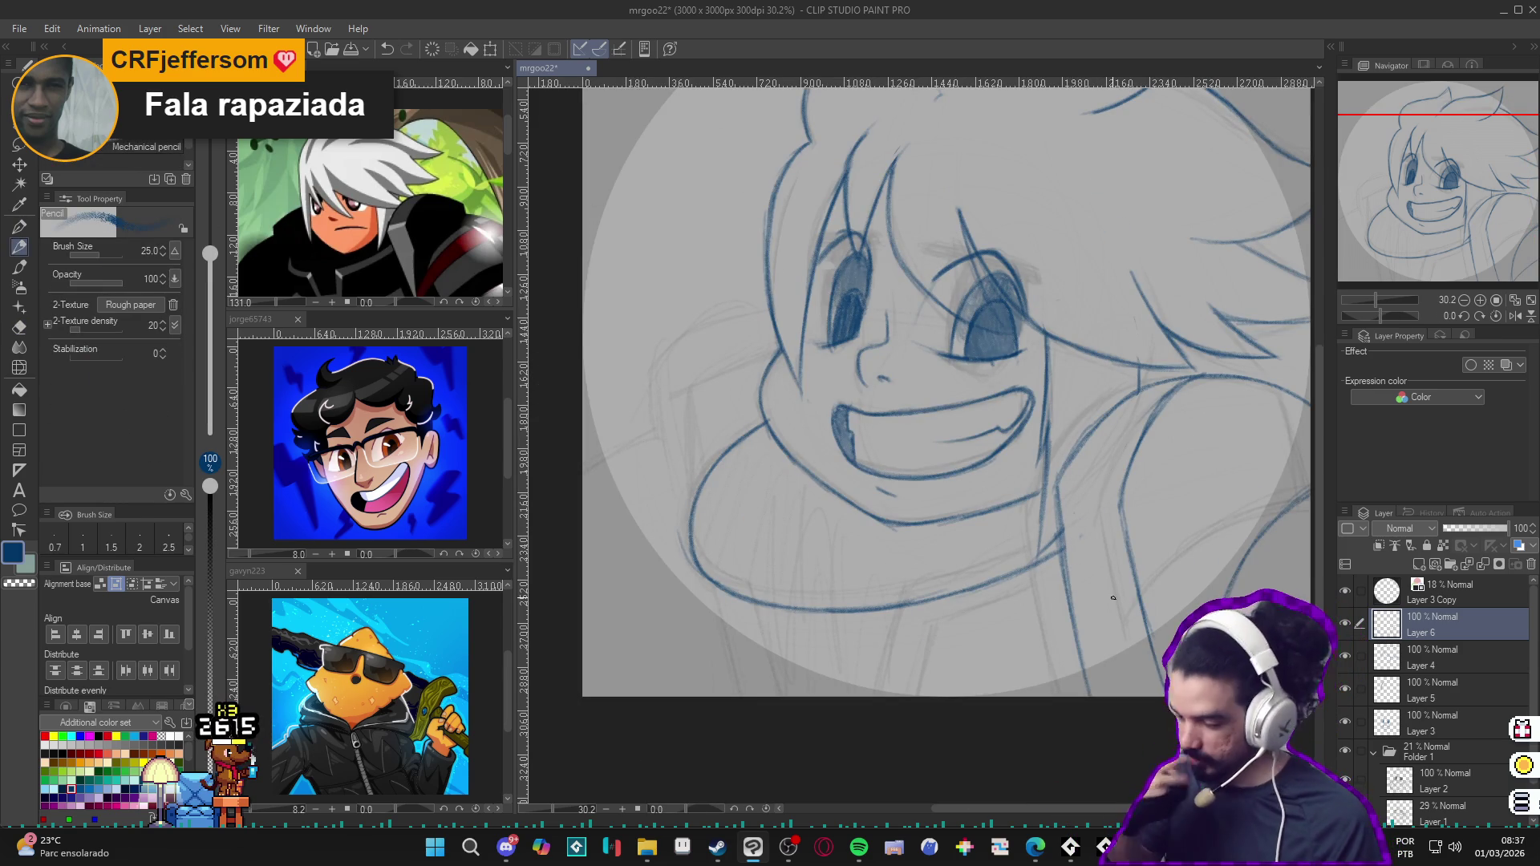
pyautogui.scroll(-1, 1143, 624)
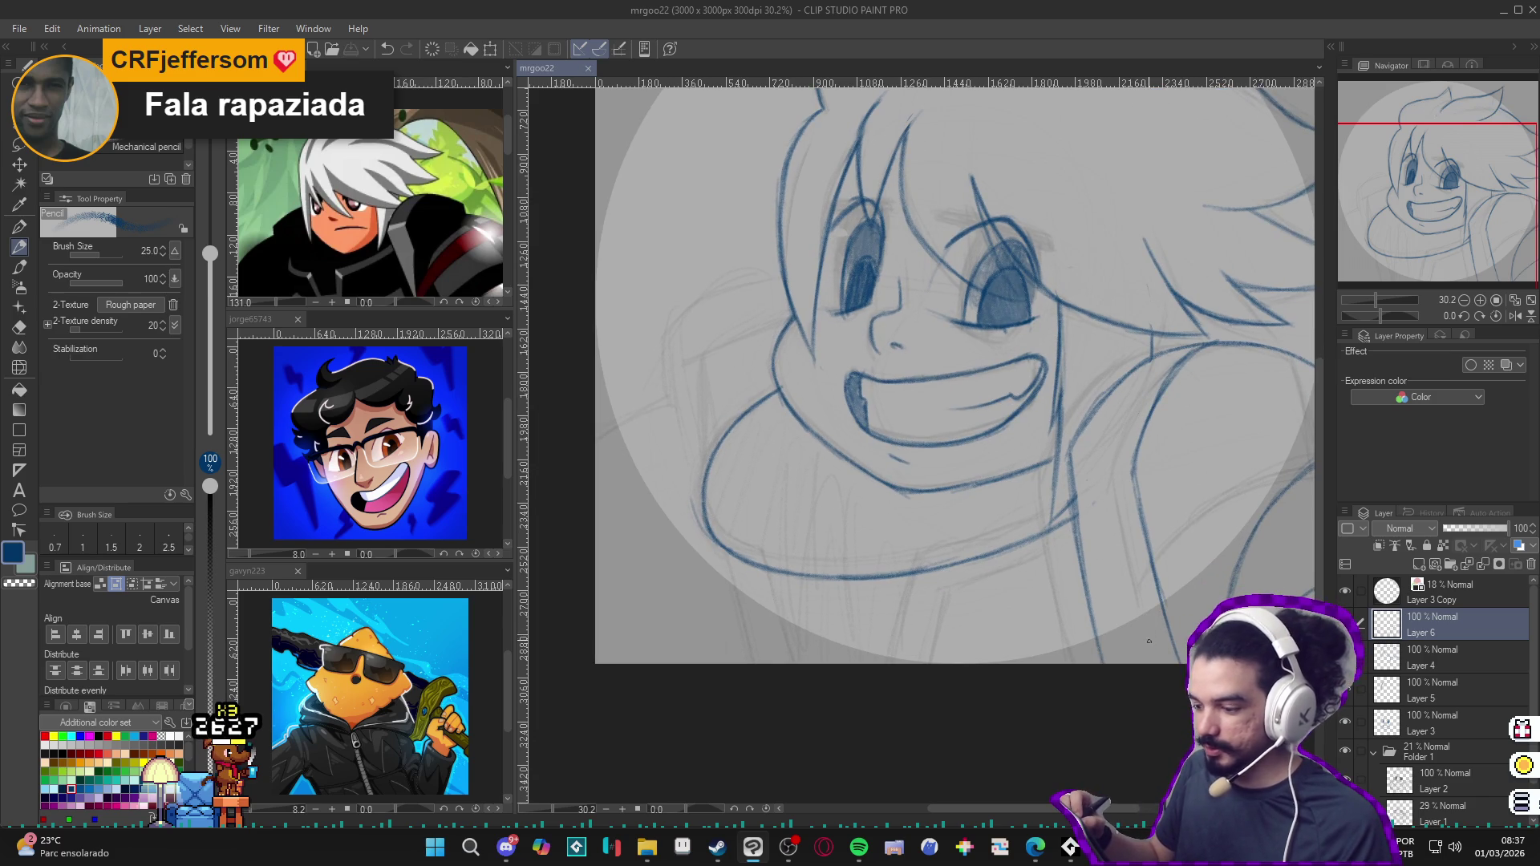
pyautogui.moveTo(1140, 605); pyautogui.dragTo(1130, 601)
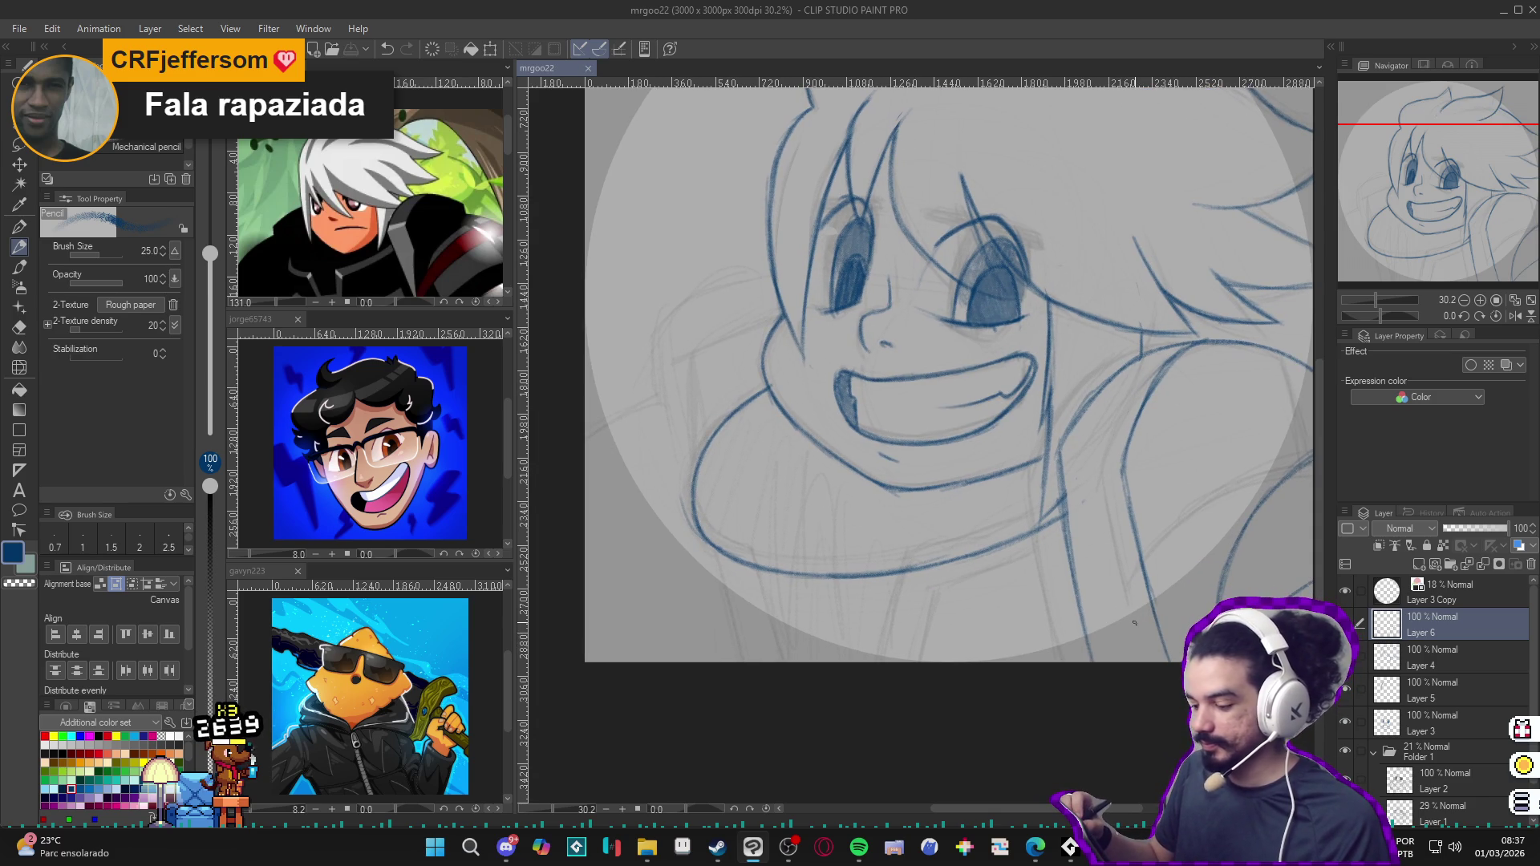
pyautogui.click(815, 614)
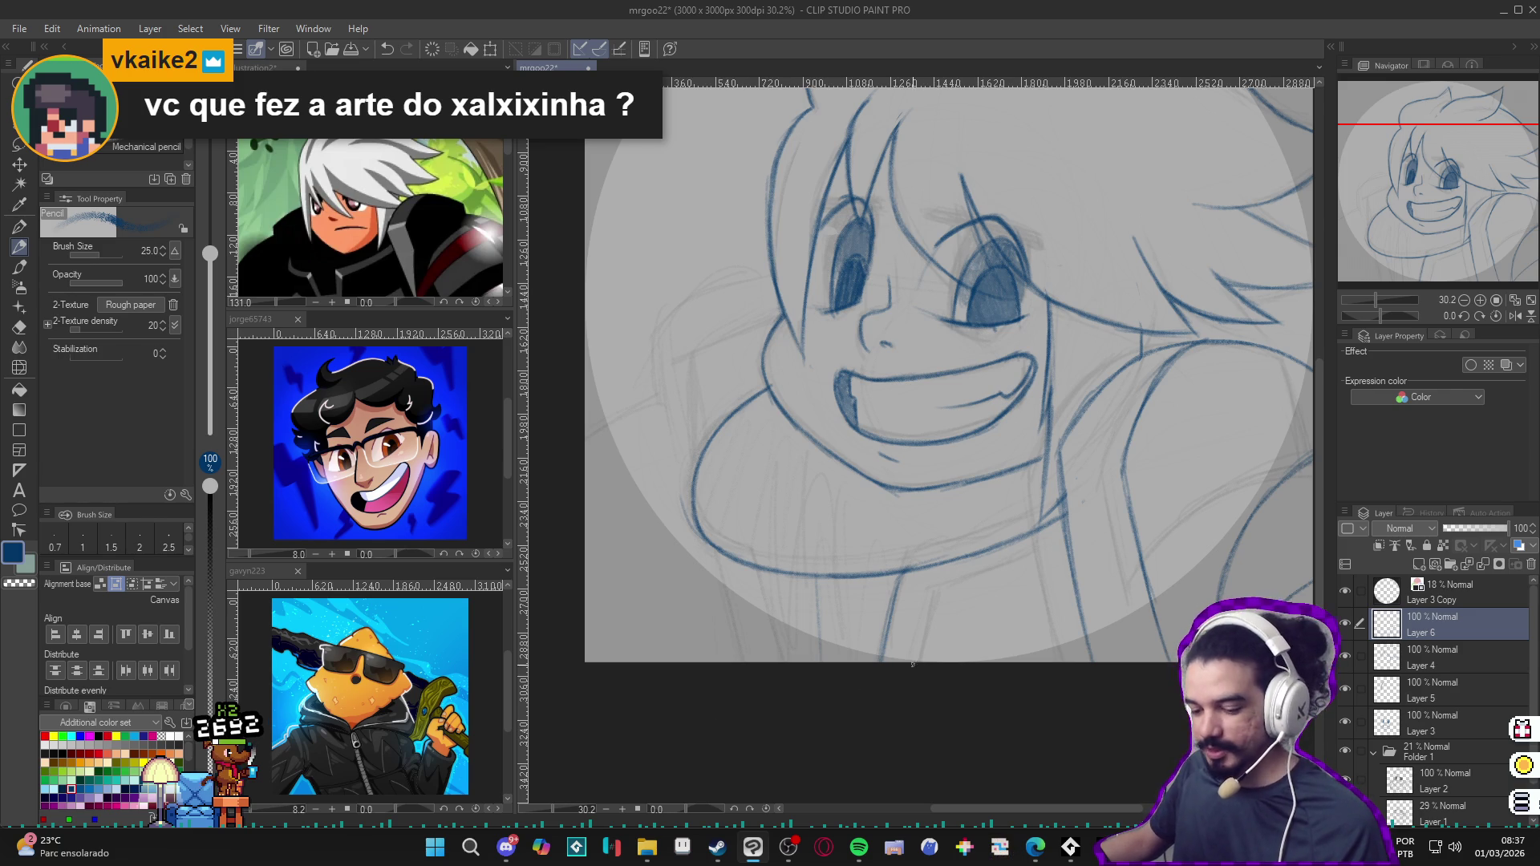
pyautogui.moveTo(879, 636); pyautogui.dragTo(828, 654)
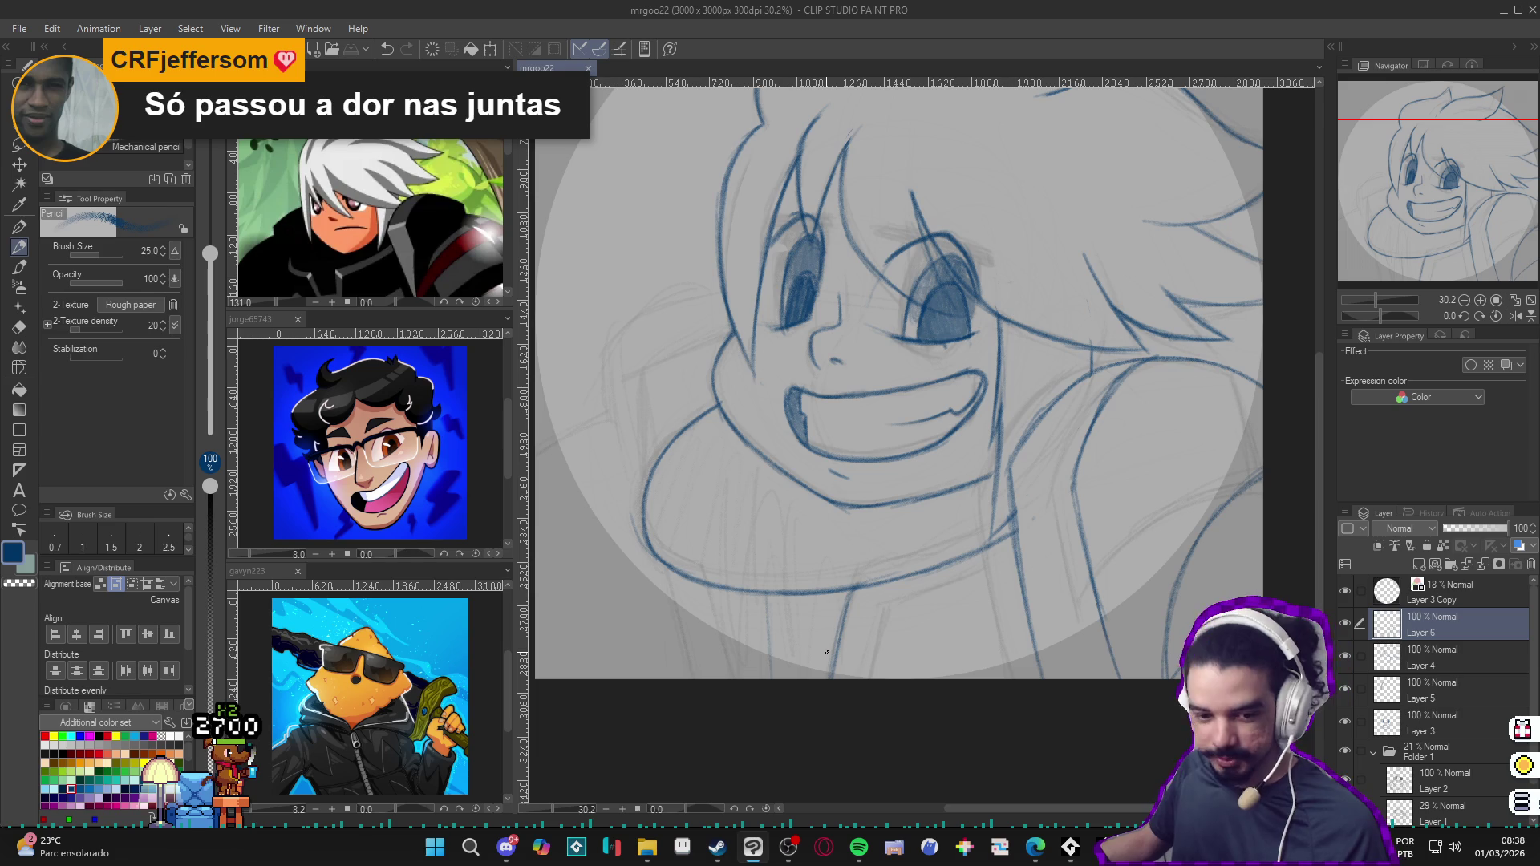
pyautogui.scroll(1, 825, 642)
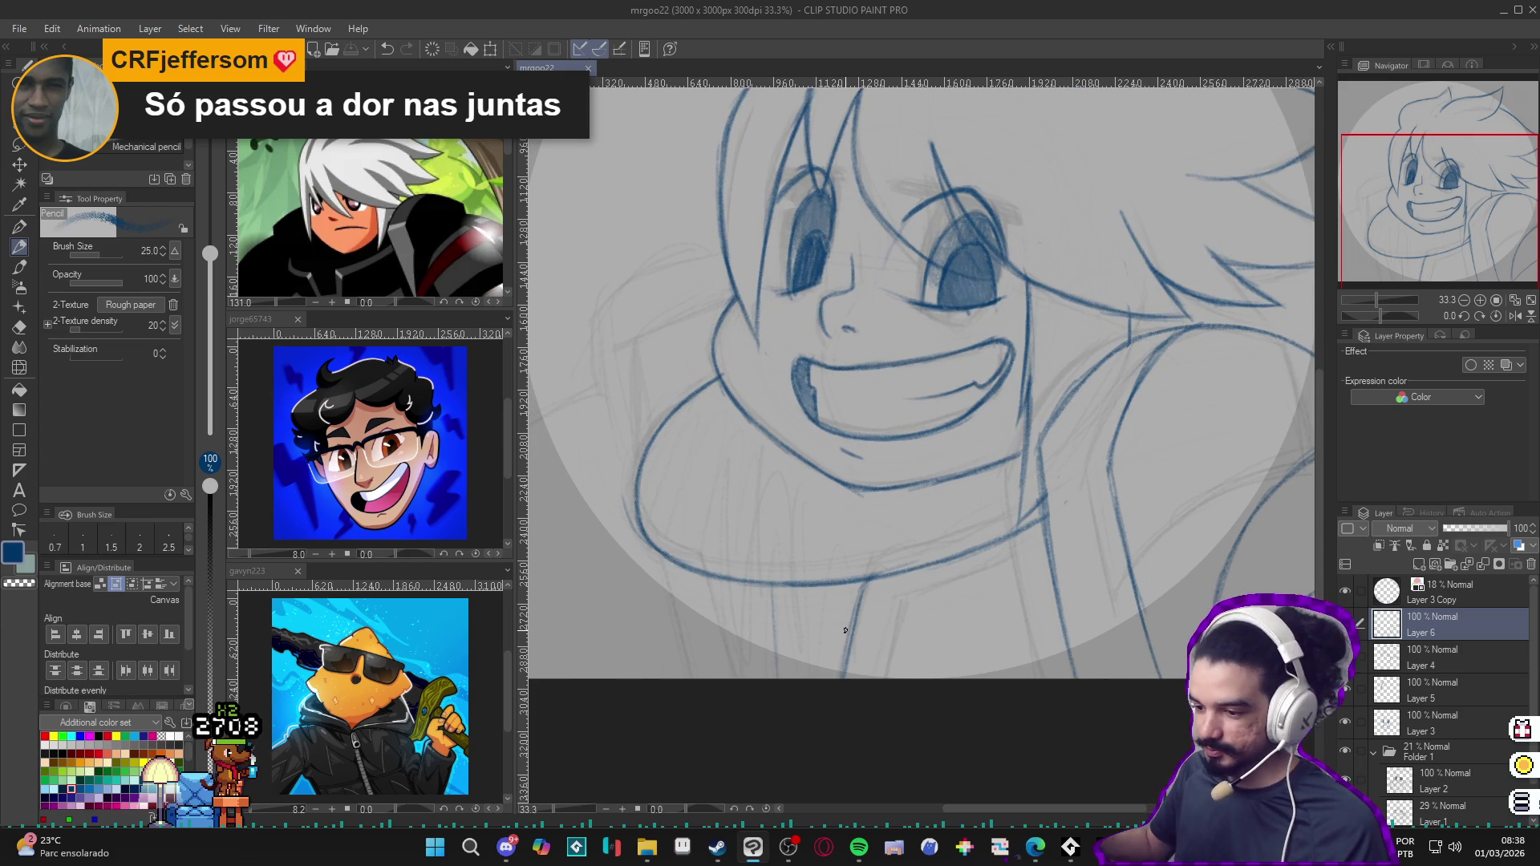
# Step: Darken a short stretch of the neck and collar line art with the view tilted, then reset rotation
pyautogui.moveTo(1149, 570)
pyautogui.mouseDown()
pyautogui.moveTo(1072, 409)
pyautogui.moveTo(1039, 548)
pyautogui.mouseUp()
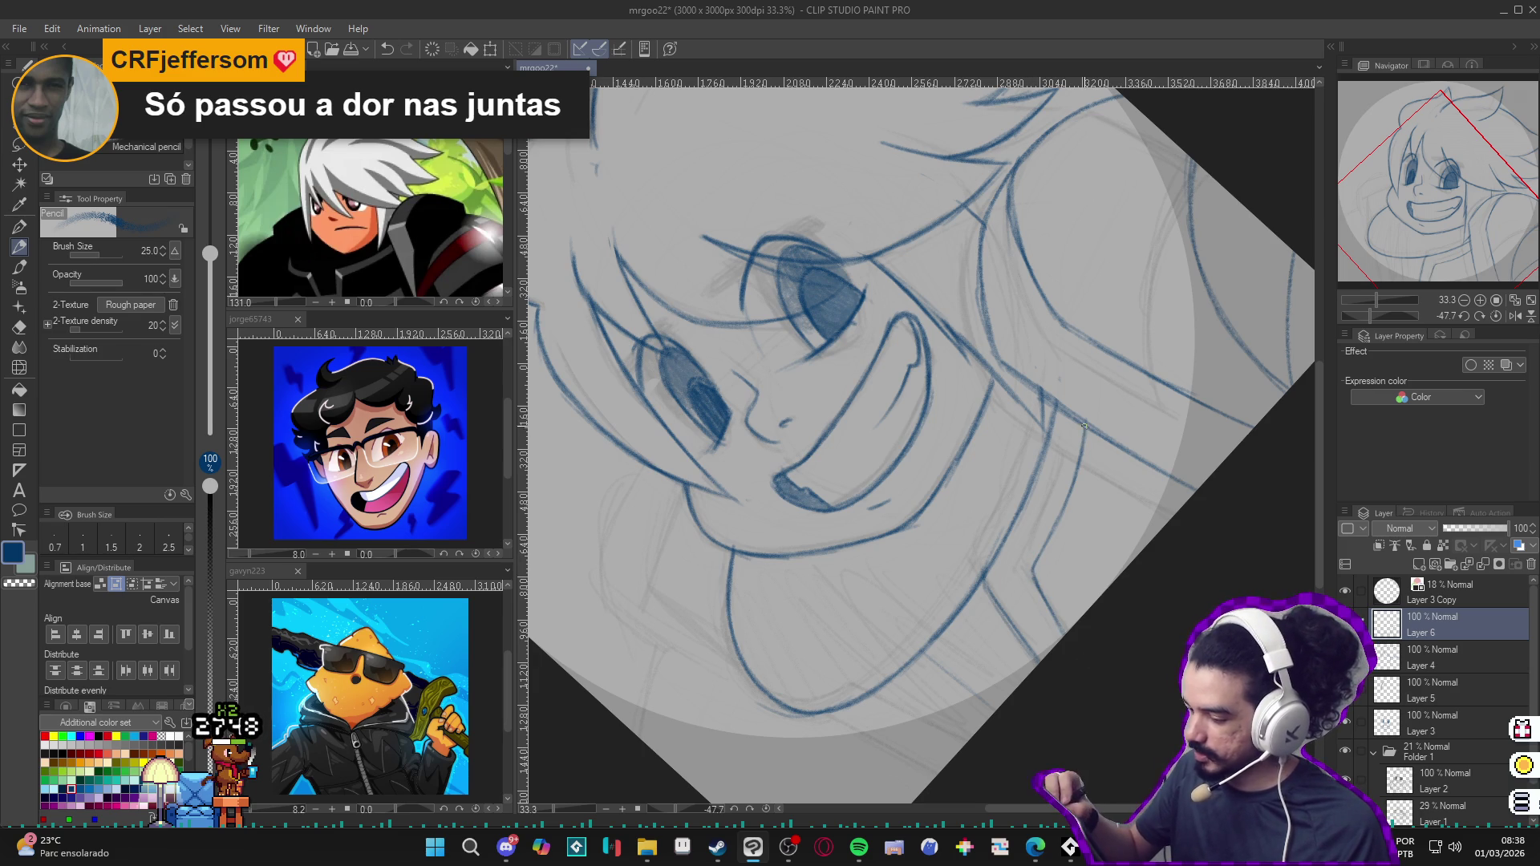
pyautogui.moveTo(1066, 499); pyautogui.dragTo(1037, 565)
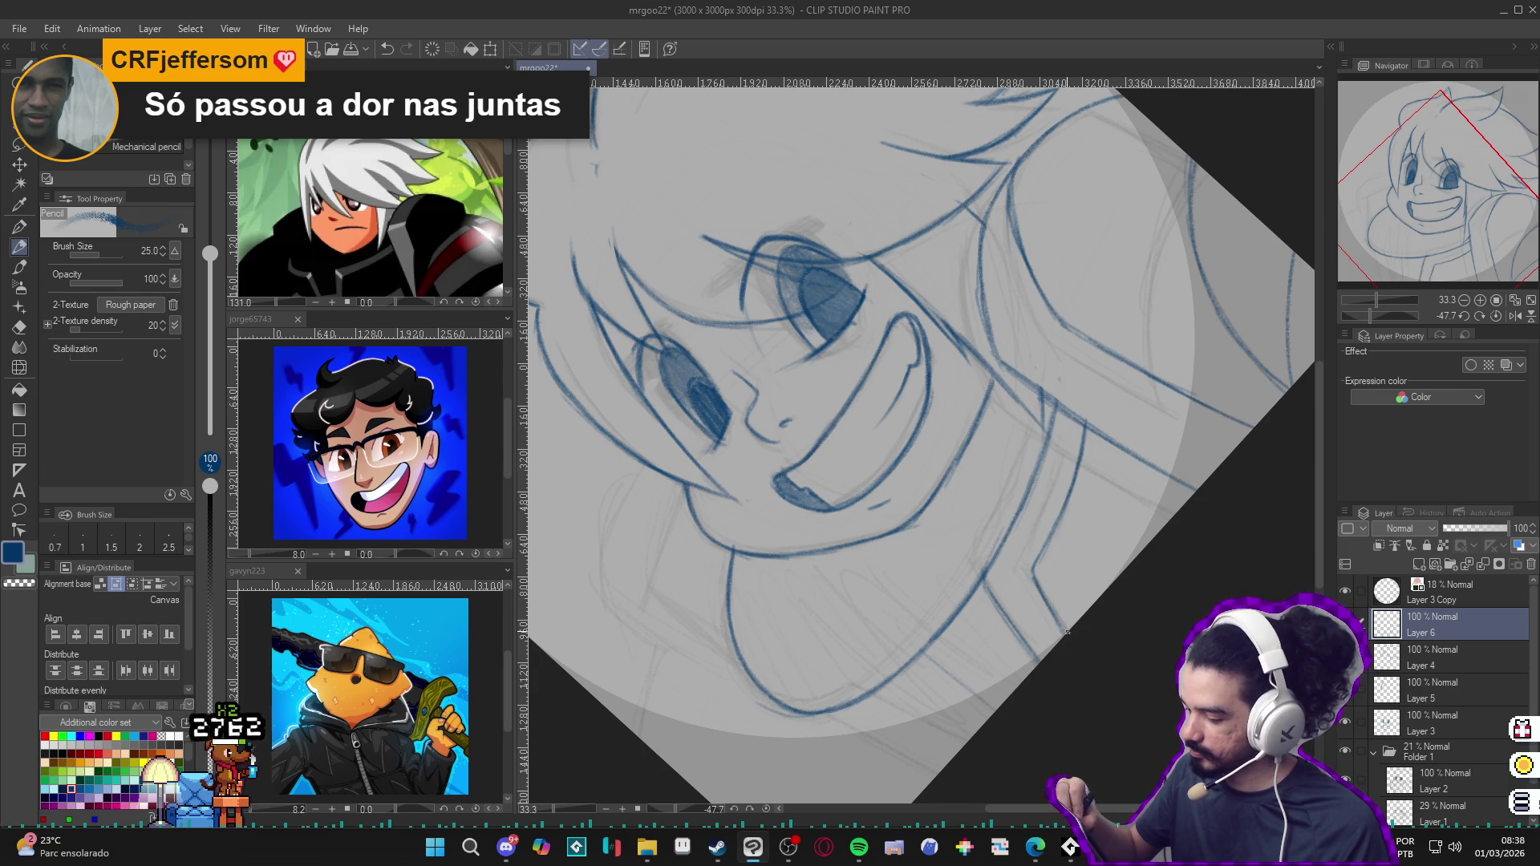
pyautogui.hotkey('ctrl', '@')
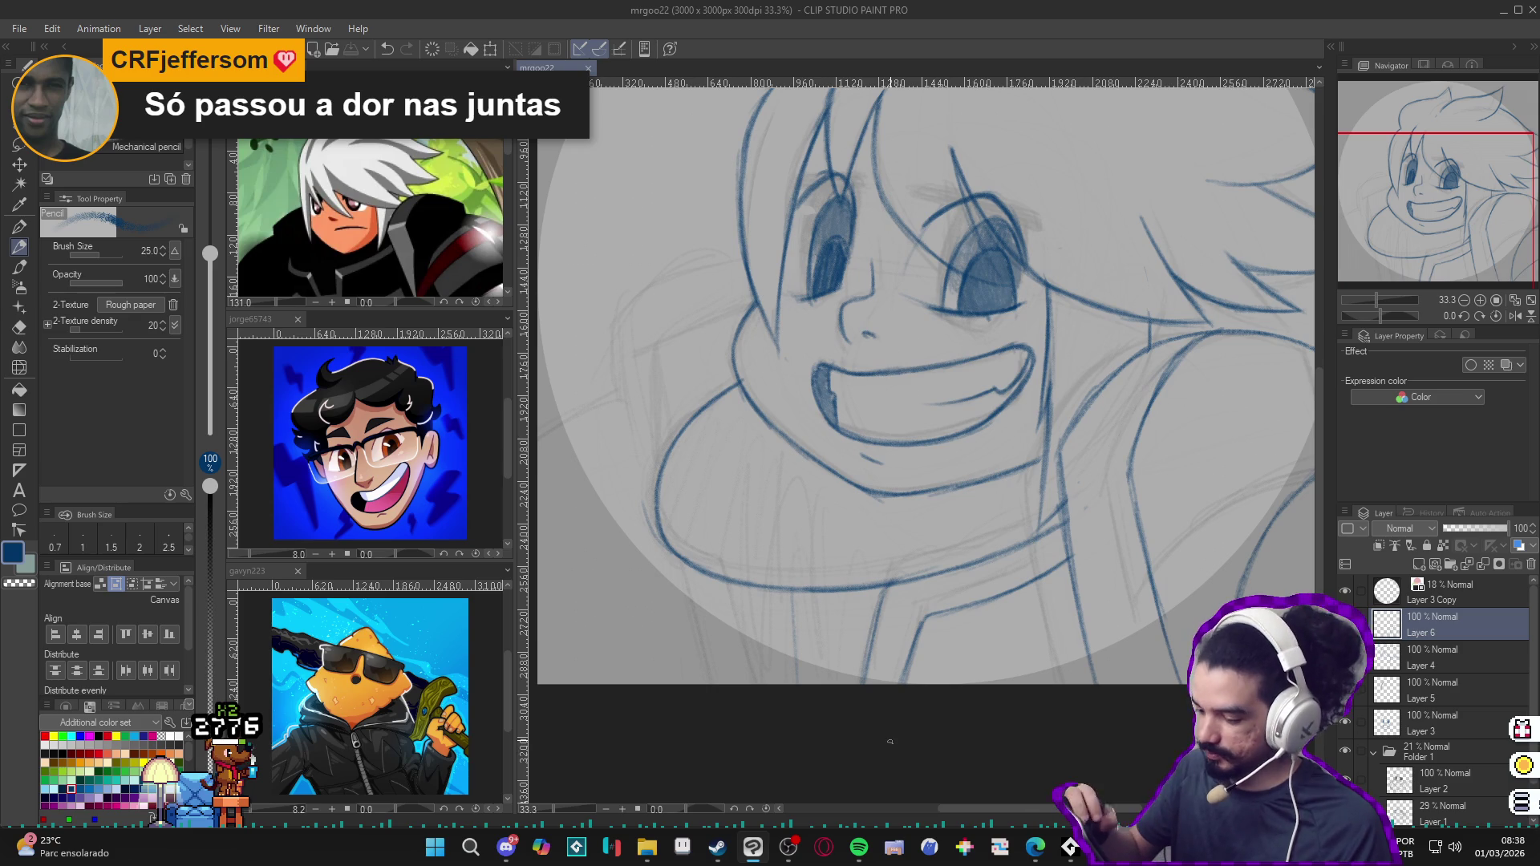
pyautogui.click(771, 591)
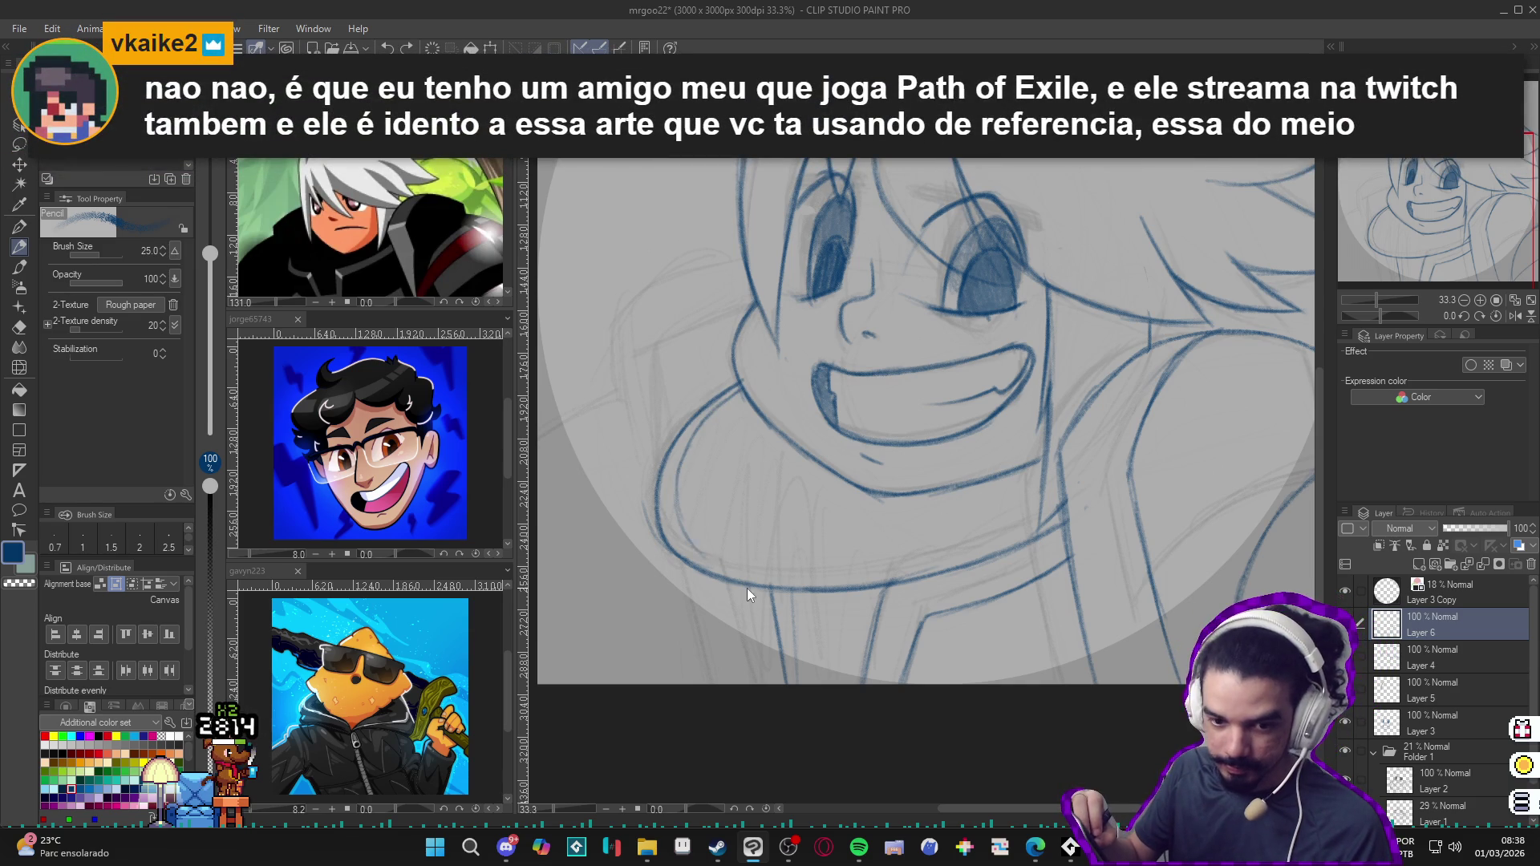
pyautogui.moveTo(756, 586); pyautogui.dragTo(768, 590)
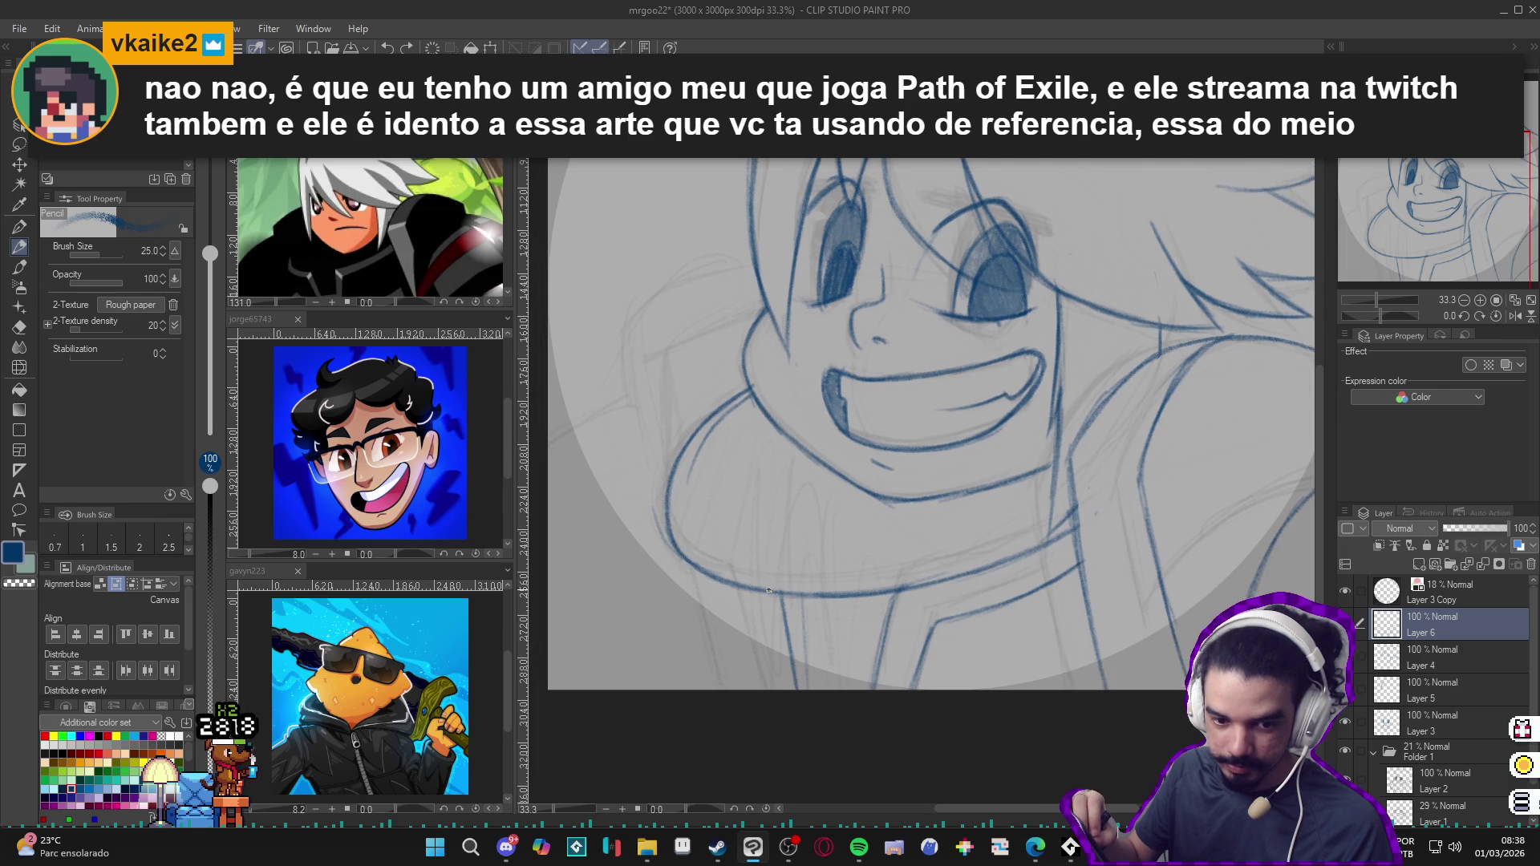
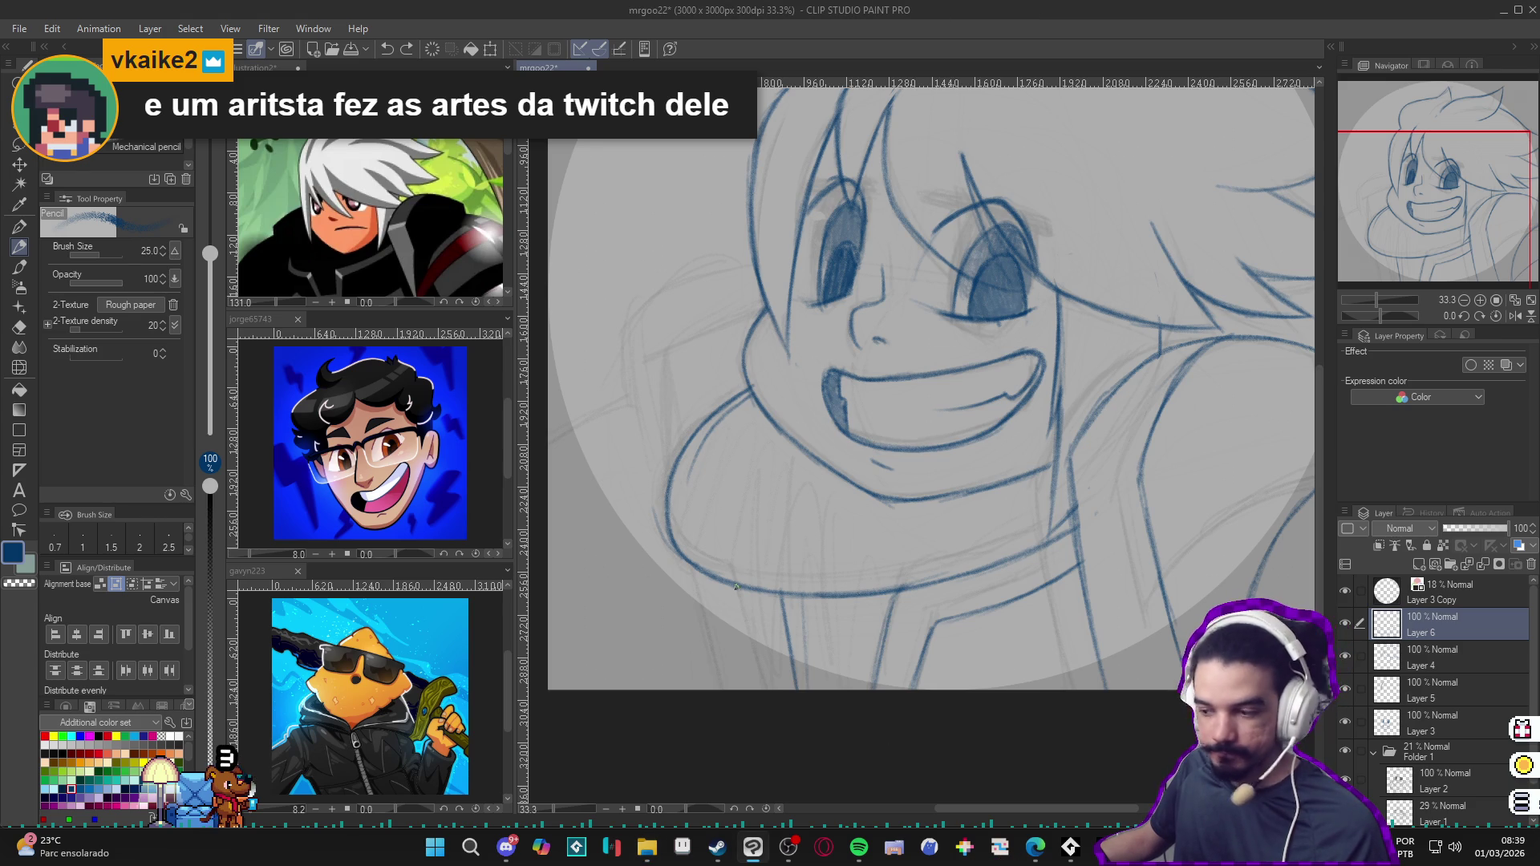
pyautogui.hscroll(-1, 750, 729)
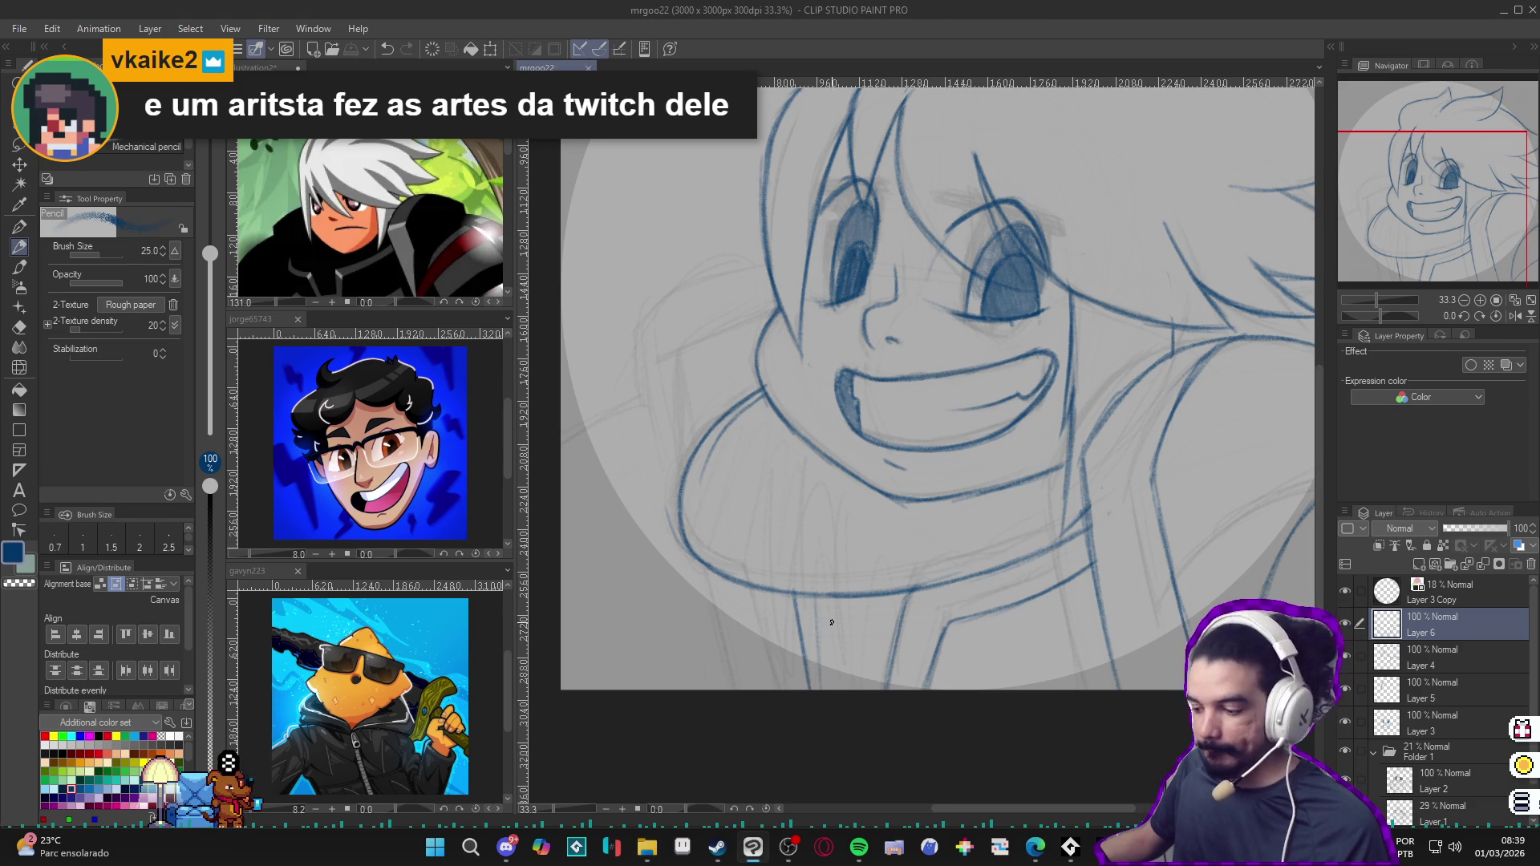
# Step: Add a small pencil mark and pan the view so the circled face sketch sits in frame
pyautogui.click(791, 525)
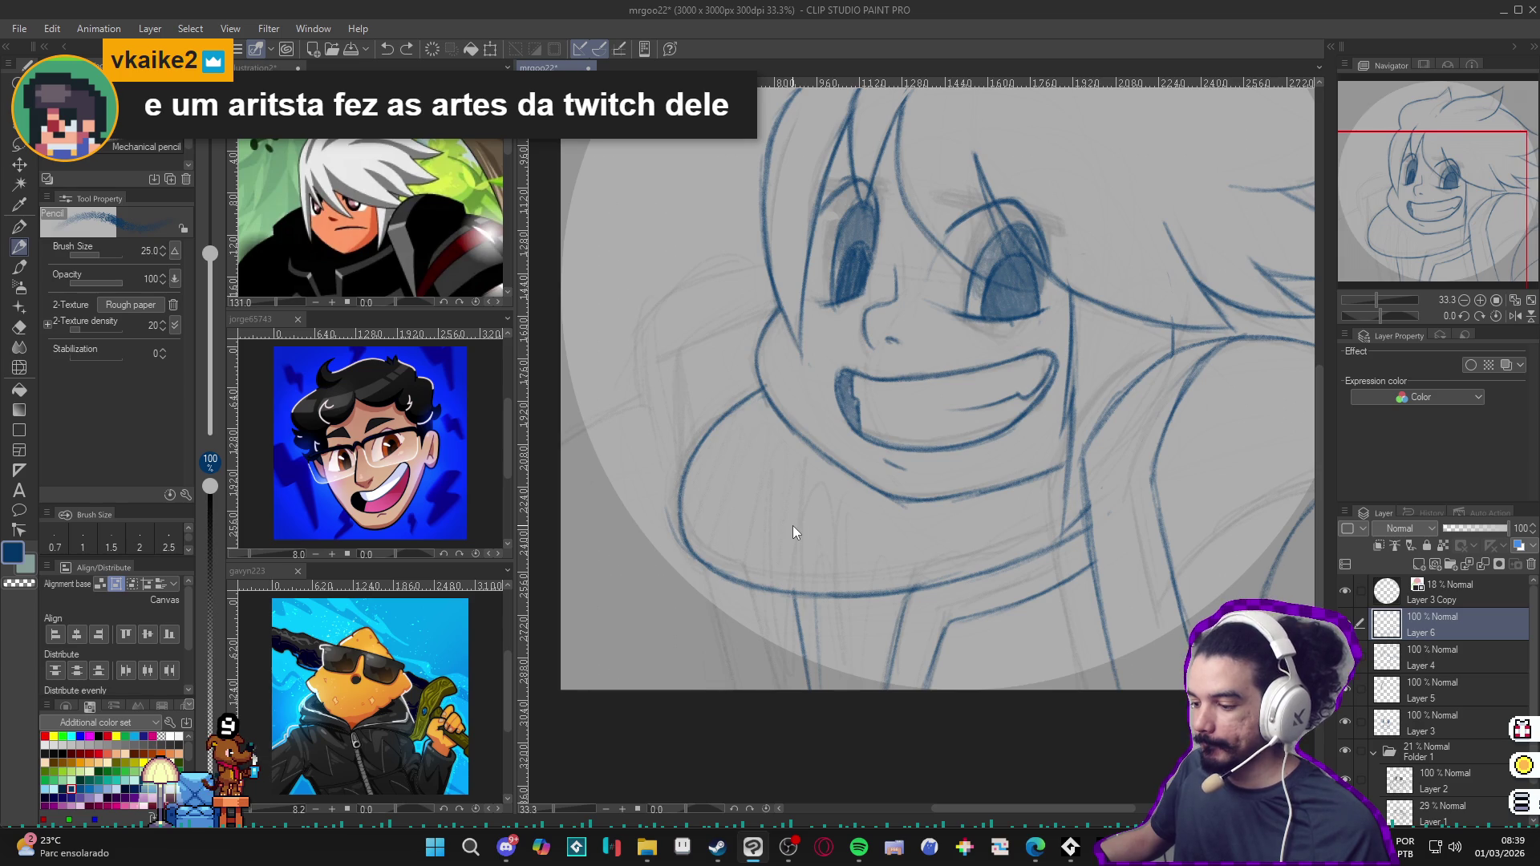
pyautogui.scroll(-1, 730, 593)
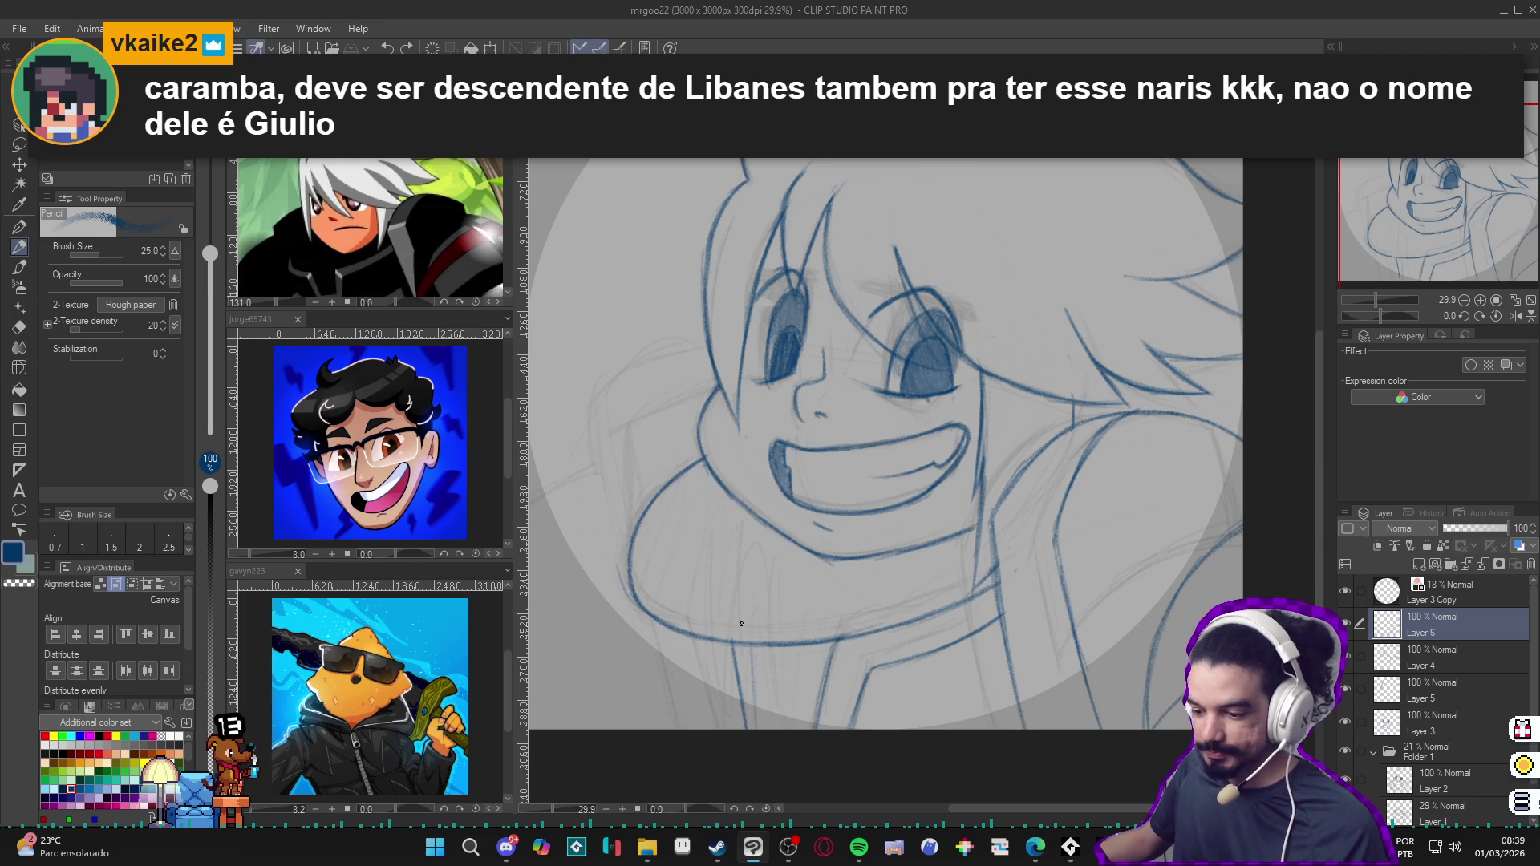
pyautogui.scroll(-1, 764, 659)
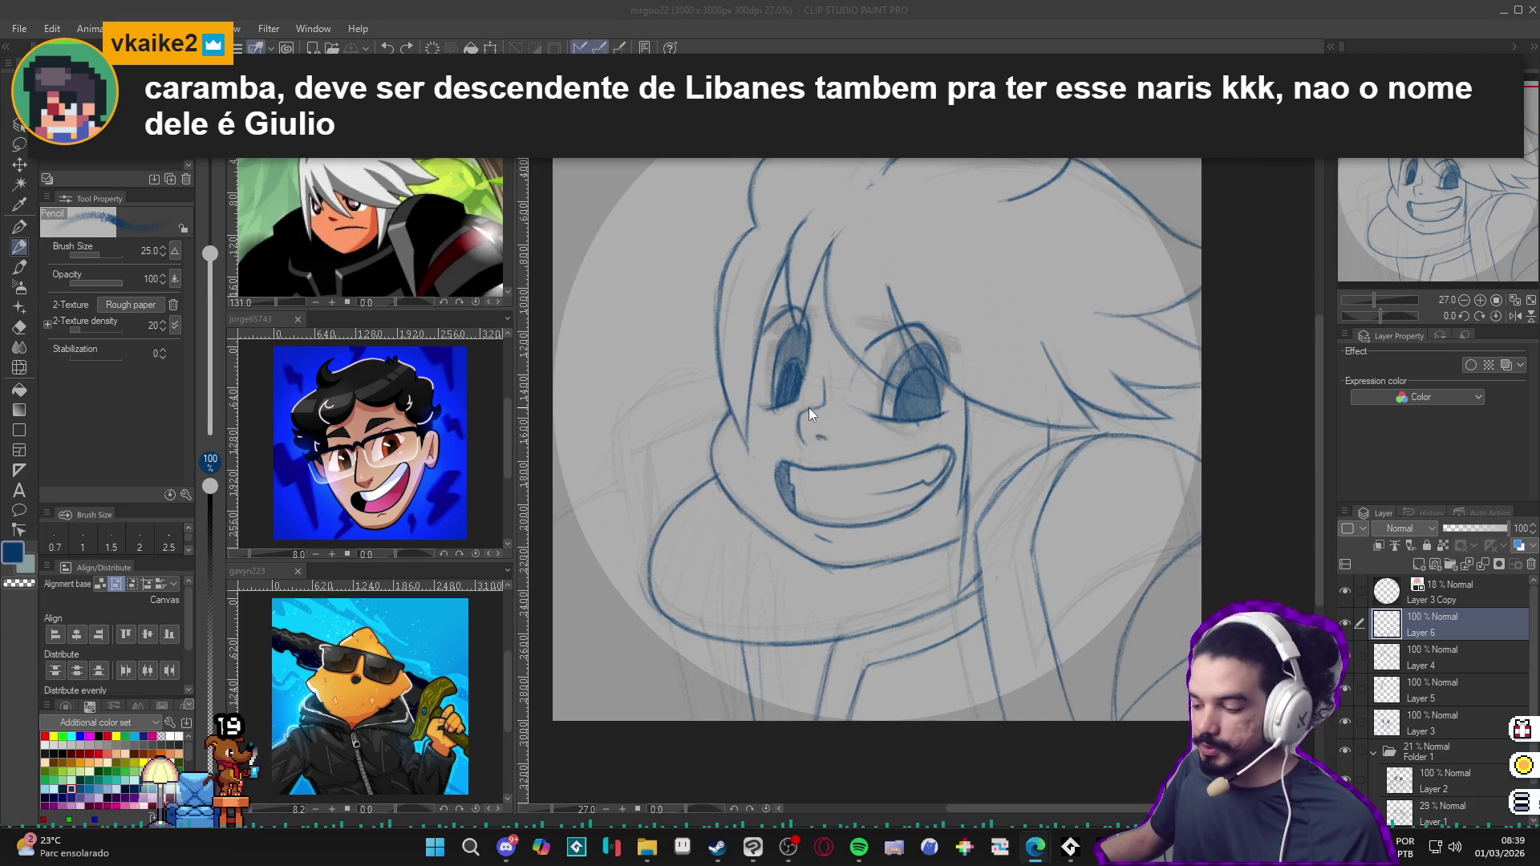
pyautogui.scroll(-1, 815, 566)
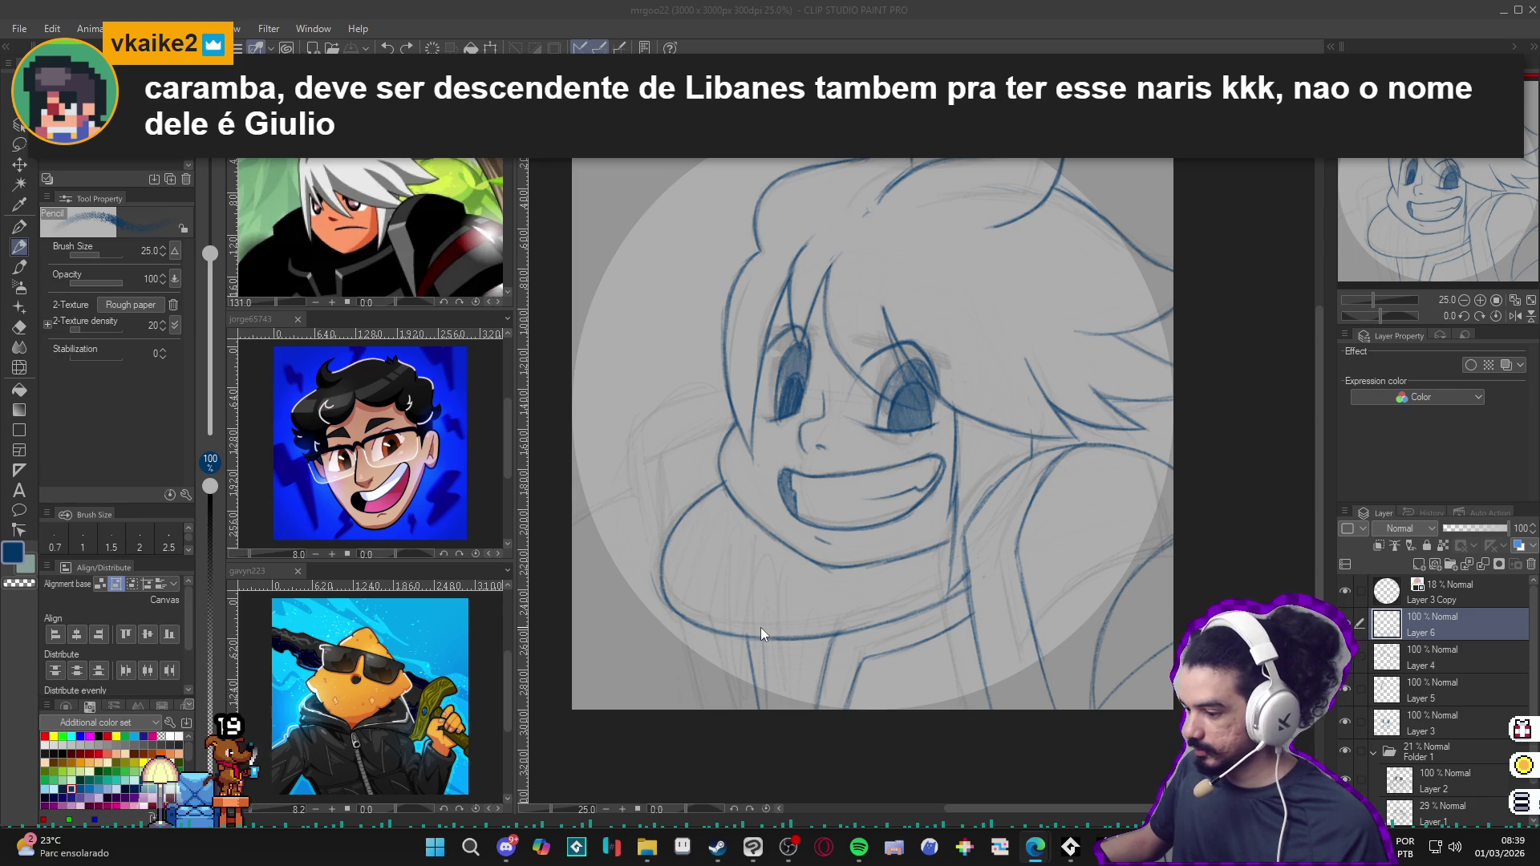
pyautogui.moveTo(829, 660); pyautogui.dragTo(855, 664)
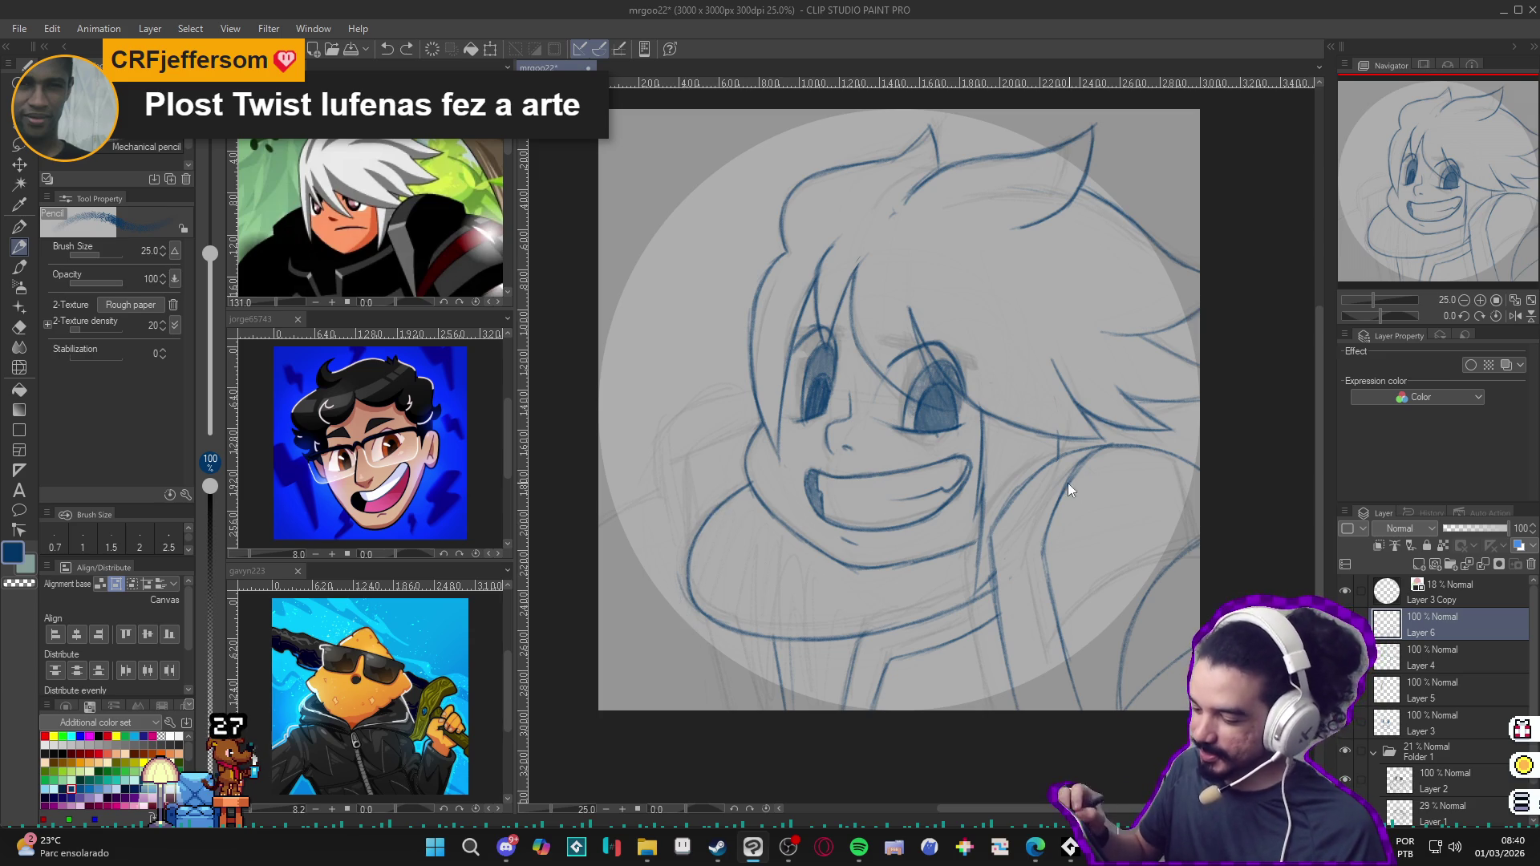
pyautogui.press('p')
pyautogui.press('-')
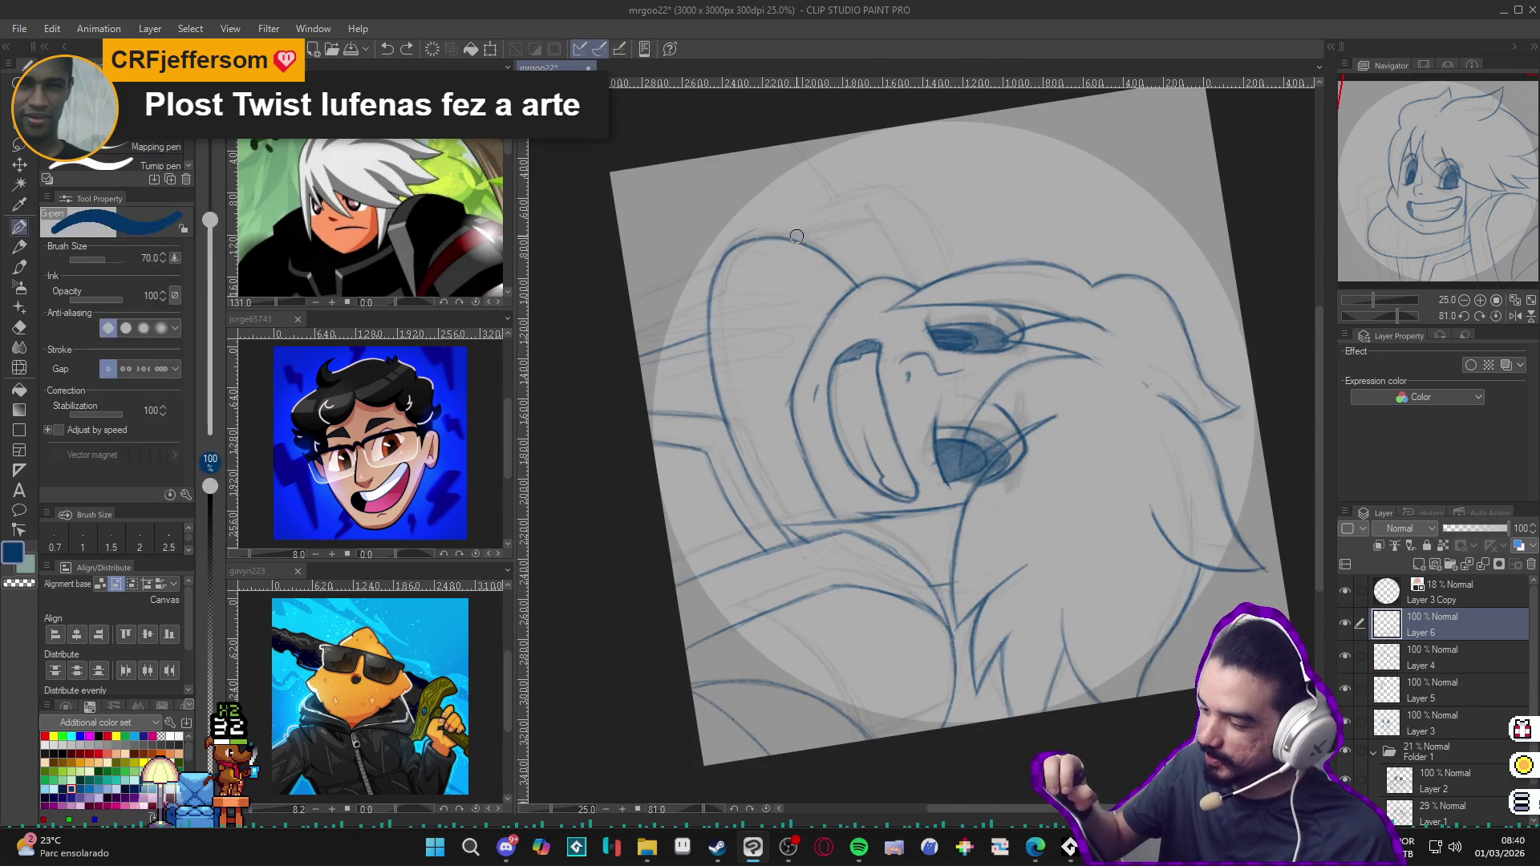
pyautogui.press('p')
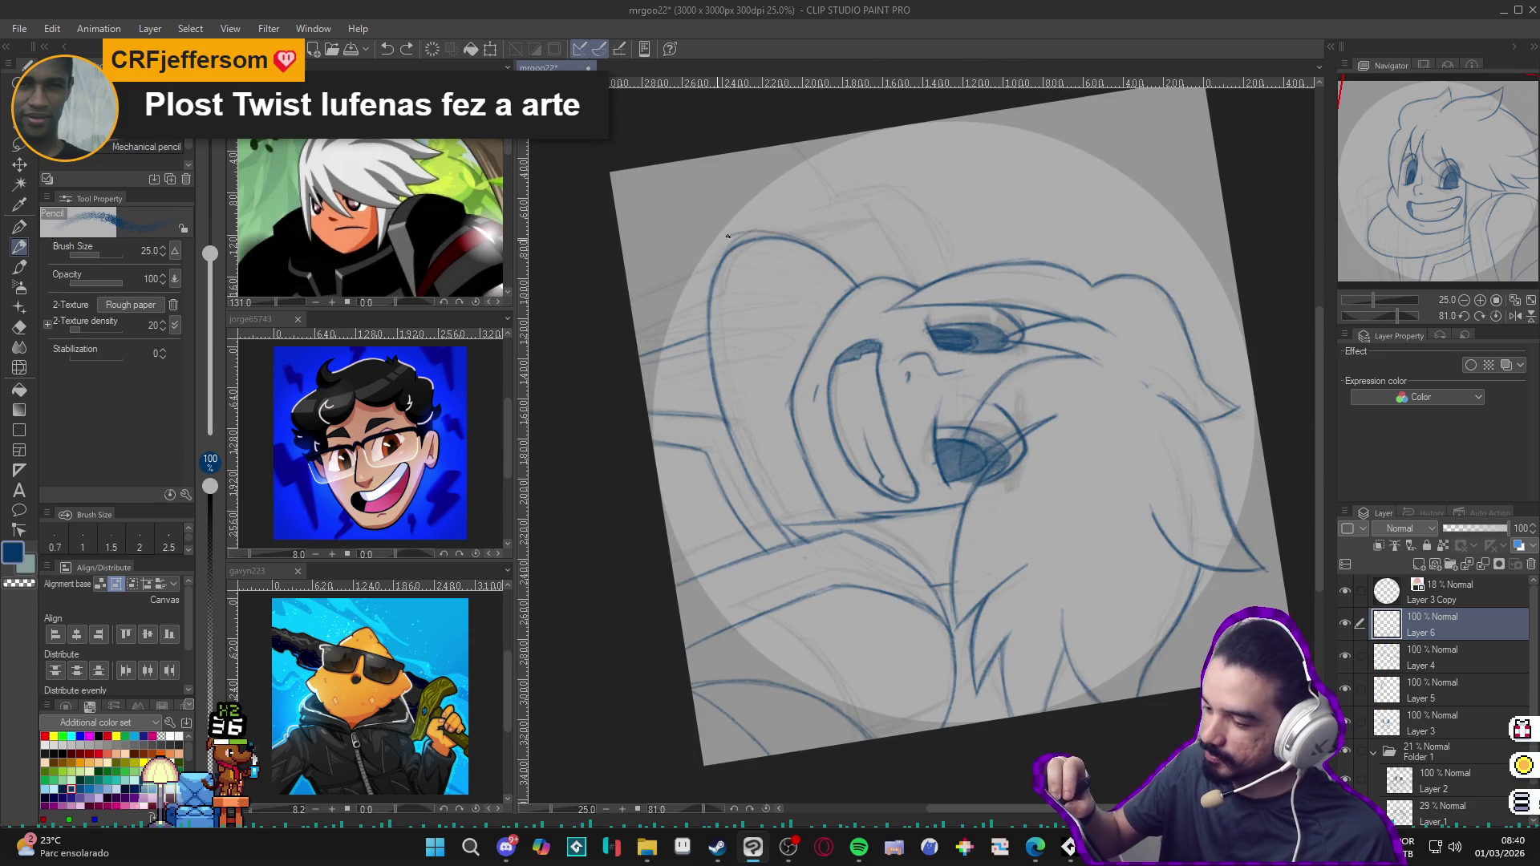
pyautogui.moveTo(727, 235); pyautogui.dragTo(1059, 402)
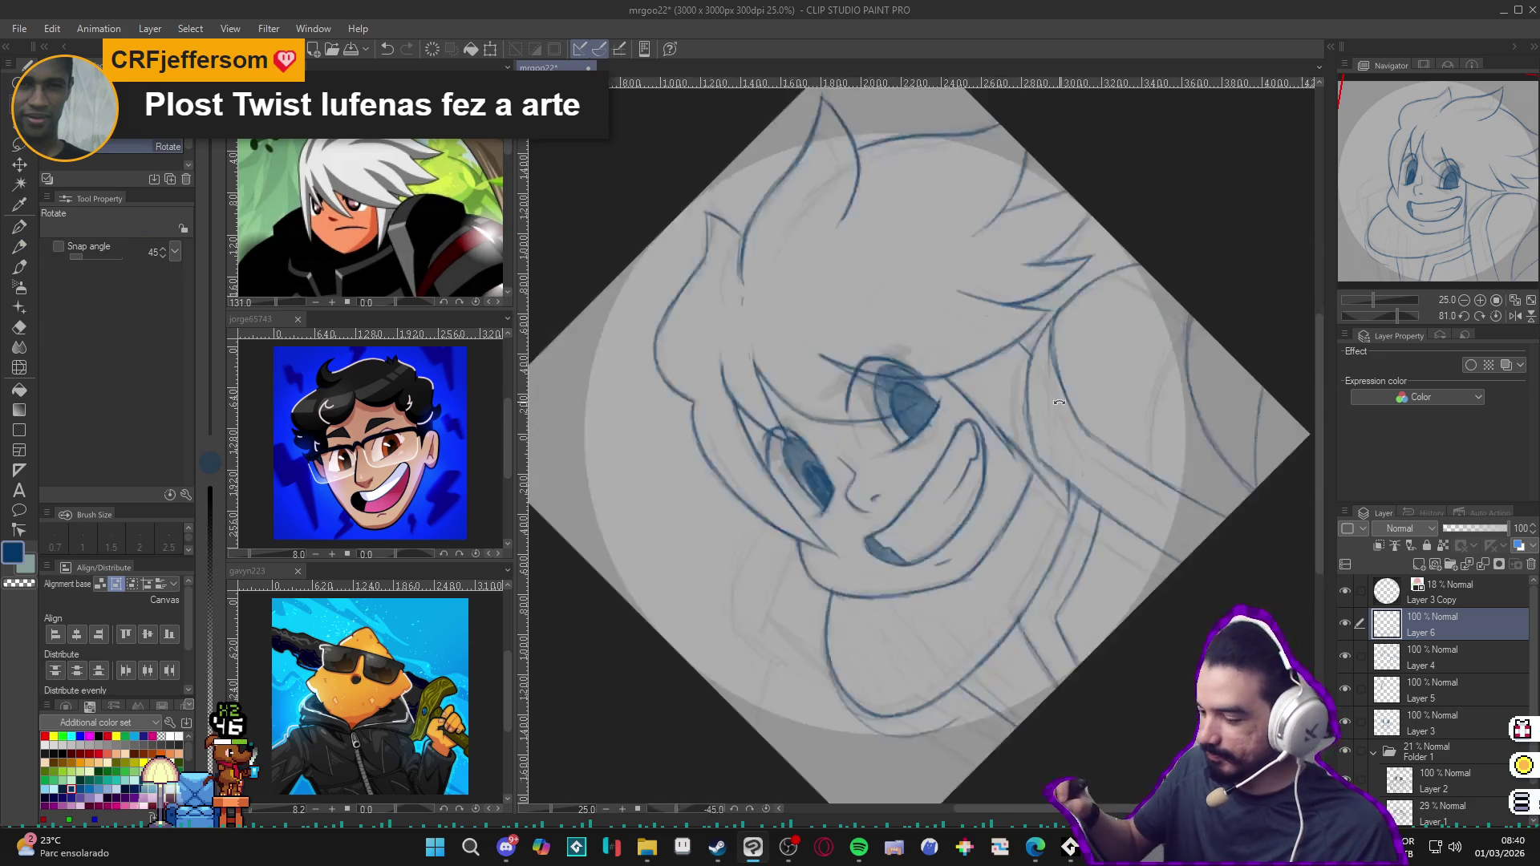
pyautogui.hotkey('ctrl', '0')
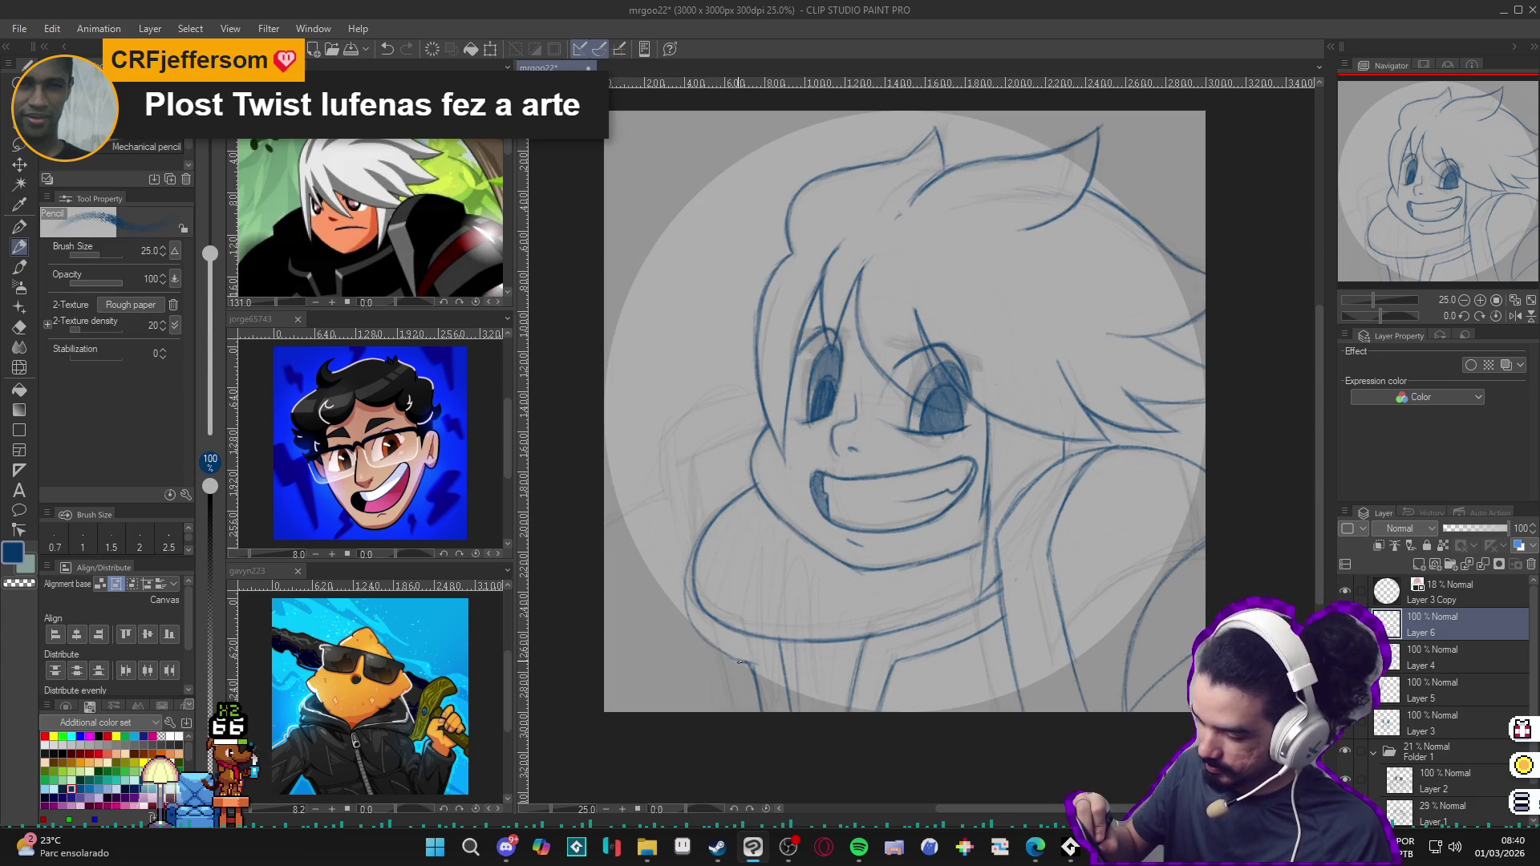
# Step: Draw along the chin's left edge and lighten the chin lines with the eraser
pyautogui.moveTo(718, 649)
pyautogui.mouseDown()
pyautogui.moveTo(696, 621)
pyautogui.moveTo(691, 545)
pyautogui.mouseUp()
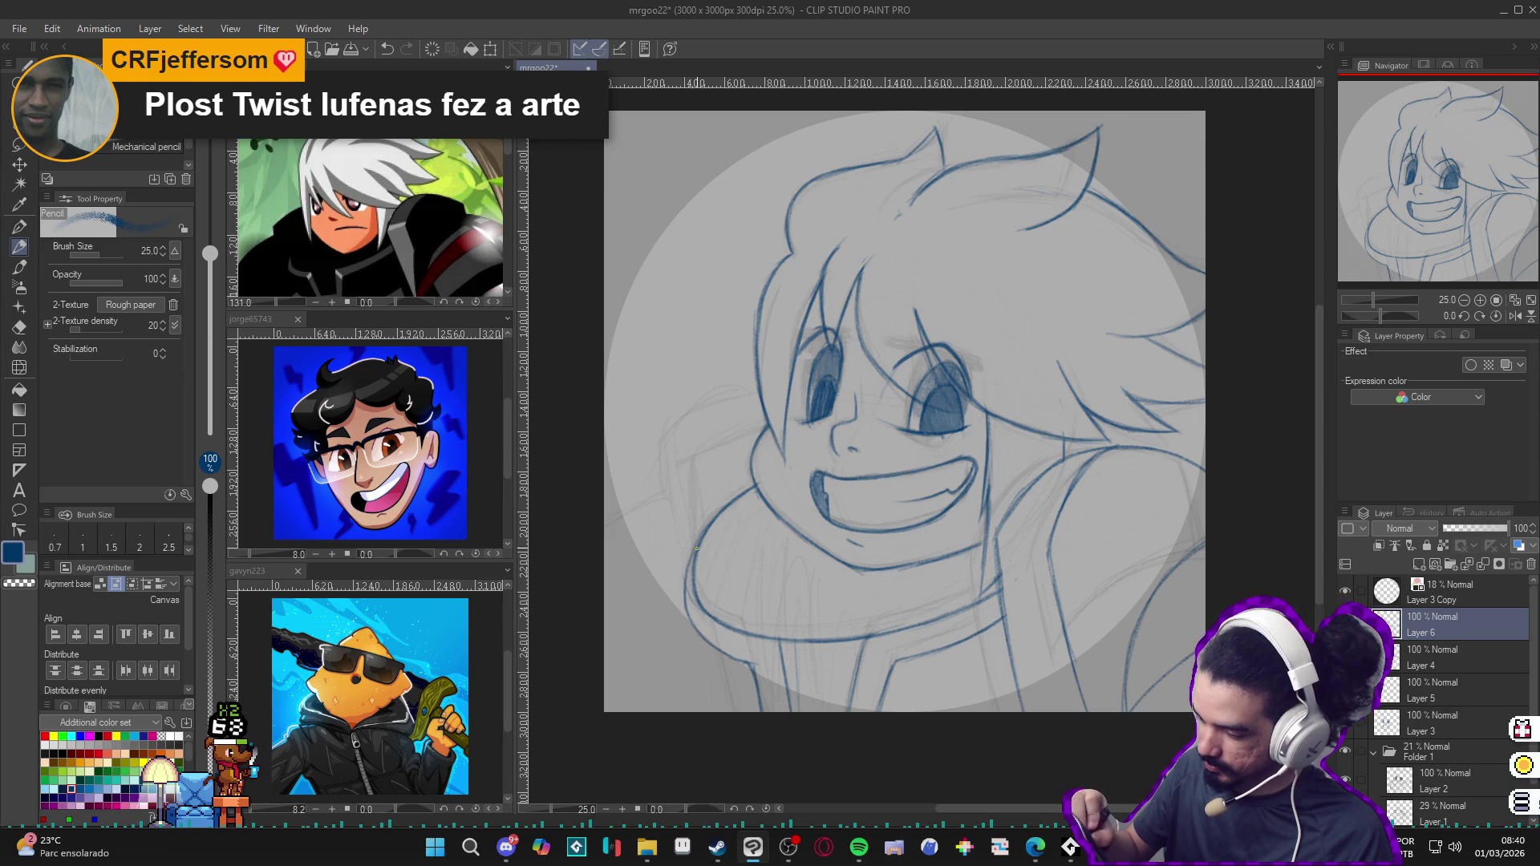
pyautogui.press('e')
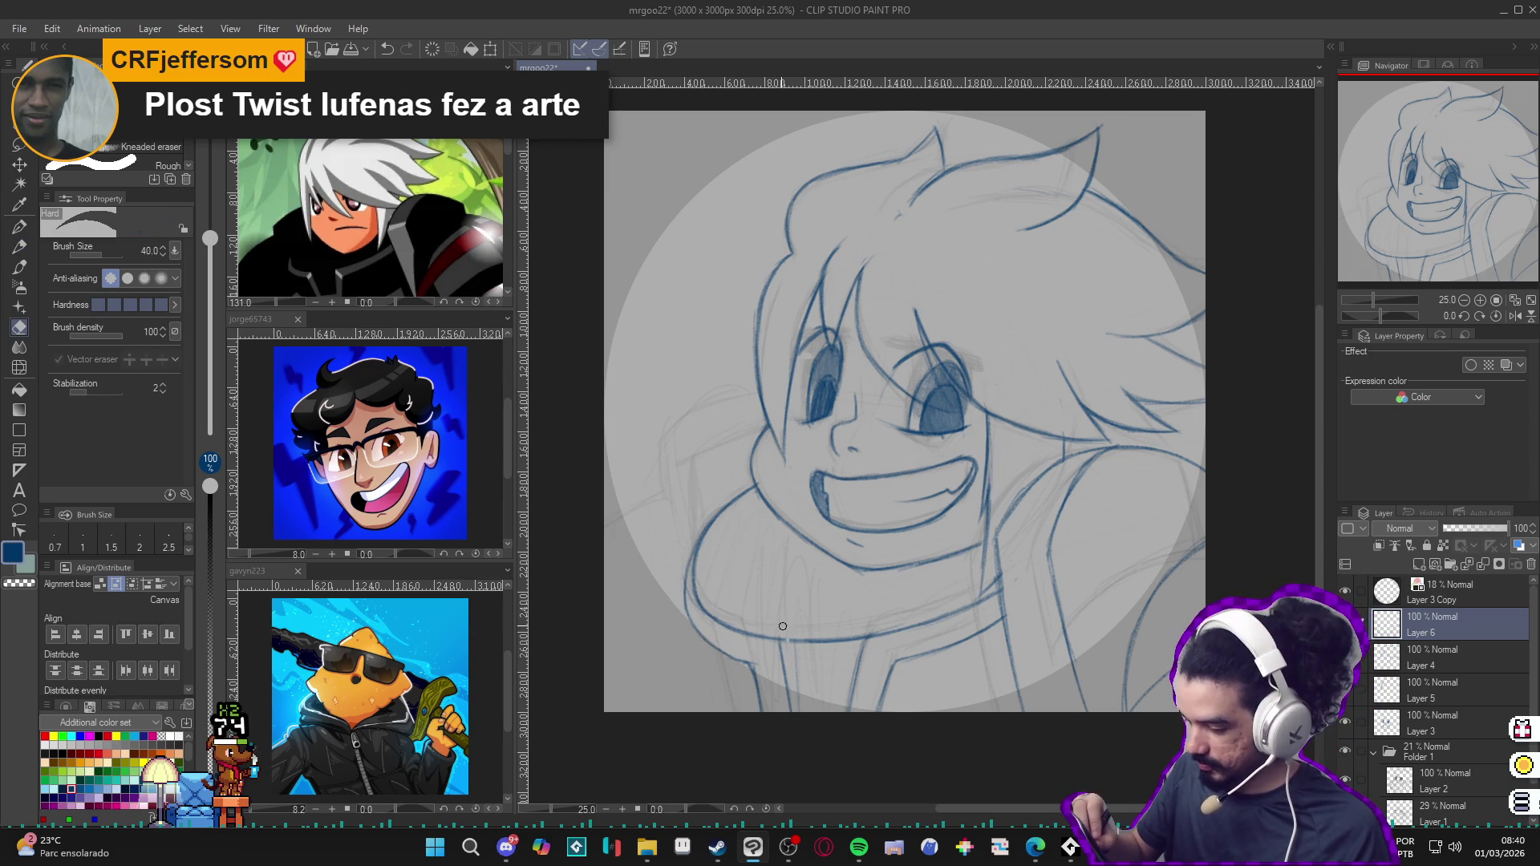
pyautogui.moveTo(784, 650); pyautogui.dragTo(831, 640)
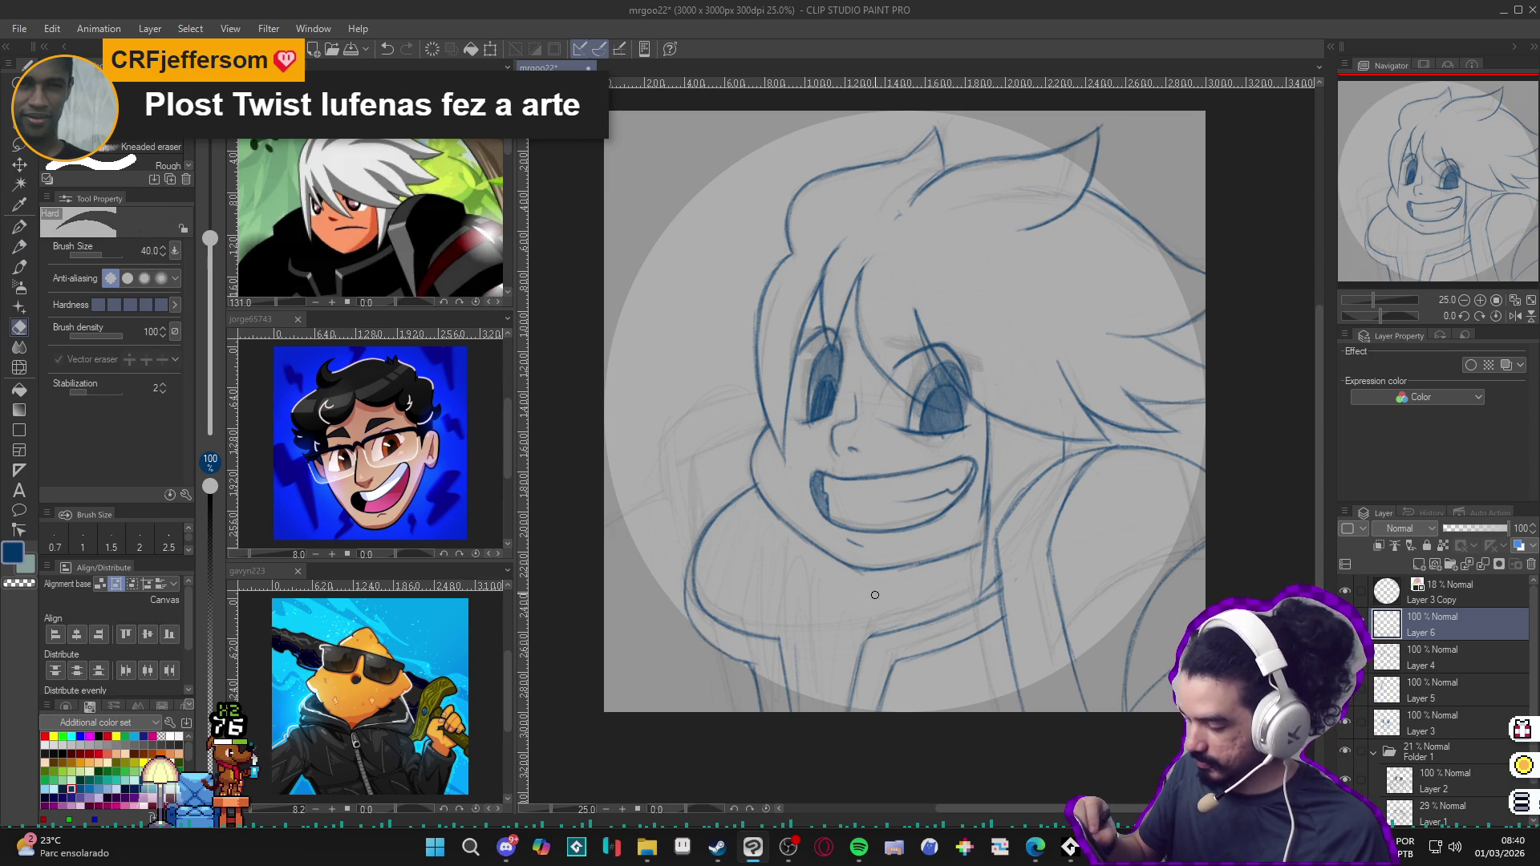
pyautogui.press('p')
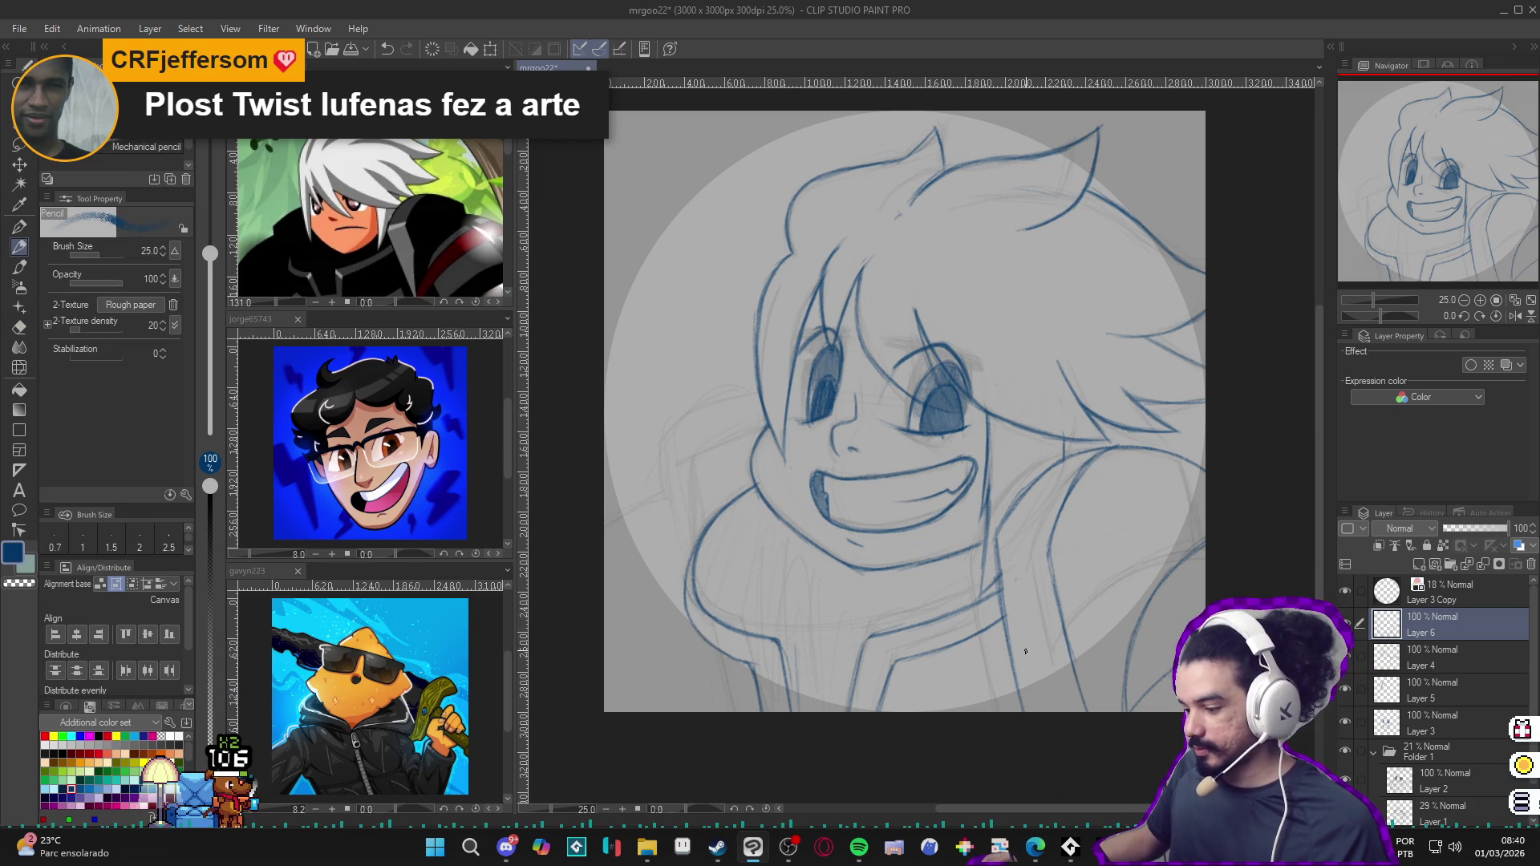
# Step: Sketch faint pencil strokes left of the face and on the lower-left body
pyautogui.moveTo(923, 681); pyautogui.dragTo(948, 688)
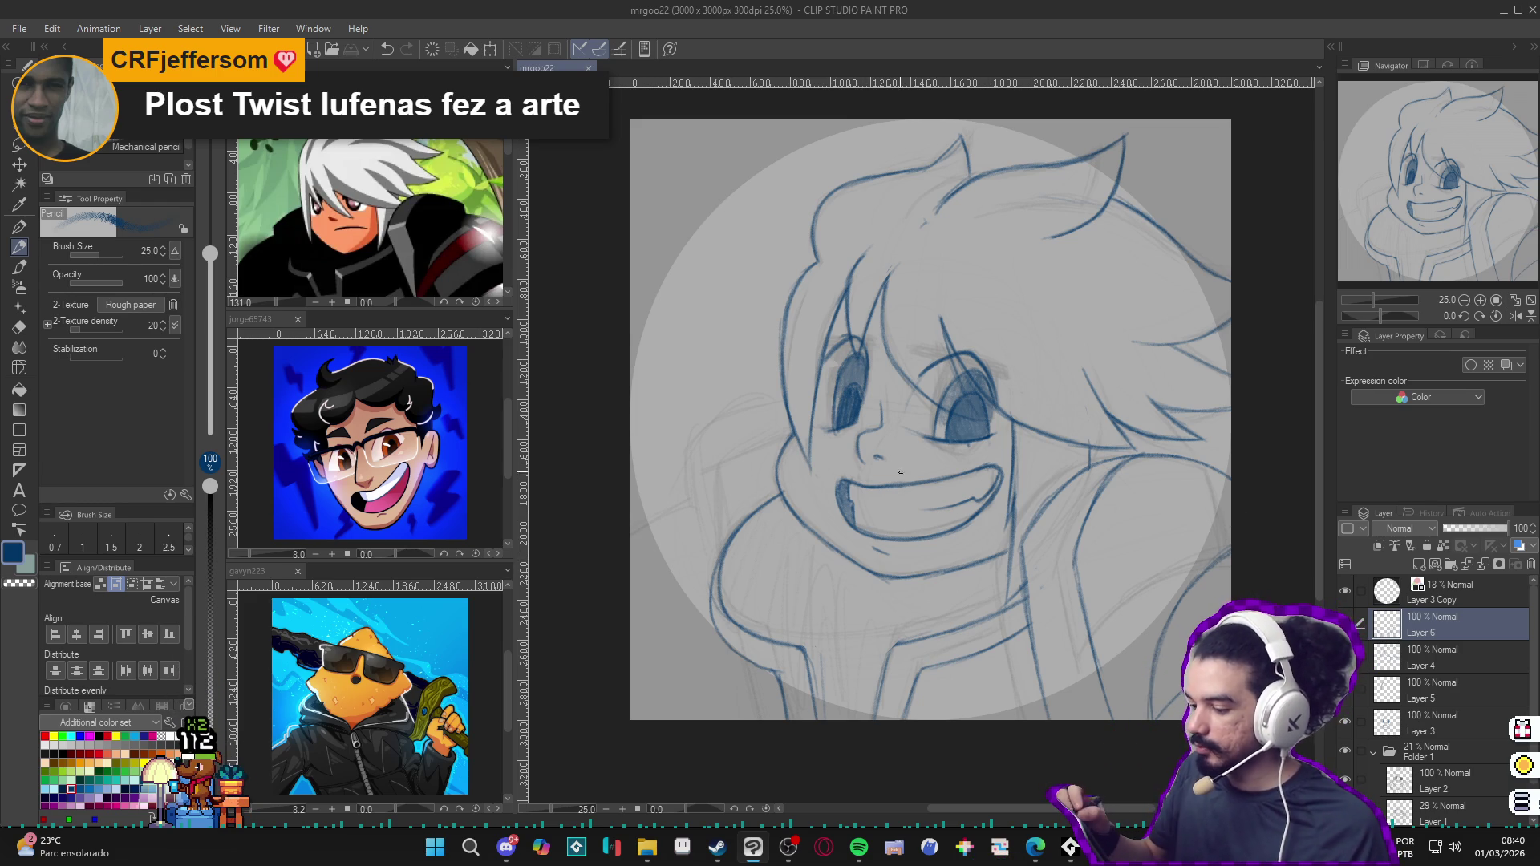
pyautogui.moveTo(780, 405)
pyautogui.mouseDown()
pyautogui.moveTo(715, 424)
pyautogui.moveTo(662, 472)
pyautogui.moveTo(688, 617)
pyautogui.moveTo(723, 657)
pyautogui.mouseUp()
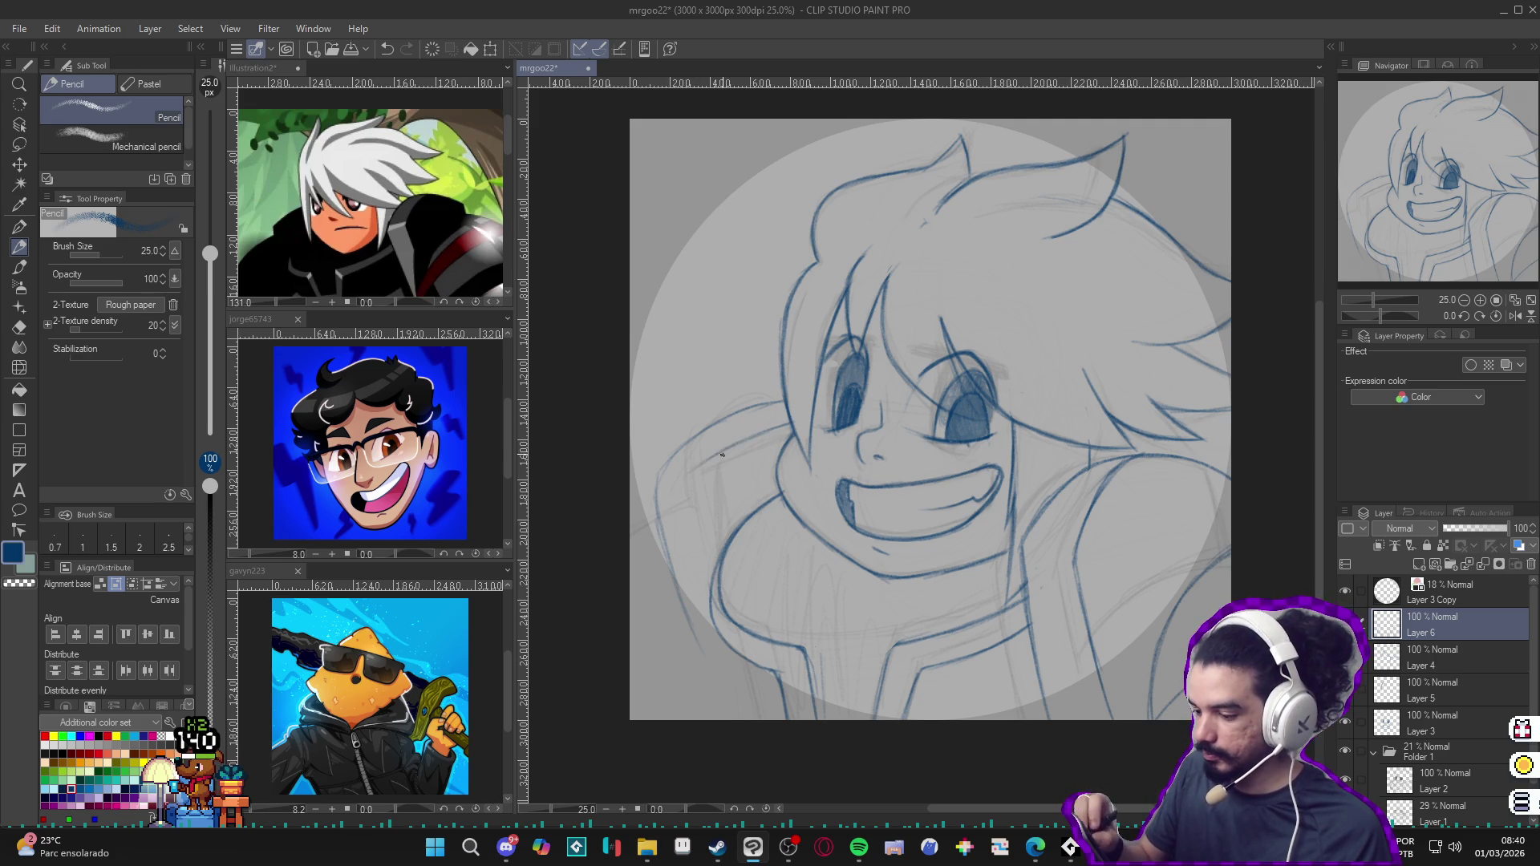
pyautogui.moveTo(669, 513); pyautogui.dragTo(702, 648)
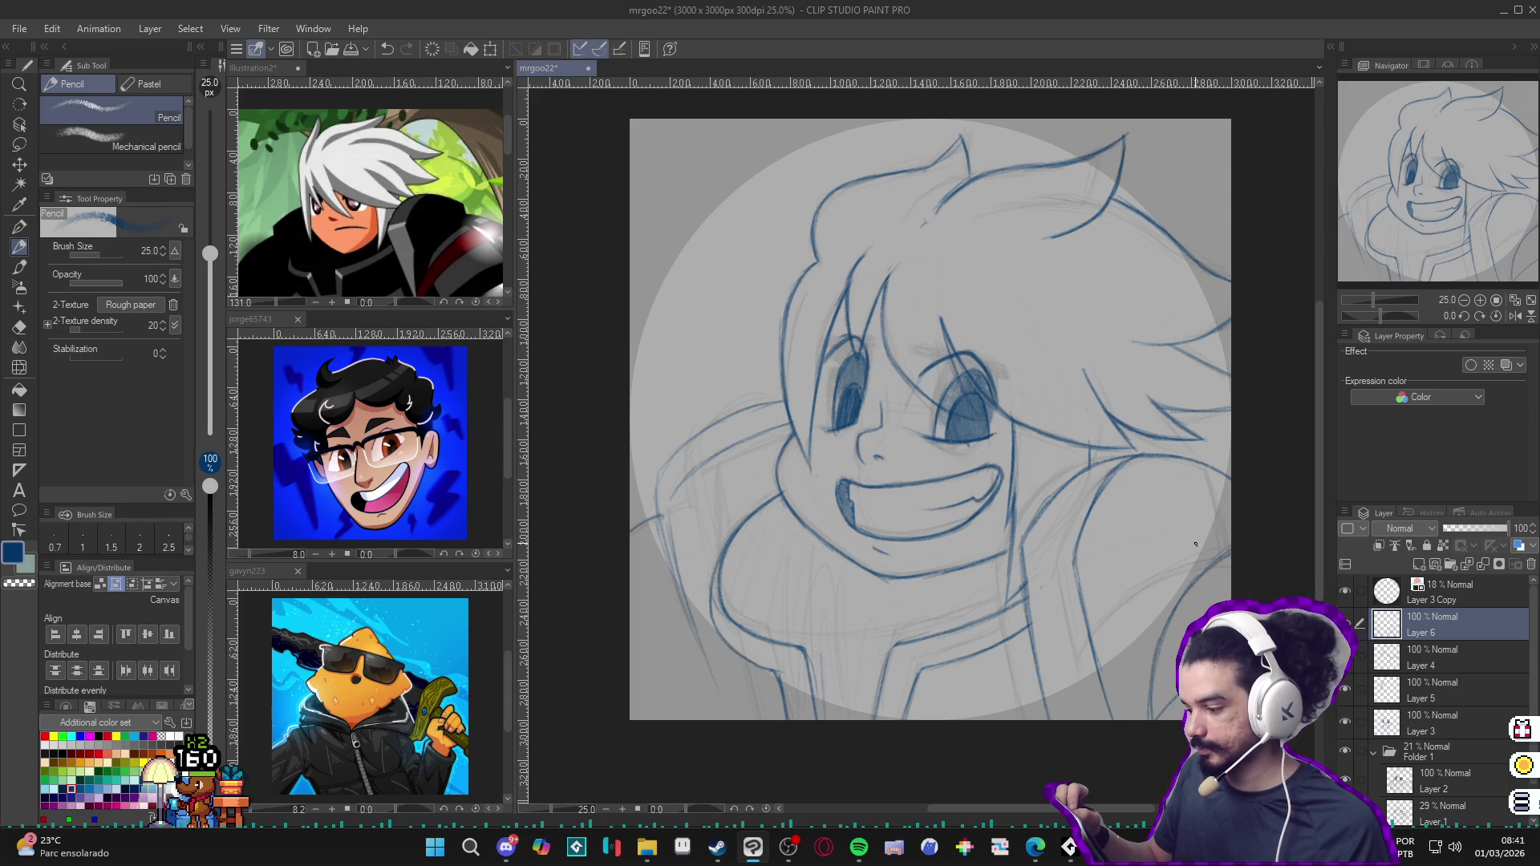
# Step: Rough in pencil strokes across the left shoulder and erase the faint stray ones
pyautogui.press('e')
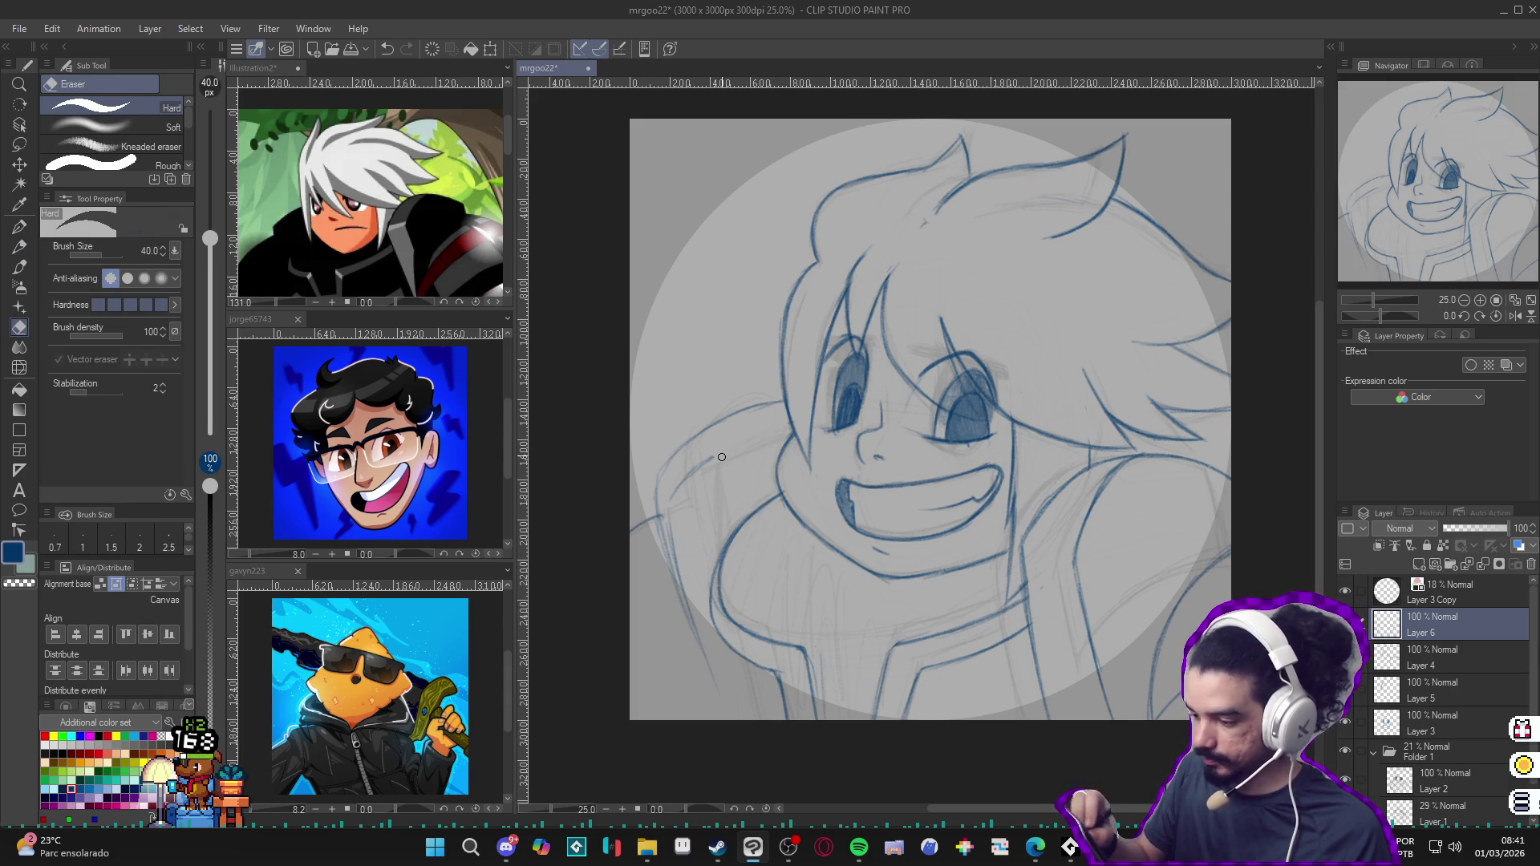
pyautogui.press('p')
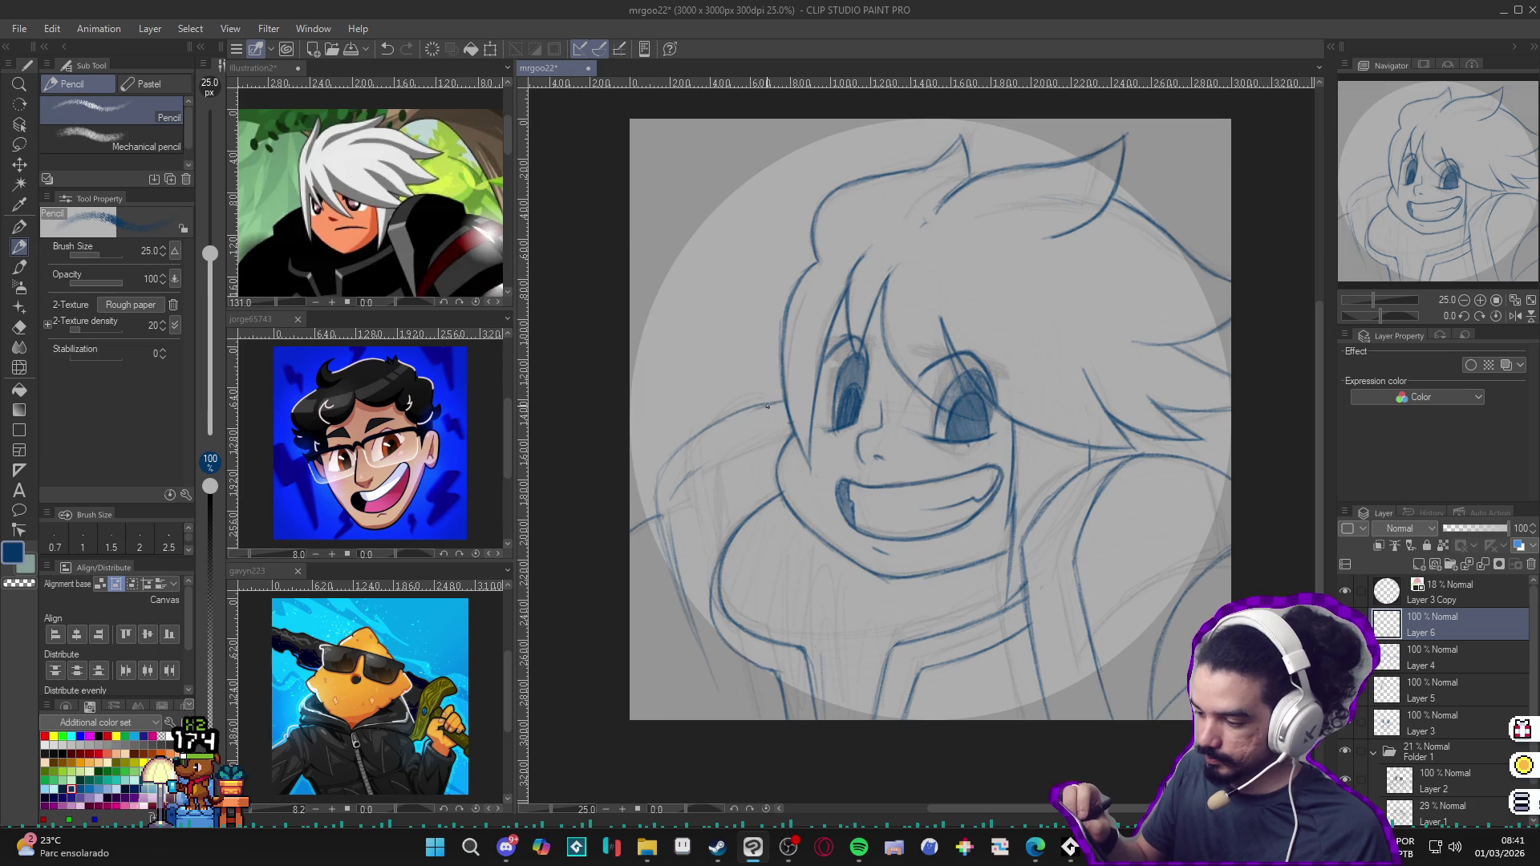
pyautogui.moveTo(722, 434); pyautogui.dragTo(684, 486)
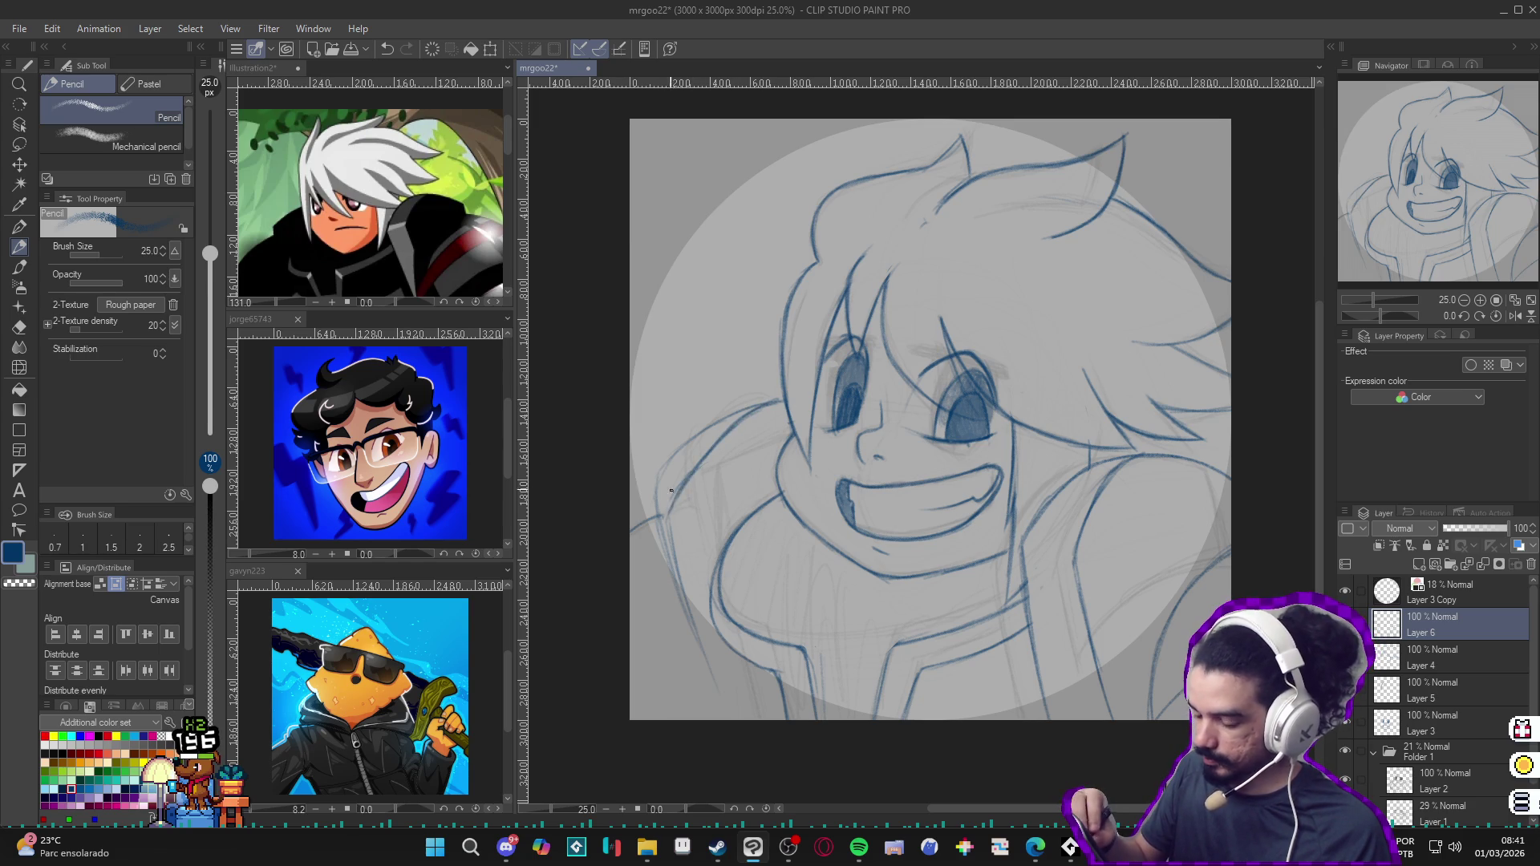
pyautogui.moveTo(710, 592); pyautogui.dragTo(684, 681)
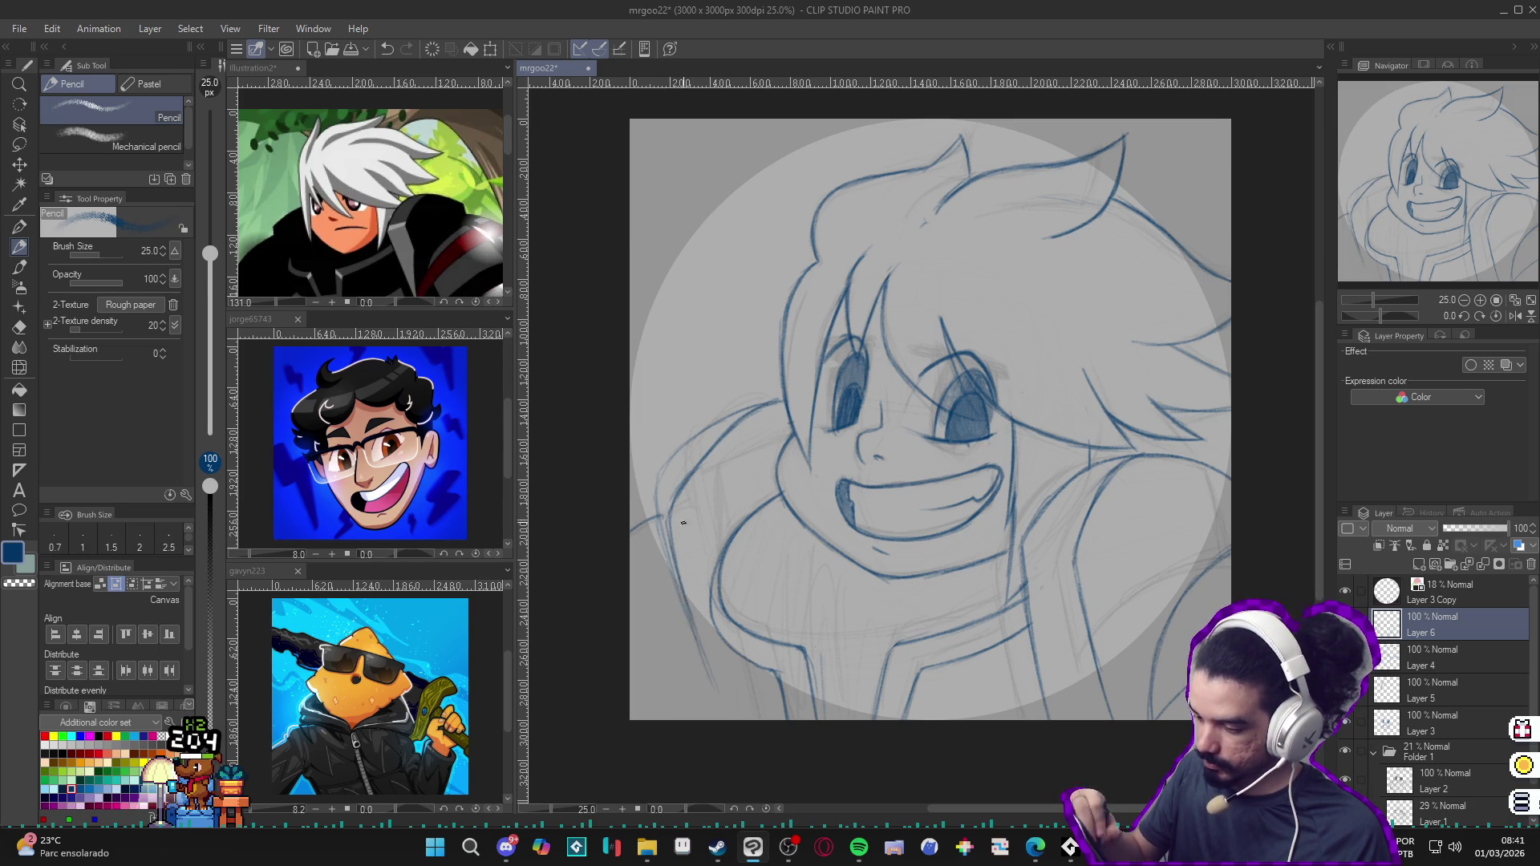
pyautogui.moveTo(772, 402)
pyautogui.mouseDown()
pyautogui.moveTo(692, 440)
pyautogui.moveTo(651, 510)
pyautogui.mouseUp()
pyautogui.moveTo(675, 575); pyautogui.dragTo(656, 640)
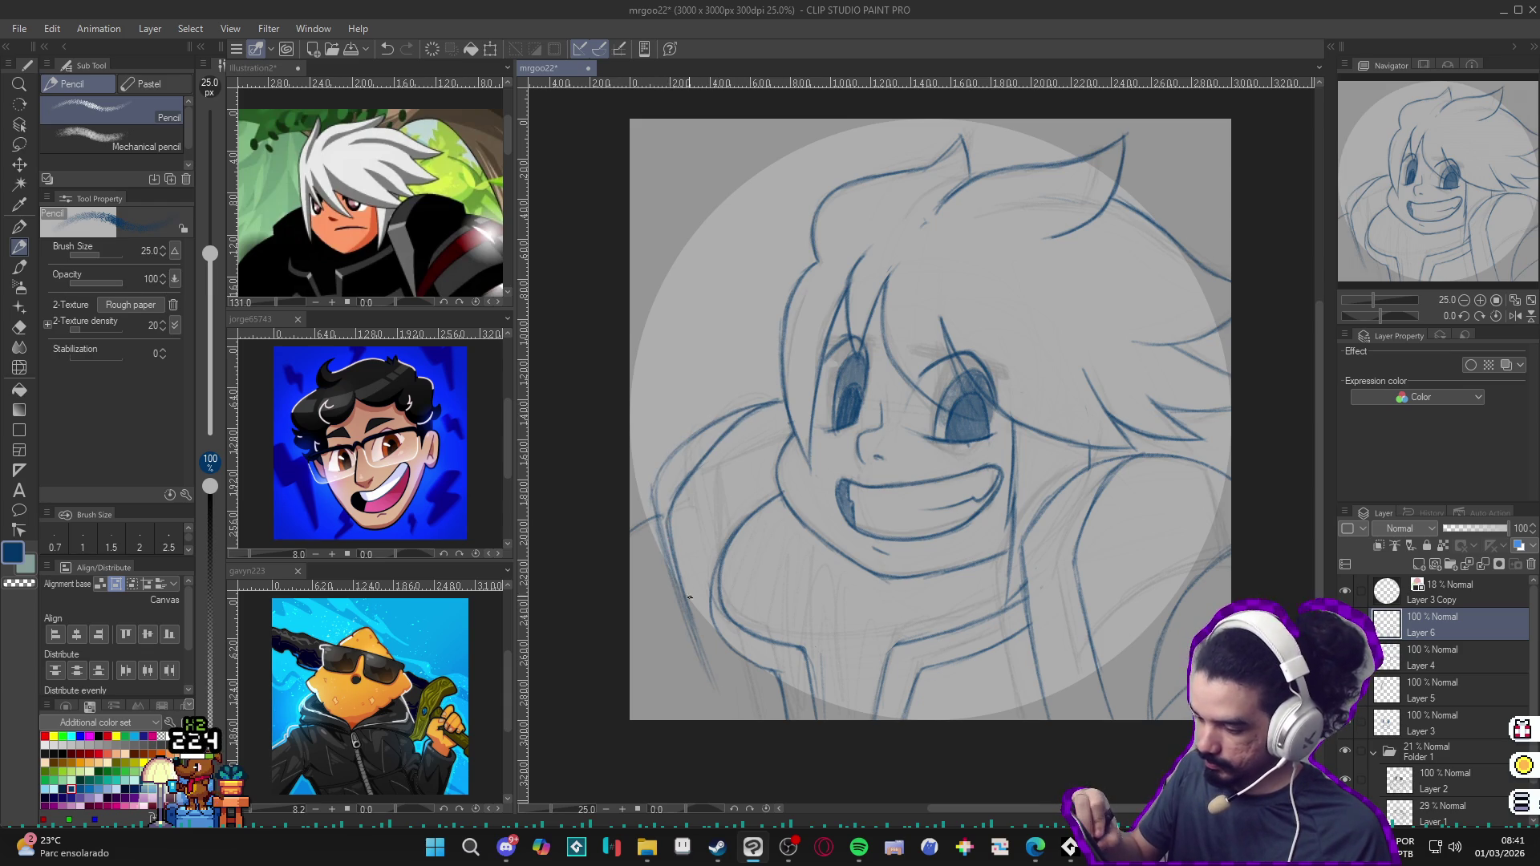
pyautogui.press('e')
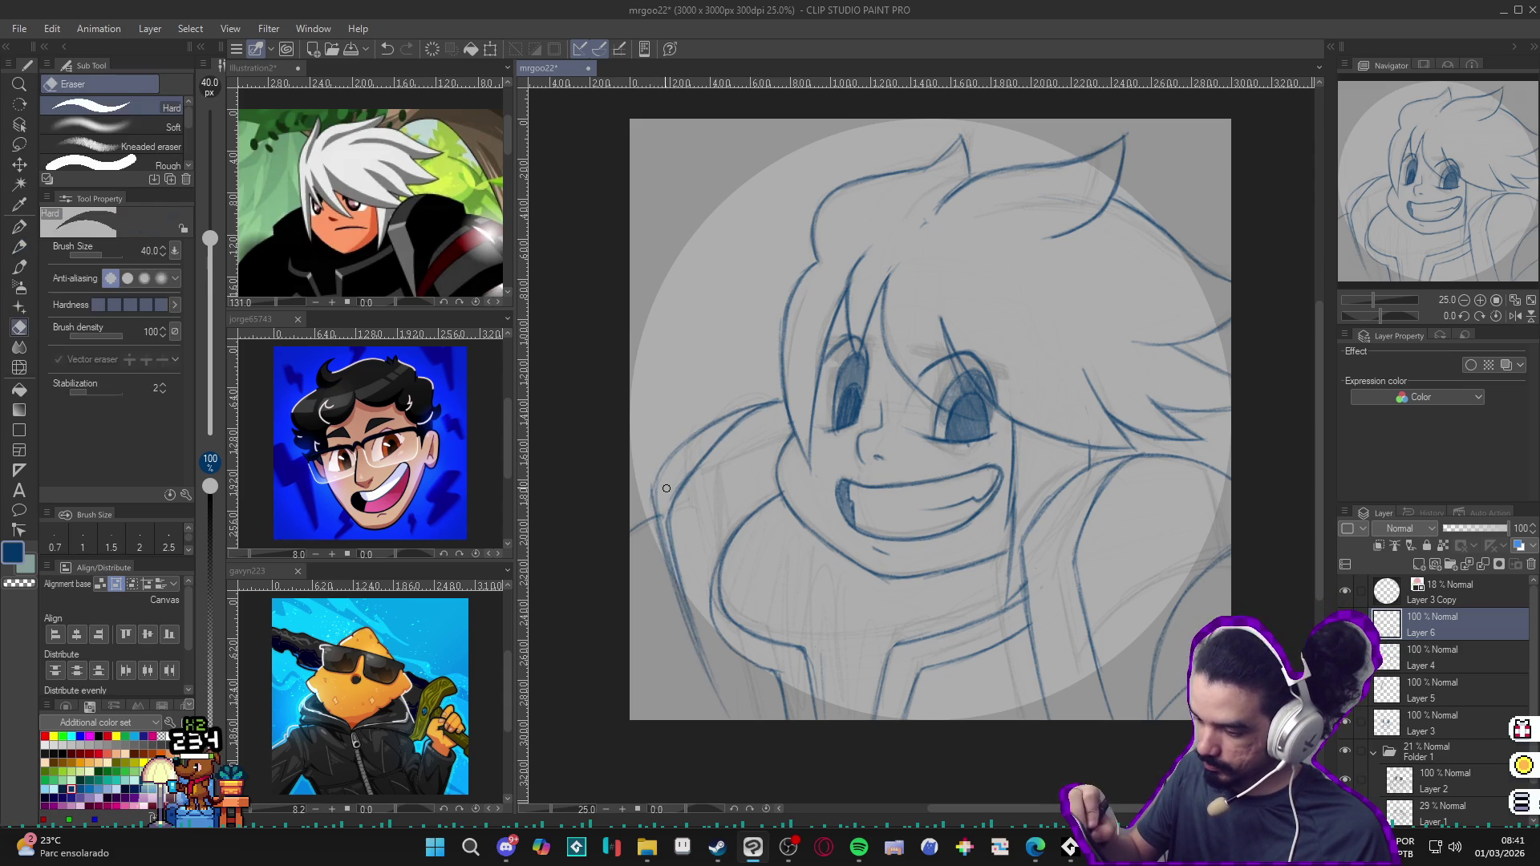
pyautogui.moveTo(659, 494); pyautogui.dragTo(676, 598)
pyautogui.press('p')
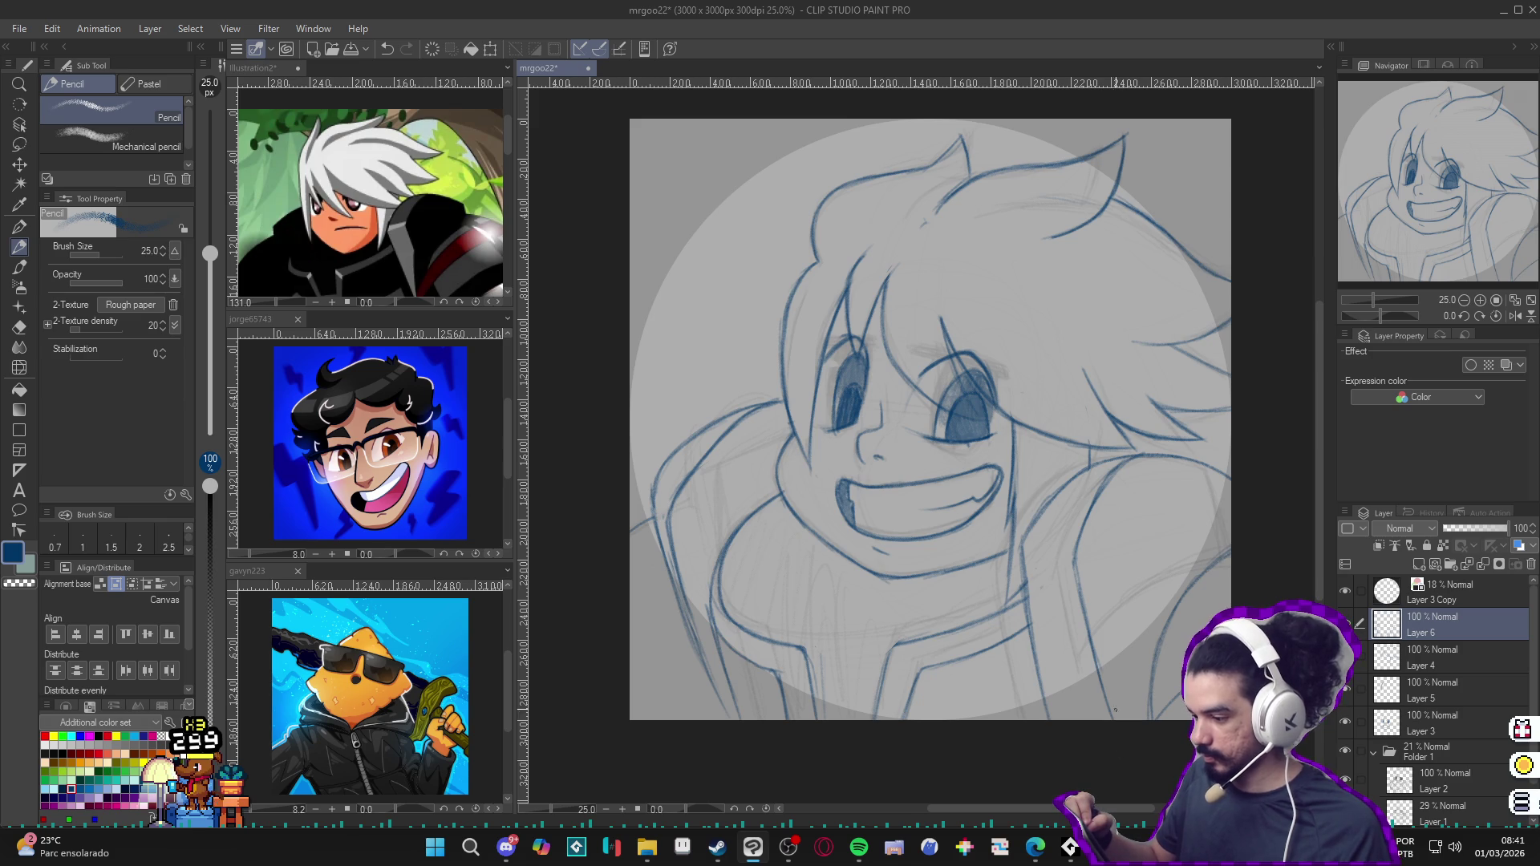
# Step: Add a short stroke near the cheek, check layer visibility and make Layer 4 the working layer
pyautogui.moveTo(1093, 673); pyautogui.dragTo(1061, 719)
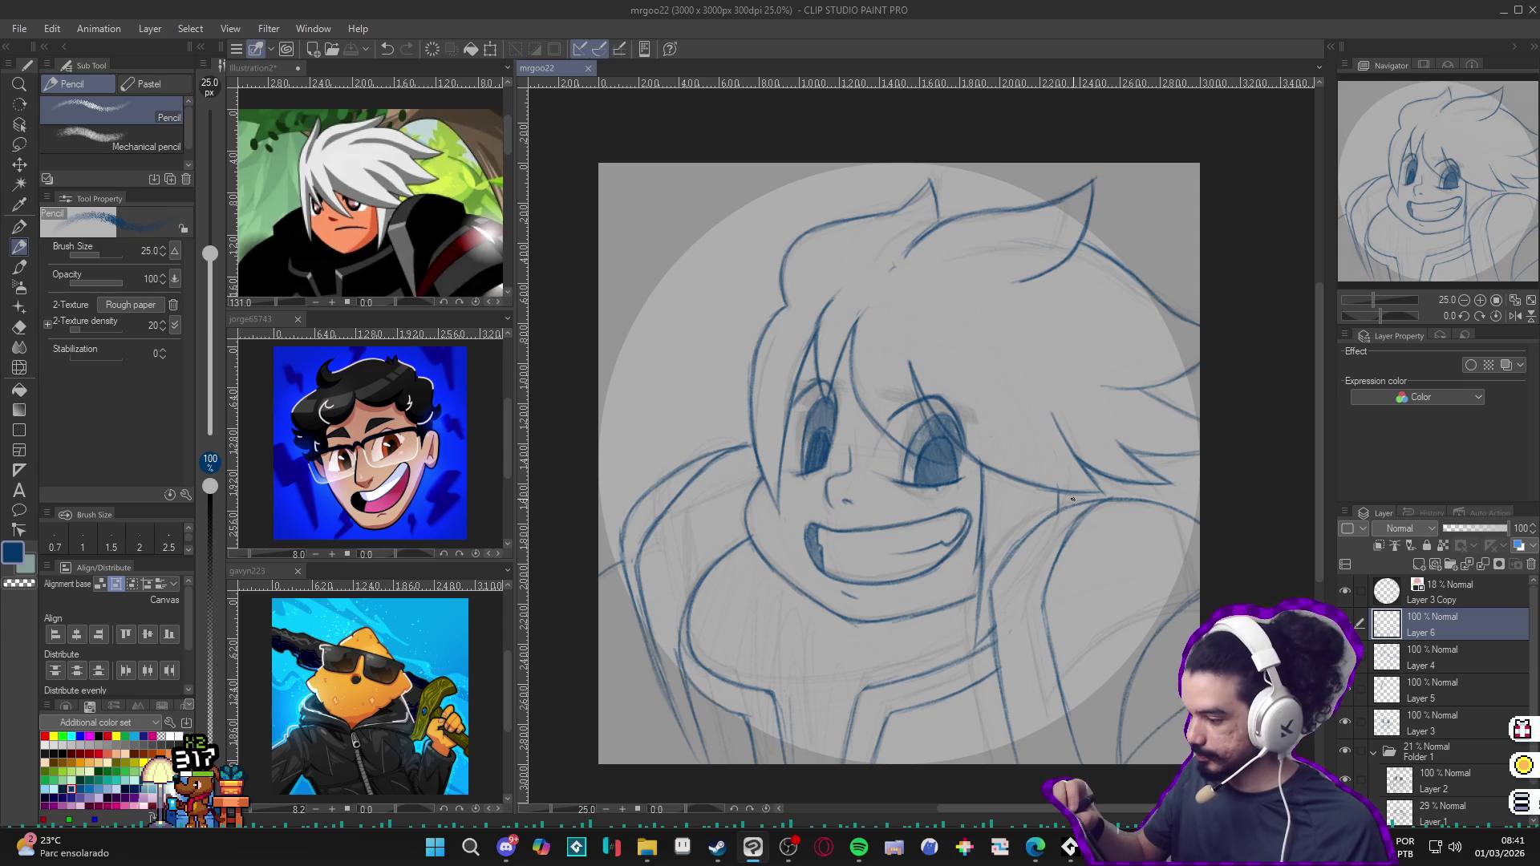
pyautogui.moveTo(998, 479); pyautogui.dragTo(1065, 493)
pyautogui.press('e')
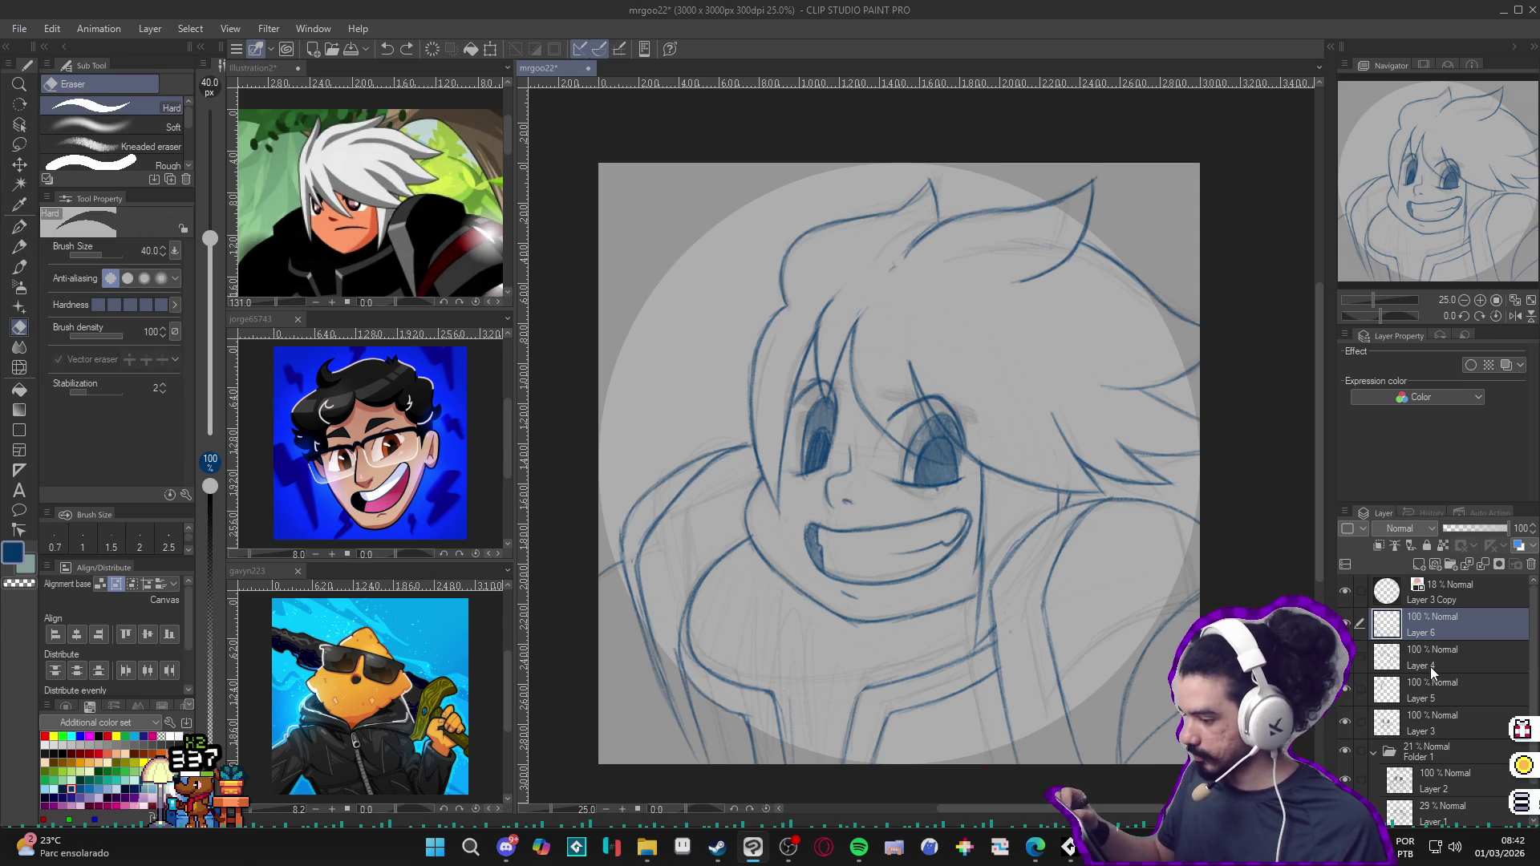
pyautogui.click(1345, 623)
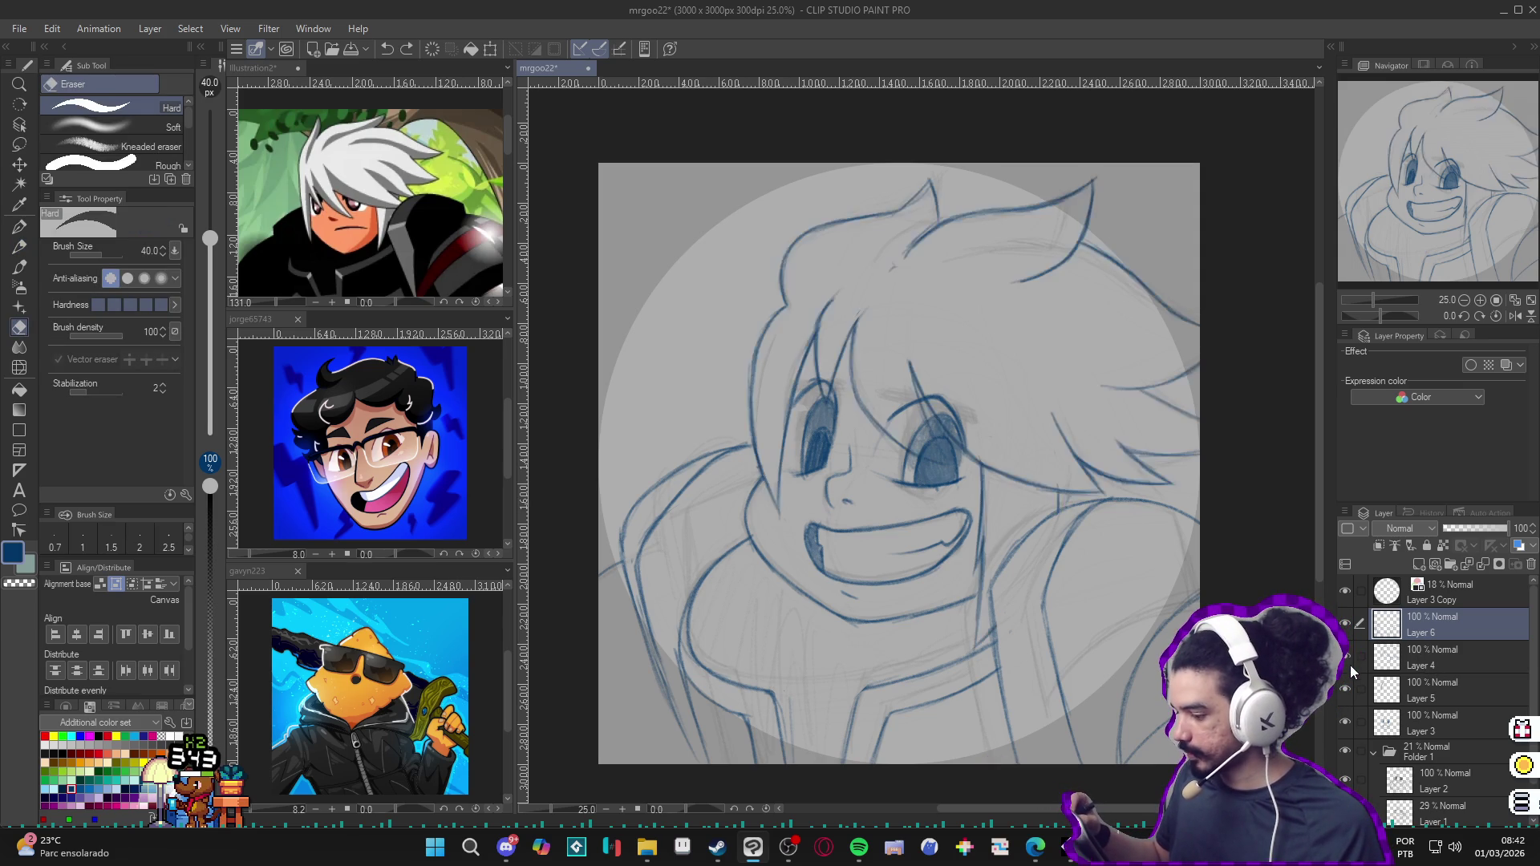
pyautogui.click(1377, 666)
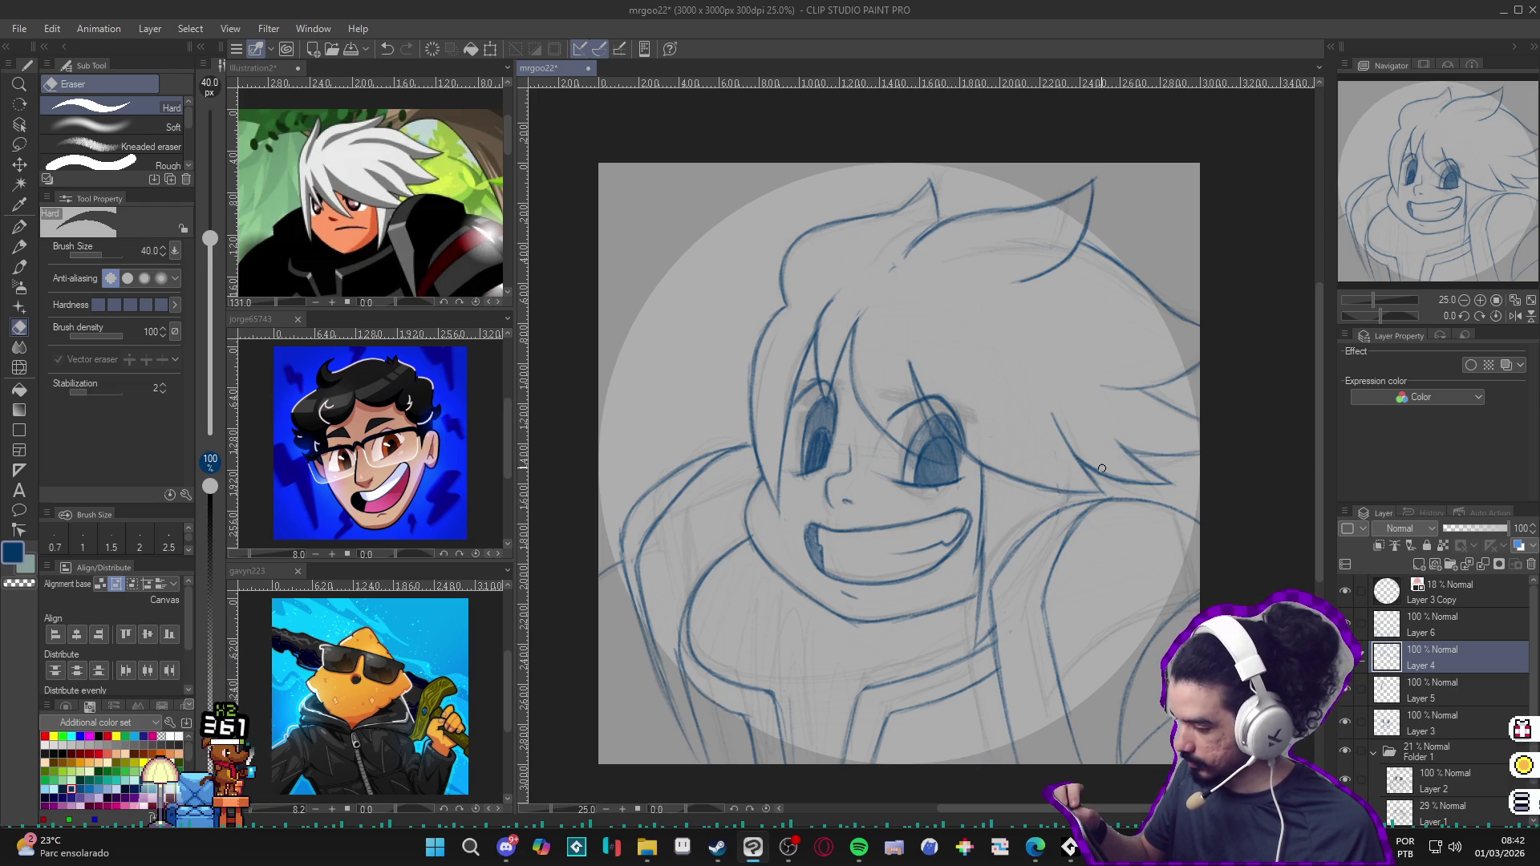
# Step: With the pencil ready, select Layer 3 and add a new blank Layer 7 above it
pyautogui.press('p')
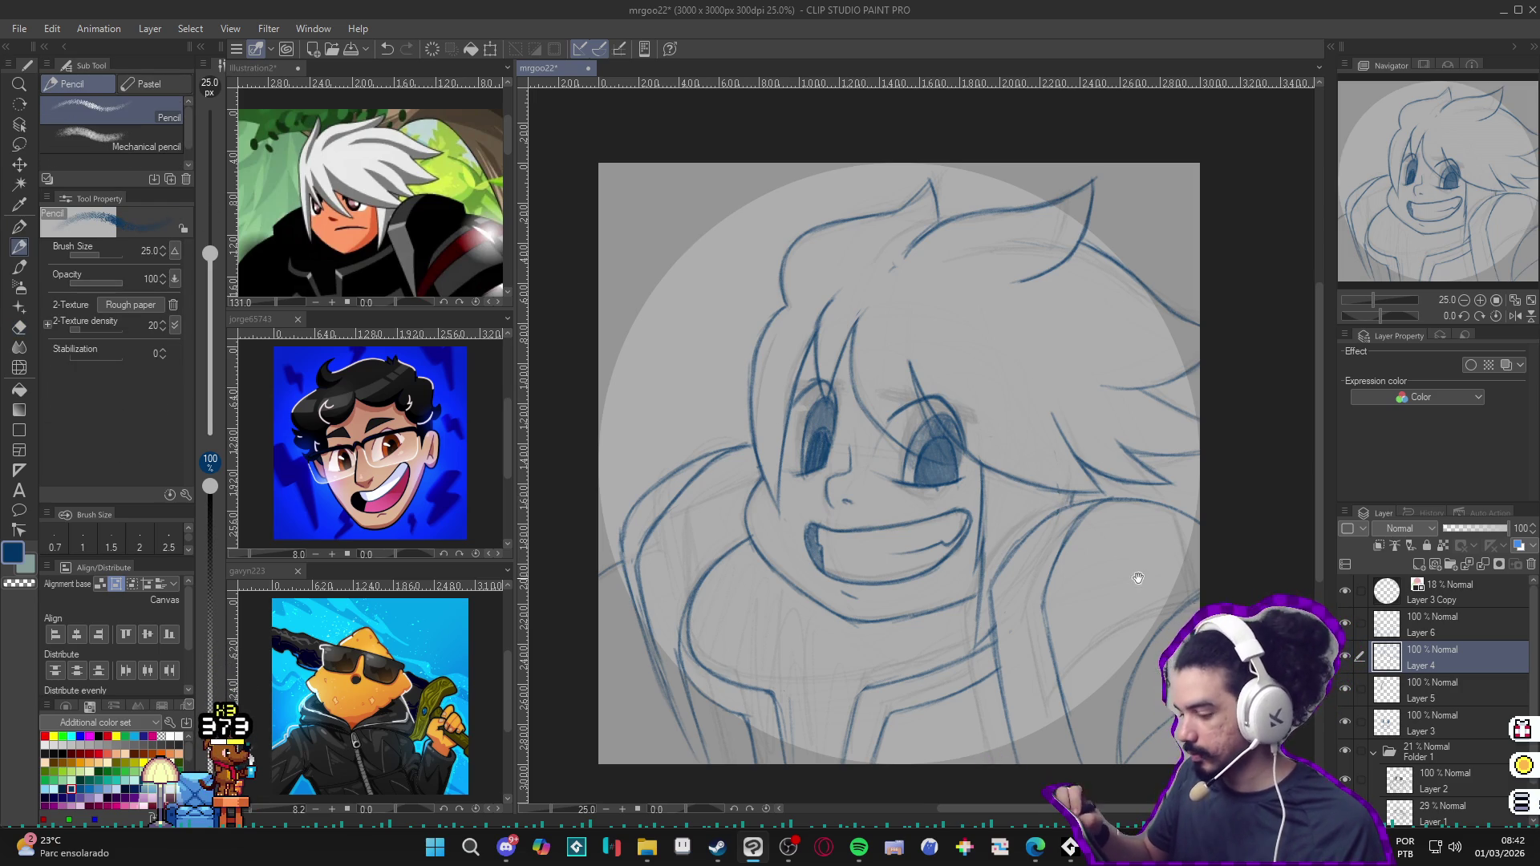
pyautogui.moveTo(1134, 578); pyautogui.dragTo(1125, 590)
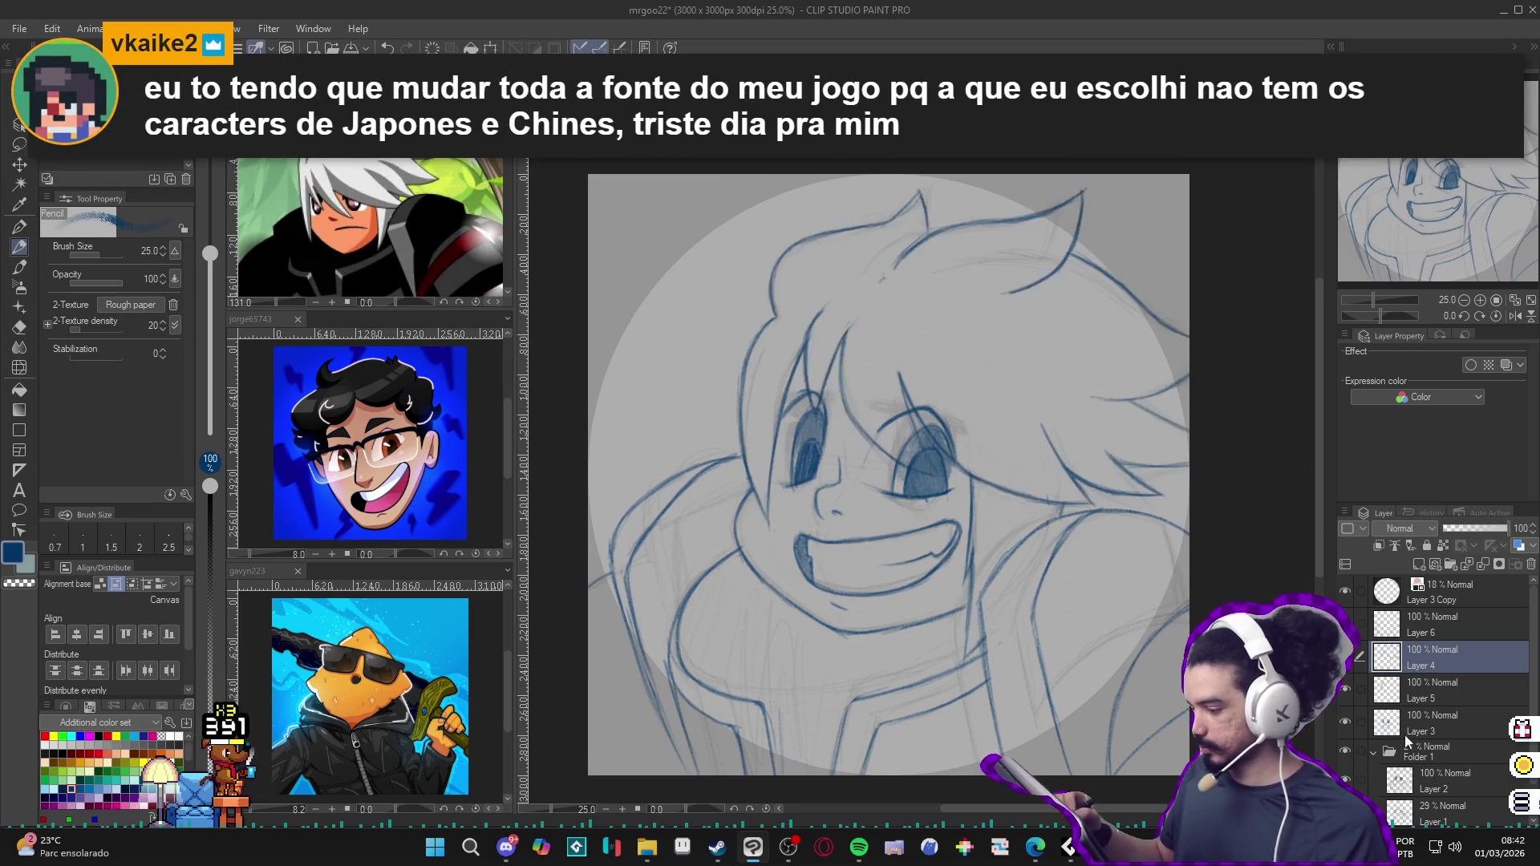
pyautogui.click(1368, 725)
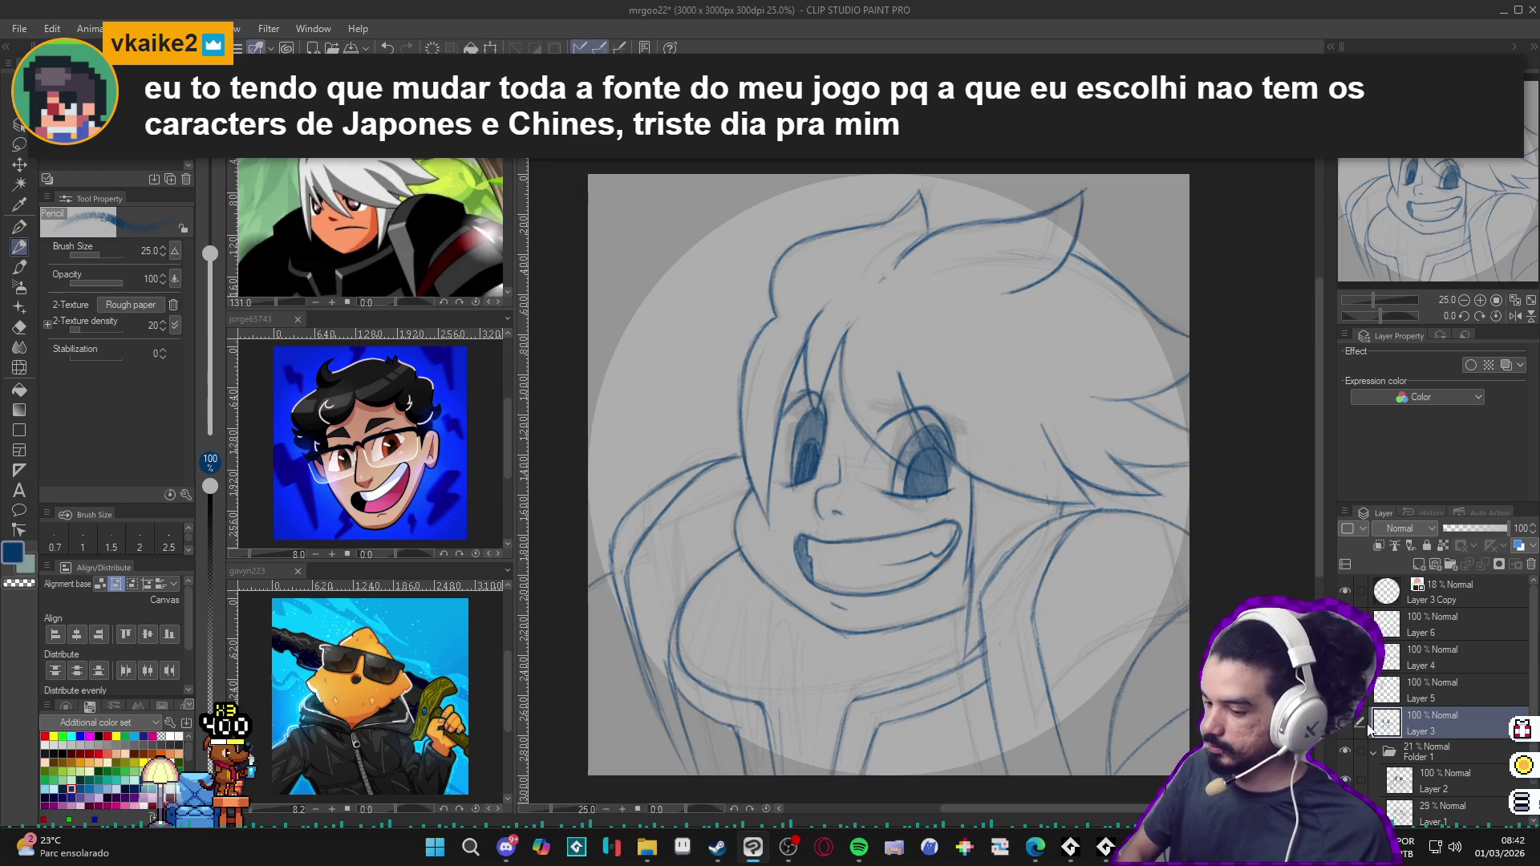
pyautogui.hotkey('ctrl', 'shift', 'n')
# Step: Move Layer 7 below Layer 3 and draw five straight lines radiating from the mouth
pyautogui.moveTo(1428, 721); pyautogui.dragTo(1432, 771)
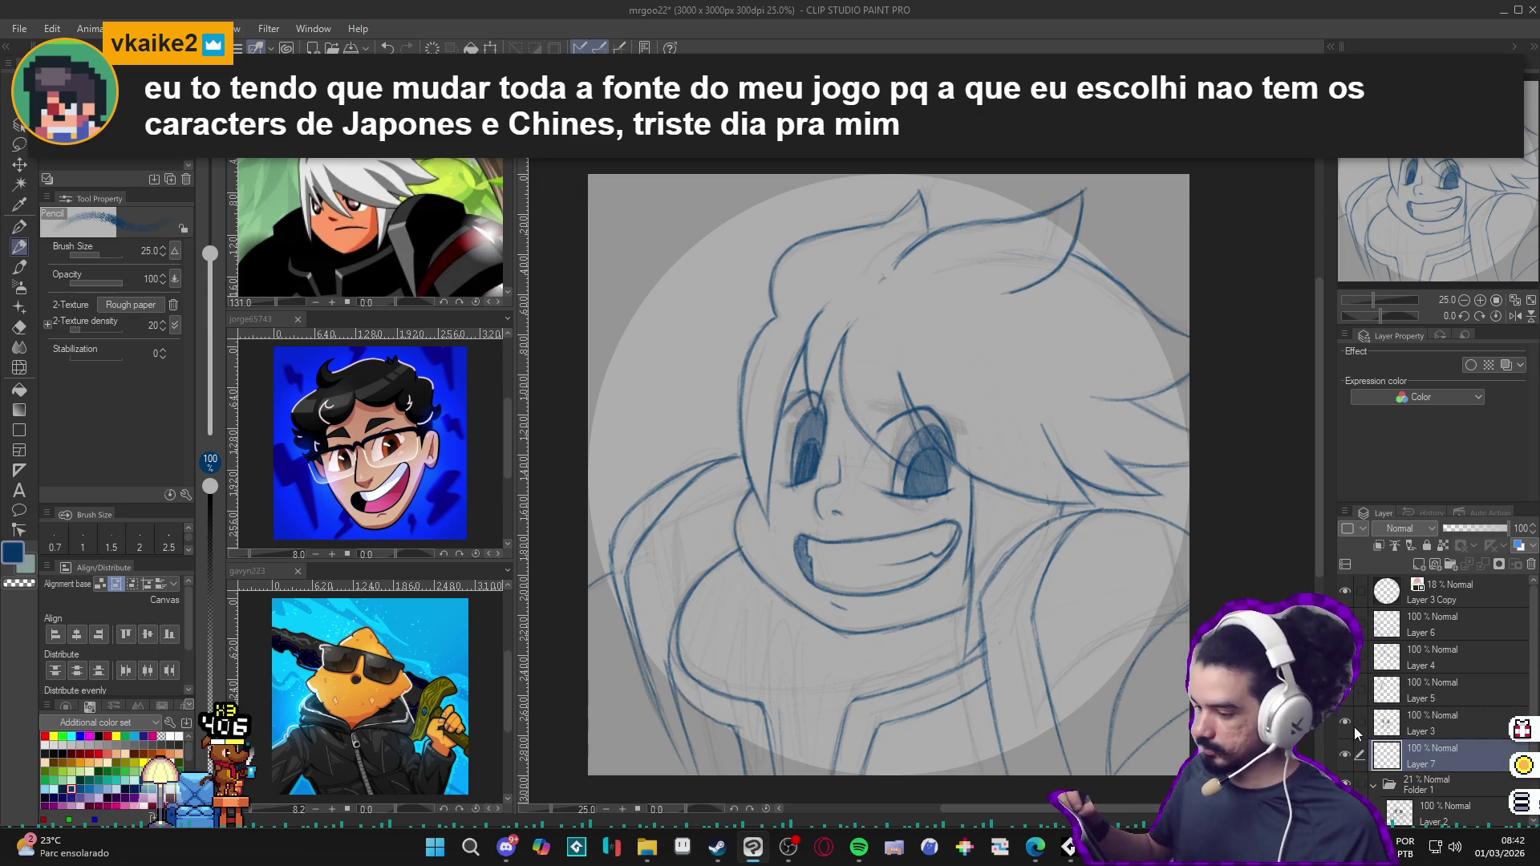
pyautogui.moveTo(622, 277)
pyautogui.mouseDown()
pyautogui.moveTo(699, 285)
pyautogui.moveTo(685, 262)
pyautogui.moveTo(981, 518)
pyautogui.moveTo(843, 161)
pyautogui.mouseUp()
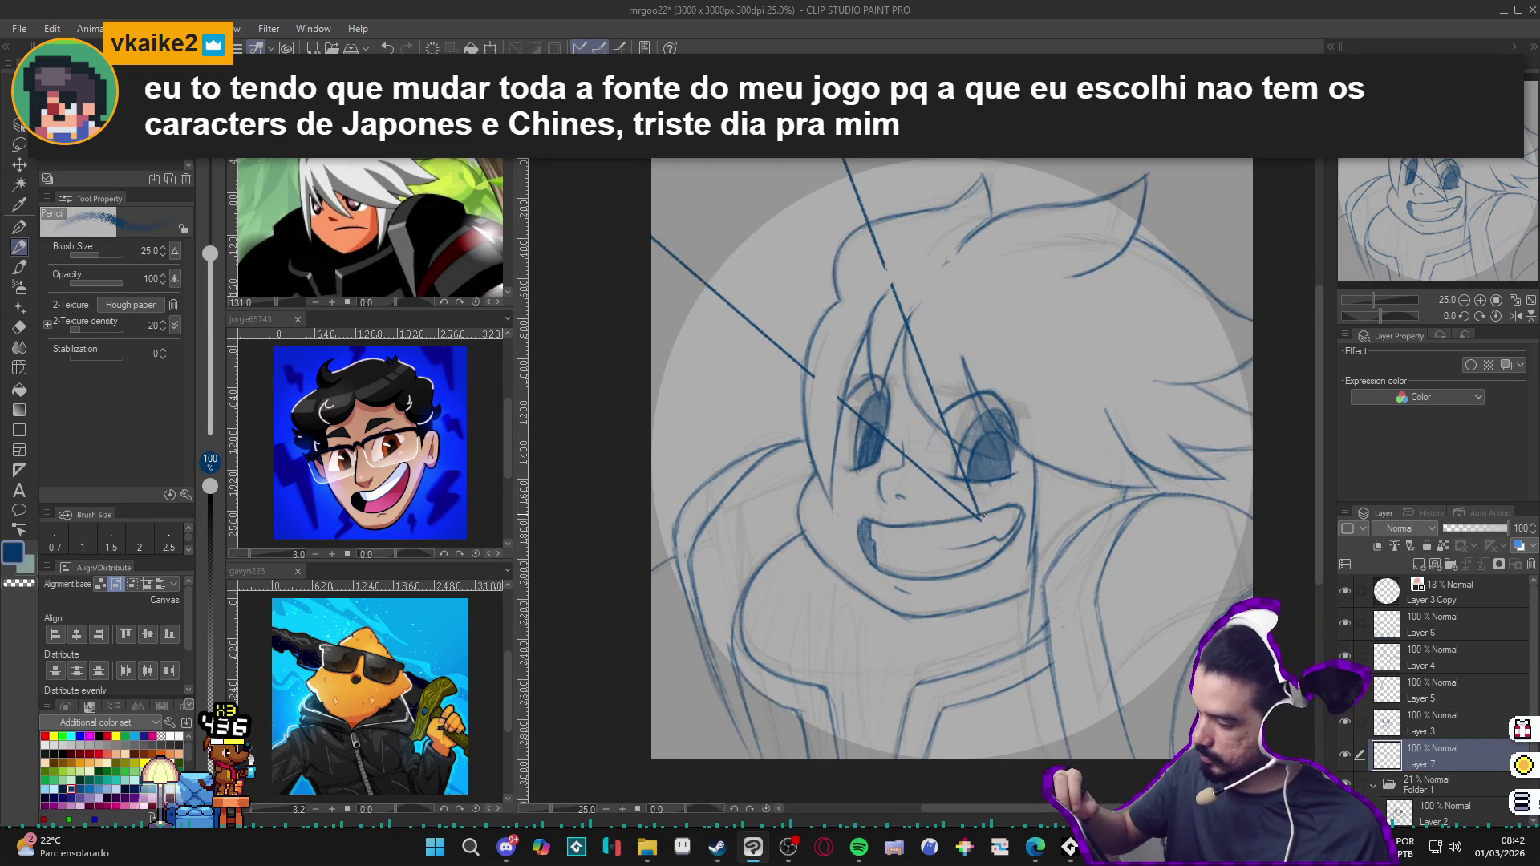
pyautogui.moveTo(981, 517); pyautogui.dragTo(1074, 160)
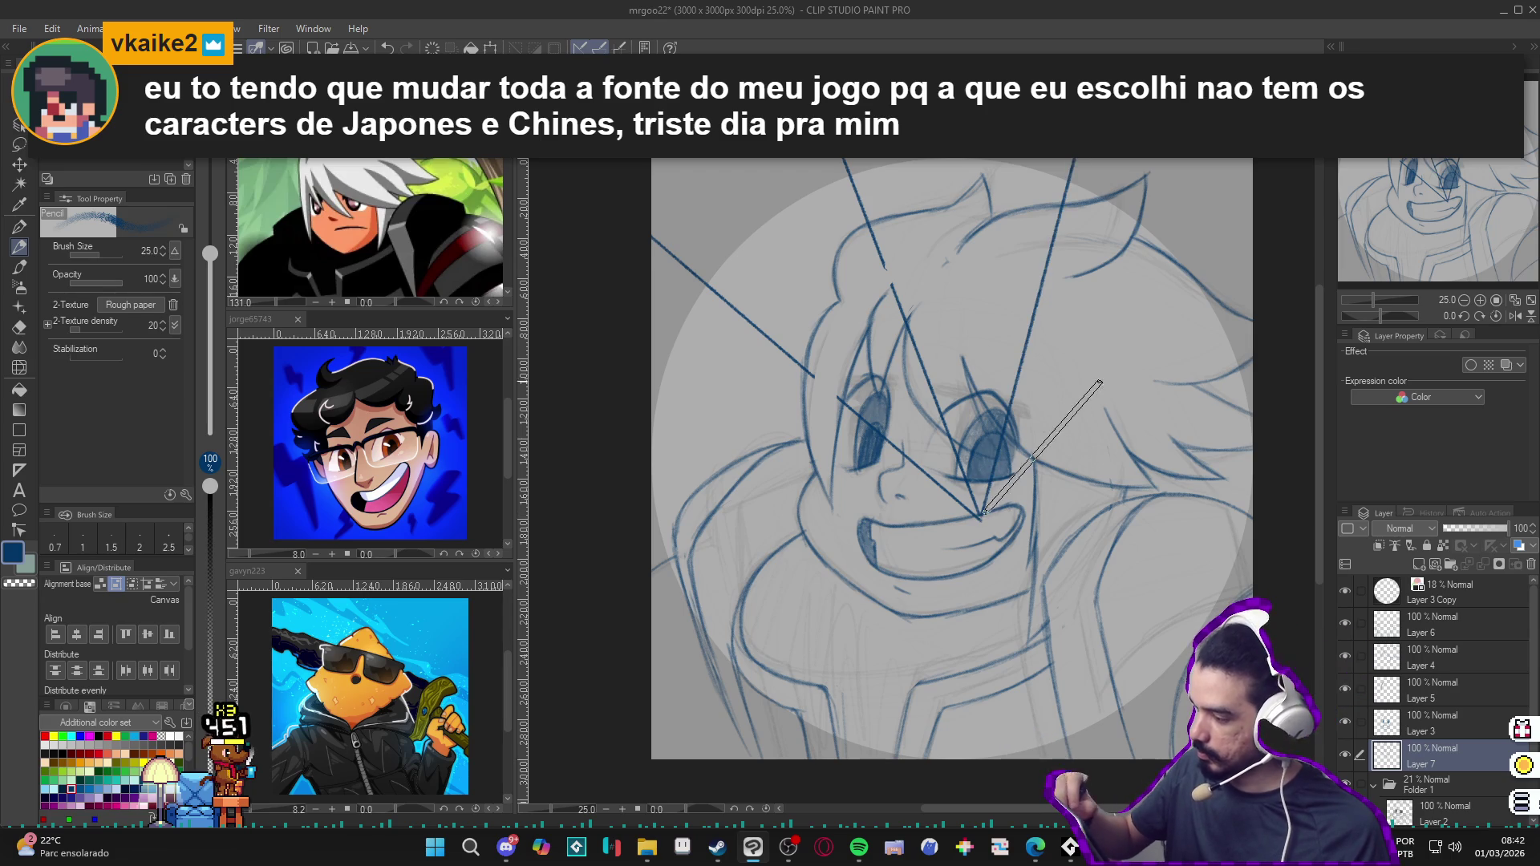
pyautogui.moveTo(981, 519); pyautogui.dragTo(1251, 236)
pyautogui.moveTo(980, 517); pyautogui.dragTo(1251, 418)
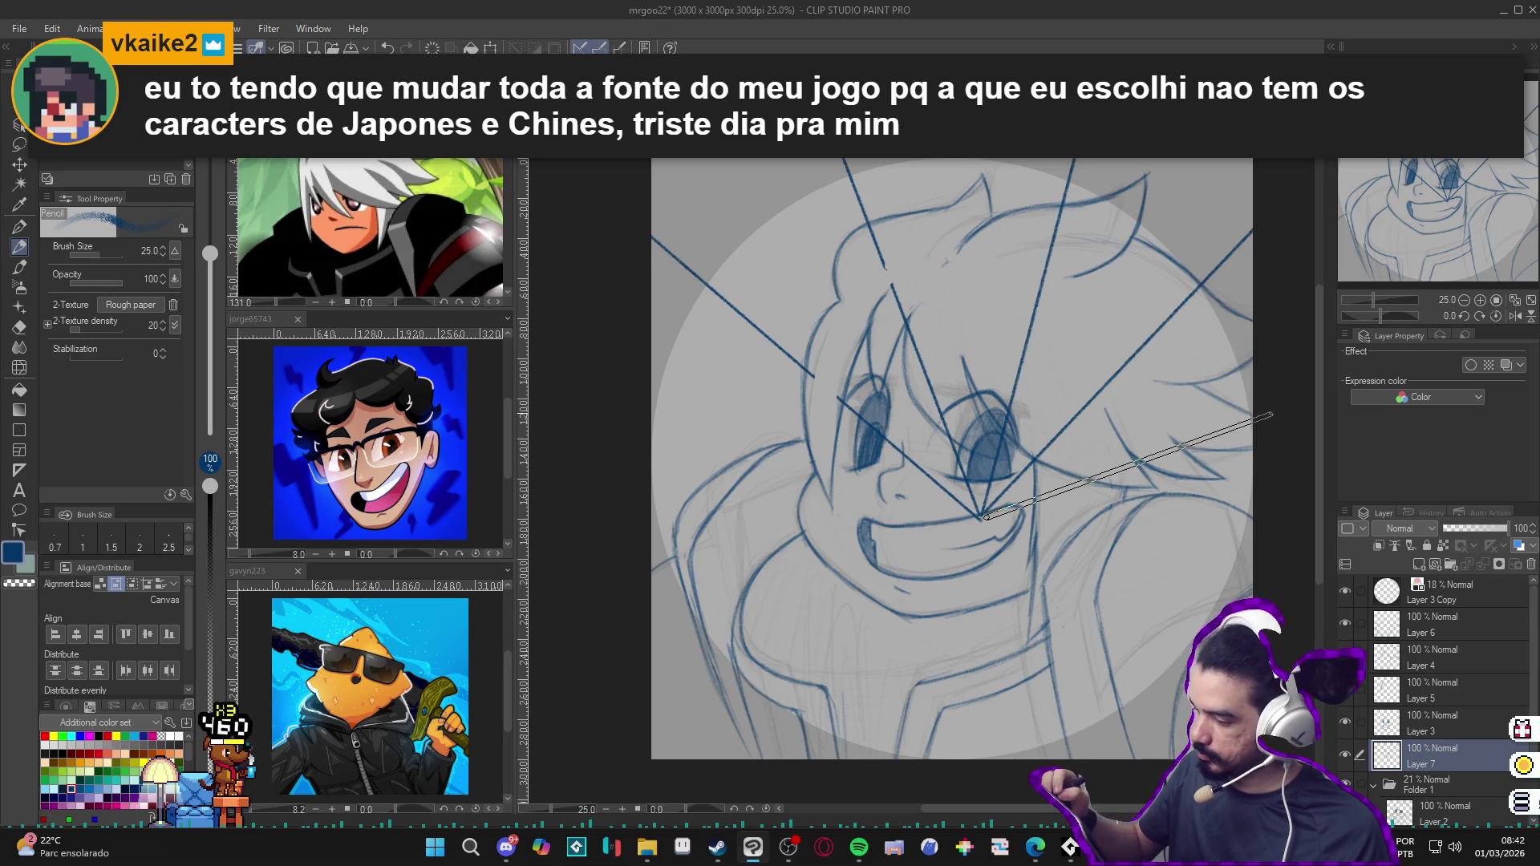
pyautogui.moveTo(980, 517); pyautogui.dragTo(611, 366)
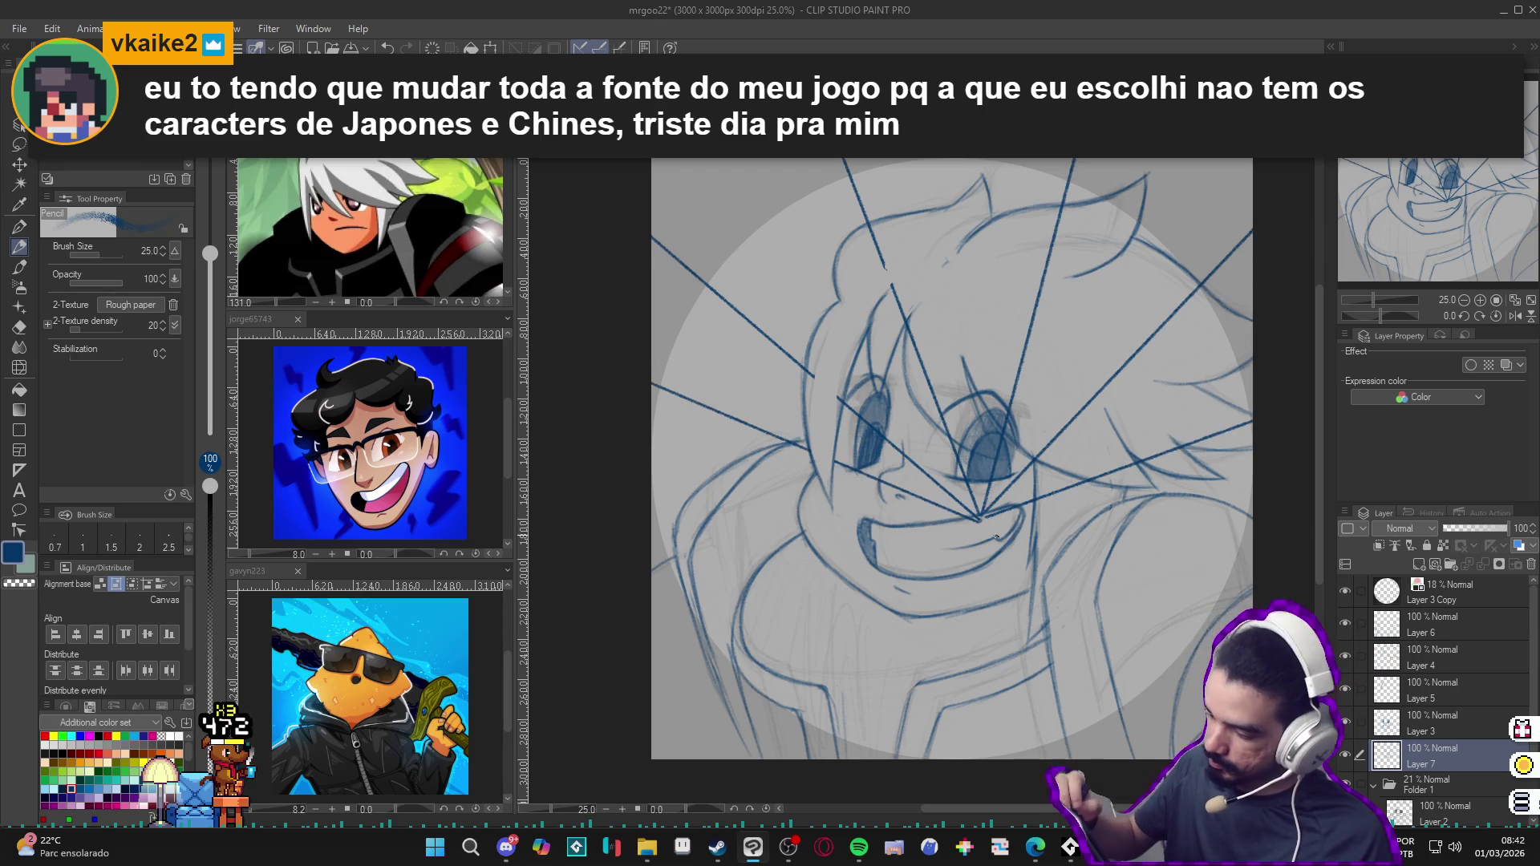
pyautogui.moveTo(980, 517); pyautogui.dragTo(594, 522)
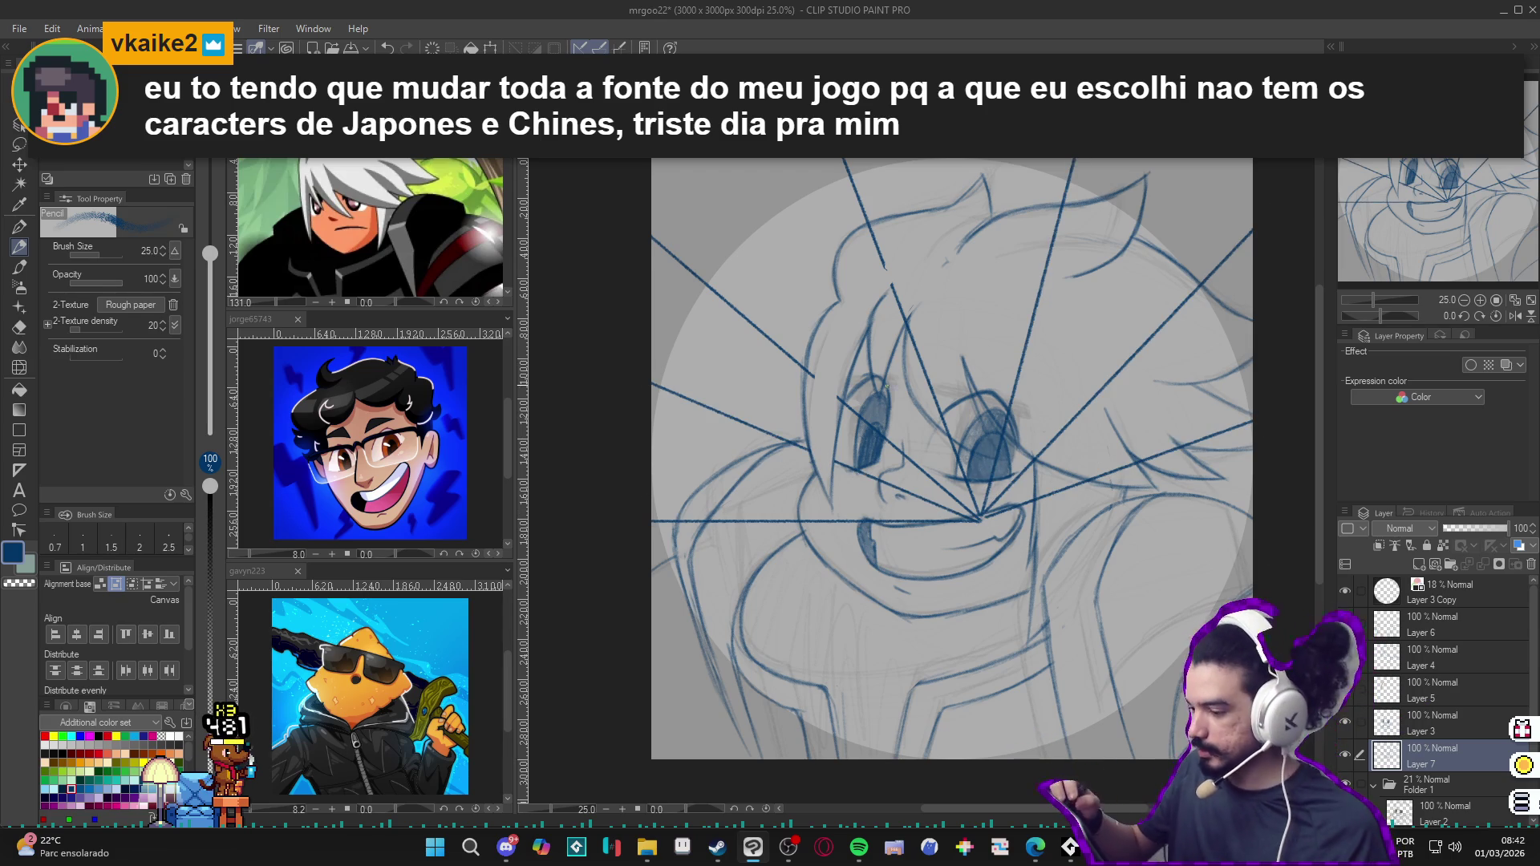
# Step: Erase the lines crossing the face, make Layer 7's lines faint grey, and add Layer 8 above the paper
pyautogui.press('e')
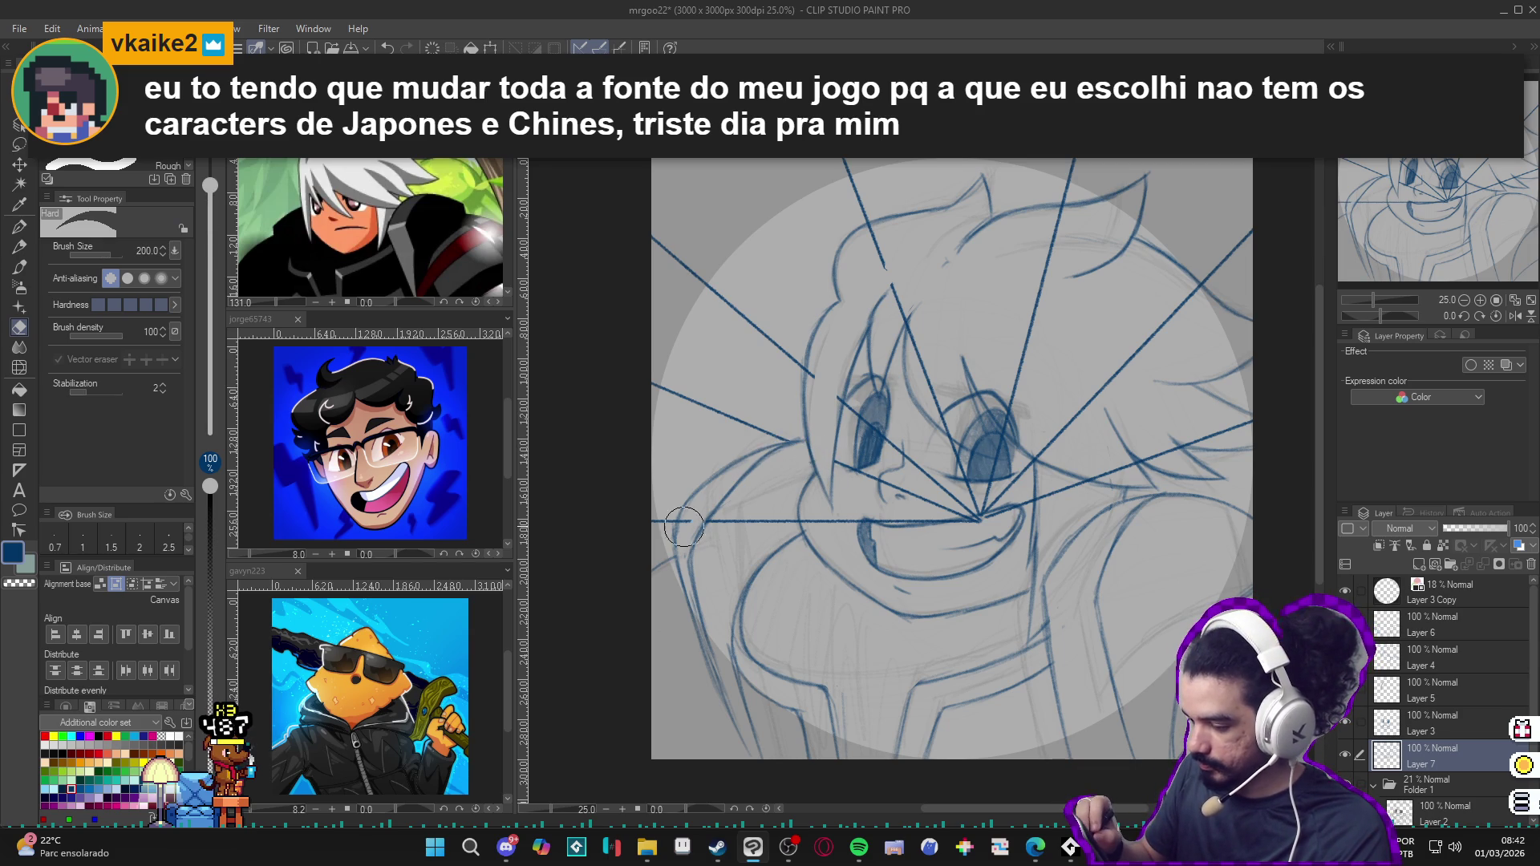
pyautogui.moveTo(699, 521)
pyautogui.mouseDown()
pyautogui.moveTo(848, 523)
pyautogui.moveTo(827, 517)
pyautogui.moveTo(827, 385)
pyautogui.mouseUp()
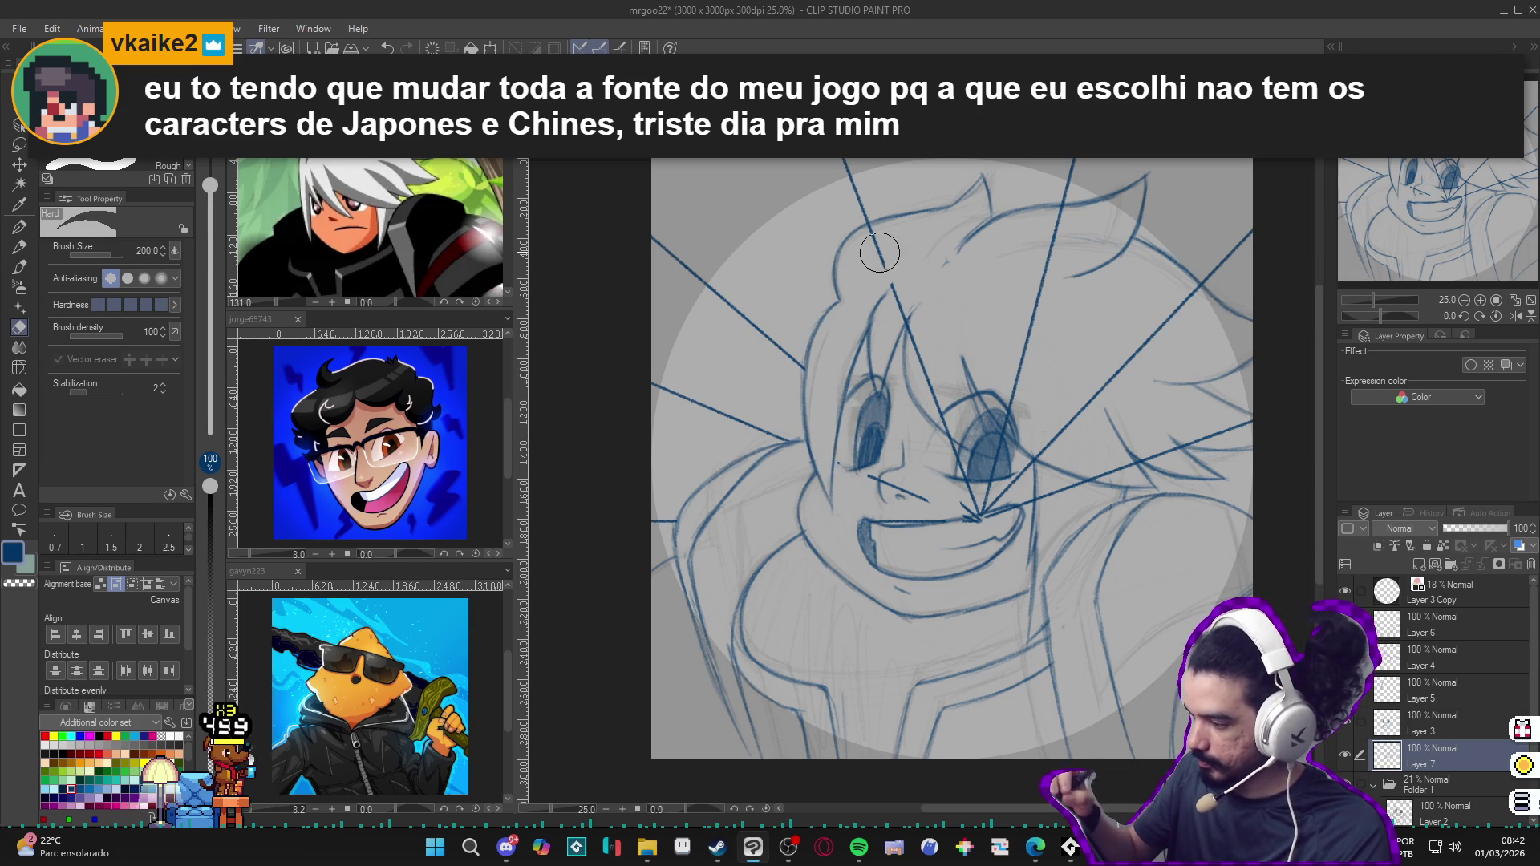
pyautogui.moveTo(872, 232); pyautogui.dragTo(982, 499)
pyautogui.moveTo(918, 333)
pyautogui.mouseDown()
pyautogui.moveTo(891, 482)
pyautogui.moveTo(981, 526)
pyautogui.moveTo(986, 449)
pyautogui.mouseUp()
pyautogui.click(1346, 752)
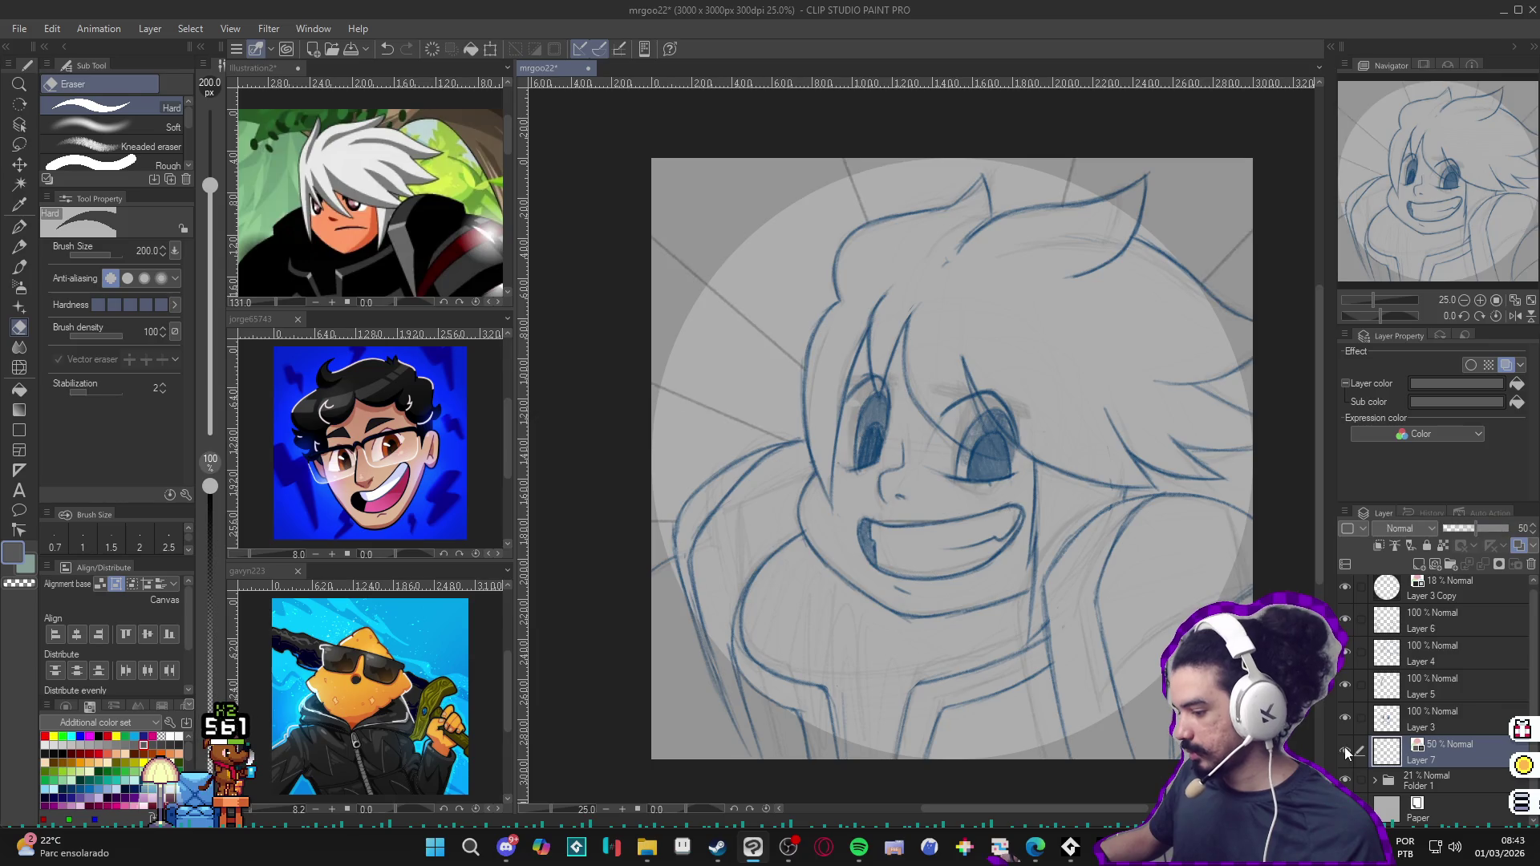
pyautogui.click(1401, 809)
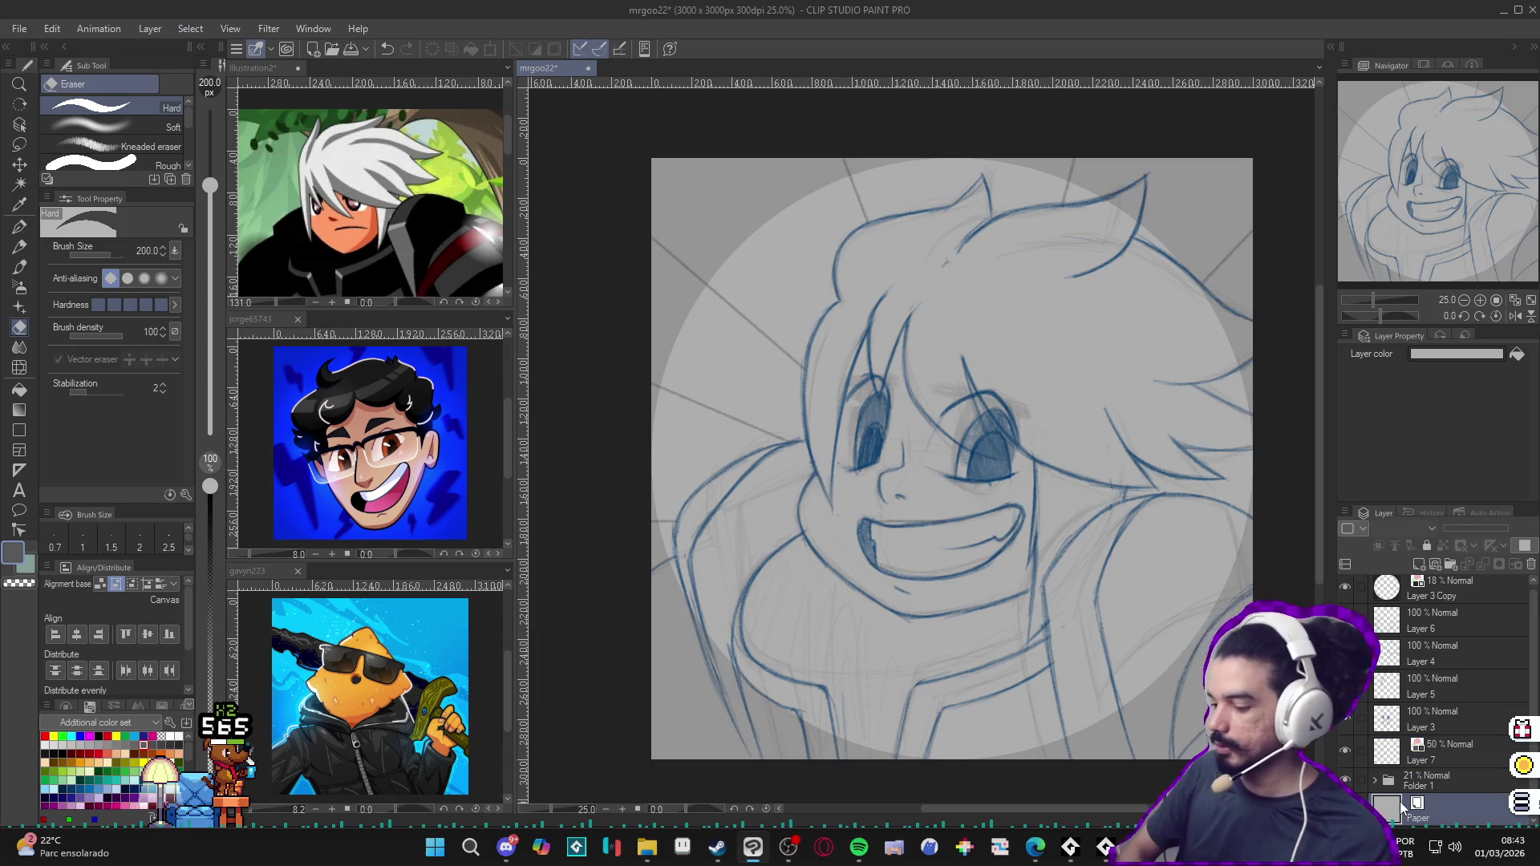
pyautogui.hotkey('ctrl', 'shift', 'n')
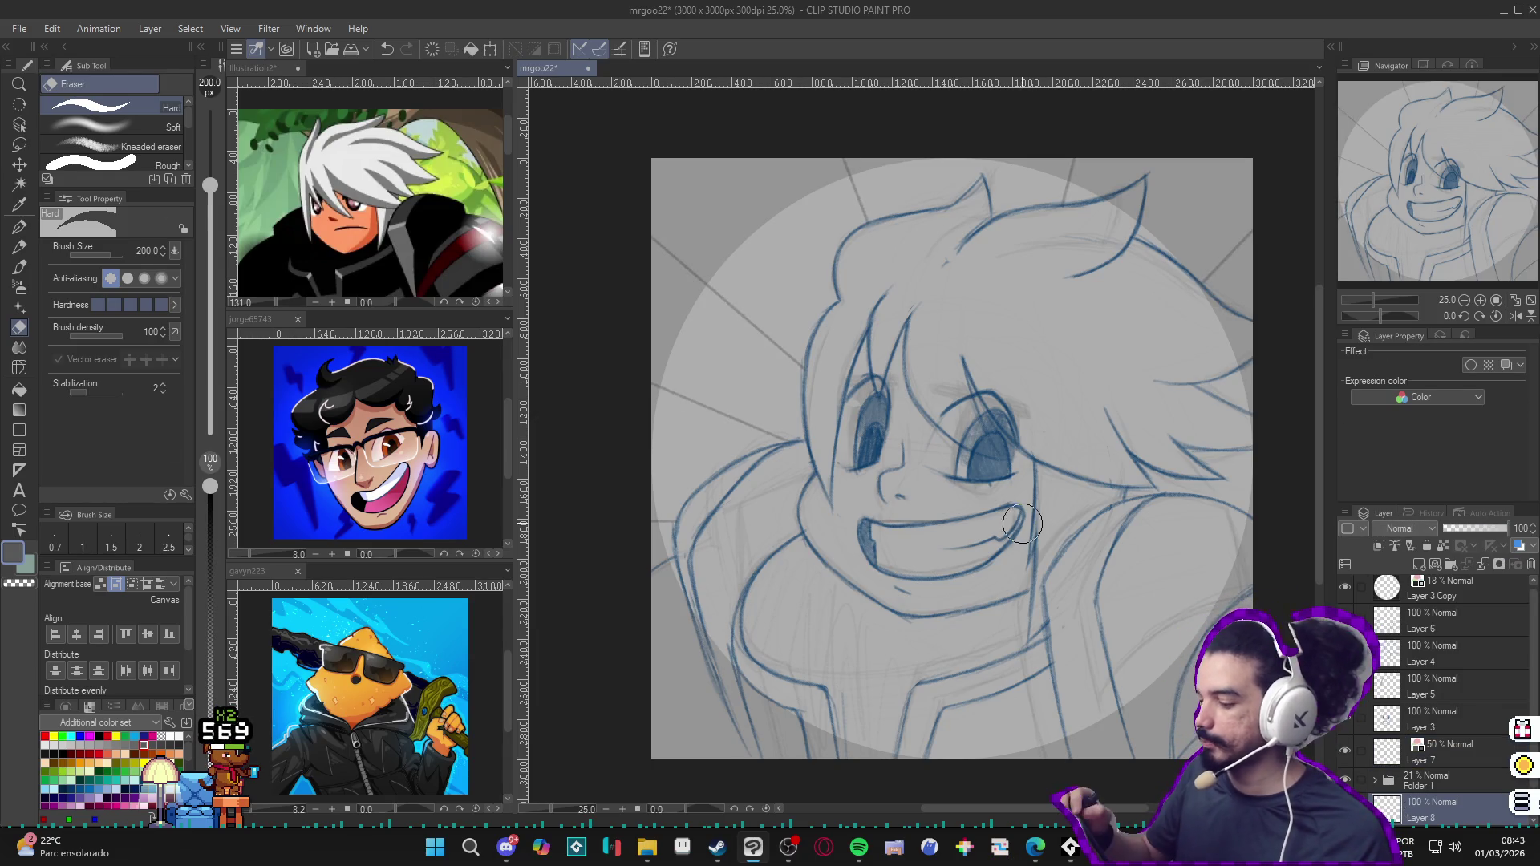
# Step: With the G-pen in white, trace outlines along the left shoulder and top of the hair
pyautogui.press('p')
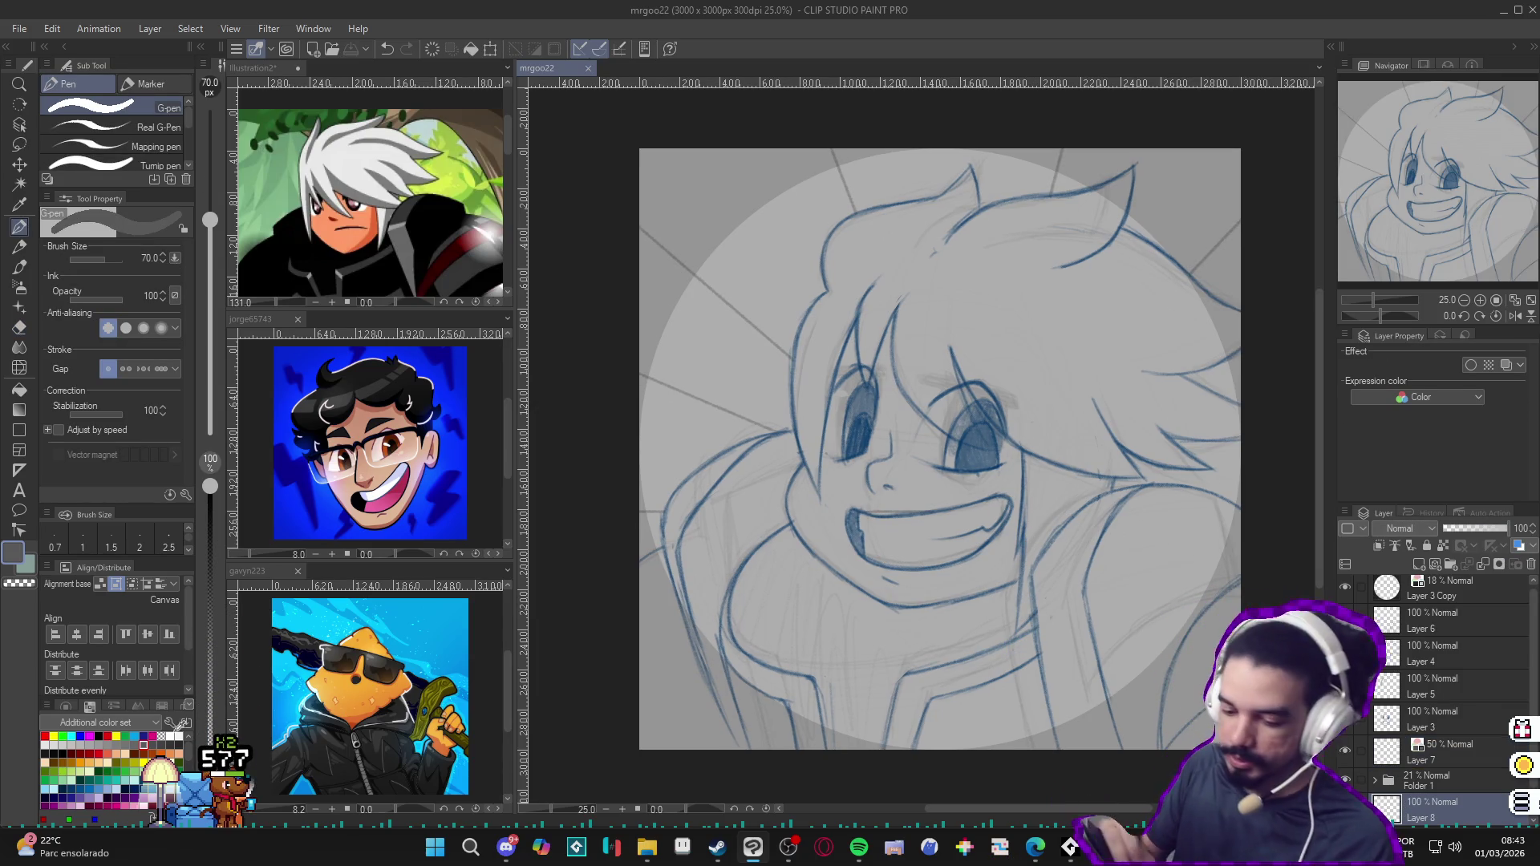
pyautogui.press('x')
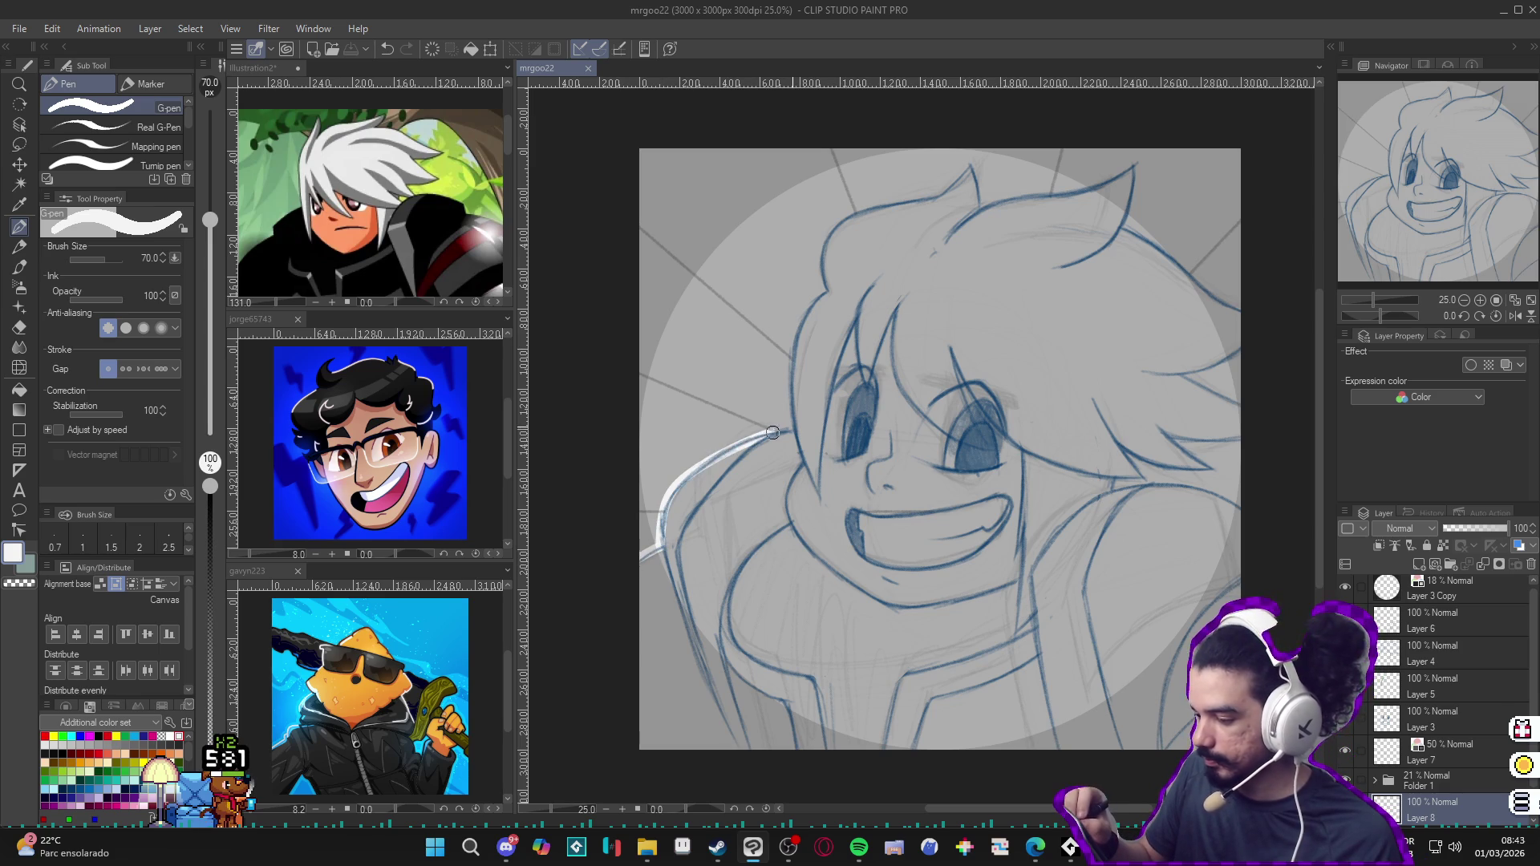
pyautogui.moveTo(771, 434)
pyautogui.mouseDown()
pyautogui.moveTo(792, 423)
pyautogui.moveTo(789, 369)
pyautogui.mouseUp()
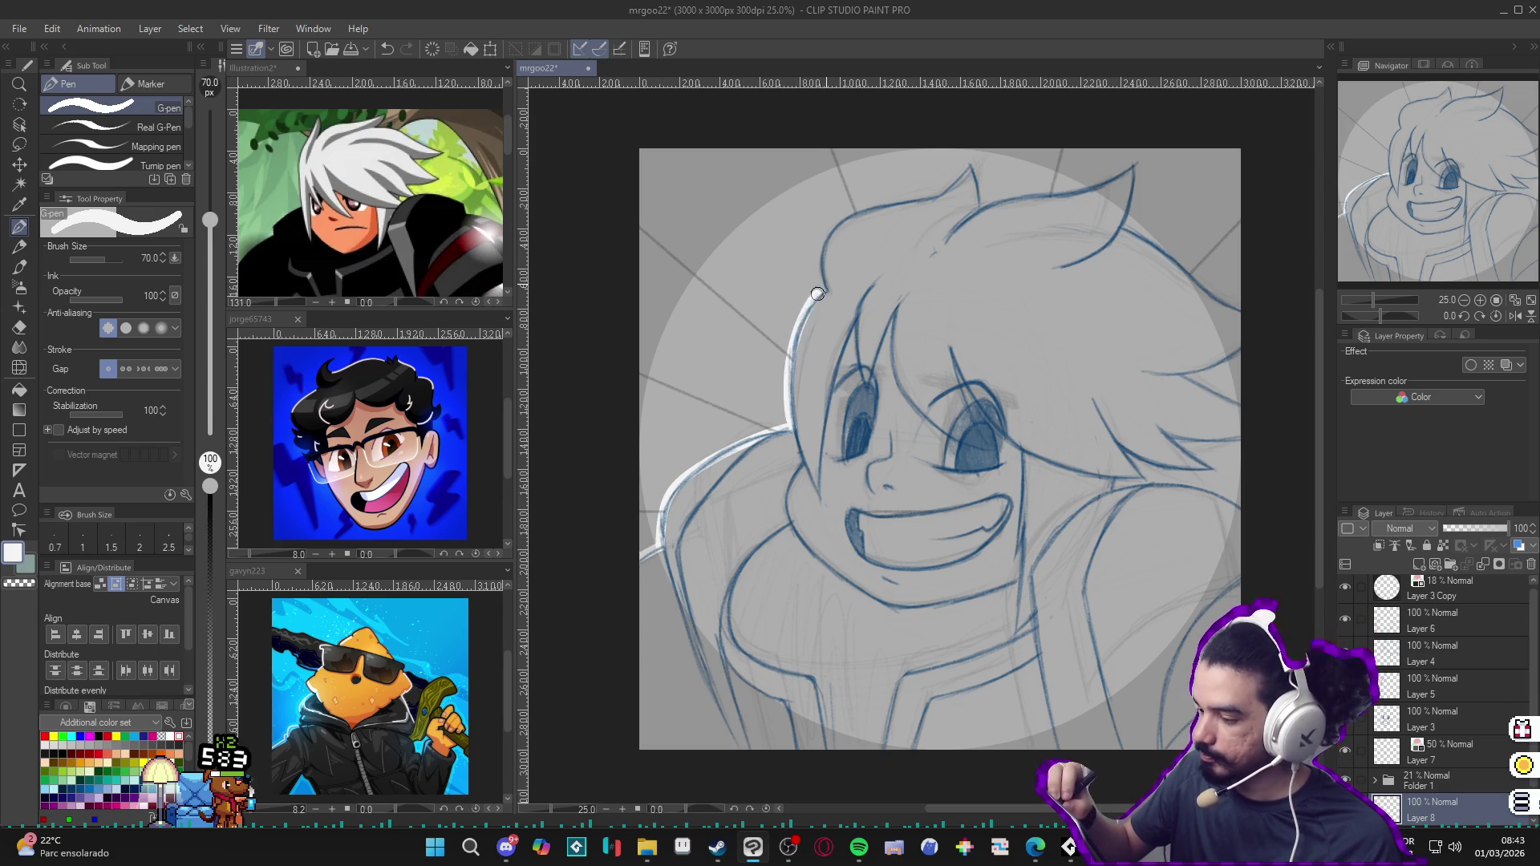
pyautogui.moveTo(824, 278)
pyautogui.mouseDown()
pyautogui.moveTo(974, 170)
pyautogui.moveTo(982, 202)
pyautogui.moveTo(1137, 167)
pyautogui.mouseUp()
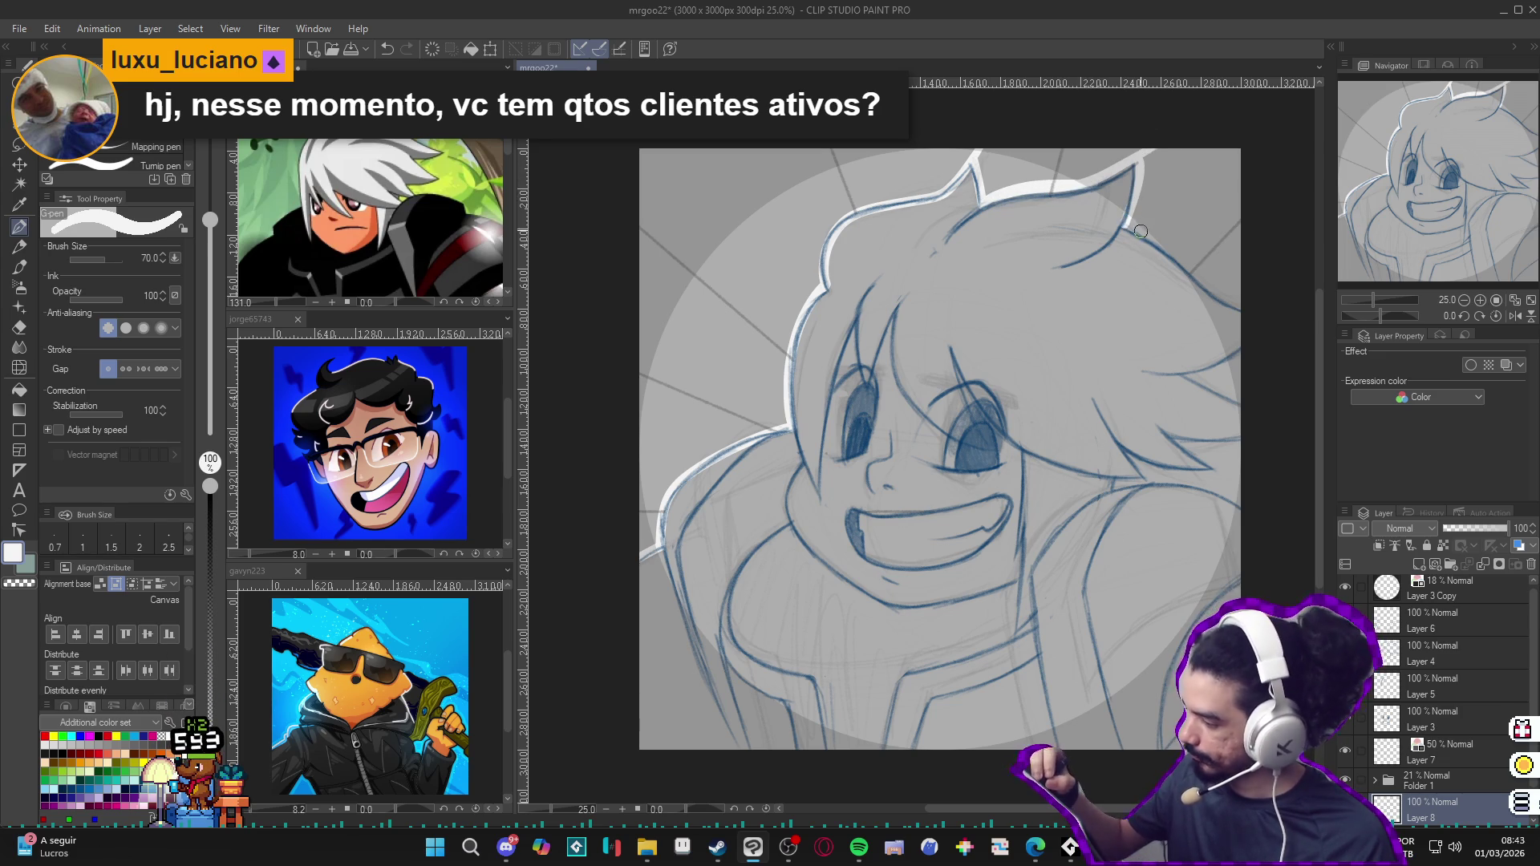
pyautogui.moveTo(1128, 221); pyautogui.dragTo(1144, 235)
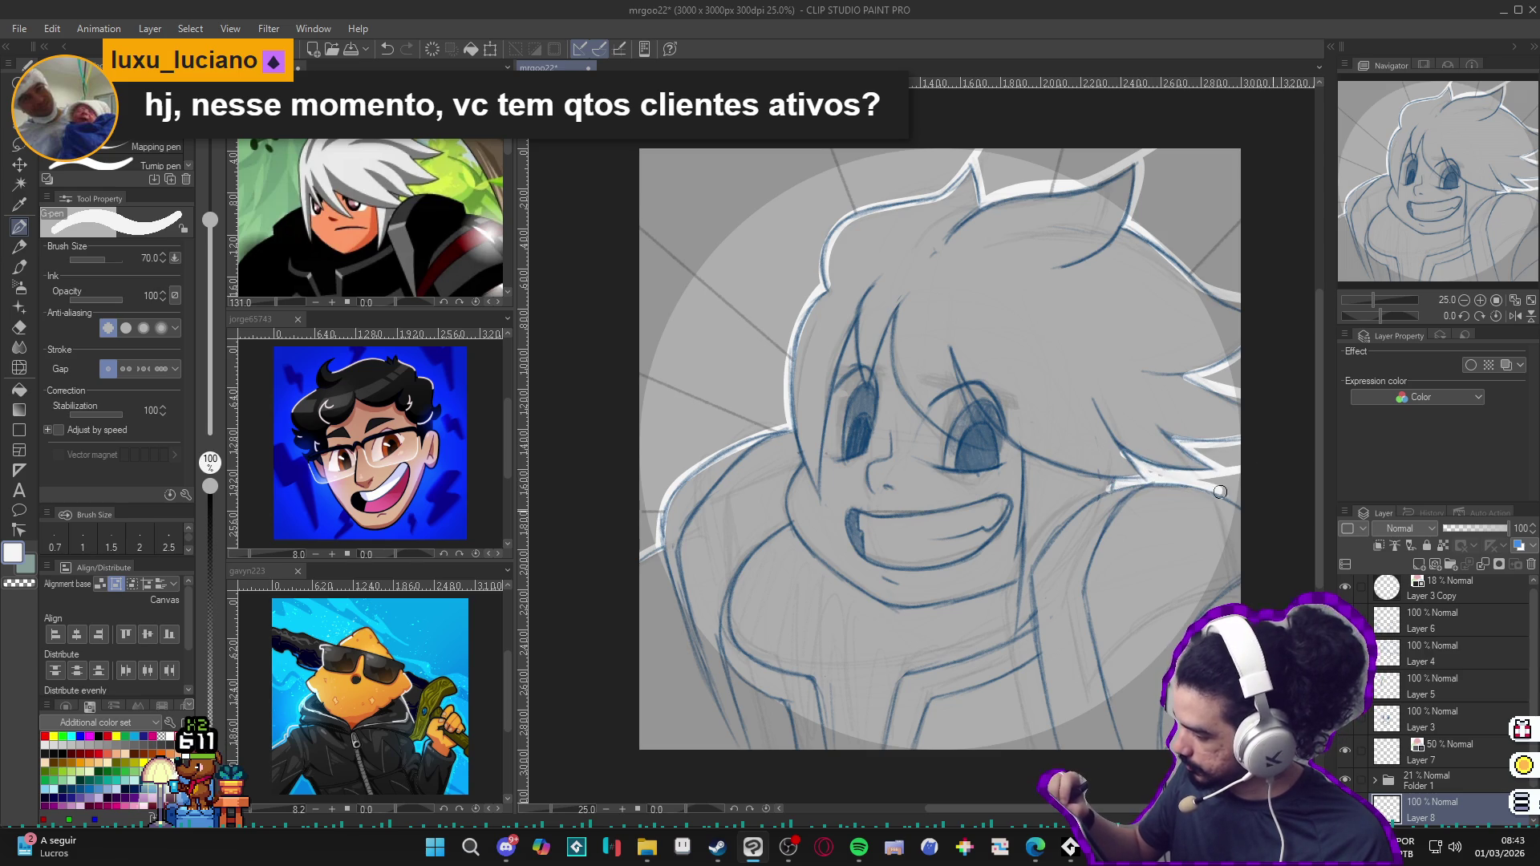
# Step: Fill three background gaps around the hair with white using Enclose and Fill
pyautogui.press('g')
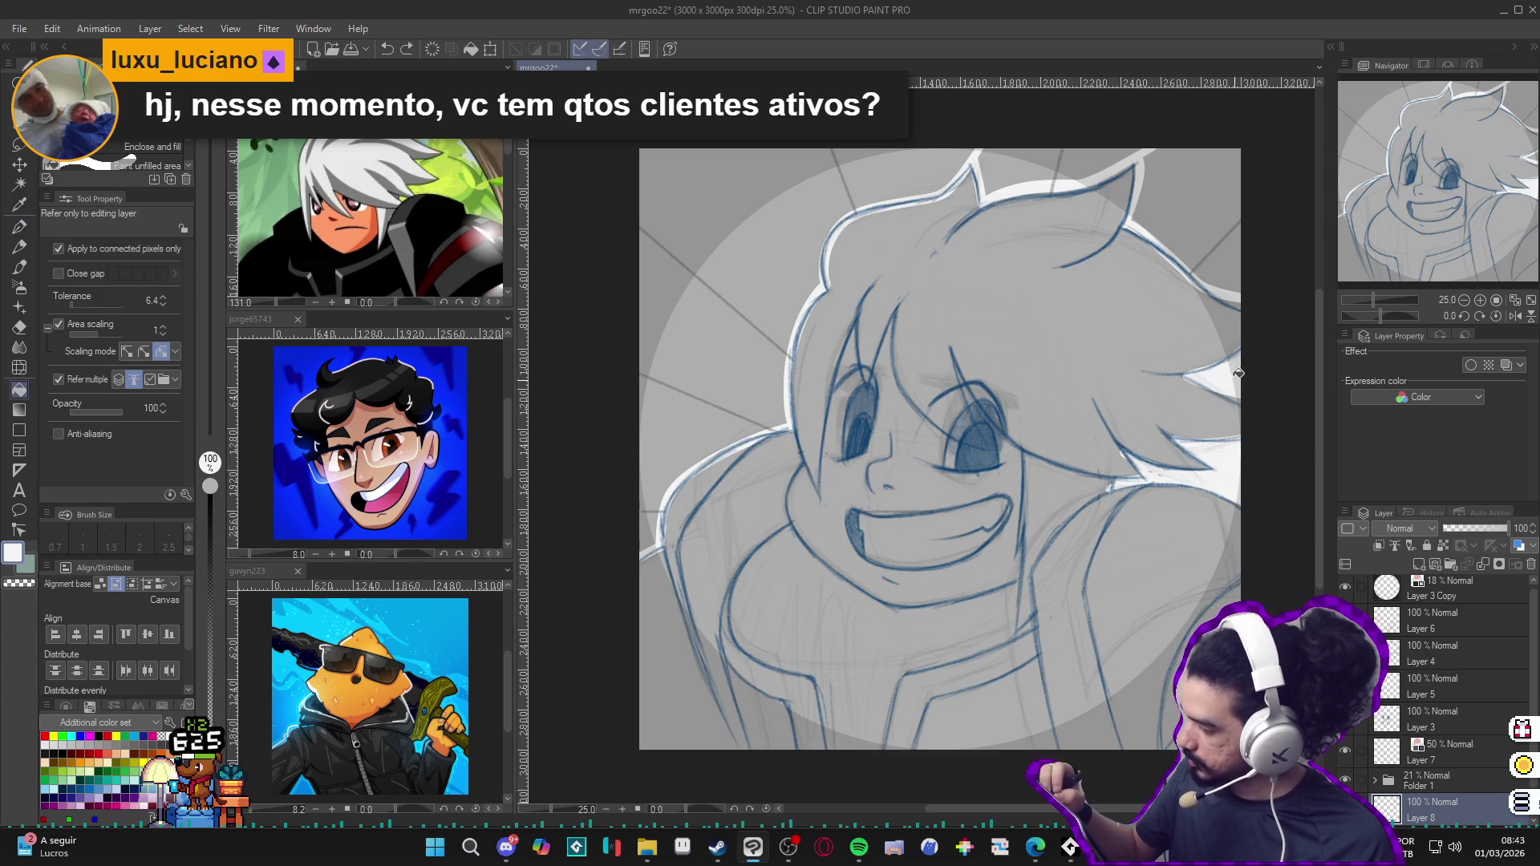
pyautogui.click(1204, 229)
pyautogui.click(1060, 168)
pyautogui.click(746, 301)
pyautogui.press('p')
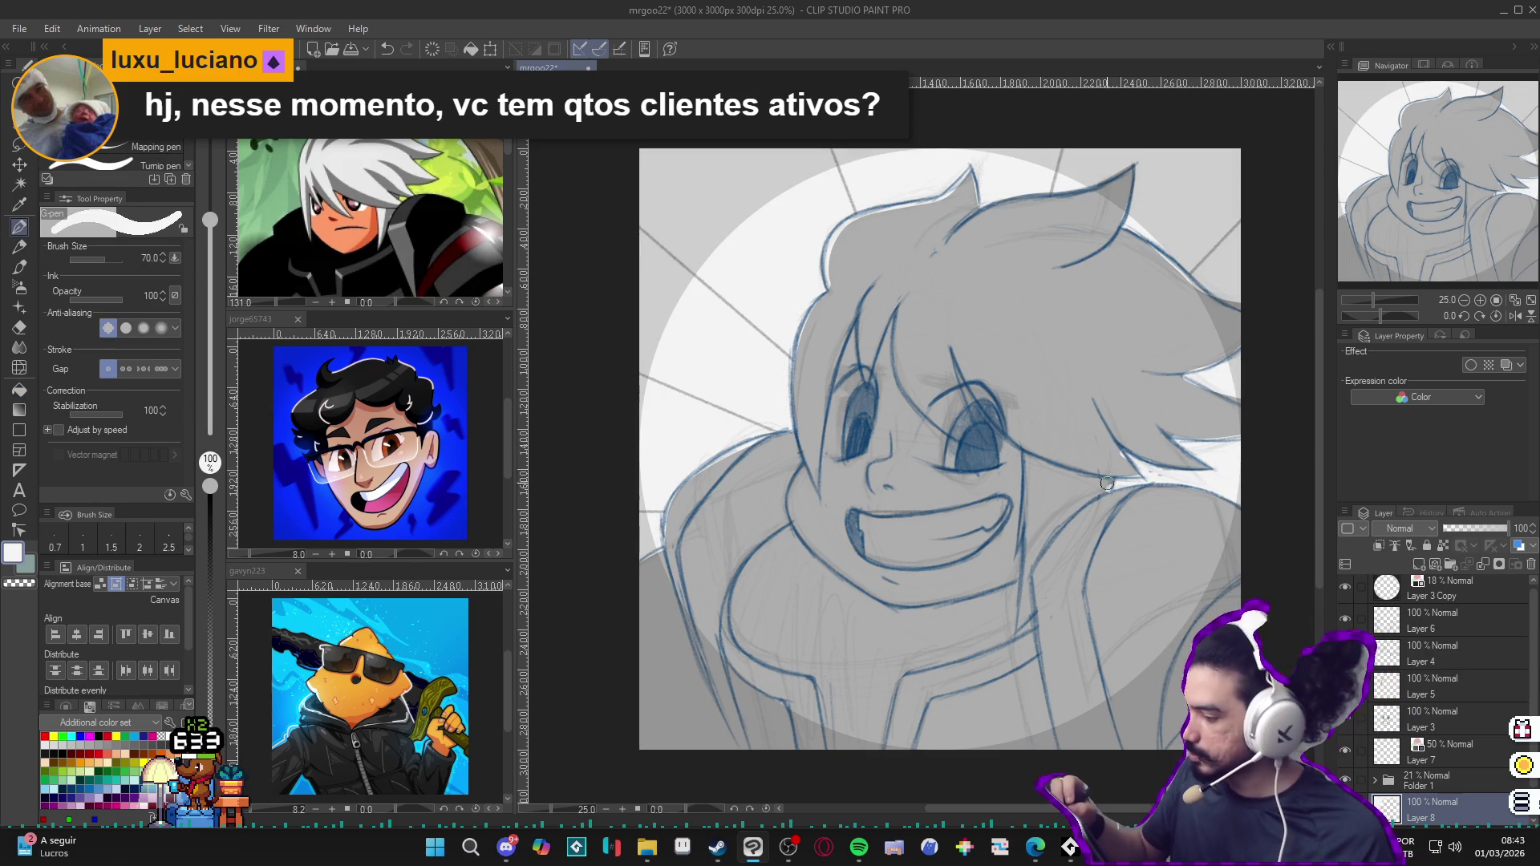
# Step: Switch back to dark colour and draw a darker outline on a hair strand
pyautogui.press('x')
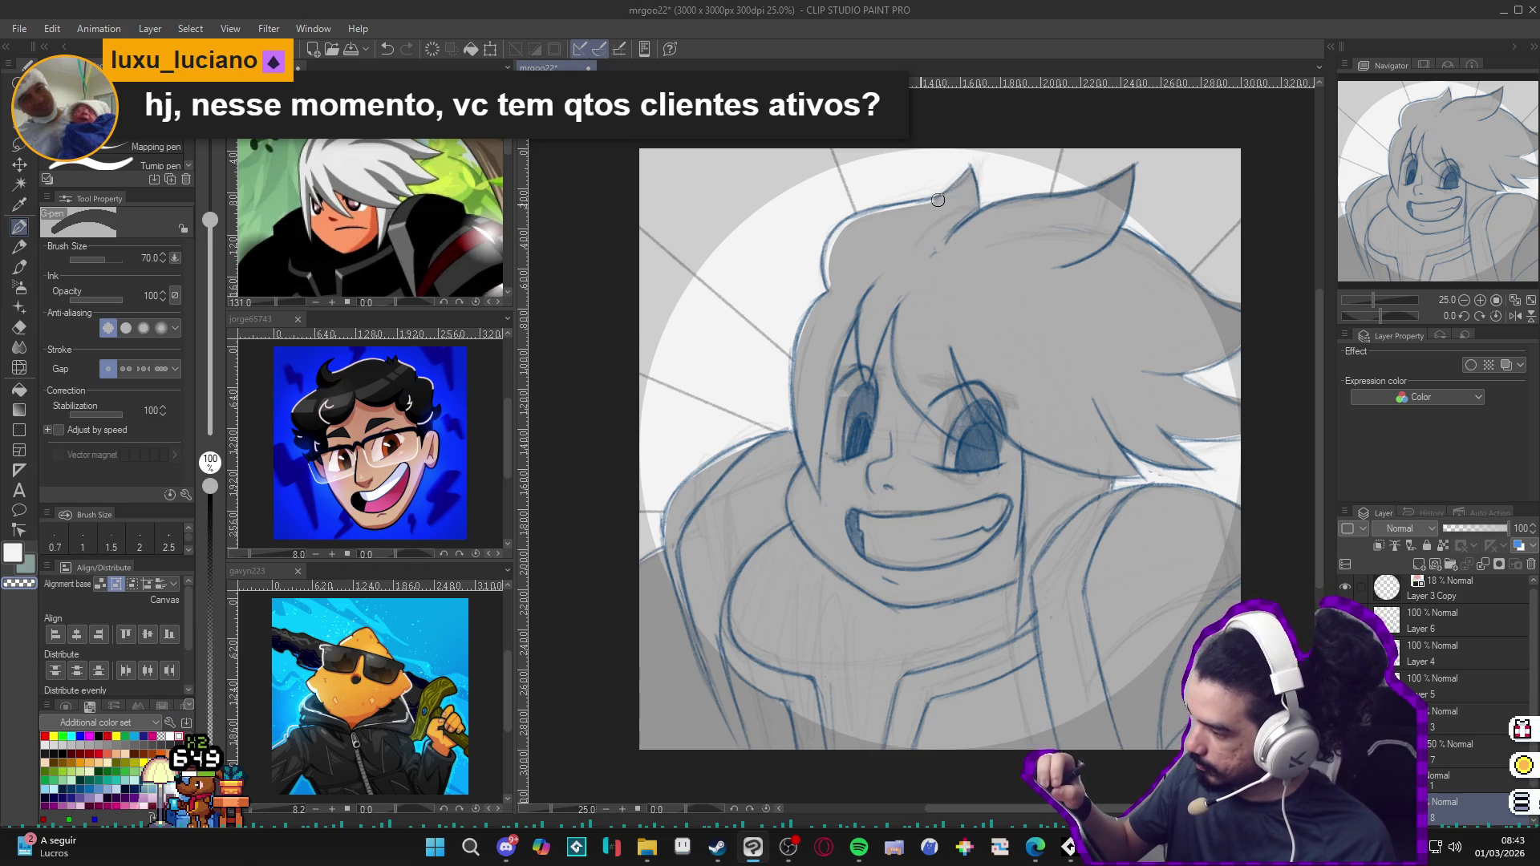
pyautogui.moveTo(894, 208); pyautogui.dragTo(825, 289)
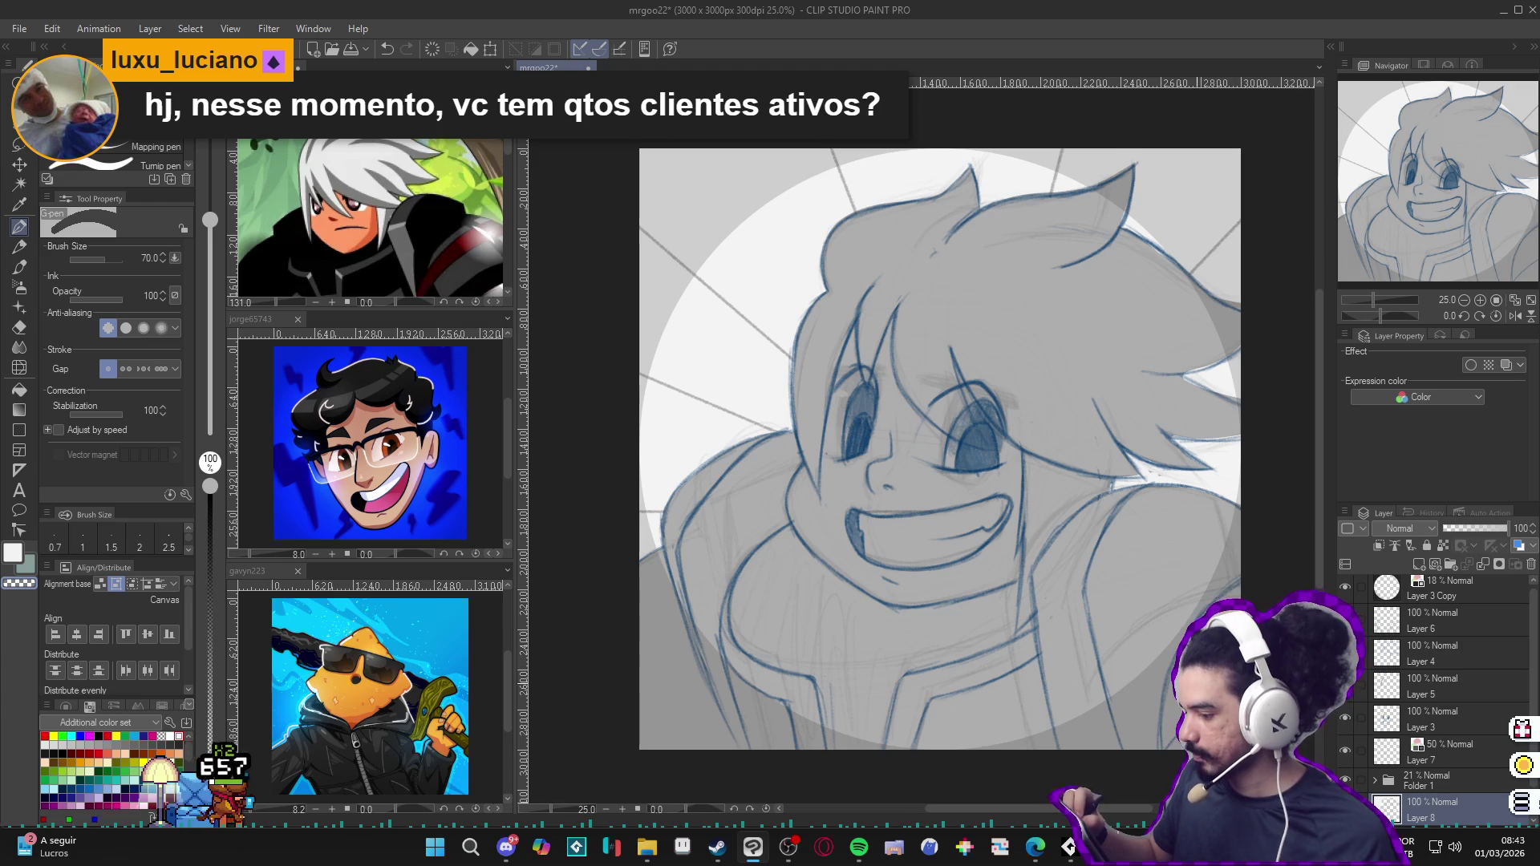
pyautogui.moveTo(1185, 651); pyautogui.dragTo(1177, 647)
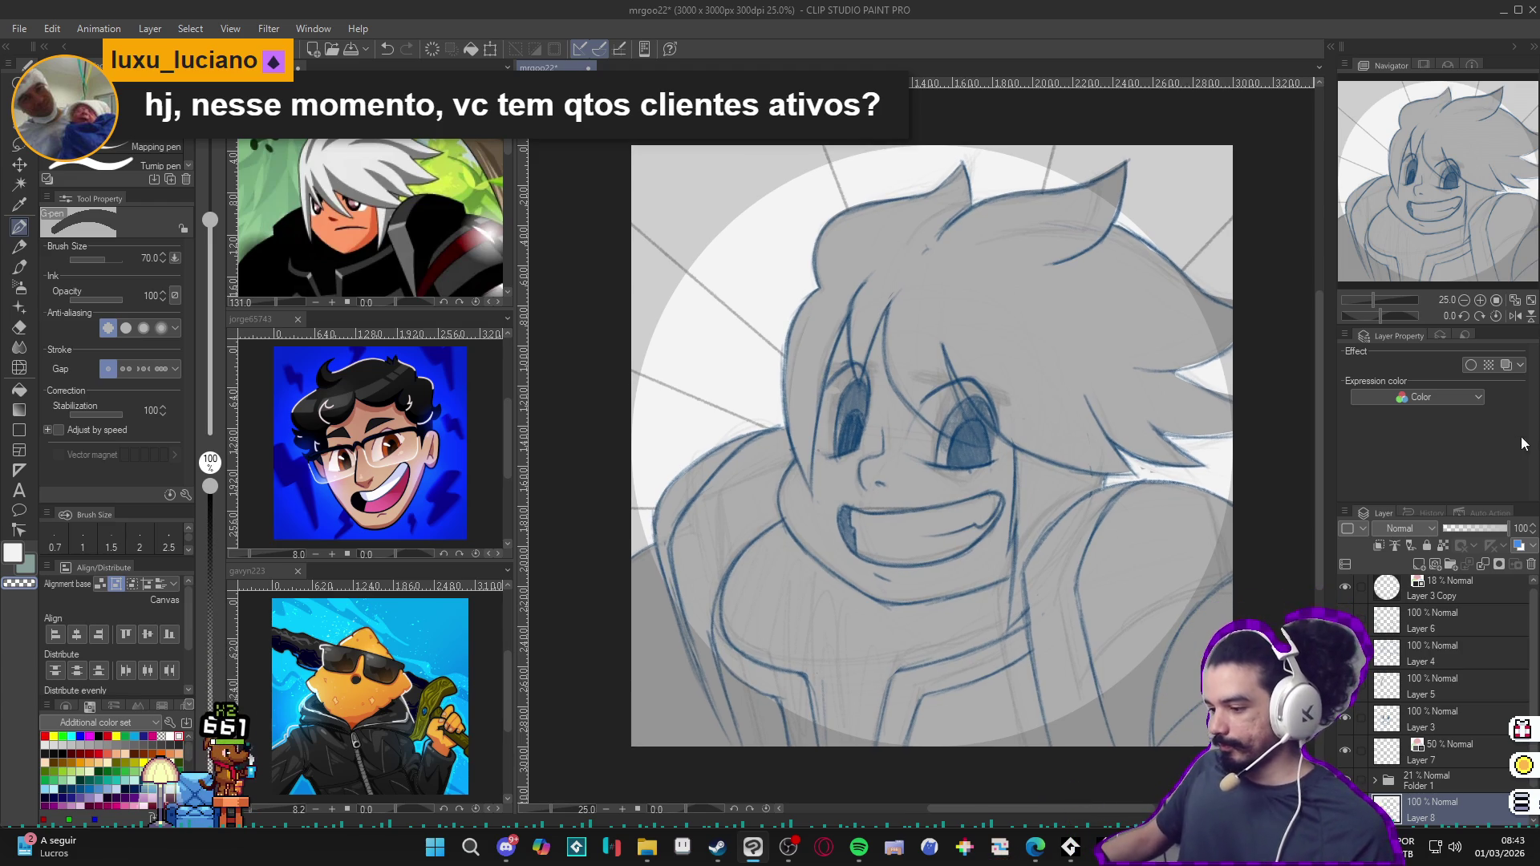
pyautogui.scroll(-1, 1083, 601)
pyautogui.scroll(-1, 998, 551)
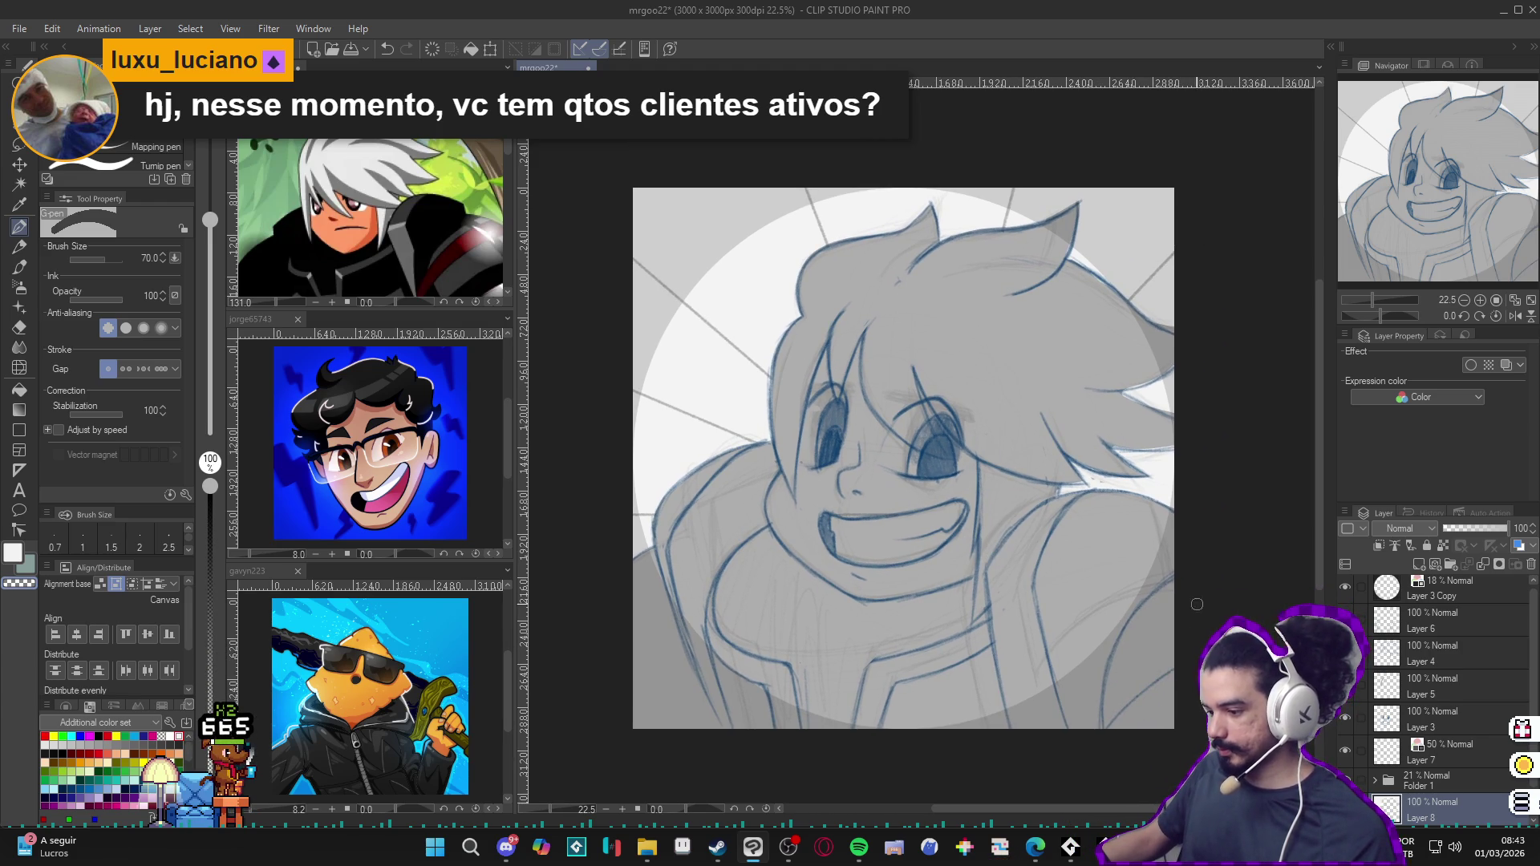
# Step: Select Layer 3 Copy and raise its opacity from 18% to about 56% to brighten the white circle
pyautogui.click(1476, 592)
pyautogui.click(1482, 526)
pyautogui.moveTo(1480, 525); pyautogui.dragTo(1480, 531)
pyautogui.moveTo(1163, 565); pyautogui.dragTo(1147, 558)
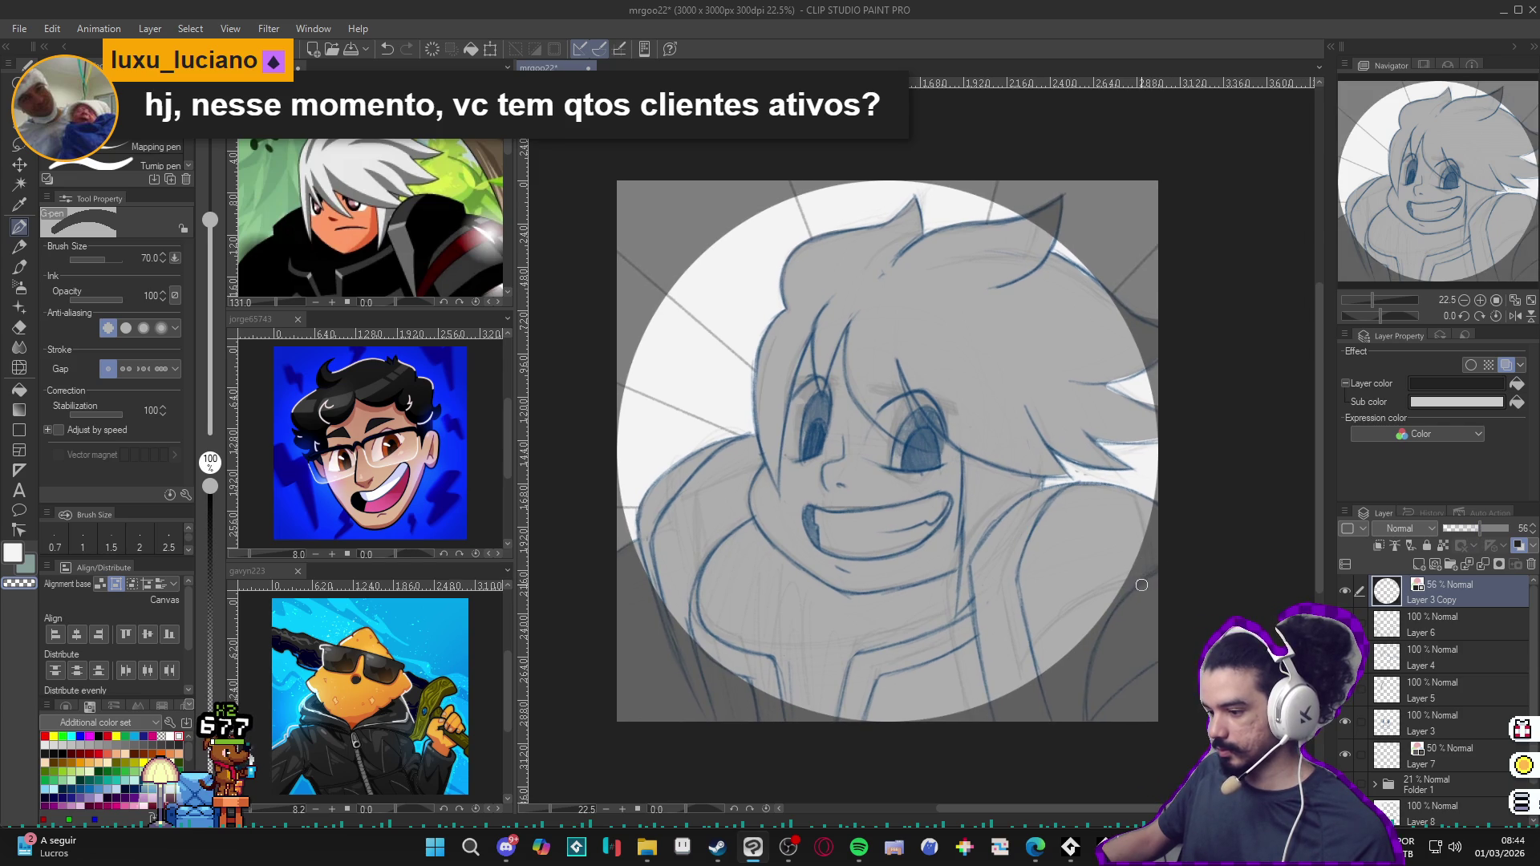
pyautogui.moveTo(1085, 618); pyautogui.dragTo(1100, 631)
# Step: Start a Snipping Tool capture and drag a rectangle around the portrait canvas
pyautogui.press('super+shift+s')
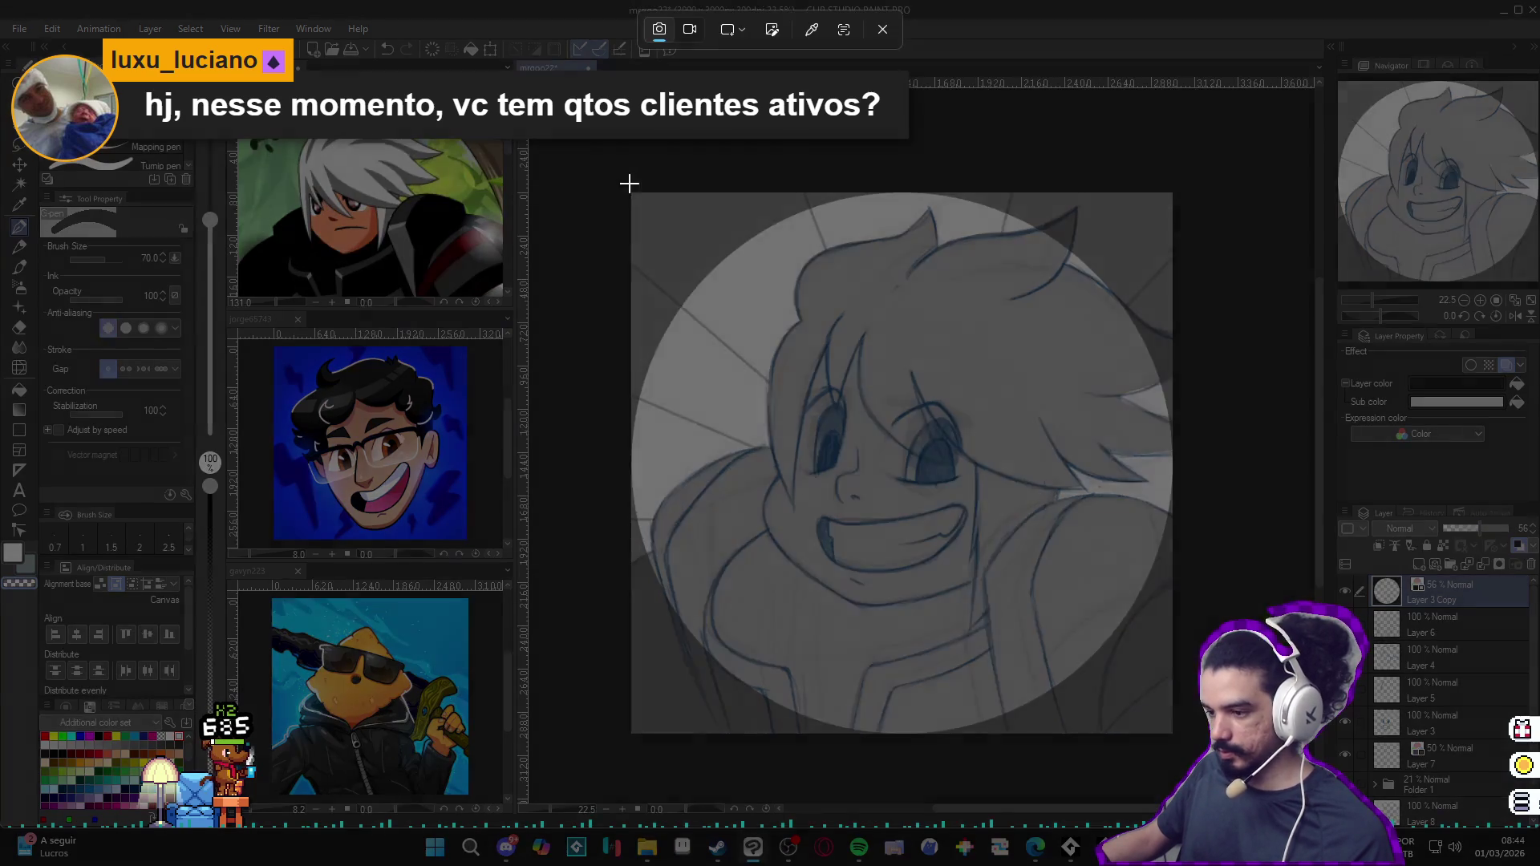
pyautogui.moveTo(630, 190); pyautogui.dragTo(1172, 738)
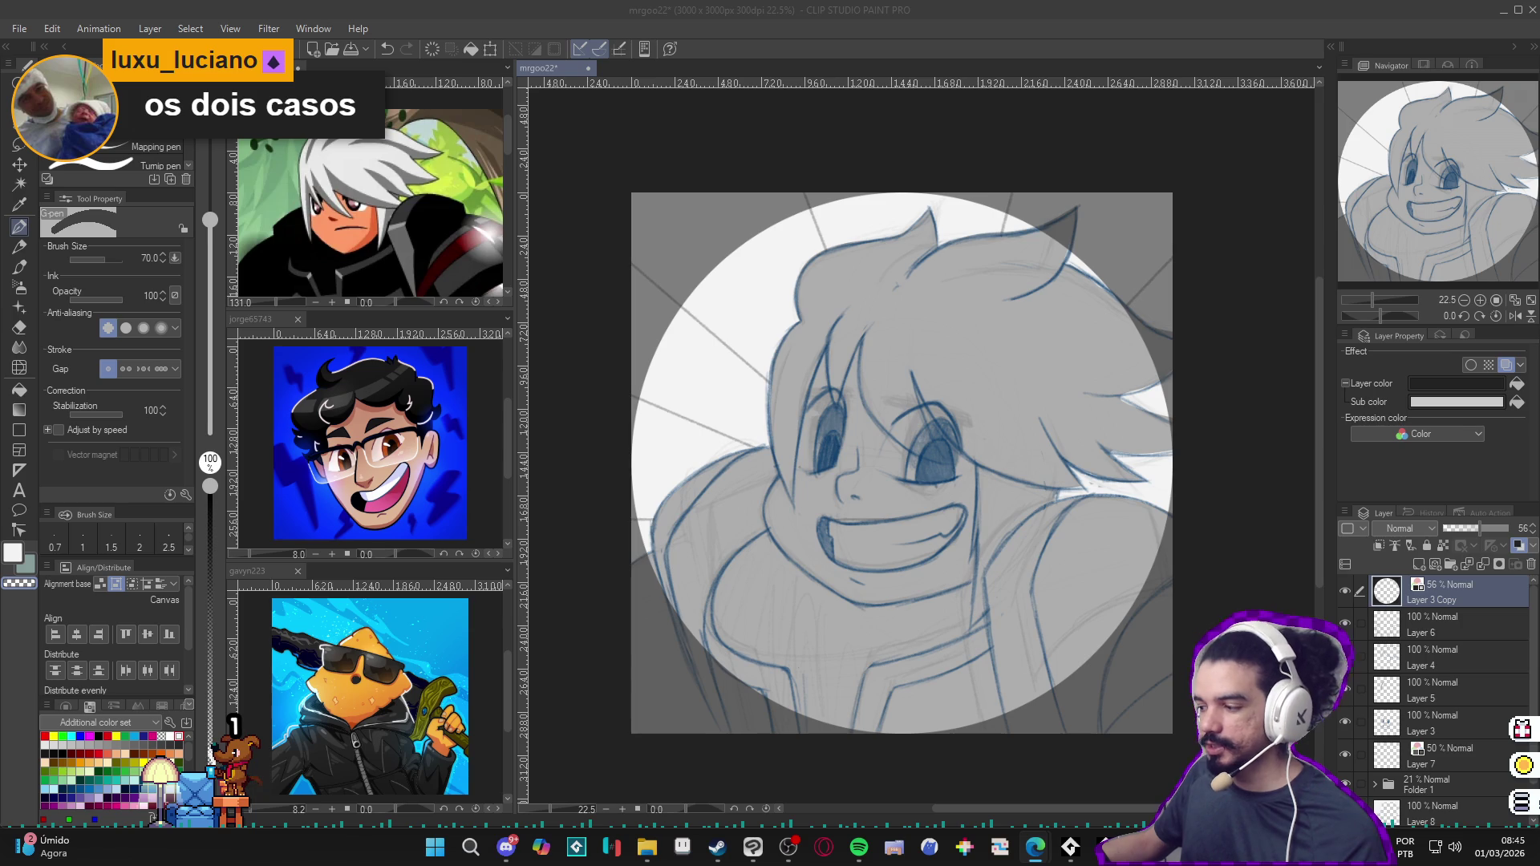
pyautogui.scroll(1, 687, 647)
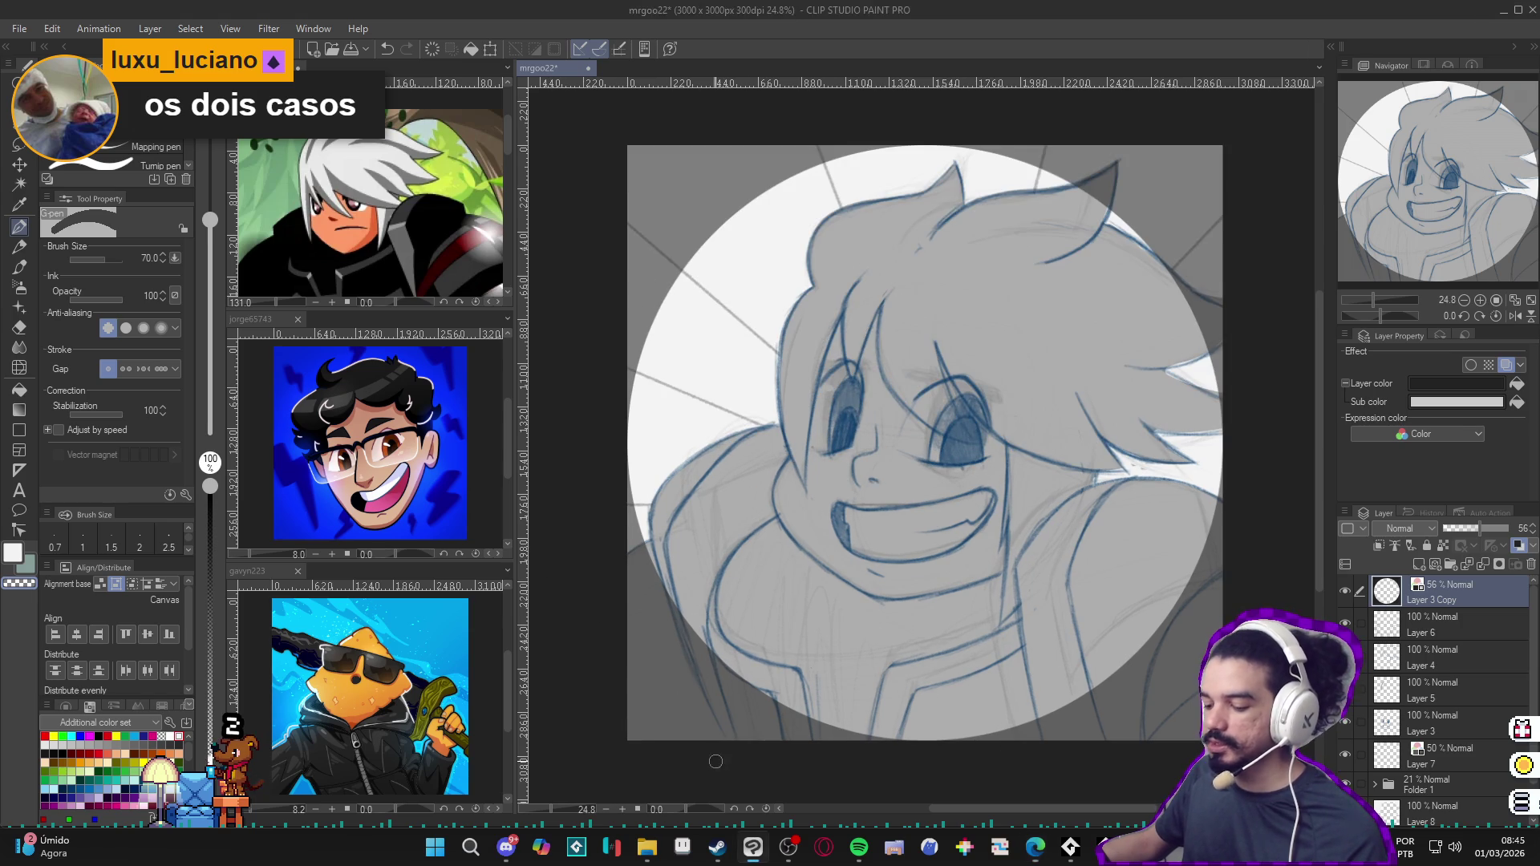
pyautogui.scroll(1, 747, 720)
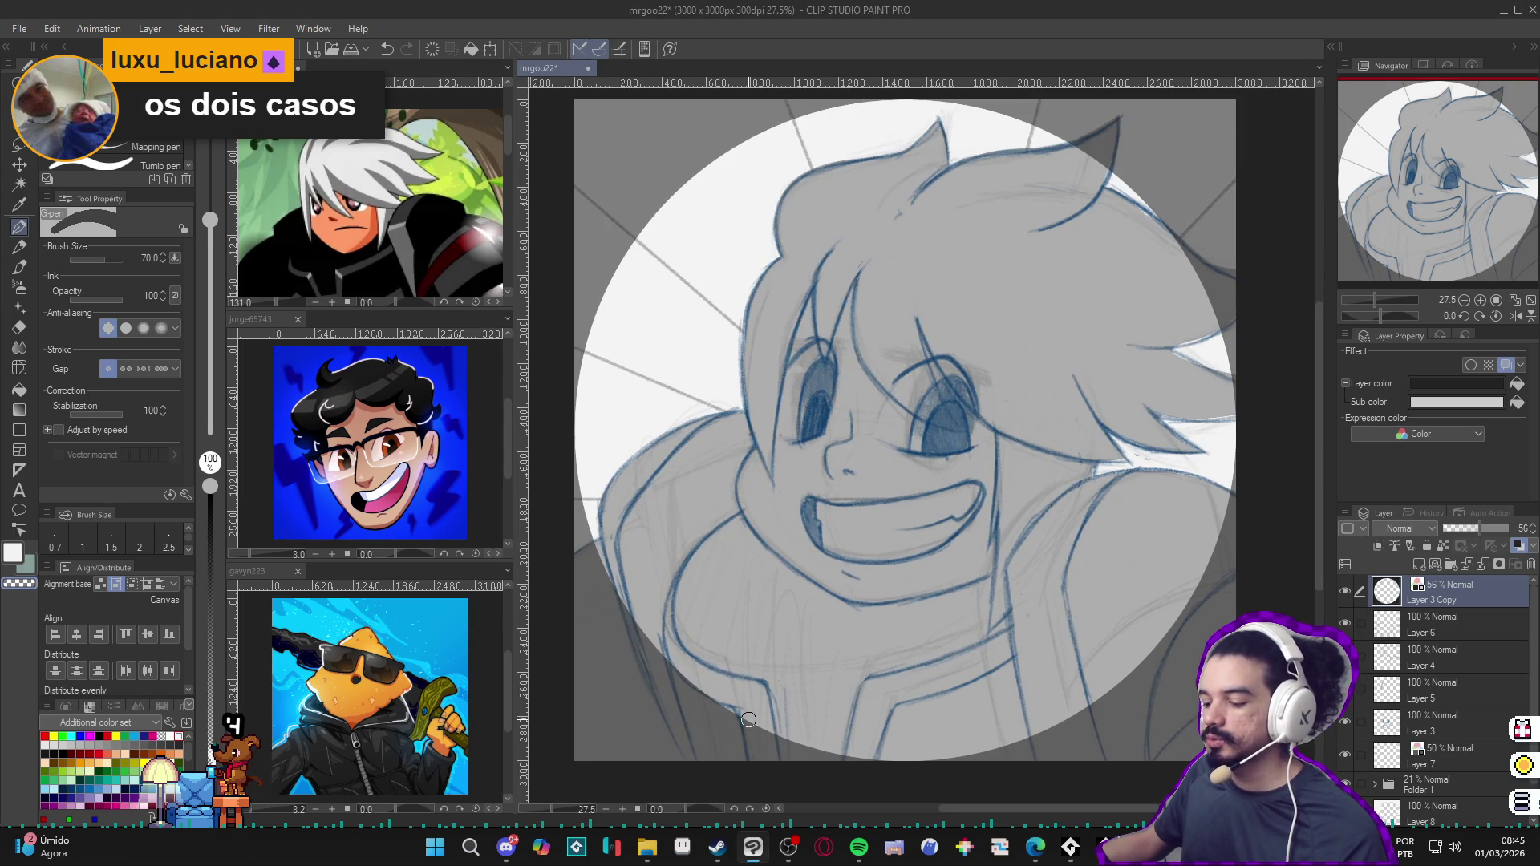
pyautogui.scroll(-1, 747, 721)
pyautogui.moveTo(752, 719); pyautogui.dragTo(773, 733)
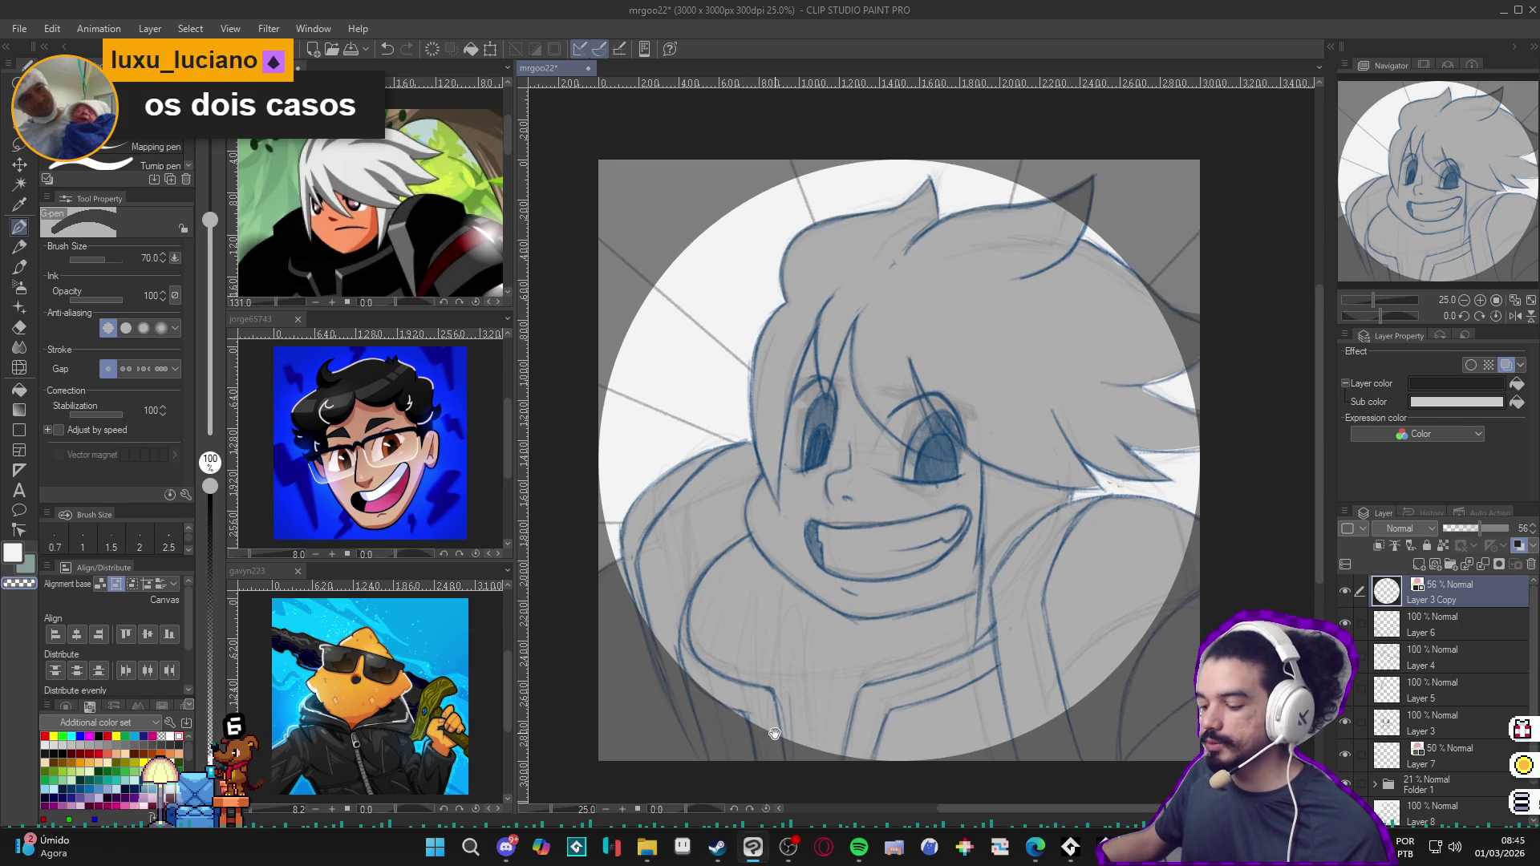
pyautogui.click(505, 849)
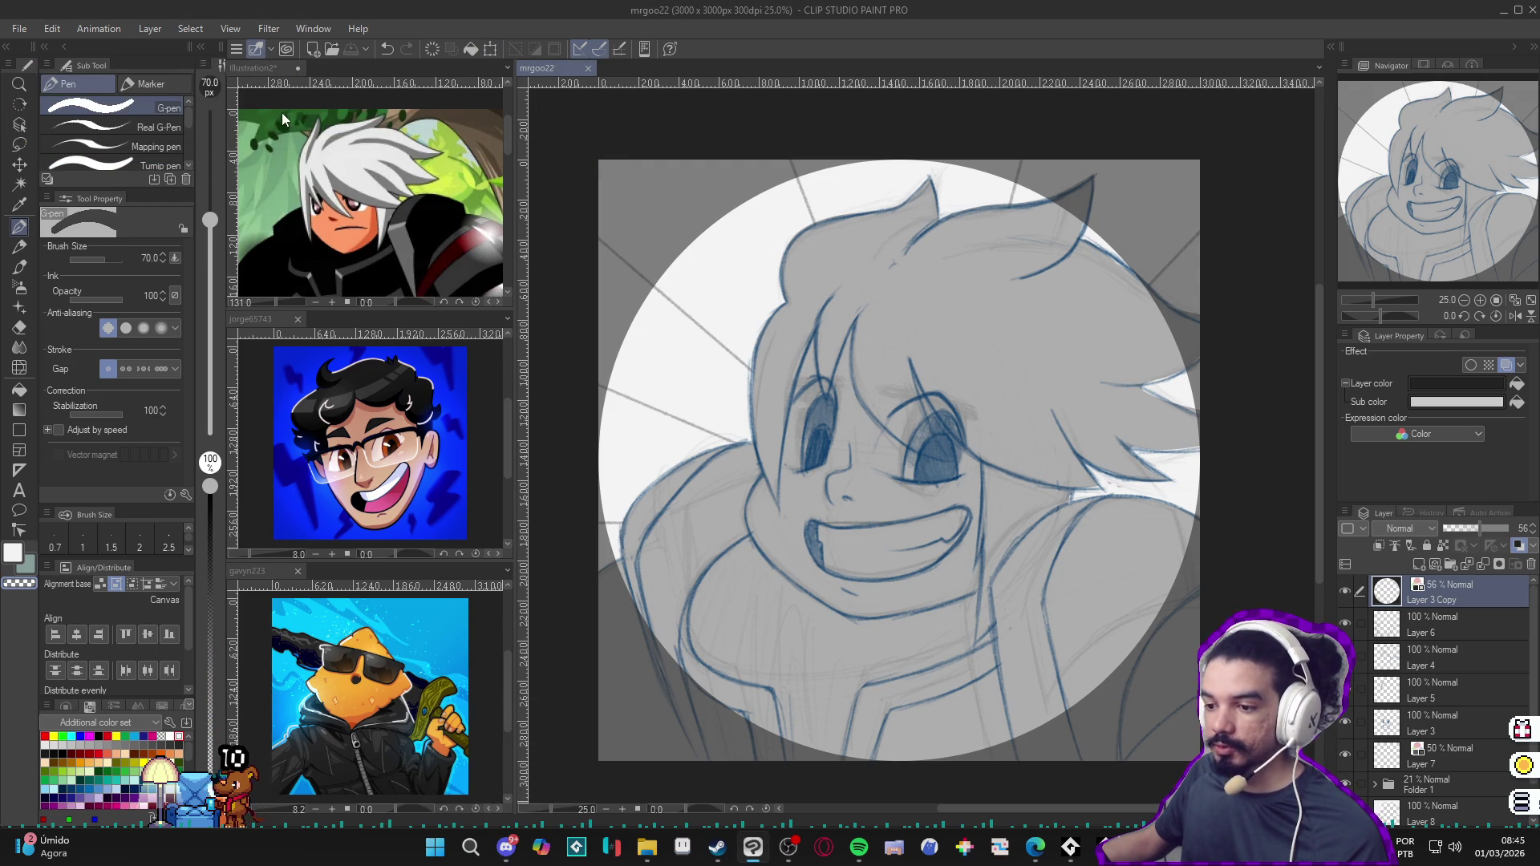
# Step: Hide Clip Studio and bring up the Steam Inventory Manager page from item_def_22.html in Chrome
pyautogui.press('super+d')
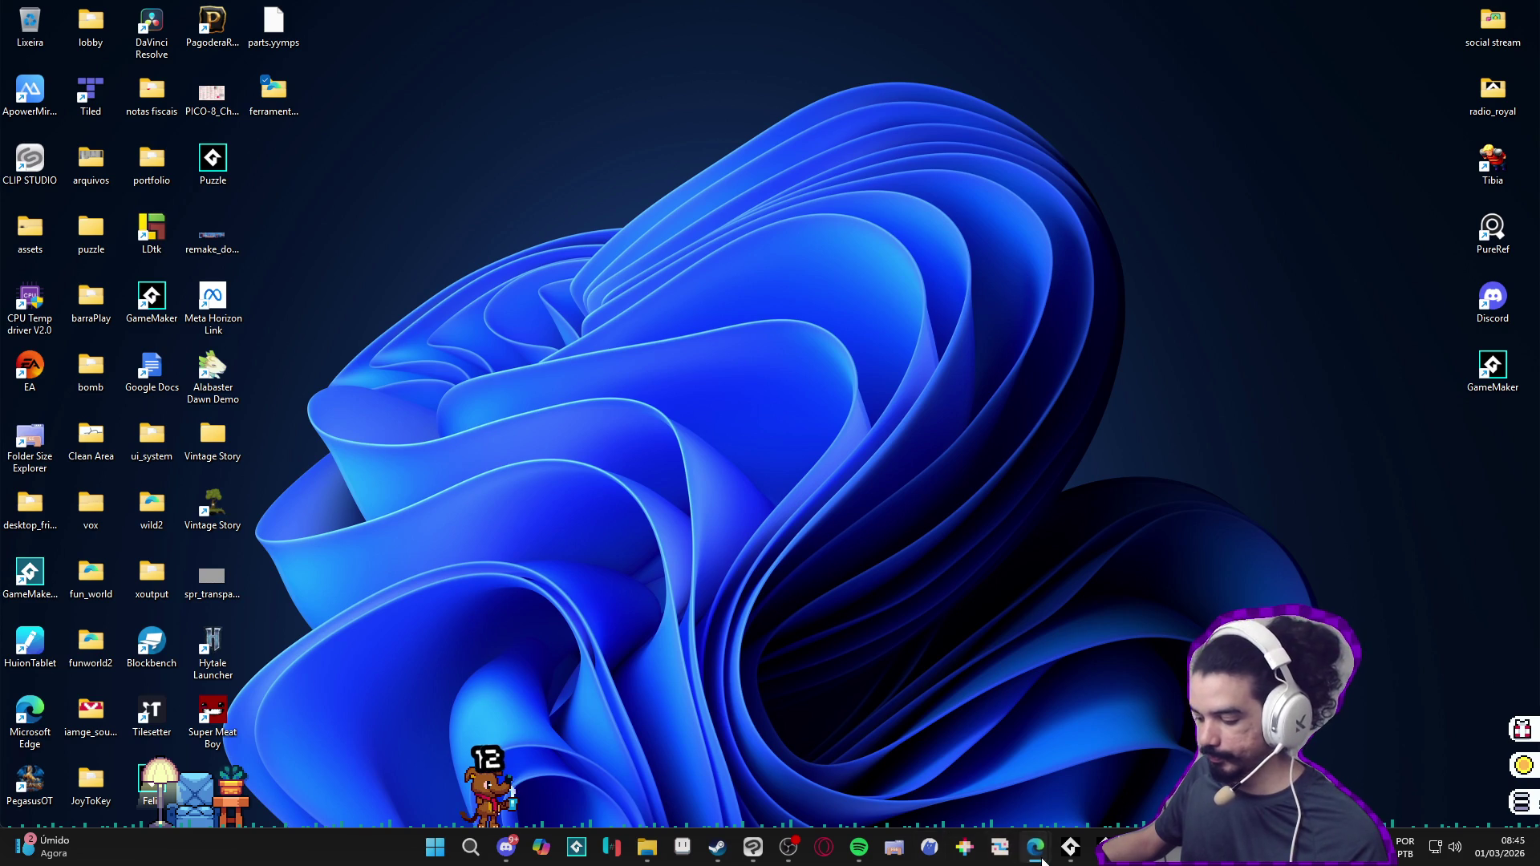
pyautogui.moveTo(1034, 848)
pyautogui.click(846, 758)
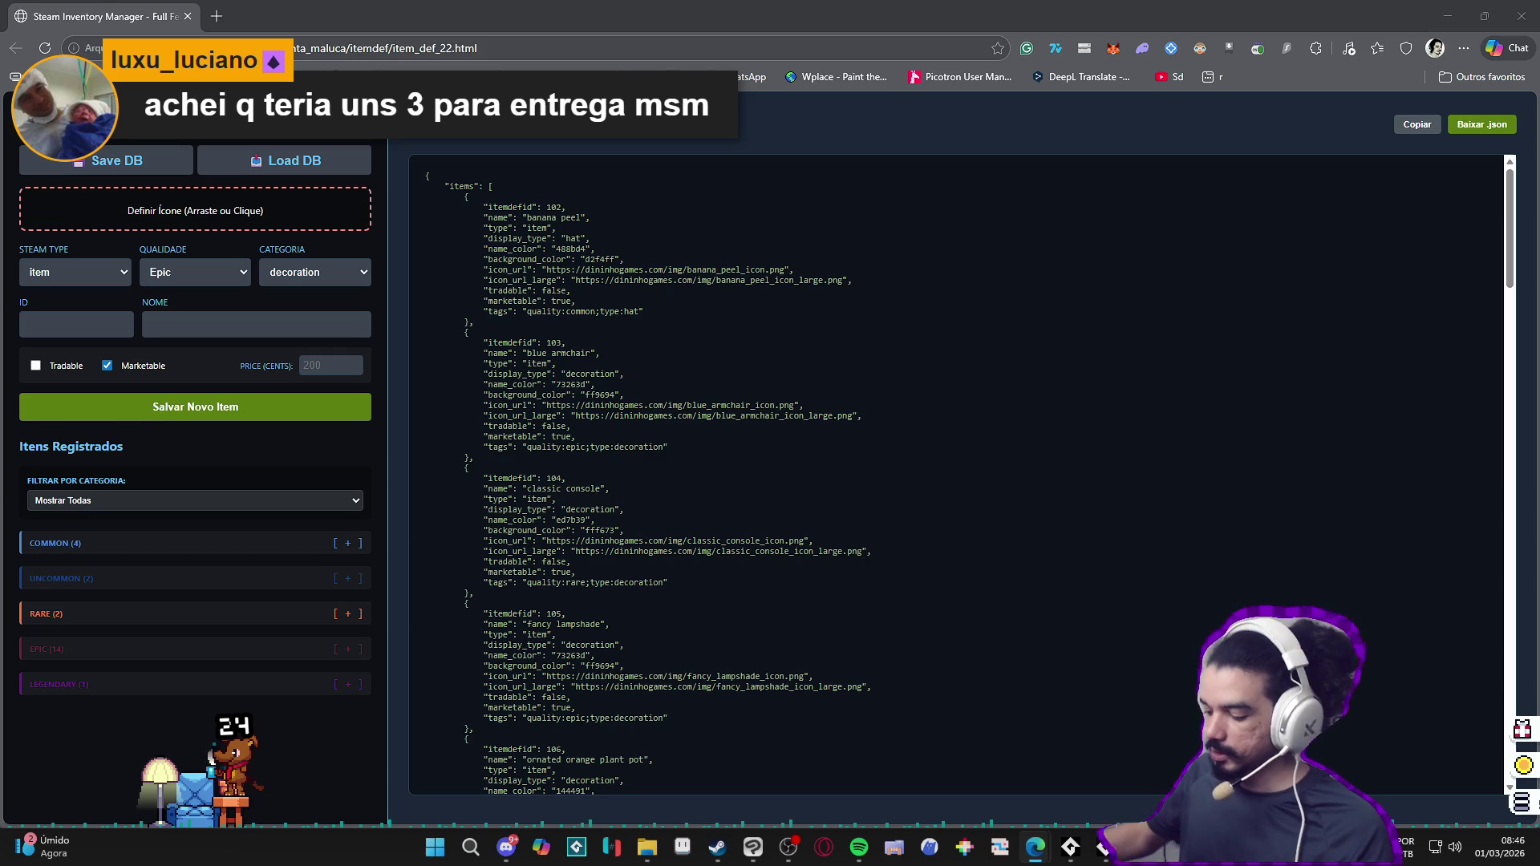
# Step: Bring Steam forward, select GameMaker in the library and launch it
pyautogui.click(717, 847)
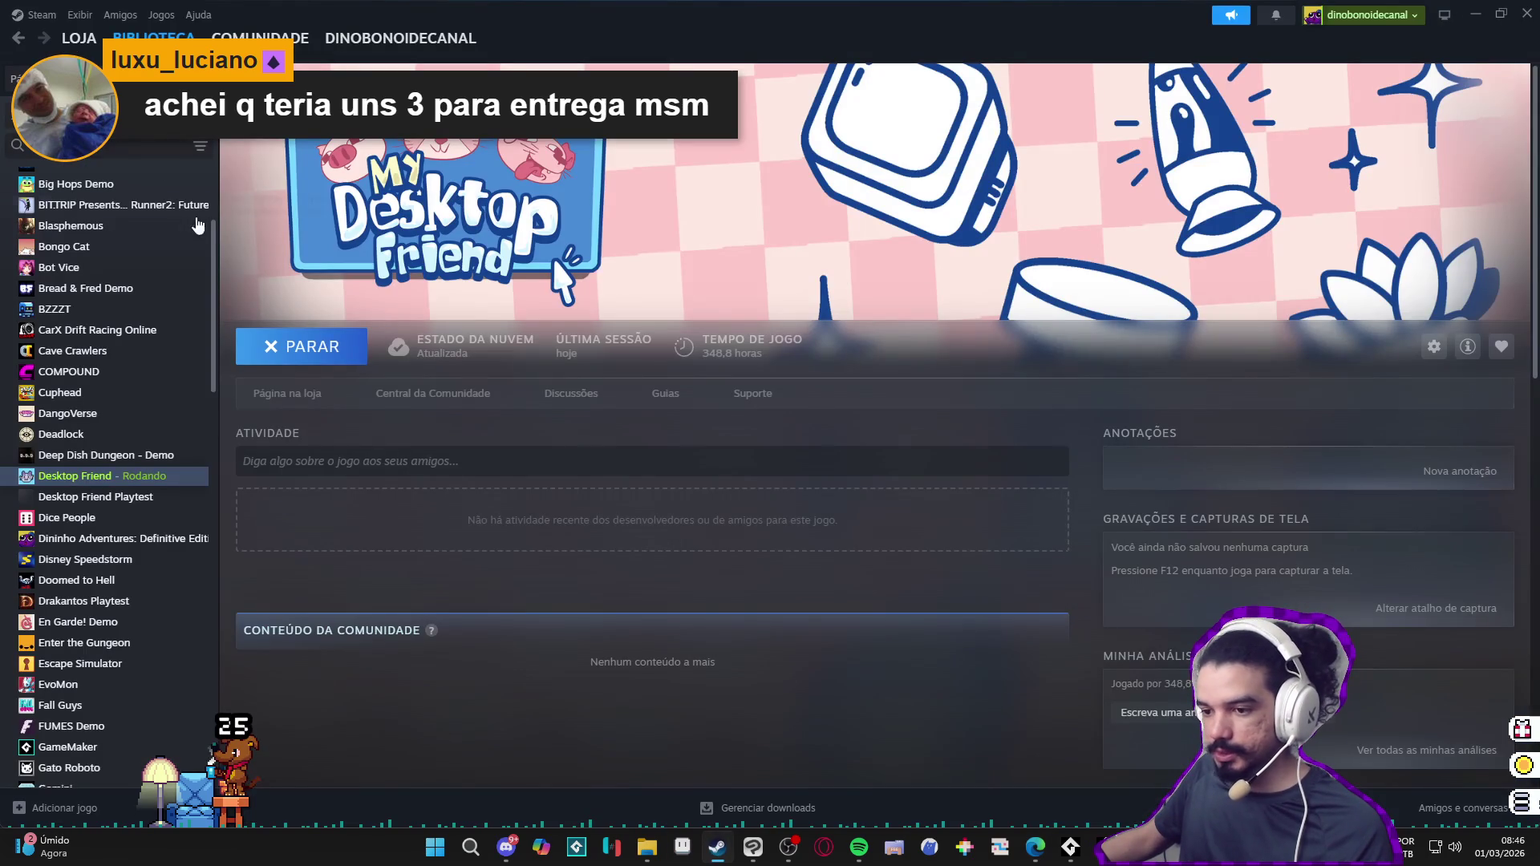
pyautogui.write('ga')
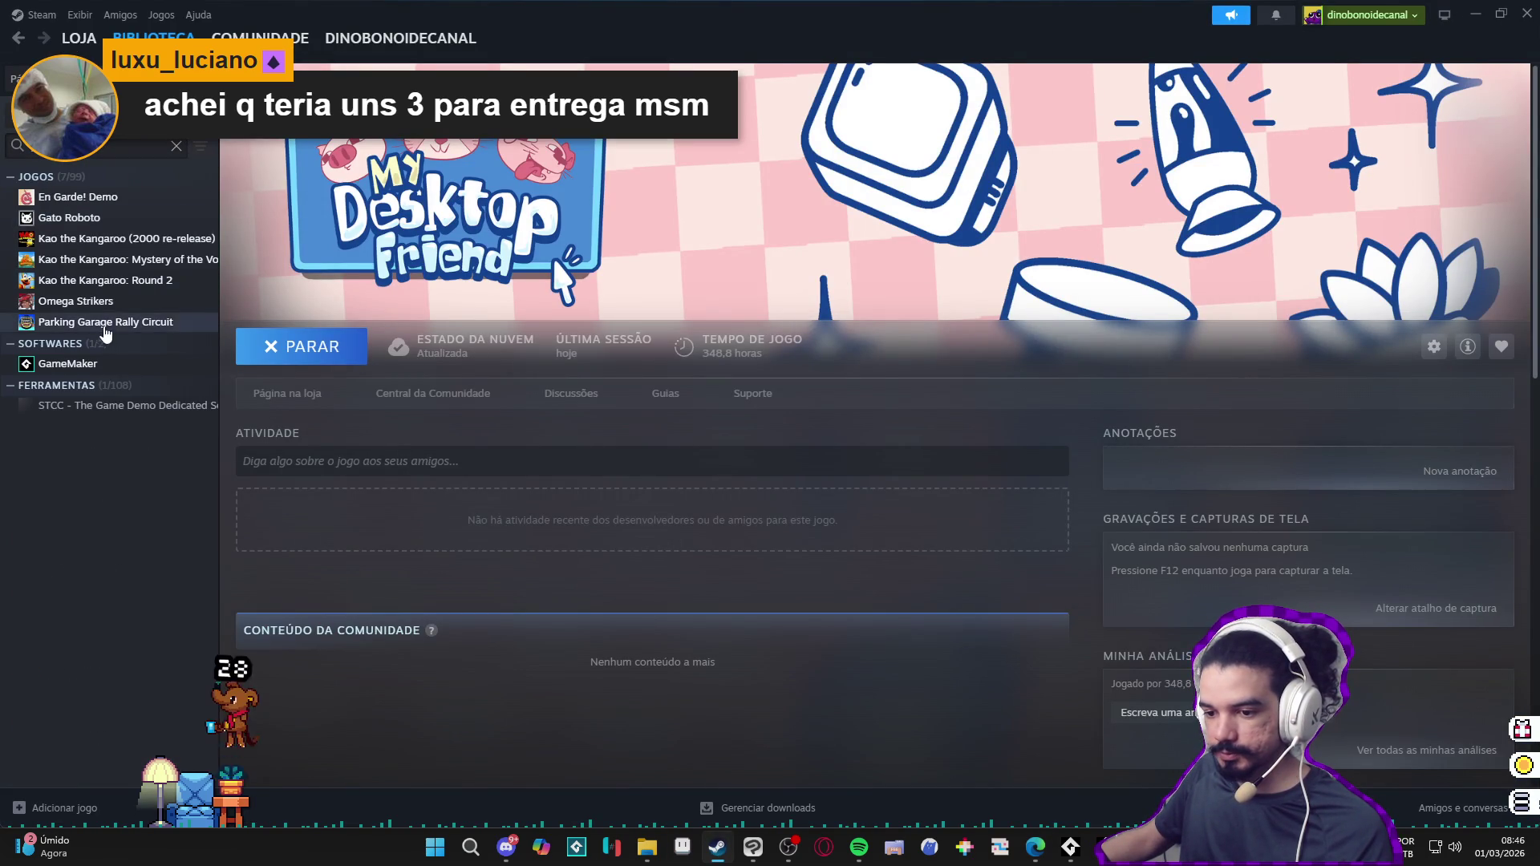
pyautogui.click(67, 364)
pyautogui.click(267, 353)
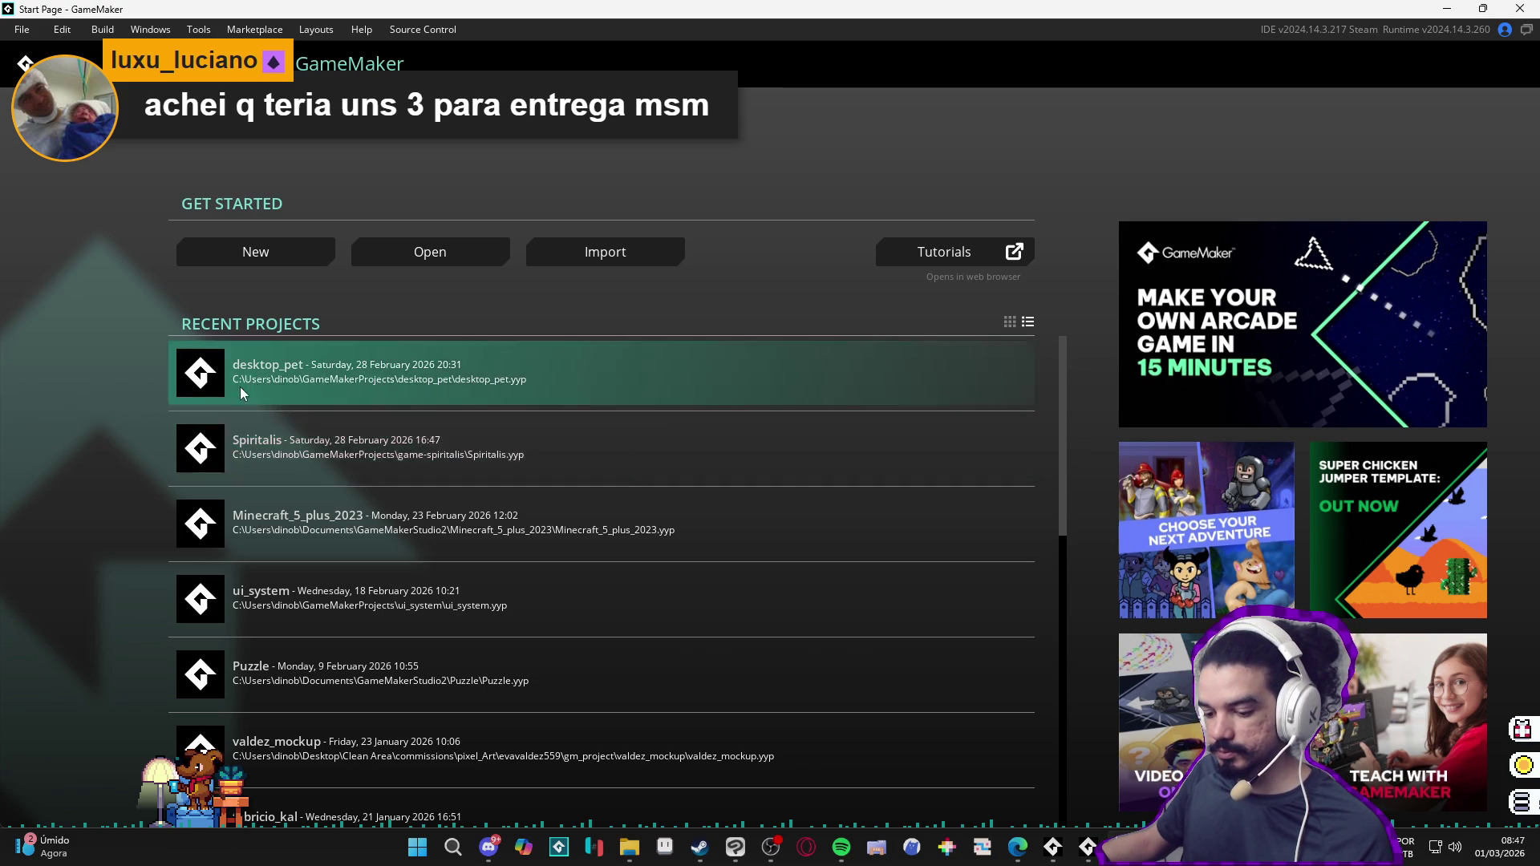
# Step: Open the desktop_pet project, dismiss Project Health, and open obj_character's Step event from Objects > character
pyautogui.click(318, 404)
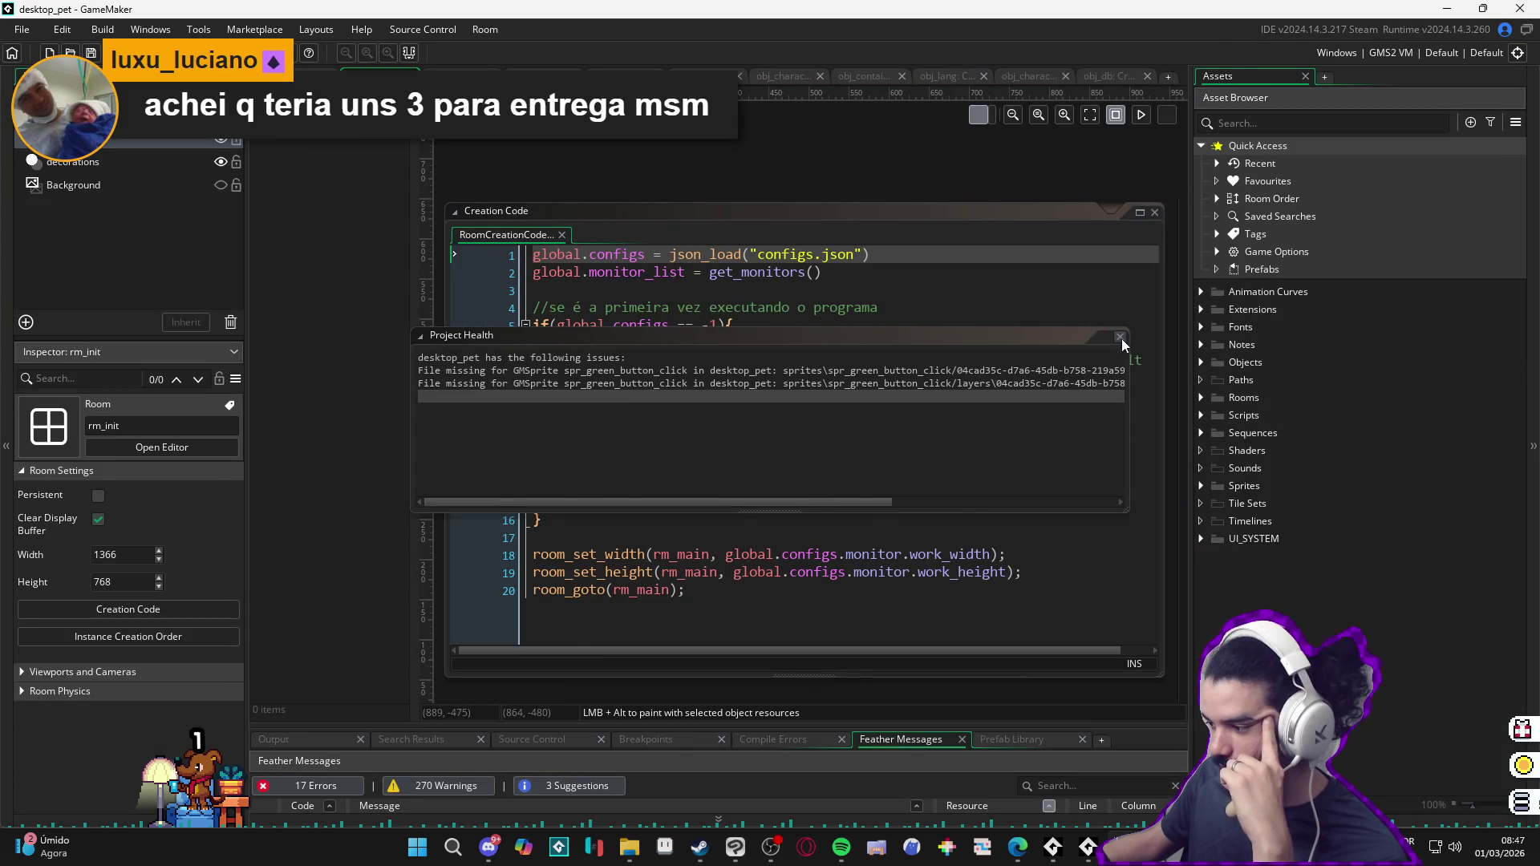
pyautogui.click(1120, 336)
pyautogui.click(1202, 362)
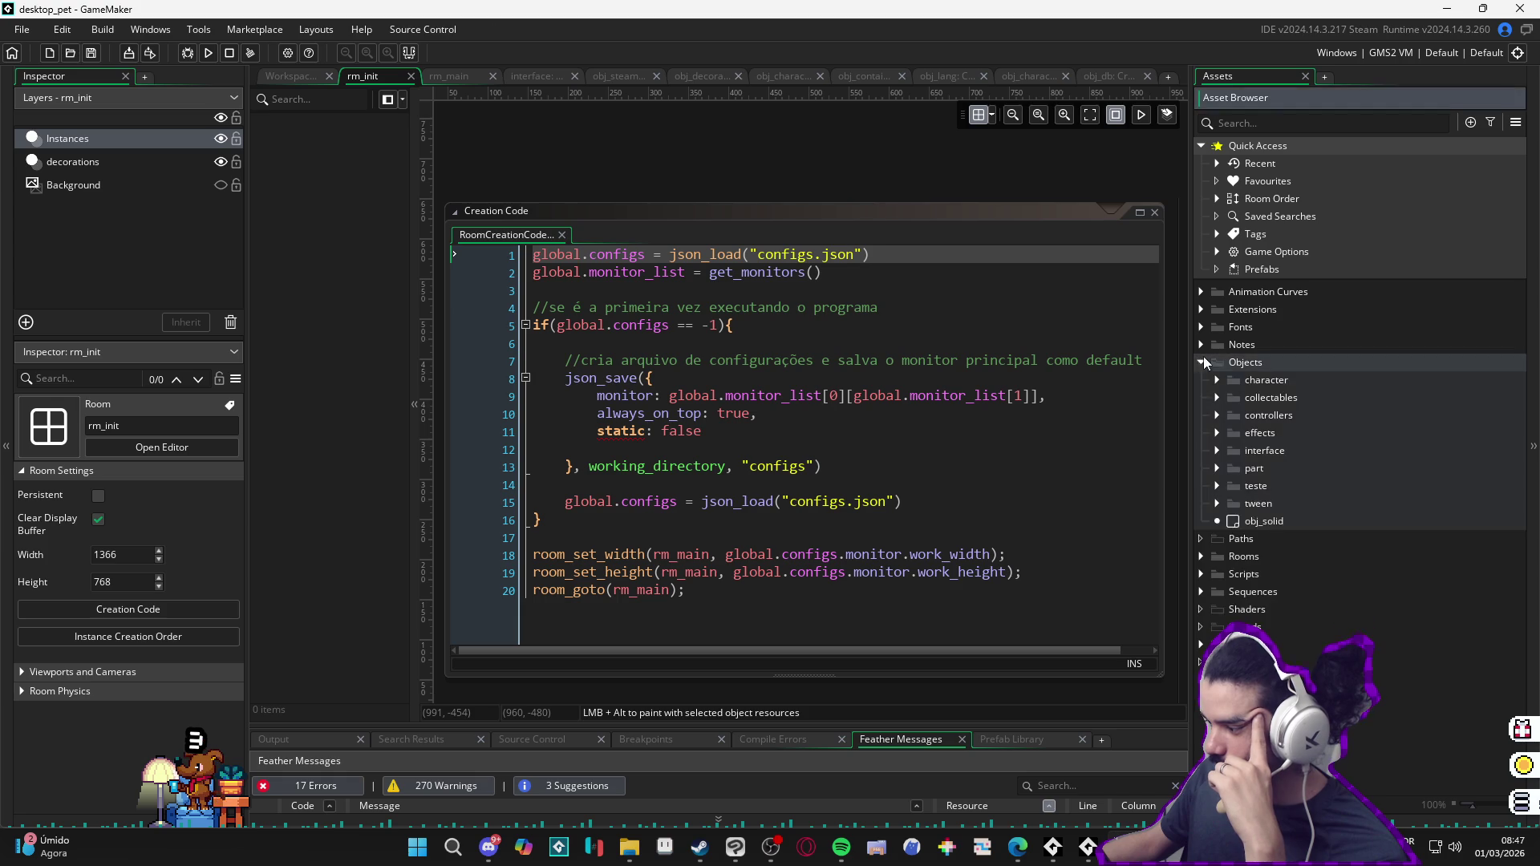
pyautogui.click(1218, 378)
pyautogui.click(1293, 397)
pyautogui.doubleClick(1296, 398)
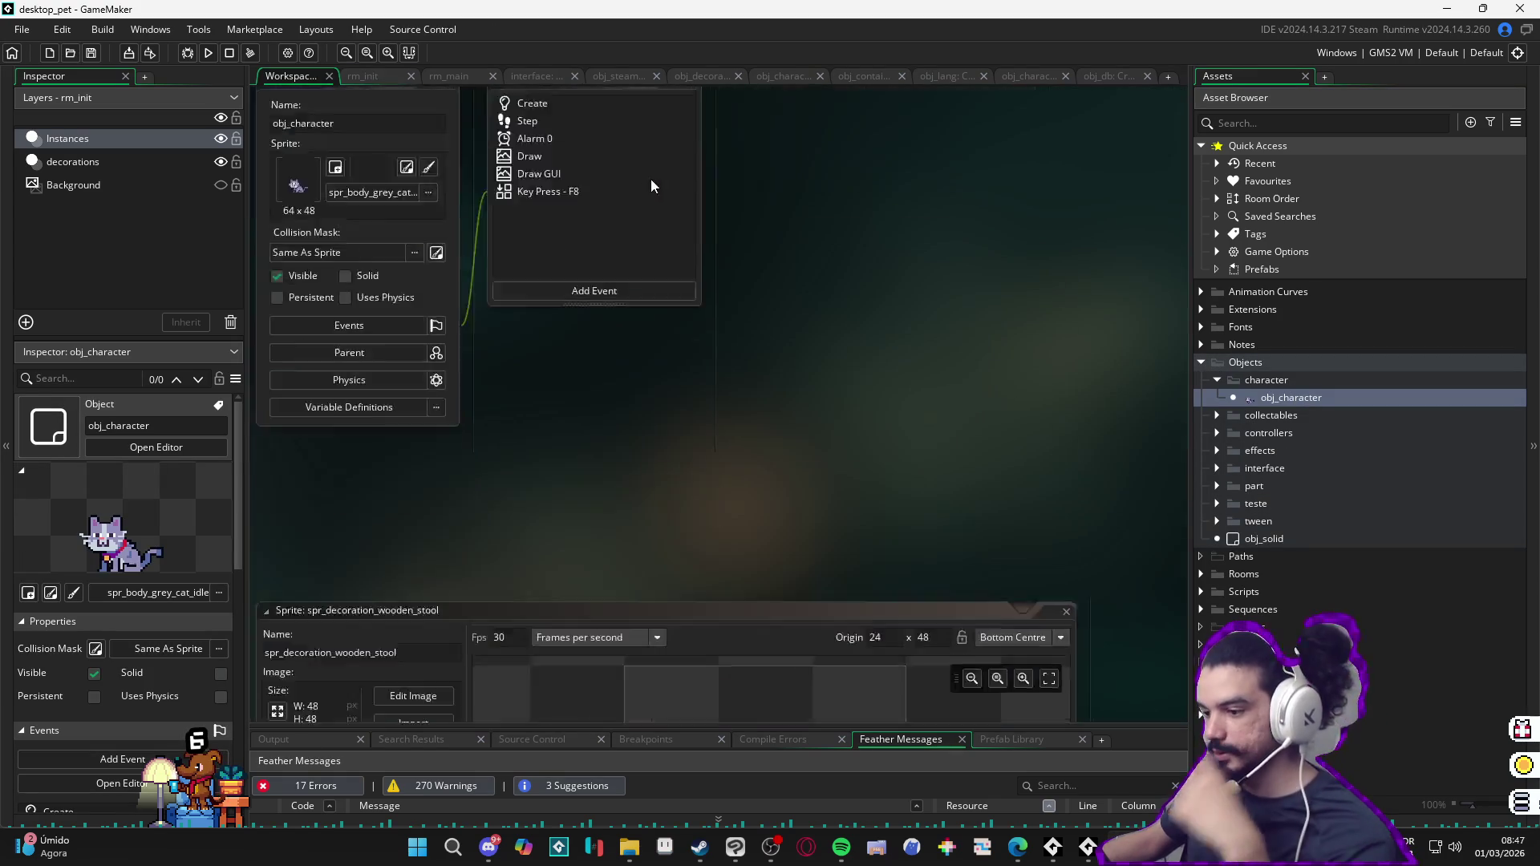
pyautogui.doubleClick(547, 263)
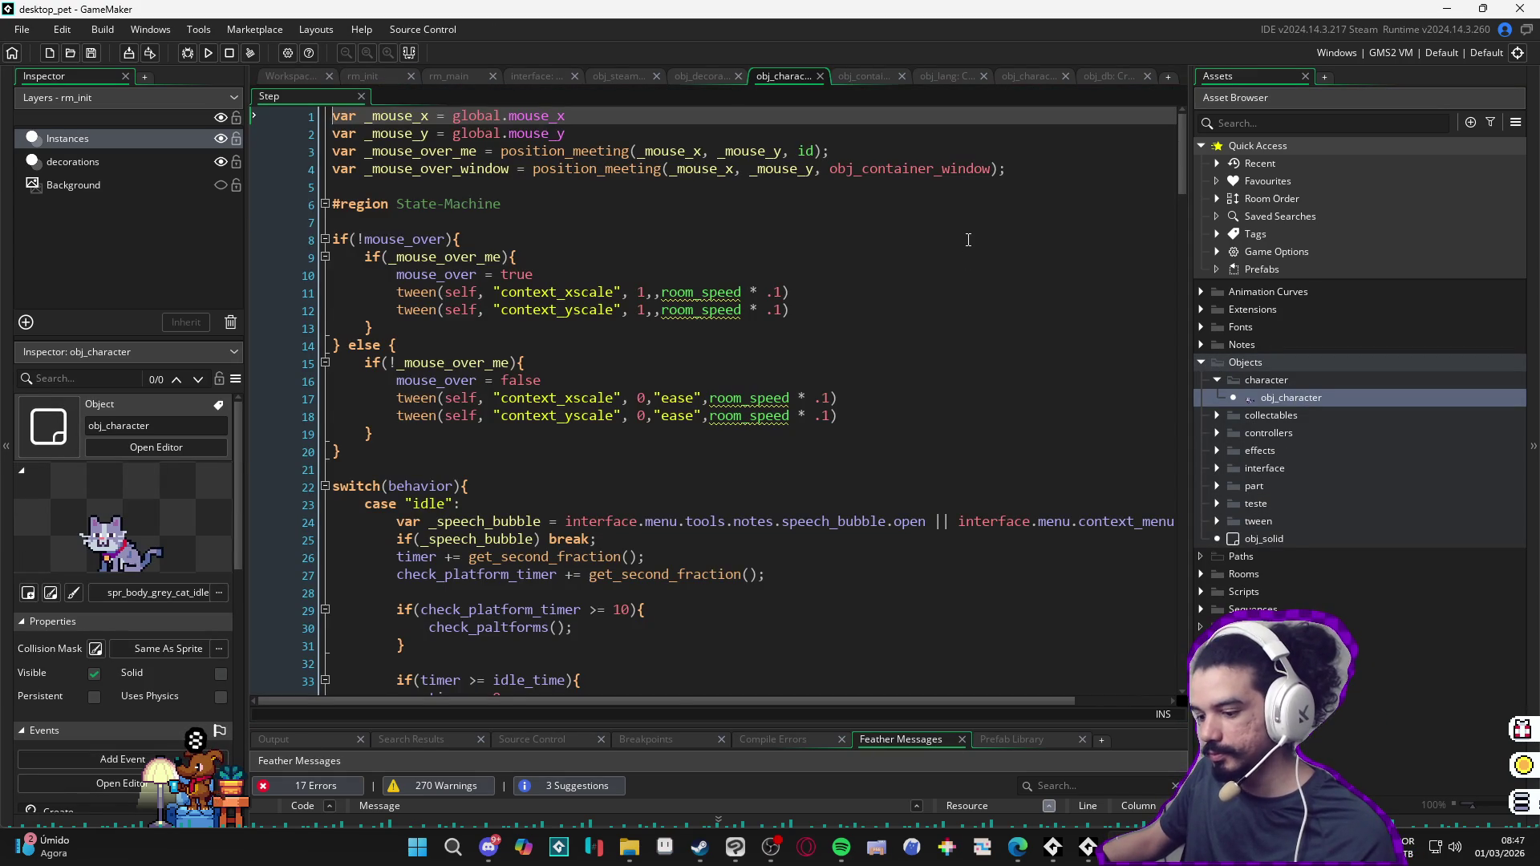
pyautogui.scroll(-2, 969, 239)
pyautogui.scroll(-2, 967, 239)
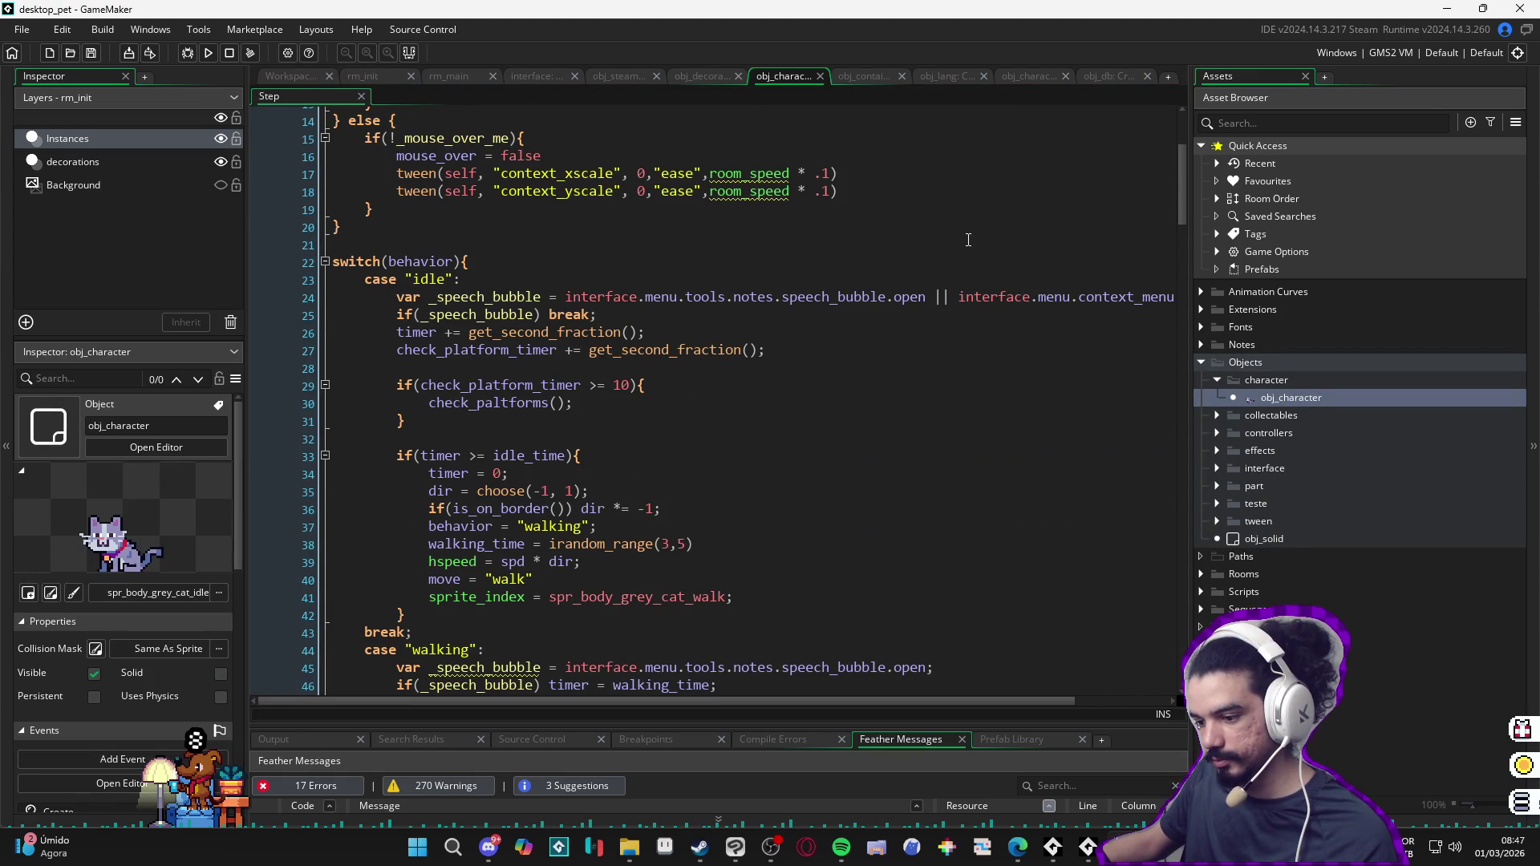
pyautogui.moveTo(499, 404)
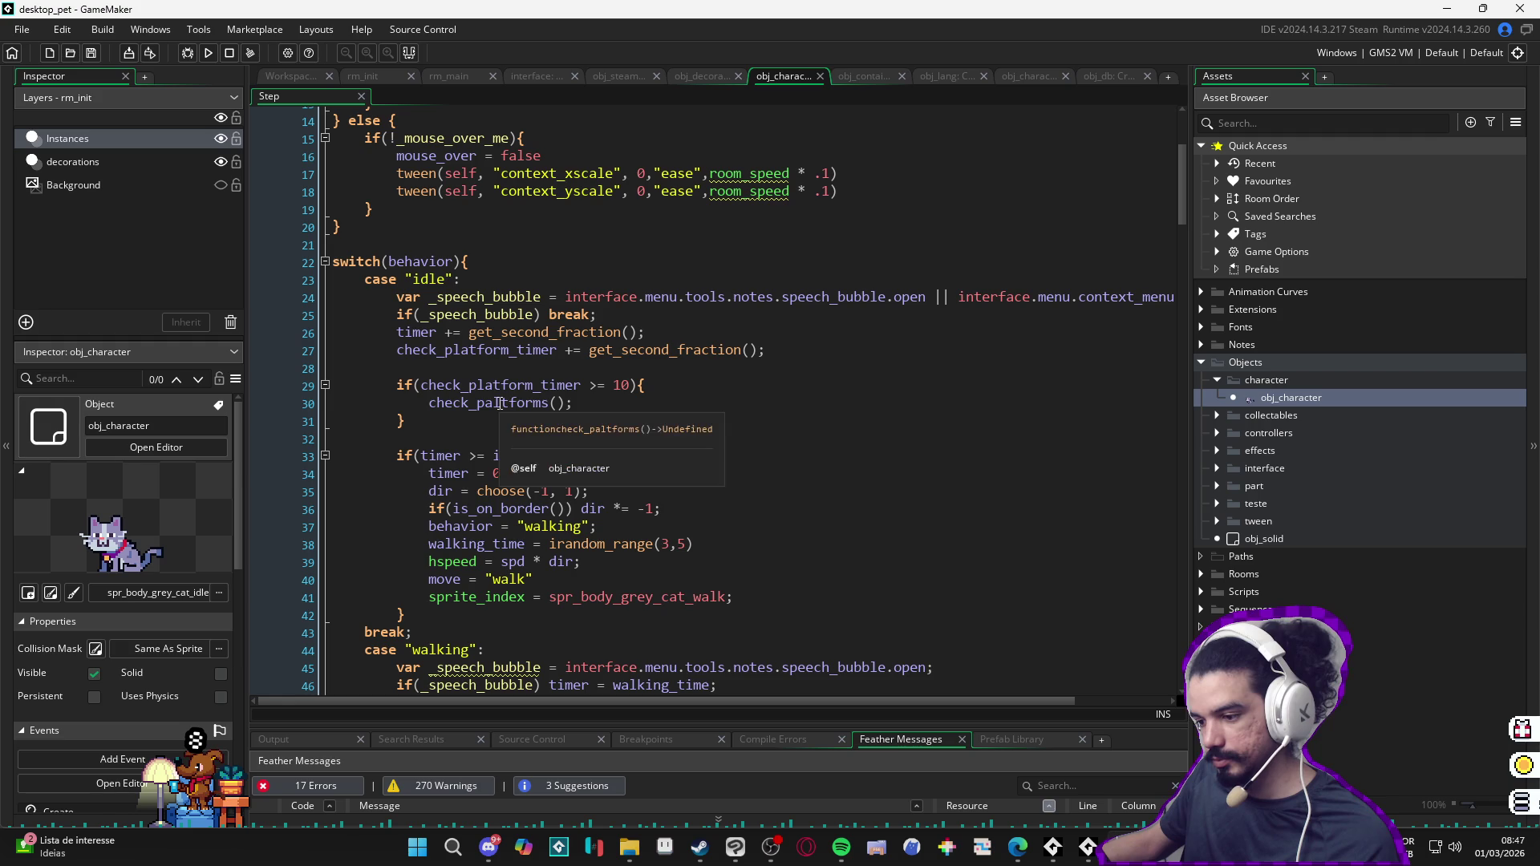
# Step: Close the extra code view, reopen Step and dock it into the main editor ahead of Key Press - F8
pyautogui.doubleClick(1300, 401)
pyautogui.click(1023, 77)
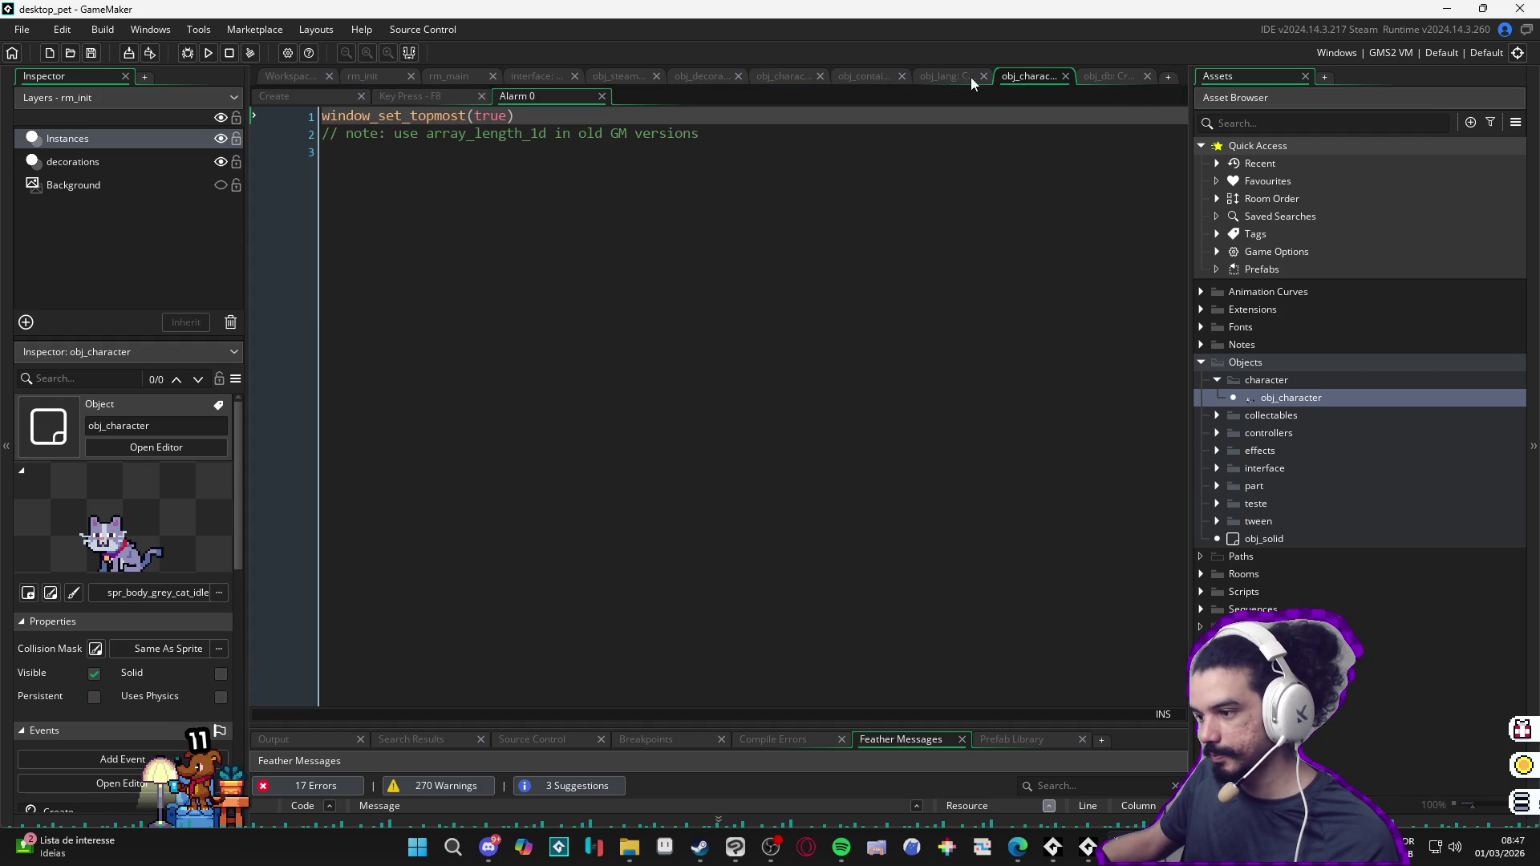
pyautogui.click(822, 77)
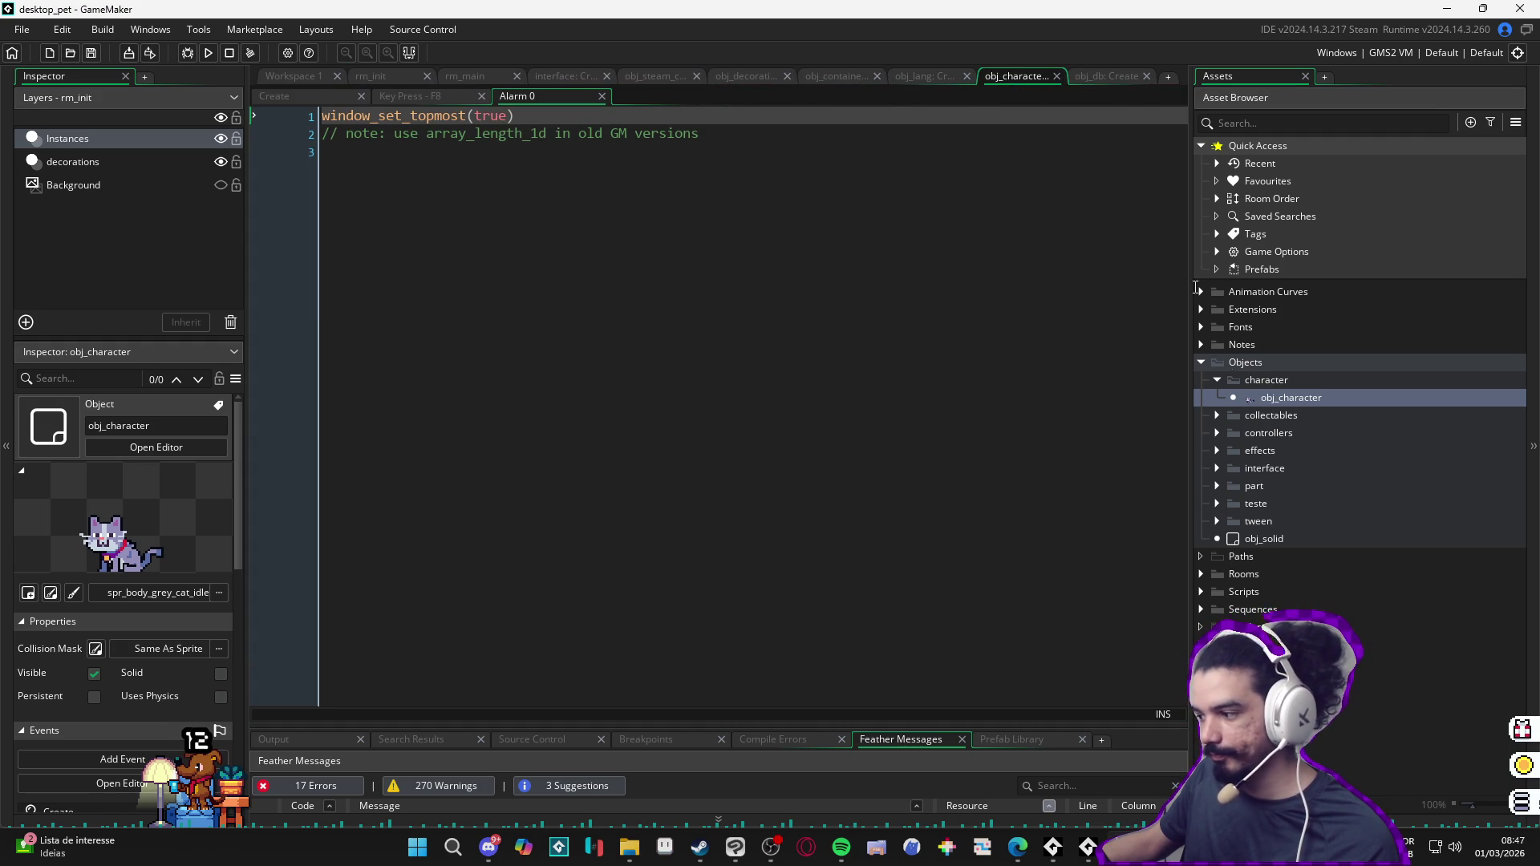
pyautogui.doubleClick(1276, 400)
pyautogui.click(565, 263)
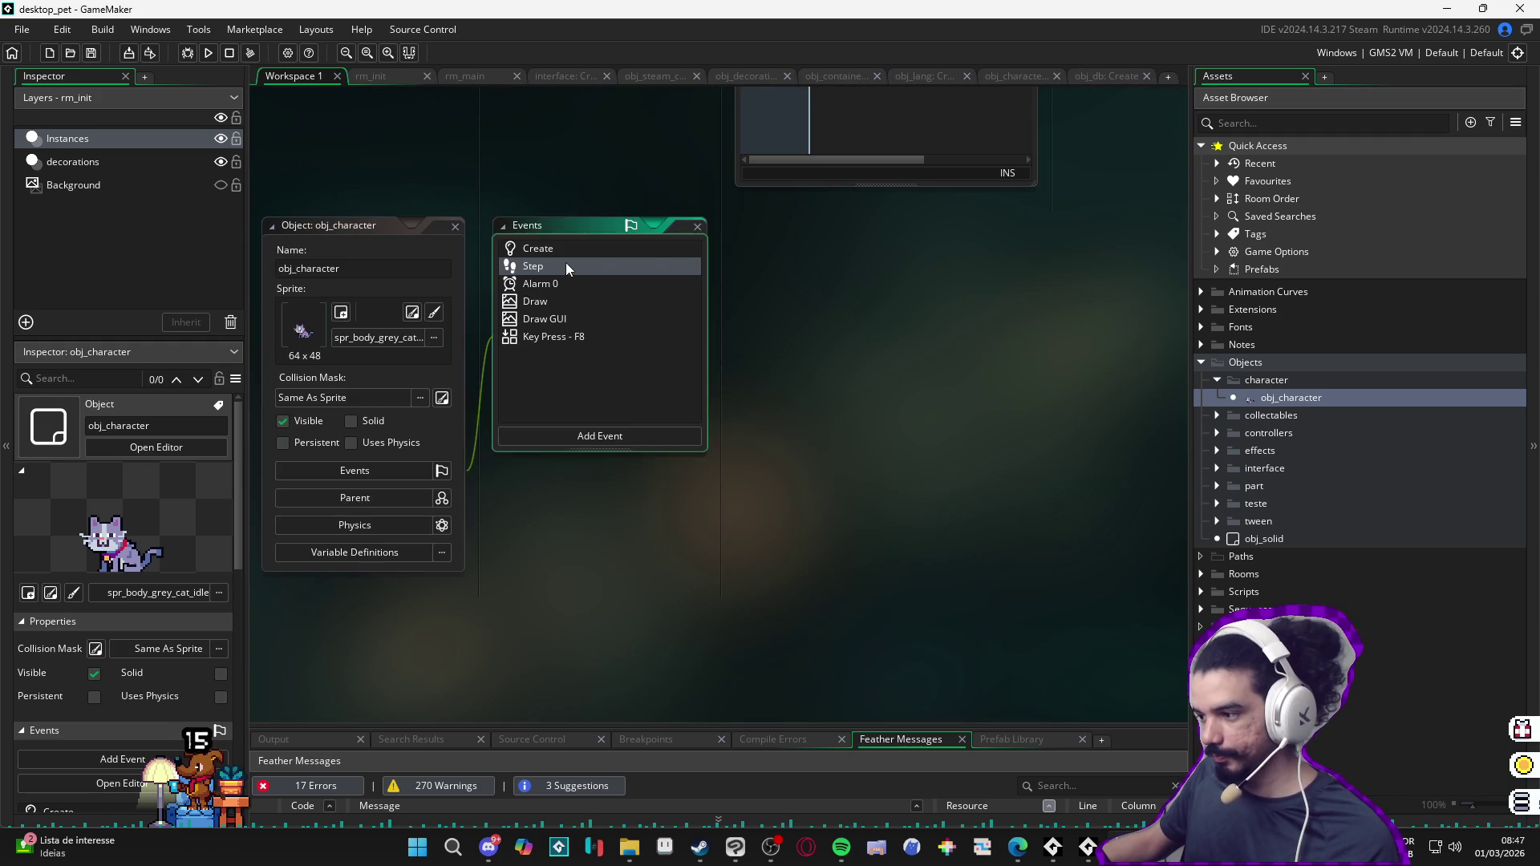
pyautogui.moveTo(819, 255); pyautogui.dragTo(1037, 81)
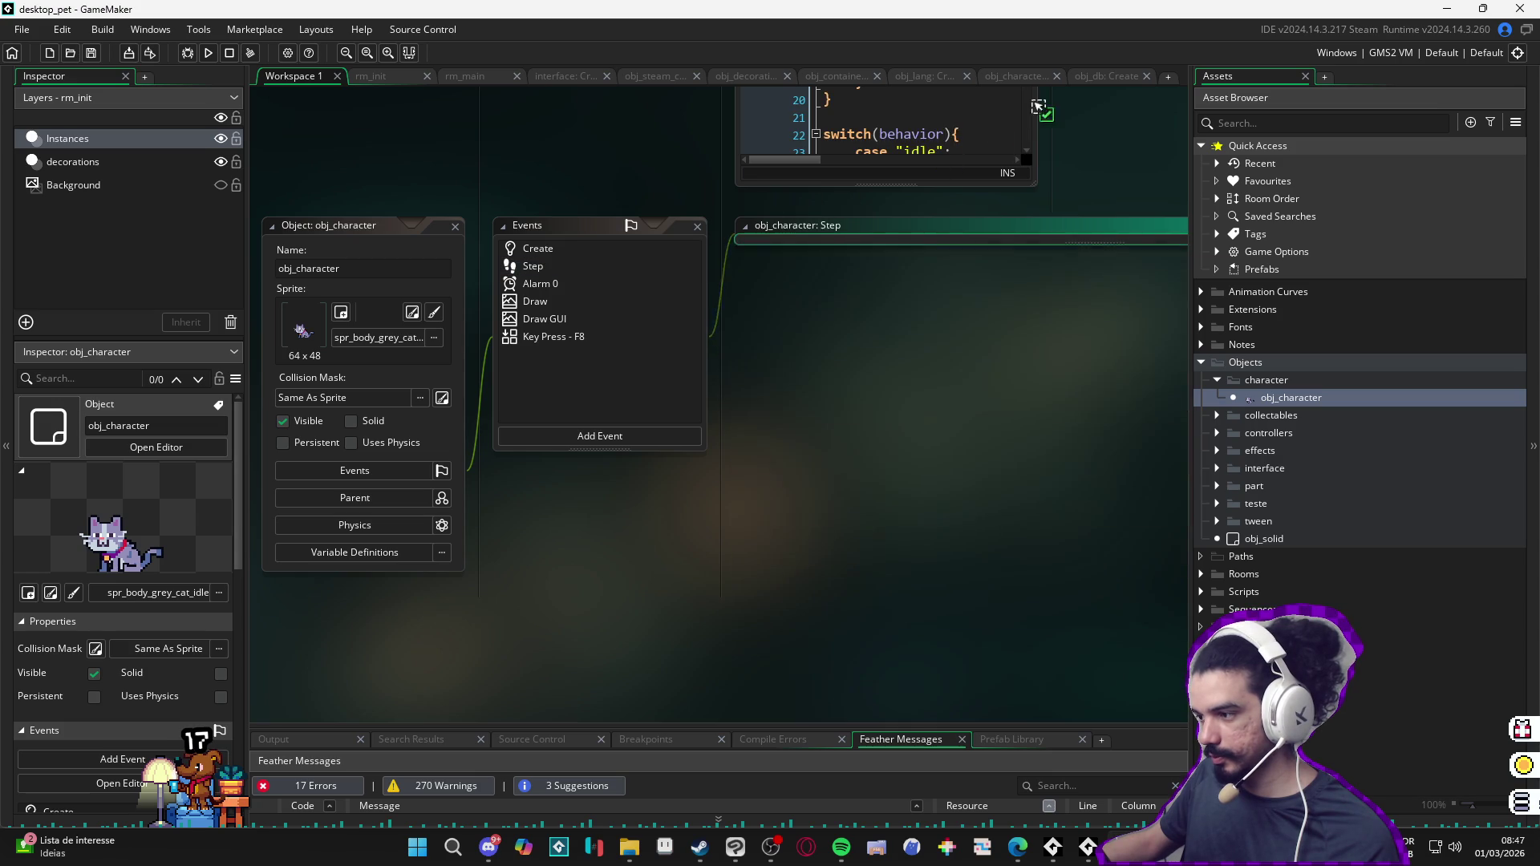
pyautogui.moveTo(480, 104); pyautogui.dragTo(435, 101)
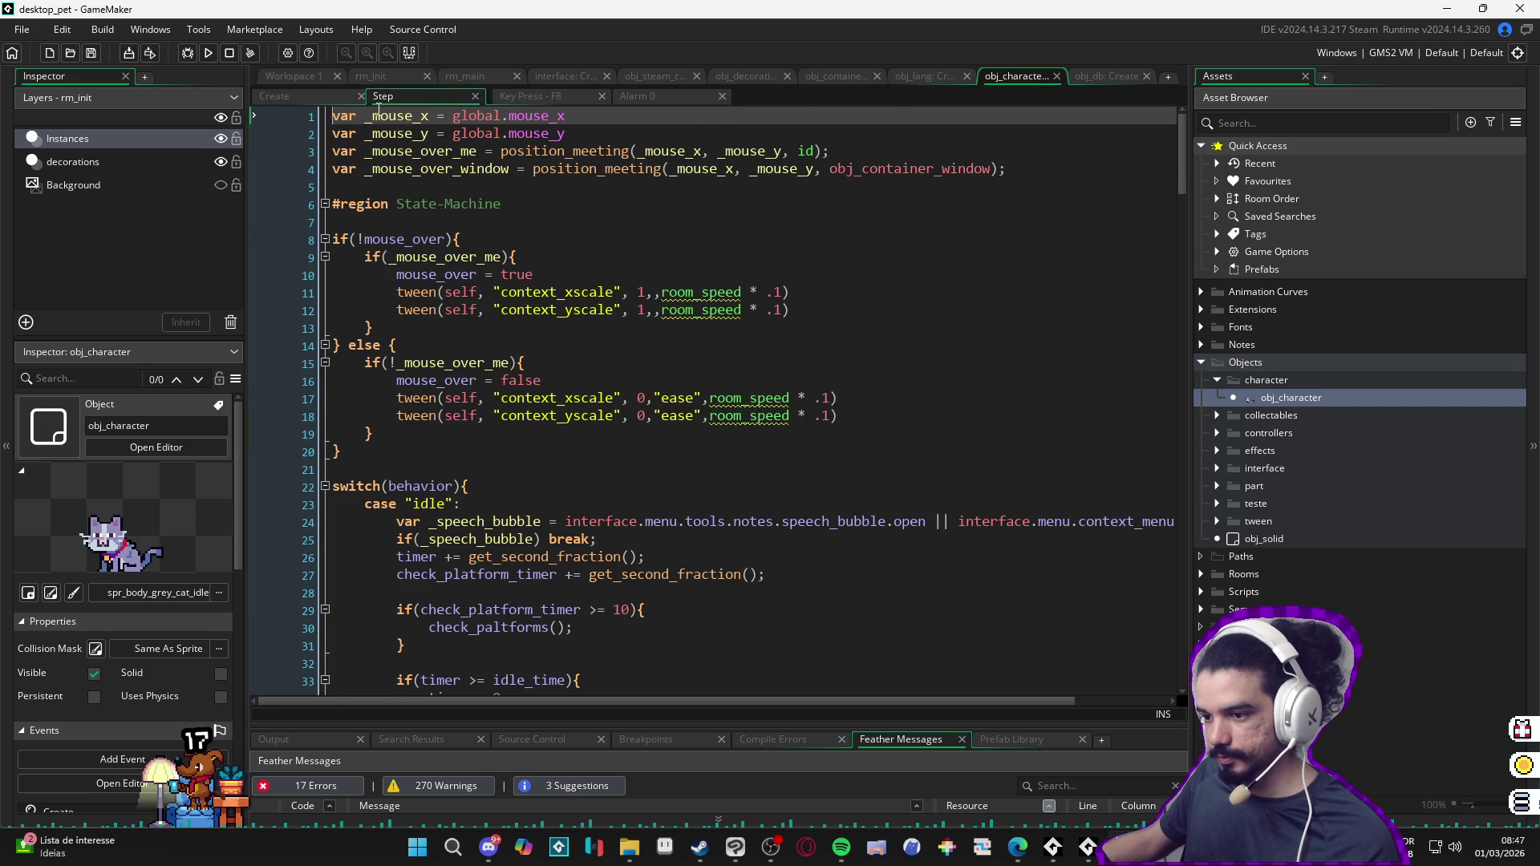
# Step: Switch to obj_character's Create event code and start a text search with Ctrl+F
pyautogui.click(274, 96)
pyautogui.click(443, 223)
pyautogui.hotkey('ctrl', 'f')
pyautogui.write('ch')
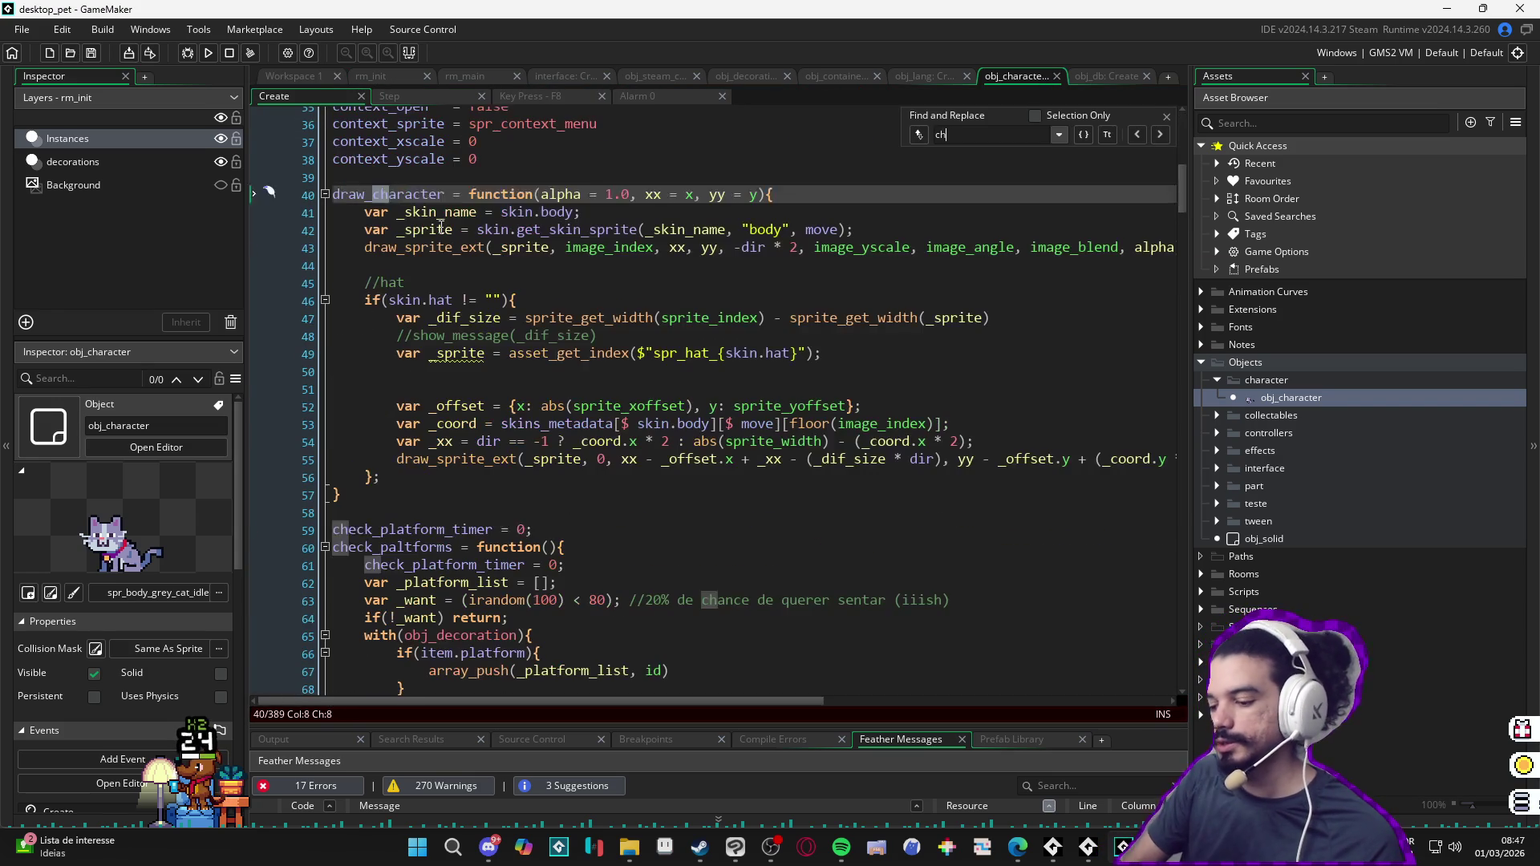
pyautogui.write('eck')
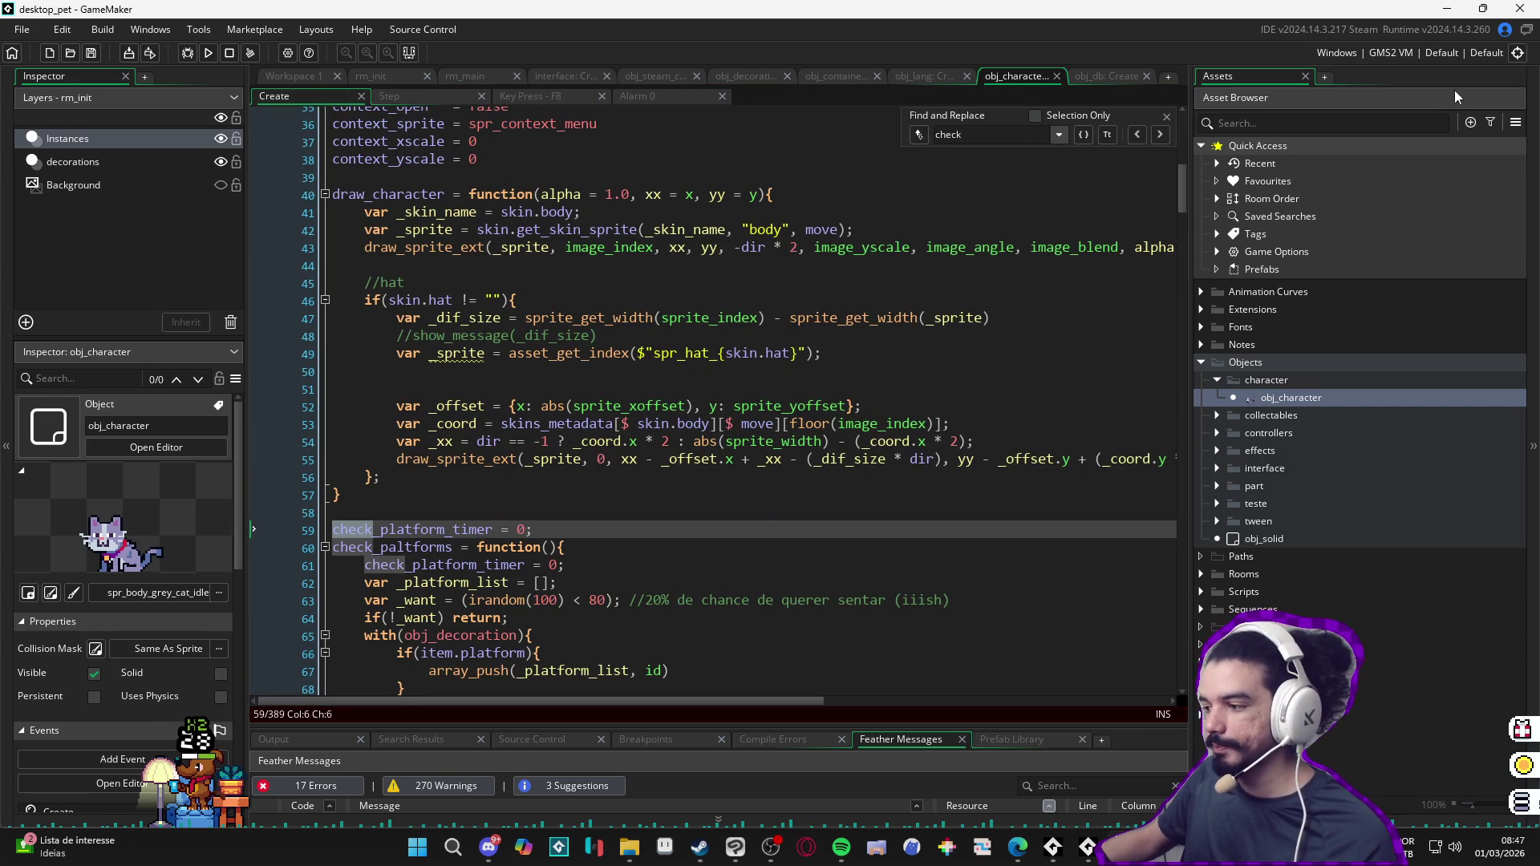
# Step: Lower the sit chance threshold on line 63 from 80 to 20 and save the Create event
pyautogui.click(1168, 114)
pyautogui.scroll(-2, 557, 461)
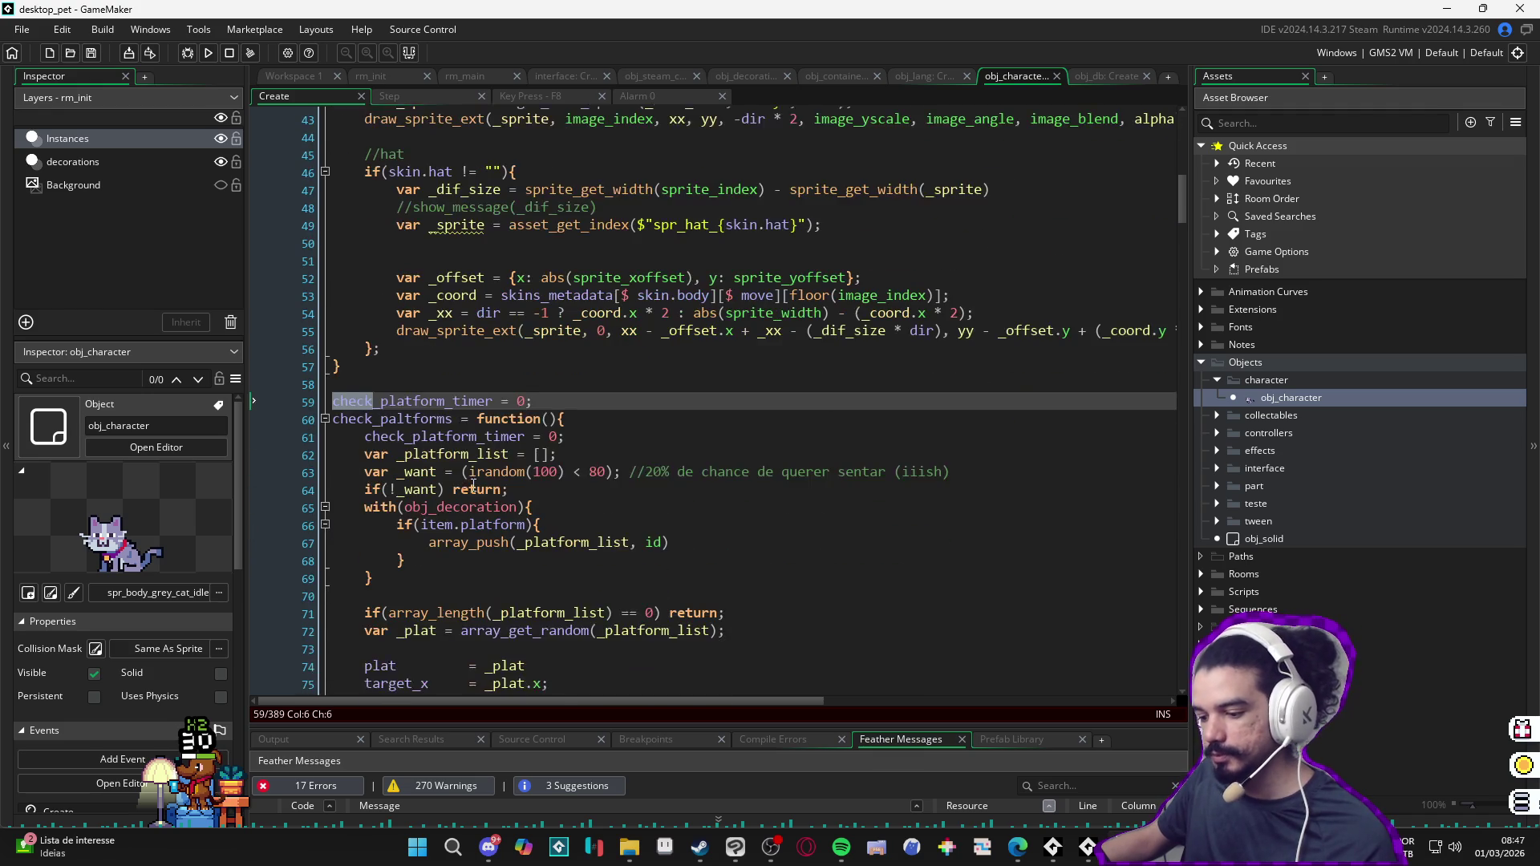
pyautogui.scroll(-2, 558, 461)
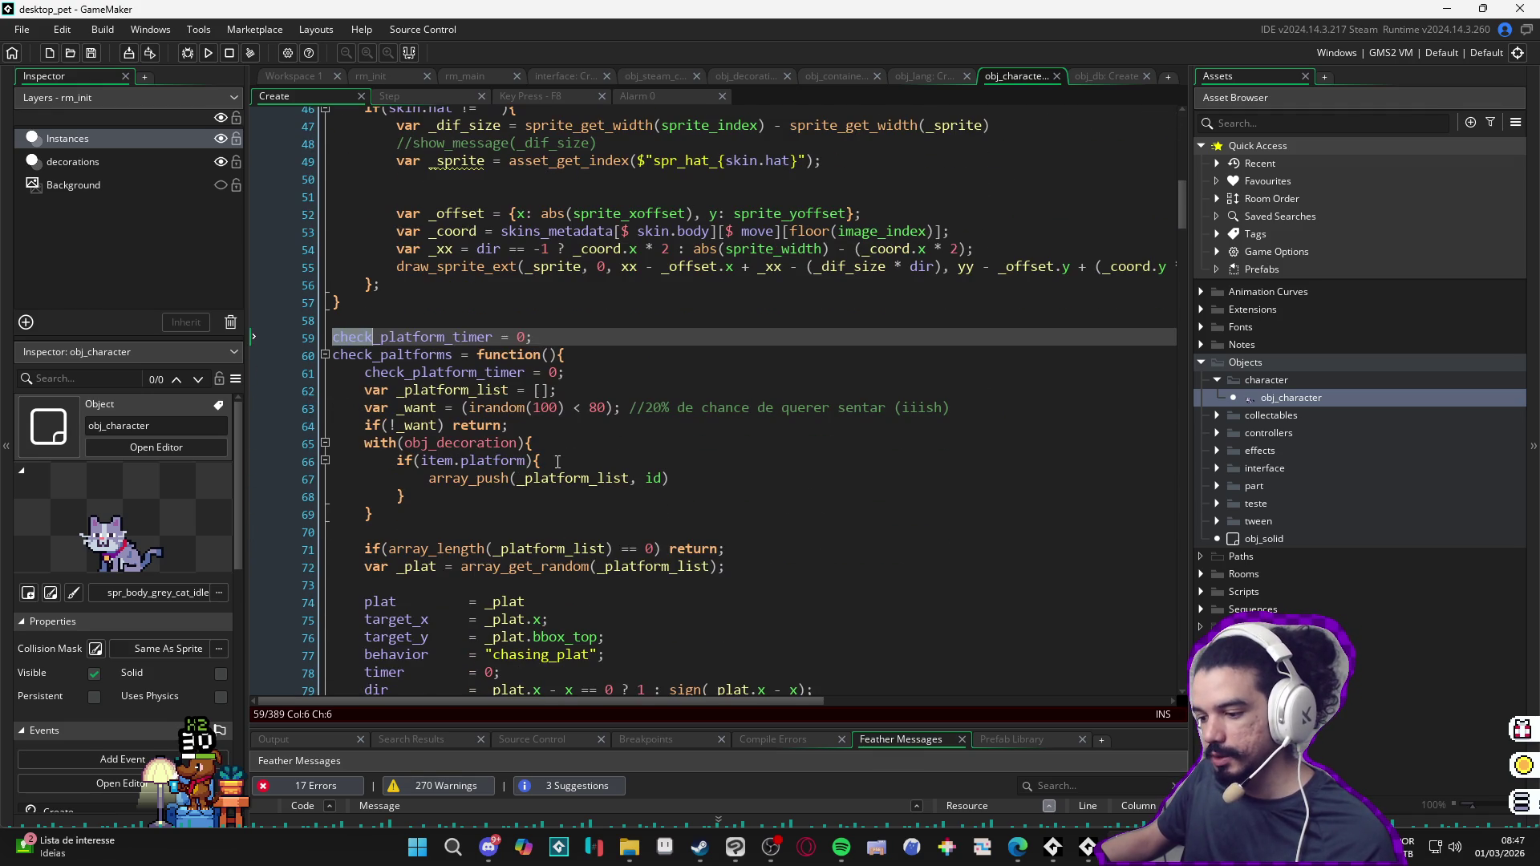
pyautogui.click(595, 408)
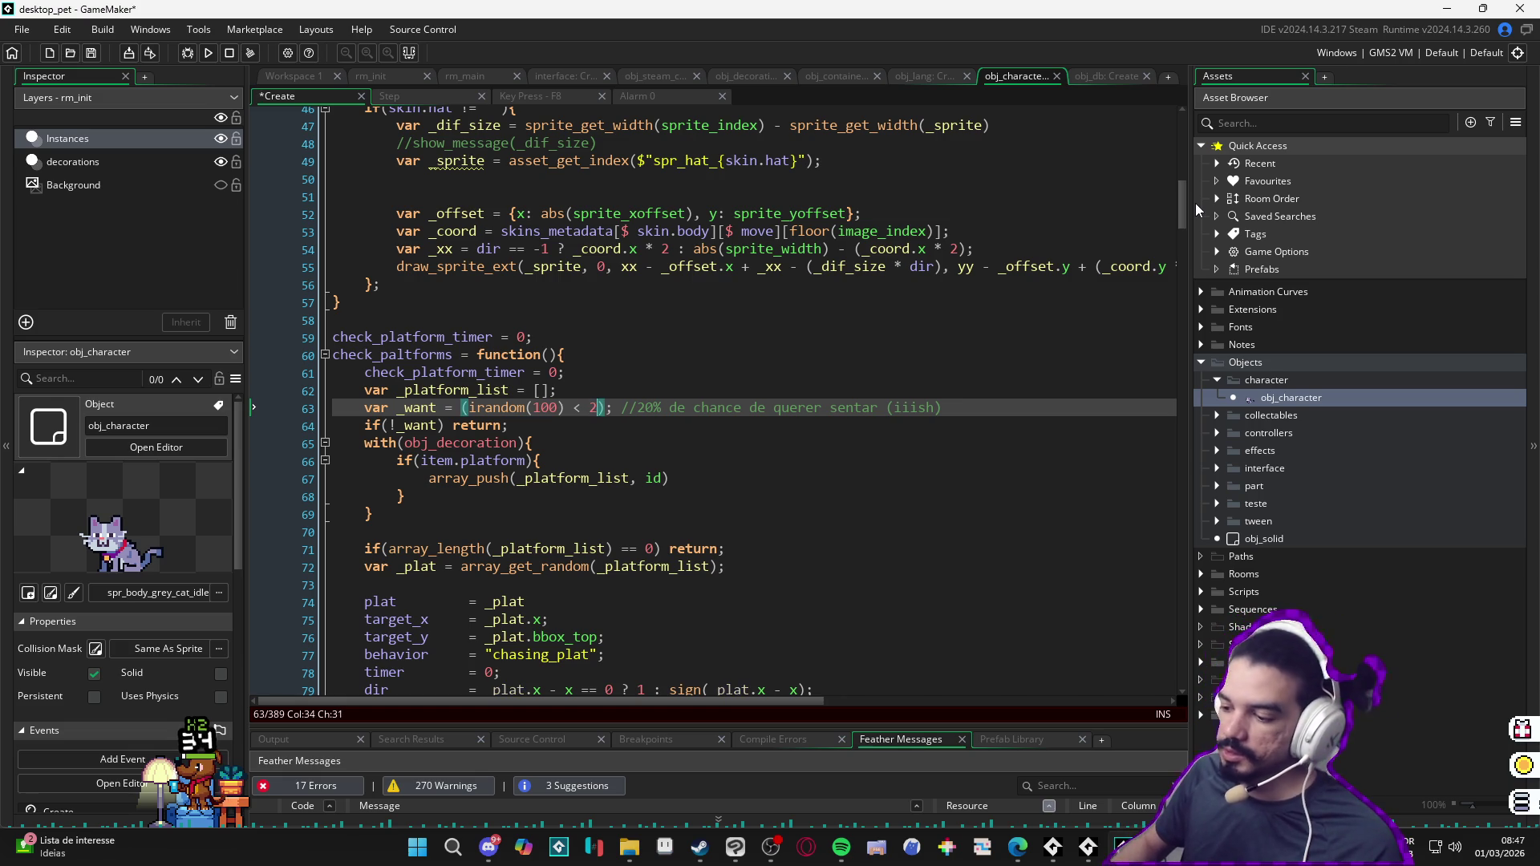
pyautogui.write('20')
pyautogui.hotkey('ctrl', 's')
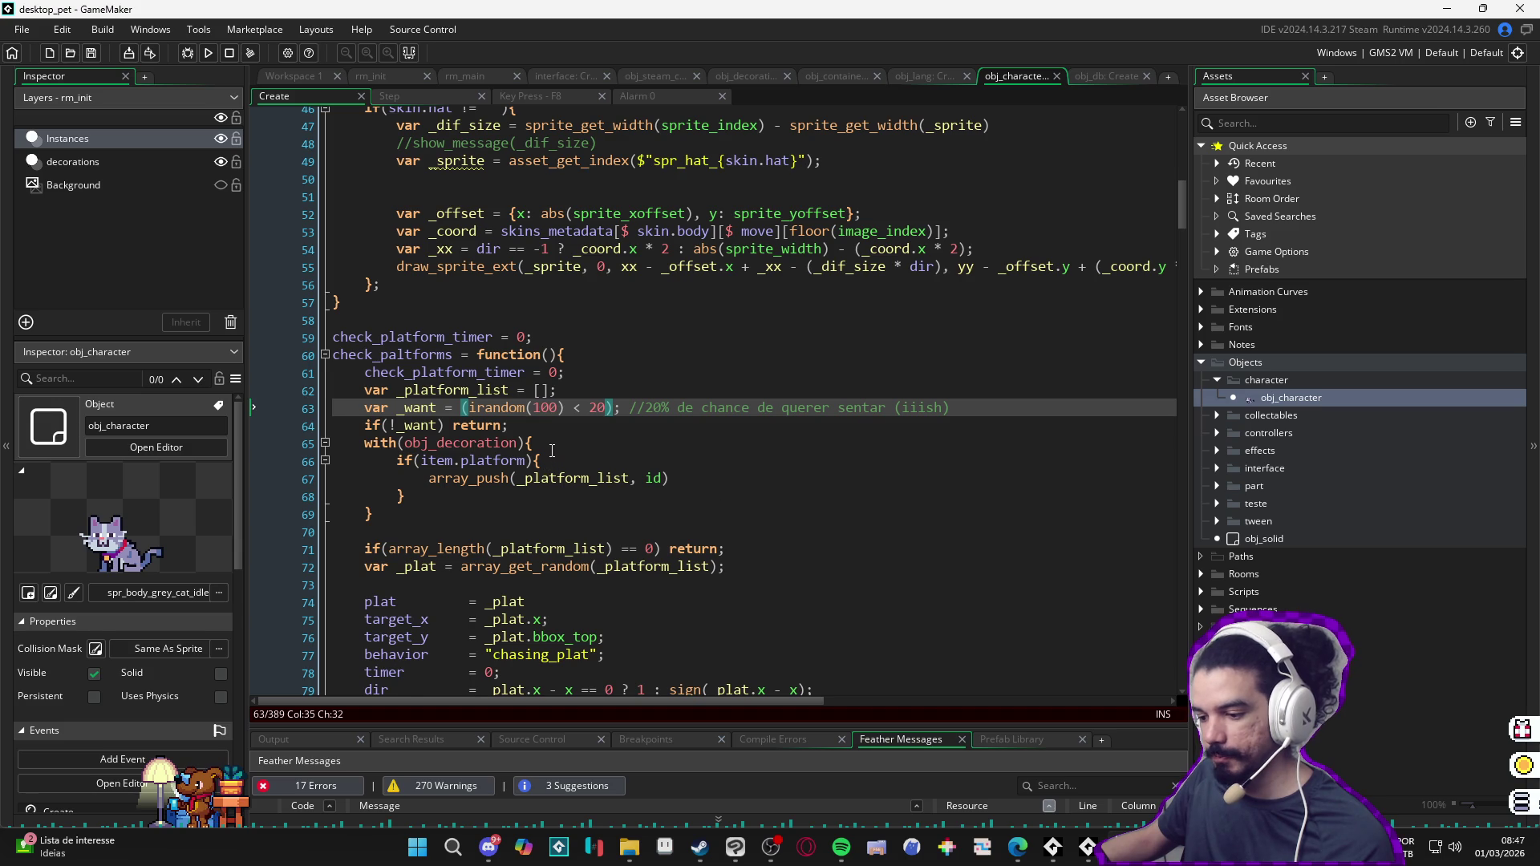
pyautogui.scroll(-1, 551, 449)
pyautogui.scroll(2, 654, 510)
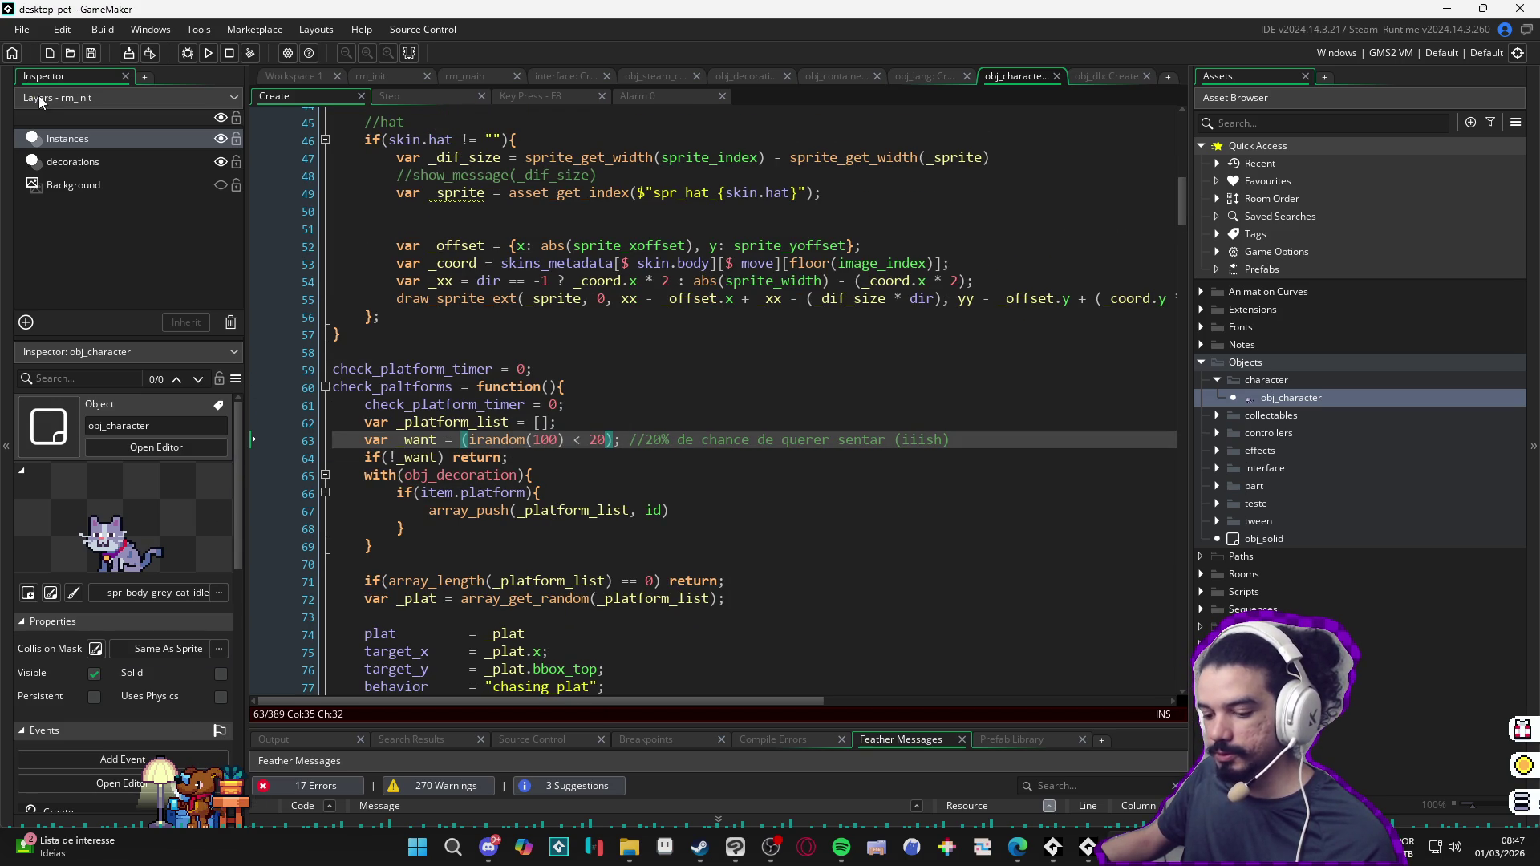
# Step: Start creating a local package for desktop_pet from the Tools menu
pyautogui.click(24, 35)
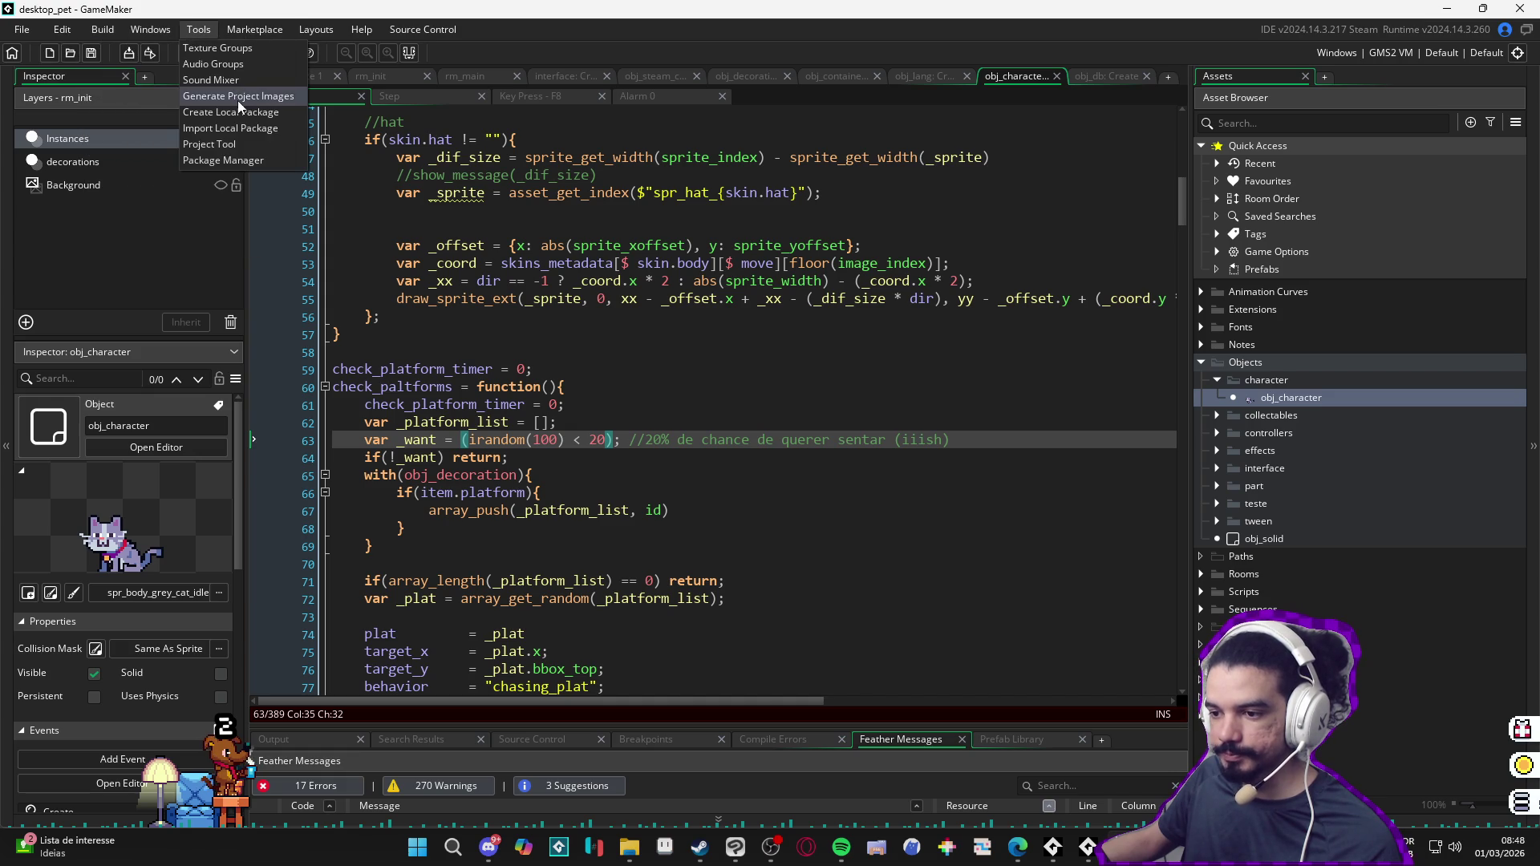
pyautogui.click(260, 118)
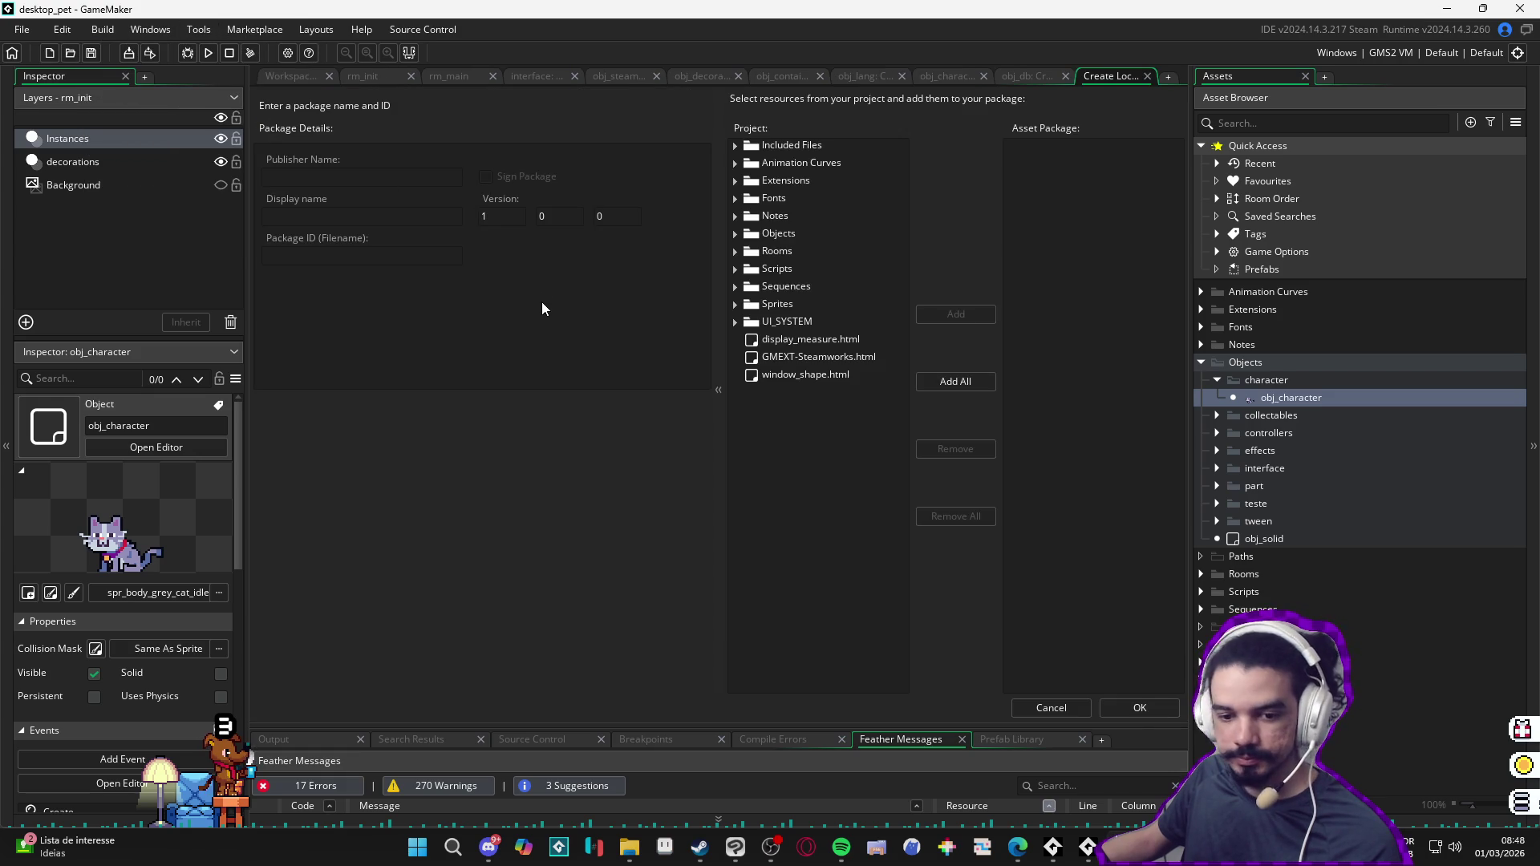
# Step: Drop the local package, start a compressed zip export of desktop_pet, and bring Steam forward
pyautogui.click(1120, 707)
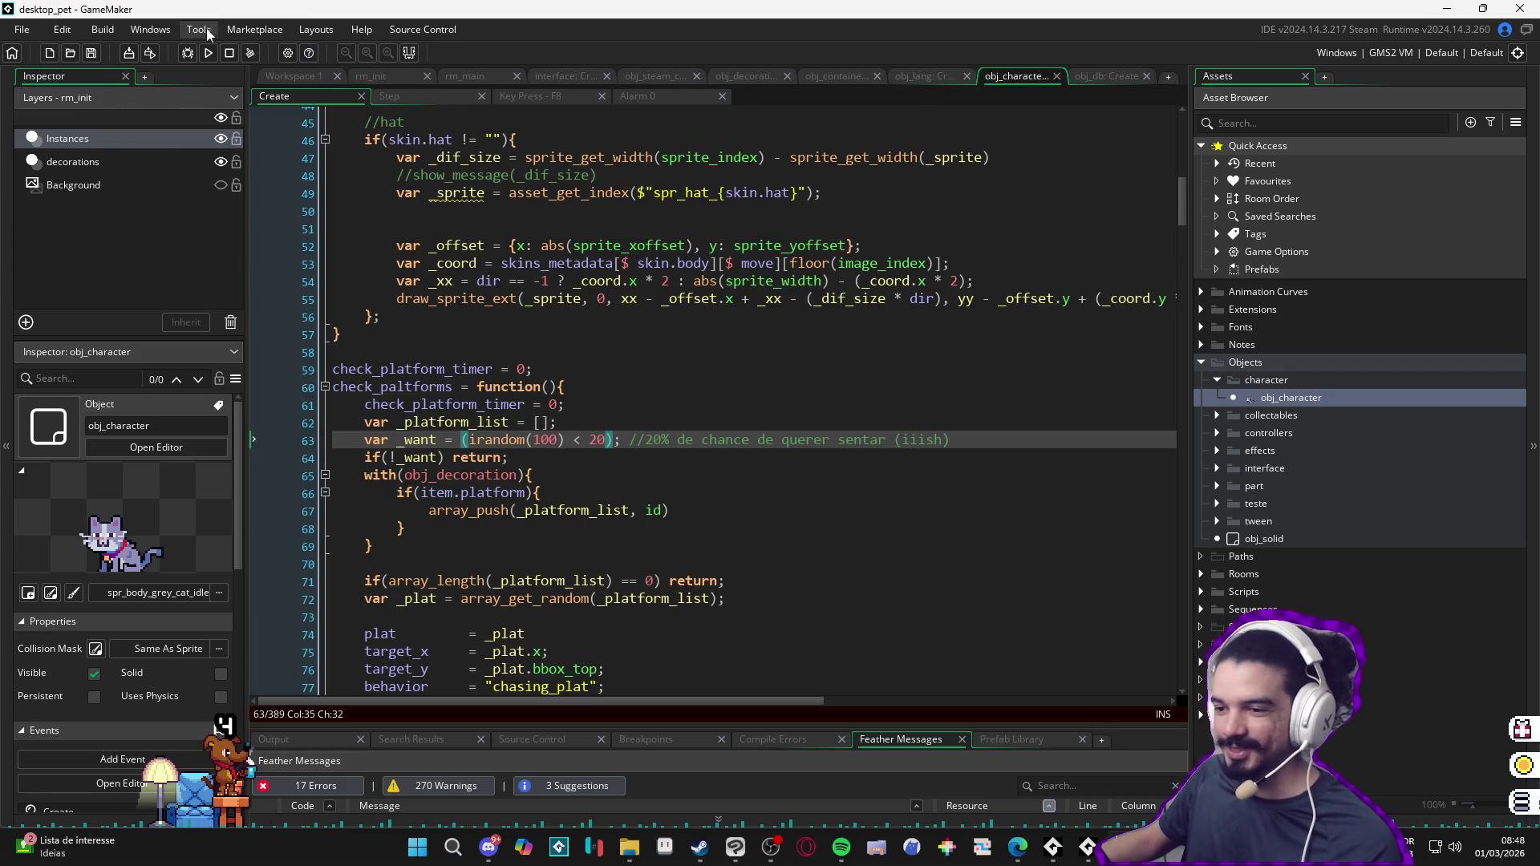
pyautogui.click(188, 53)
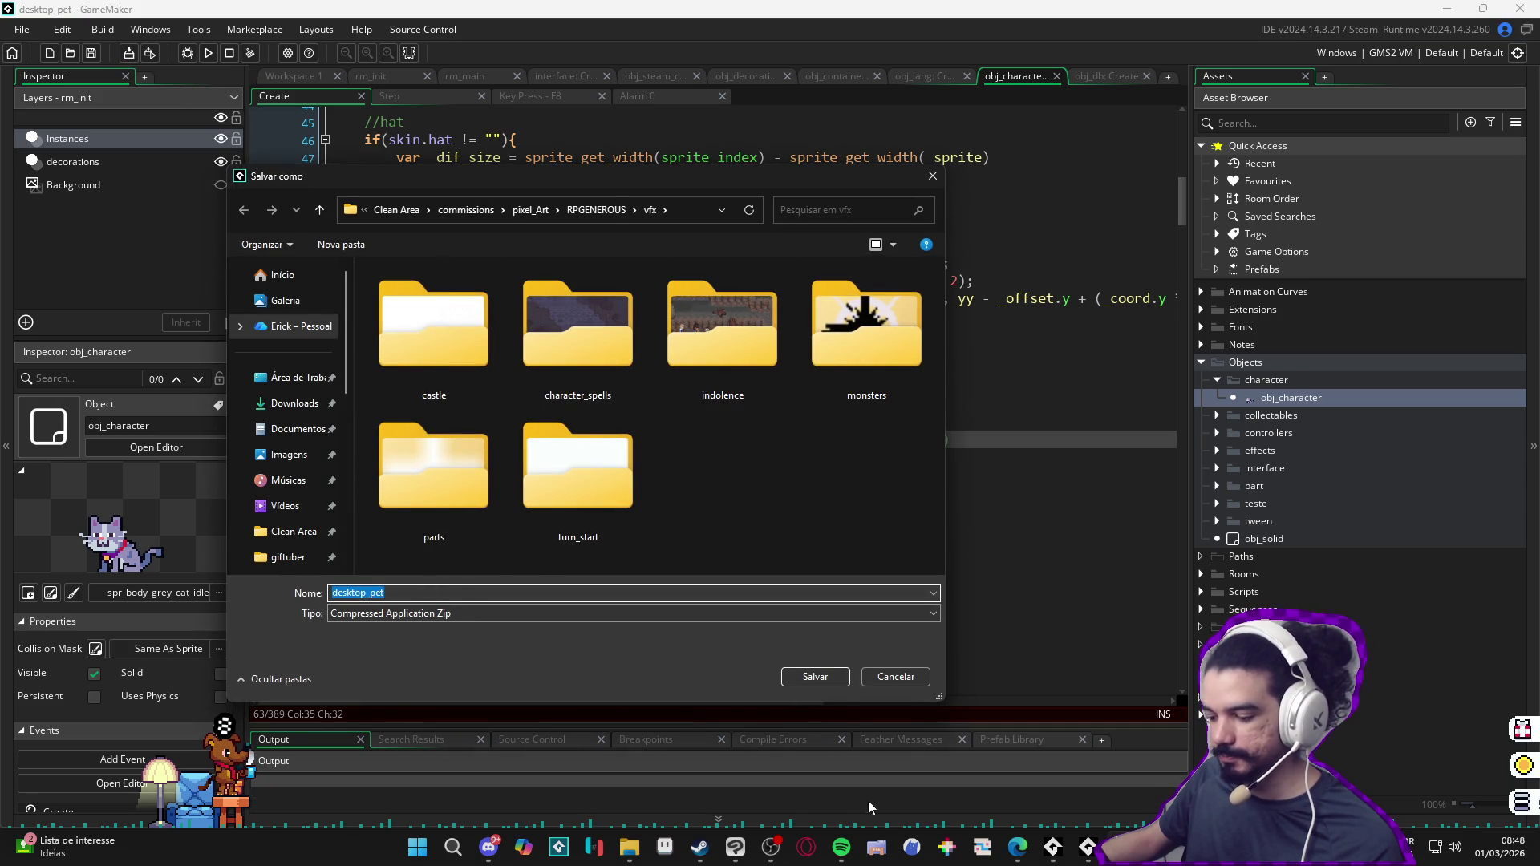
pyautogui.click(701, 756)
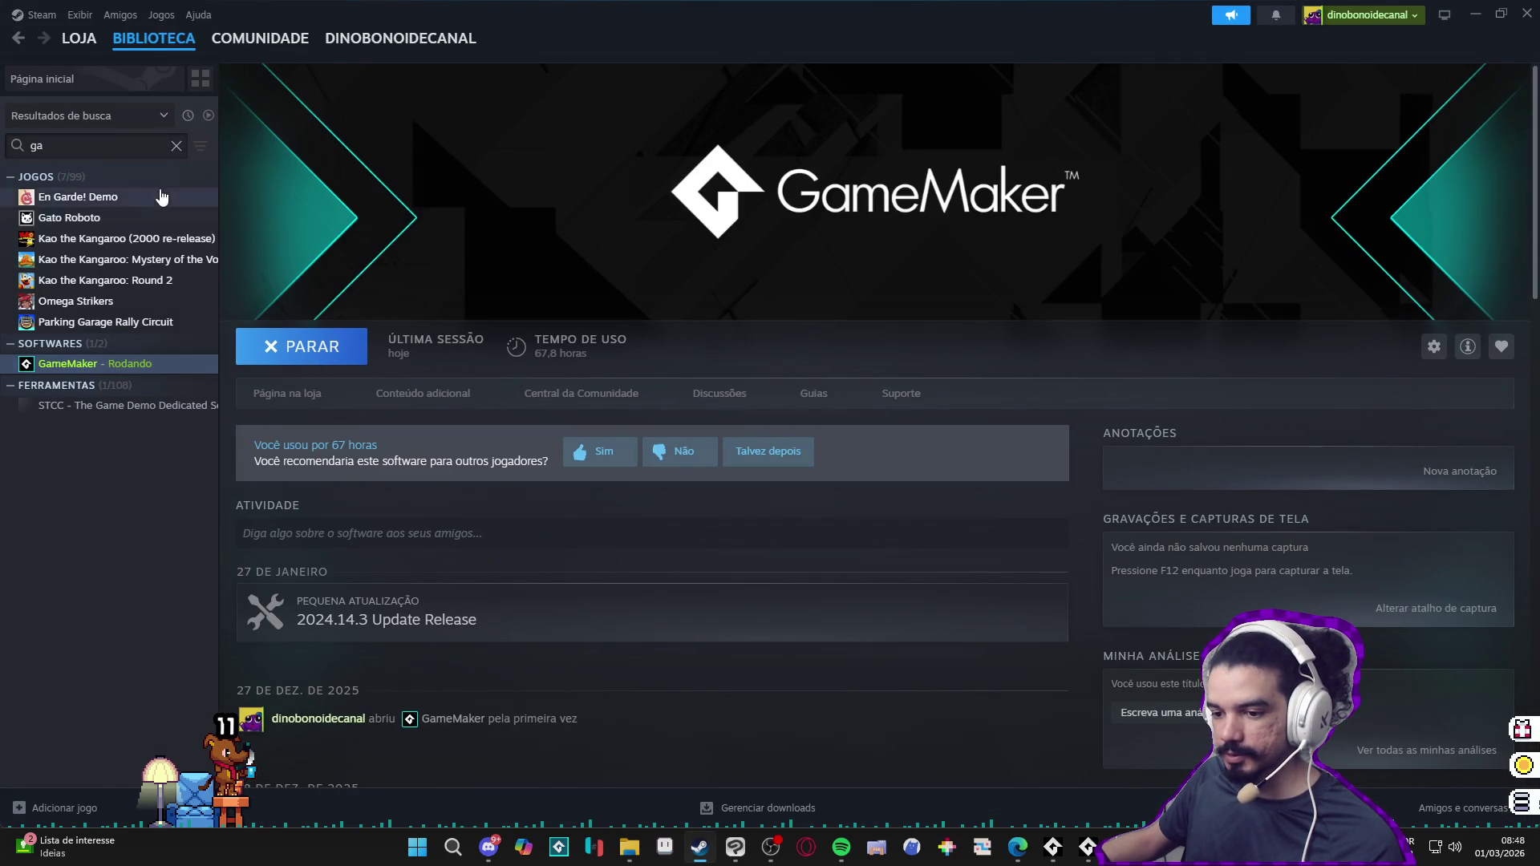
# Step: Find Desktop Friend in the Steam library and open its installed files properties
pyautogui.press('BackSpace')
pyautogui.press('BackSpace')
pyautogui.click(121, 207)
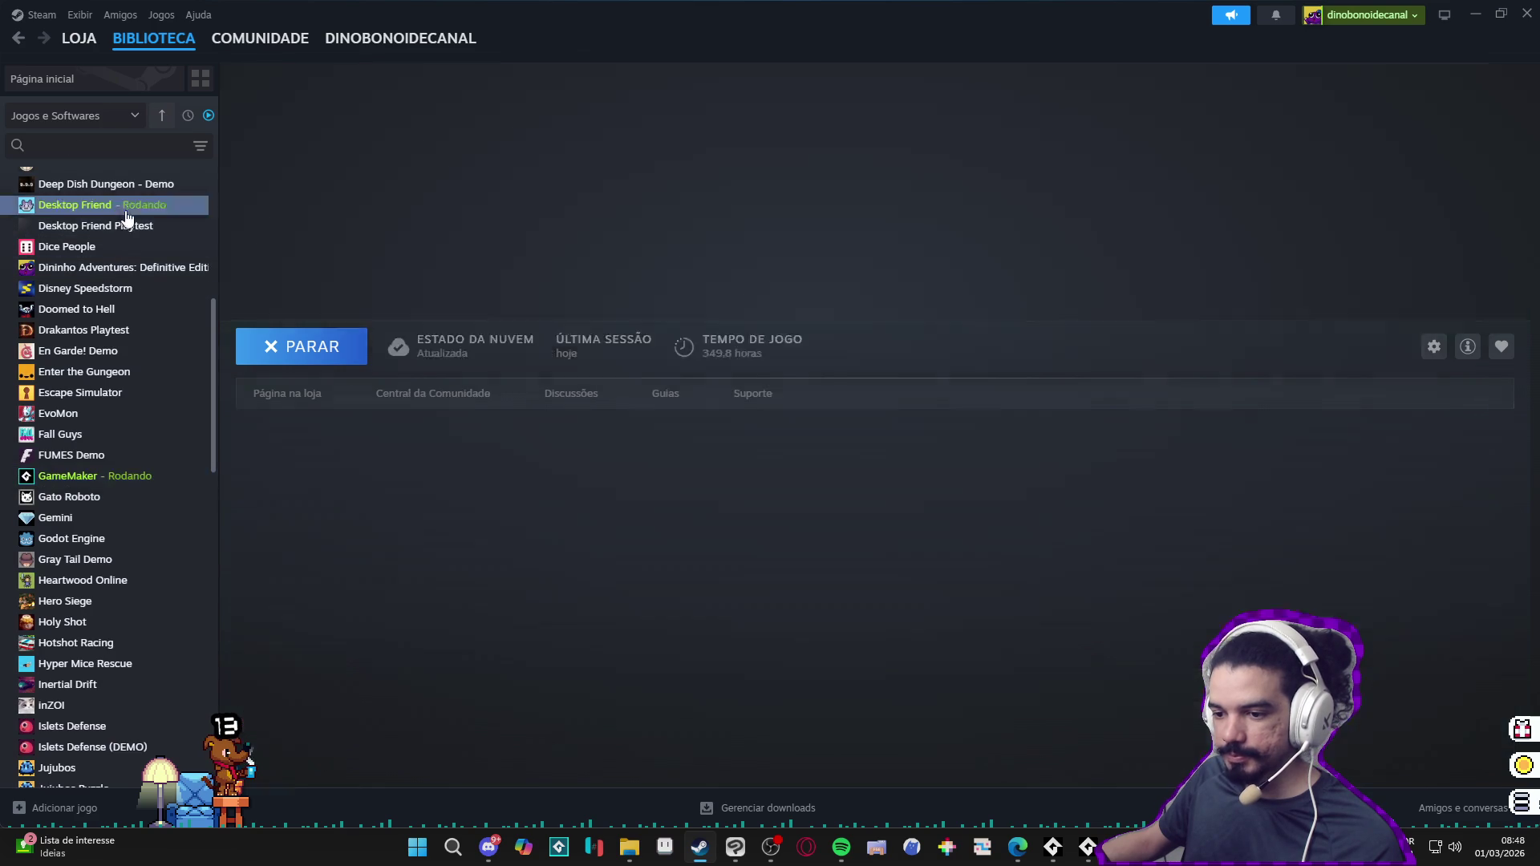
pyautogui.rightClick(159, 207)
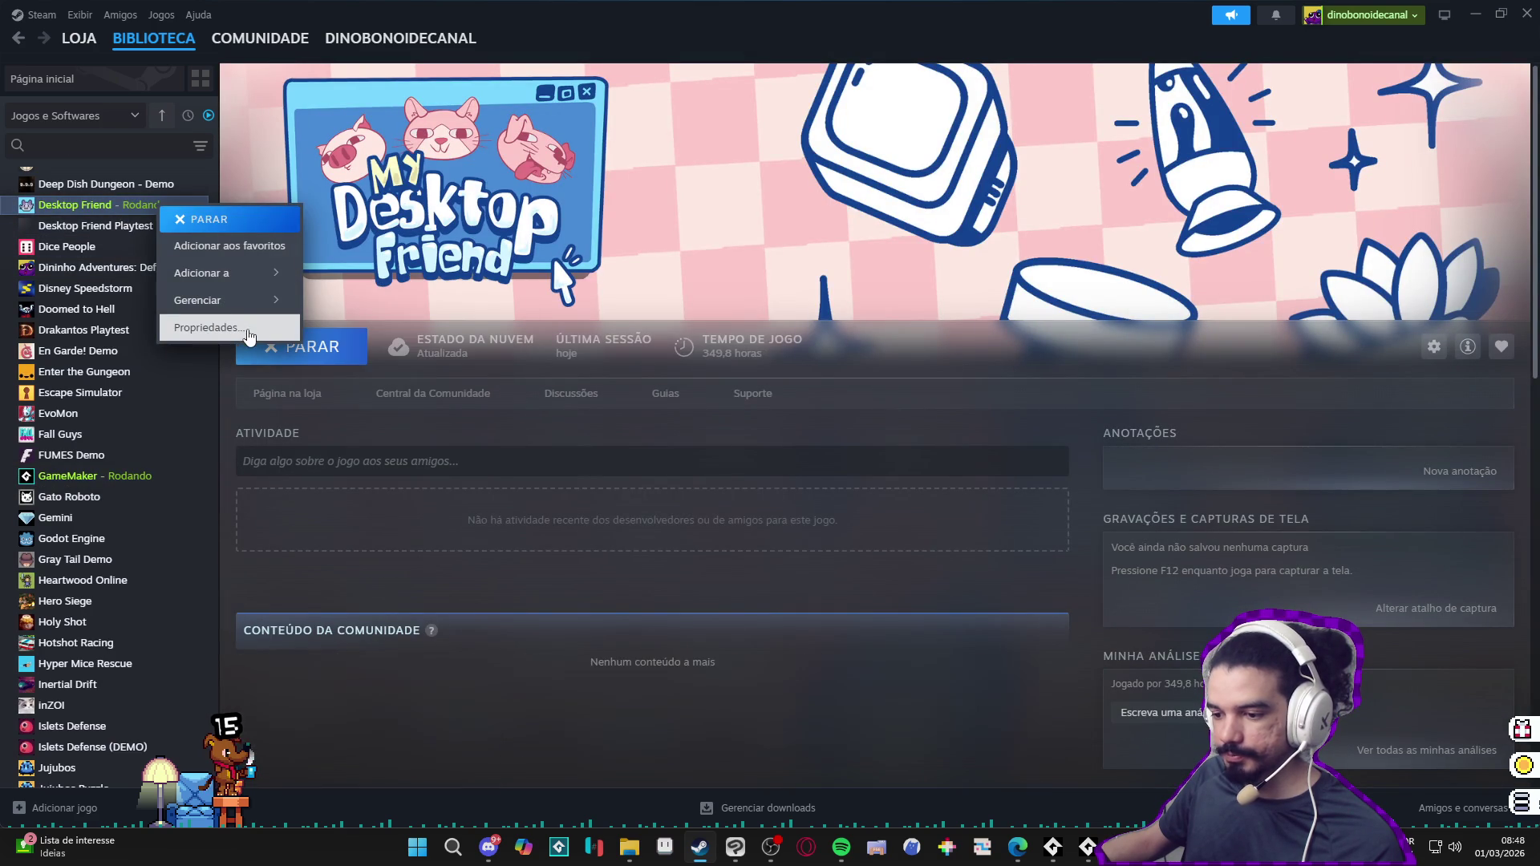
pyautogui.click(241, 329)
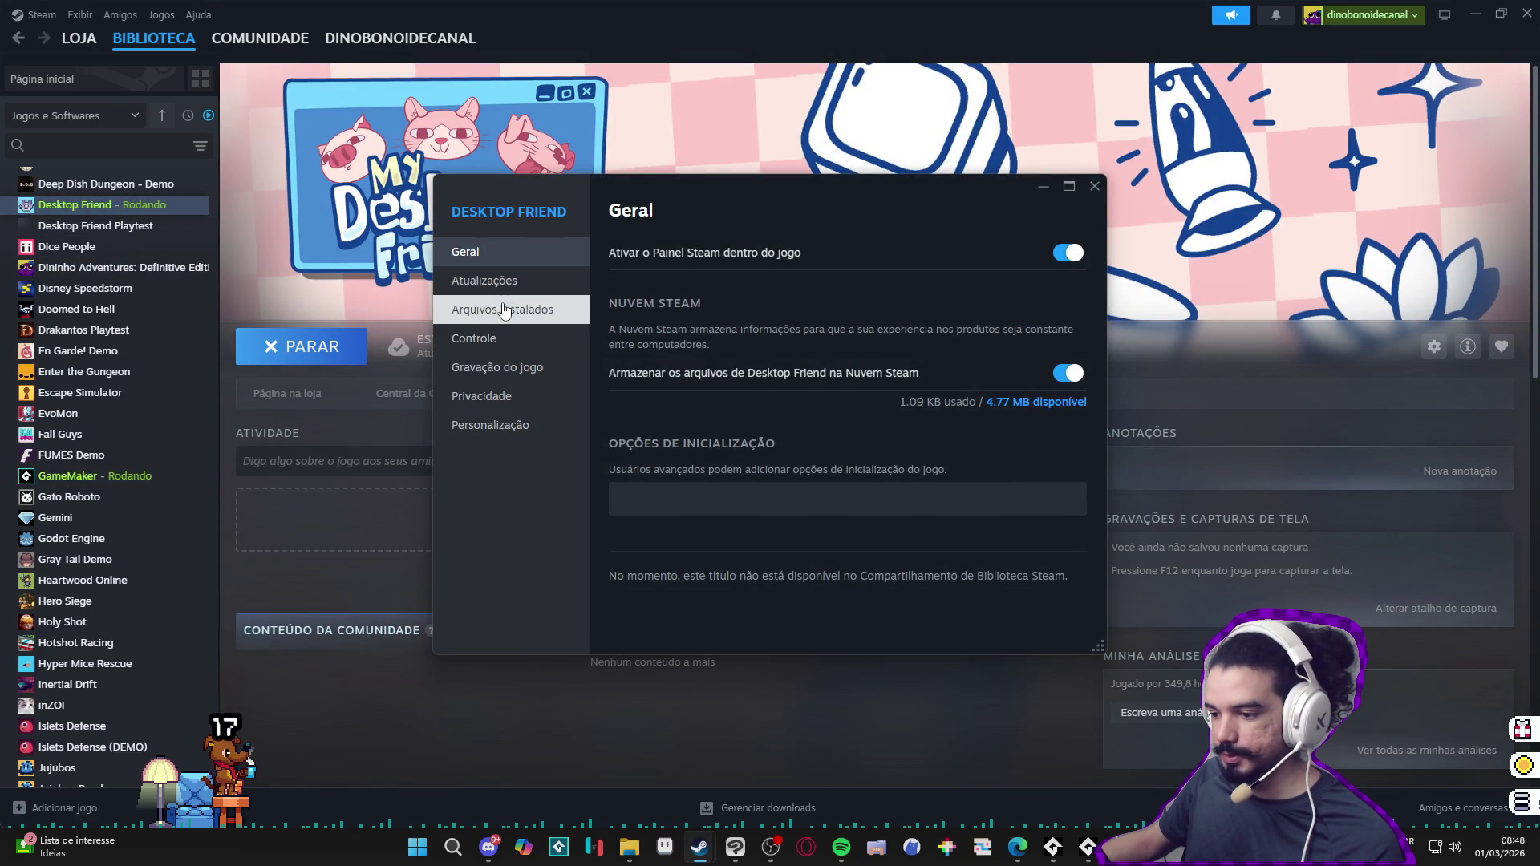
pyautogui.click(509, 307)
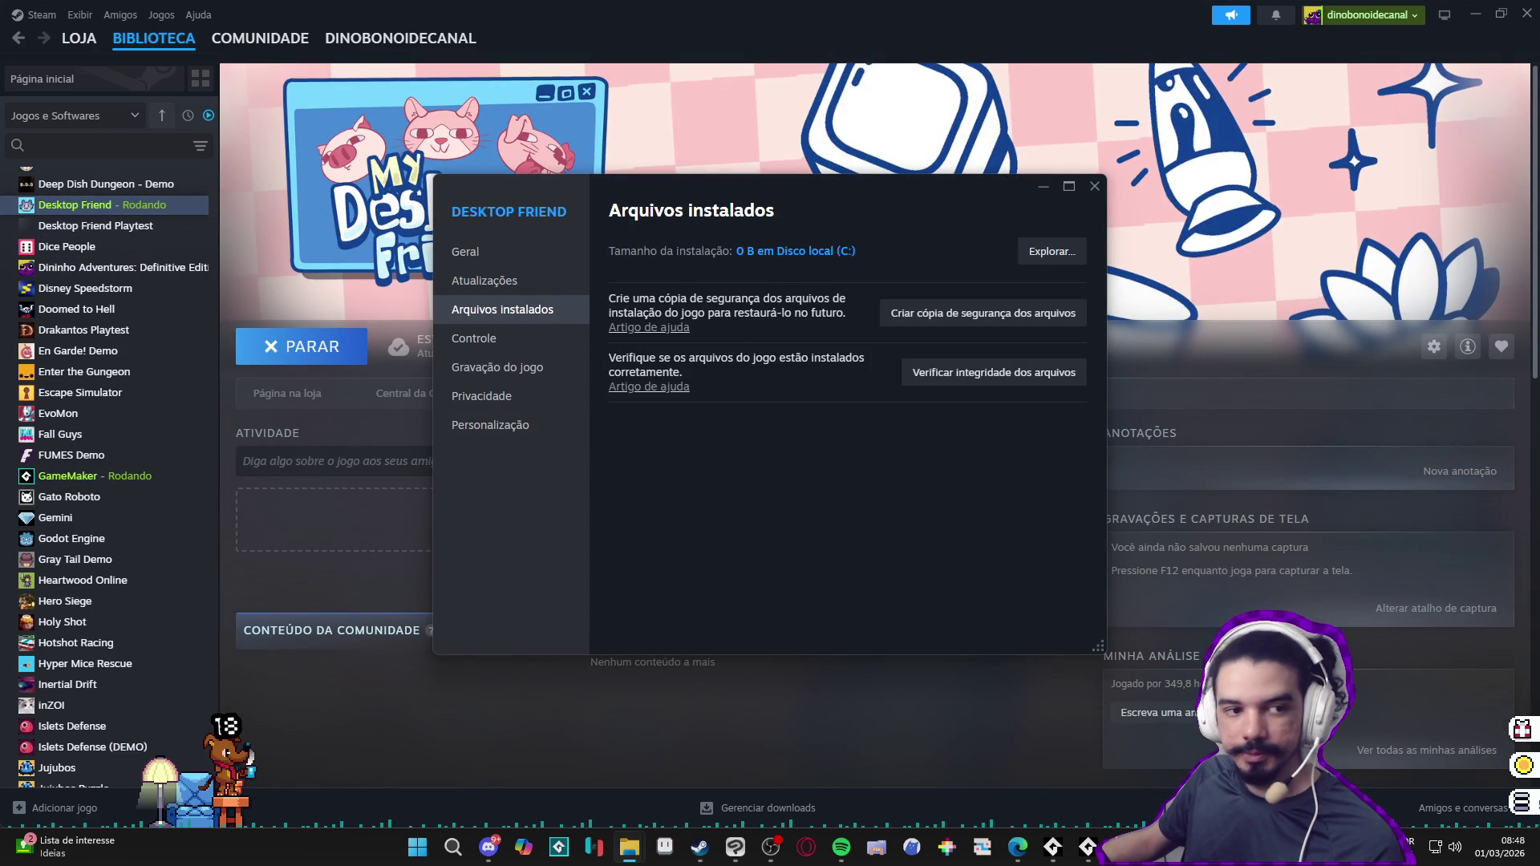
# Step: Open Desktop Friend's install folder in File Explorer and select every file in it
pyautogui.click(1050, 251)
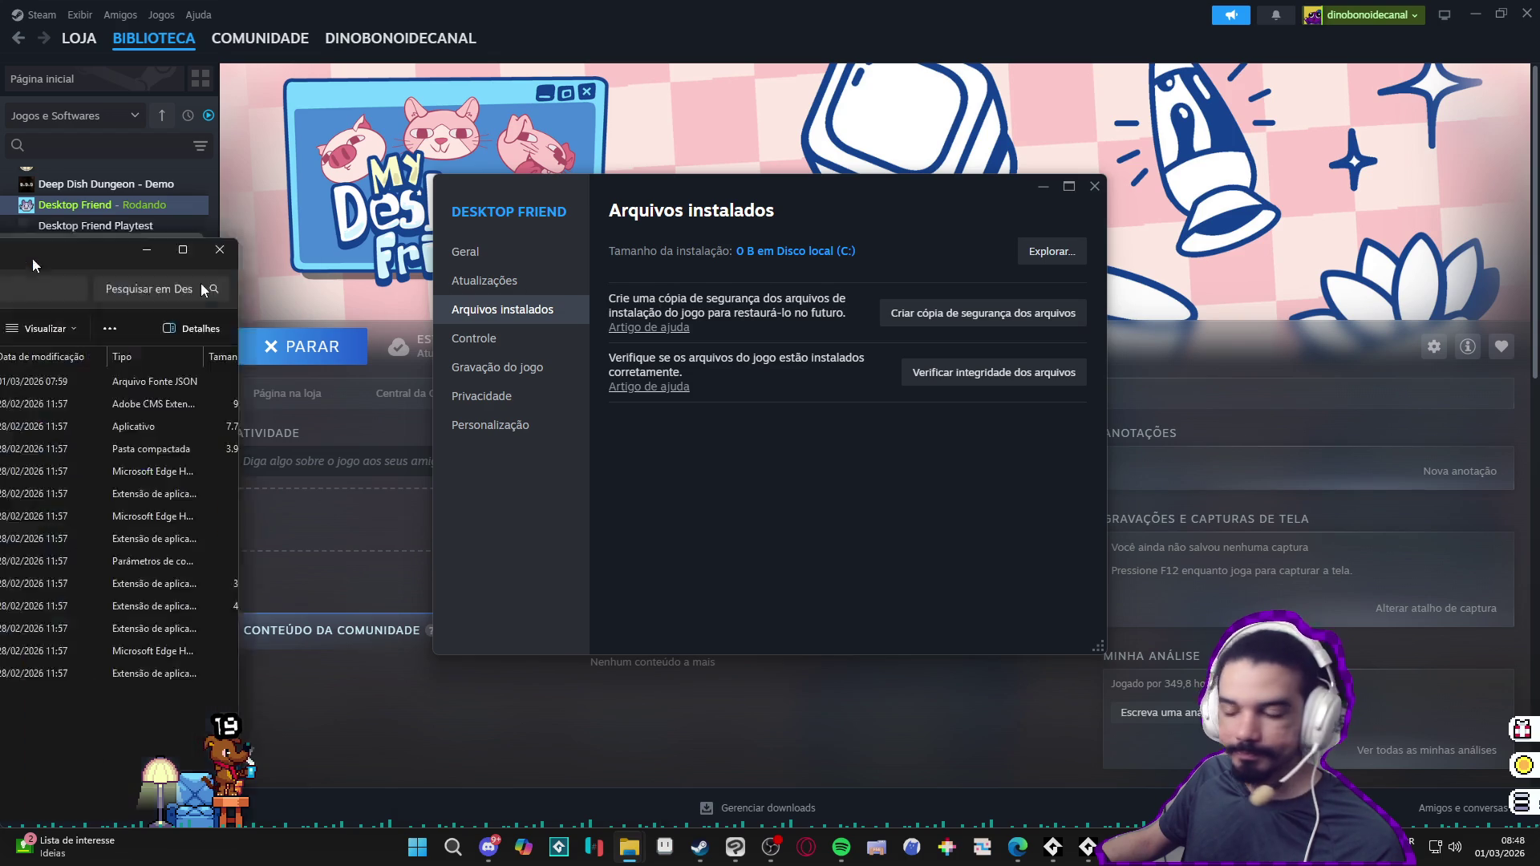
pyautogui.moveTo(861, 575); pyautogui.dragTo(795, 201)
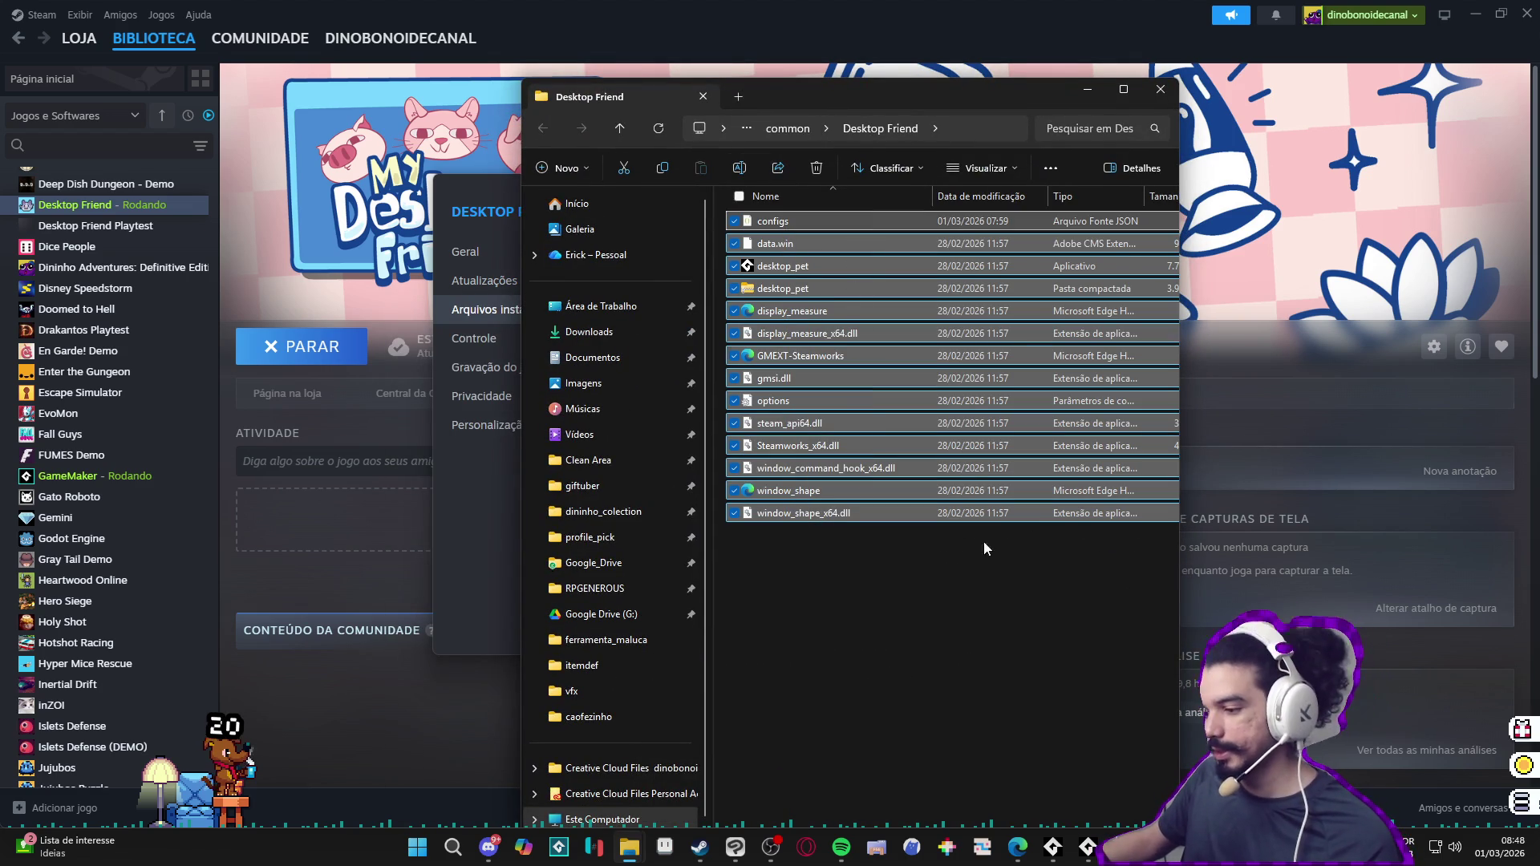
# Step: Close the running game windows from the taskbar, including the AudioTitan console
pyautogui.rightClick(1087, 848)
pyautogui.click(1070, 803)
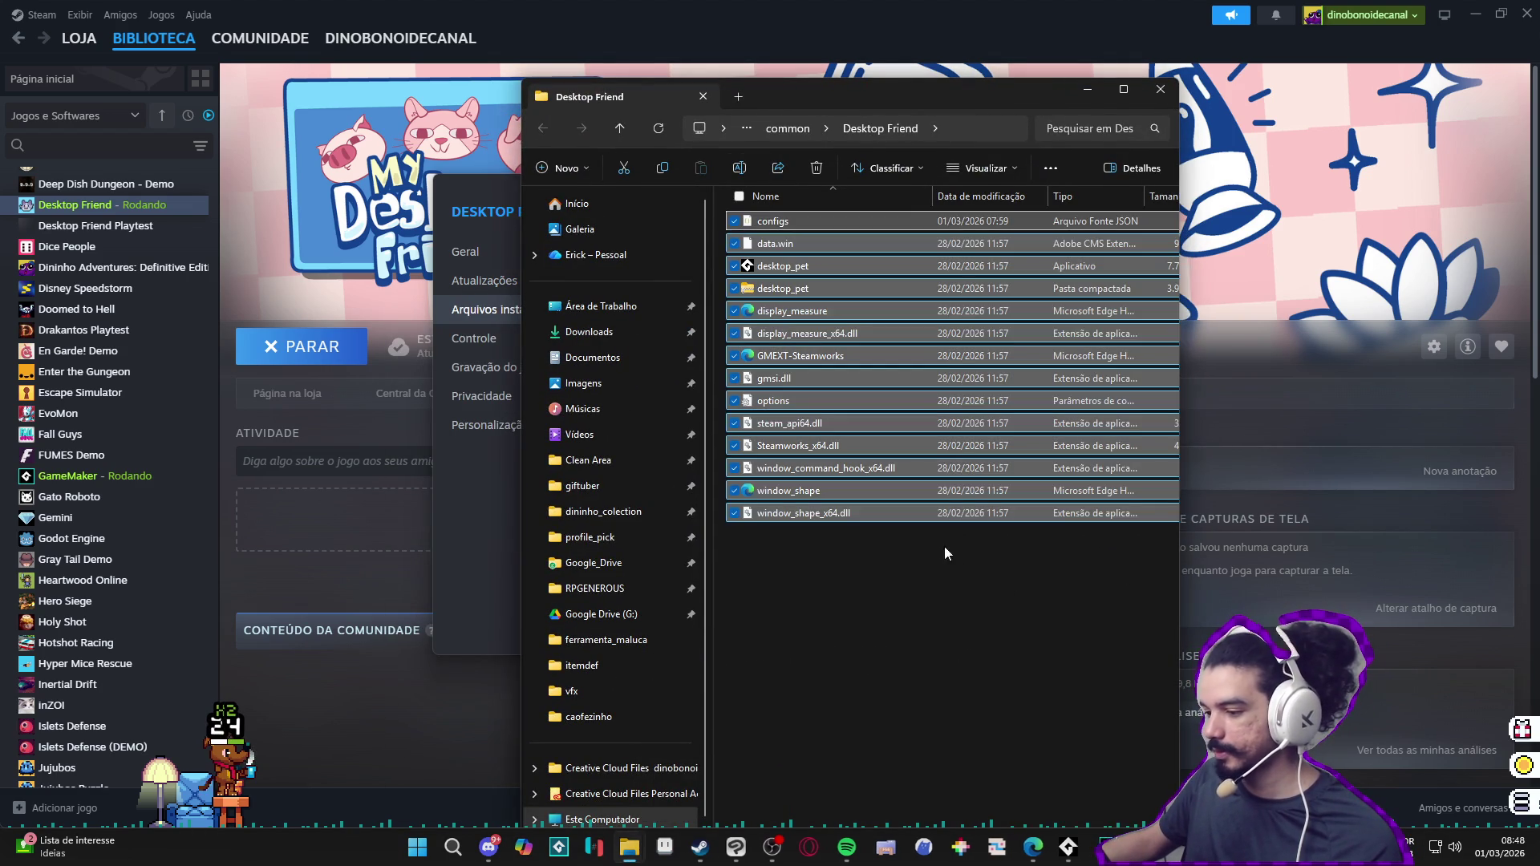
pyautogui.rightClick(1105, 848)
pyautogui.click(1034, 801)
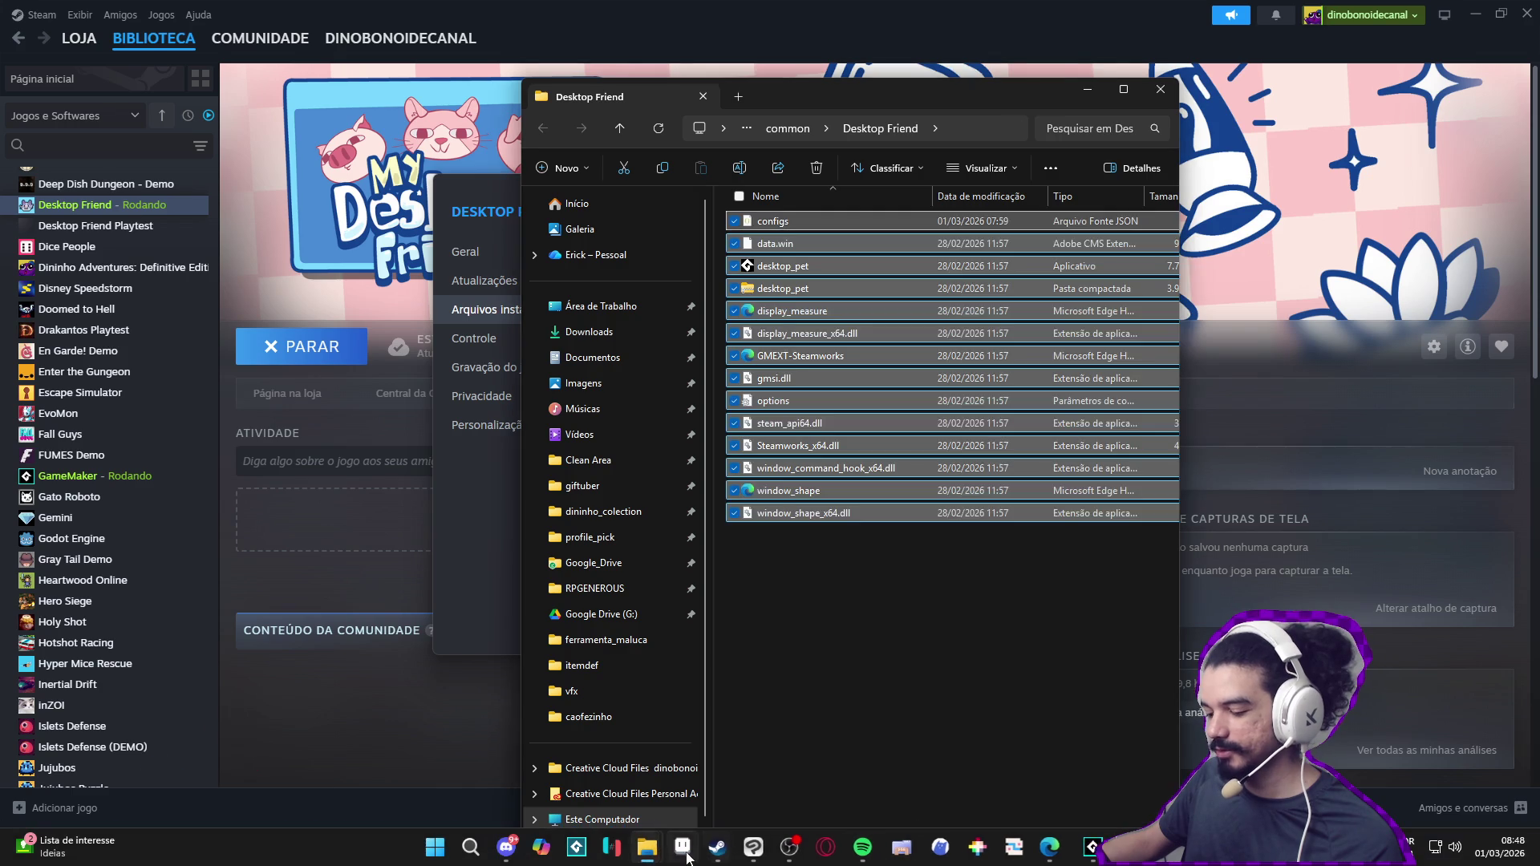
pyautogui.click(664, 852)
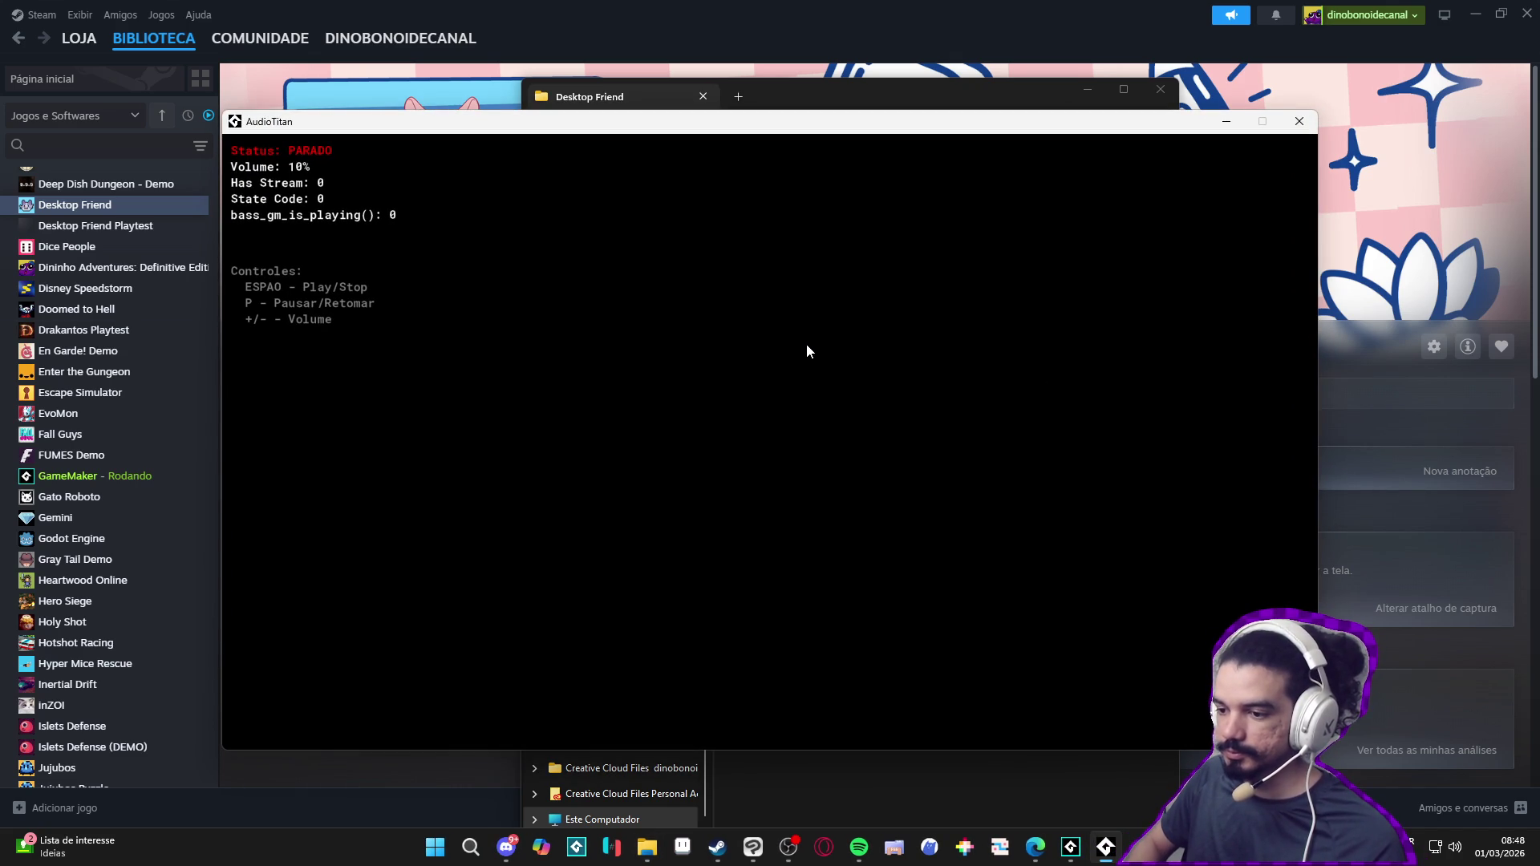
pyautogui.press('space')
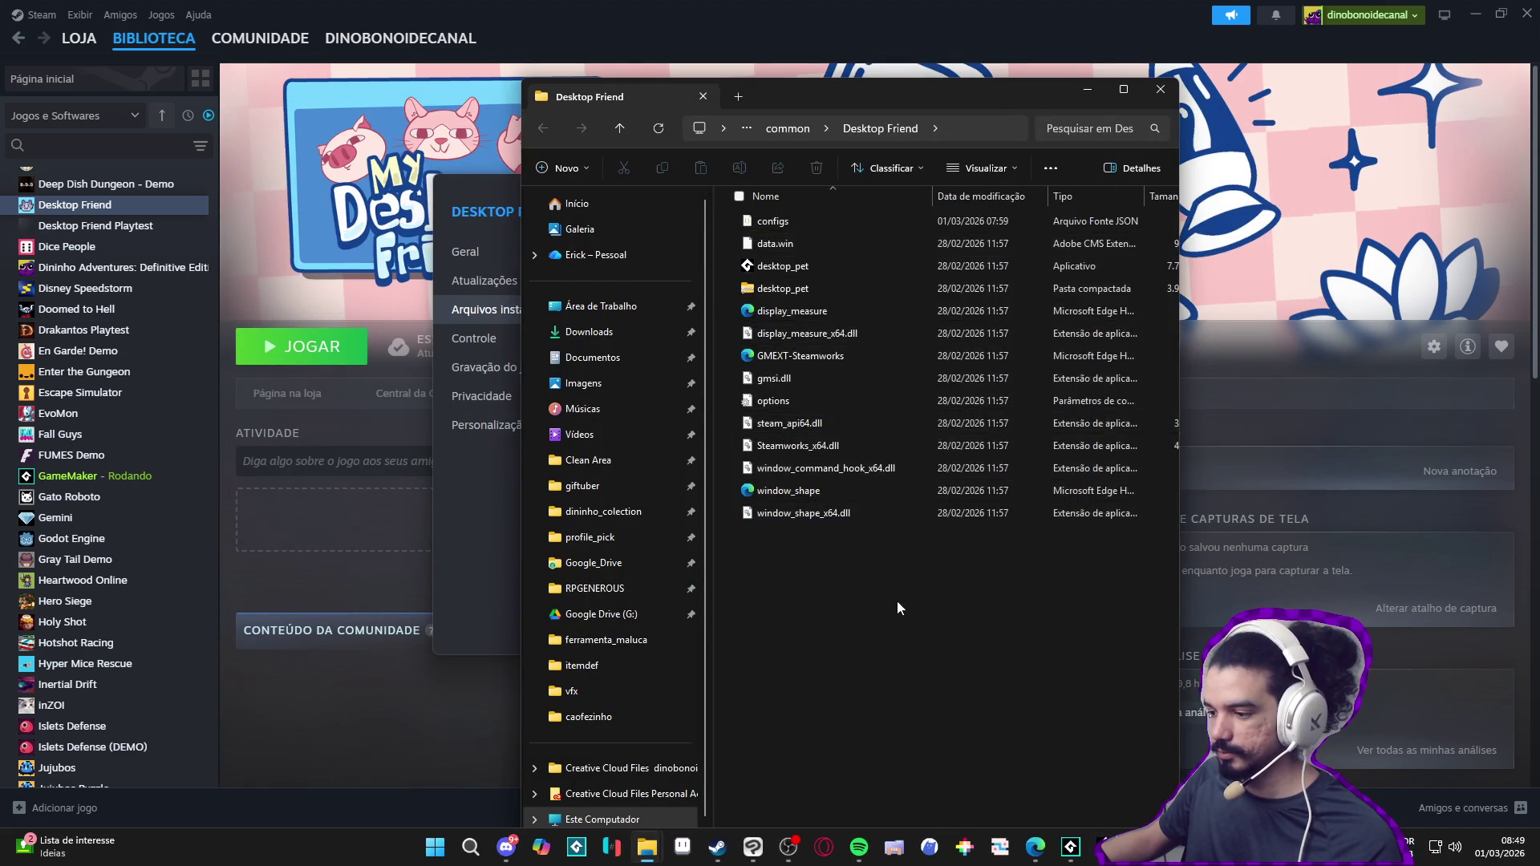
# Step: Delete all selected files from the Desktop Friend folder and return to GameMaker's save prompt
pyautogui.press('Delete')
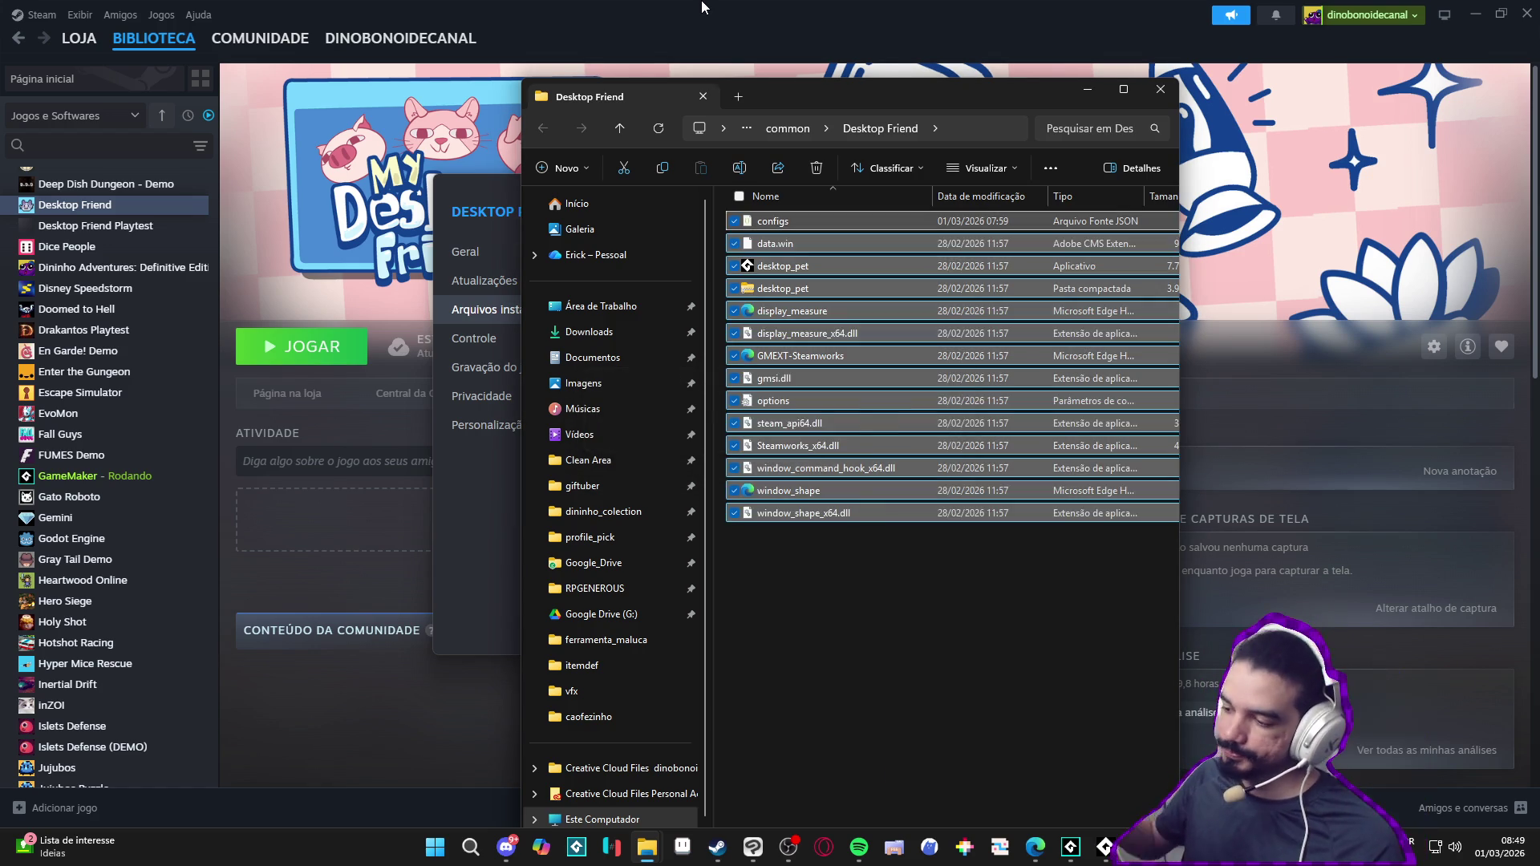
pyautogui.click(1082, 853)
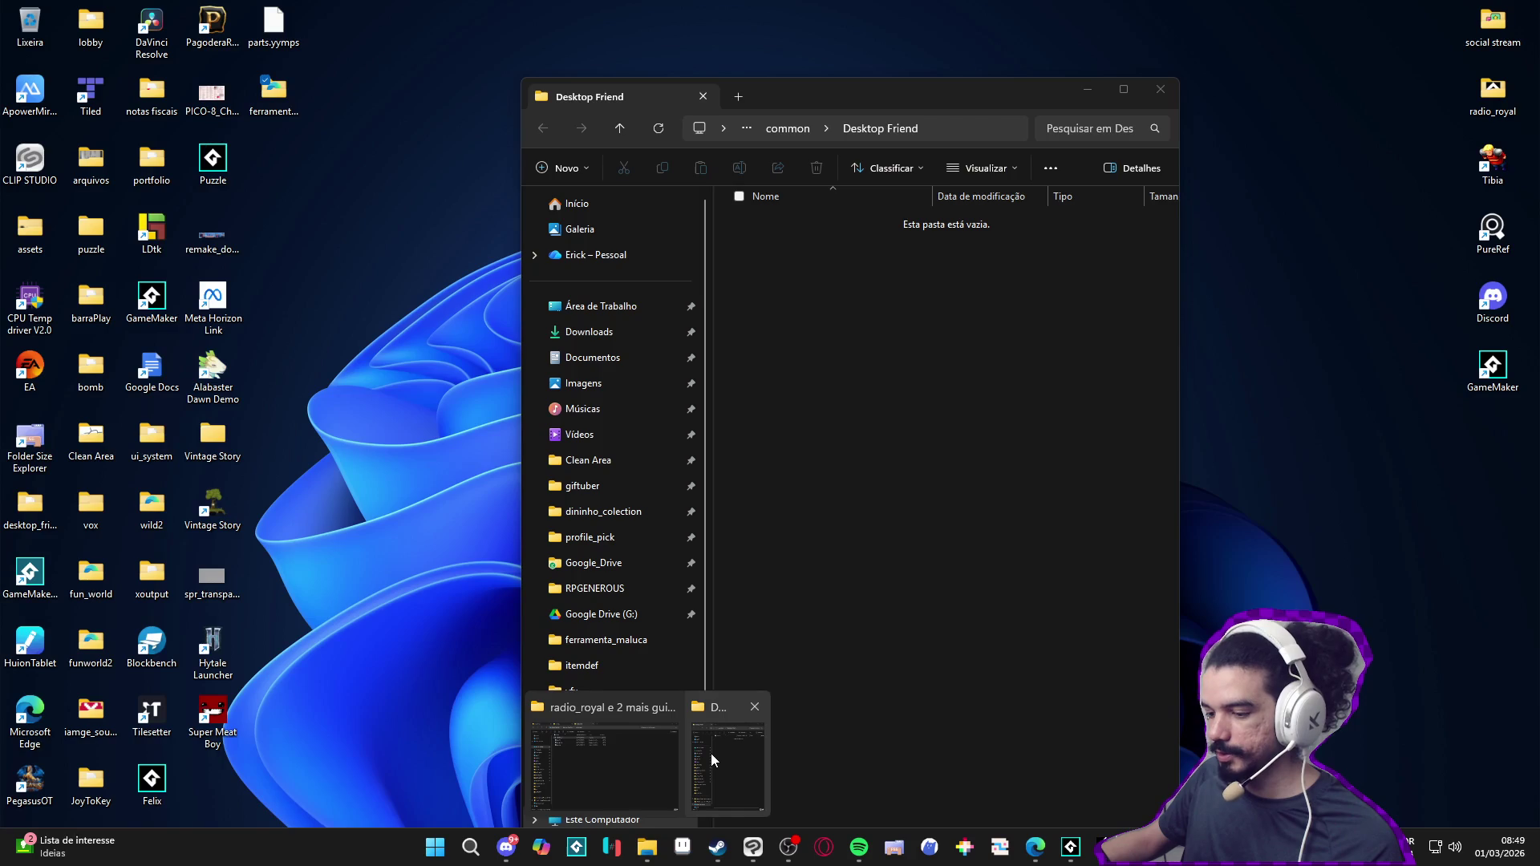
# Step: Copy the Desktop Friend install folder path from Explorer's address bar
pyautogui.click(712, 754)
pyautogui.click(972, 126)
pyautogui.hotkey('ctrl', 'c')
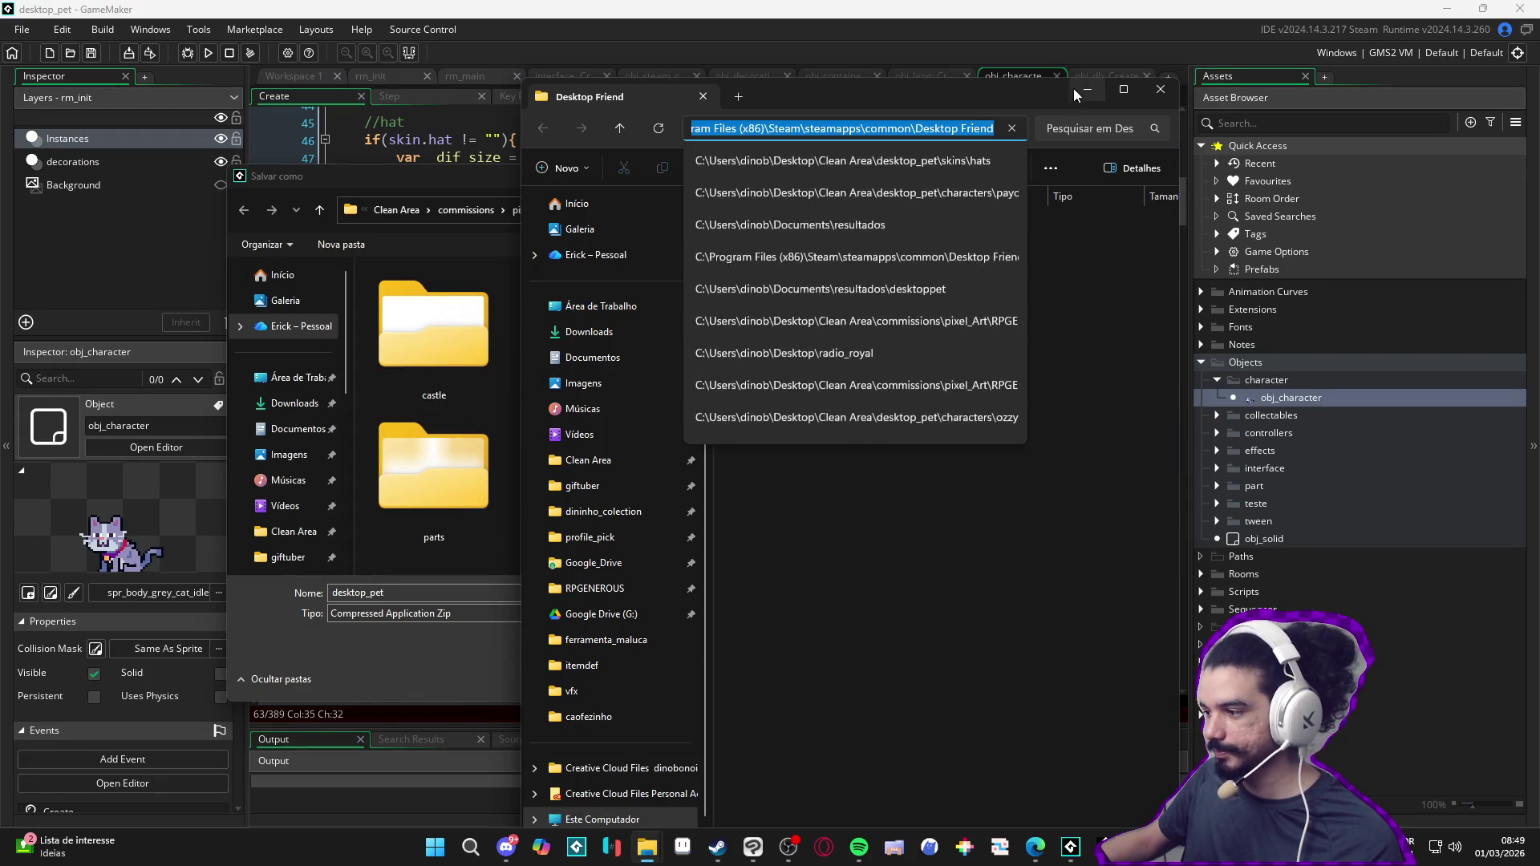
pyautogui.click(1087, 90)
# Step: Save the desktop_pet compressed zip into the Desktop Friend folder and start the build
pyautogui.click(705, 209)
pyautogui.hotkey('ctrl', 'v')
pyautogui.press('Return')
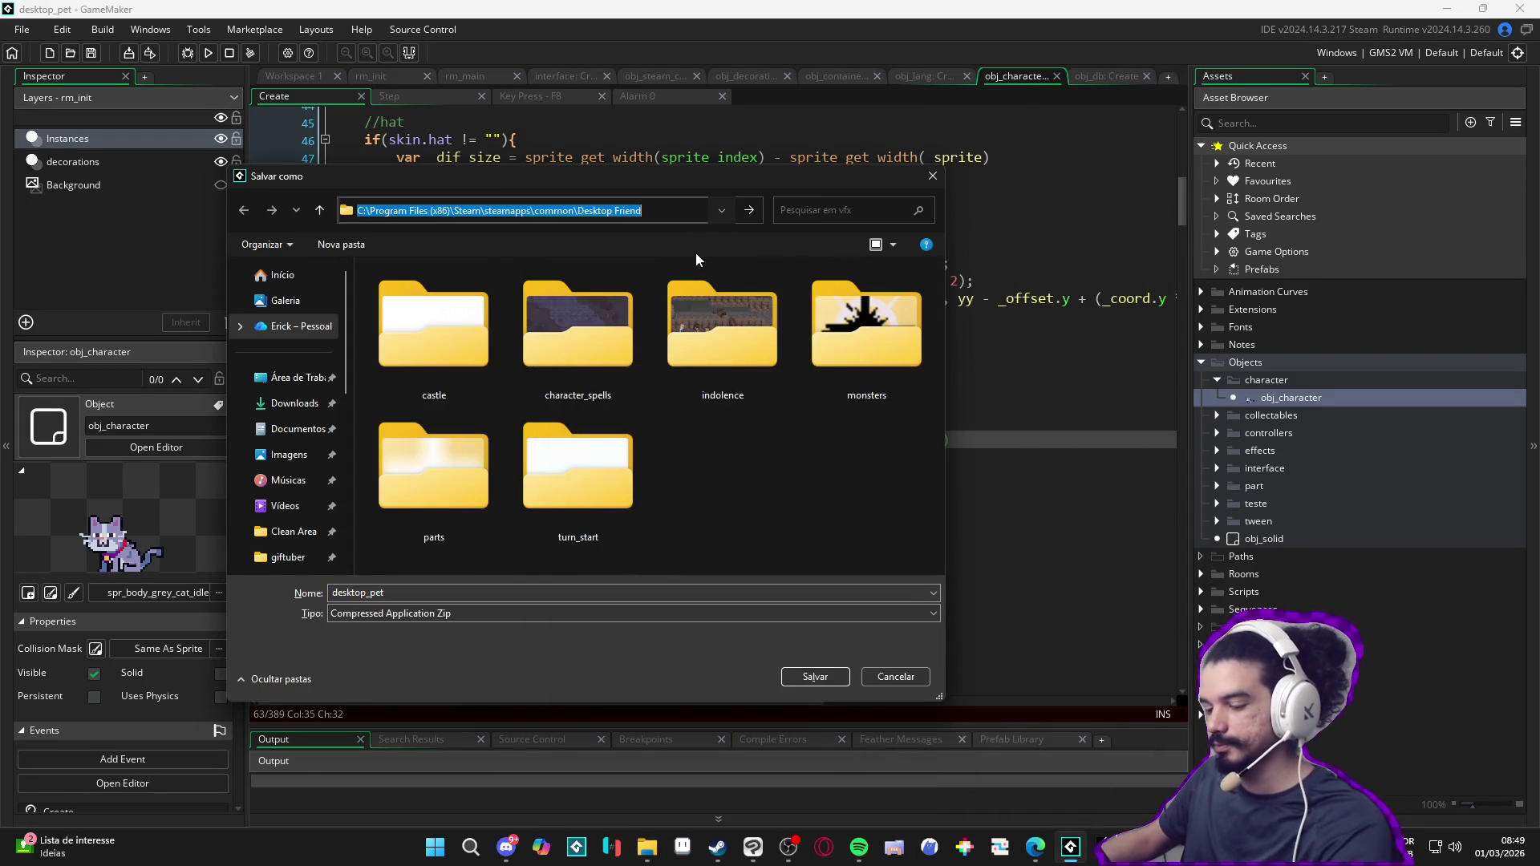
pyautogui.click(814, 676)
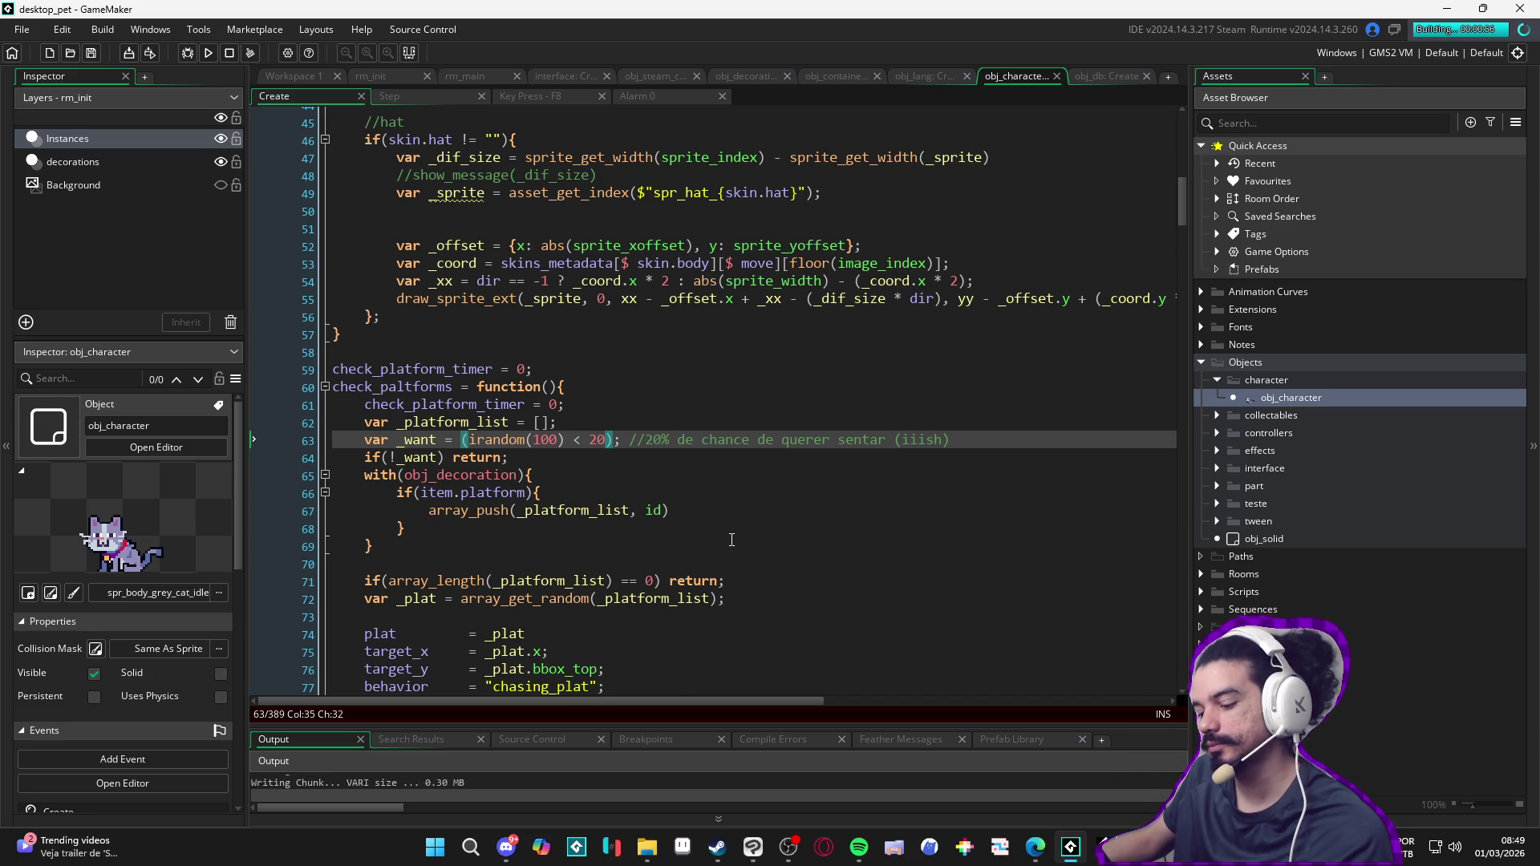
# Step: Extract the desktop_pet.zip archive into the Desktop Friend folder with 7-Zip
pyautogui.moveTo(777, 725); pyautogui.dragTo(761, 626)
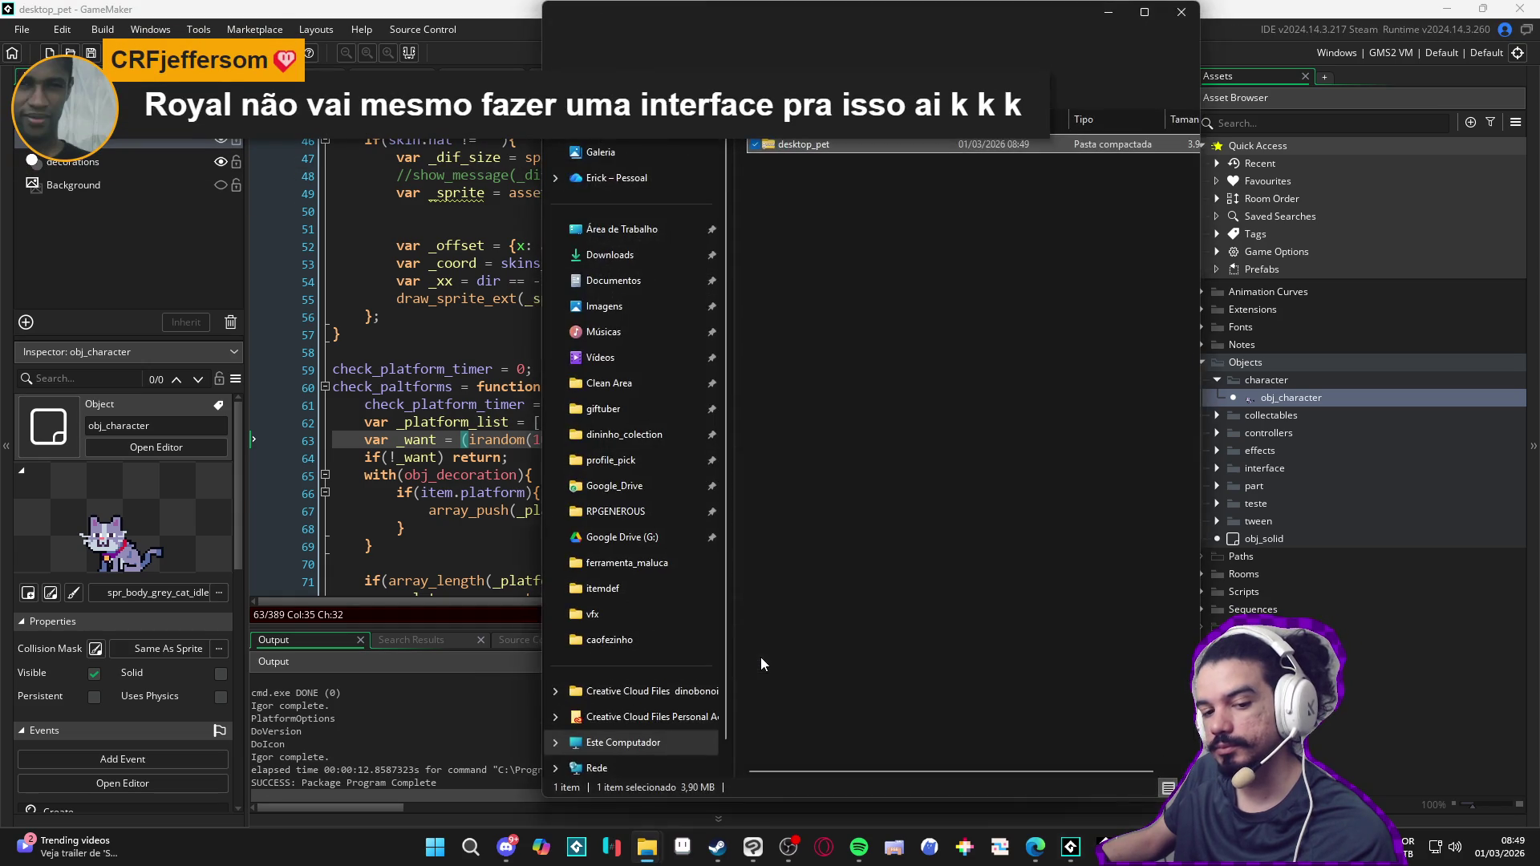
pyautogui.rightClick(848, 144)
pyautogui.moveTo(888, 260)
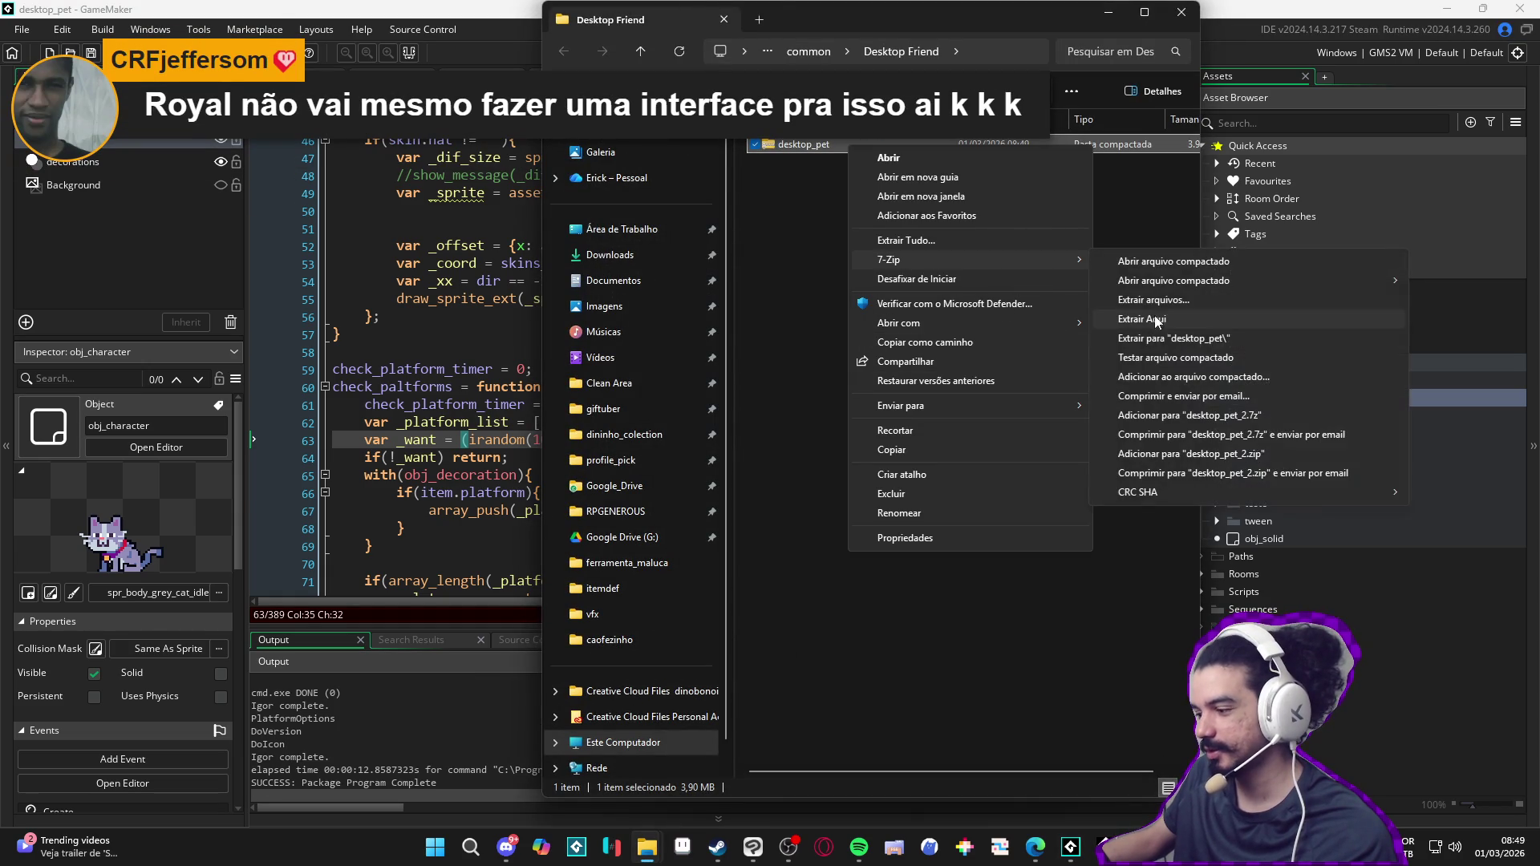
pyautogui.click(1163, 319)
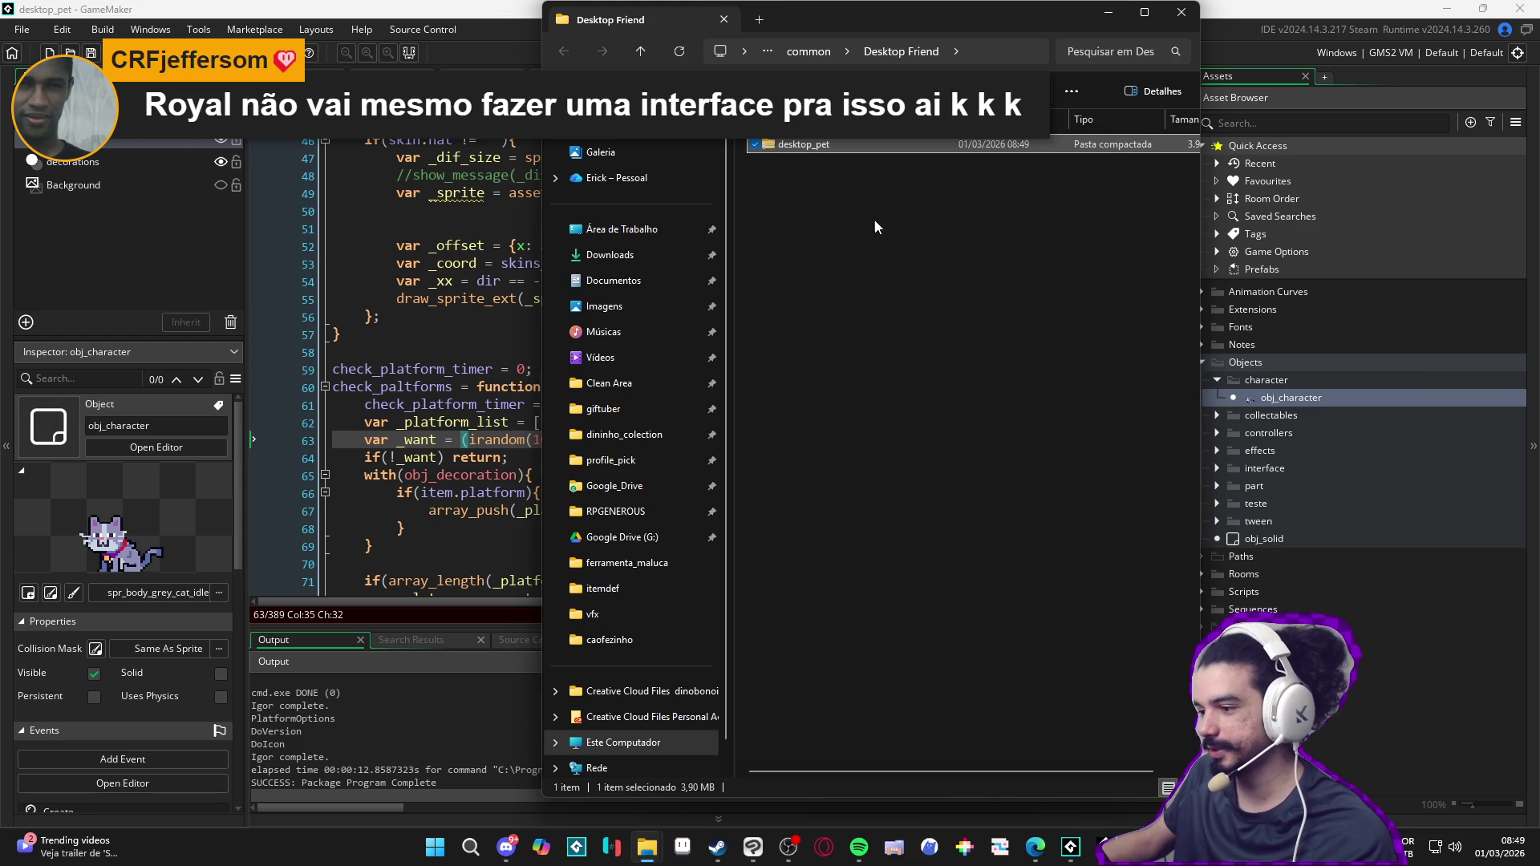
# Step: Run the extracted desktop_pet, close its guide window, and minimize Explorer back to GameMaker
pyautogui.click(832, 175)
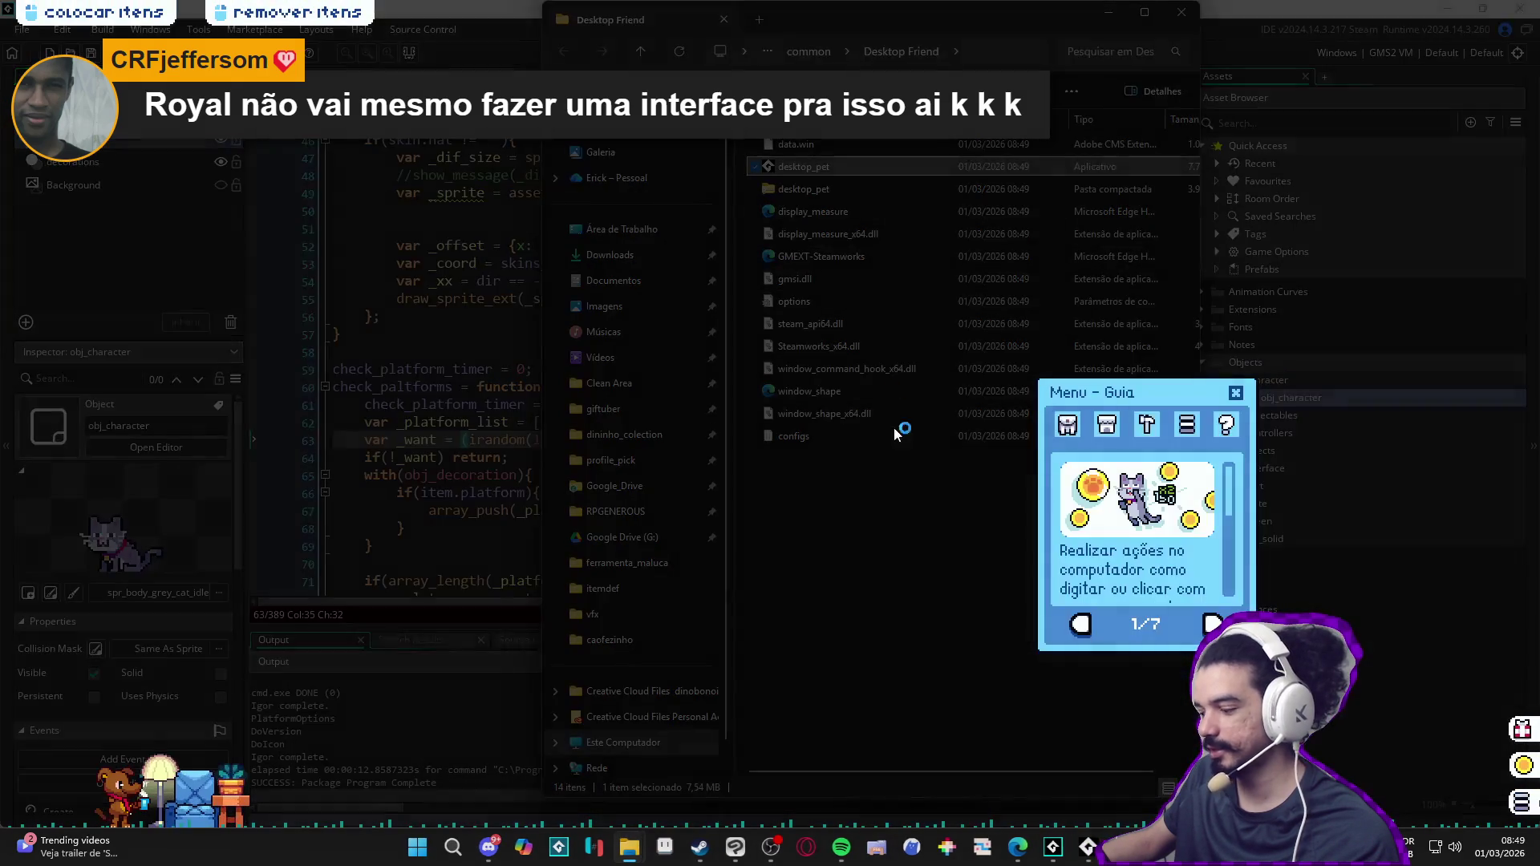
pyautogui.click(1234, 393)
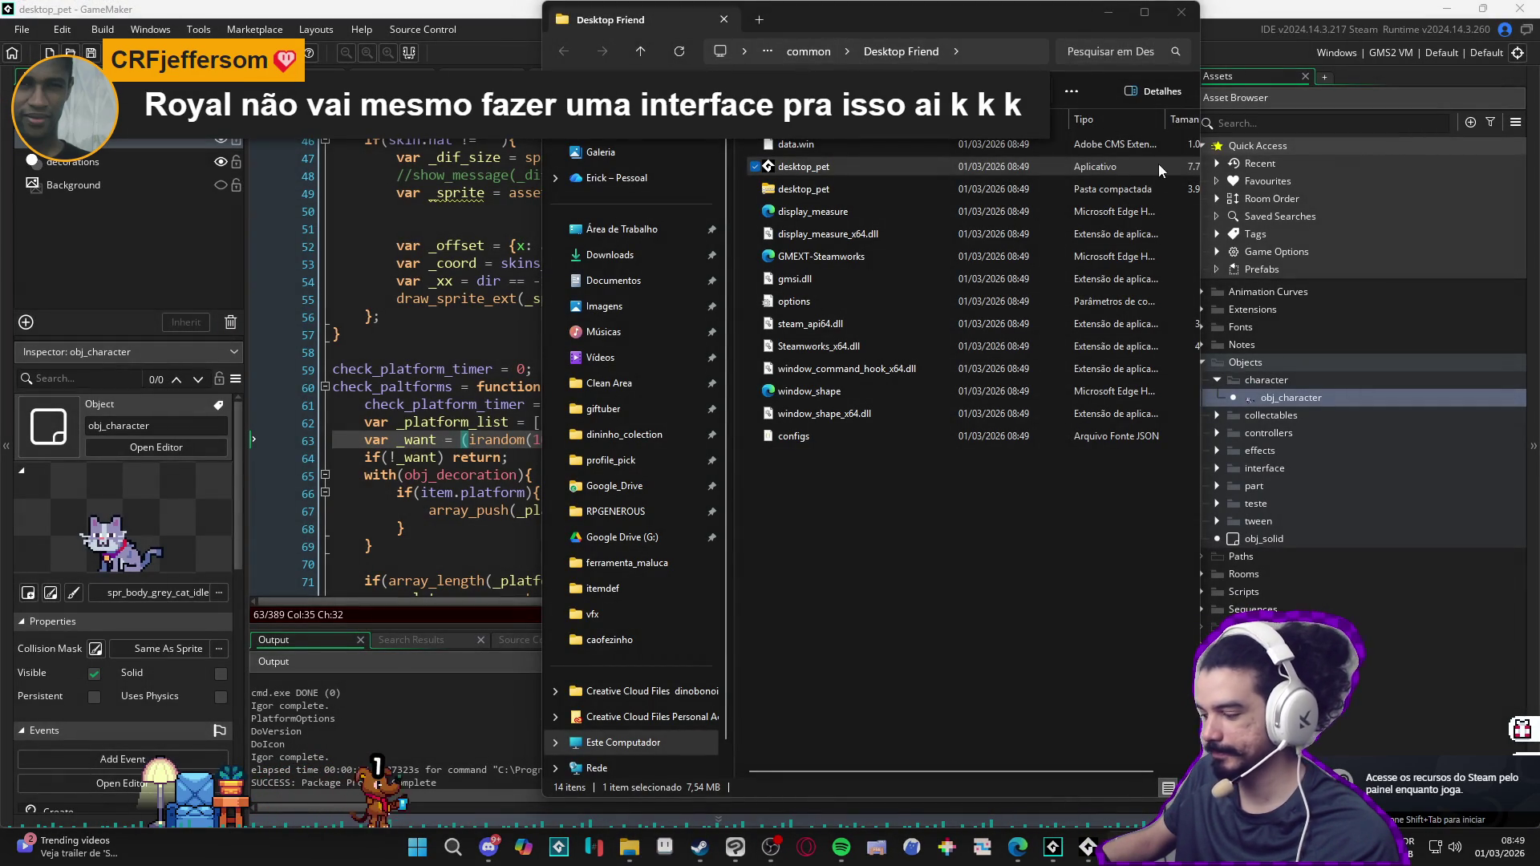
pyautogui.click(1110, 17)
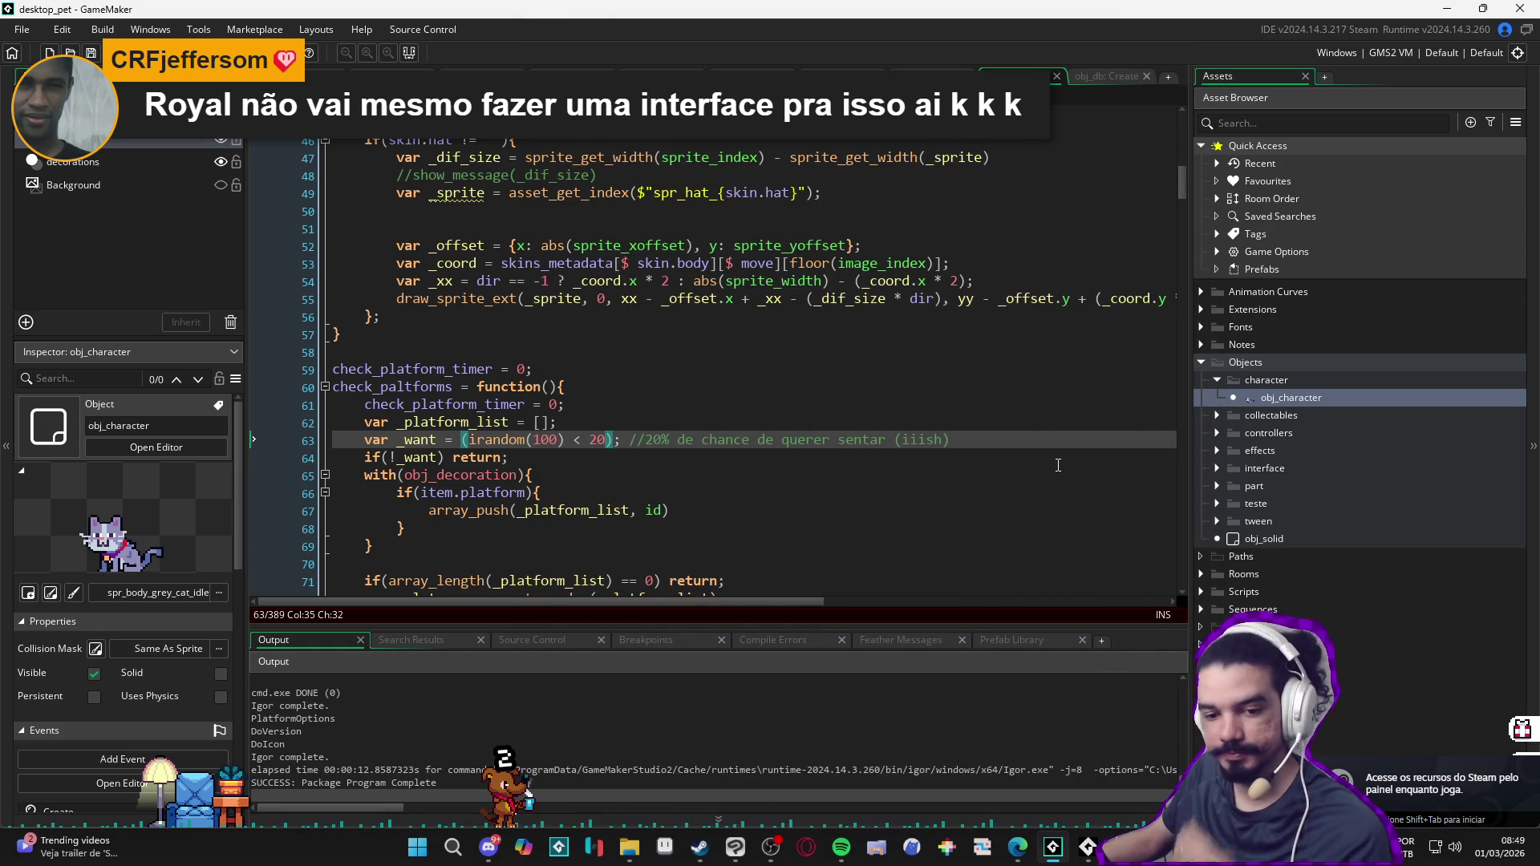
# Step: Remove the image_xscale = -2 line from the top of obj_character's Create code
pyautogui.click(641, 352)
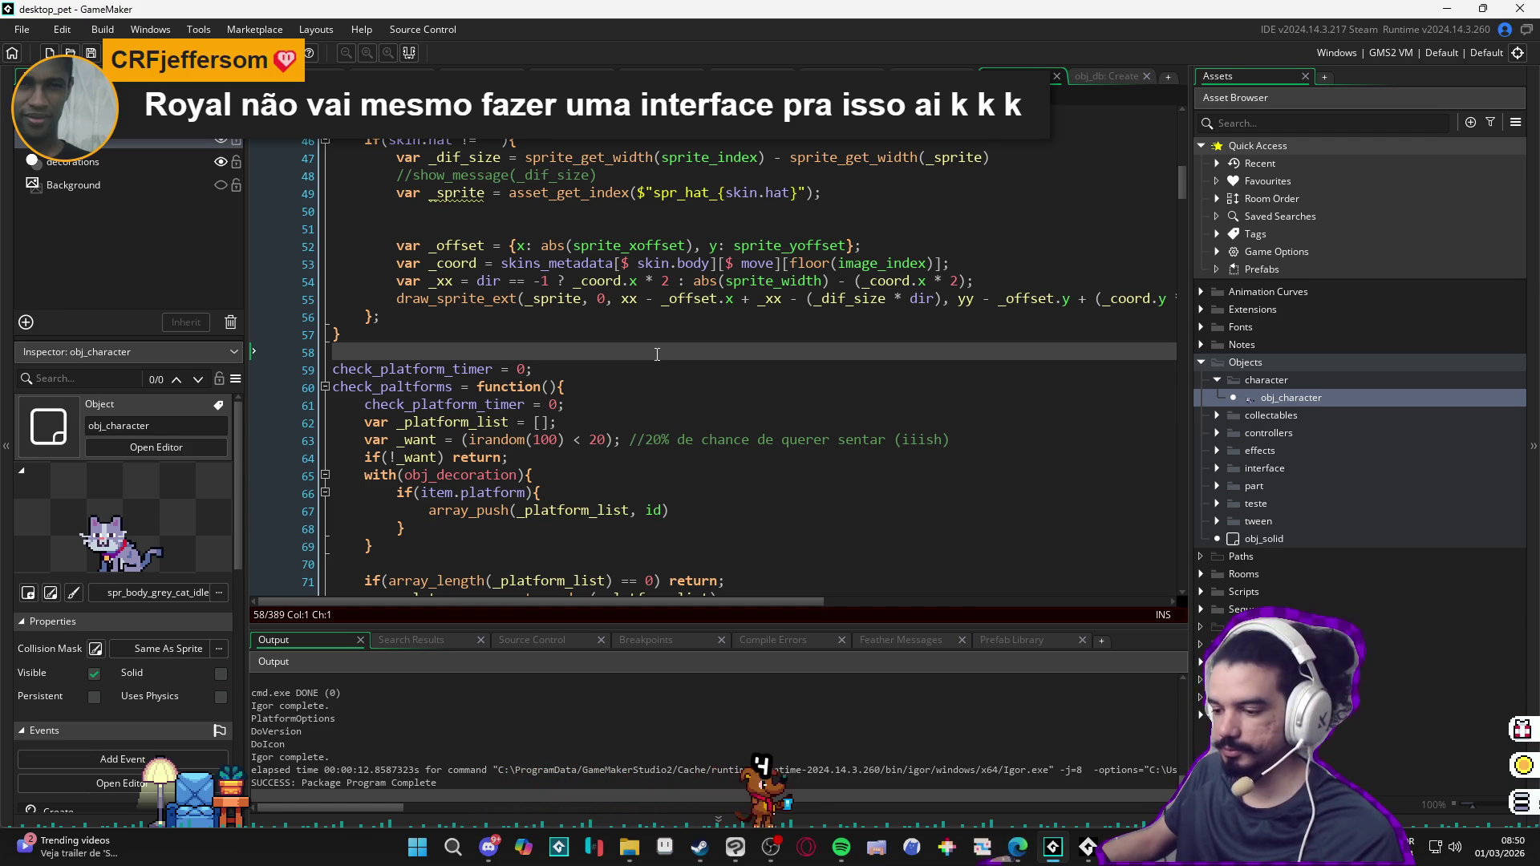
pyautogui.moveTo(1178, 193); pyautogui.dragTo(1181, 119)
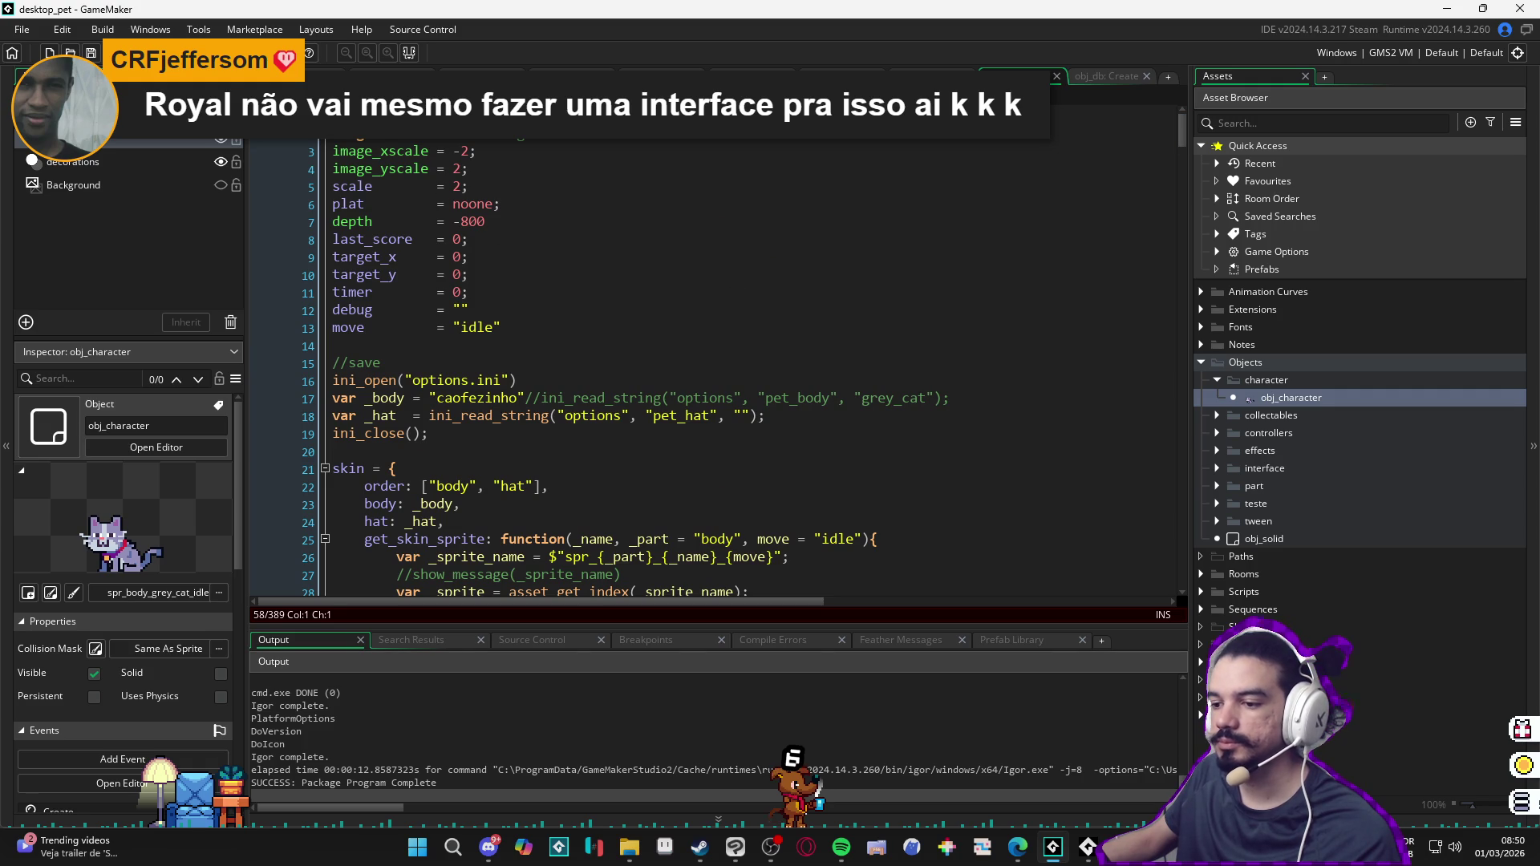
pyautogui.hotkey('ctrl', 'z')
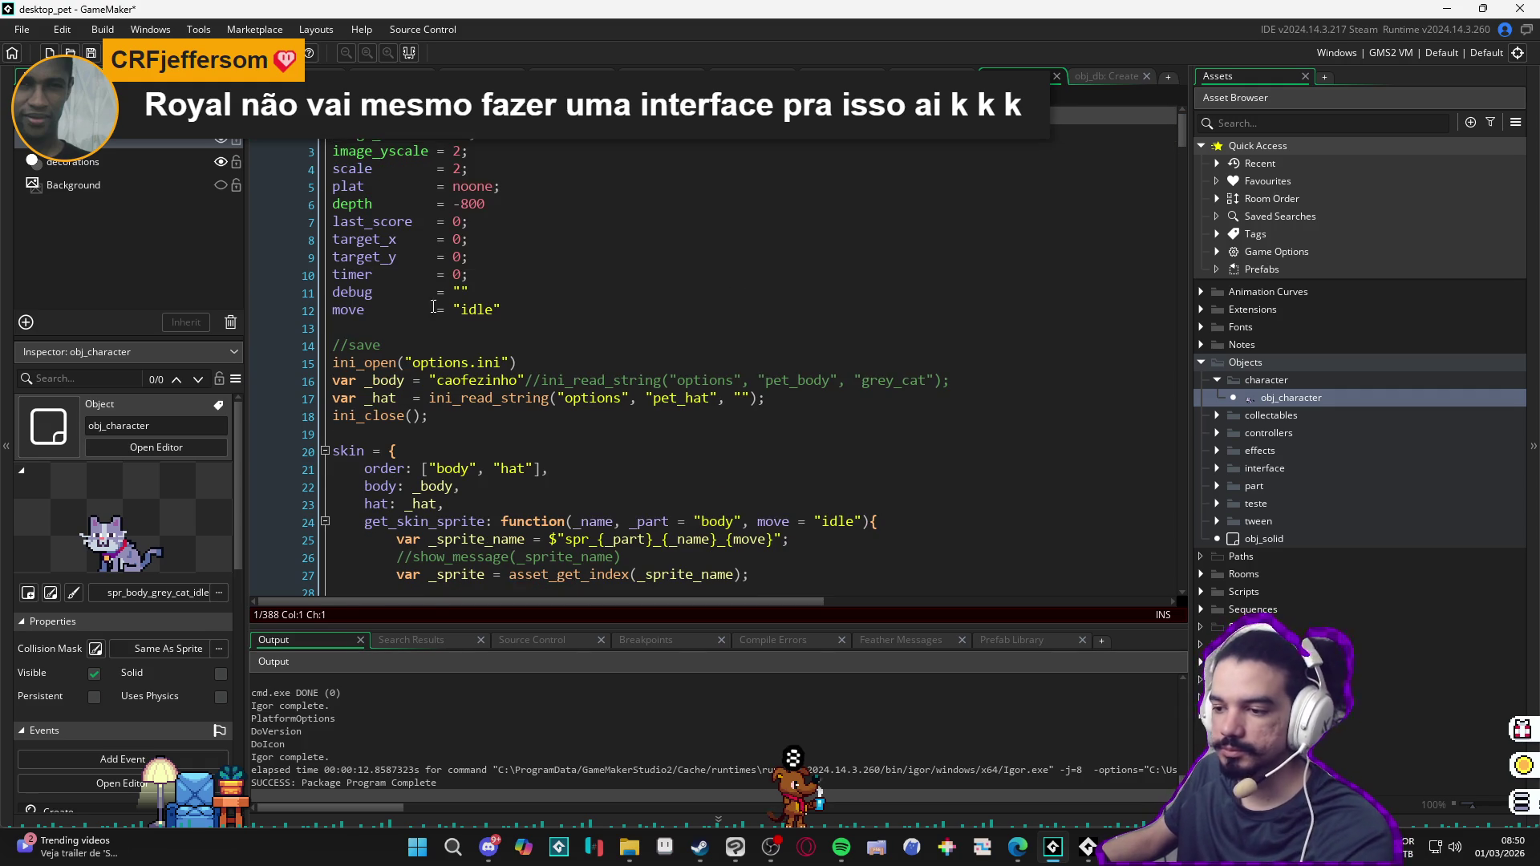
pyautogui.press('Down')
pyautogui.press('Down')
pyautogui.press('Down')
pyautogui.press('Down')
pyautogui.press('Down')
pyautogui.press('Down')
pyautogui.scroll(-2, 472, 349)
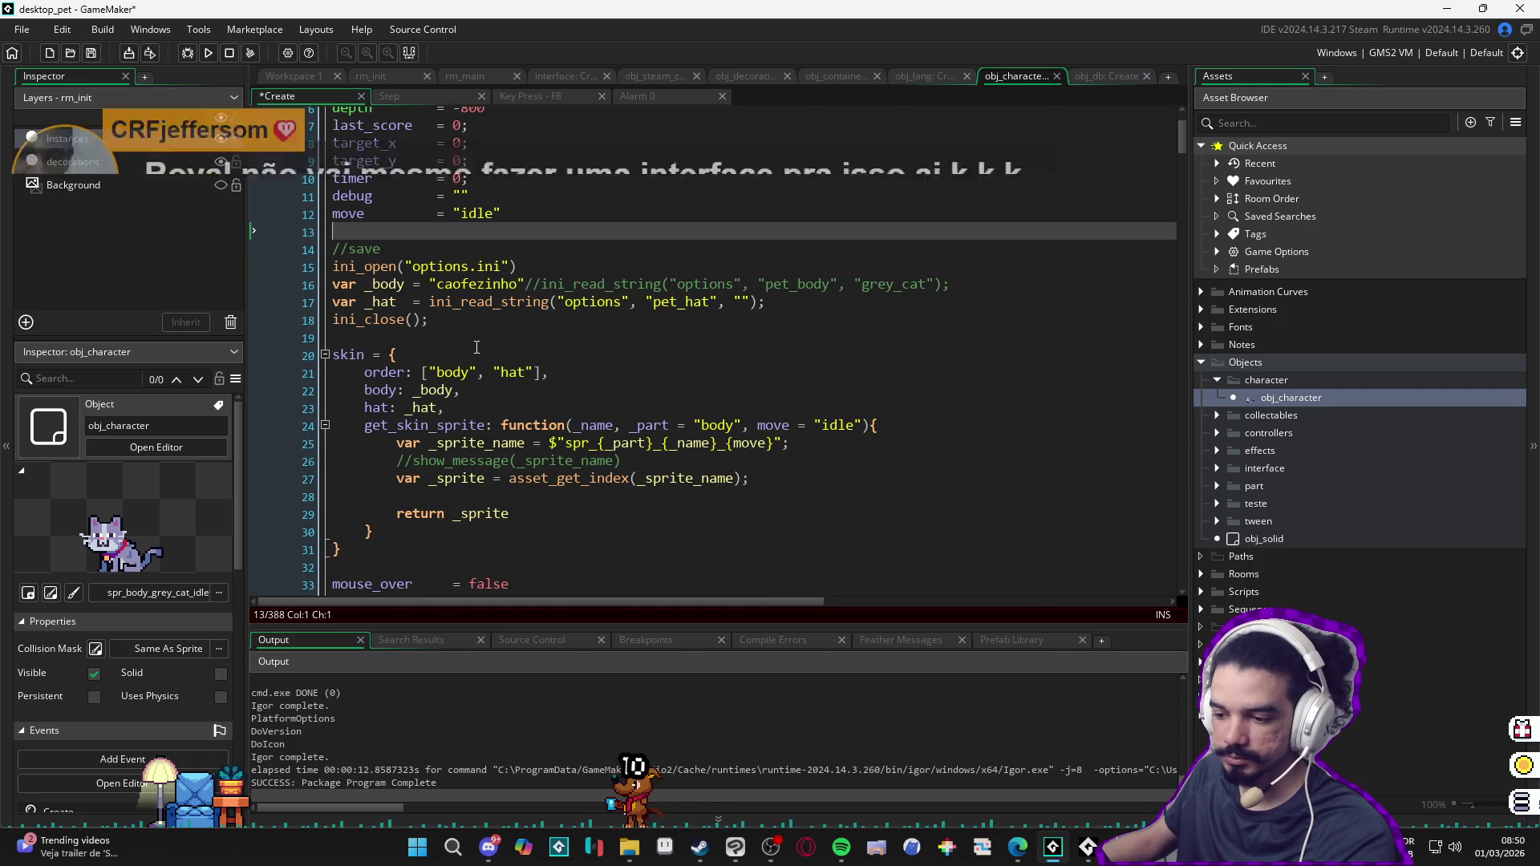
pyautogui.click(458, 354)
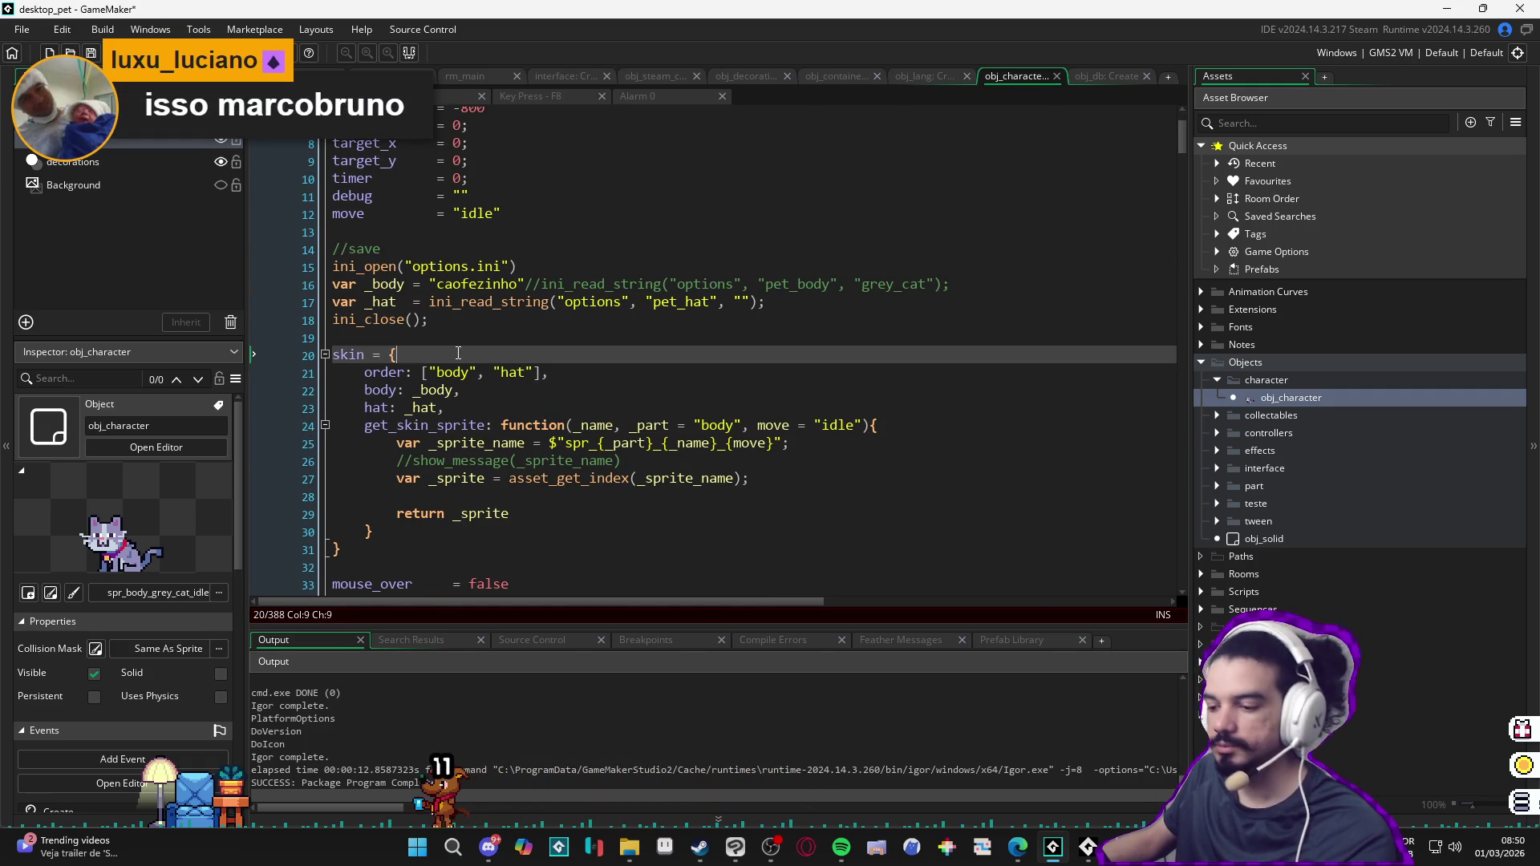
pyautogui.click(347, 342)
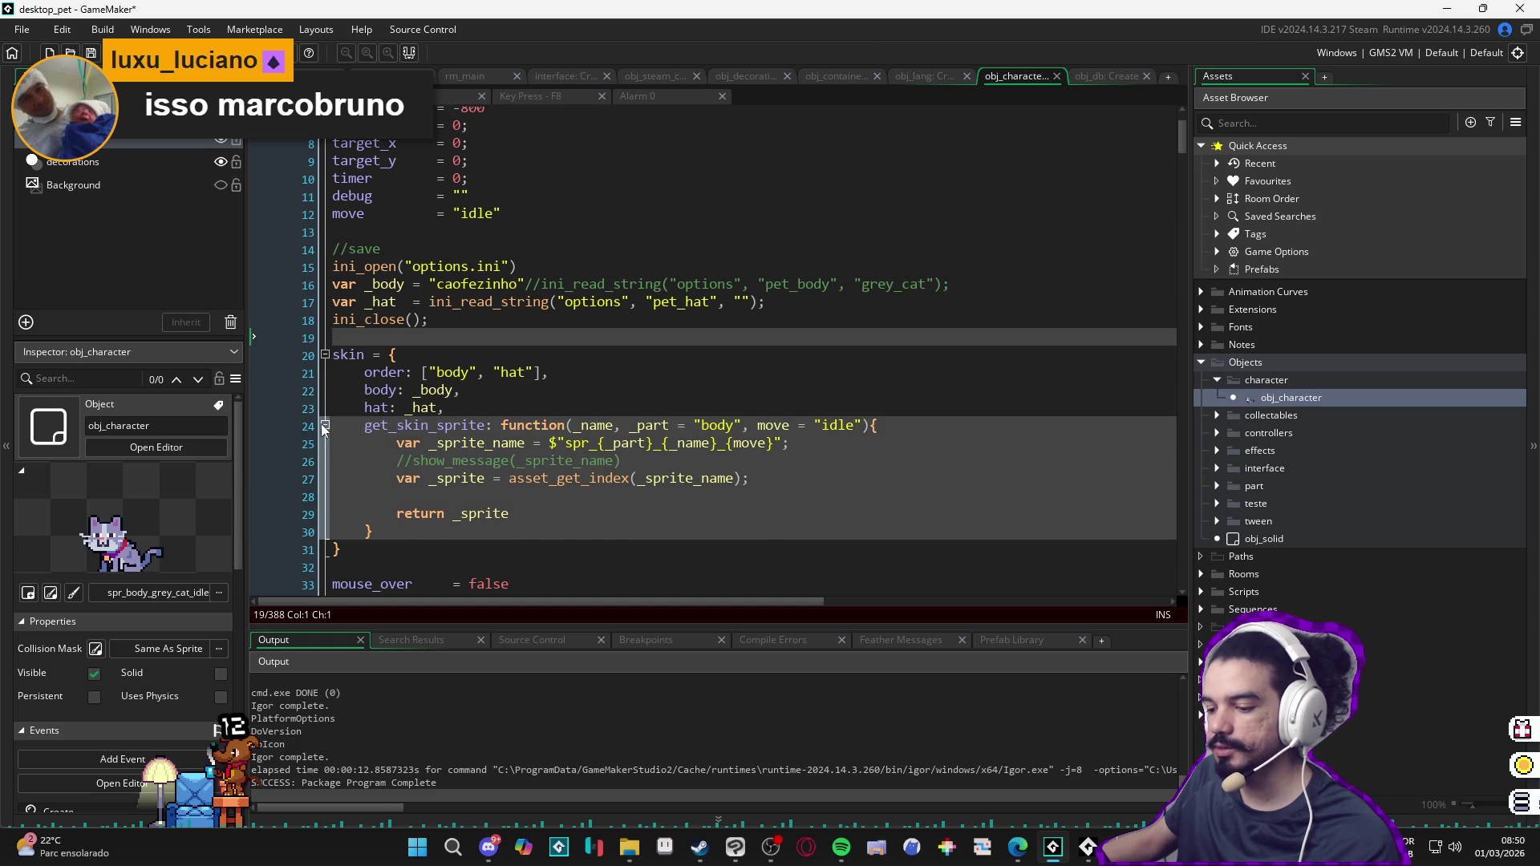
pyautogui.click(324, 425)
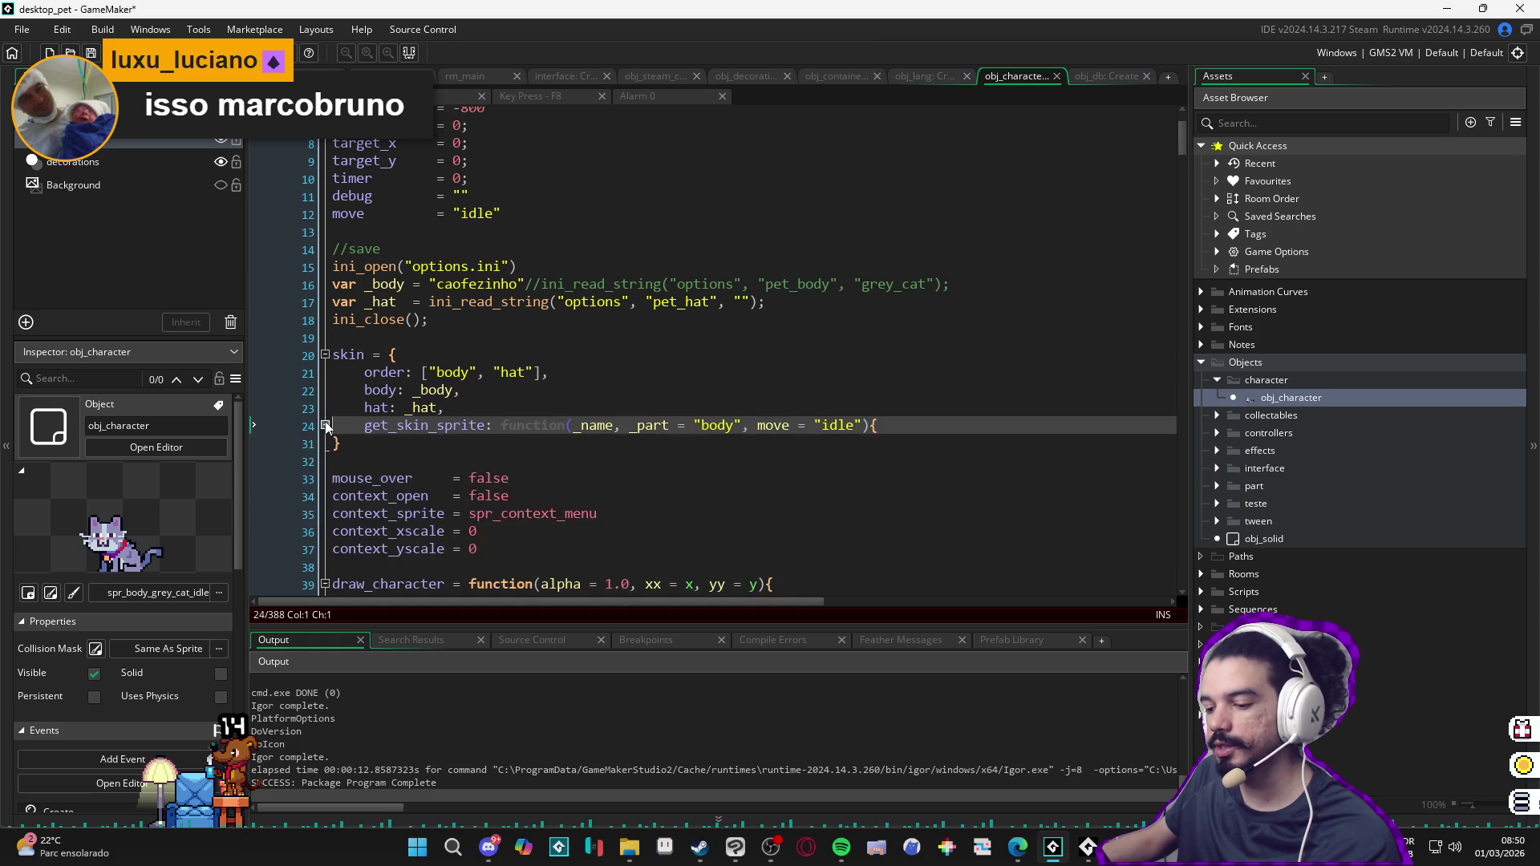
pyautogui.click(343, 387)
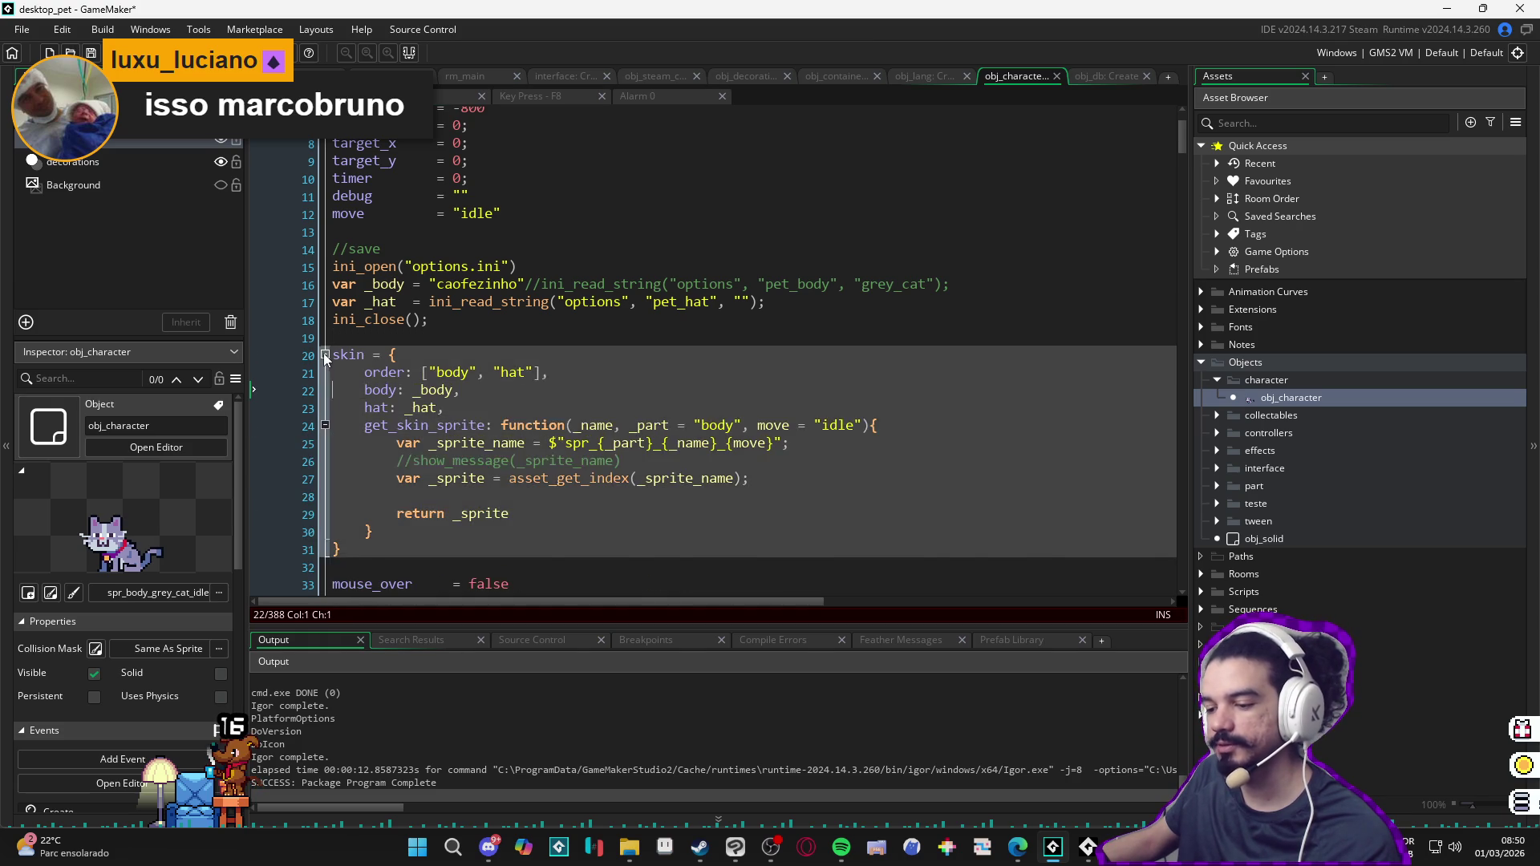
pyautogui.click(327, 423)
pyautogui.click(361, 405)
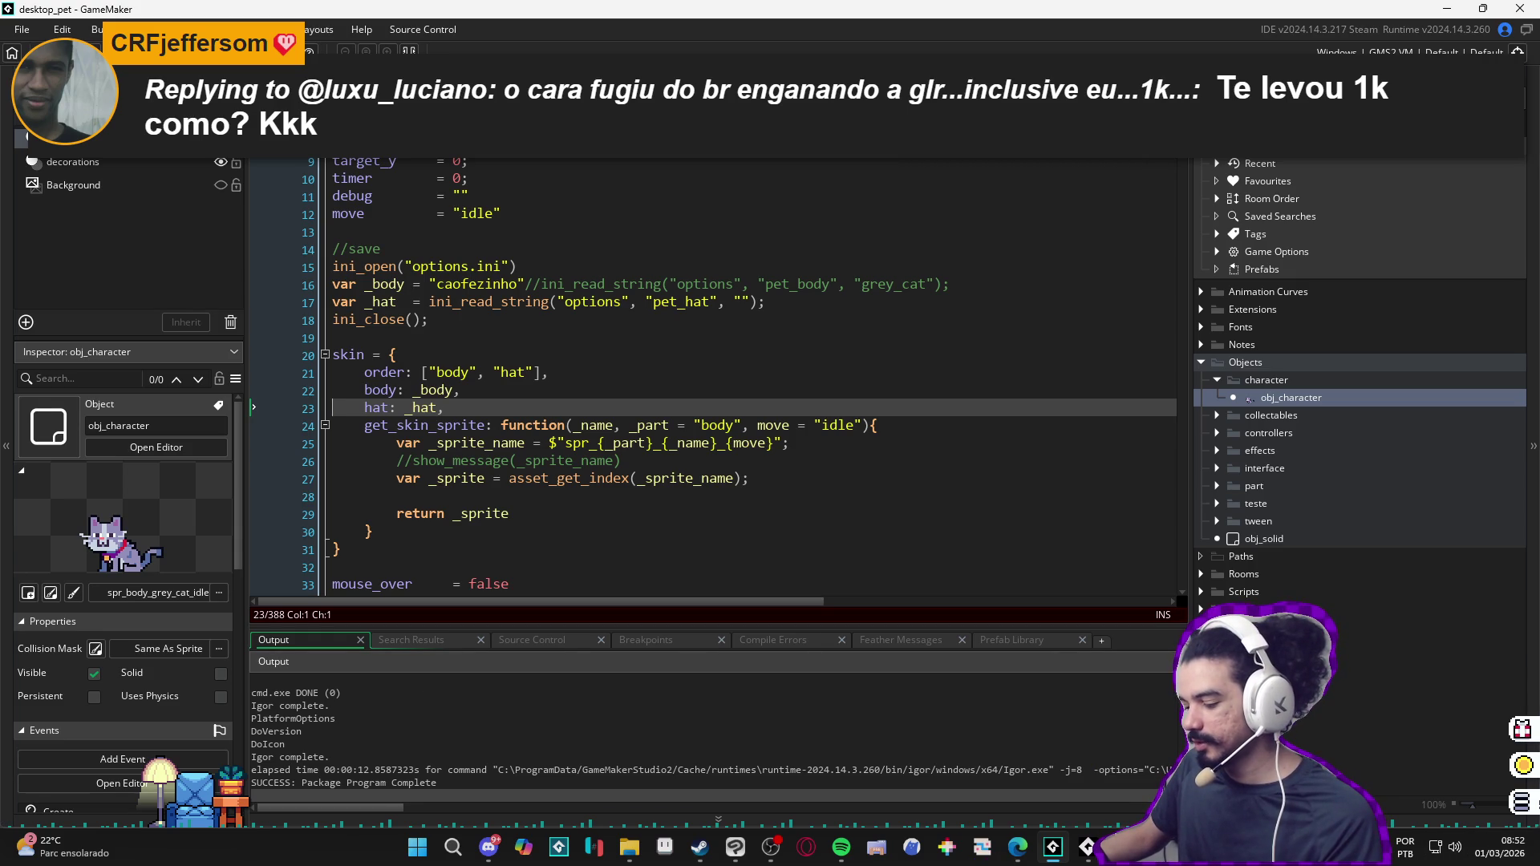
pyautogui.click(1040, 726)
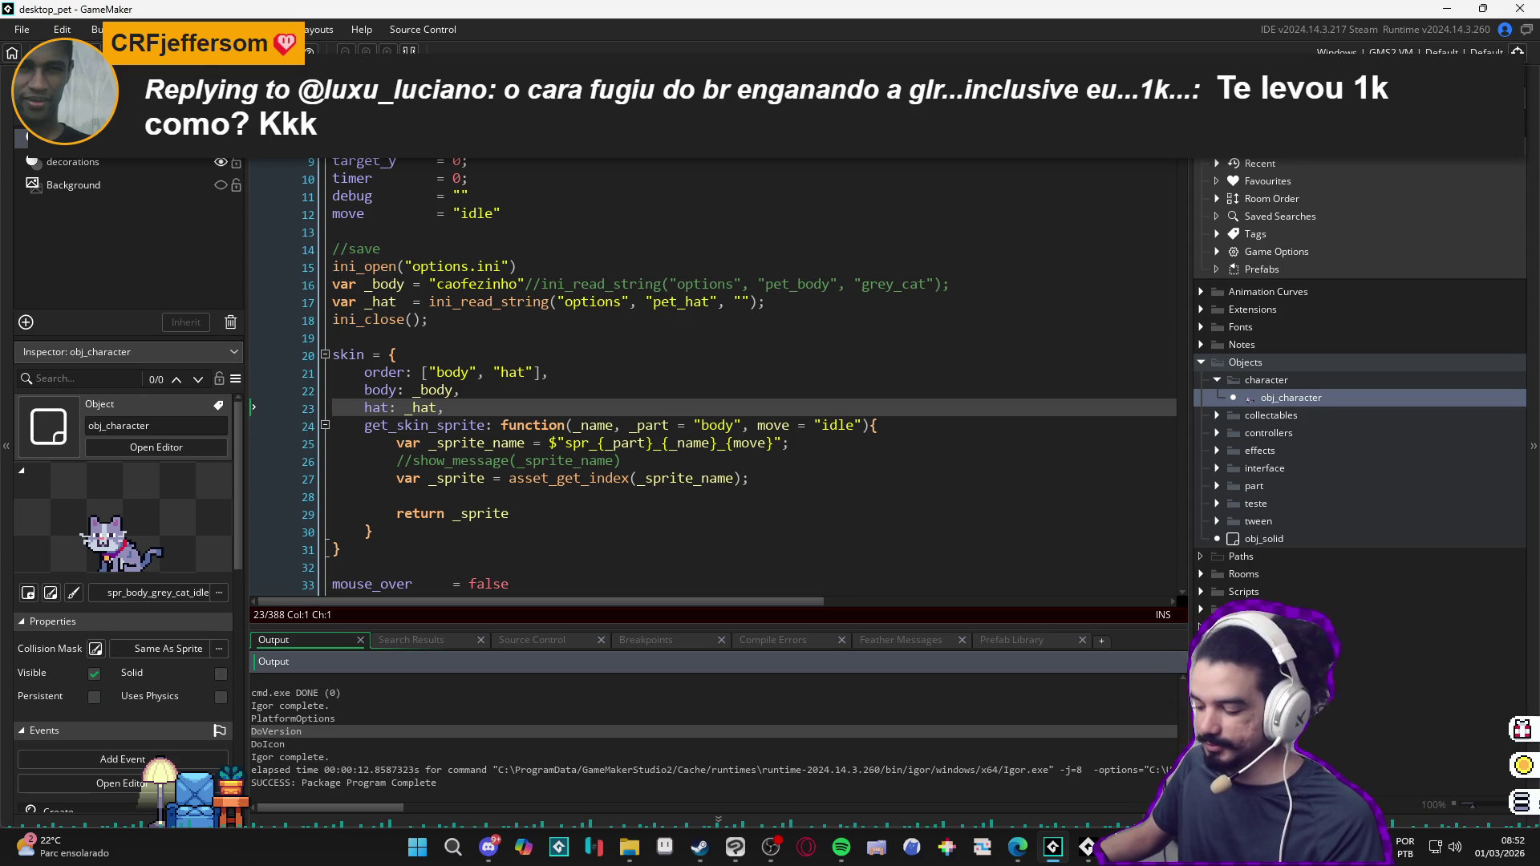
pyautogui.click(527, 565)
pyautogui.click(456, 335)
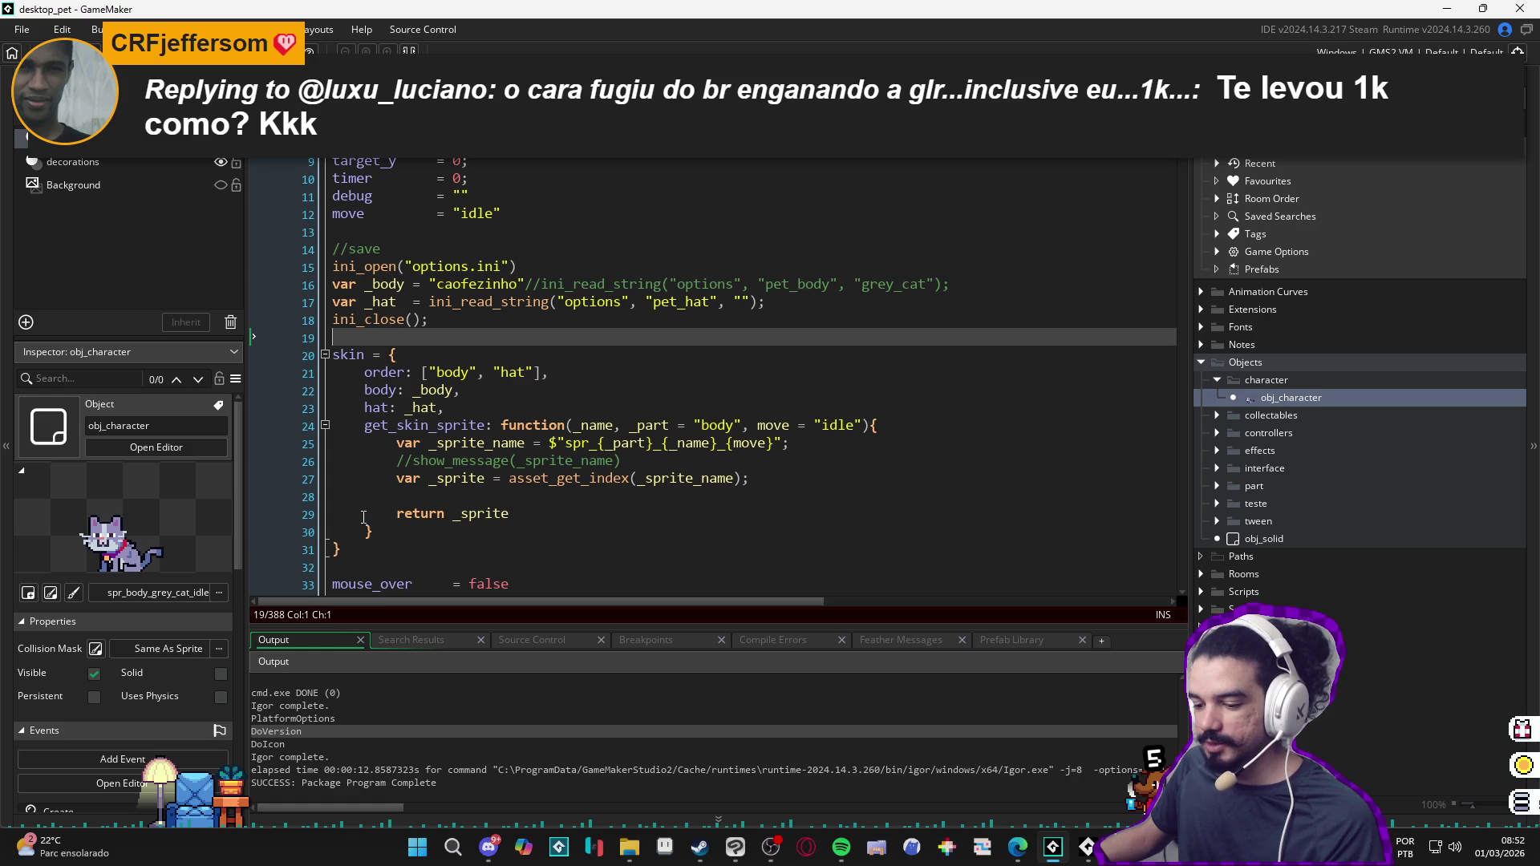
pyautogui.click(337, 547)
pyautogui.click(334, 549)
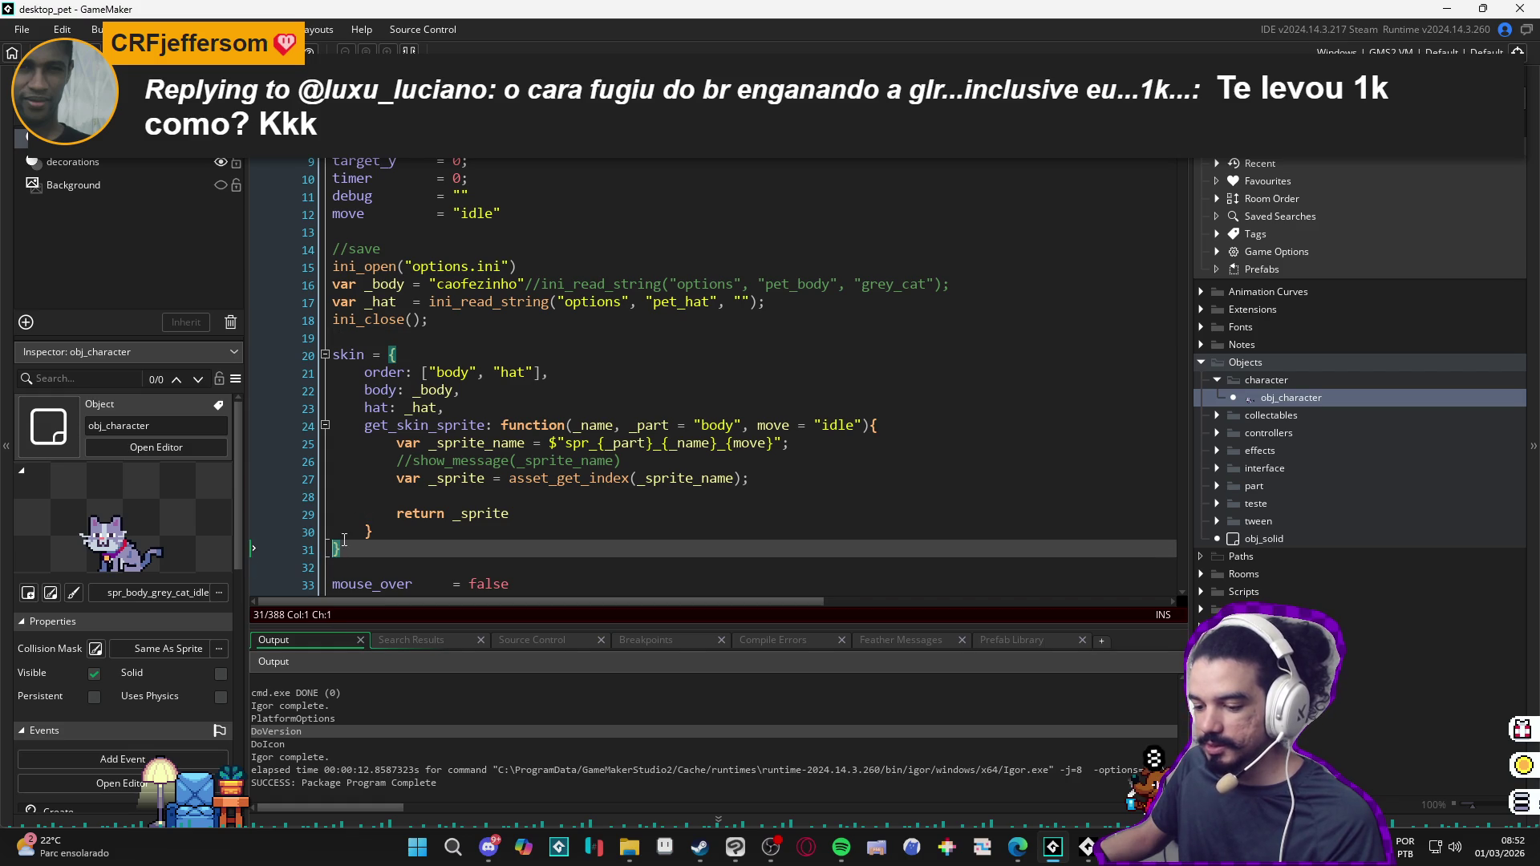
pyautogui.click(377, 565)
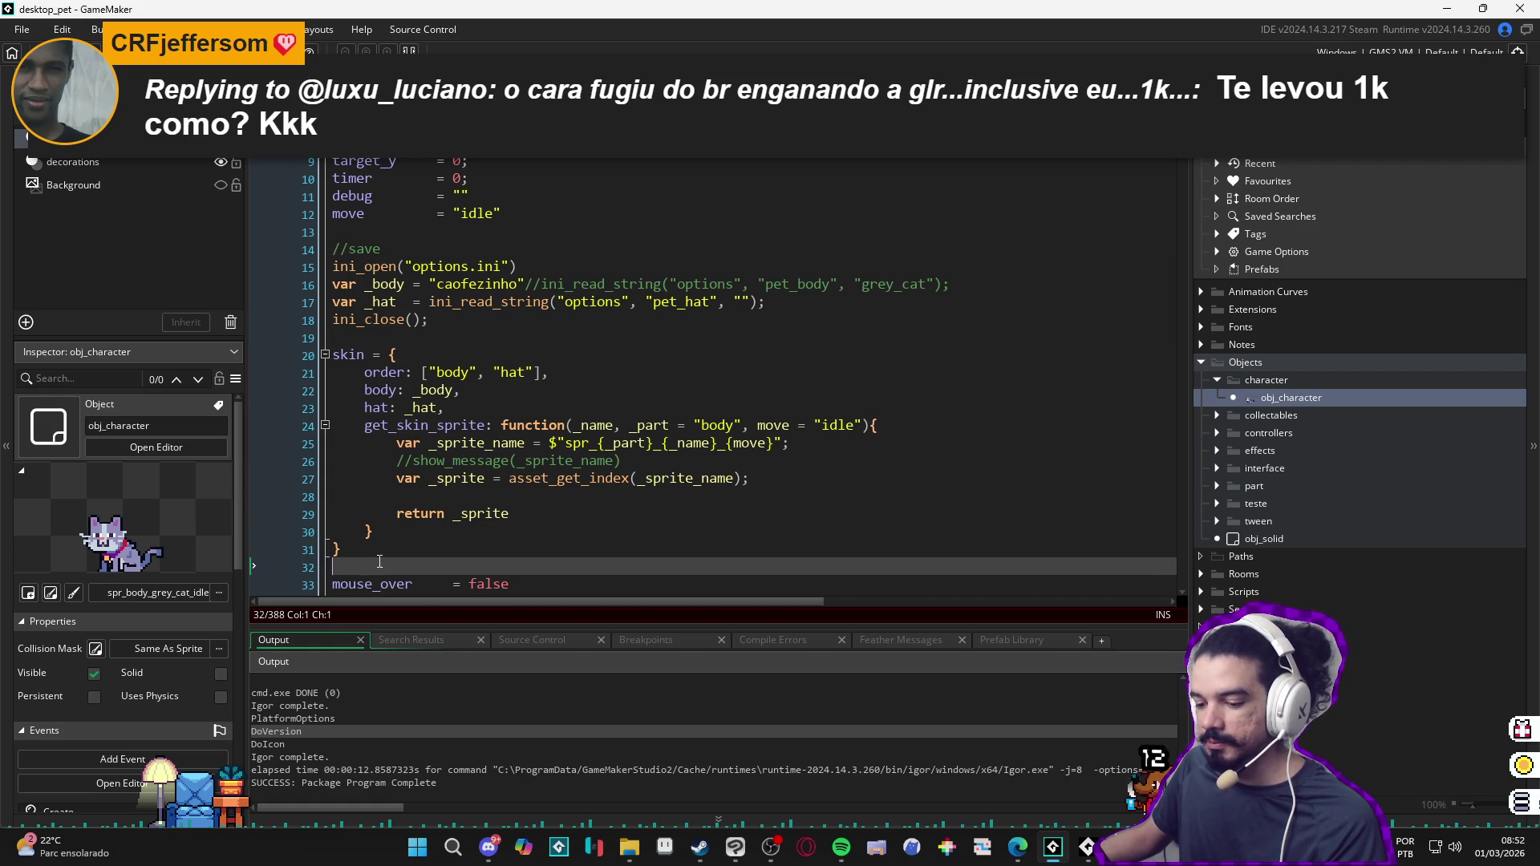
pyautogui.scroll(-2, 376, 562)
pyautogui.scroll(-2, 424, 525)
pyautogui.click(510, 440)
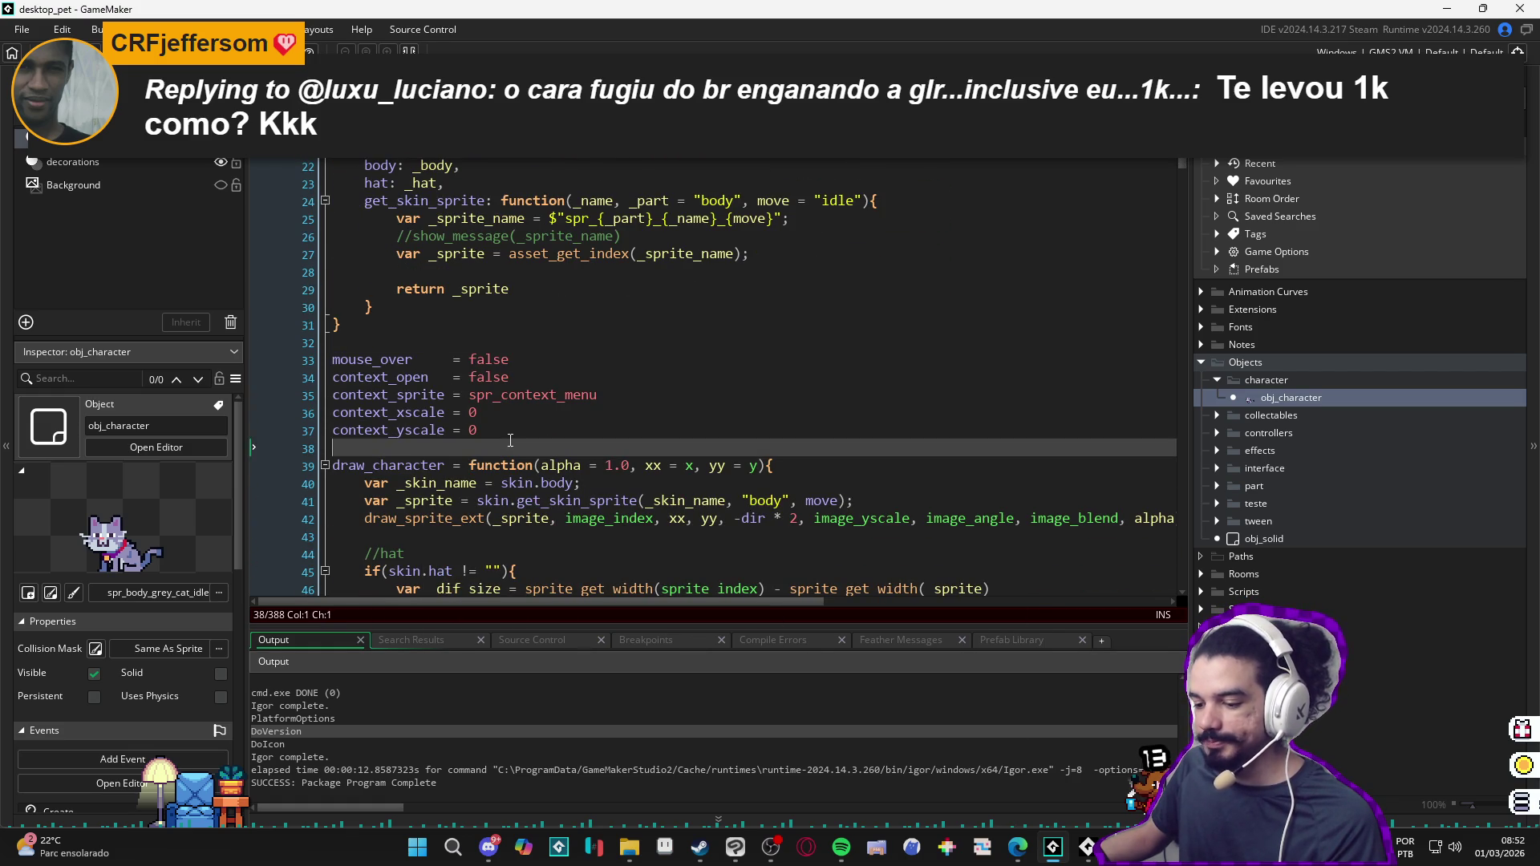
pyautogui.scroll(-1, 508, 440)
pyautogui.scroll(-2, 515, 442)
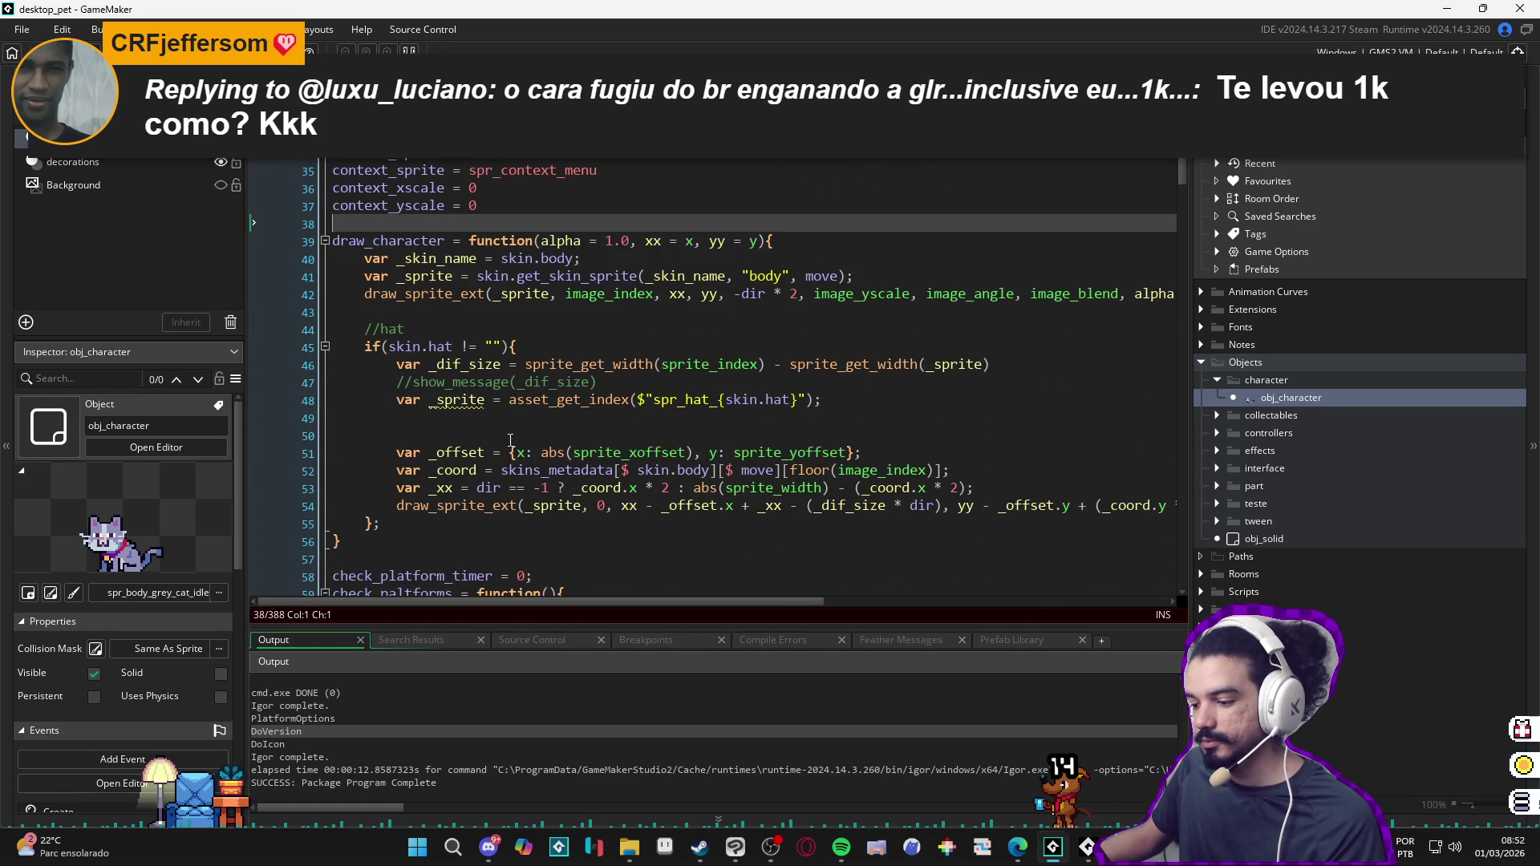
pyautogui.click(337, 541)
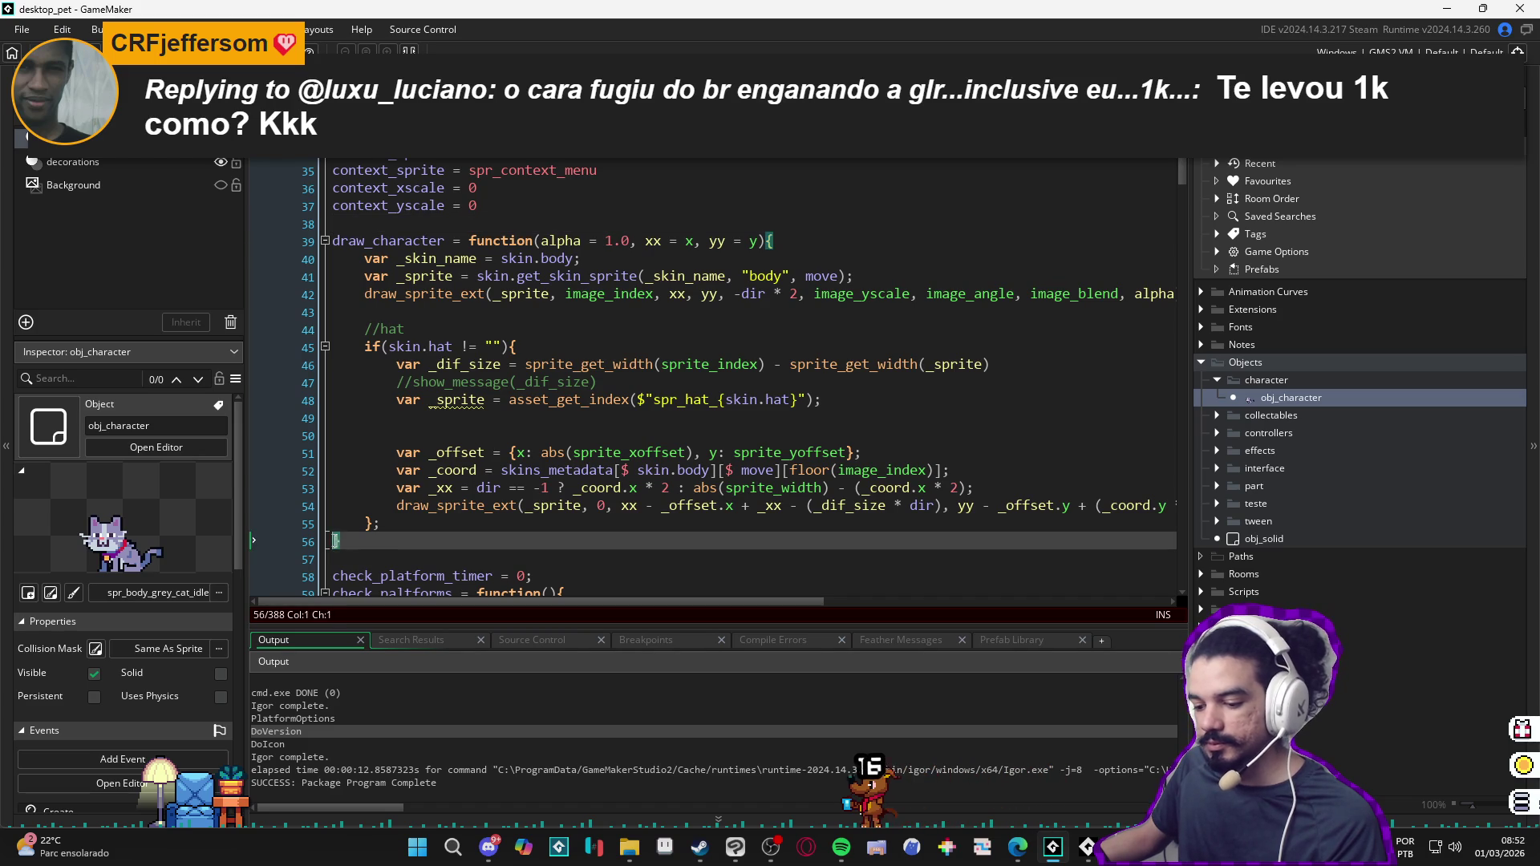
pyautogui.write('}')
pyautogui.click(412, 557)
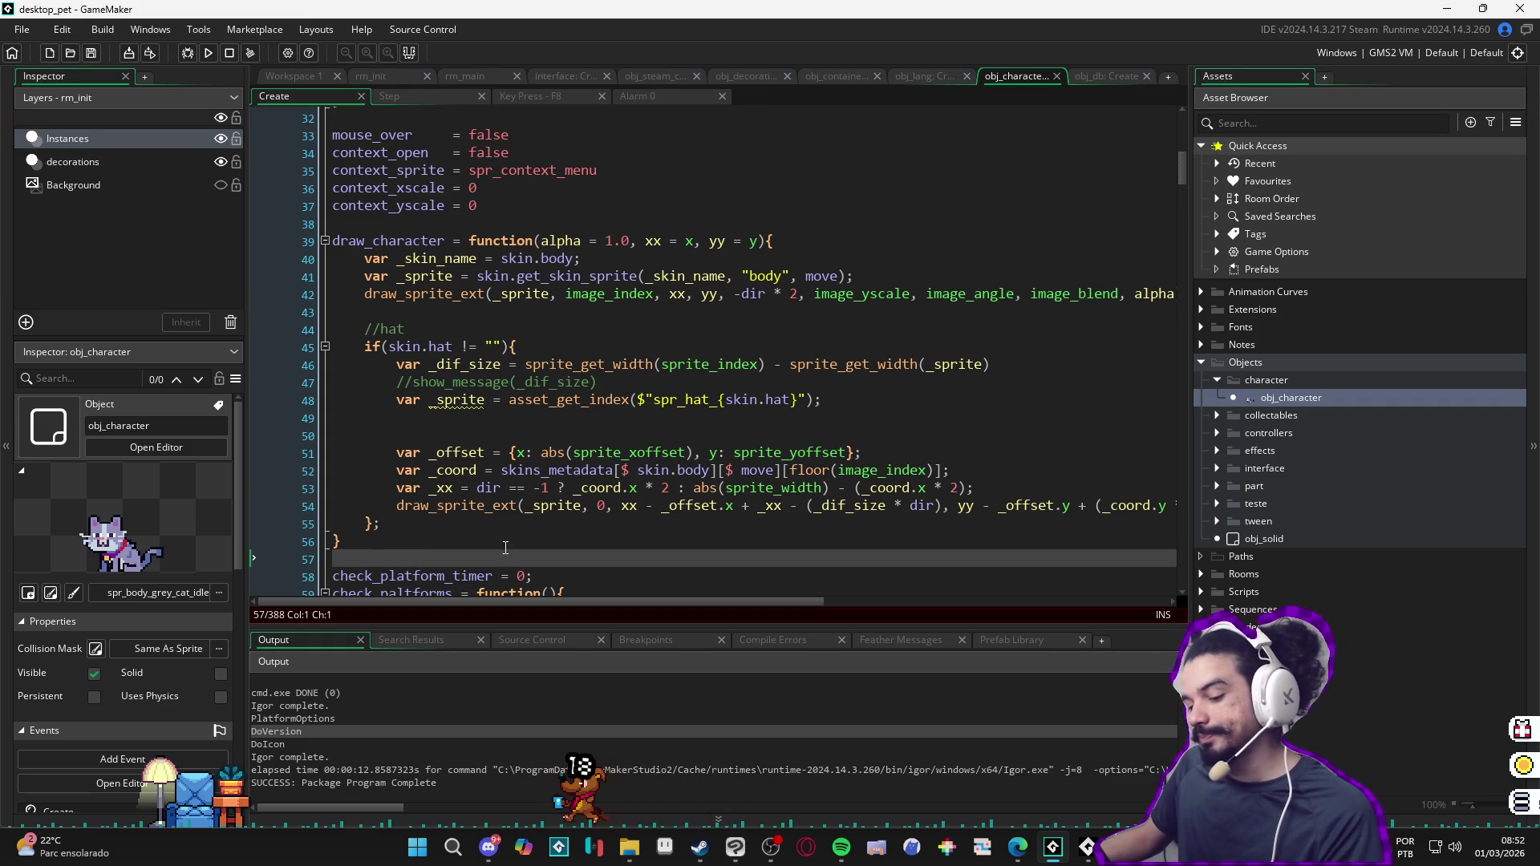
pyautogui.click(356, 542)
pyautogui.click(331, 545)
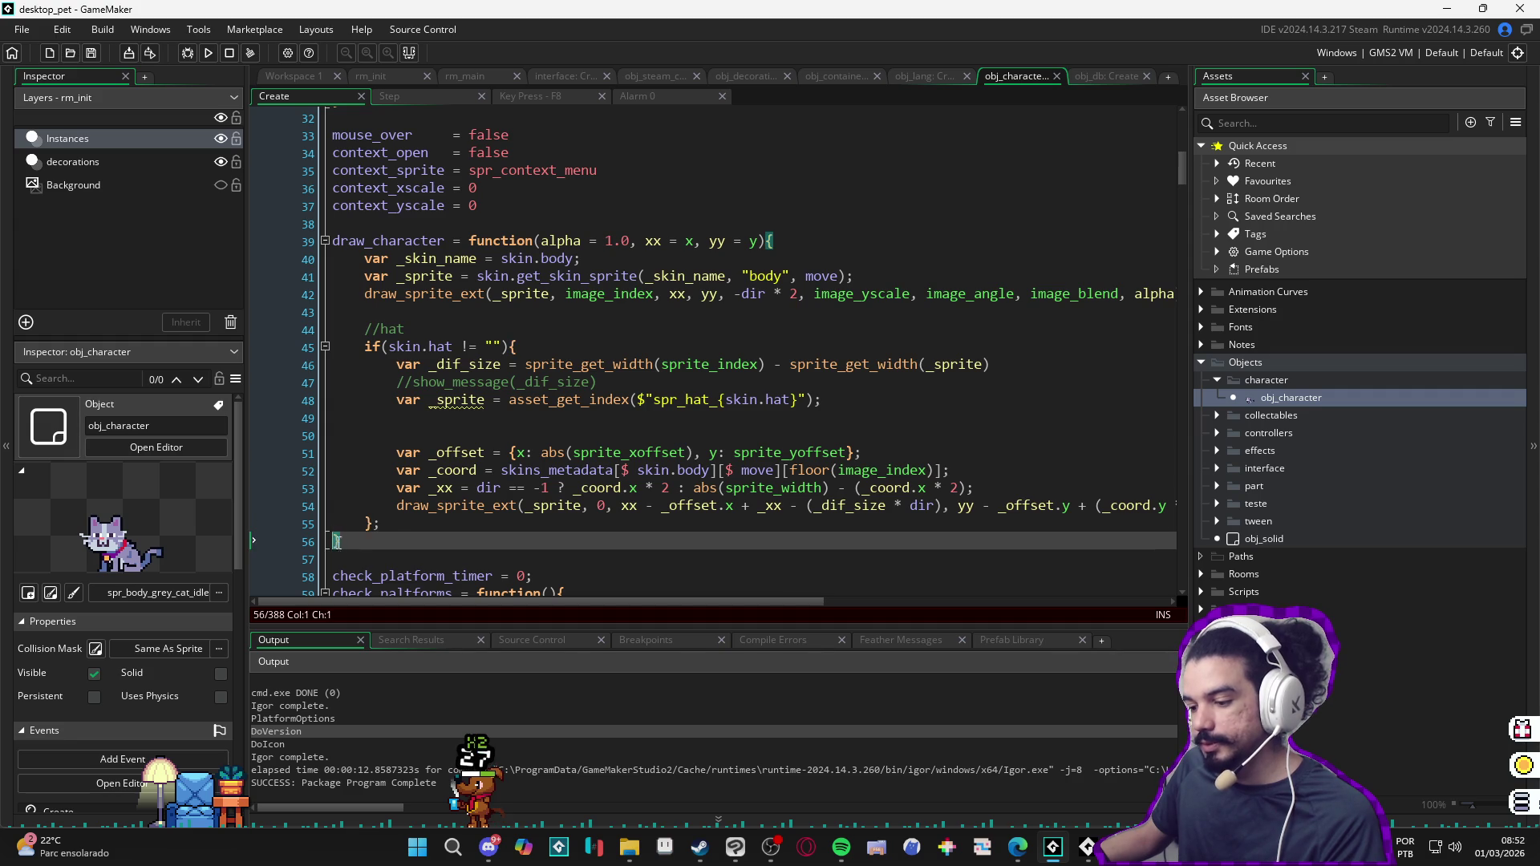
pyautogui.click(357, 525)
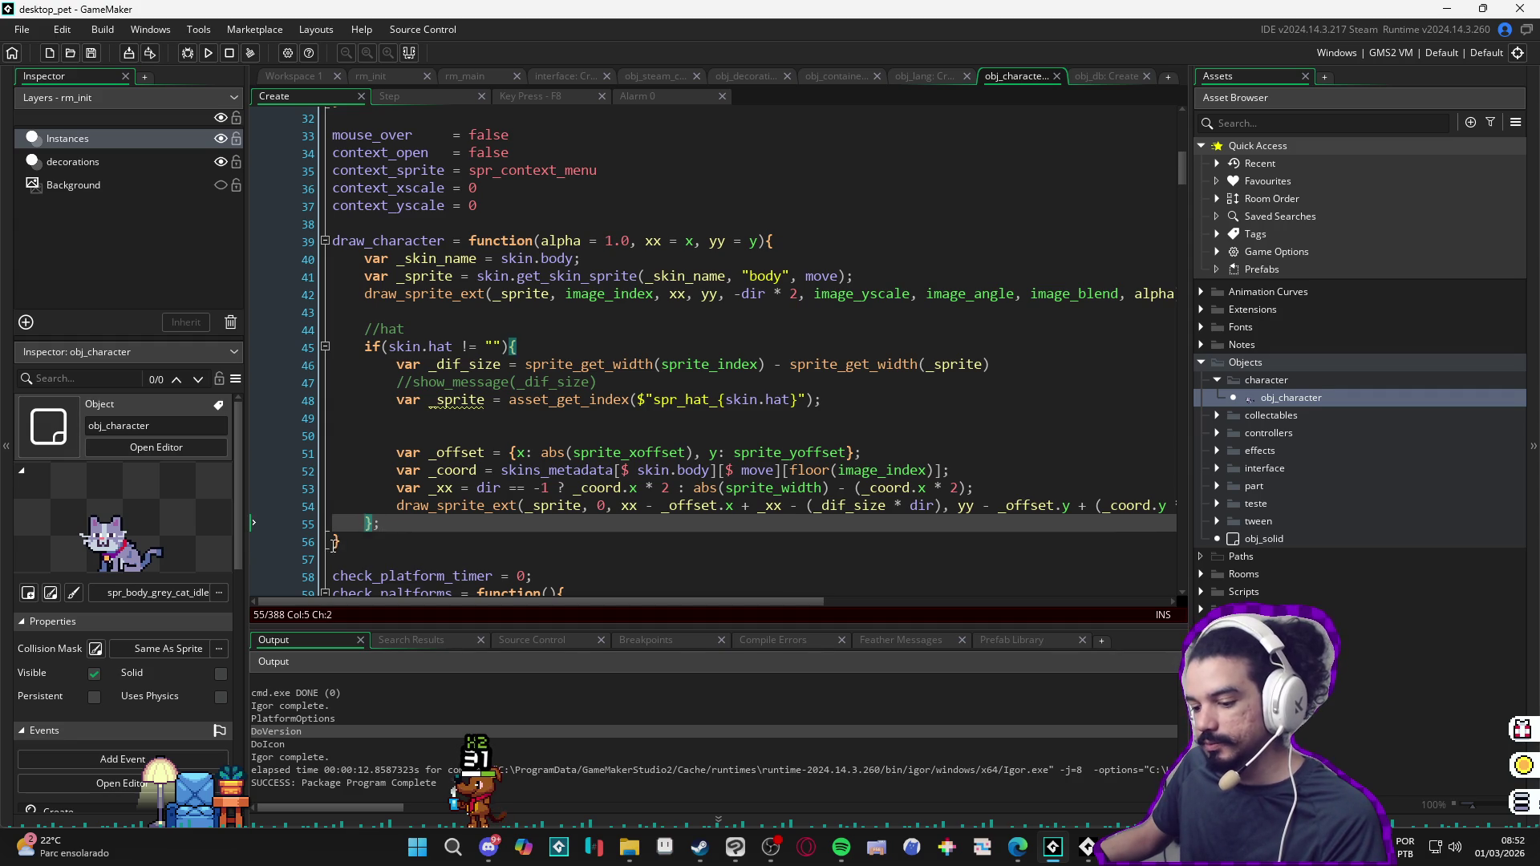
pyautogui.click(371, 543)
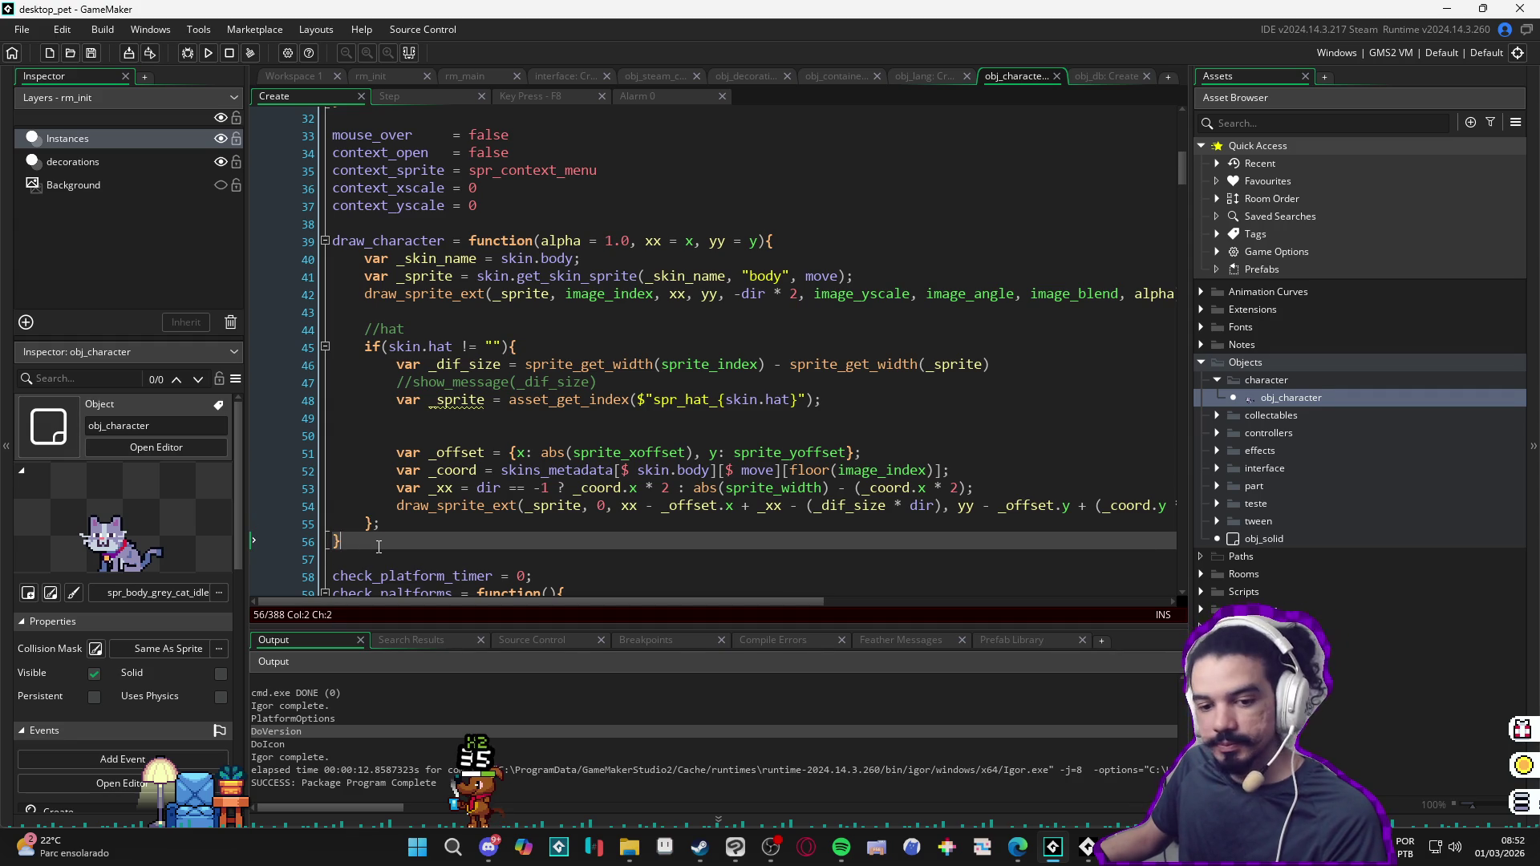
pyautogui.scroll(3, 598, 330)
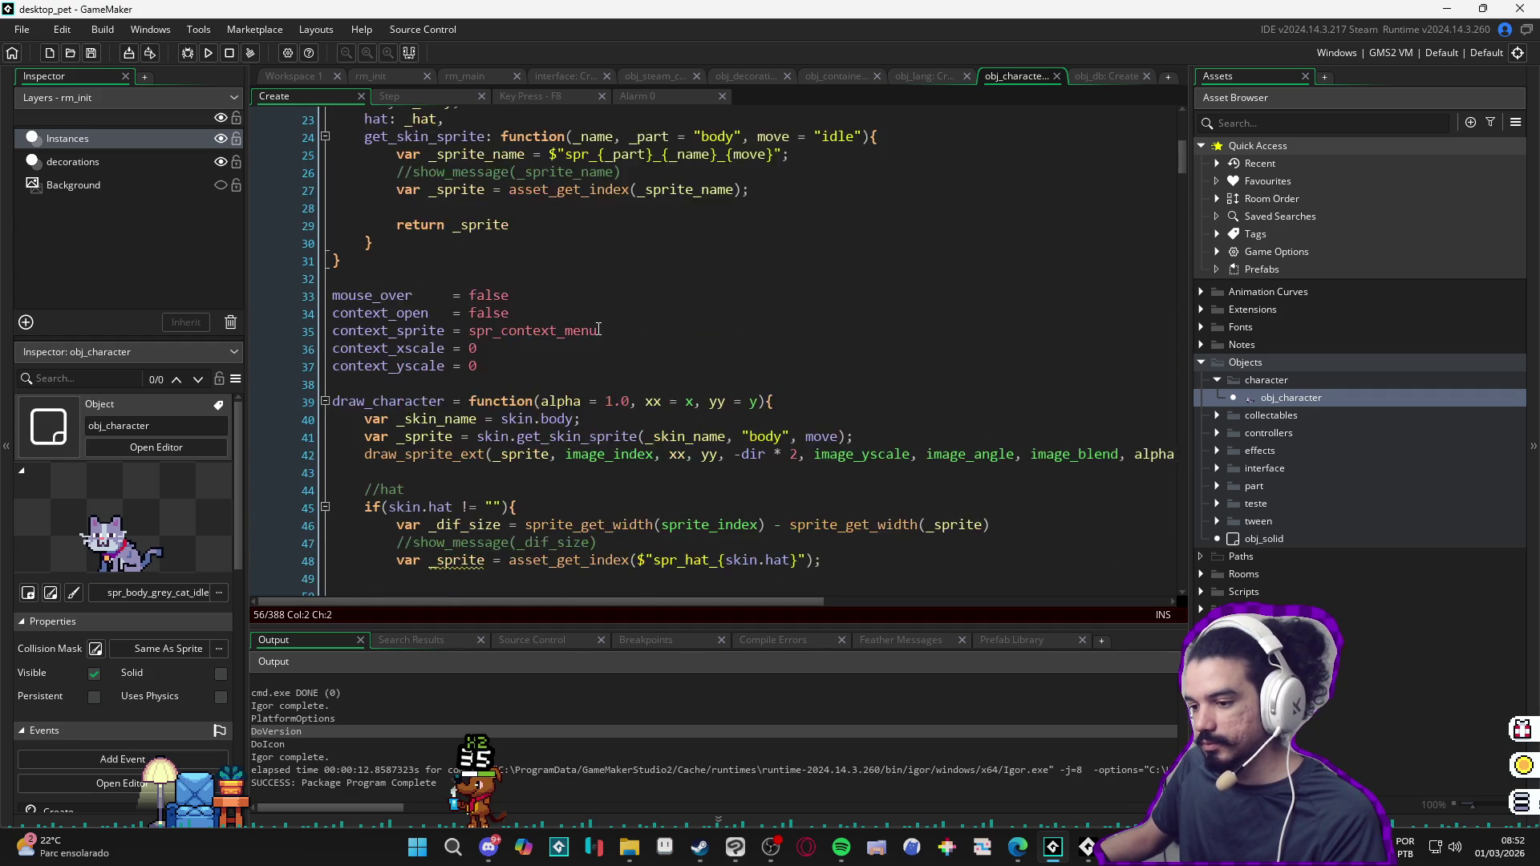
pyautogui.scroll(3, 551, 345)
pyautogui.scroll(5, 464, 381)
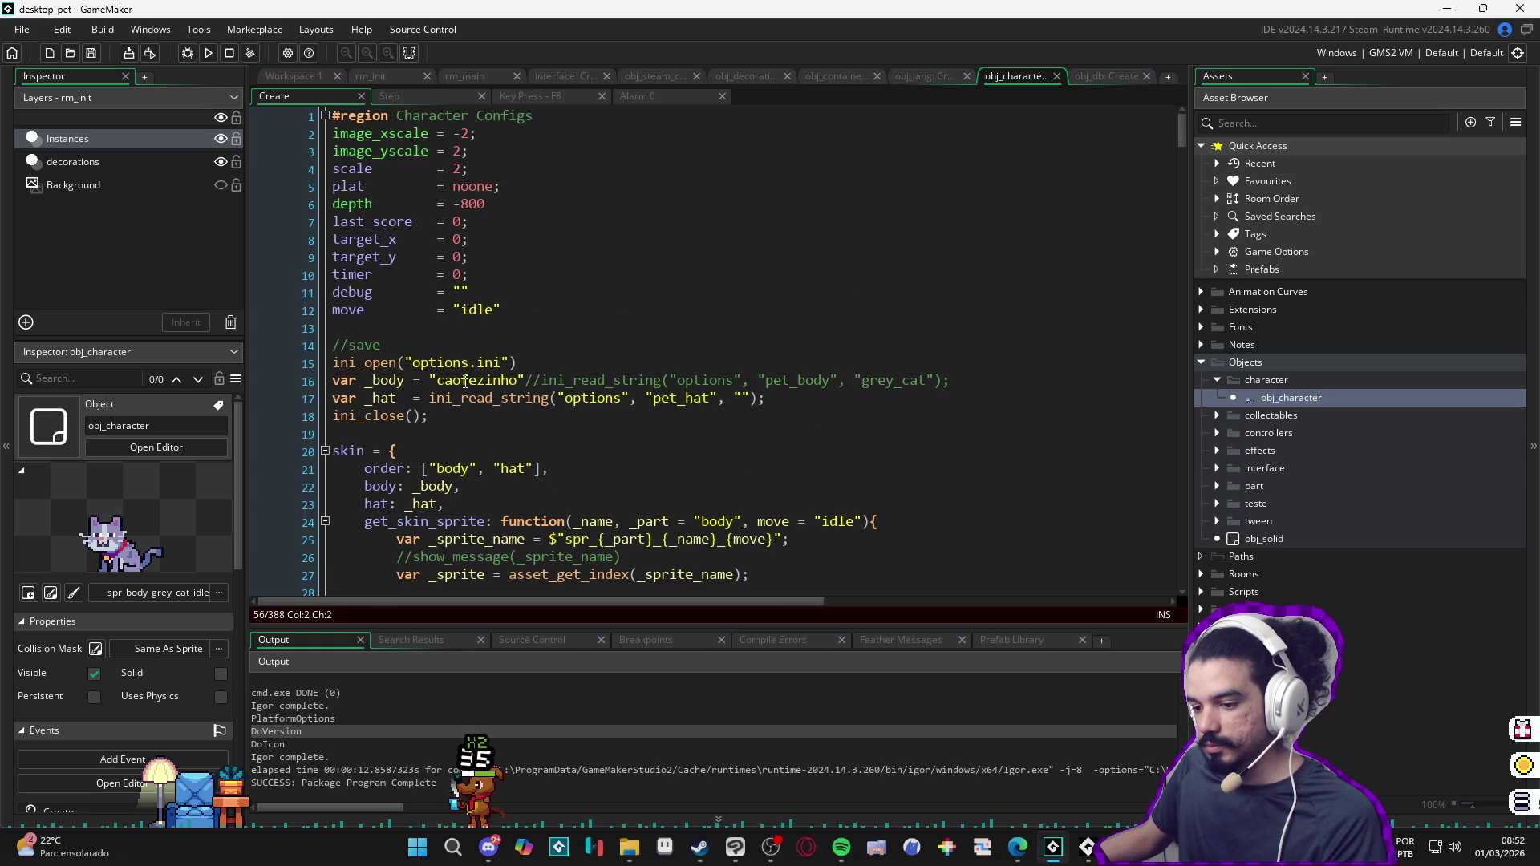
pyautogui.scroll(-3, 464, 382)
pyautogui.scroll(-4, 464, 383)
pyautogui.scroll(-4, 464, 385)
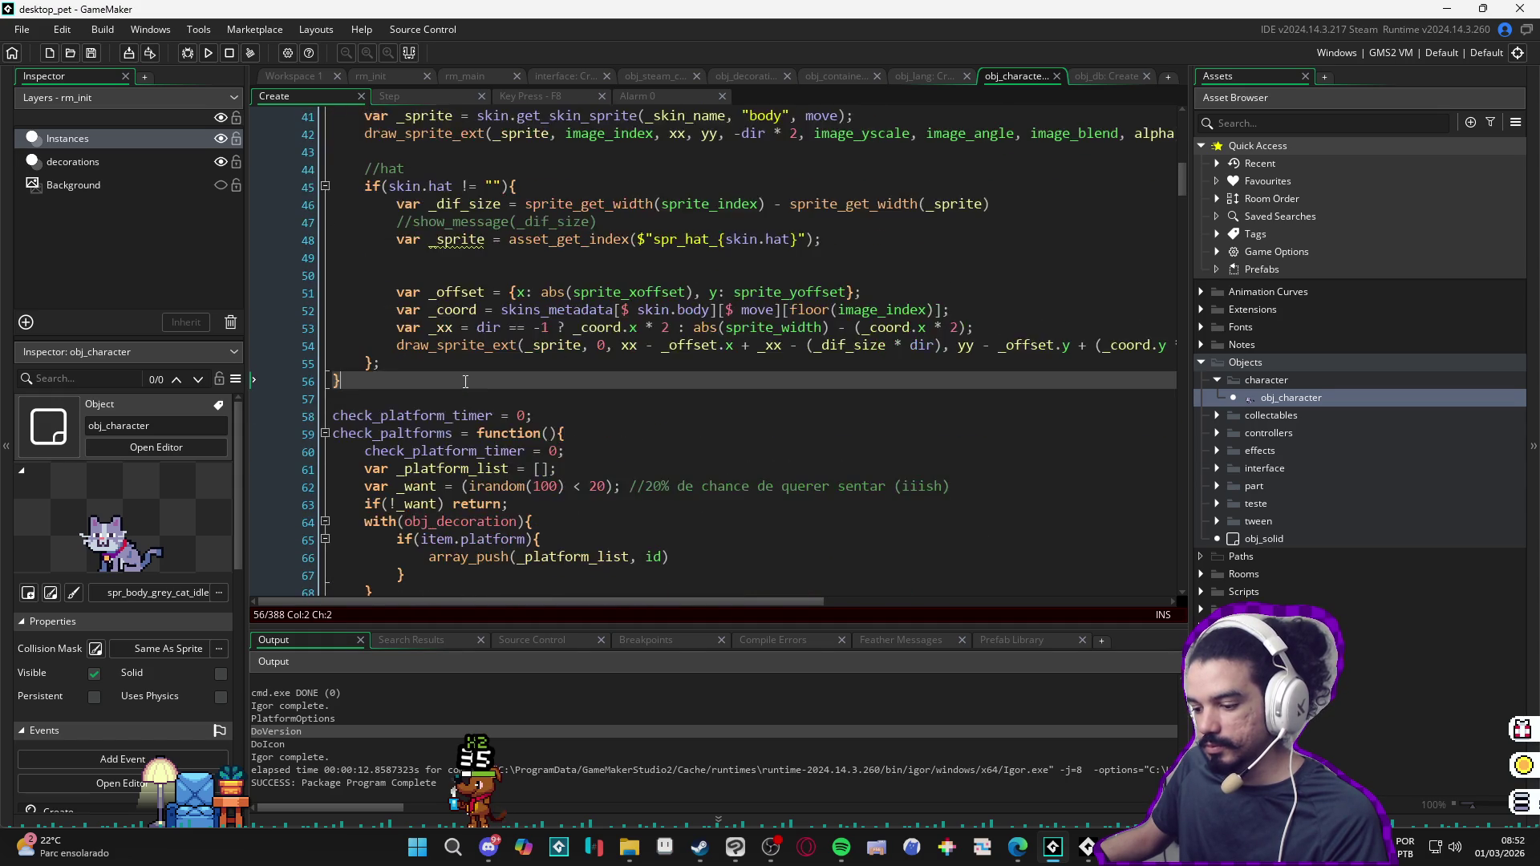
pyautogui.scroll(-4, 464, 388)
pyautogui.scroll(4, 464, 382)
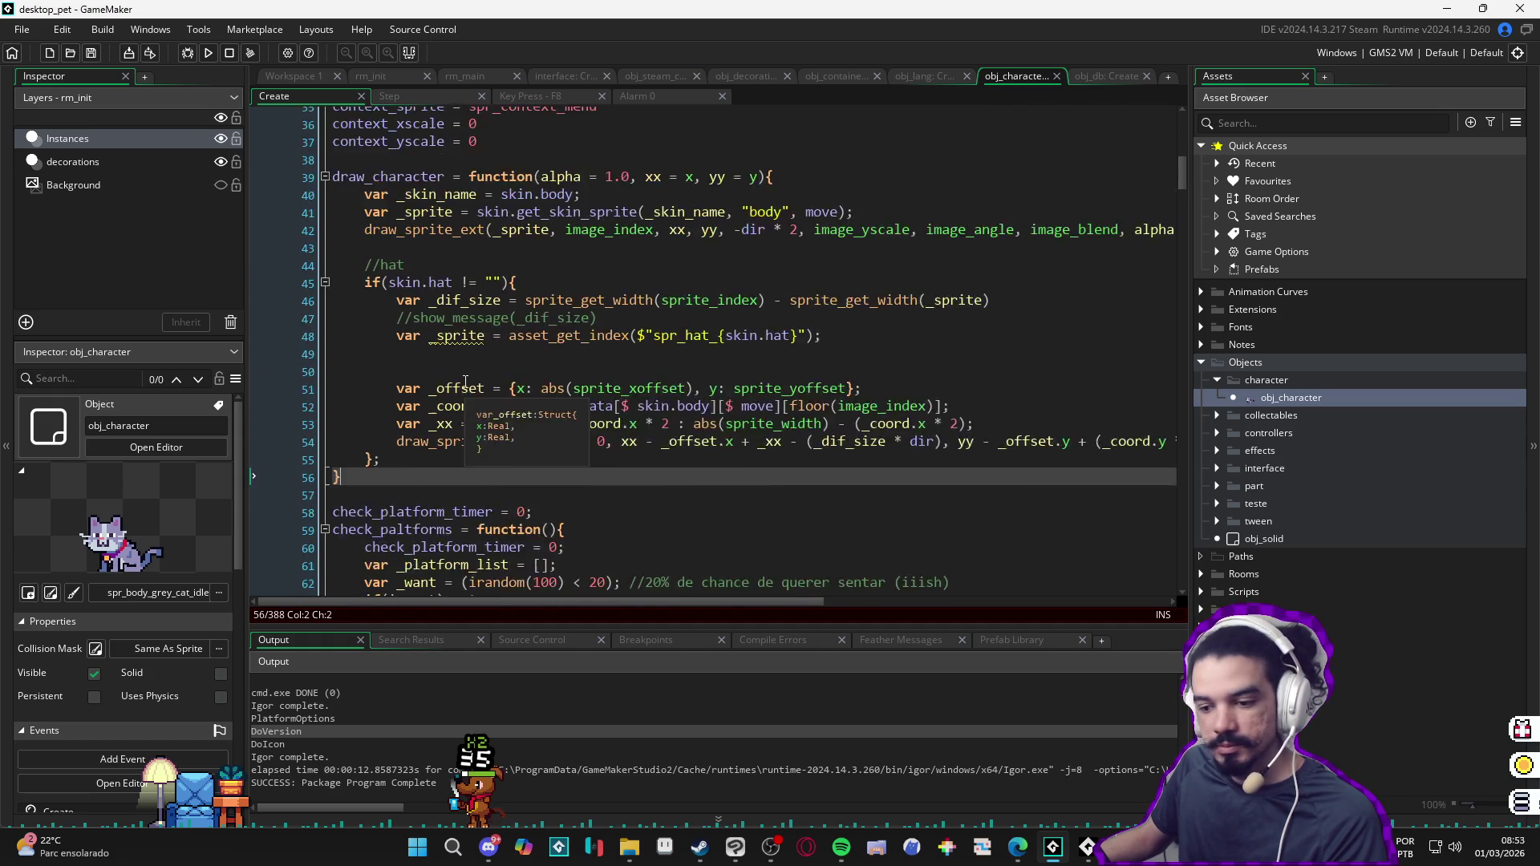
pyautogui.scroll(3, 465, 382)
pyautogui.scroll(5, 466, 382)
pyautogui.scroll(2, 465, 381)
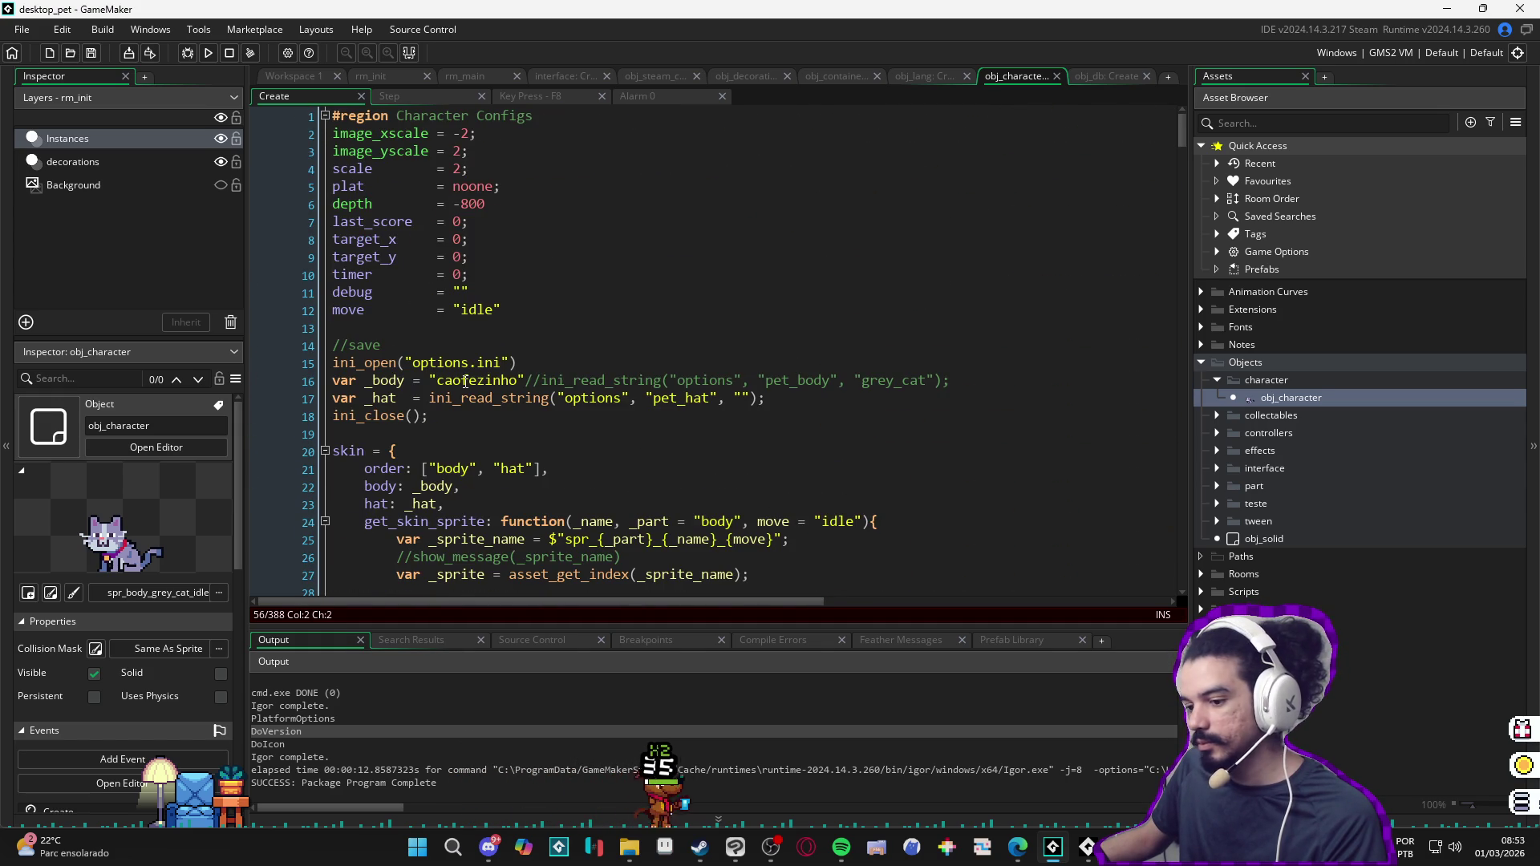
pyautogui.scroll(-4, 464, 381)
pyautogui.scroll(-3, 470, 367)
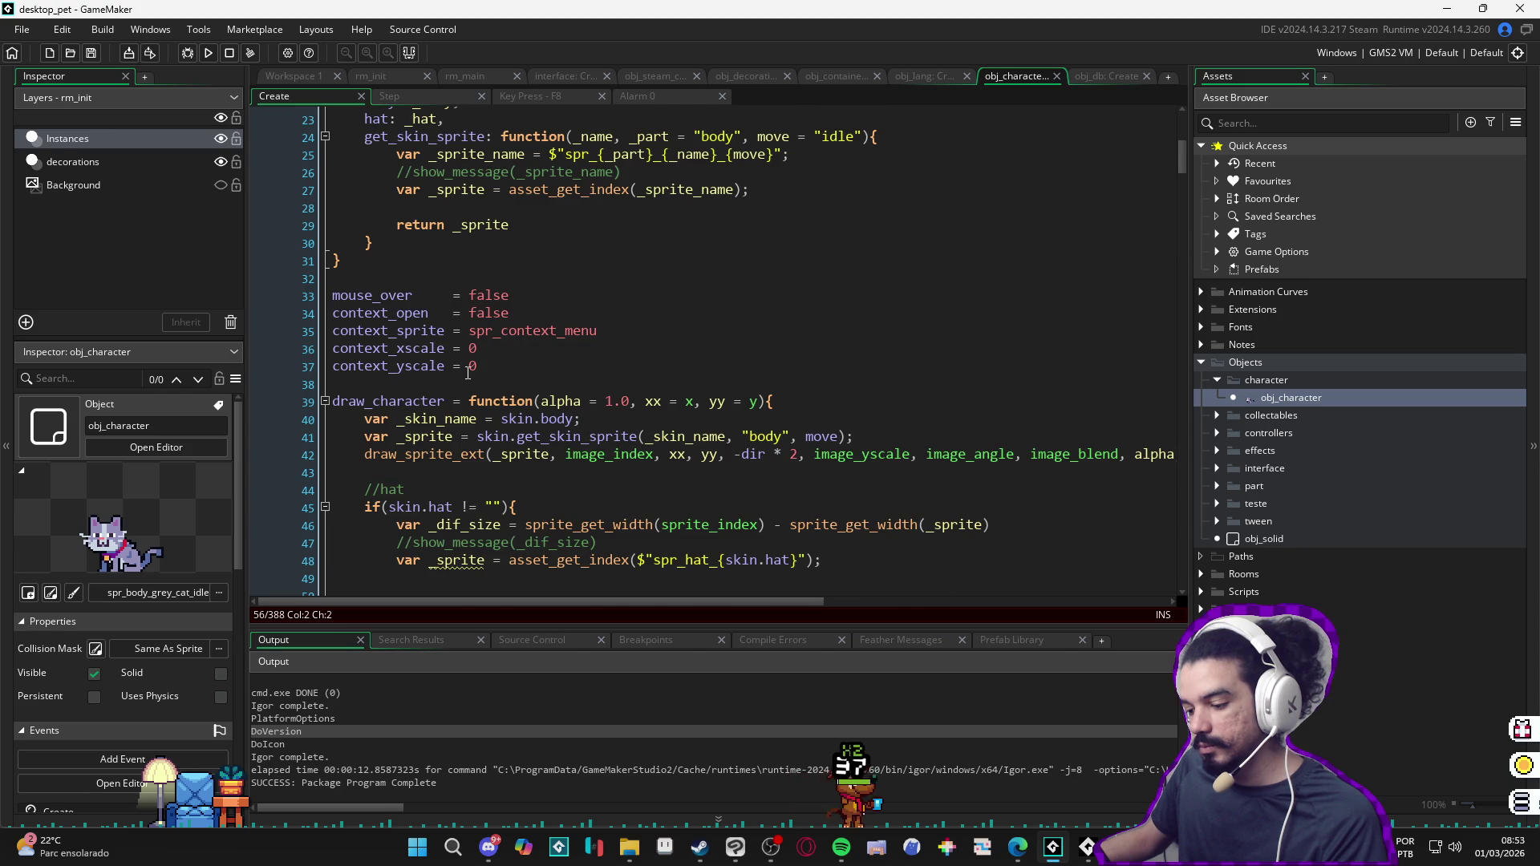
pyautogui.scroll(-4, 470, 367)
pyautogui.scroll(-4, 470, 369)
pyautogui.scroll(-3, 466, 373)
pyautogui.scroll(-1, 466, 374)
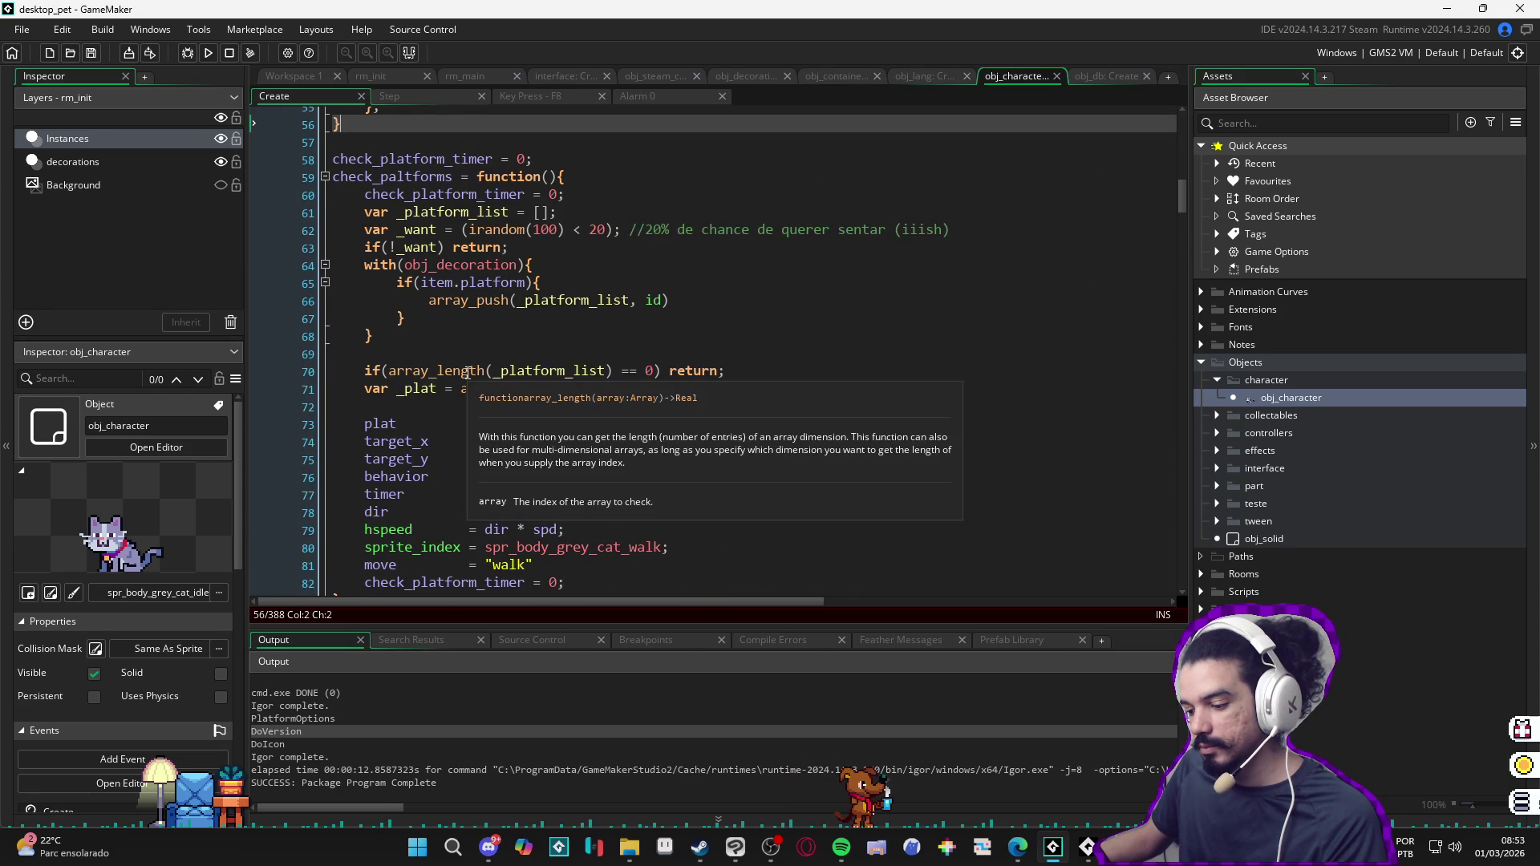
pyautogui.scroll(4, 467, 368)
pyautogui.scroll(1, 473, 355)
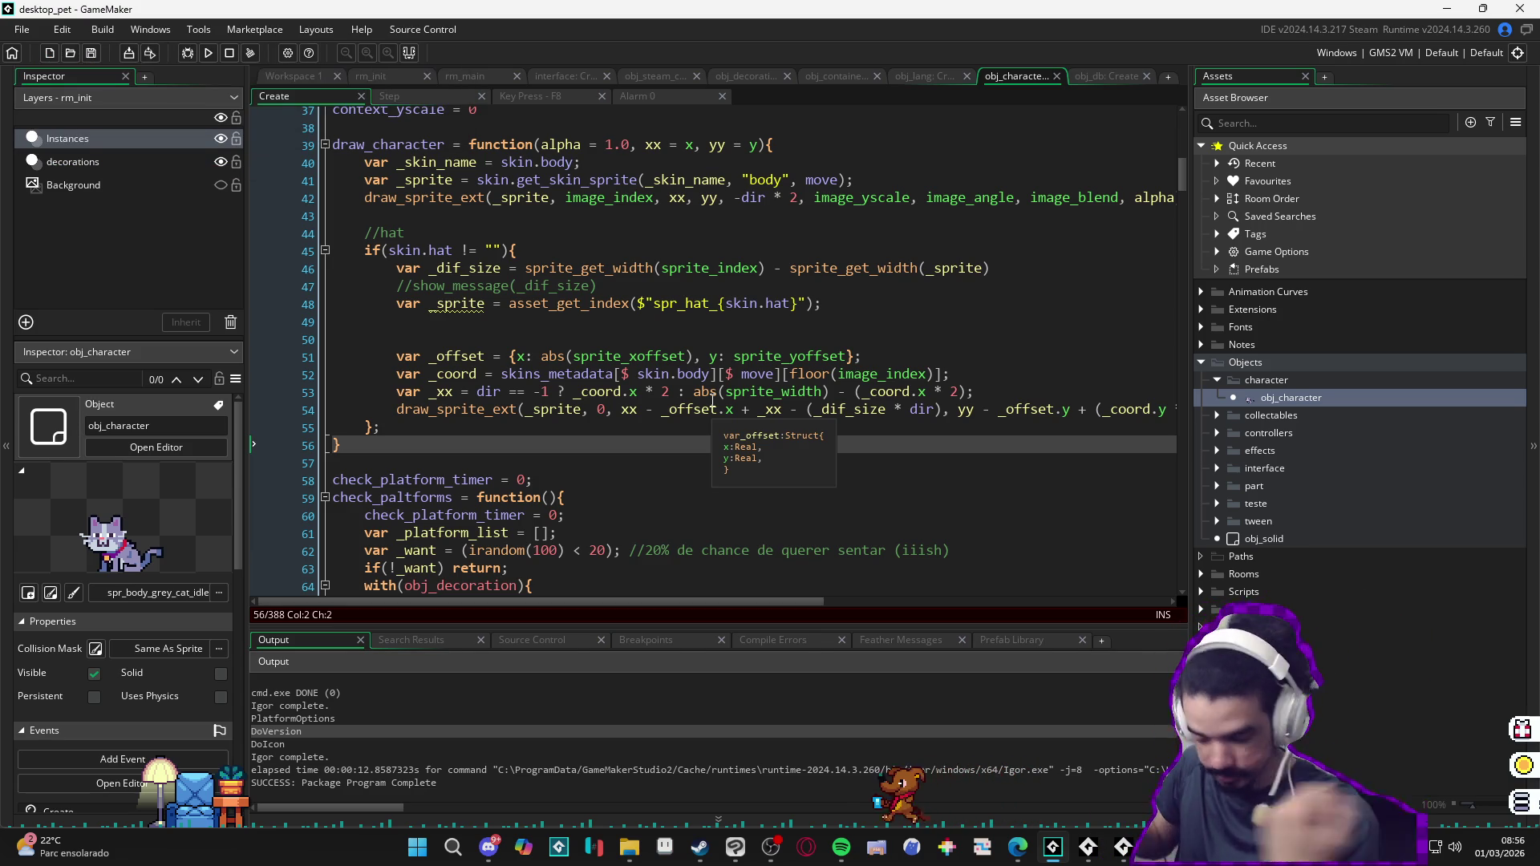
# Step: Leave the //hat line in draw_character and switch to the Steam Def Manager page in Chrome
pyautogui.click(722, 233)
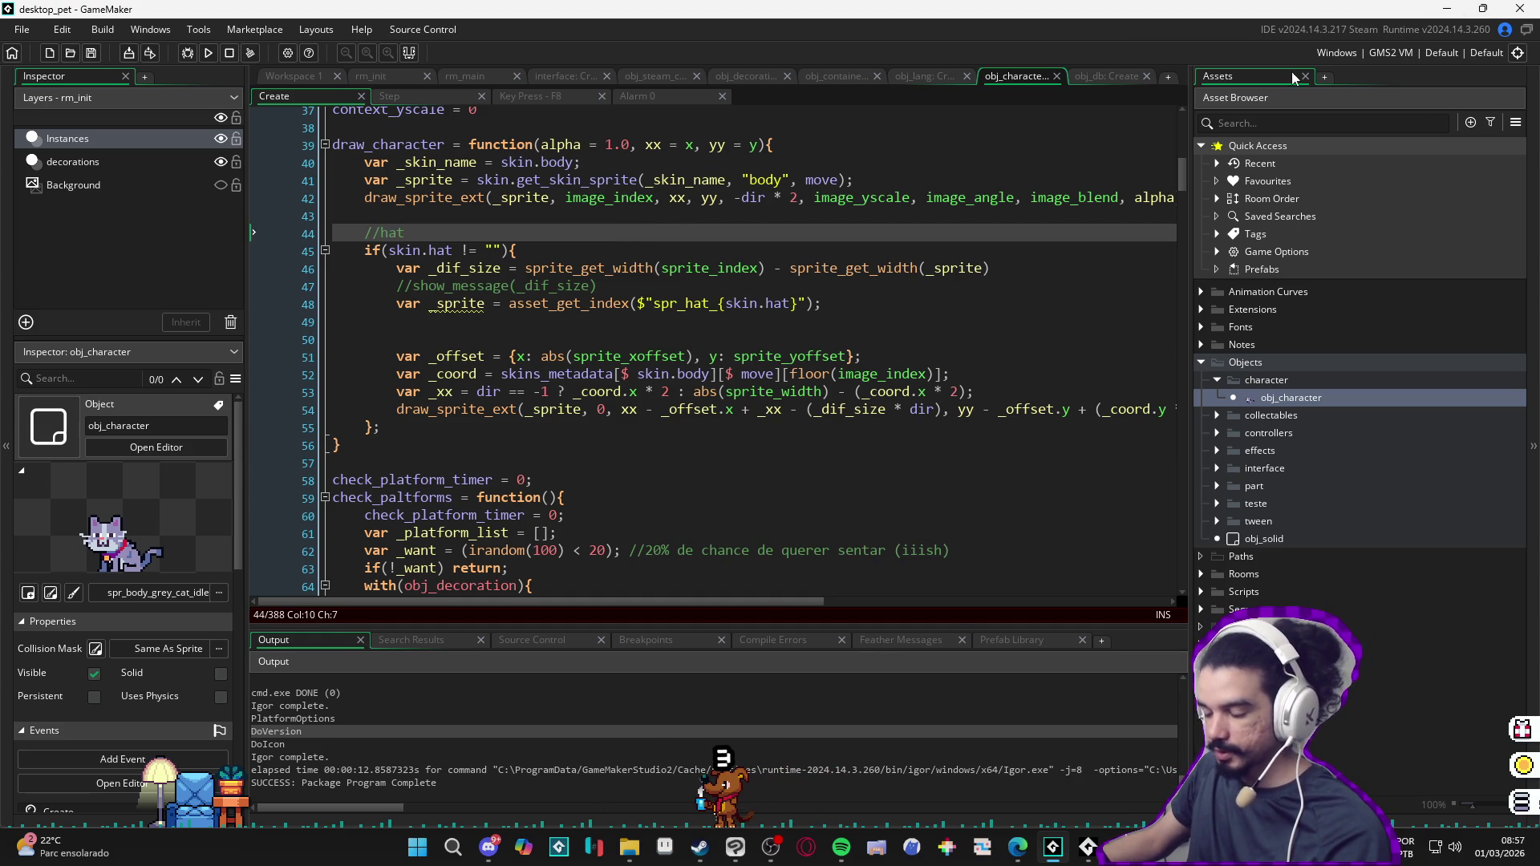
pyautogui.press('super+Down')
pyautogui.hotkey('alt', 'Tab')
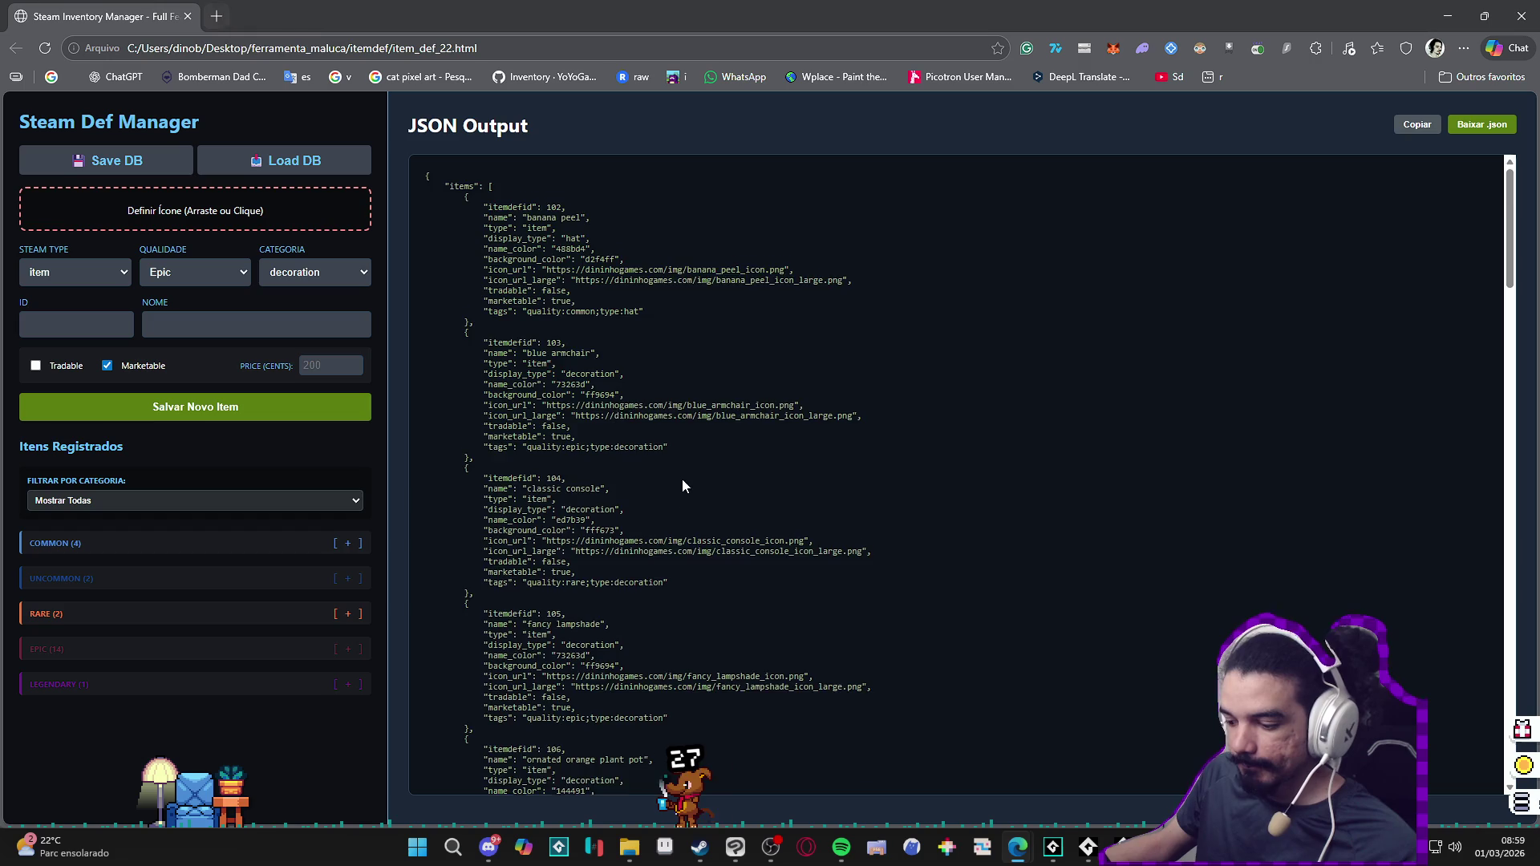
pyautogui.scroll(-3, 681, 482)
pyautogui.scroll(-3, 682, 490)
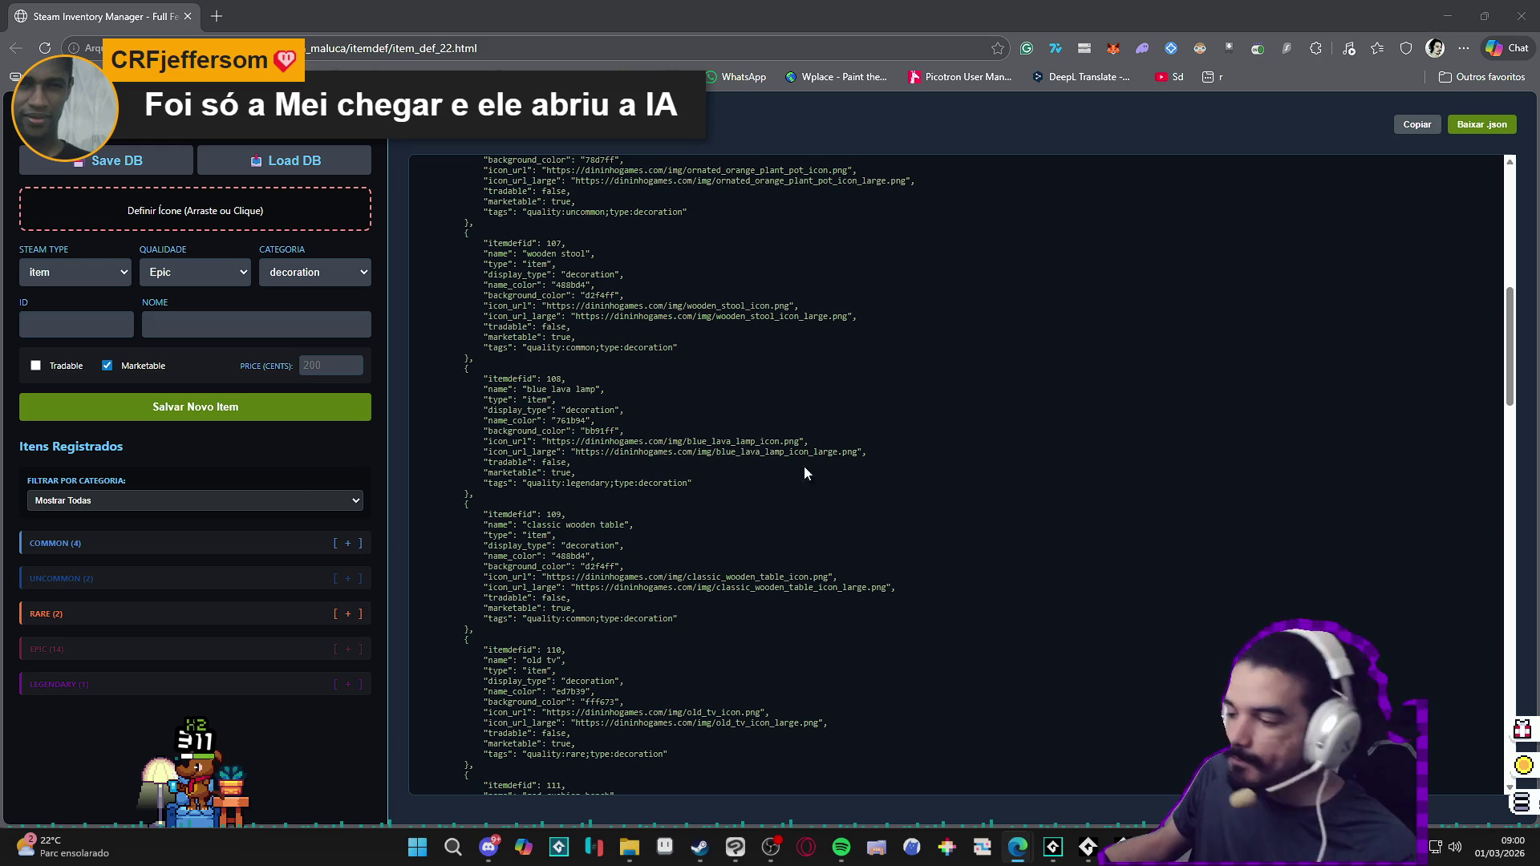
# Step: Launch Visual Studio Code from system search and navigate item_def_22.html via the minimap
pyautogui.click(418, 846)
pyautogui.write('vs')
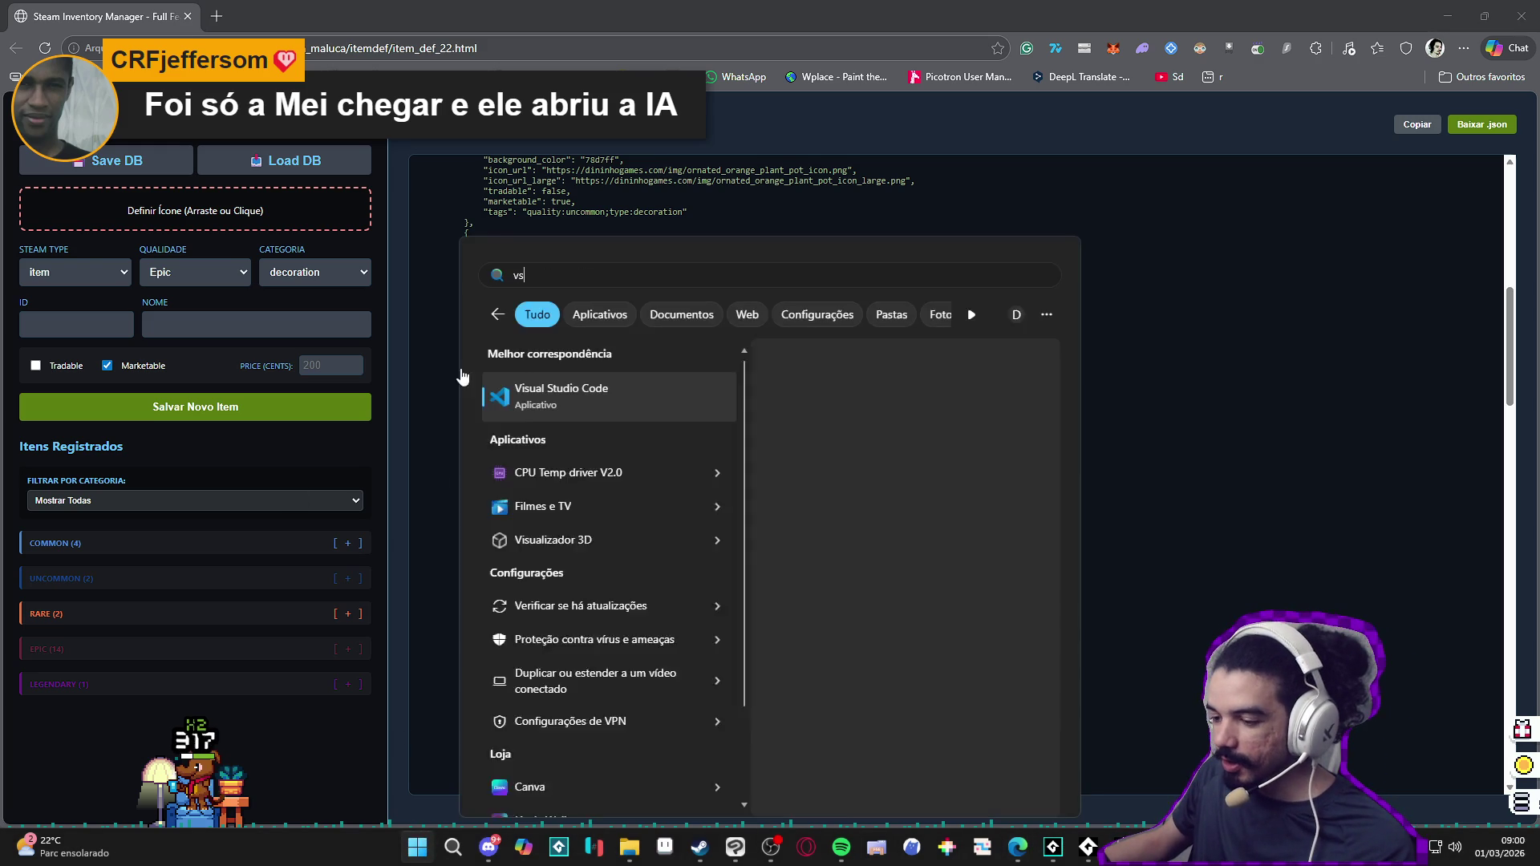
pyautogui.click(550, 400)
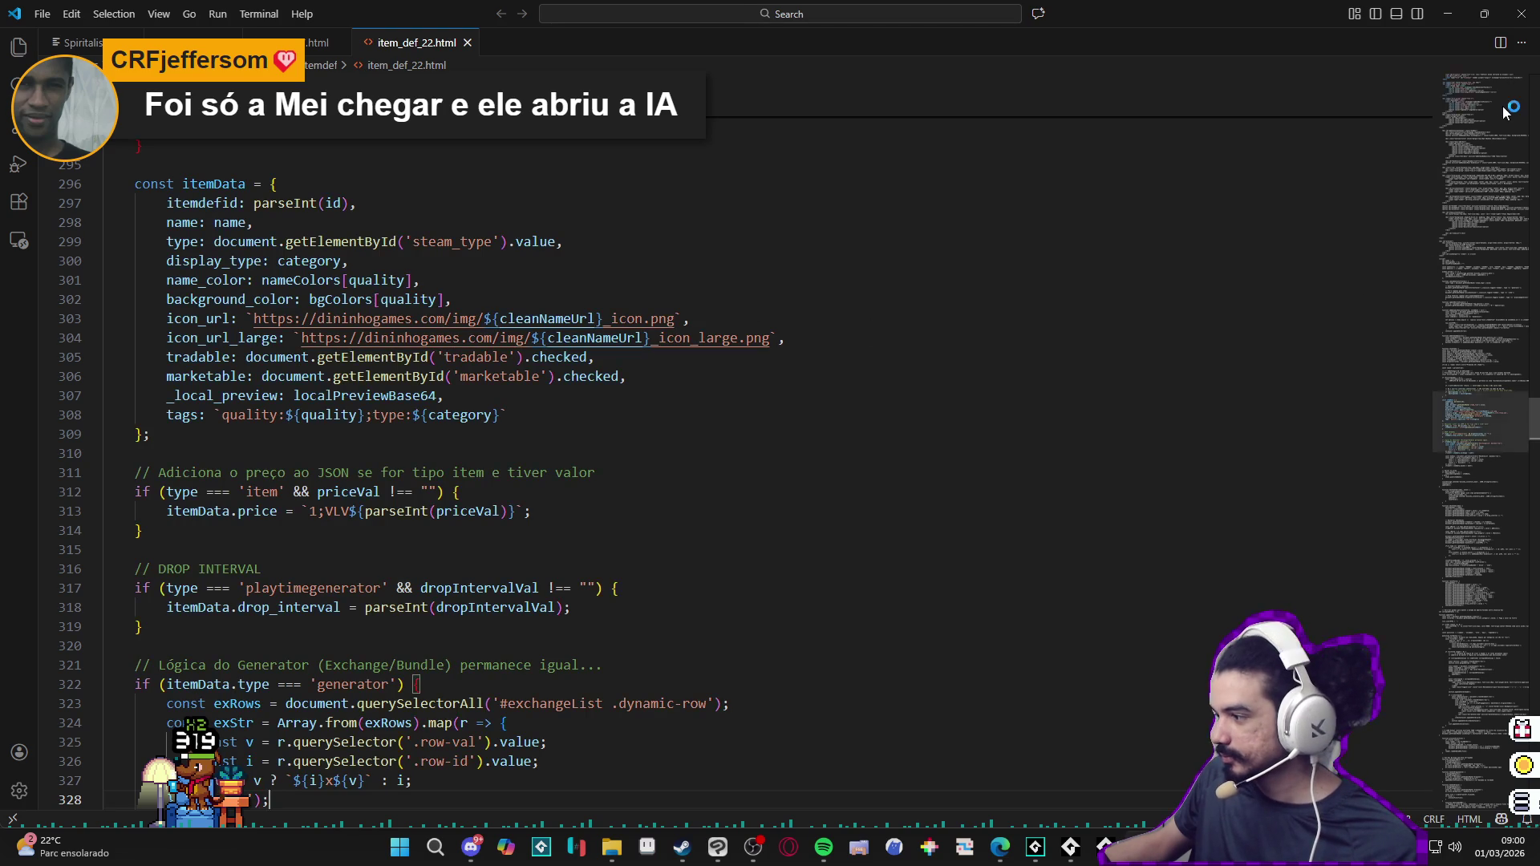
pyautogui.click(1489, 115)
pyautogui.moveTo(1488, 116)
pyautogui.mouseDown()
pyautogui.moveTo(1488, 154)
pyautogui.moveTo(1468, 162)
pyautogui.mouseUp()
pyautogui.scroll(7, 1477, 192)
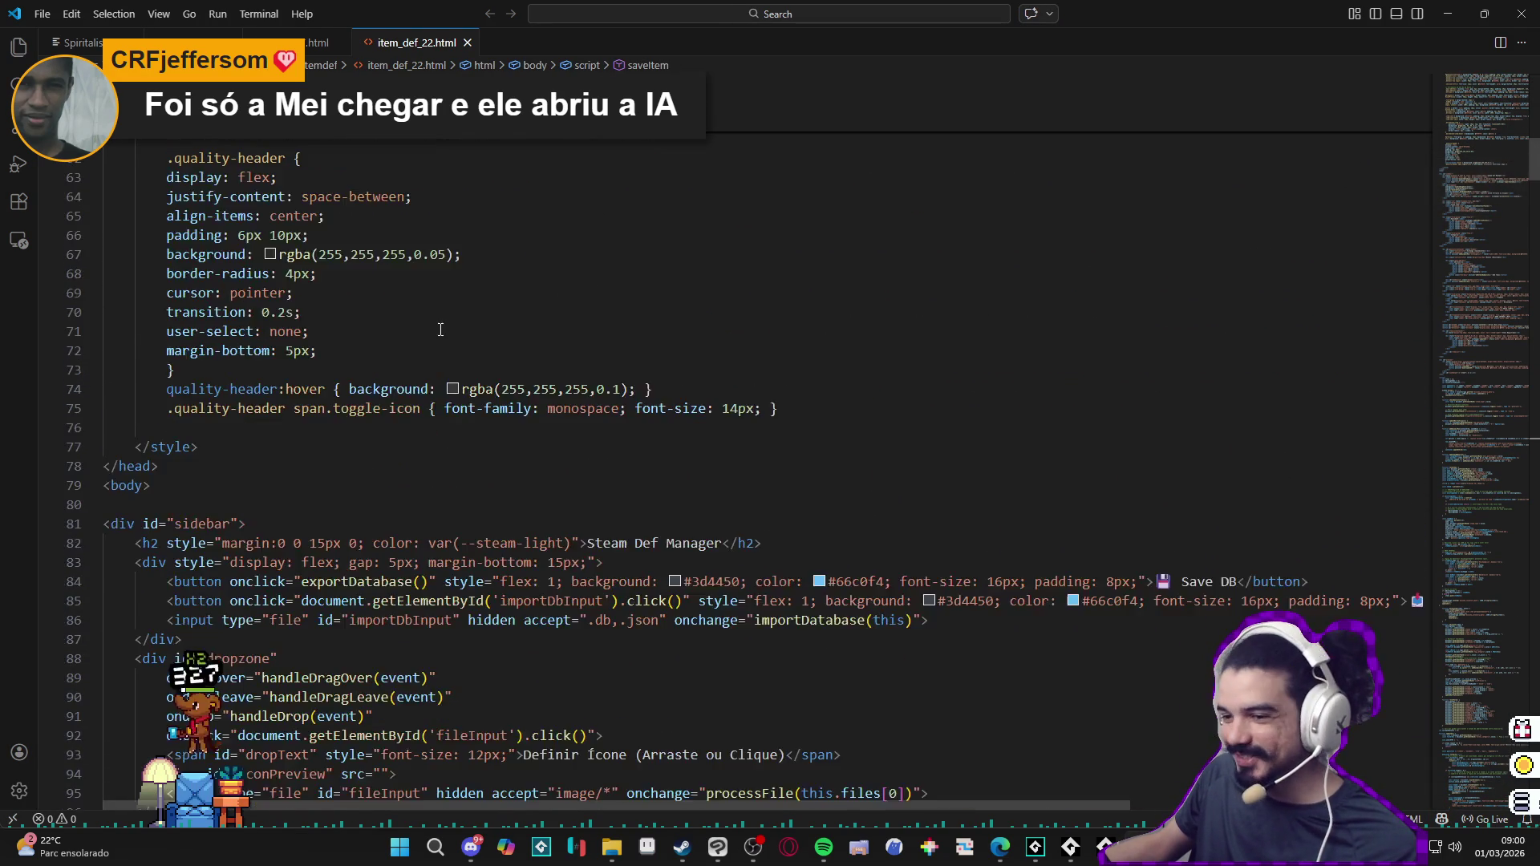
pyautogui.scroll(-4, 252, 433)
pyautogui.scroll(-3, 252, 433)
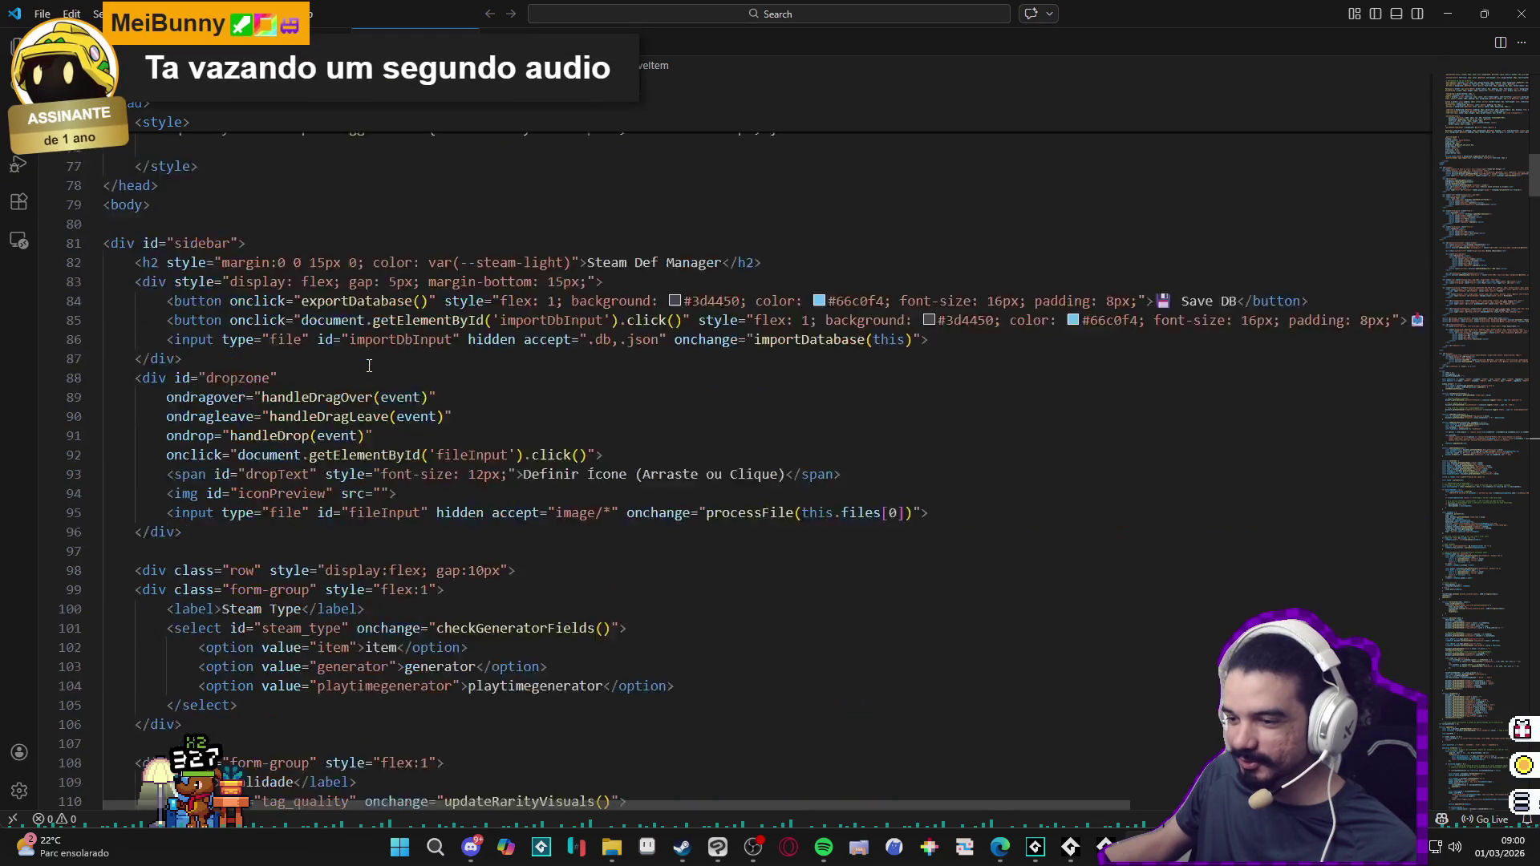
pyautogui.scroll(-2, 252, 434)
pyautogui.scroll(-3, 365, 266)
pyautogui.scroll(-6, 364, 265)
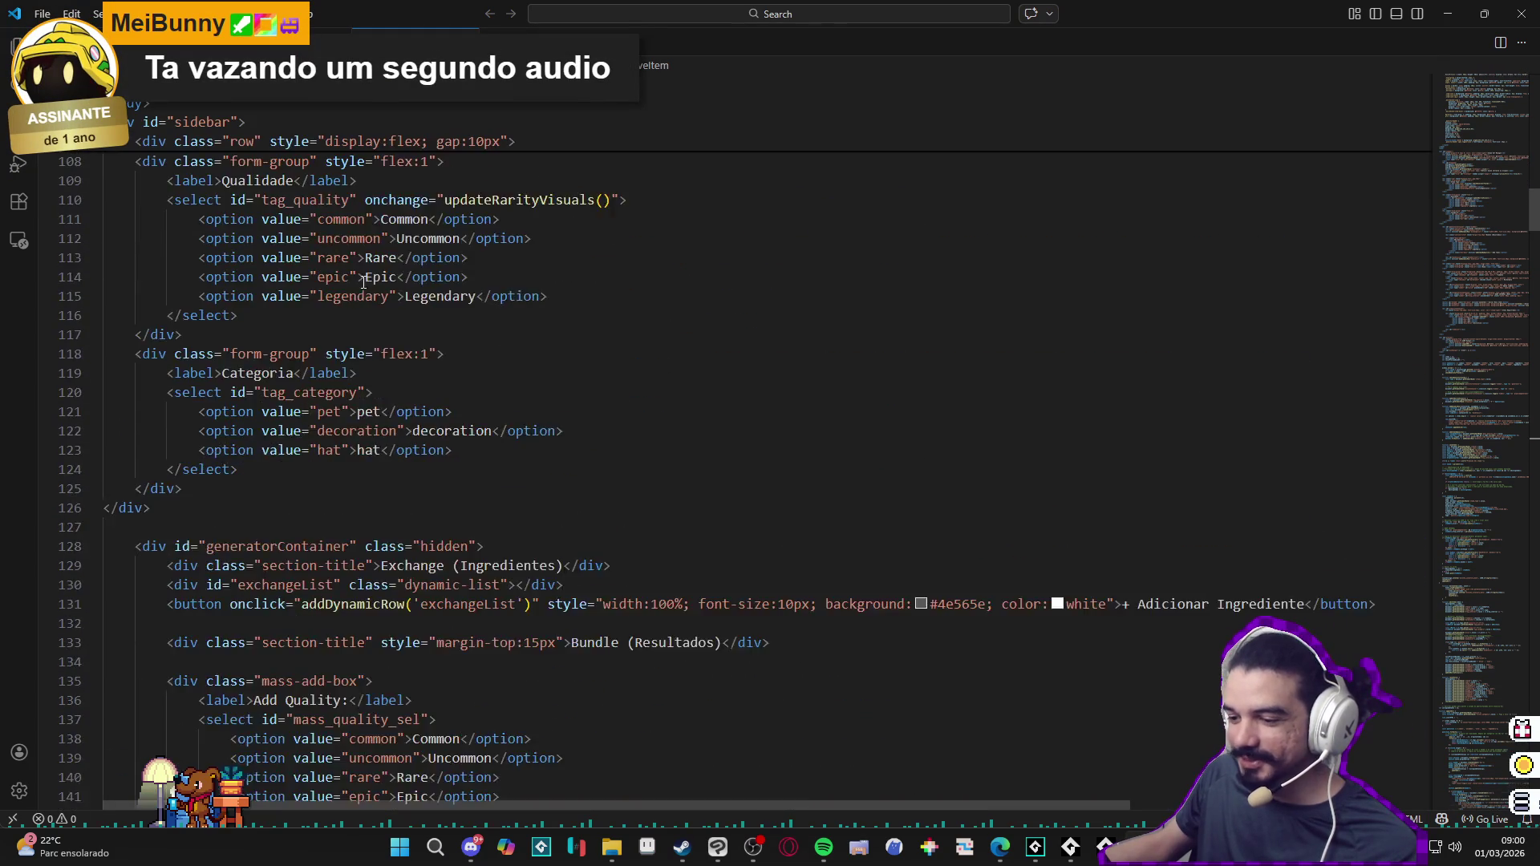
pyautogui.scroll(-7, 482, 271)
pyautogui.scroll(-4, 627, 277)
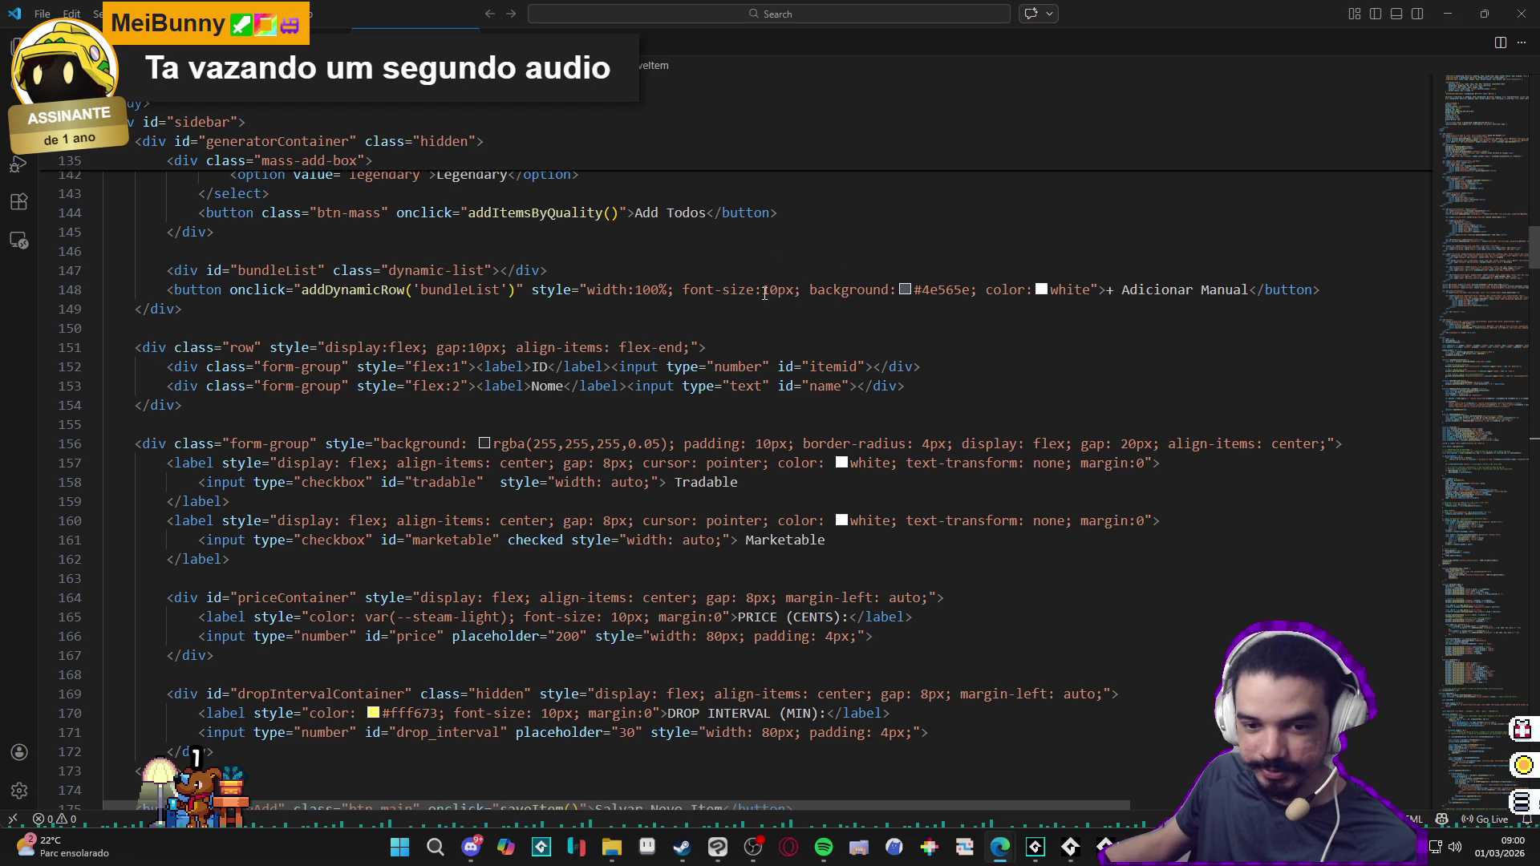
# Step: Place the caret at the start of the Tradable/Marketable checkbox form-group markup
pyautogui.click(548, 384)
pyautogui.scroll(-1, 547, 362)
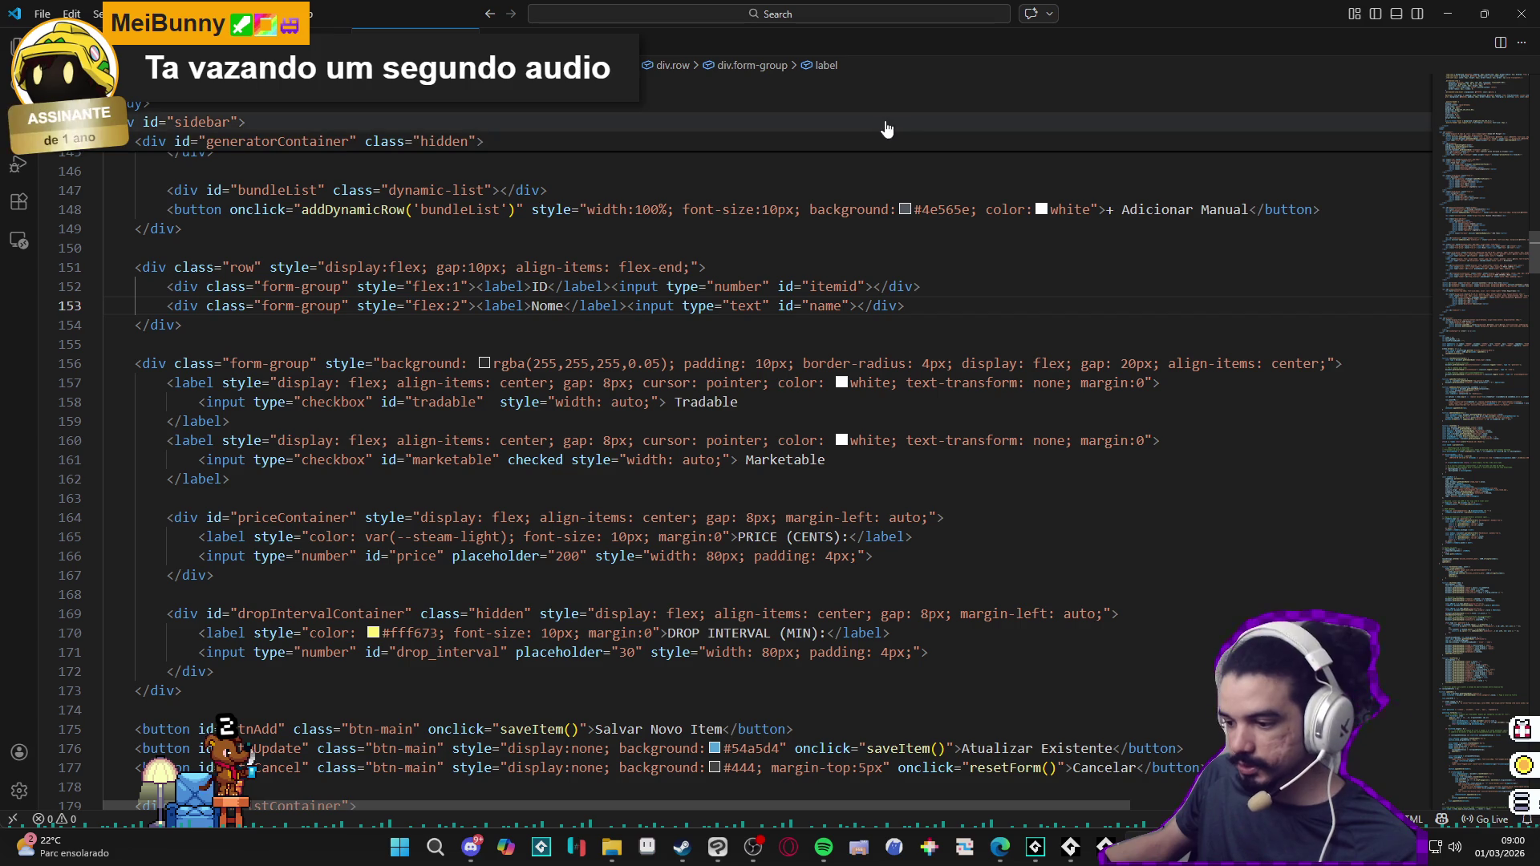
pyautogui.click(133, 365)
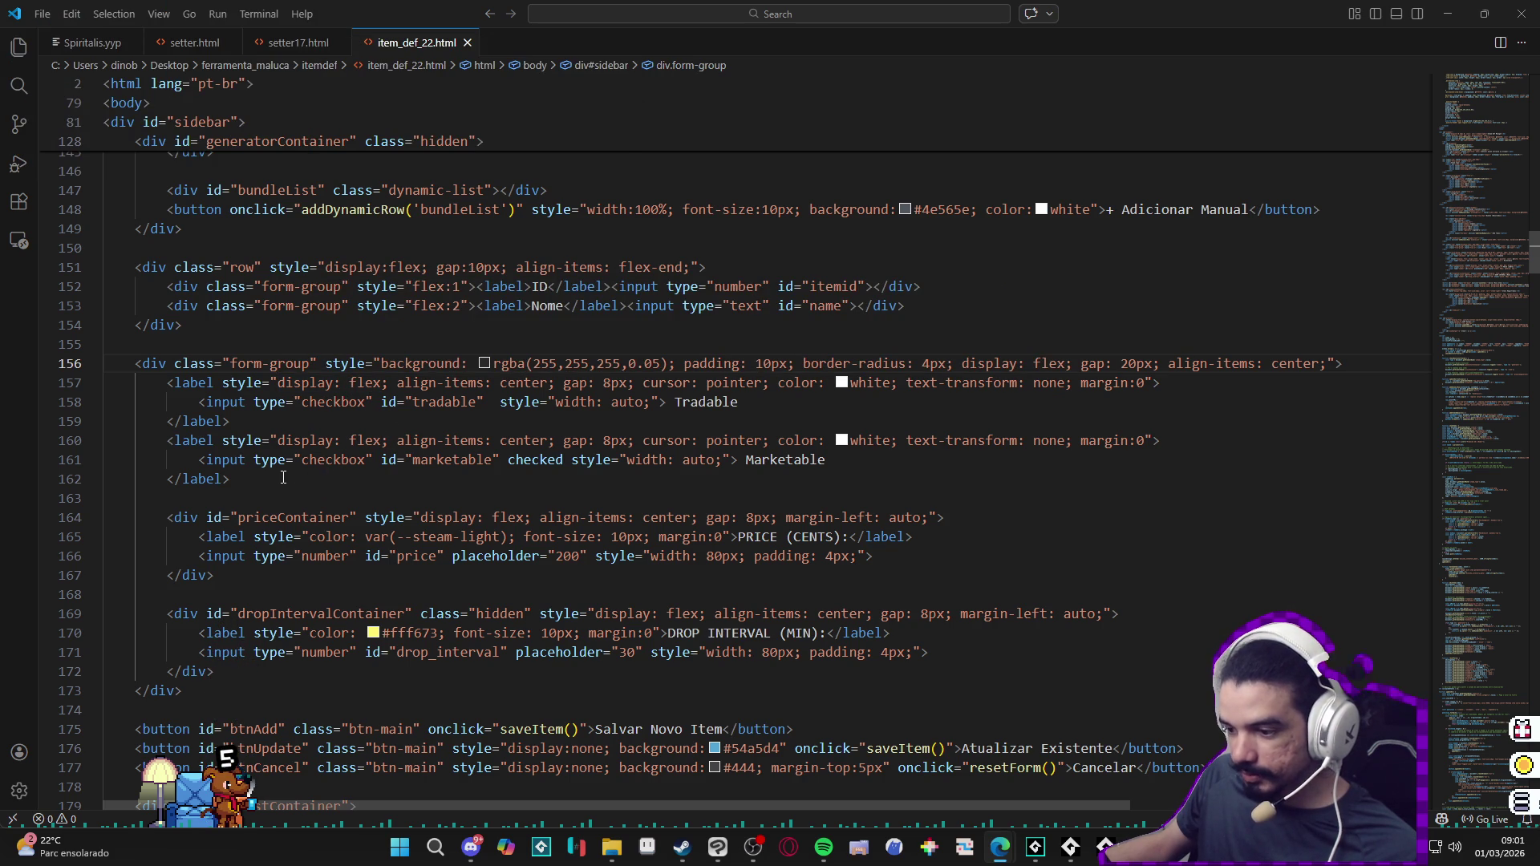
# Step: Paste the Game Only checkbox label after Marketable, set apart by a blank line
pyautogui.write('<label style="display: flex; align-items: center; gap: 5px; cursor: pointer; color: #ffb8fb; text-transform: none; margin:0; font-size: 11px;">     <input type="checkbox" id="game_only" style="width: auto;"> Game Only </label>')
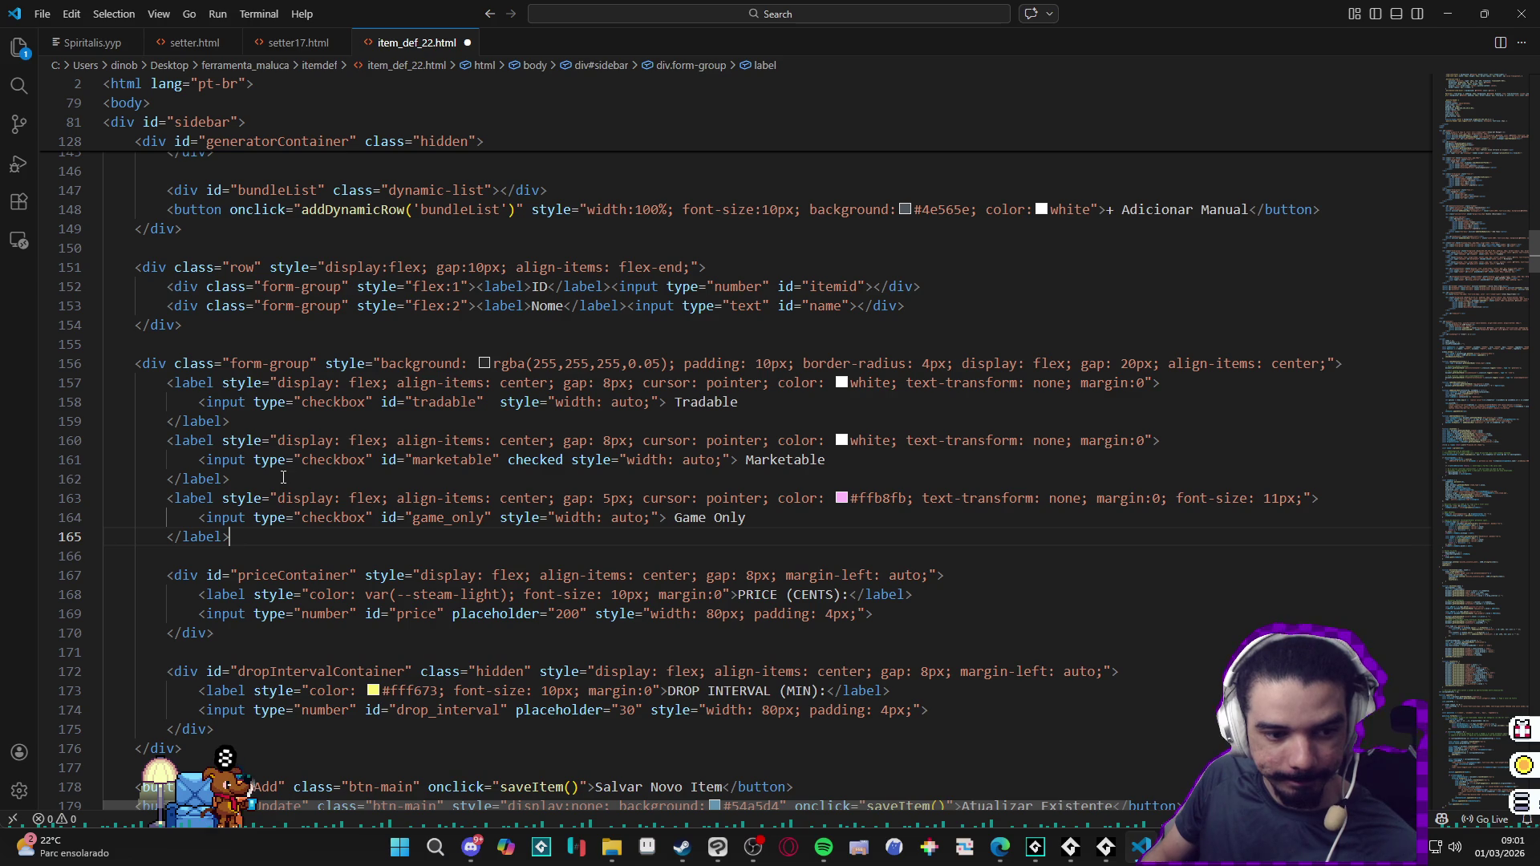
pyautogui.press('Up')
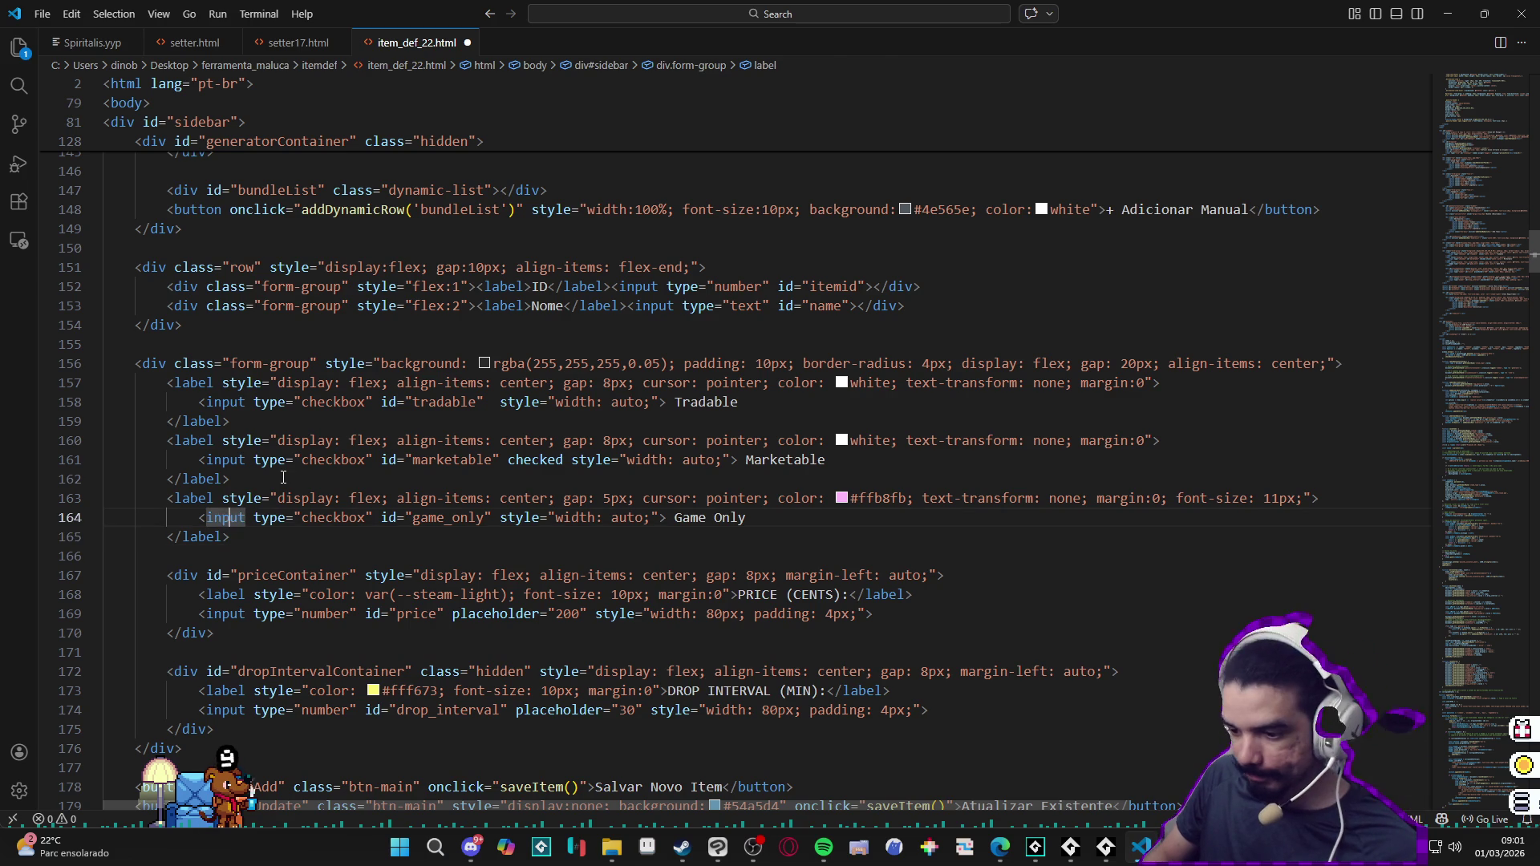
pyautogui.press('Home')
pyautogui.press('Return')
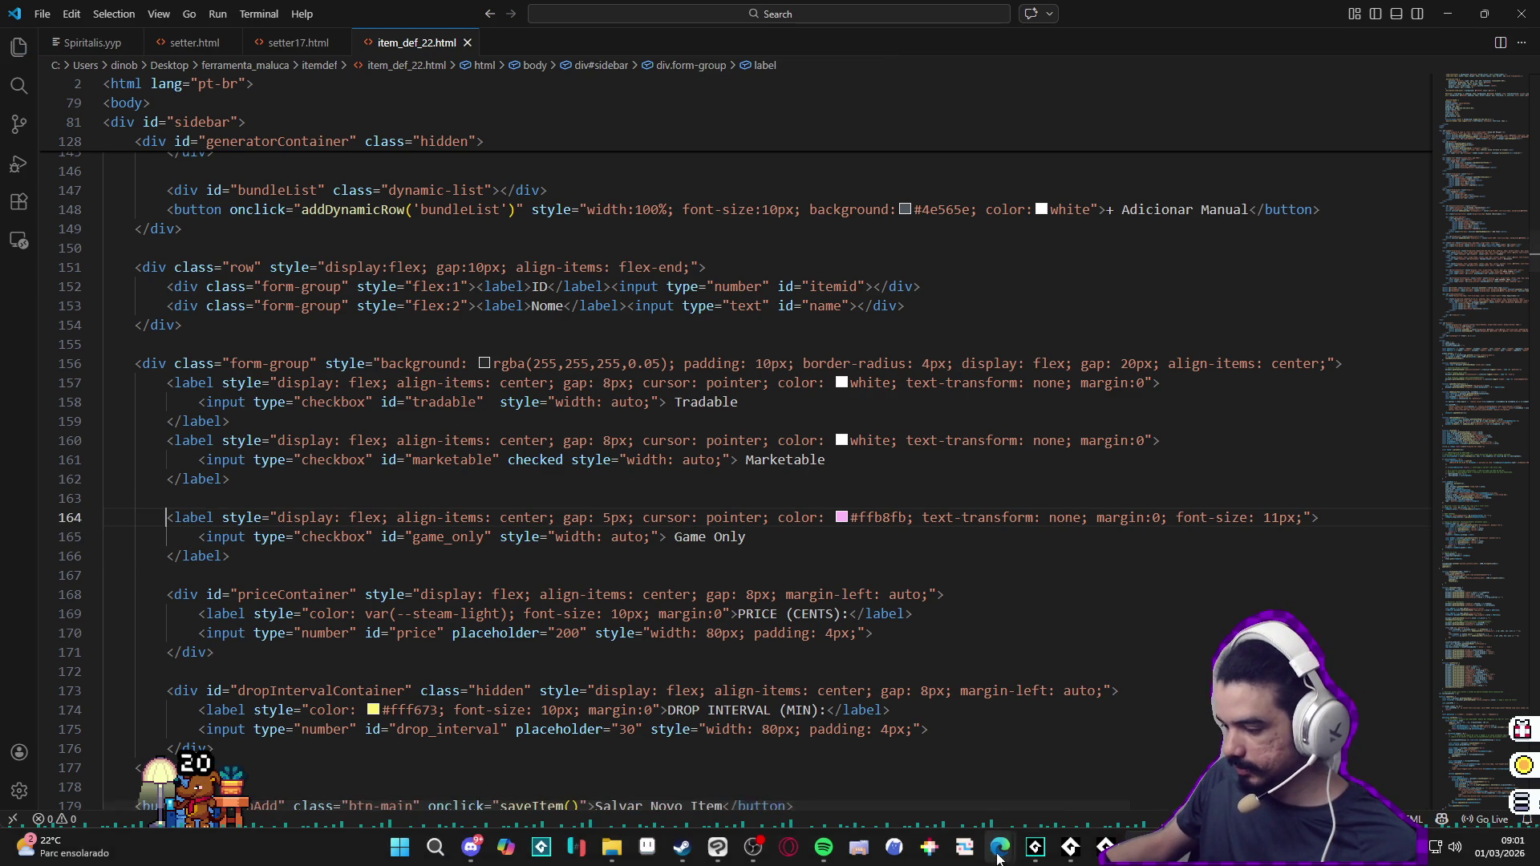
# Step: Reload the tool in the browser to check the Game Only checkbox, then select the label through the price block
pyautogui.moveTo(999, 848)
pyautogui.click(902, 735)
pyautogui.click(44, 49)
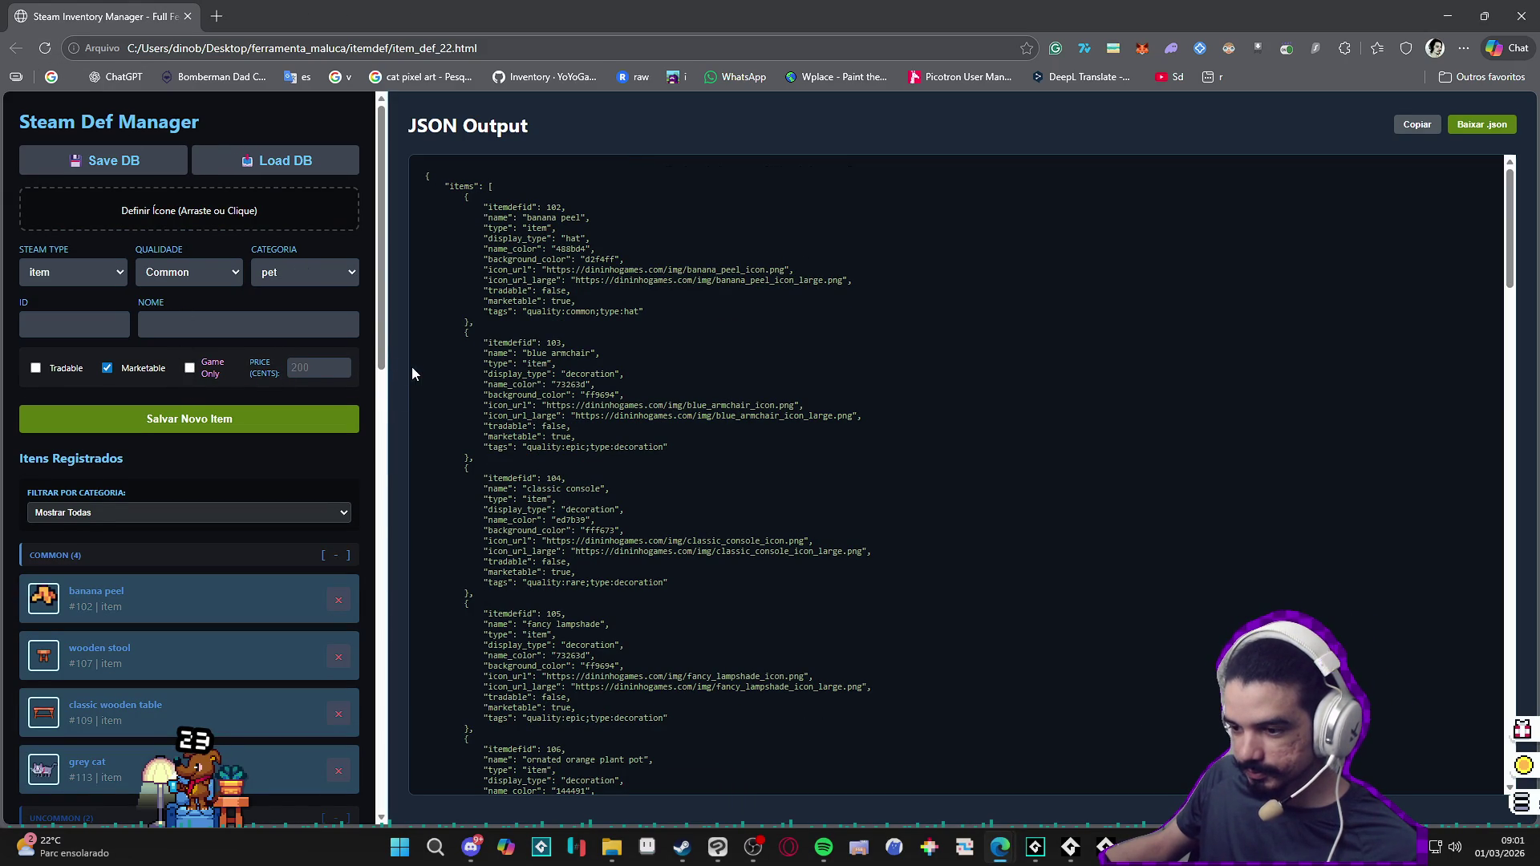
pyautogui.hotkey('alt', 'Tab')
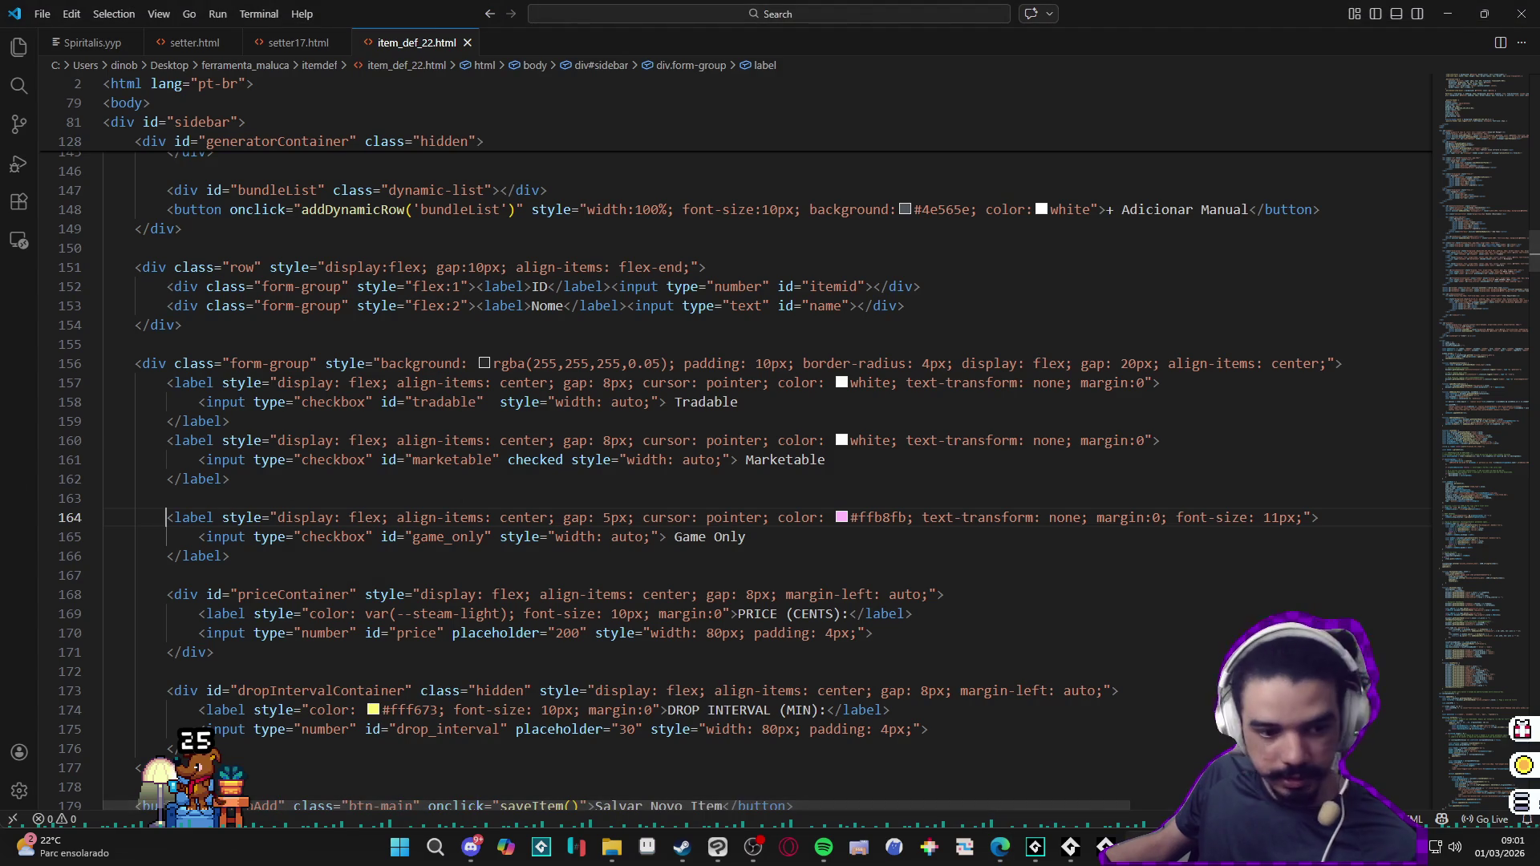
pyautogui.click(167, 519)
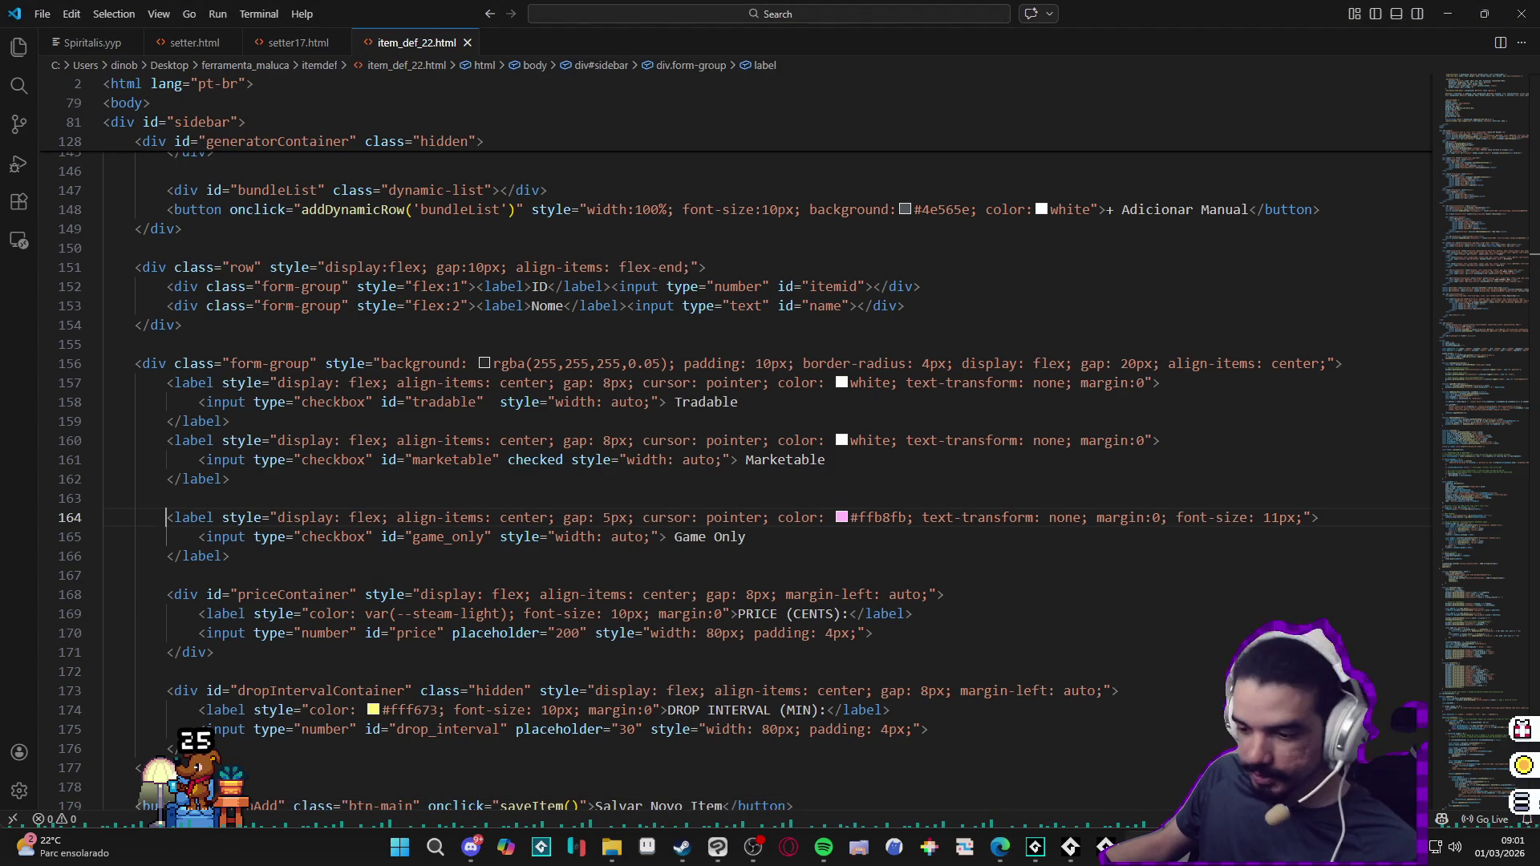
pyautogui.scroll(-1, 723, 481)
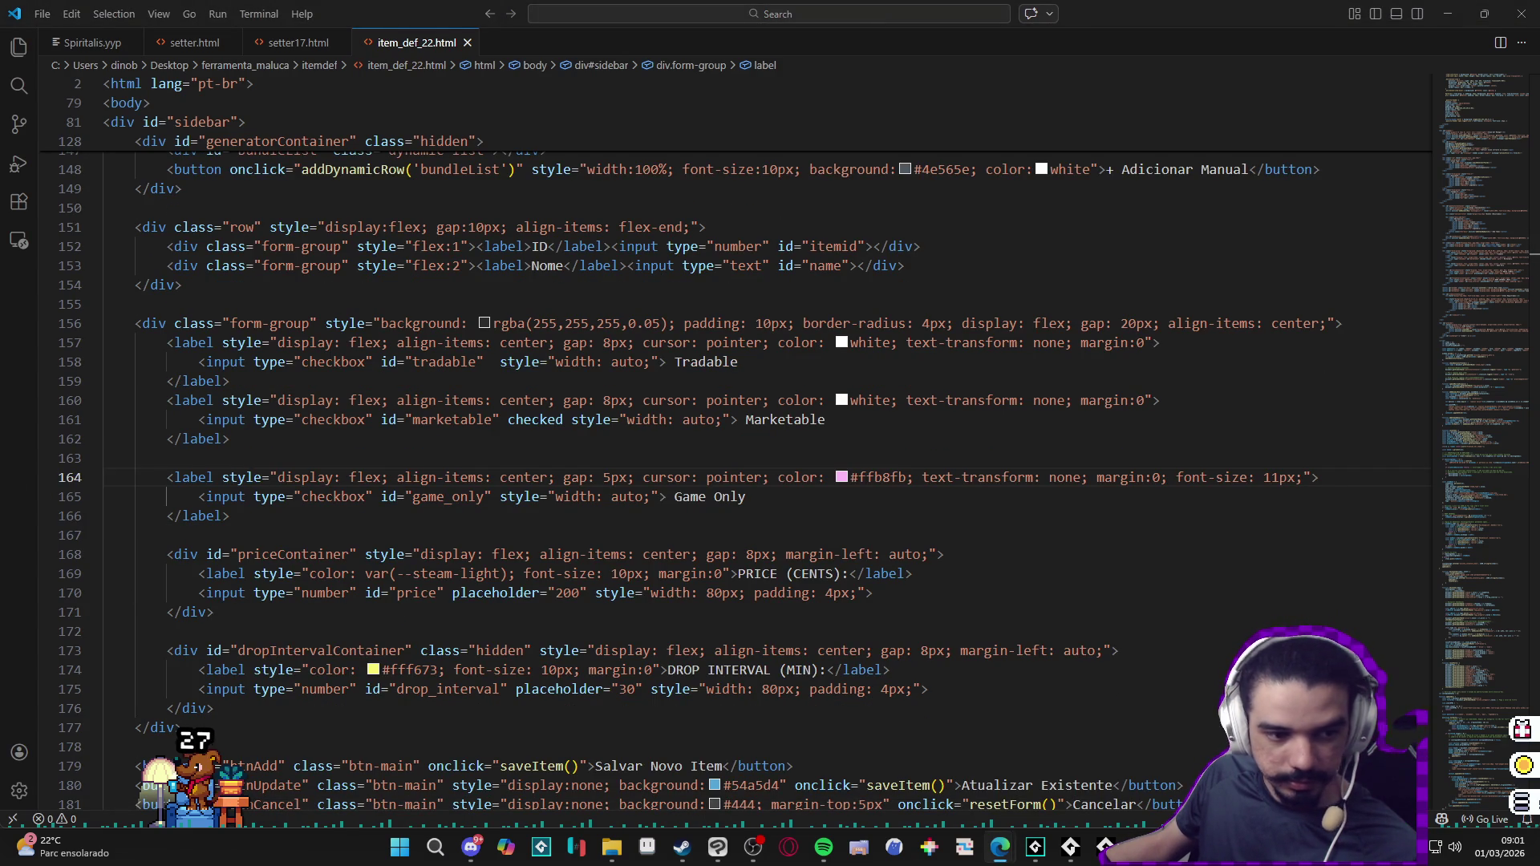
pyautogui.scroll(-2, 204, 493)
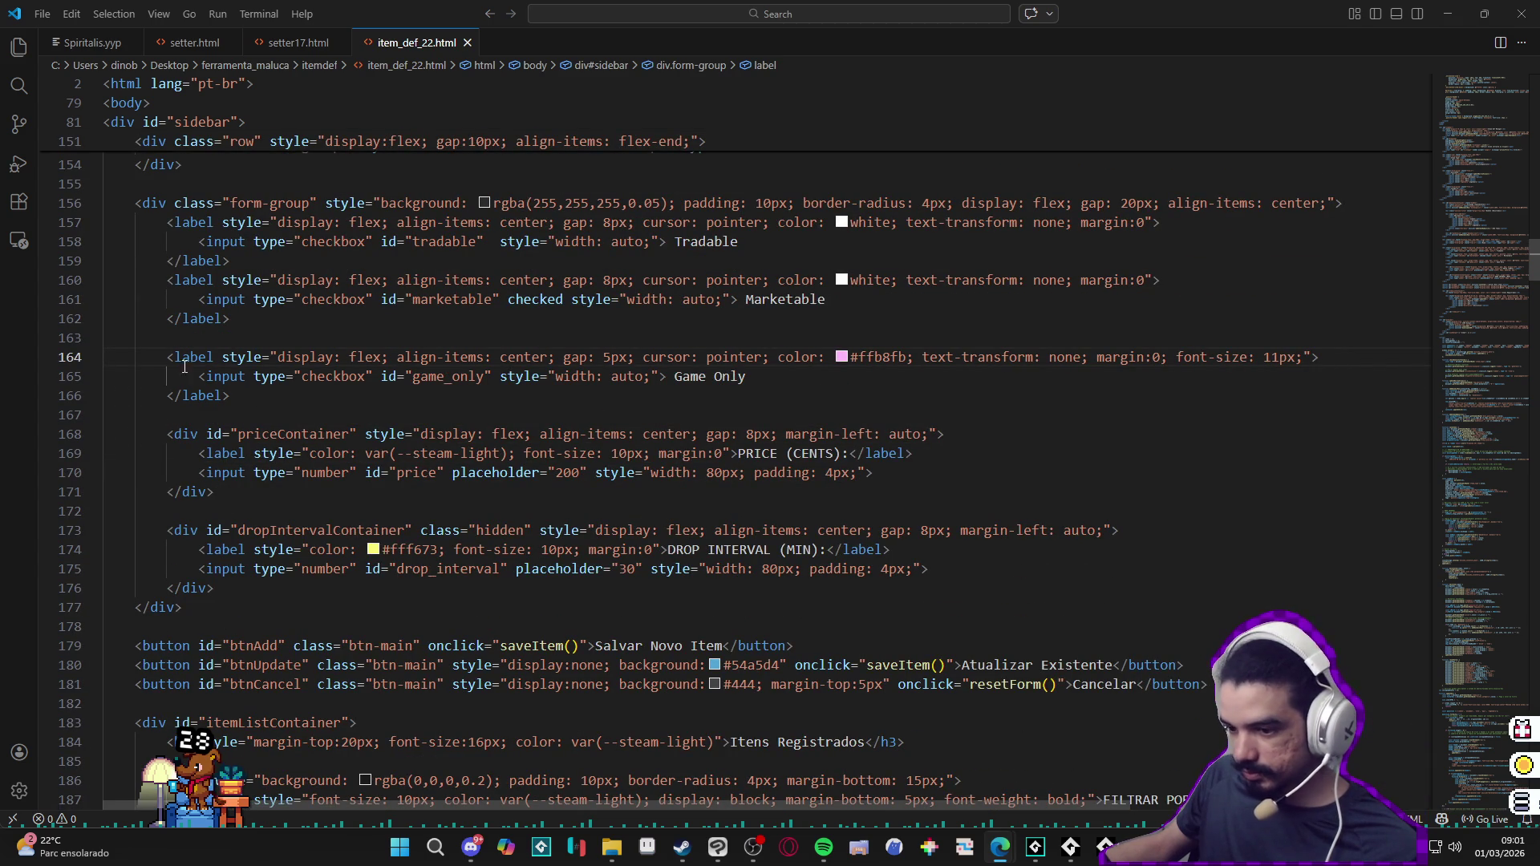
pyautogui.moveTo(169, 357); pyautogui.dragTo(222, 494)
# Step: Paste the reworked checkbox row, reload the tool page to check it, and inspect the priceContainer block
pyautogui.write('<label style="display: flex; align-items: center; gap: 5px; cursor: pointer; color: #ffb8fb; text-transform: none; margin:0; font-size: 11px;">             <input type="checkbox" id="game_only" style="width: auto;"> Game Only         </label>     </div>      <div id="priceContainer" class="hidden" style="display: flex; align-items: center; gap: 8px; margin-left: auto;">         <label style="color: var(--steam-light); font-size: 10px; margin:0">PRICE (VLV):</label>         <input type="number" id="price" style="width: 60px; padding: 4px;">     </div>')
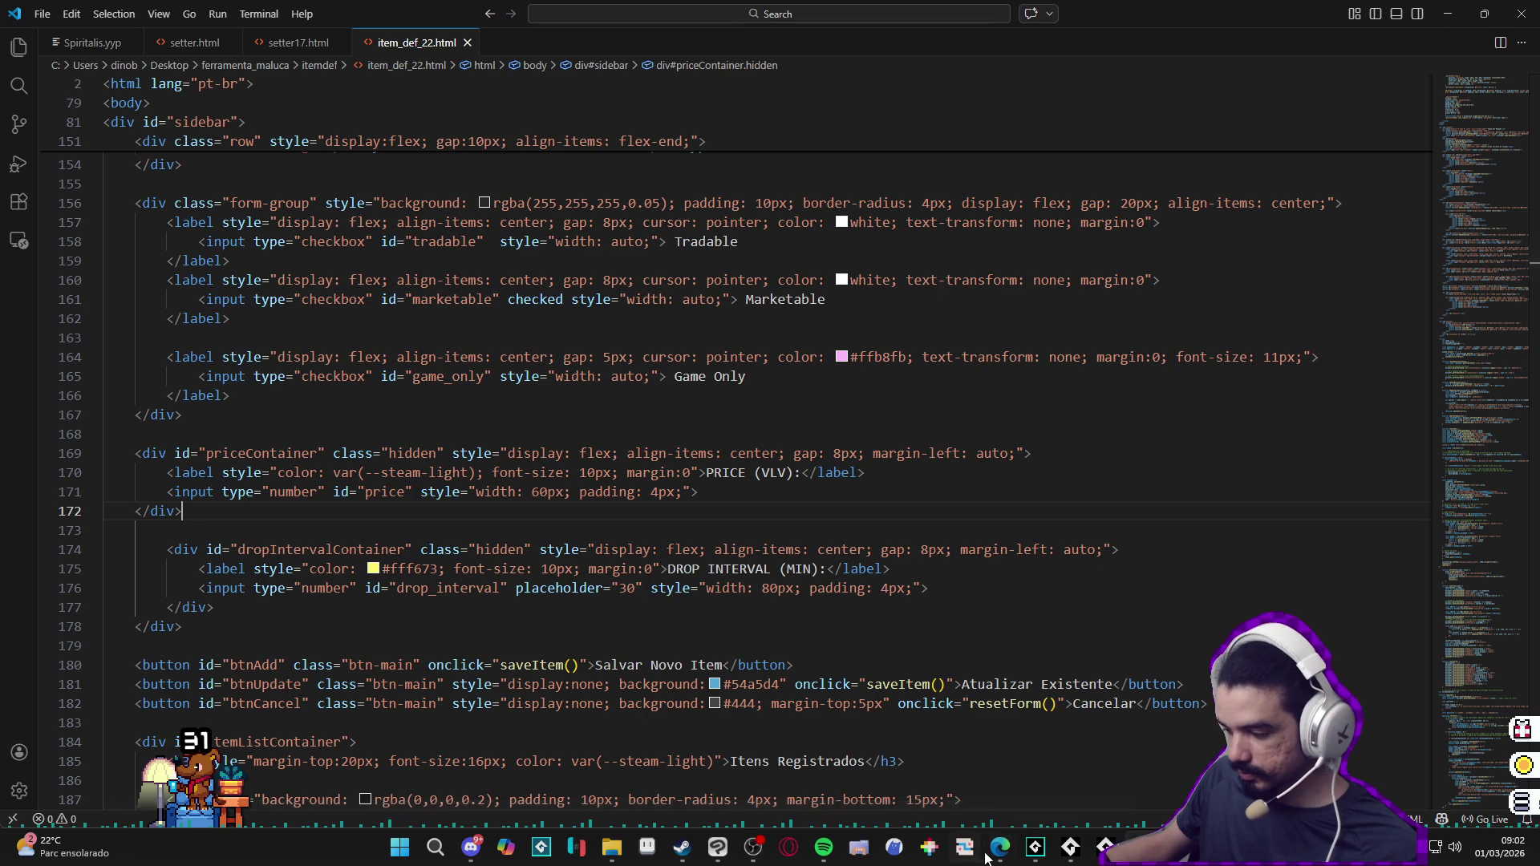
pyautogui.moveTo(998, 847)
pyautogui.click(1115, 765)
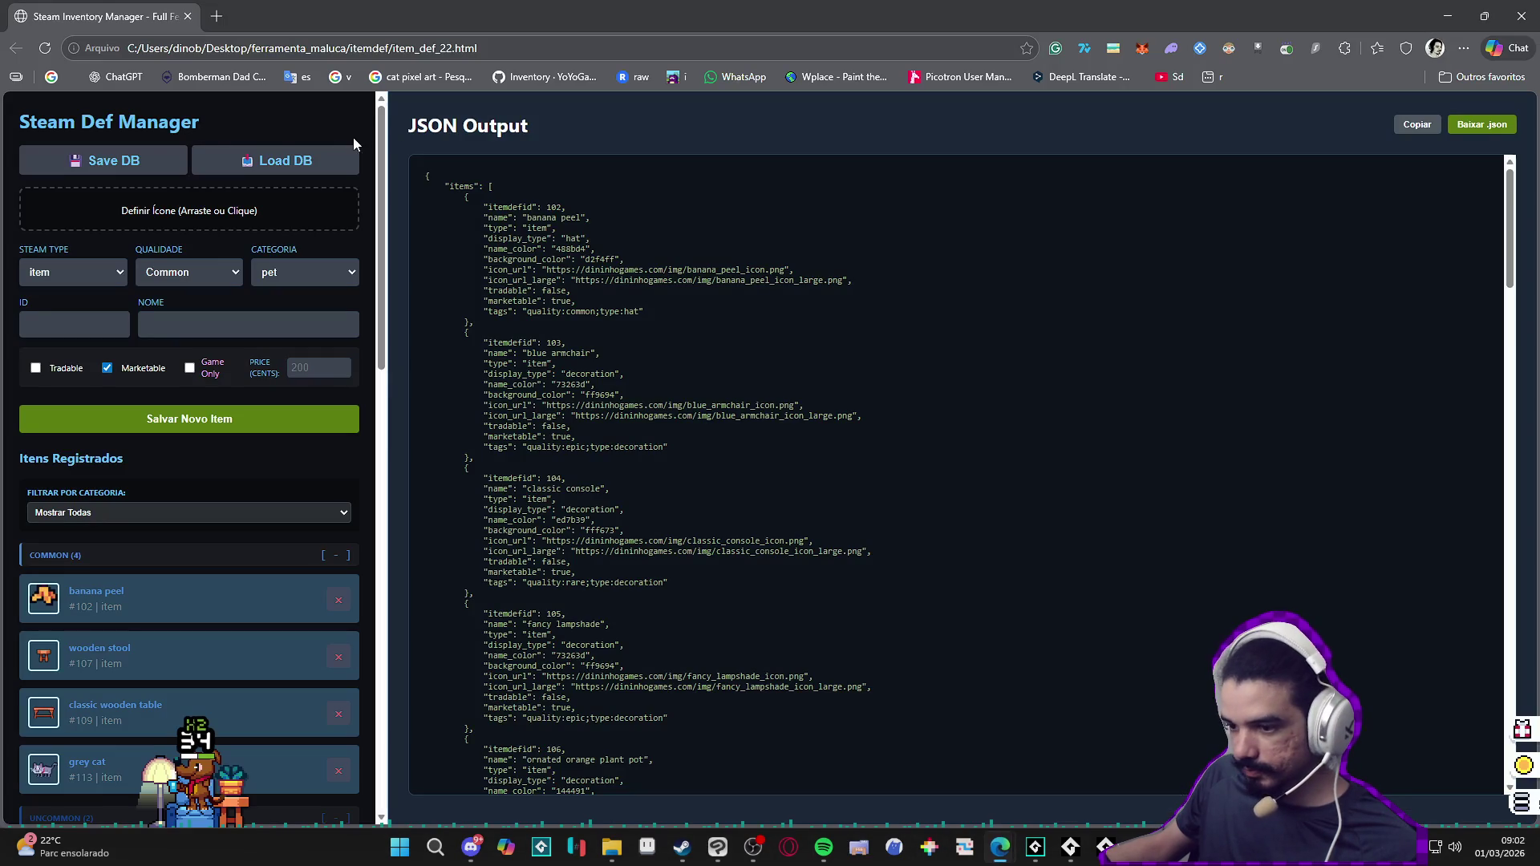
pyautogui.click(44, 48)
pyautogui.hotkey('alt', 'Tab')
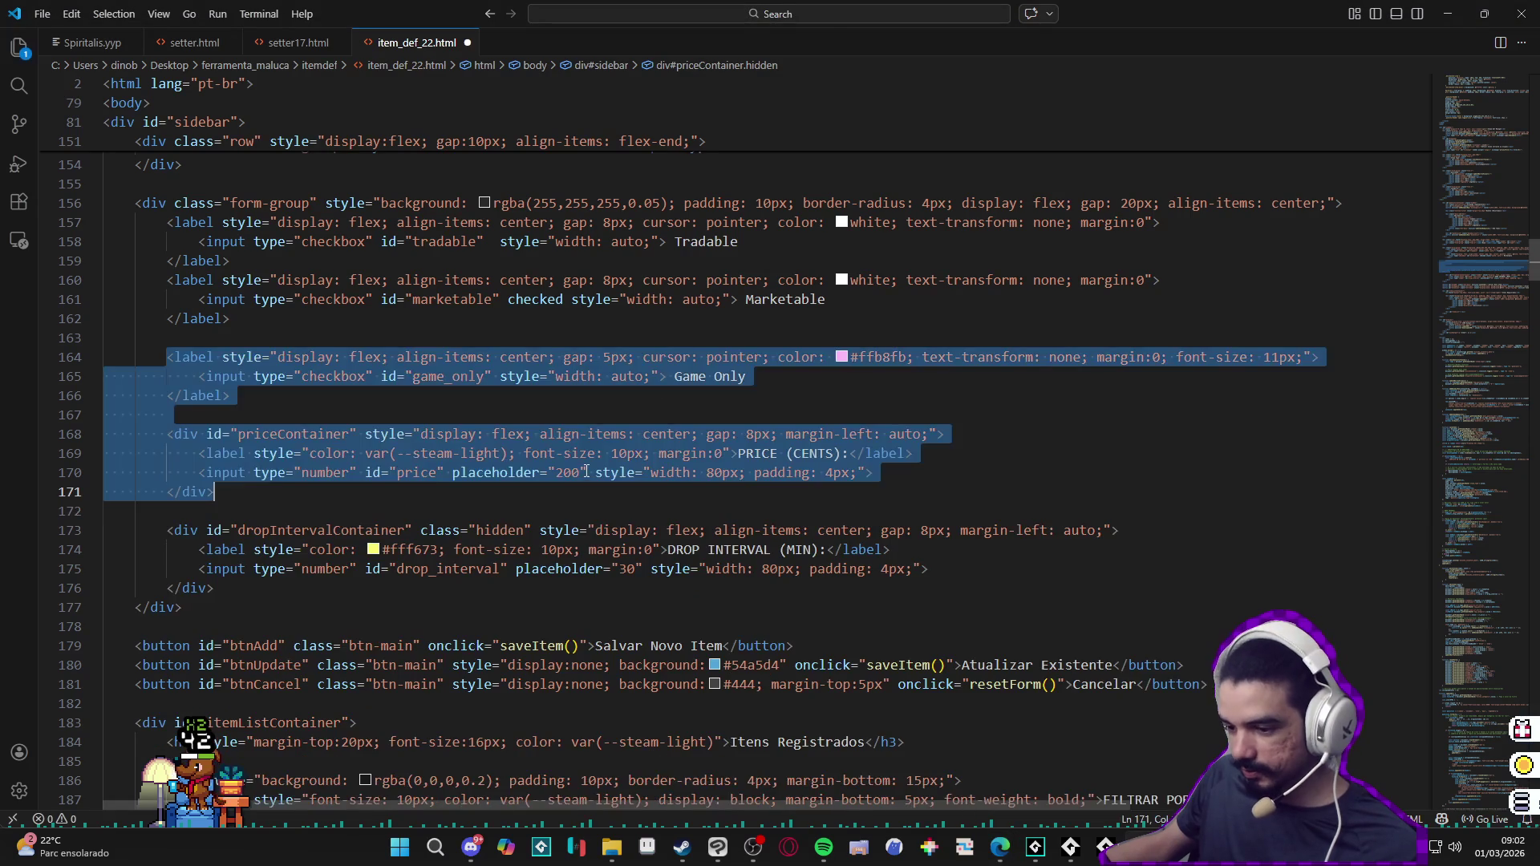
pyautogui.click(182, 414)
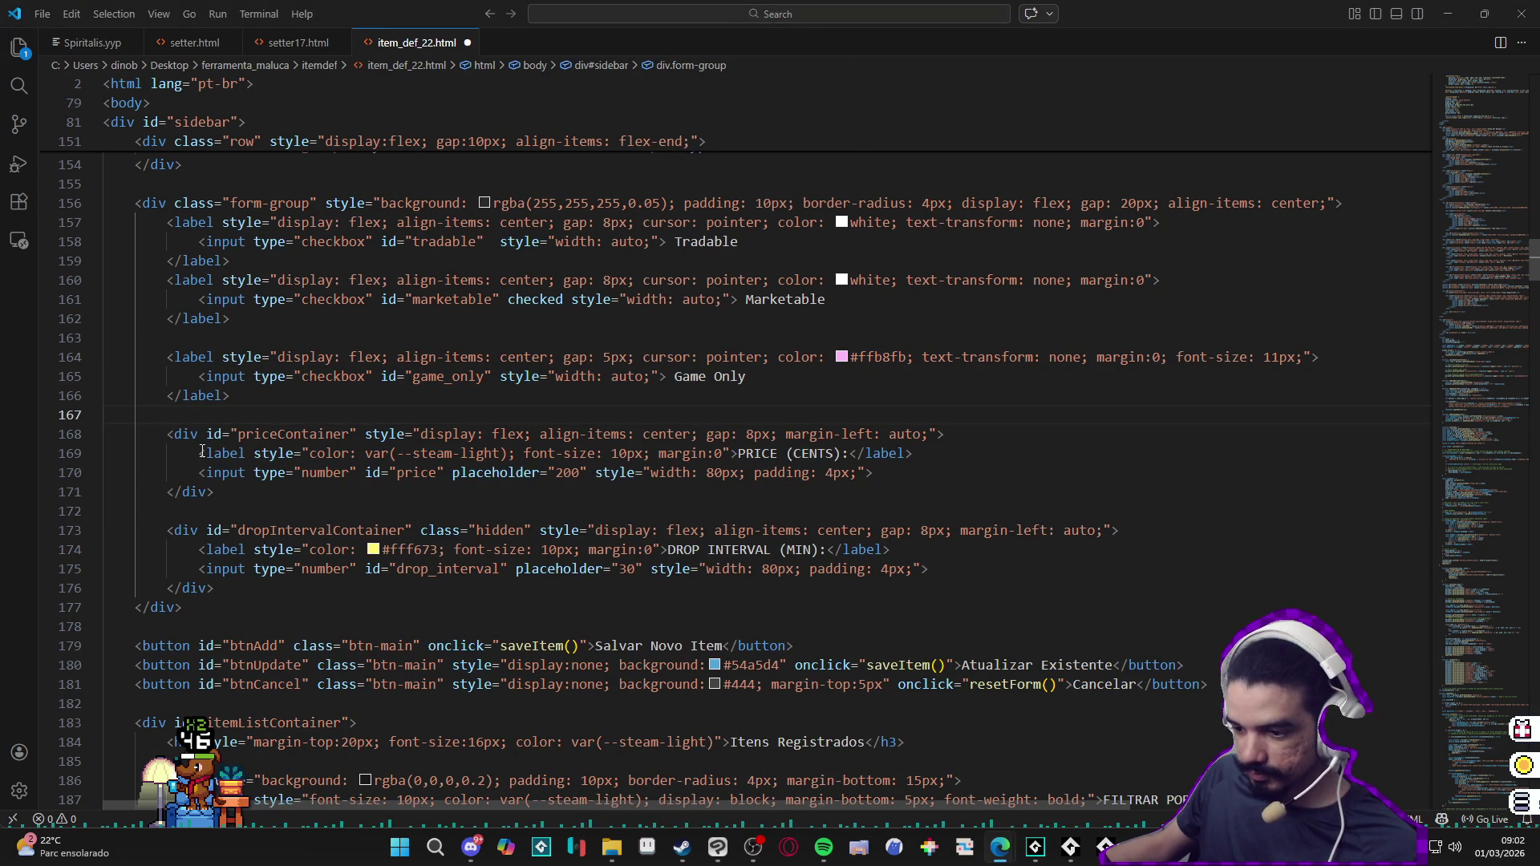
pyautogui.moveTo(168, 434); pyautogui.dragTo(221, 490)
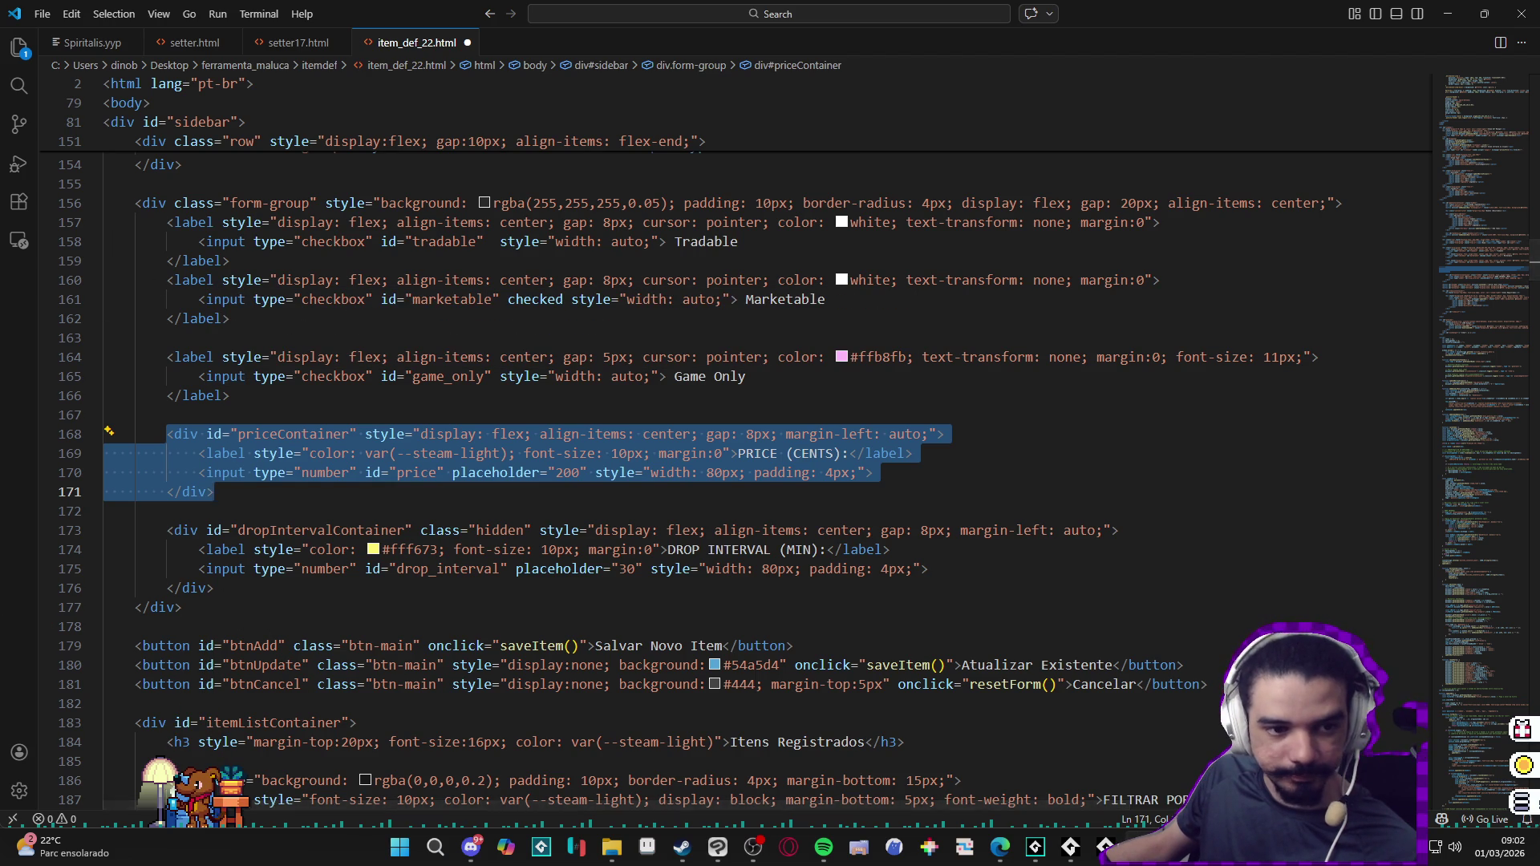
pyautogui.hotkey('alt', 'Tab')
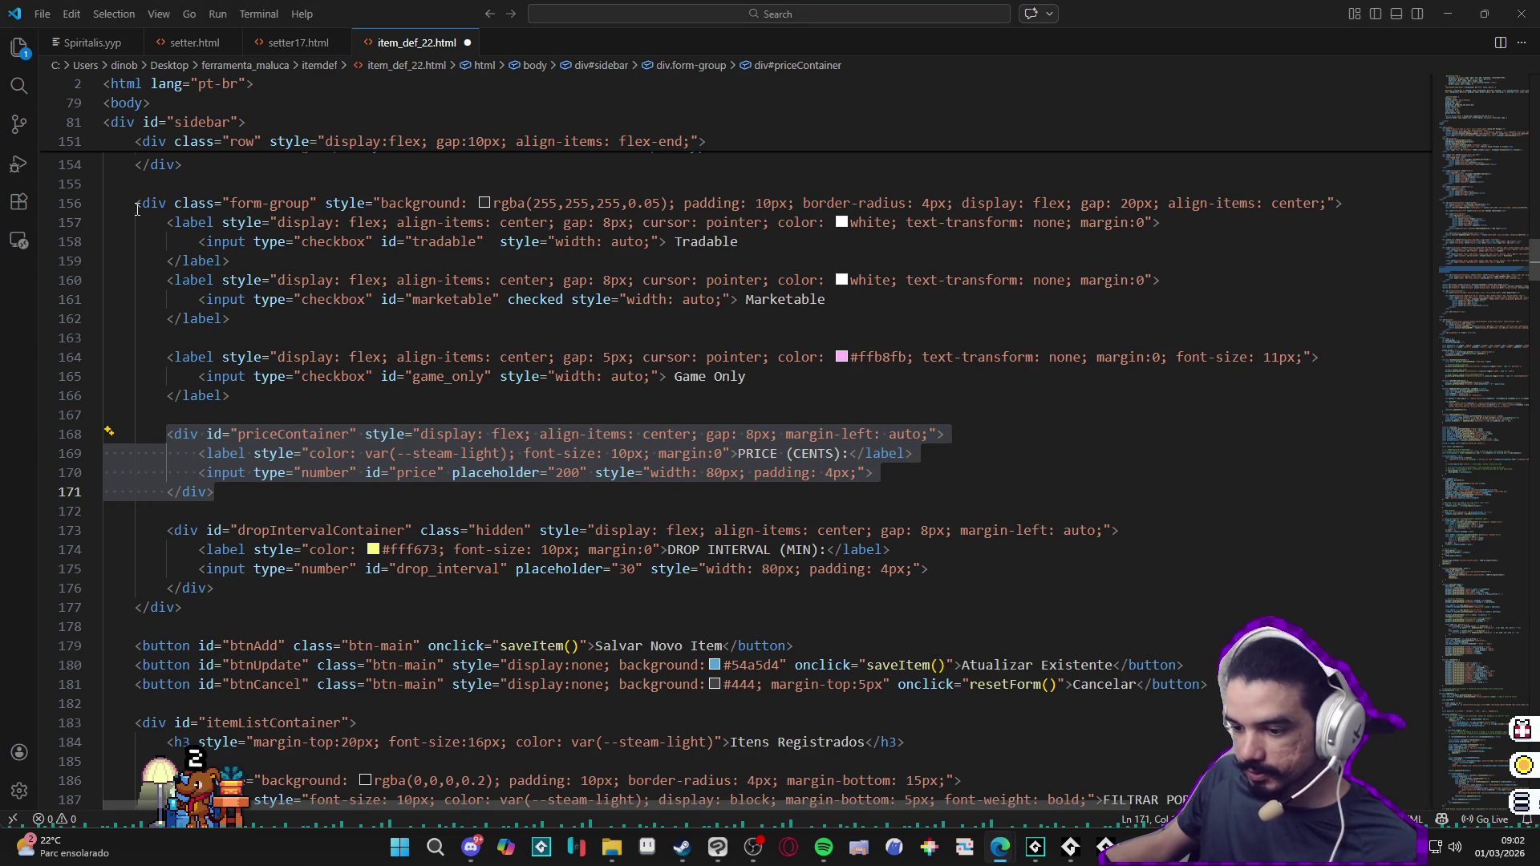
# Step: Replace the whole form-group block (lines 156–177) with the new code, dropping the drop-interval field
pyautogui.moveTo(136, 203); pyautogui.dragTo(183, 607)
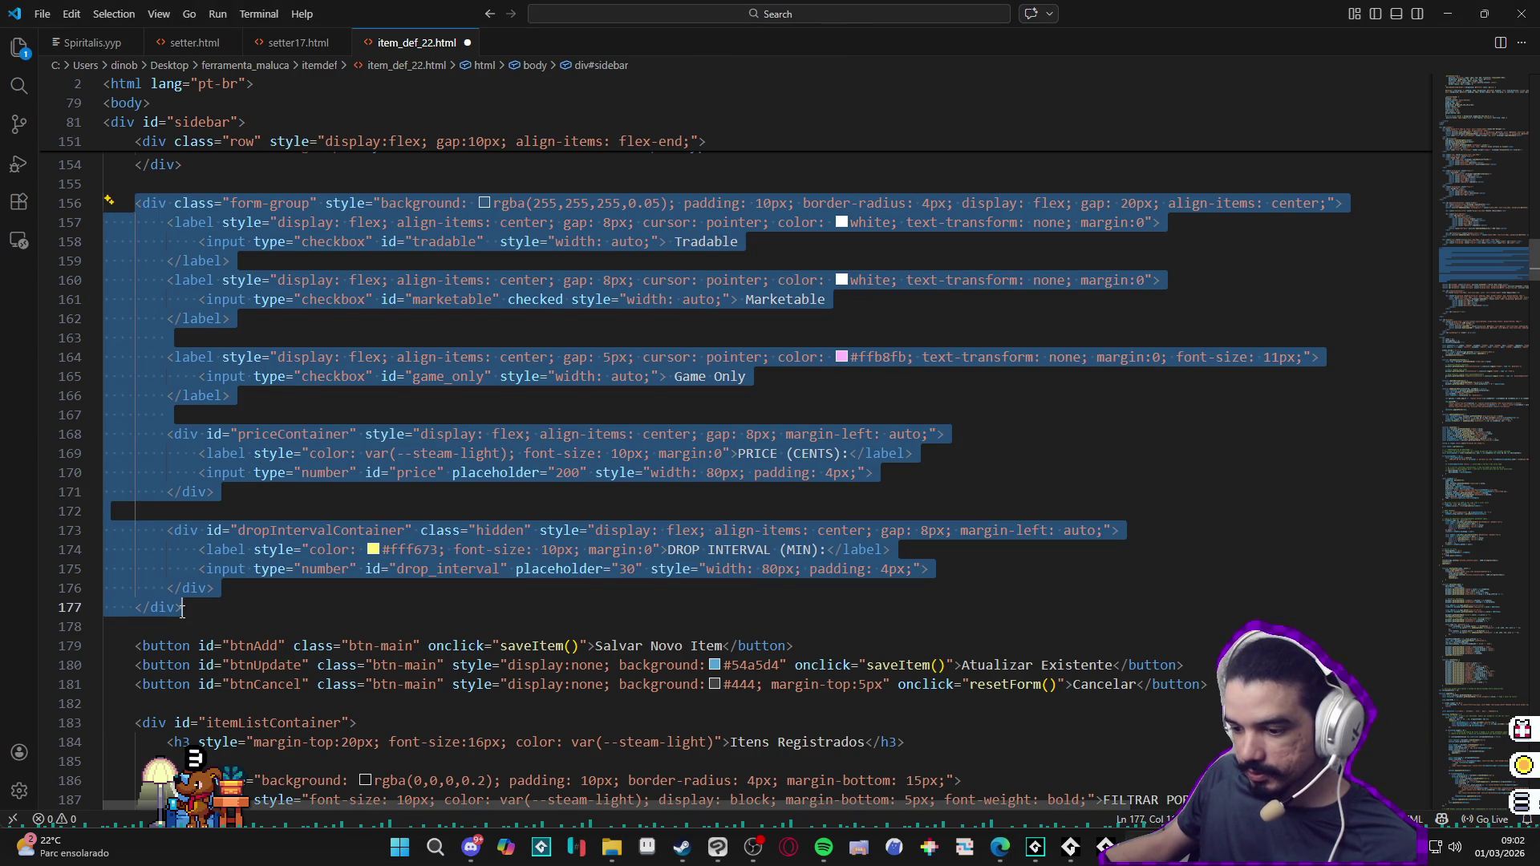
pyautogui.hotkey('ctrl', 'v')
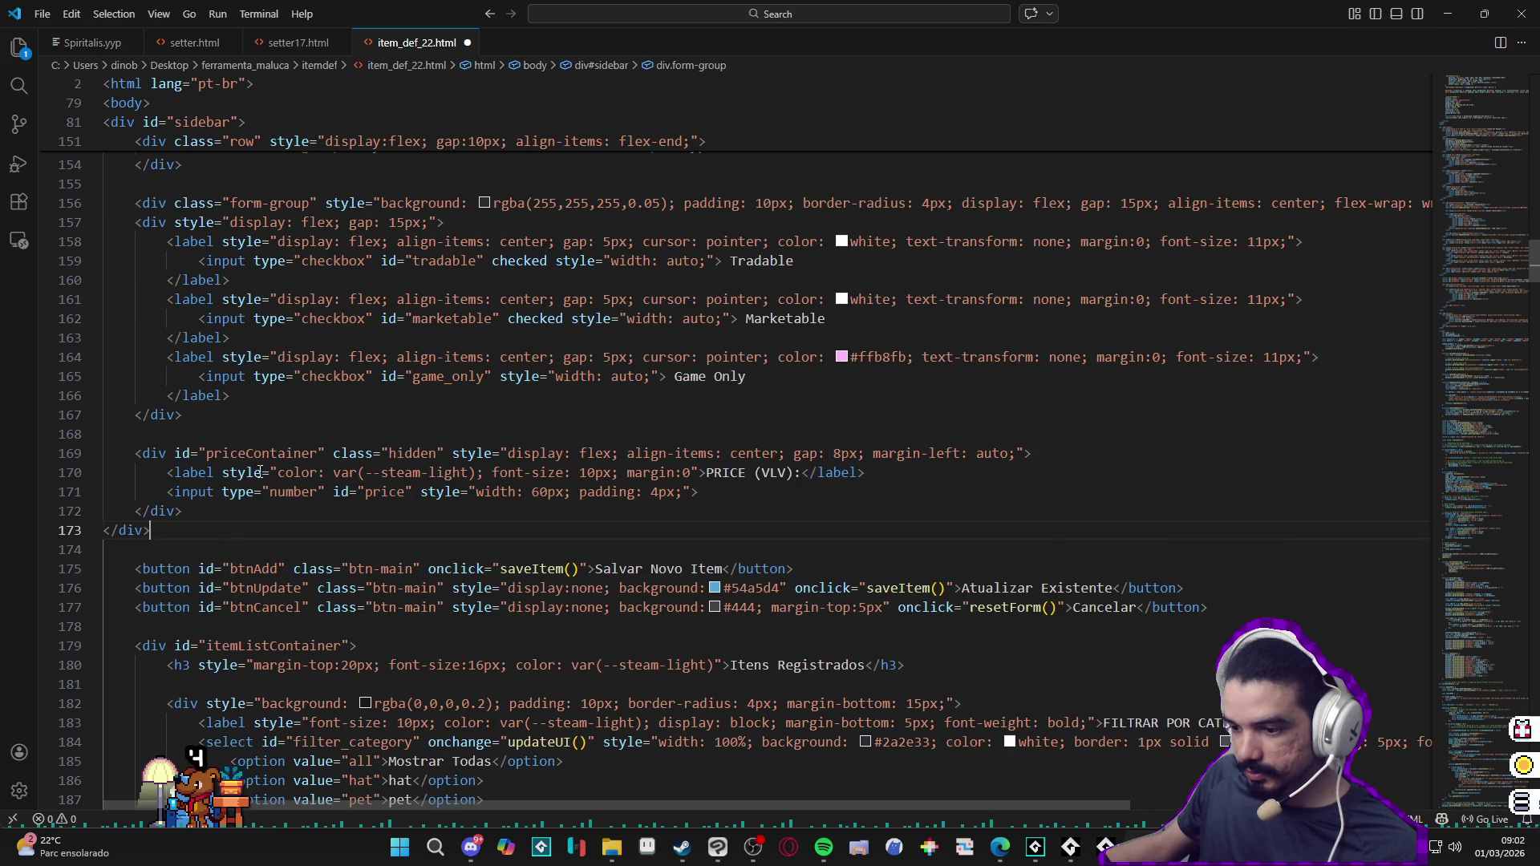
pyautogui.scroll(1, 359, 446)
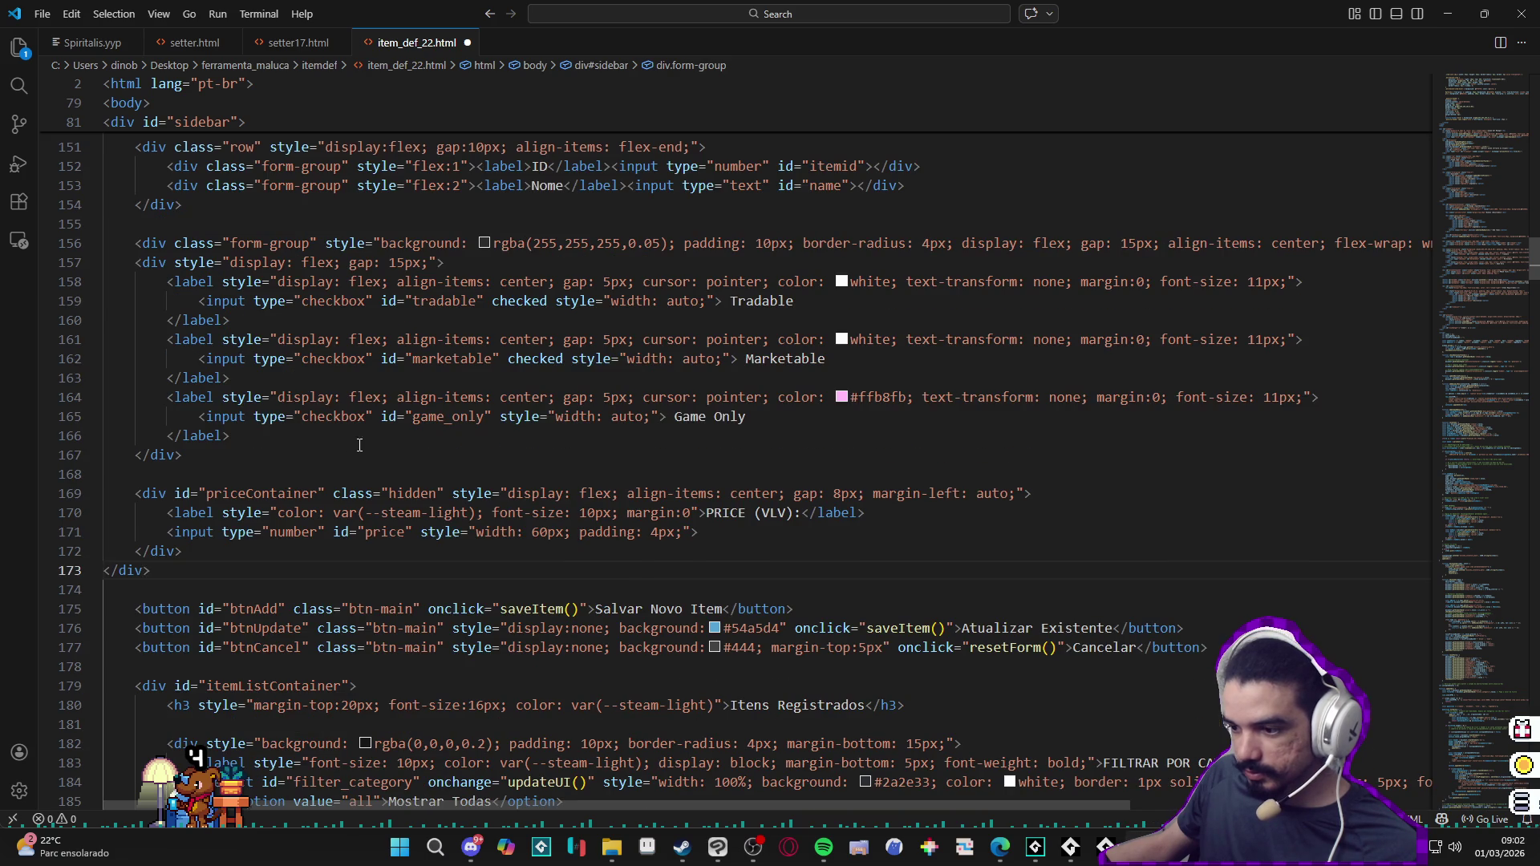
# Step: Remove 'checked' from the Tradable input so it starts unchecked, keep Marketable checked, and save
pyautogui.doubleClick(529, 300)
pyautogui.write('fals style')
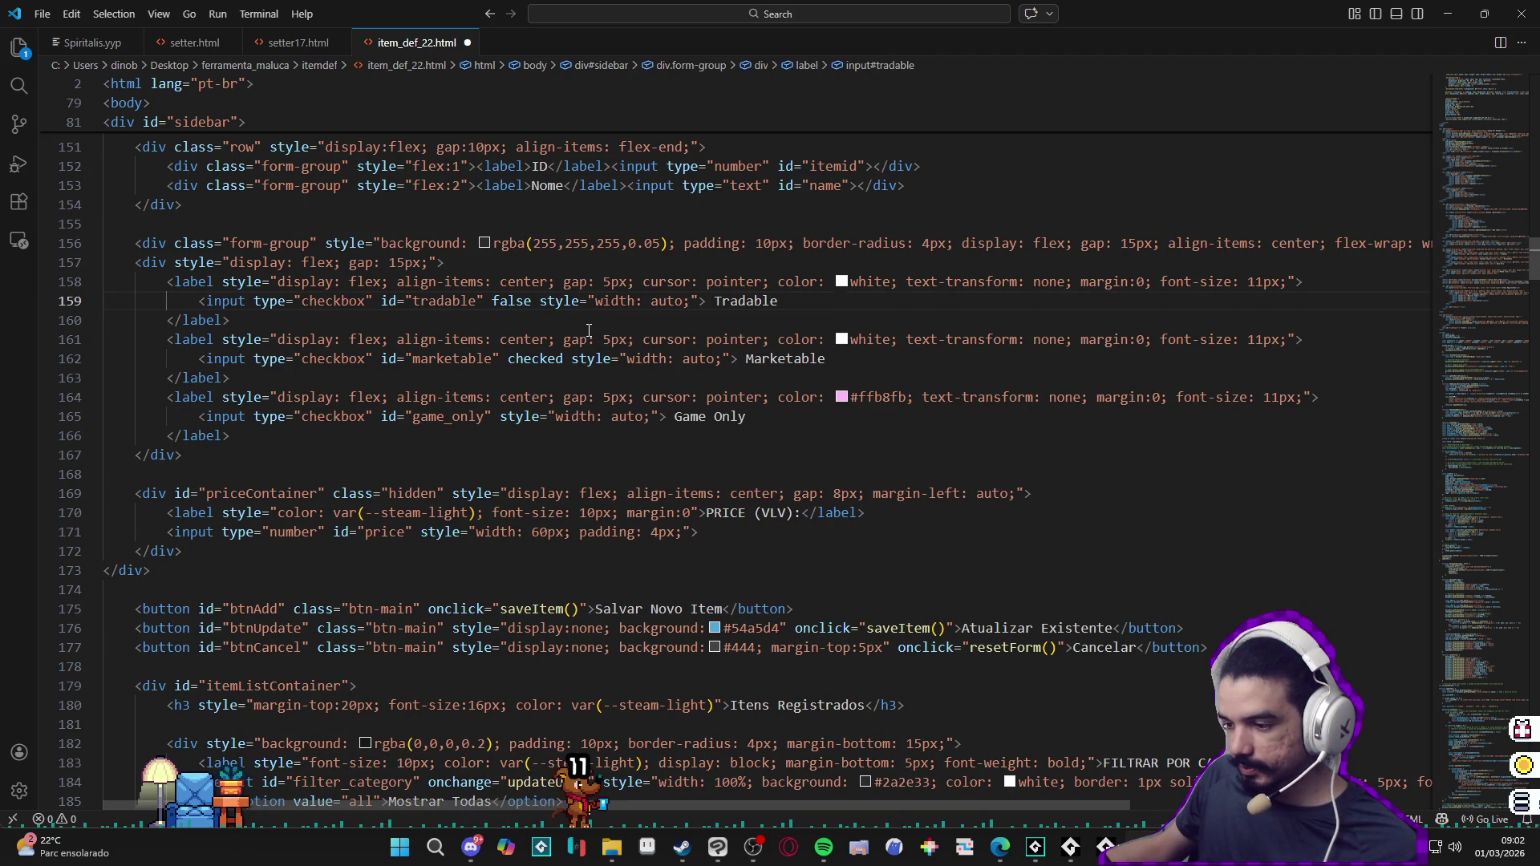
pyautogui.hotkey('ctrl', 'z')
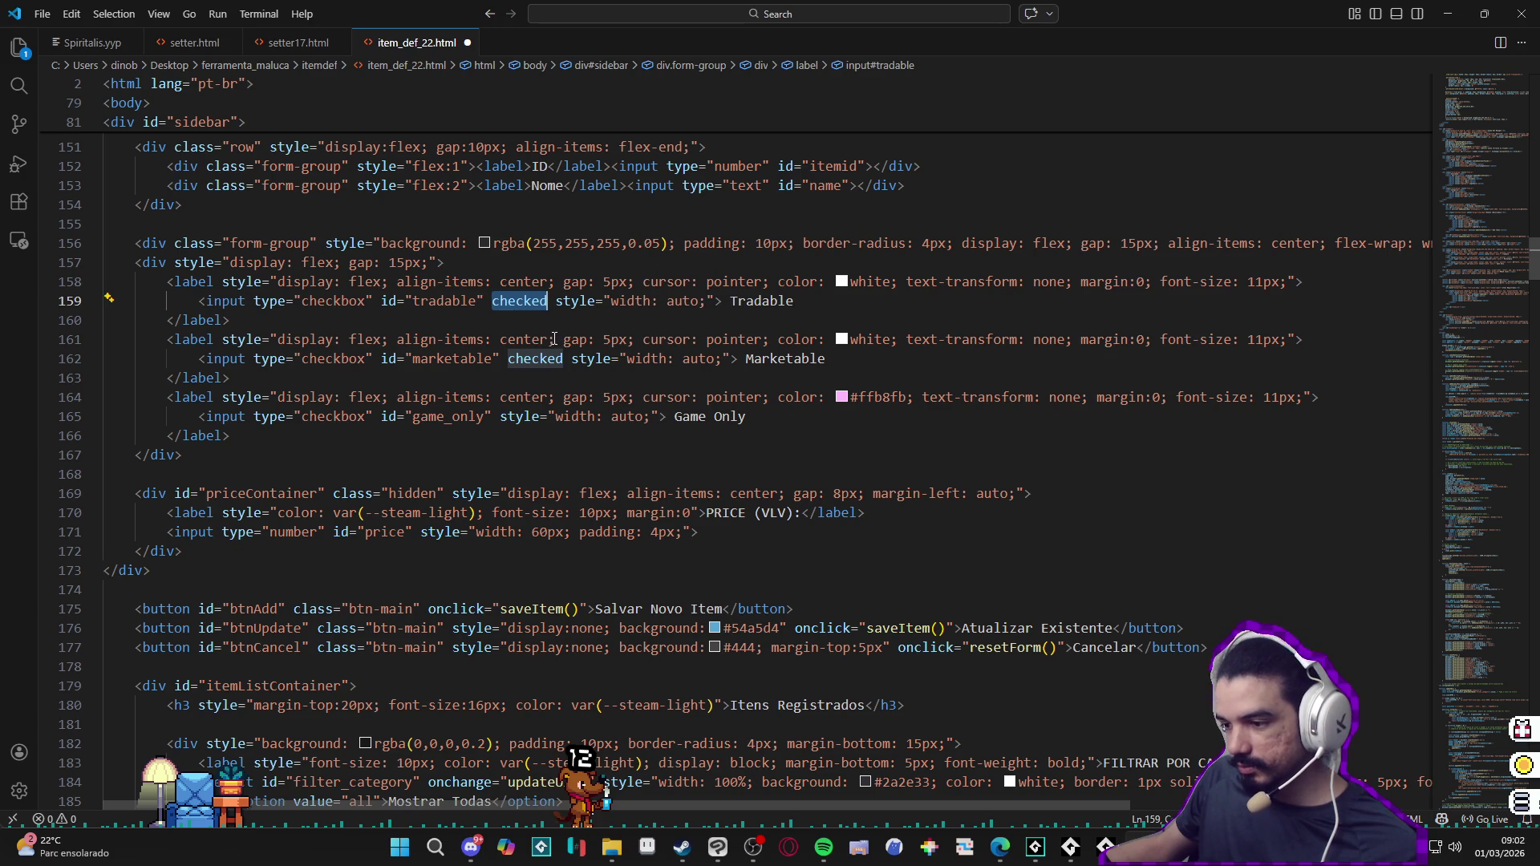
pyautogui.hotkey('ctrl', 'd')
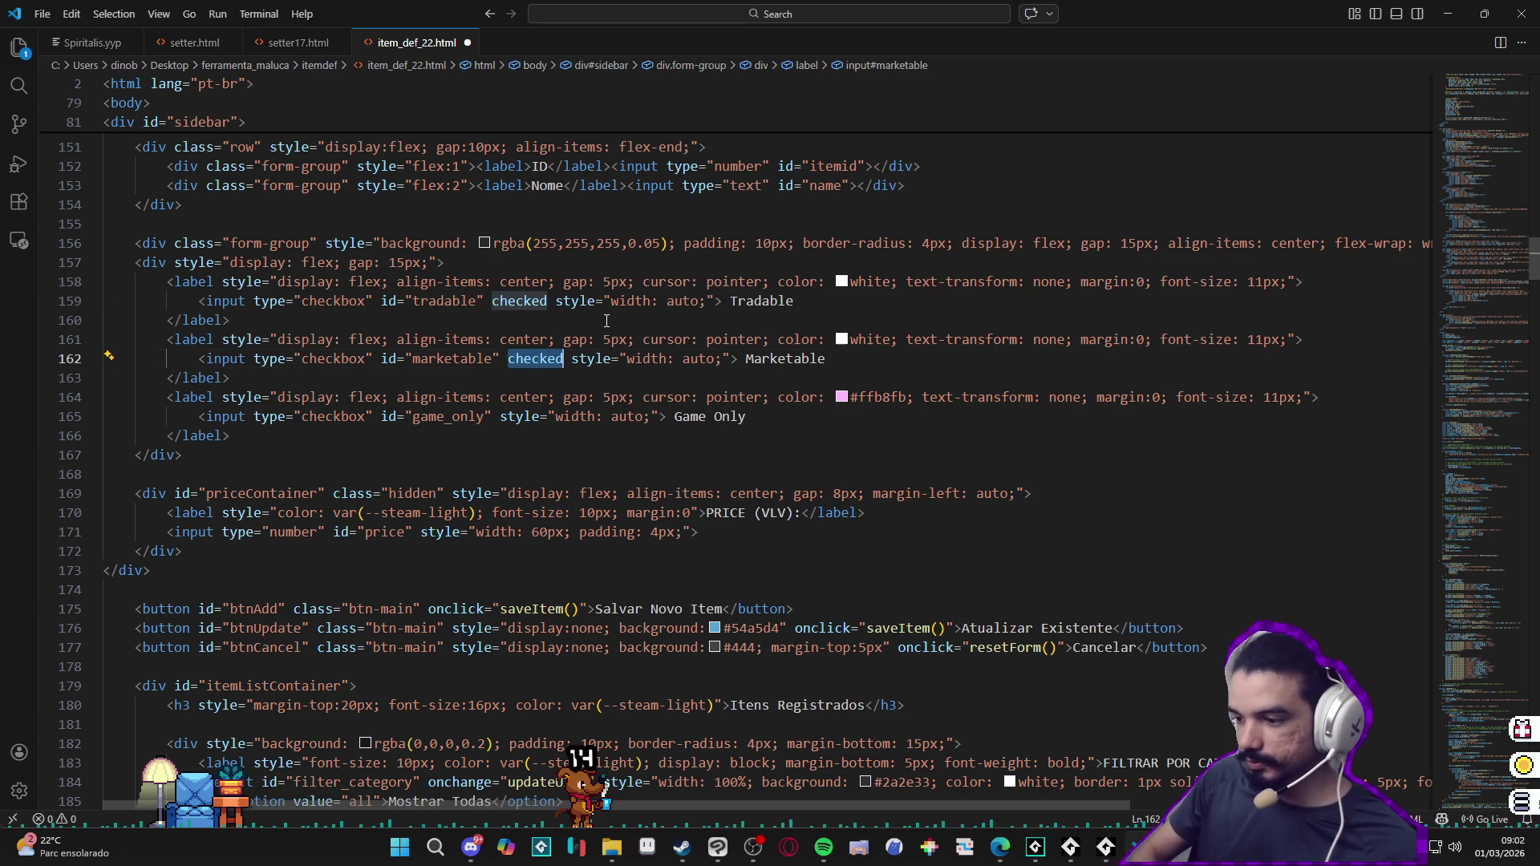
pyautogui.write('false')
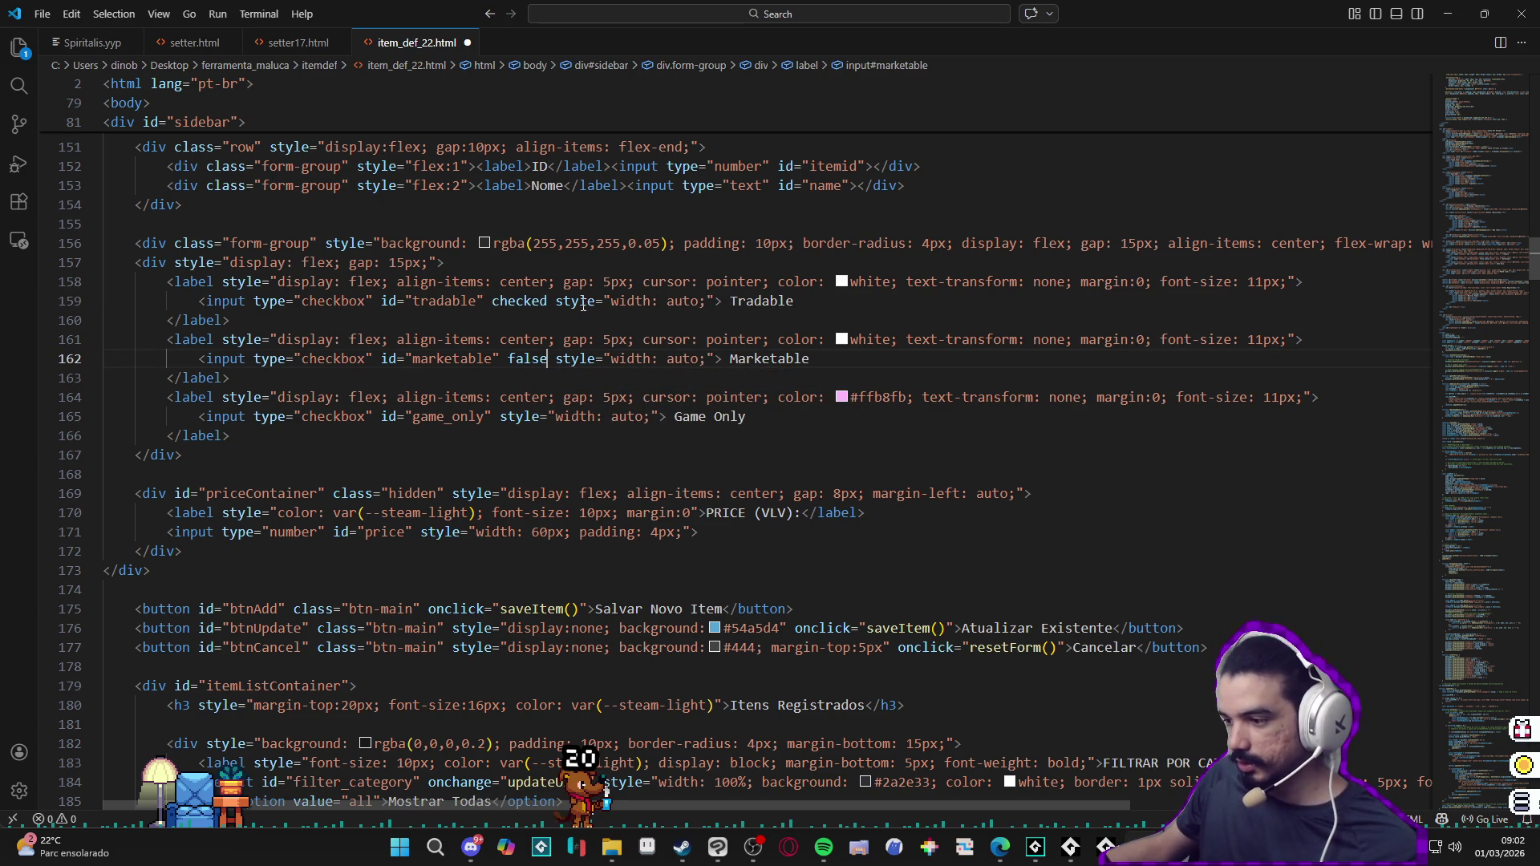
pyautogui.hotkey('ctrl', 'z')
pyautogui.doubleClick(511, 302)
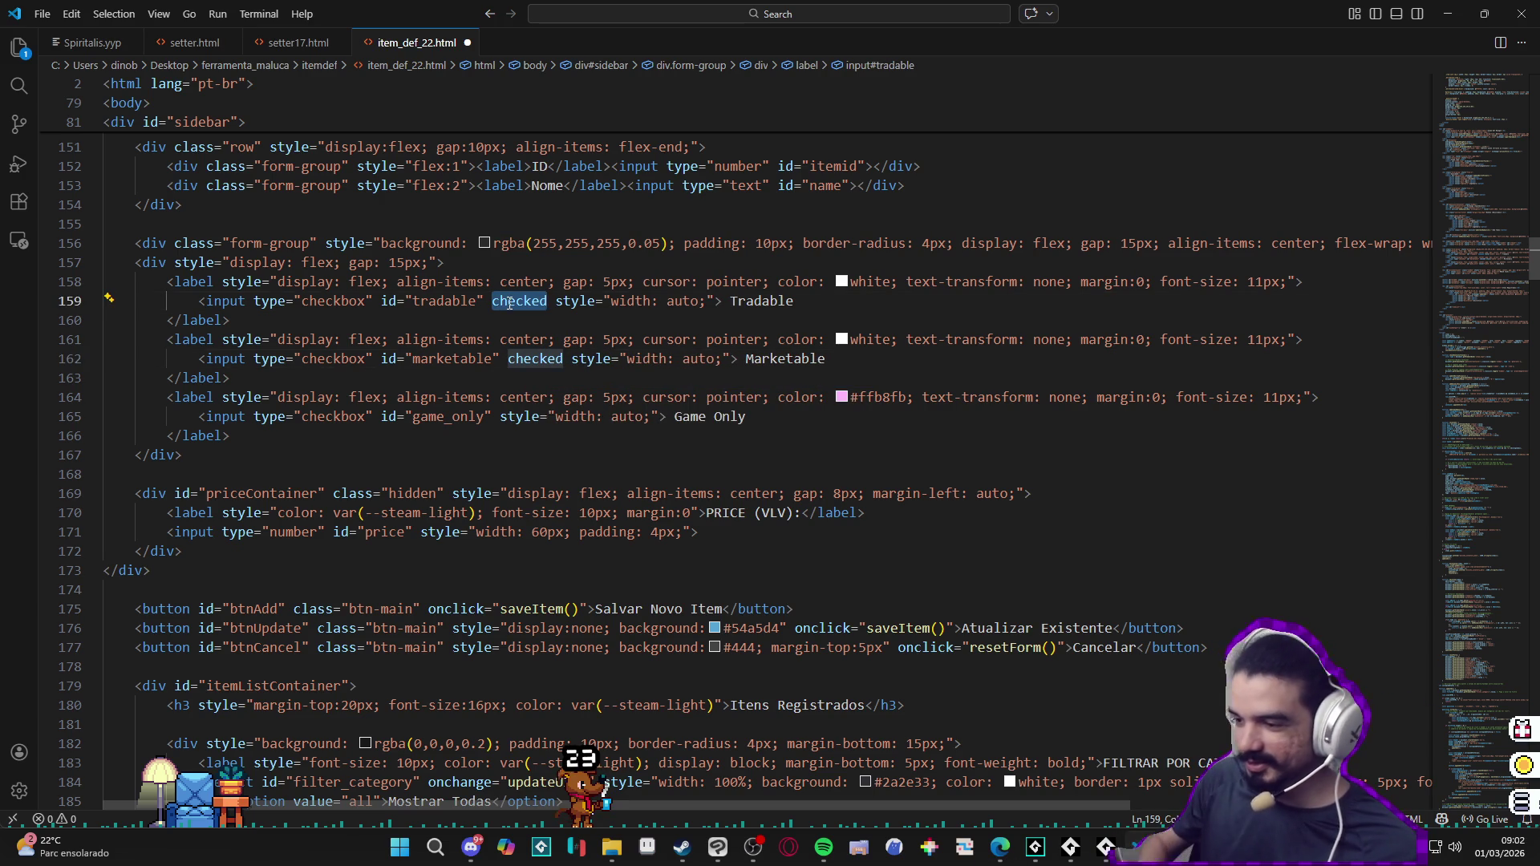
pyautogui.press('Delete')
pyautogui.hotkey('ctrl', 's')
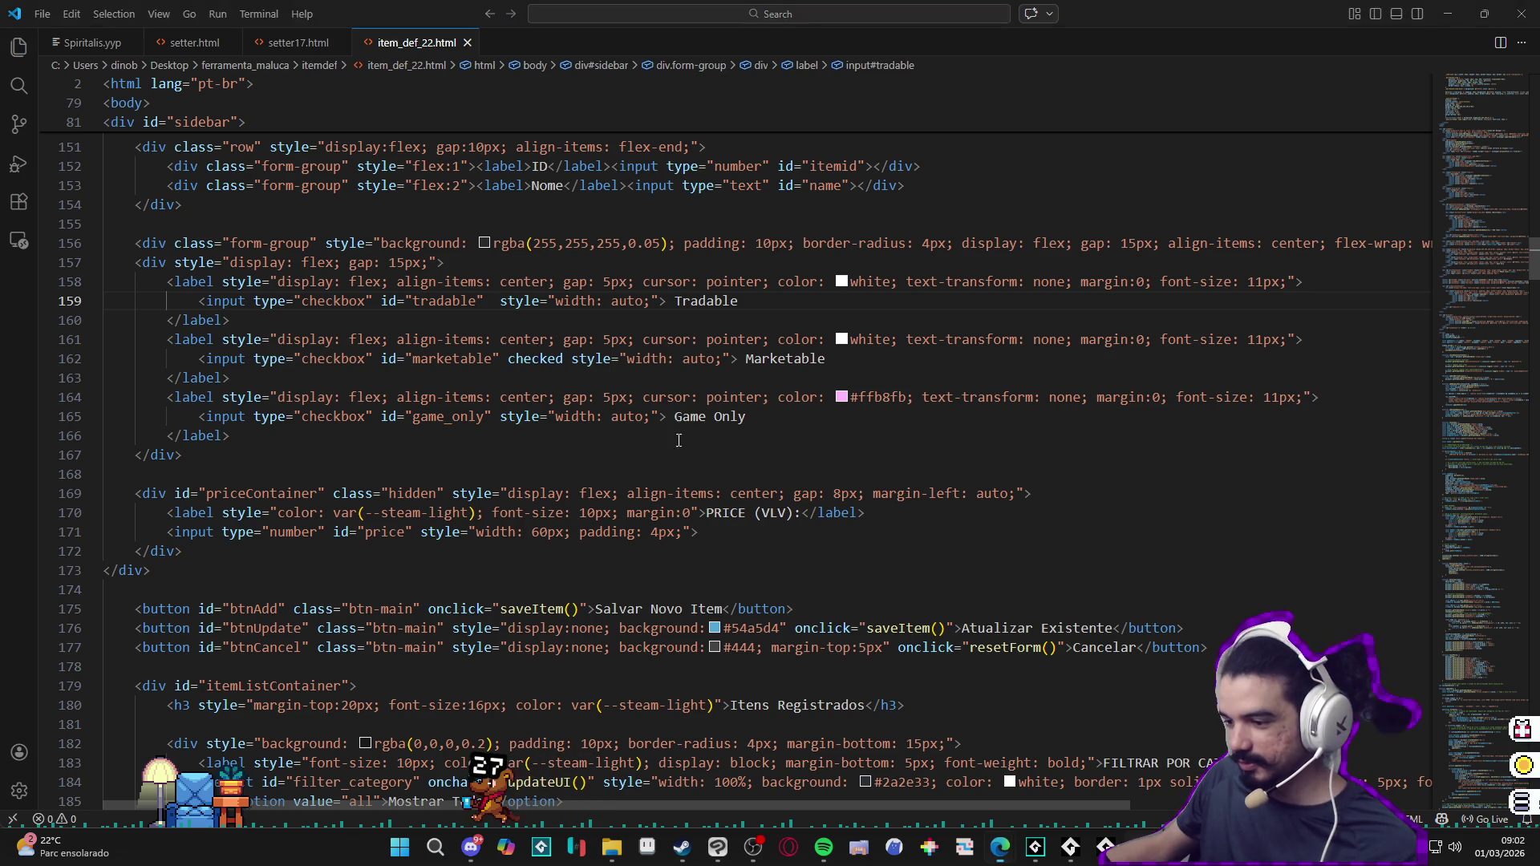
# Step: Reload the Steam Def Manager page so the updated form layout appears
pyautogui.moveTo(1000, 848)
pyautogui.click(1118, 789)
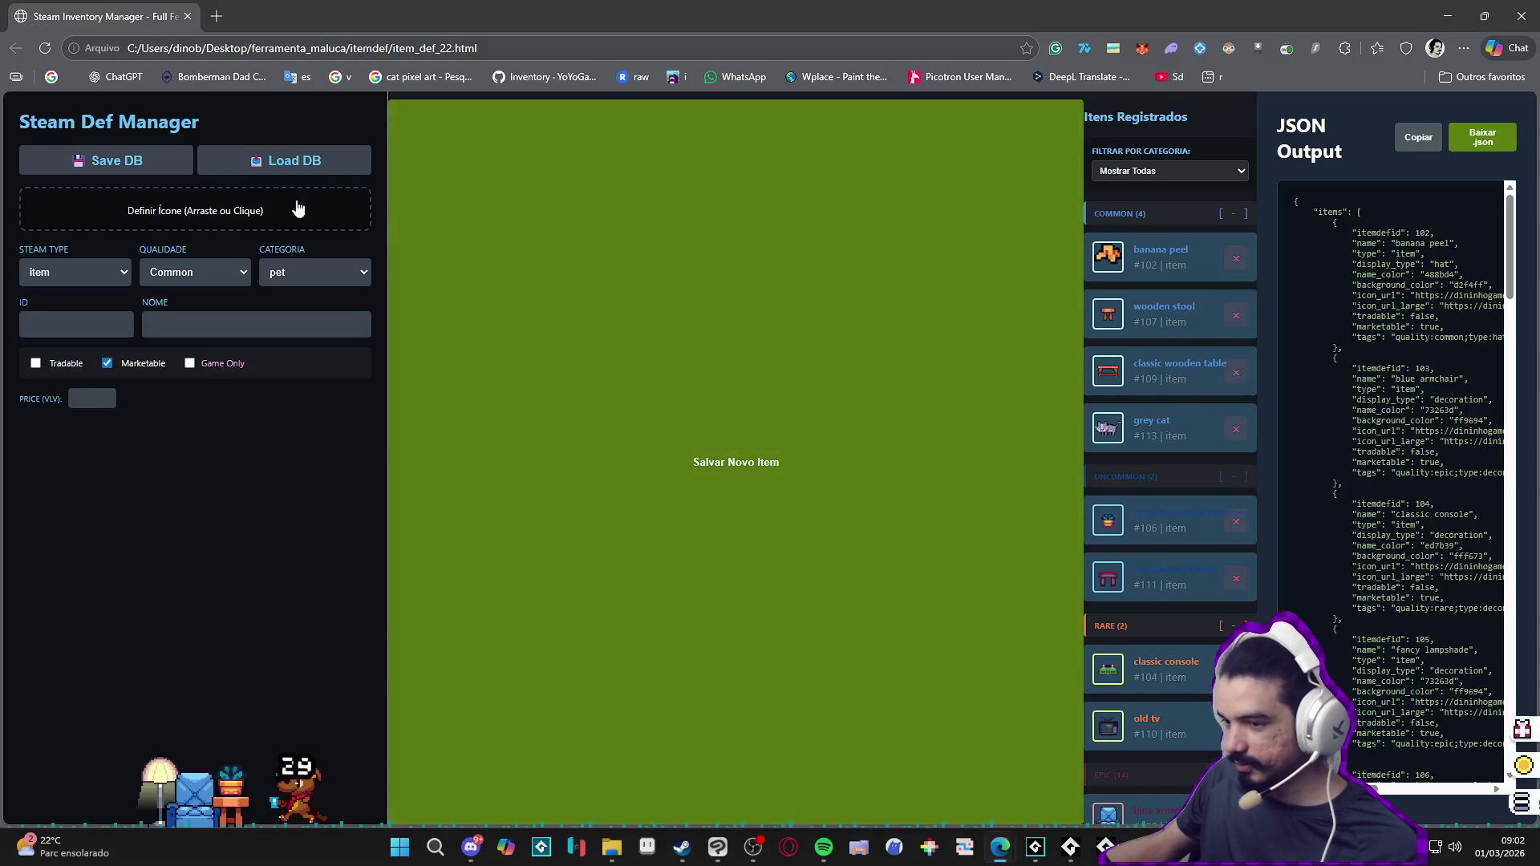
pyautogui.click(45, 48)
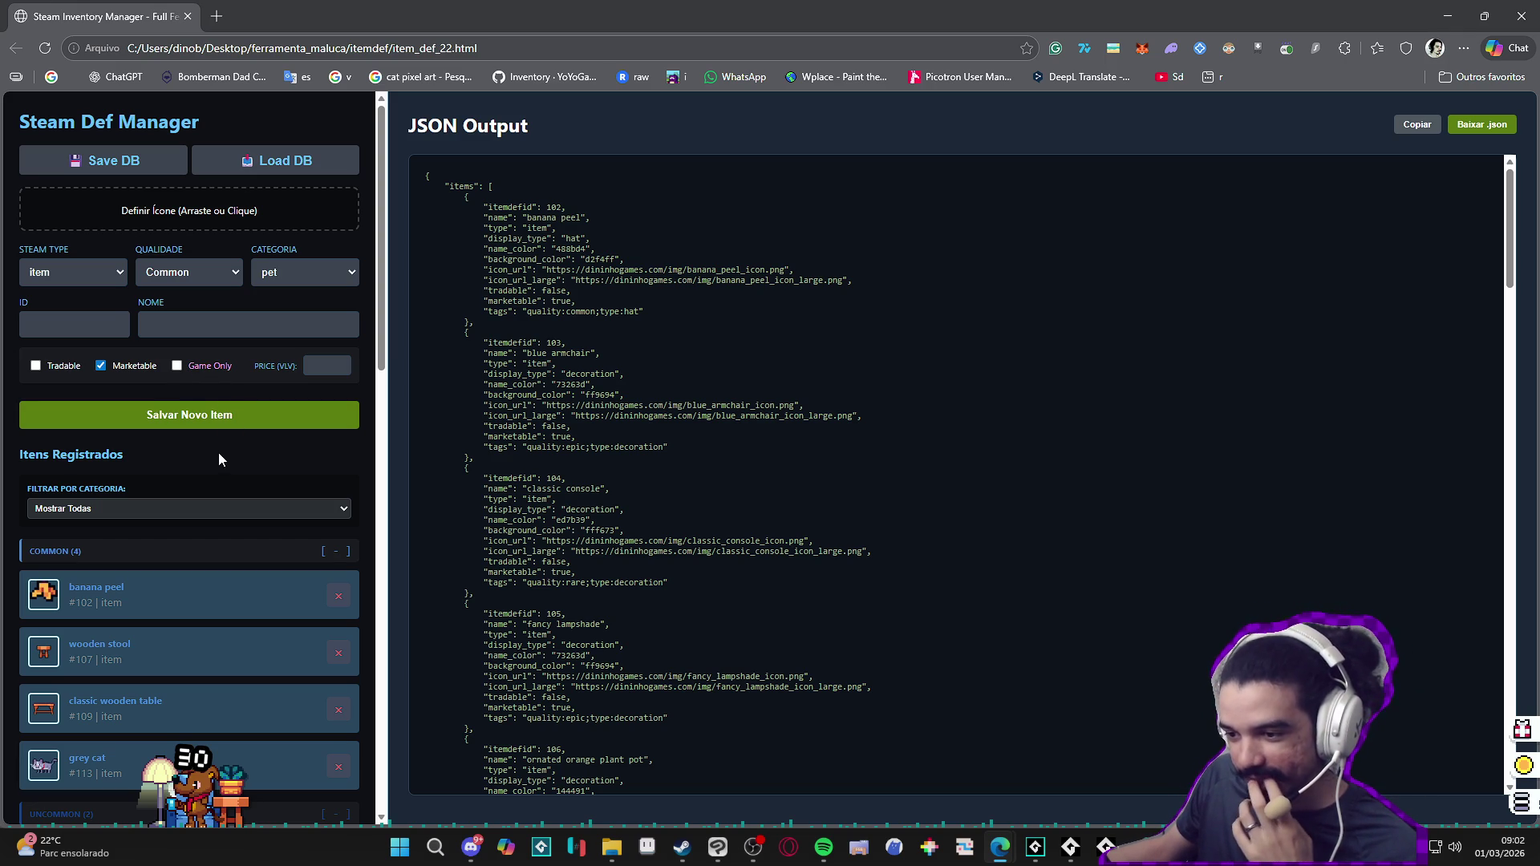
# Step: Cycle Steam Type through generator, playtimegenerator and item to verify which fields, including PRICE (VLV), show
pyautogui.click(82, 271)
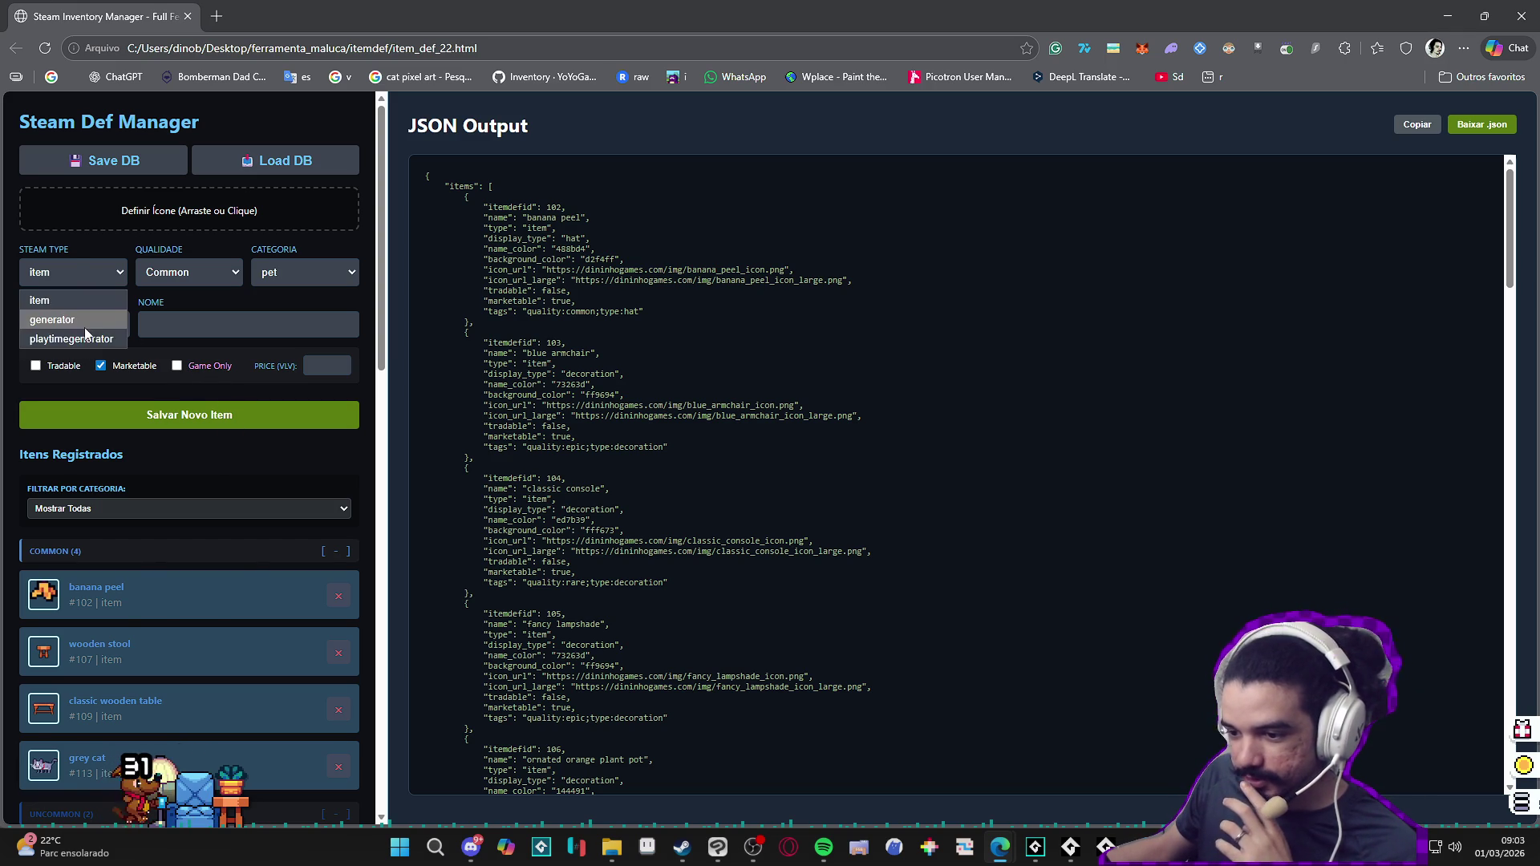
pyautogui.click(84, 316)
pyautogui.click(82, 272)
pyautogui.click(85, 333)
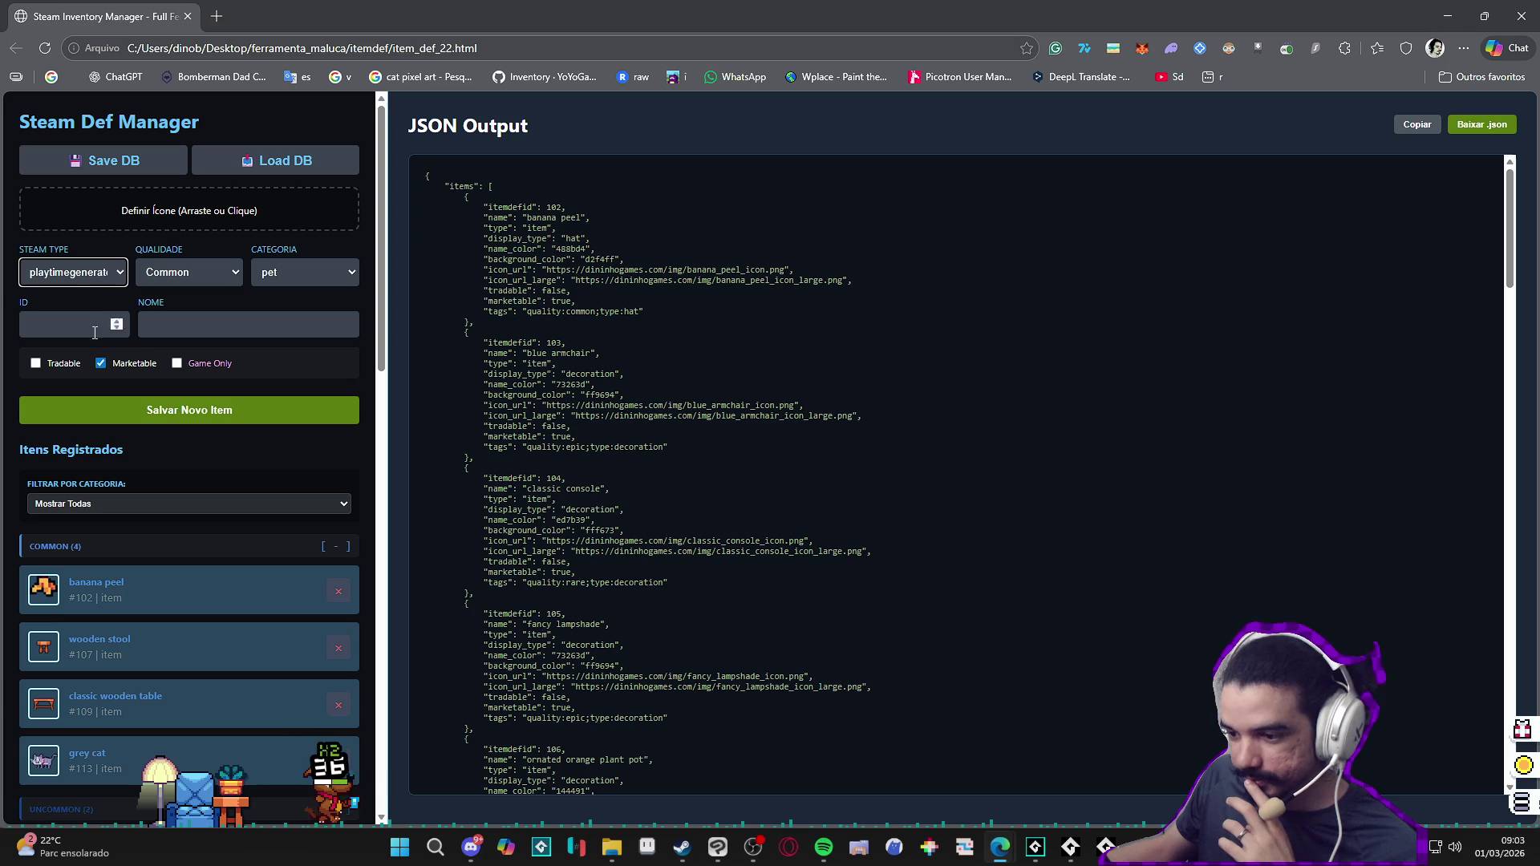
pyautogui.click(89, 279)
pyautogui.click(88, 302)
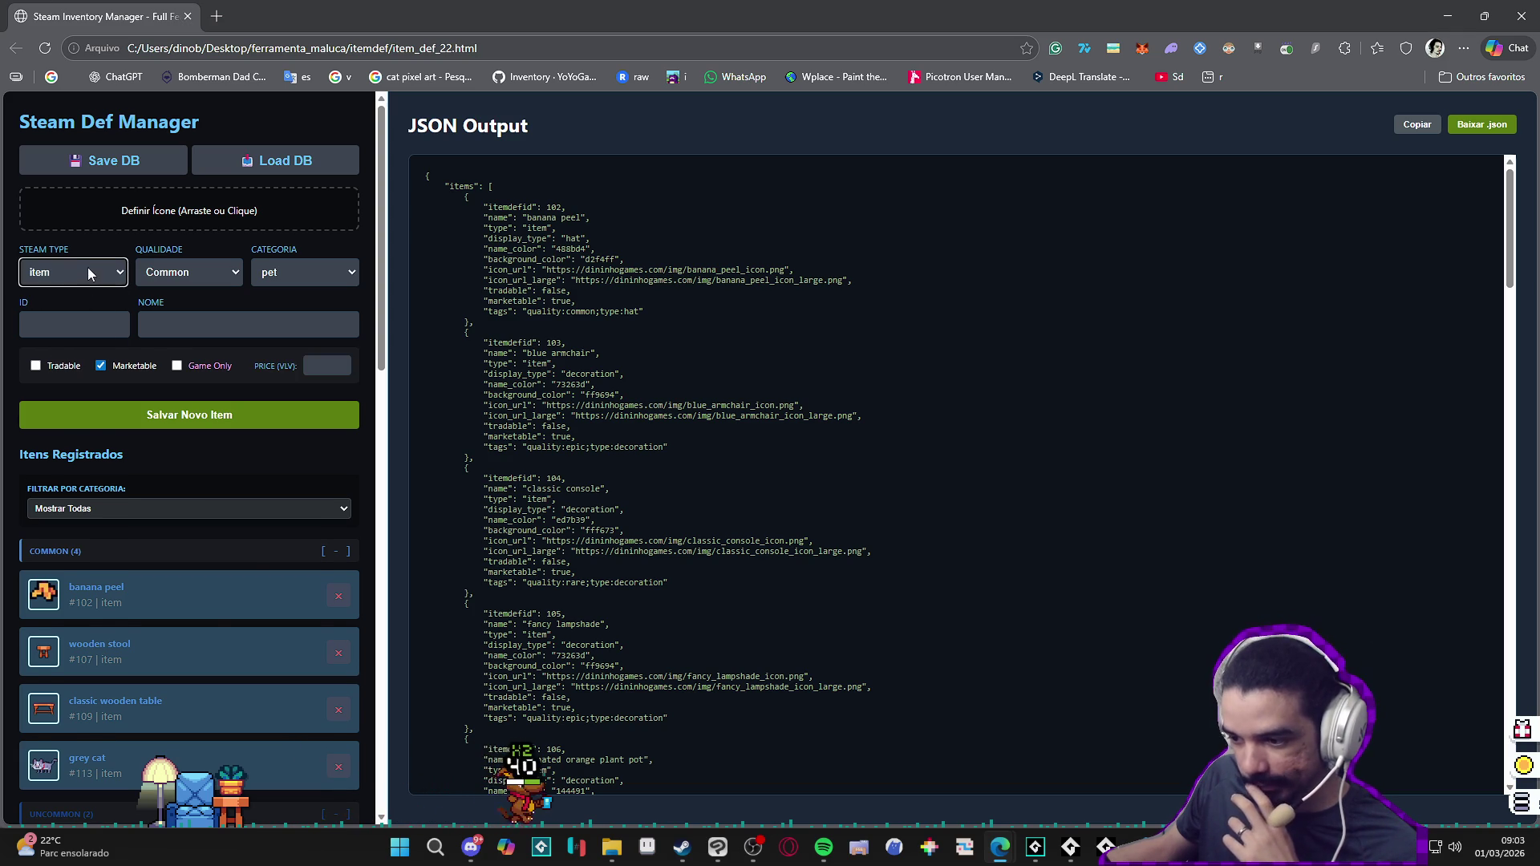
pyautogui.click(88, 269)
pyautogui.click(86, 316)
pyautogui.click(78, 335)
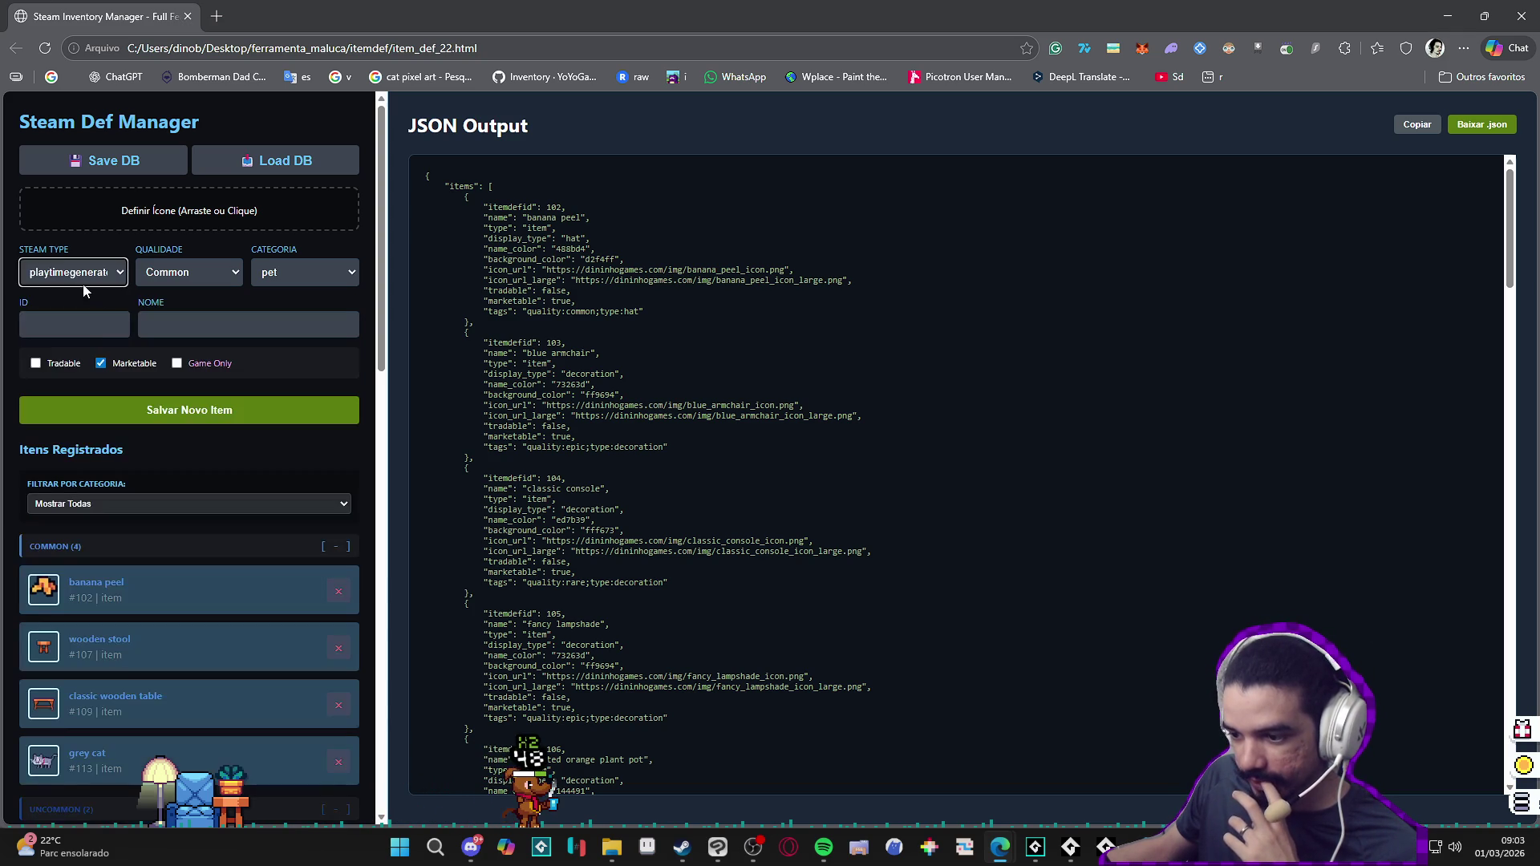
pyautogui.click(76, 306)
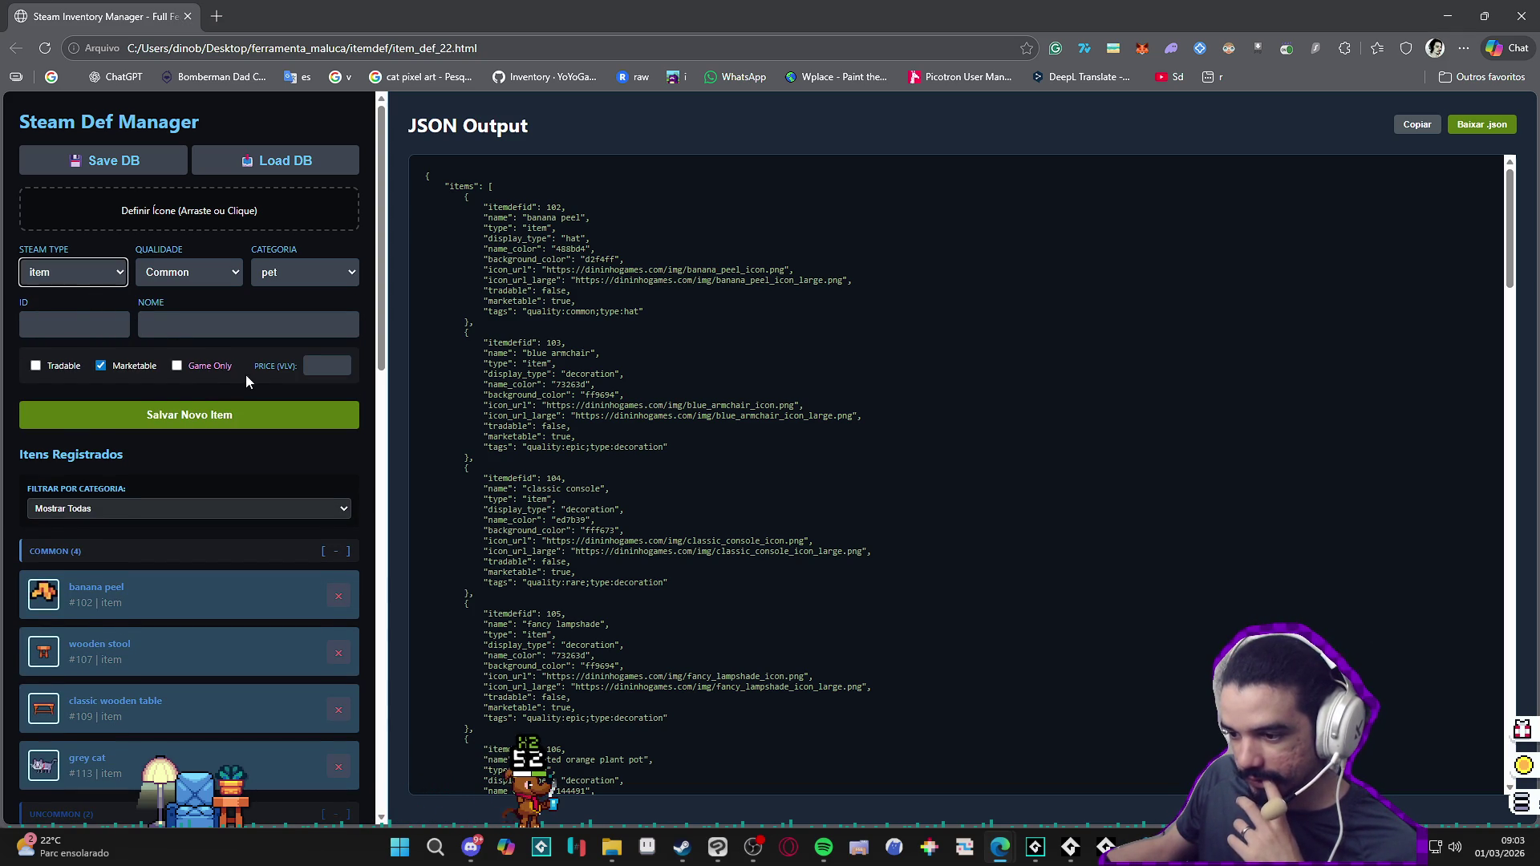
pyautogui.moveTo(326, 364)
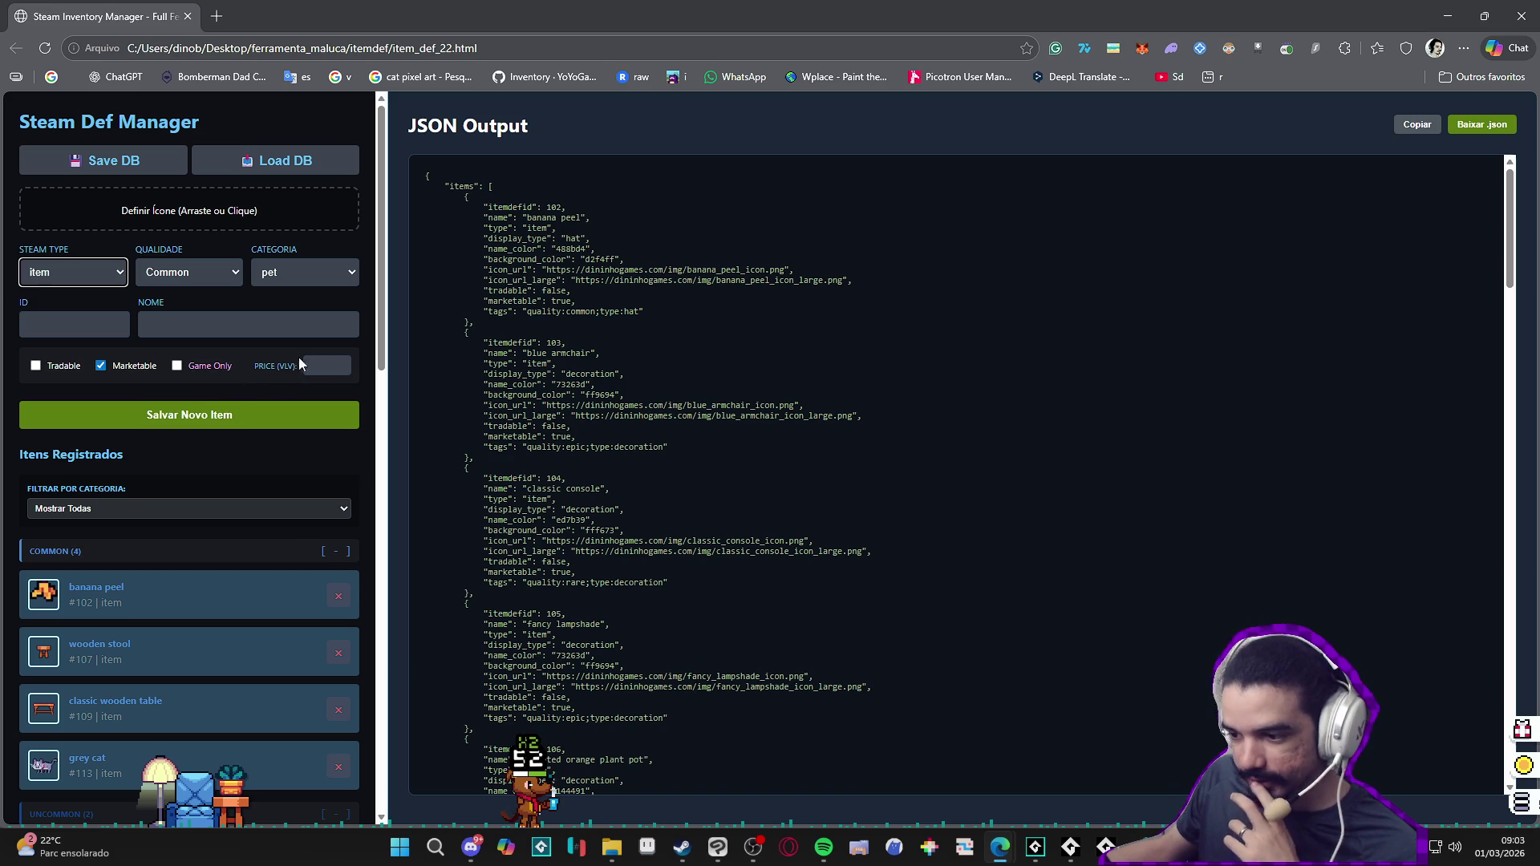
pyautogui.click(670, 434)
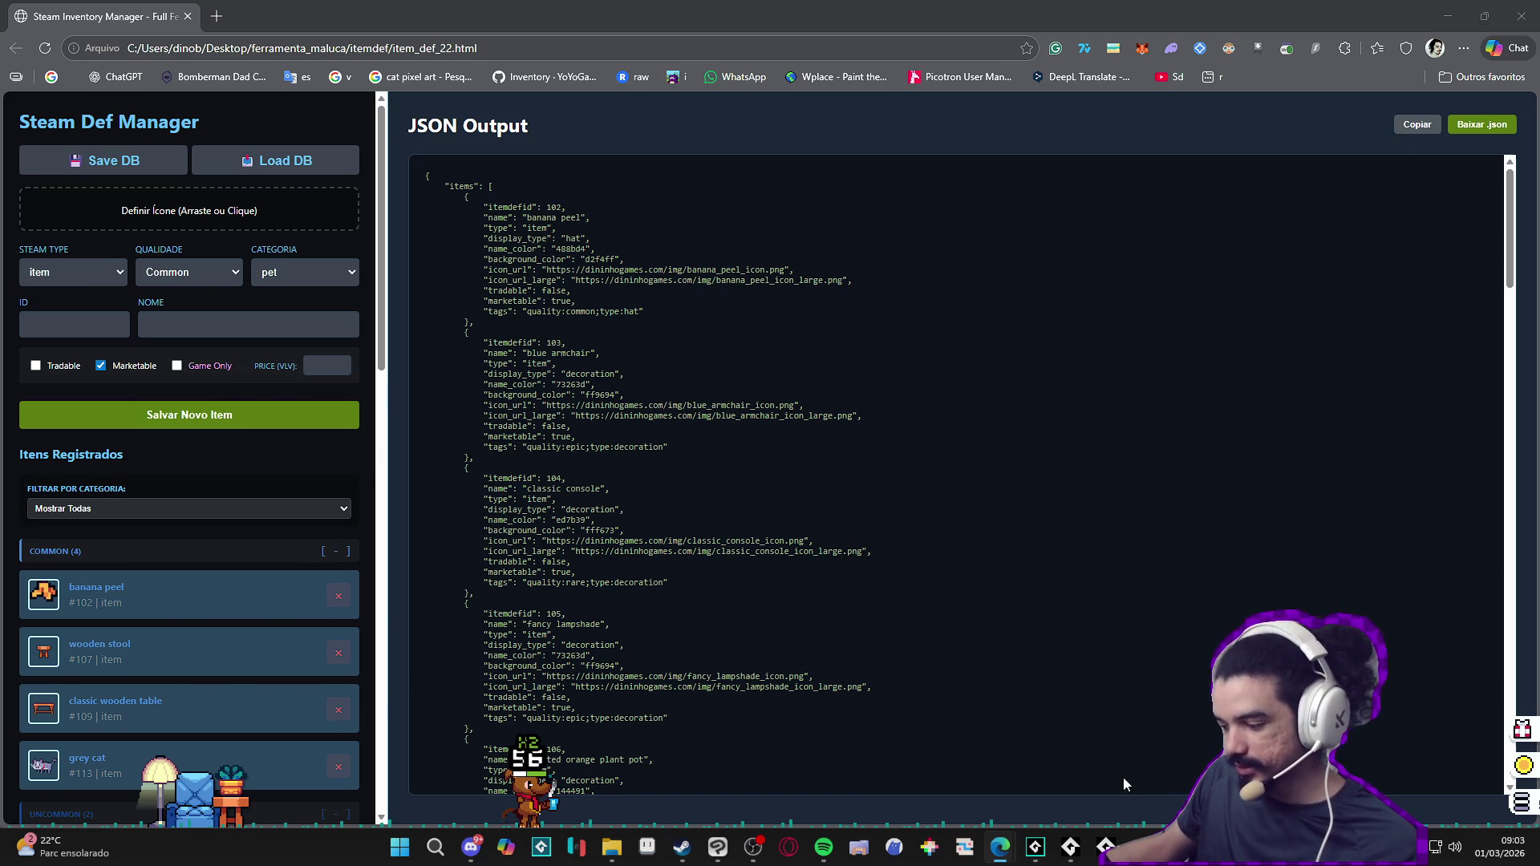
# Step: Move the priceContainer block (lines 169–172) to just above the save buttons and reload the page
pyautogui.hotkey('alt', 'Tab')
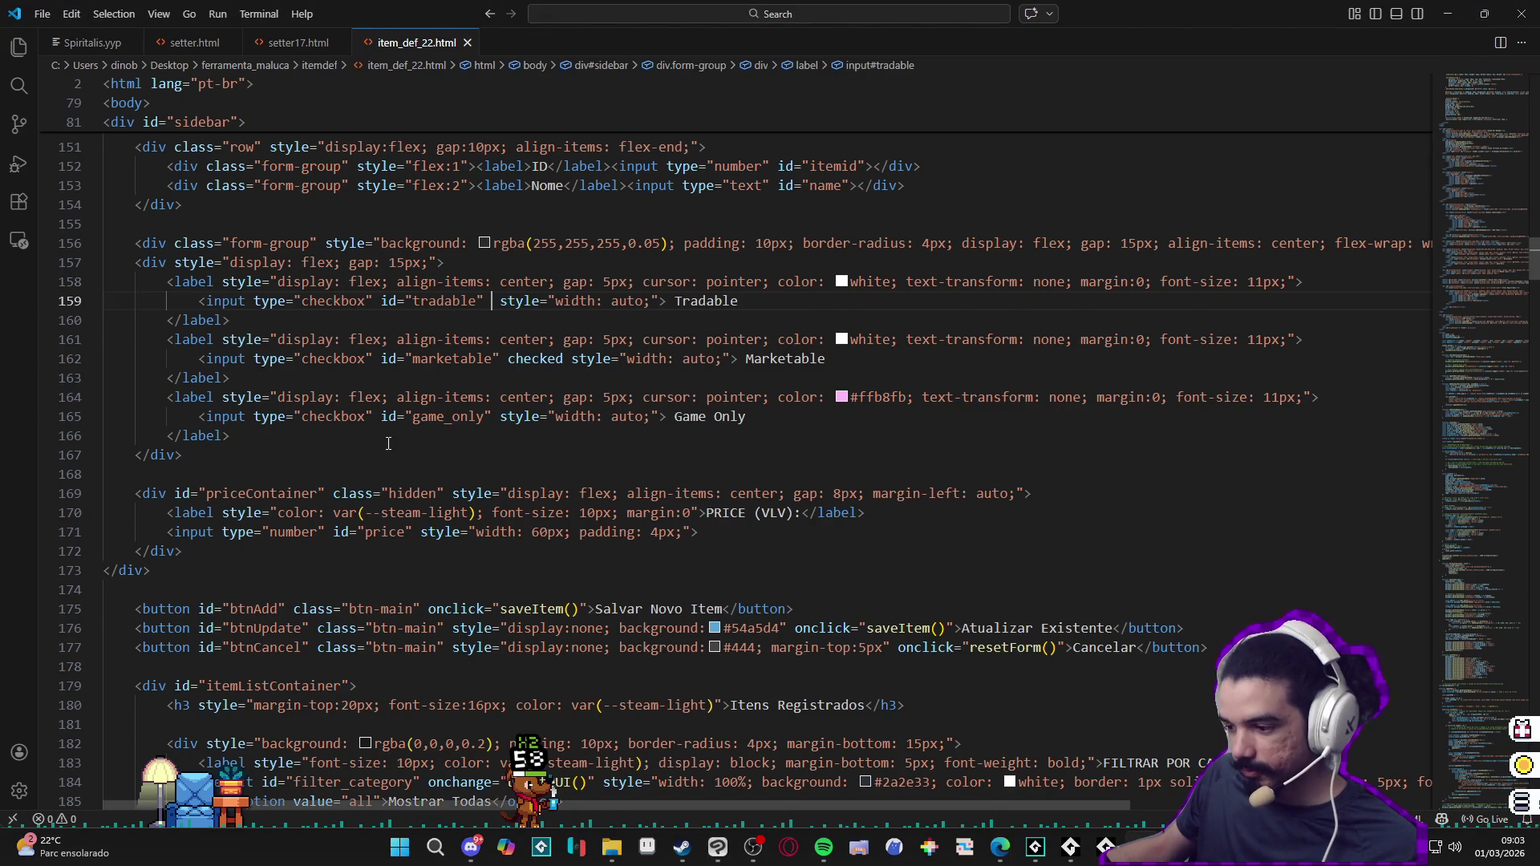
pyautogui.scroll(1, 387, 442)
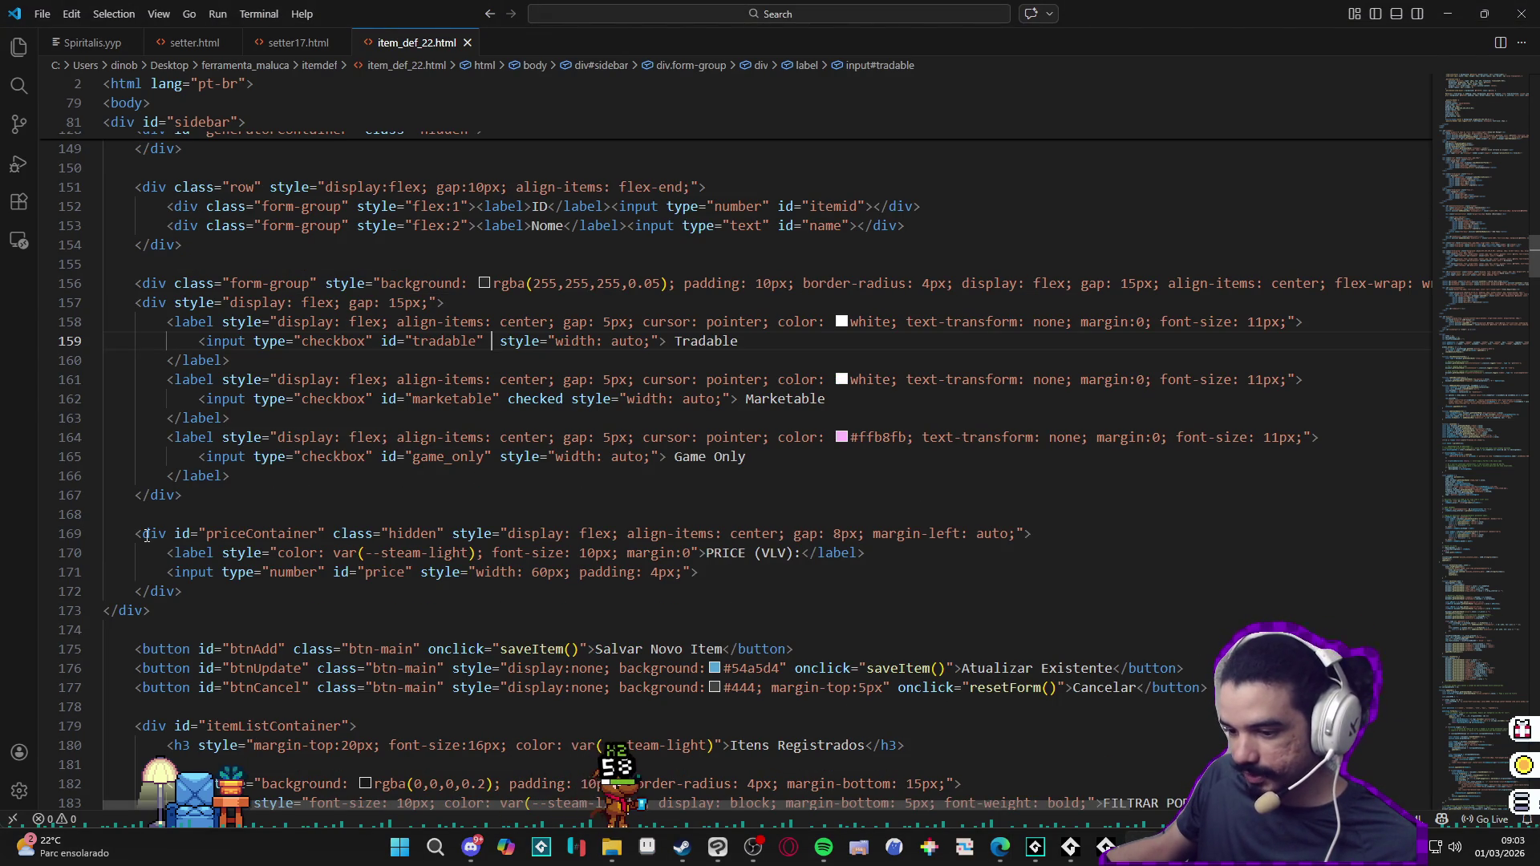
pyautogui.moveTo(135, 533); pyautogui.dragTo(179, 591)
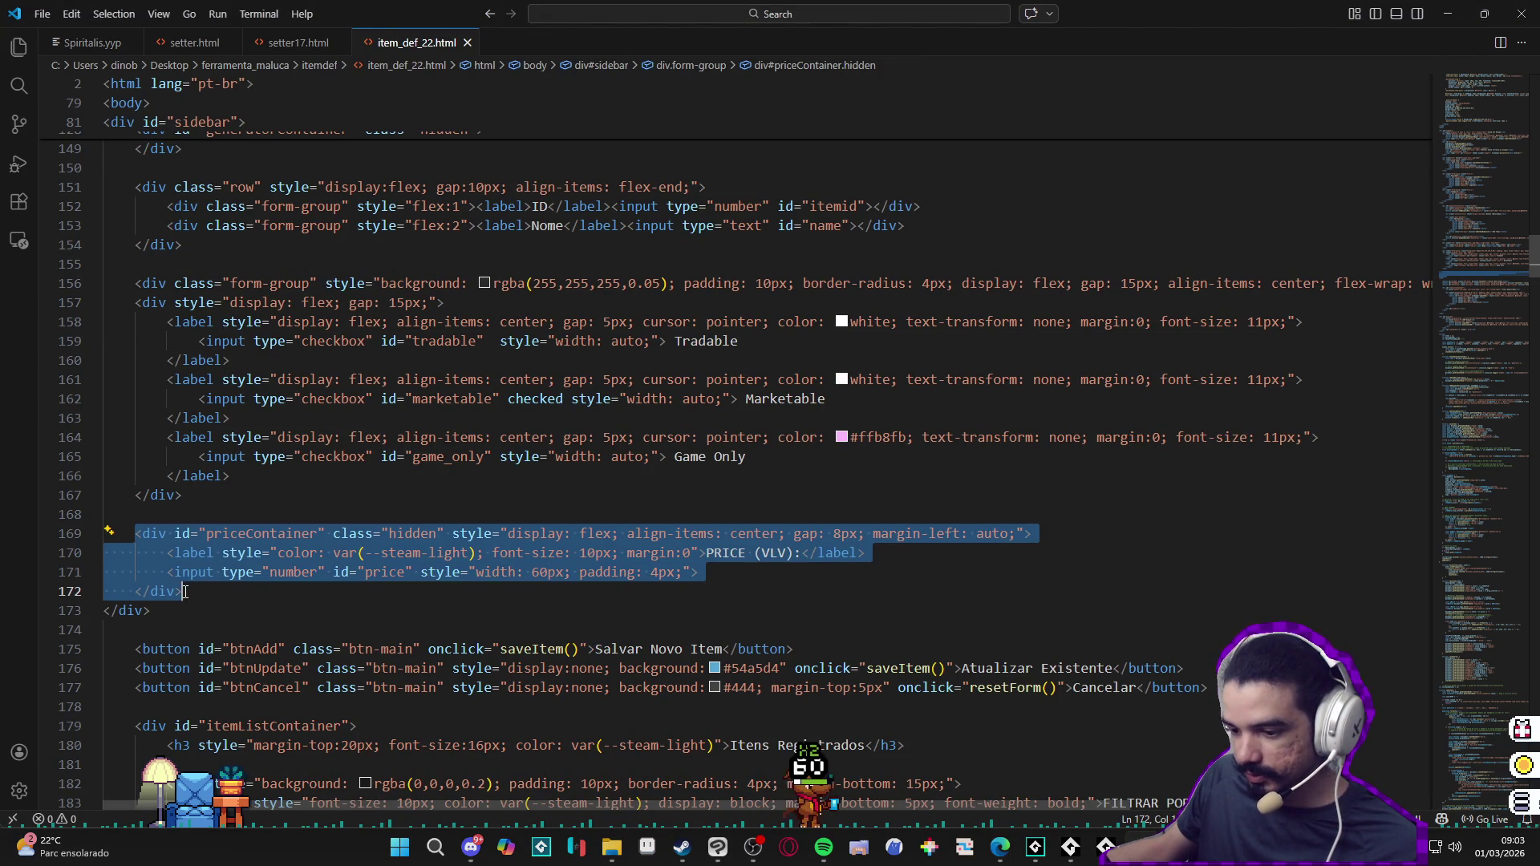
pyautogui.press('Delete')
pyautogui.click(178, 574)
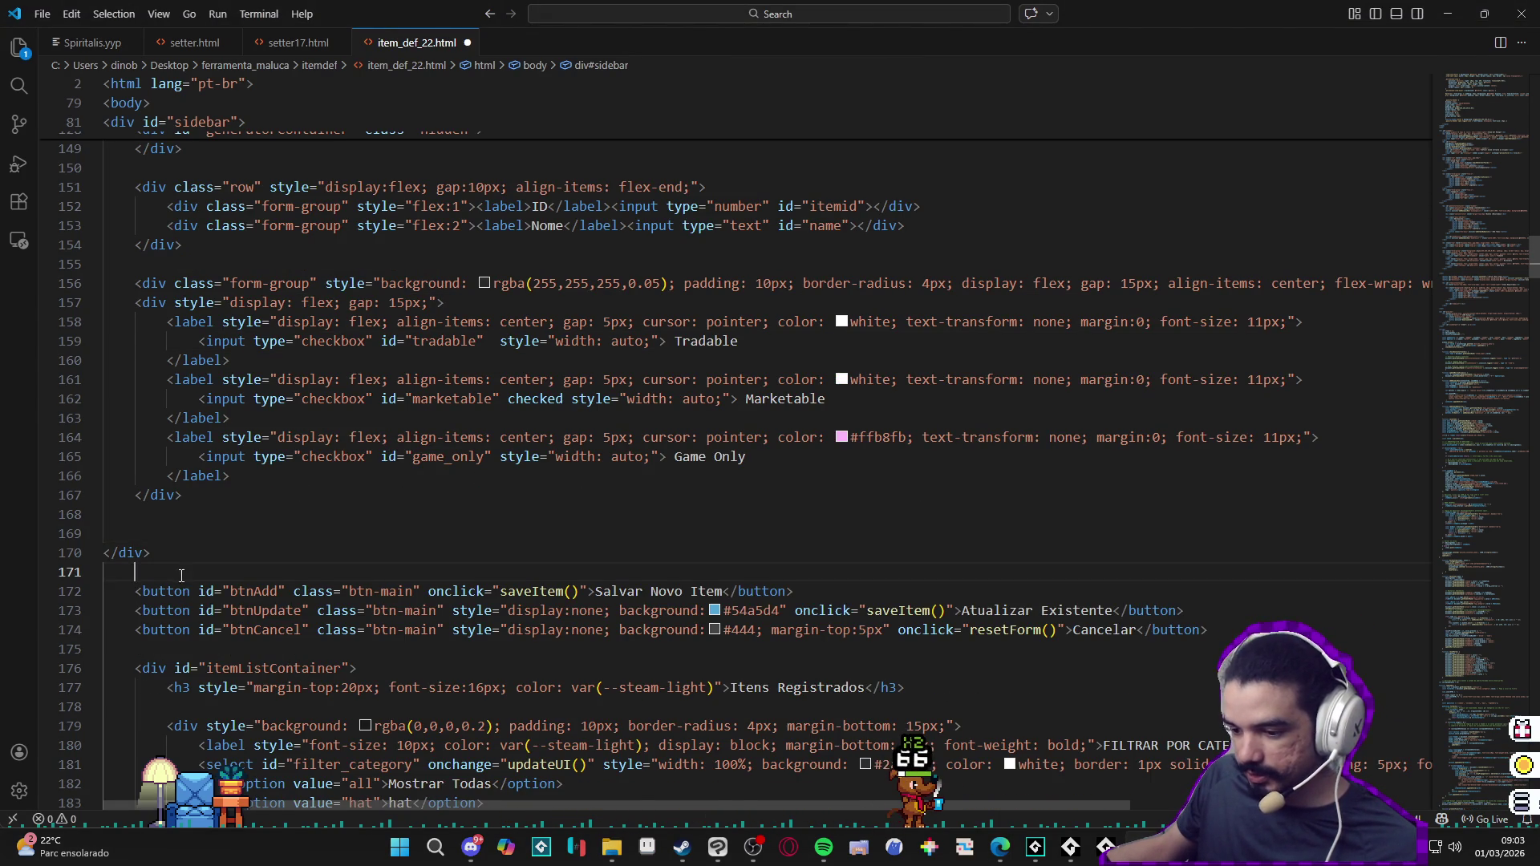
pyautogui.write('<div id="priceContainer" class="hidden" style="display: flex; align-items: center; gap: 8px; margin-left: auto;">         <label style="color: var(--steam-light); font-size: 10px; margin:0">PRICE (VLV):</label>         <input type="number" id="price" style="width: 60px; padding: 4px;">     </div>')
pyautogui.moveTo(999, 847)
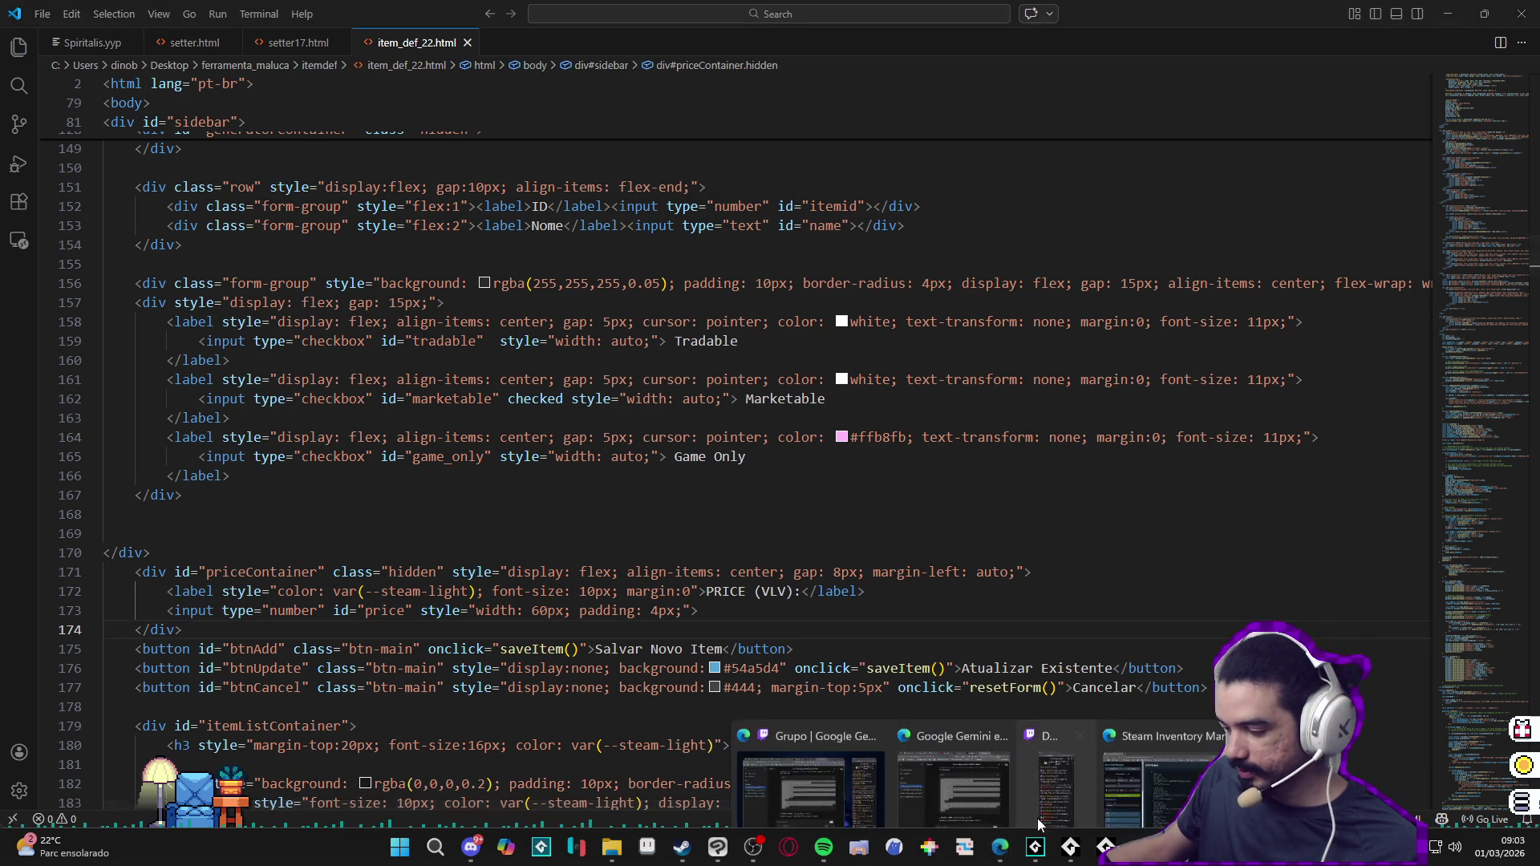
pyautogui.click(1126, 779)
pyautogui.click(47, 49)
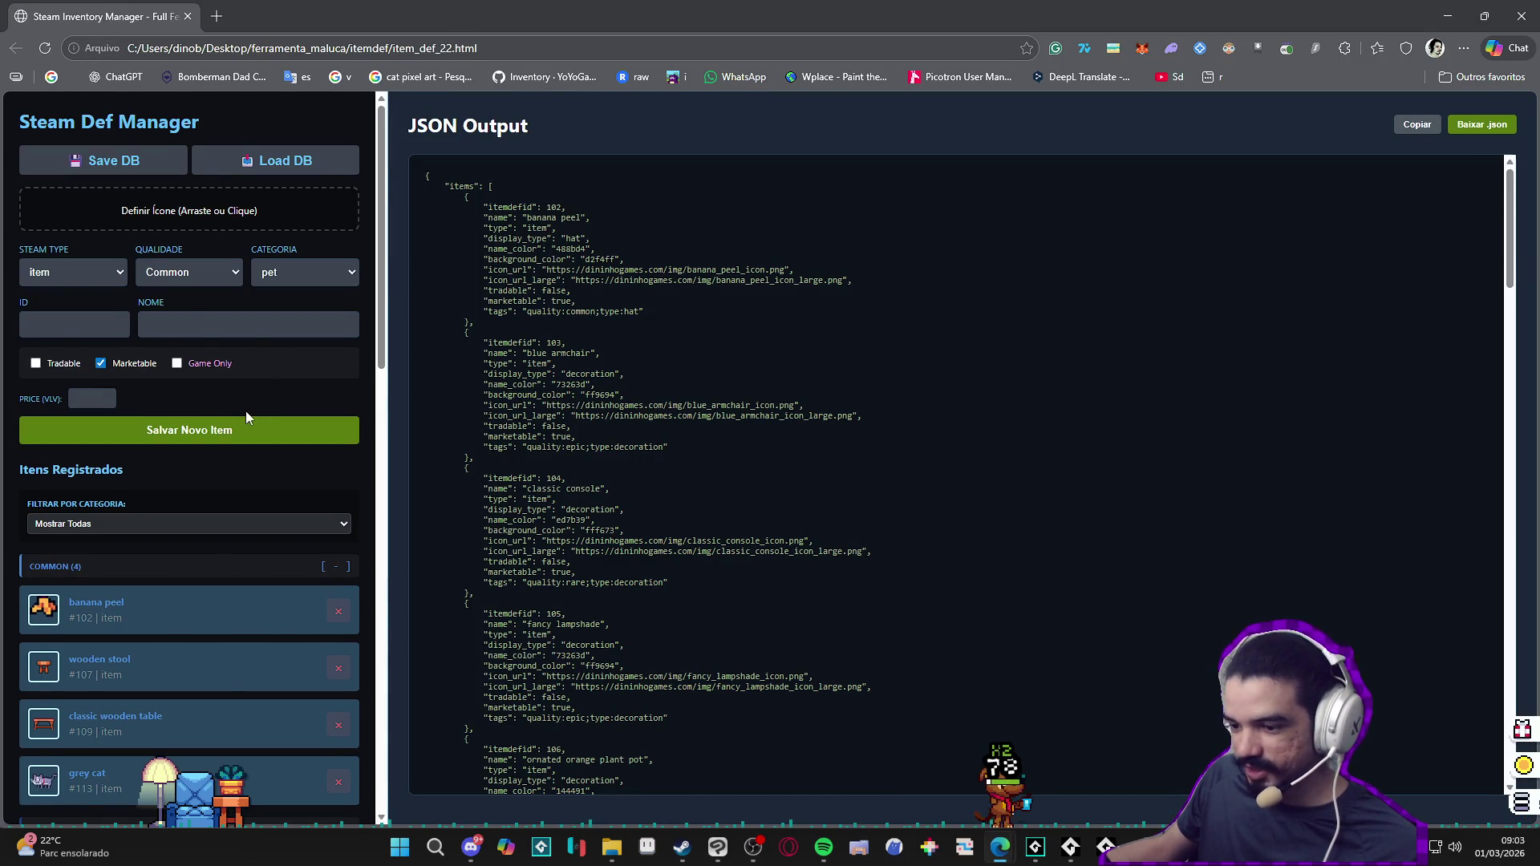
# Step: Undo the price container move, reload the page to confirm the restored layout, and return to the editor
pyautogui.hotkey('alt', 'Tab')
pyautogui.hotkey('ctrl', 'z')
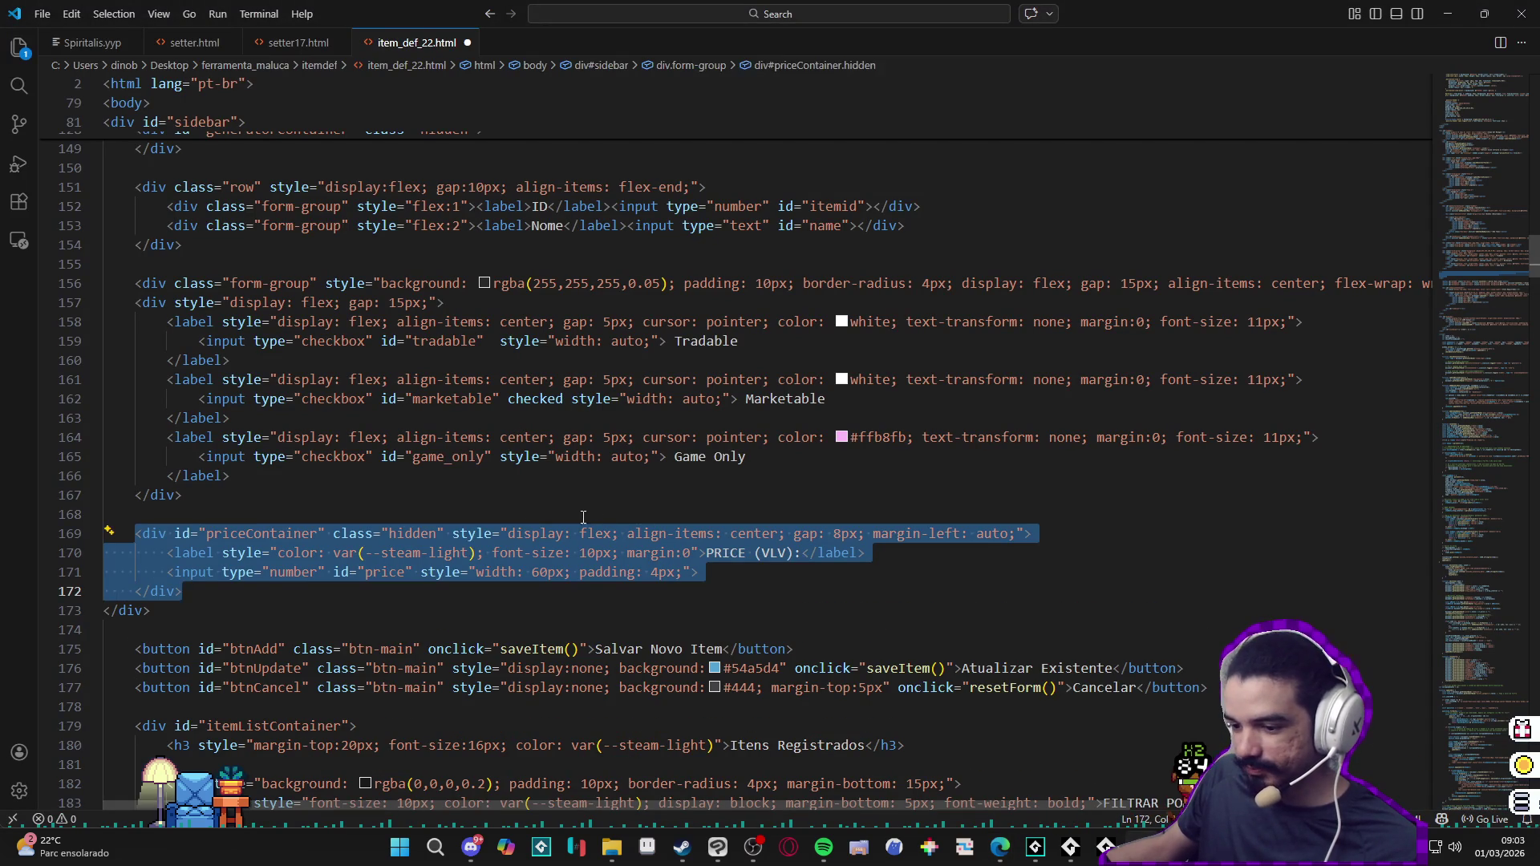
pyautogui.hotkey('alt', 'Tab')
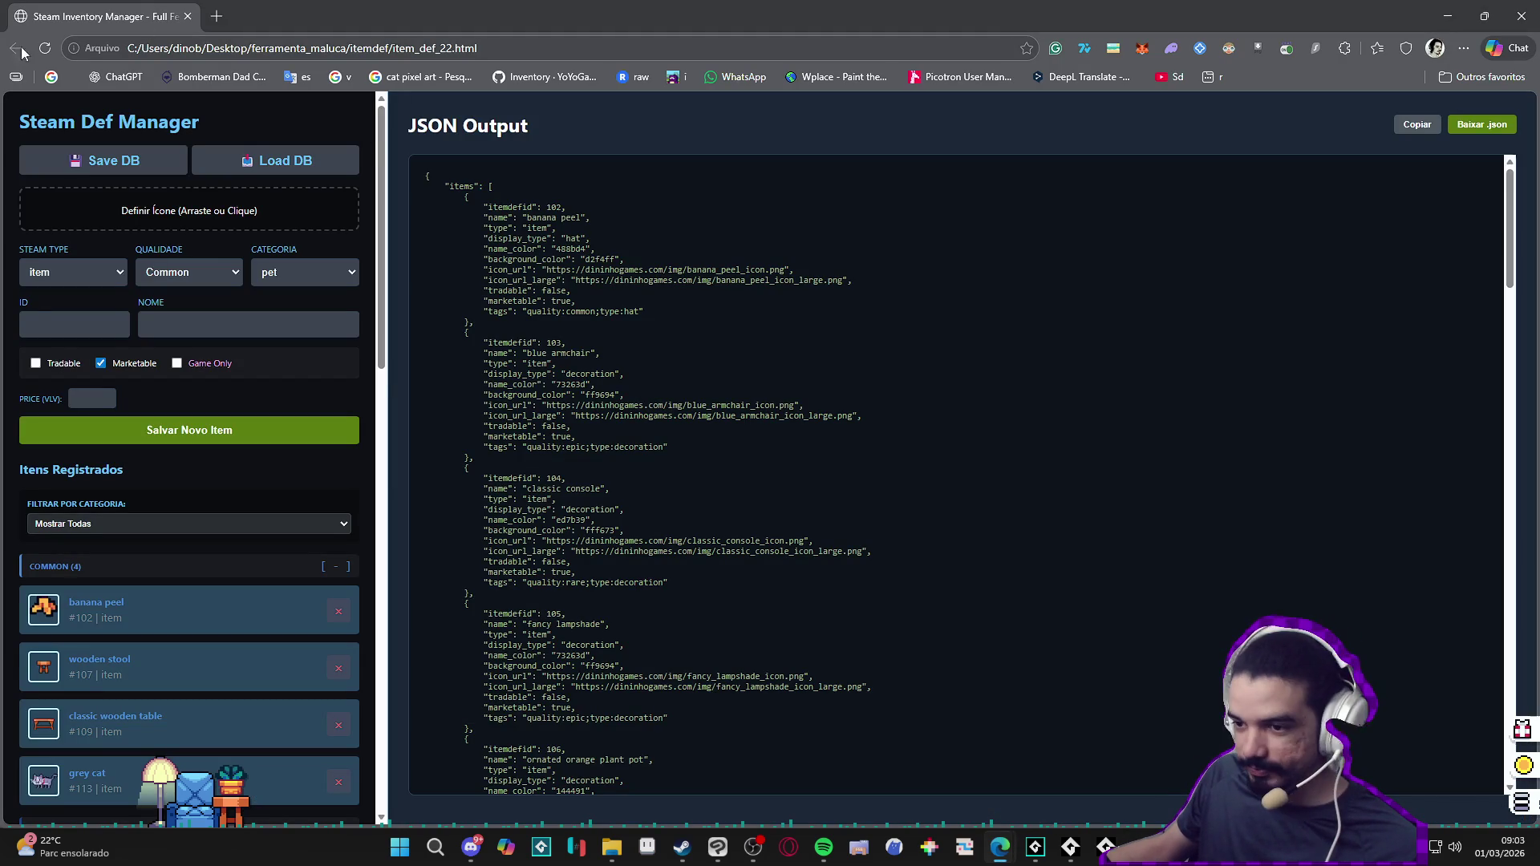
pyautogui.click(42, 48)
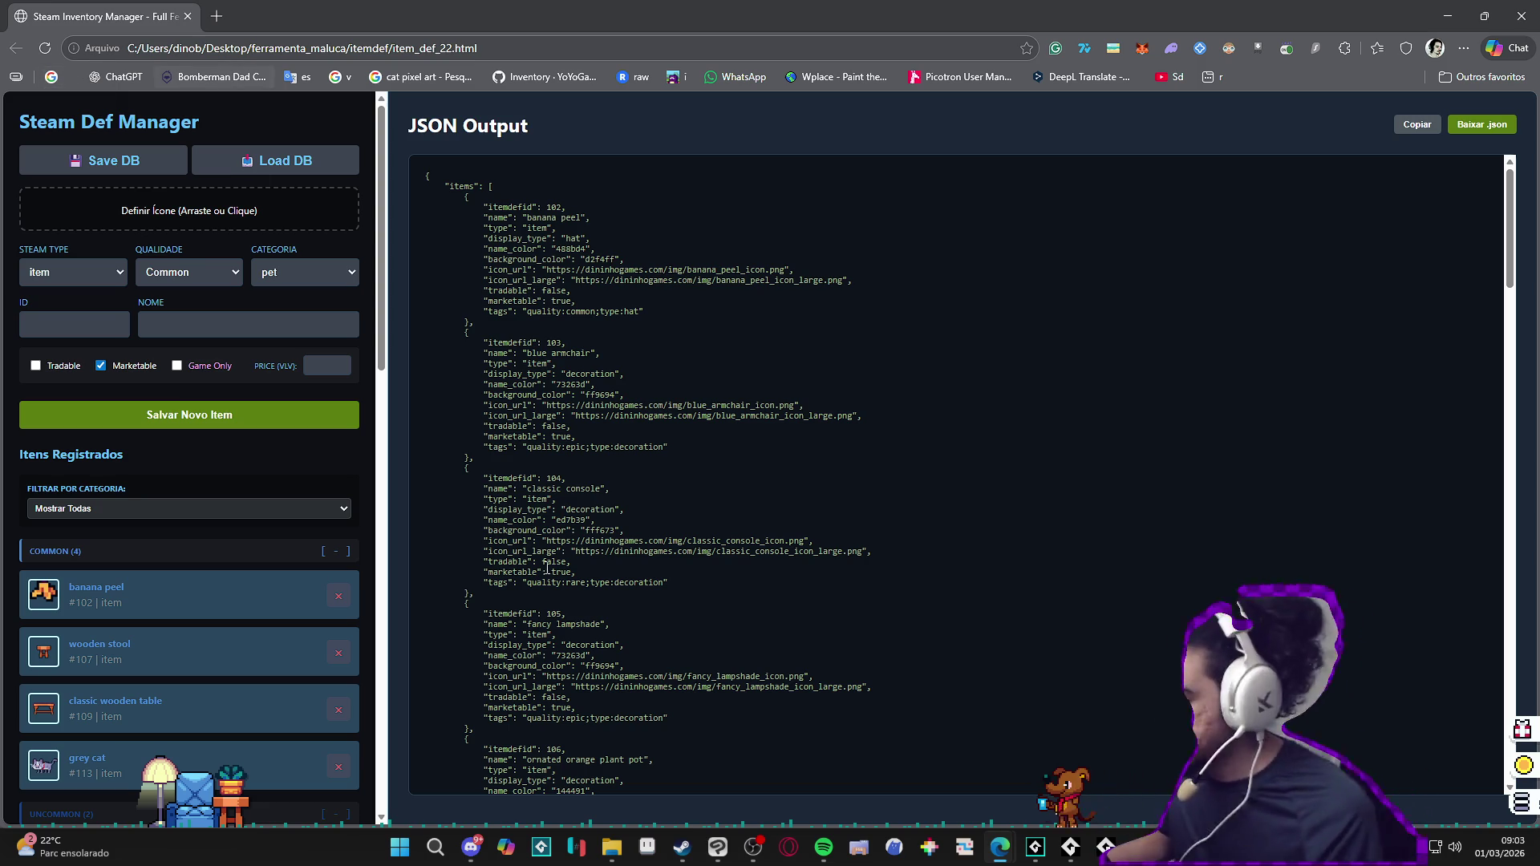
pyautogui.click(998, 847)
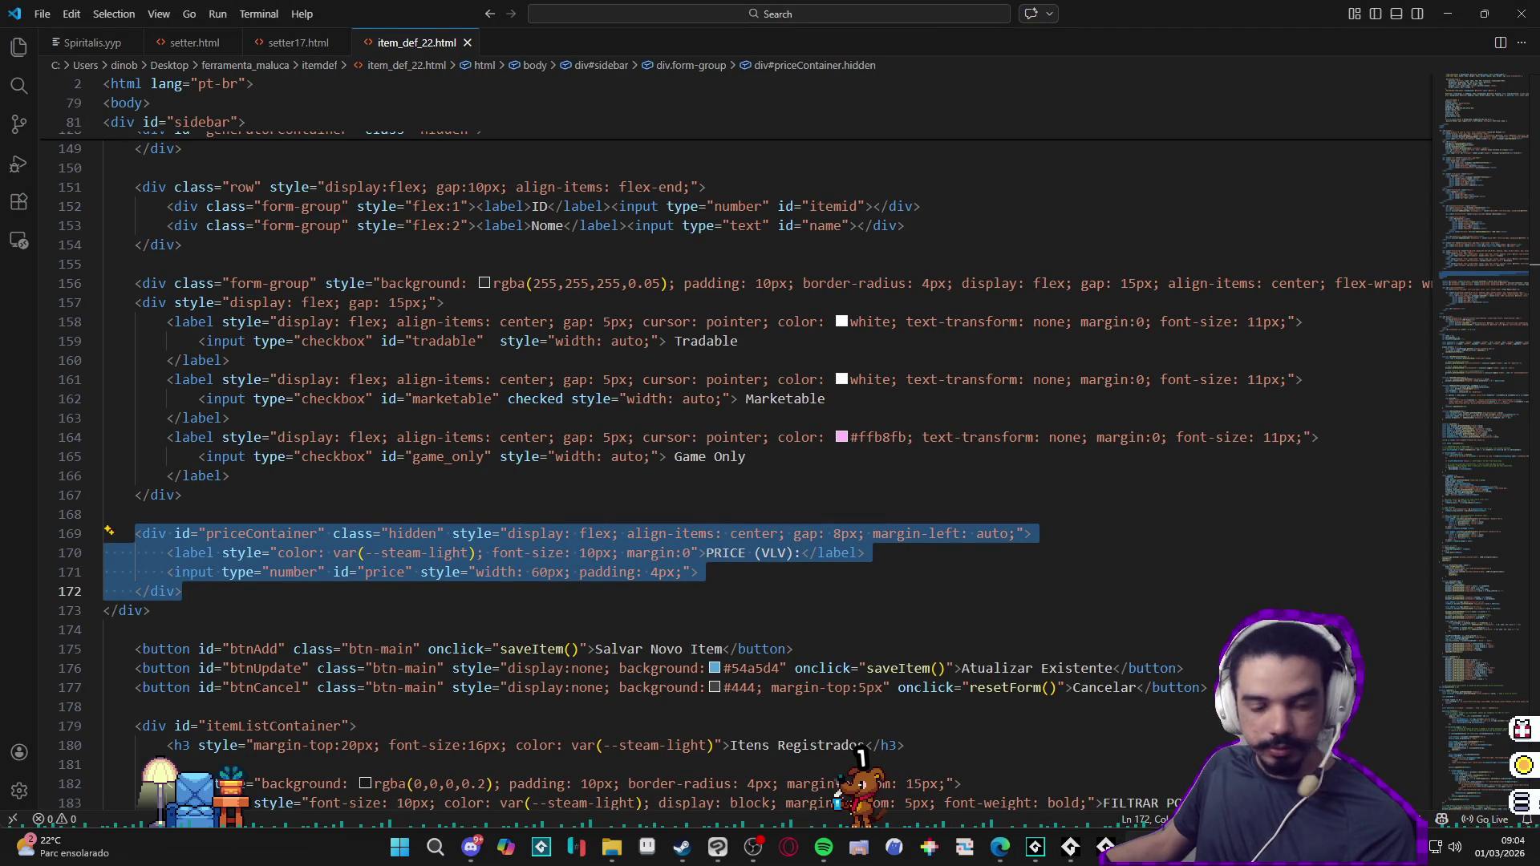
# Step: Search for 'function save' to reach the saveItem function and its itemData object
pyautogui.click(663, 475)
pyautogui.hotkey('ctrl', 'f')
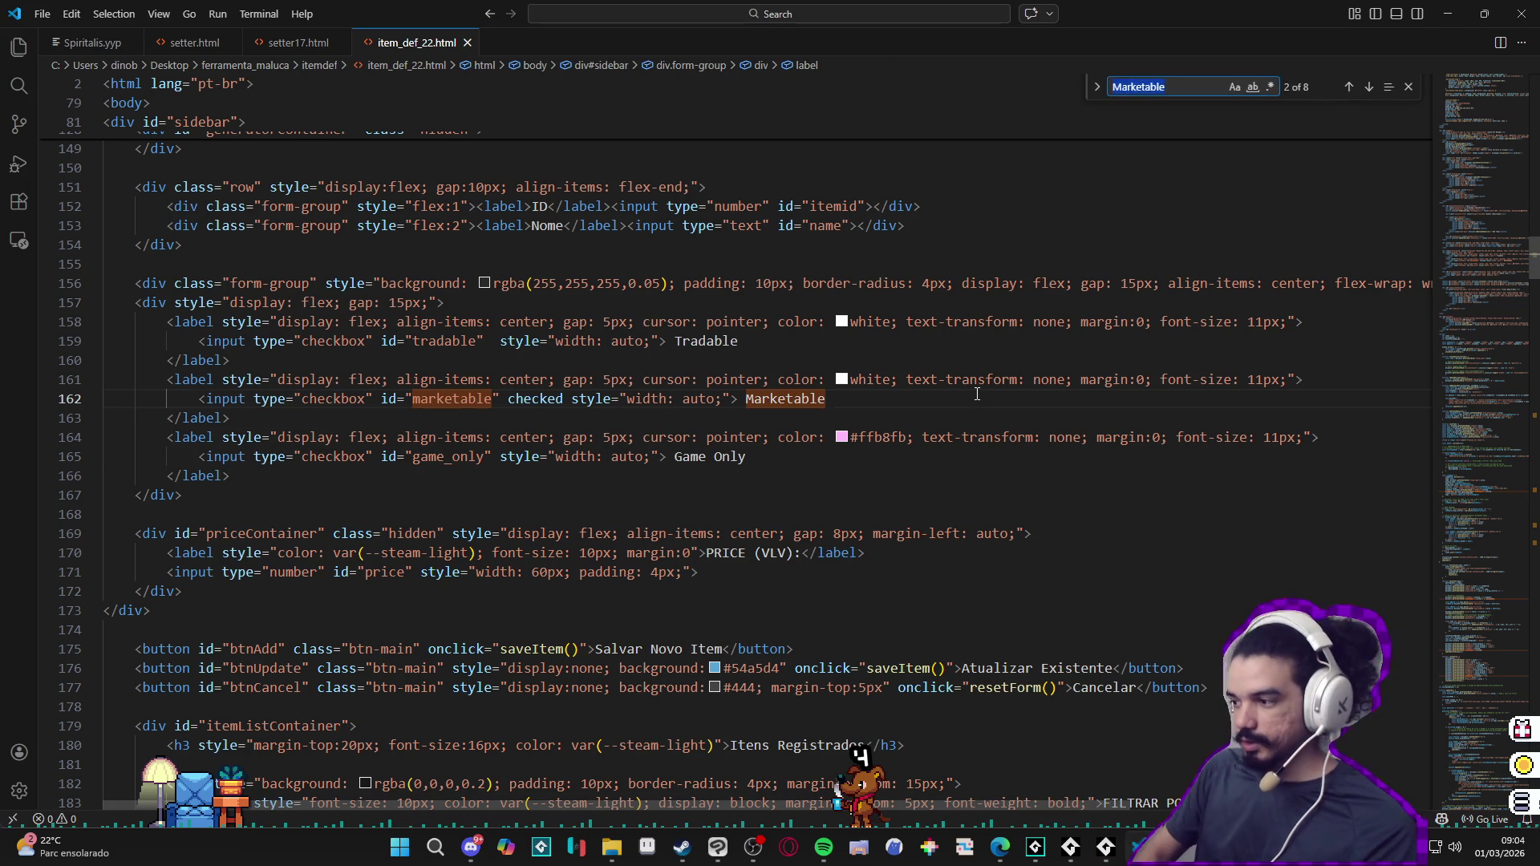
pyautogui.write('func')
pyautogui.press('BackSpace')
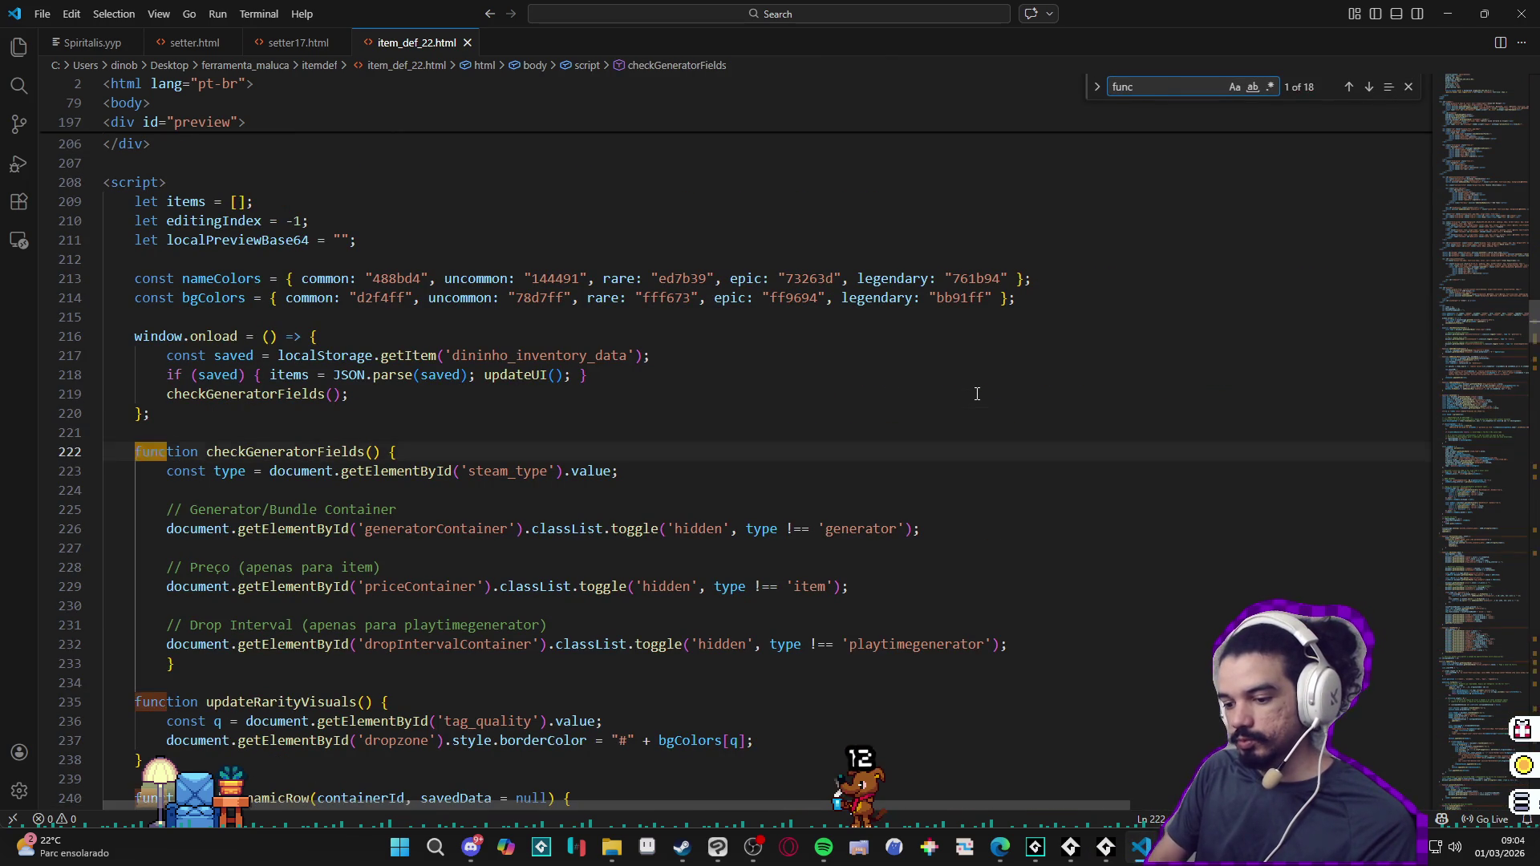
pyautogui.write('tion save')
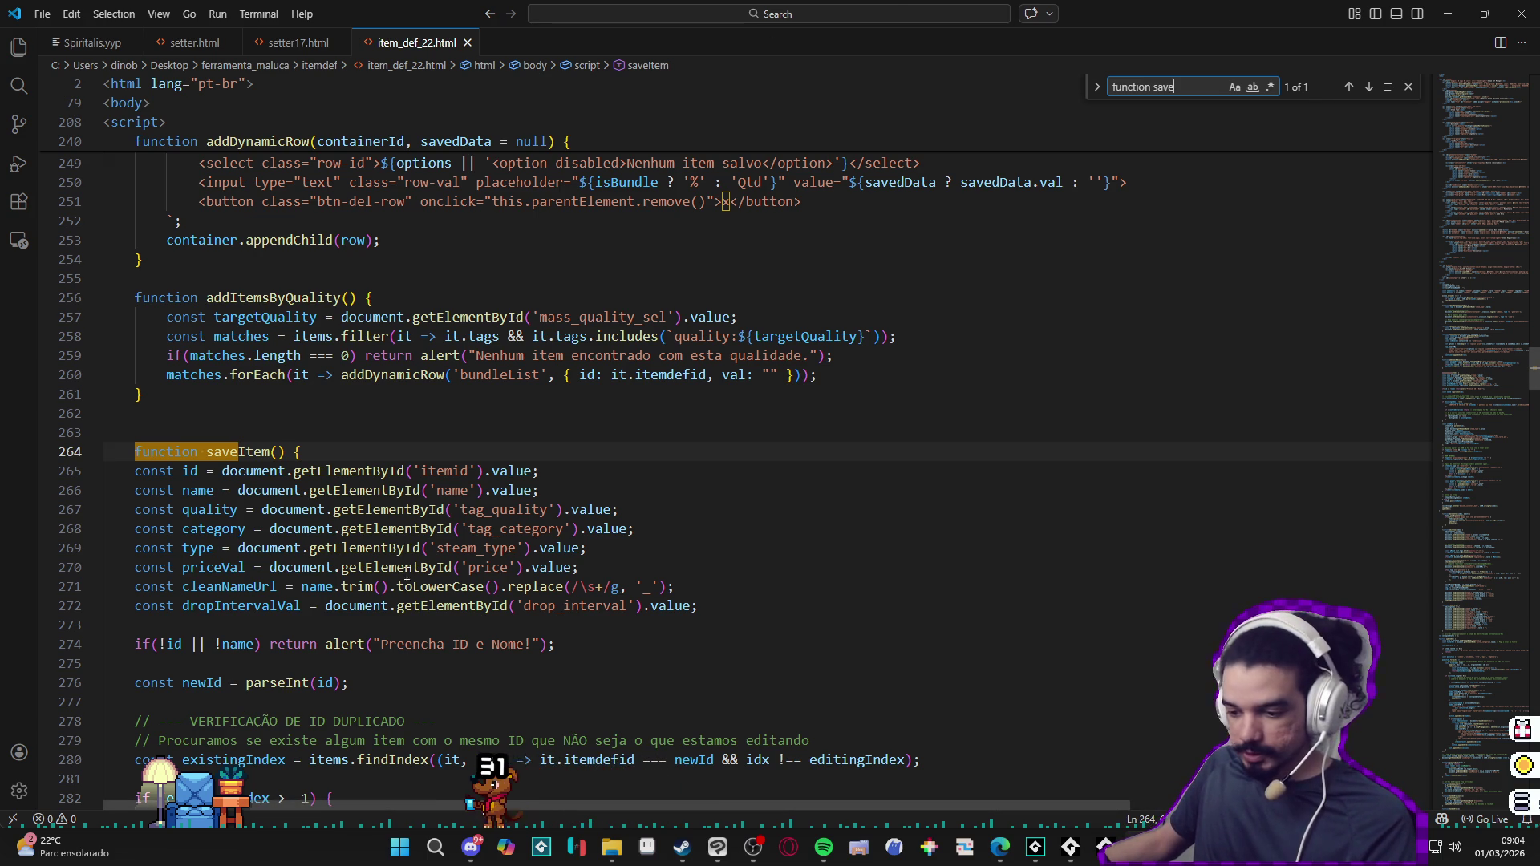
pyautogui.scroll(-2, 153, 695)
pyautogui.scroll(-8, 278, 602)
pyautogui.scroll(-4, 397, 515)
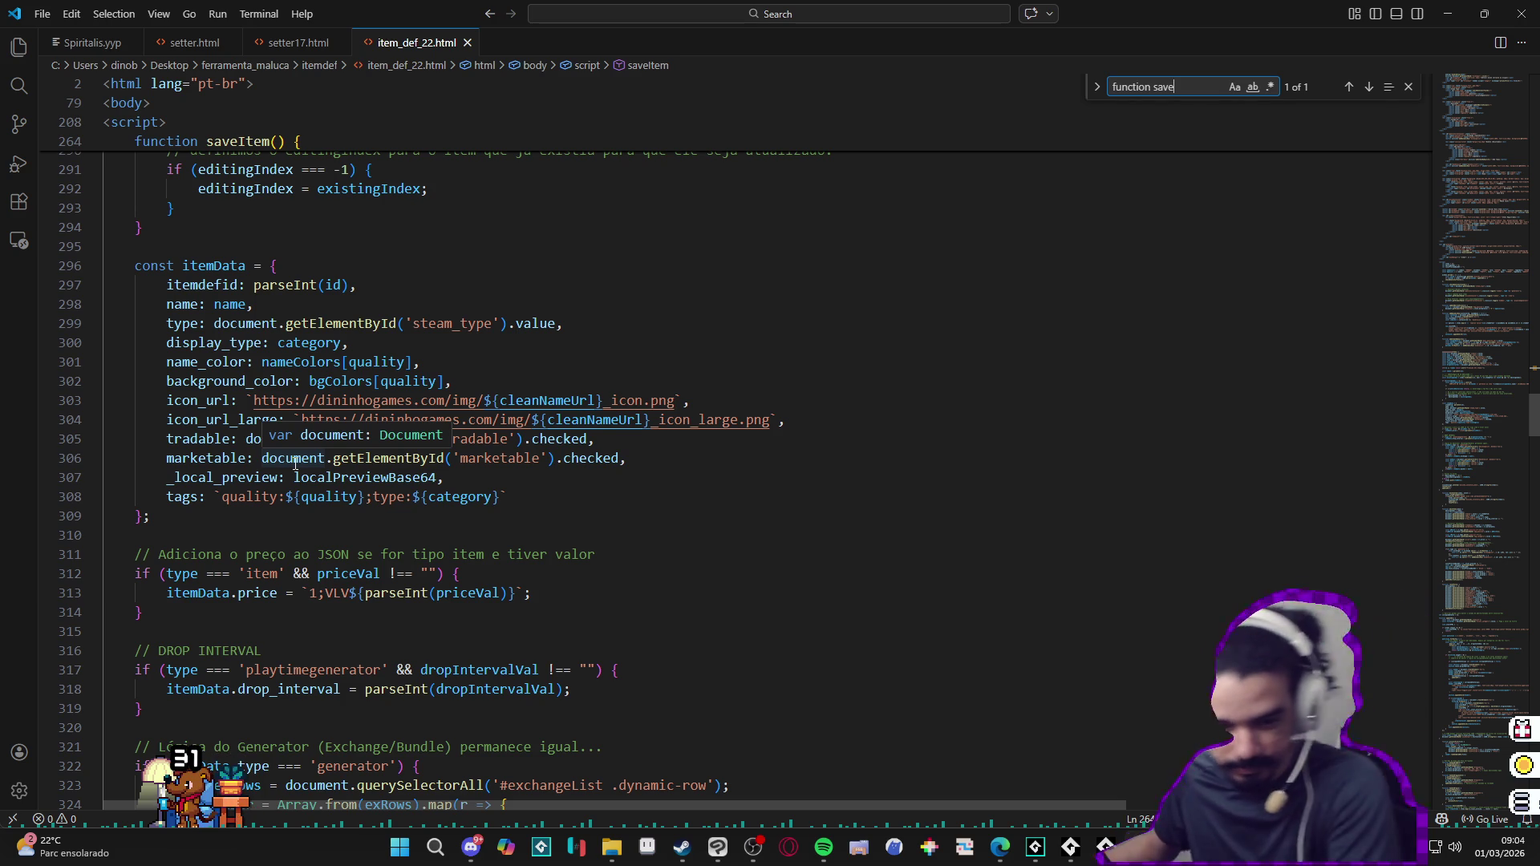
pyautogui.hotkey('ctrl', 'f')
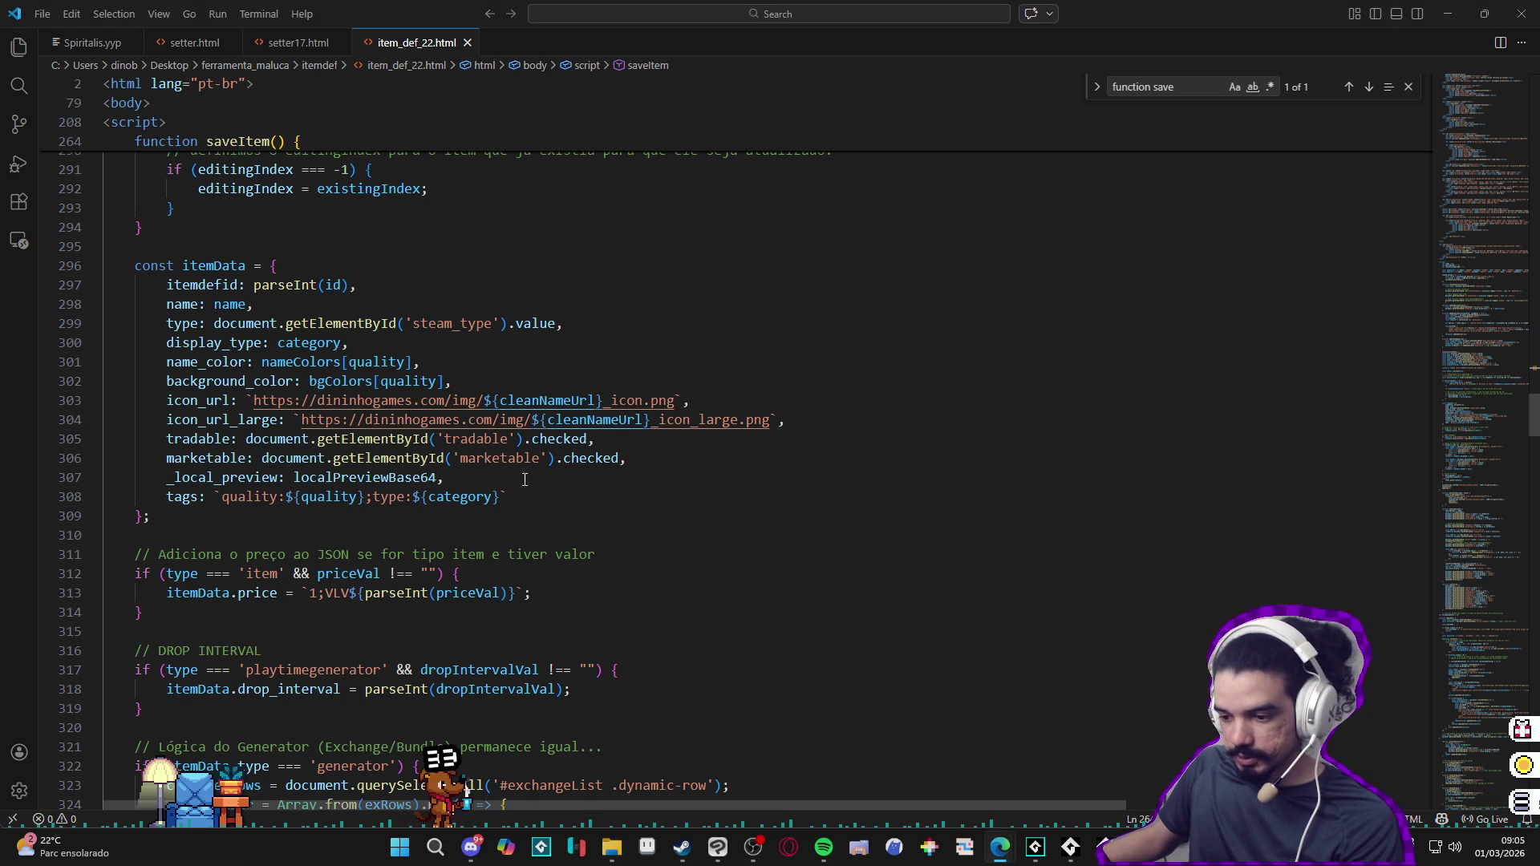
# Step: Add game_only: document.getElementById('game_only').checked after the marketable property in itemData
pyautogui.click(660, 463)
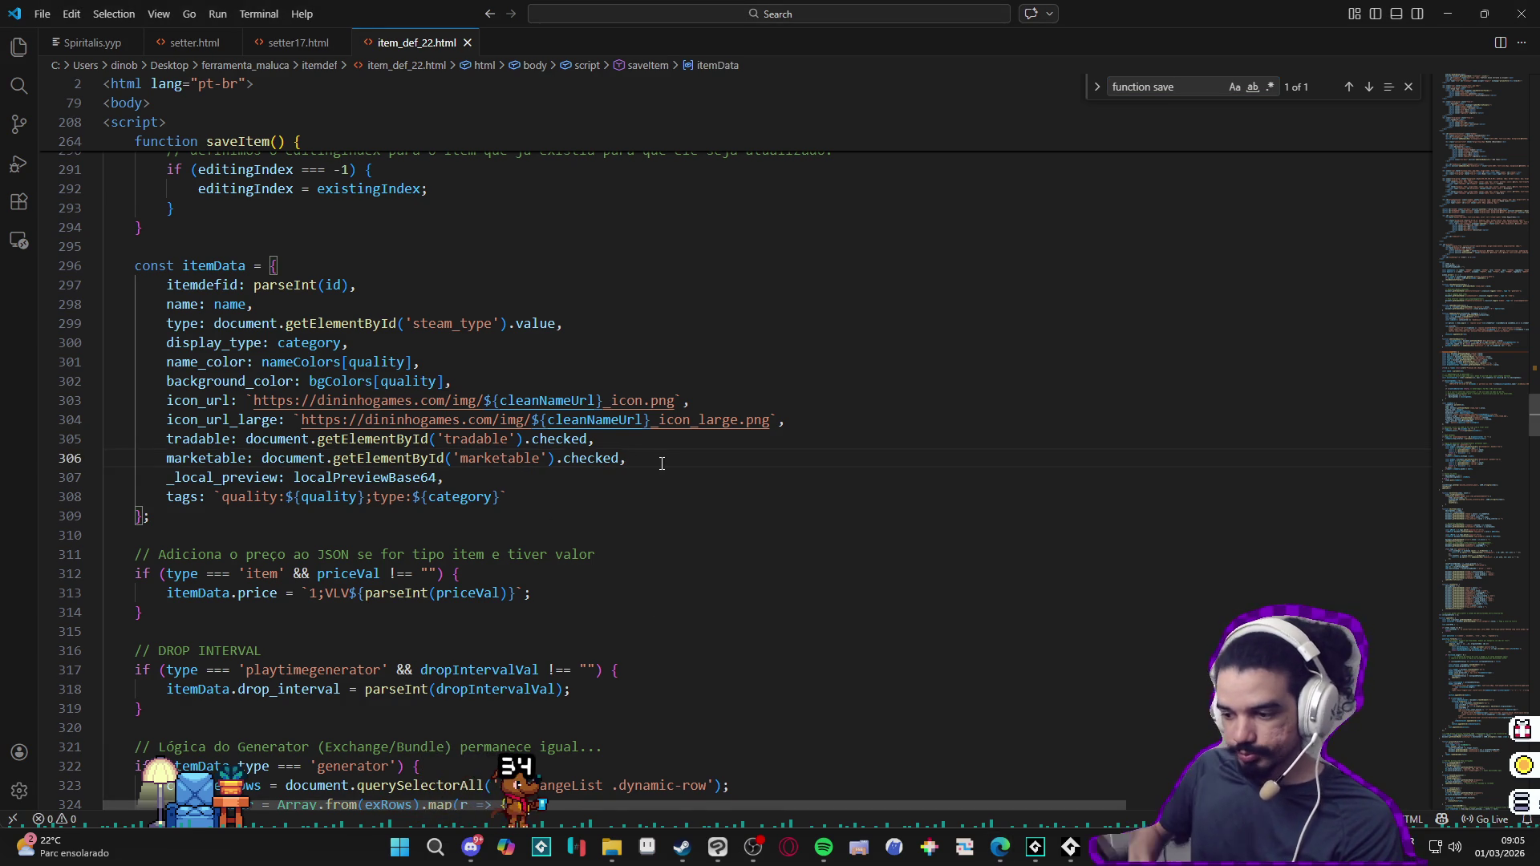
pyautogui.press('Return')
pyautogui.press('Tab')
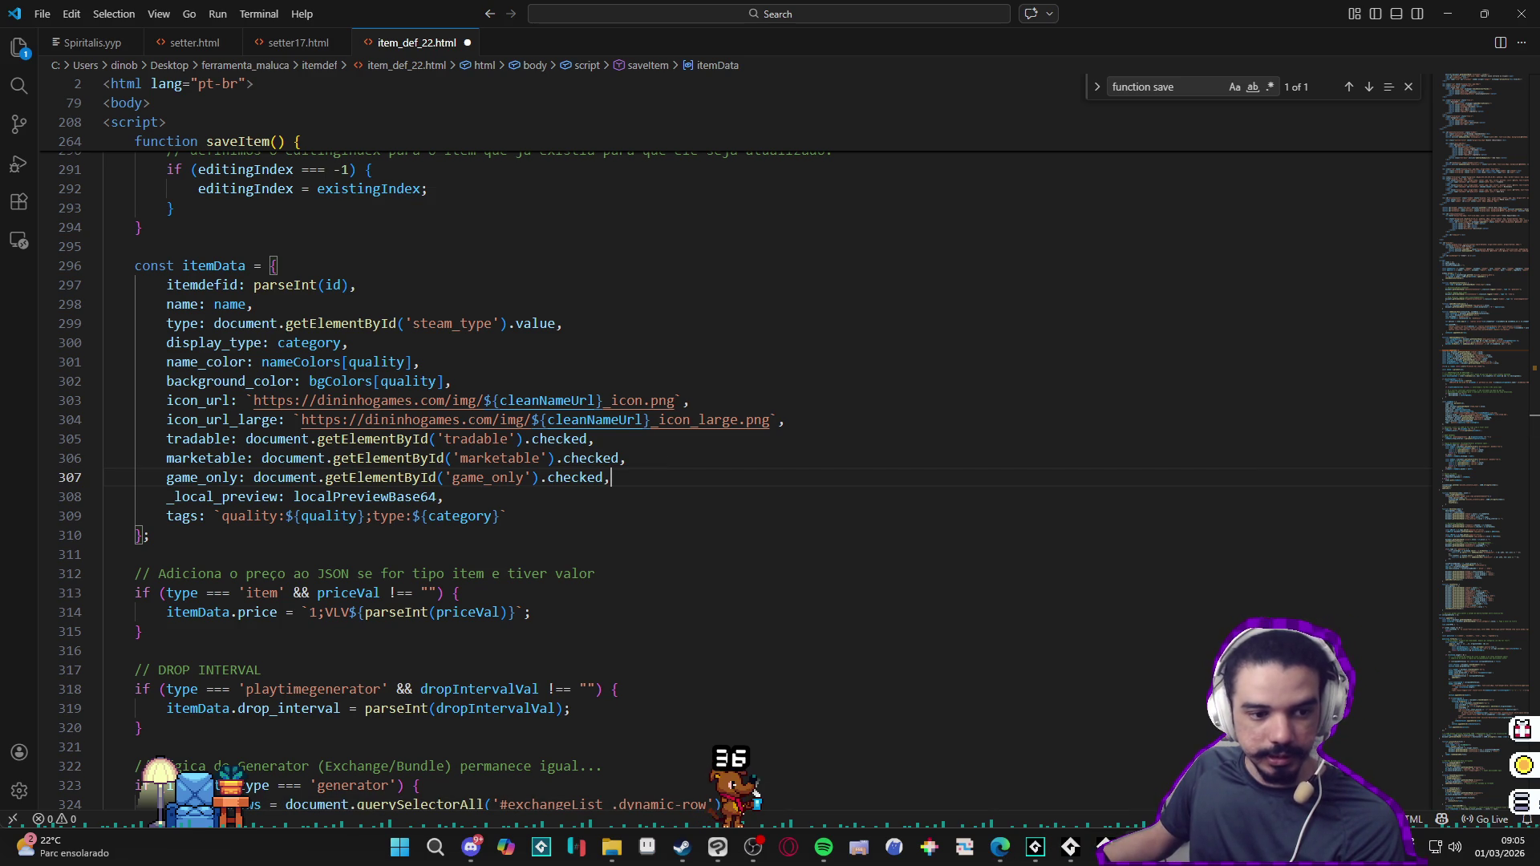
pyautogui.scroll(-3, 551, 474)
pyautogui.scroll(-7, 551, 474)
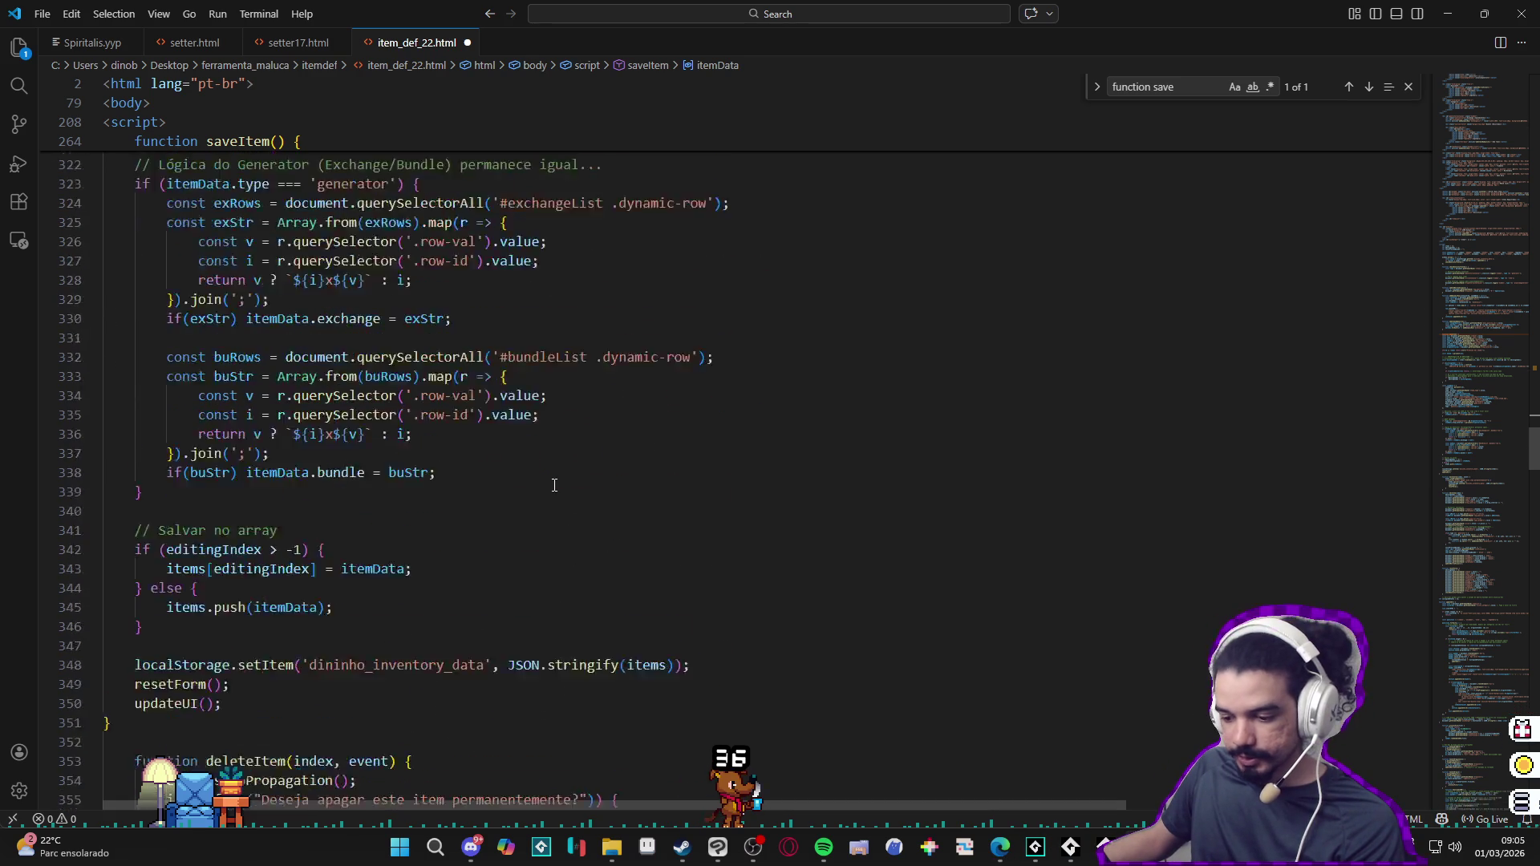
pyautogui.scroll(-4, 551, 475)
pyautogui.scroll(-5, 551, 474)
pyautogui.scroll(-1, 551, 474)
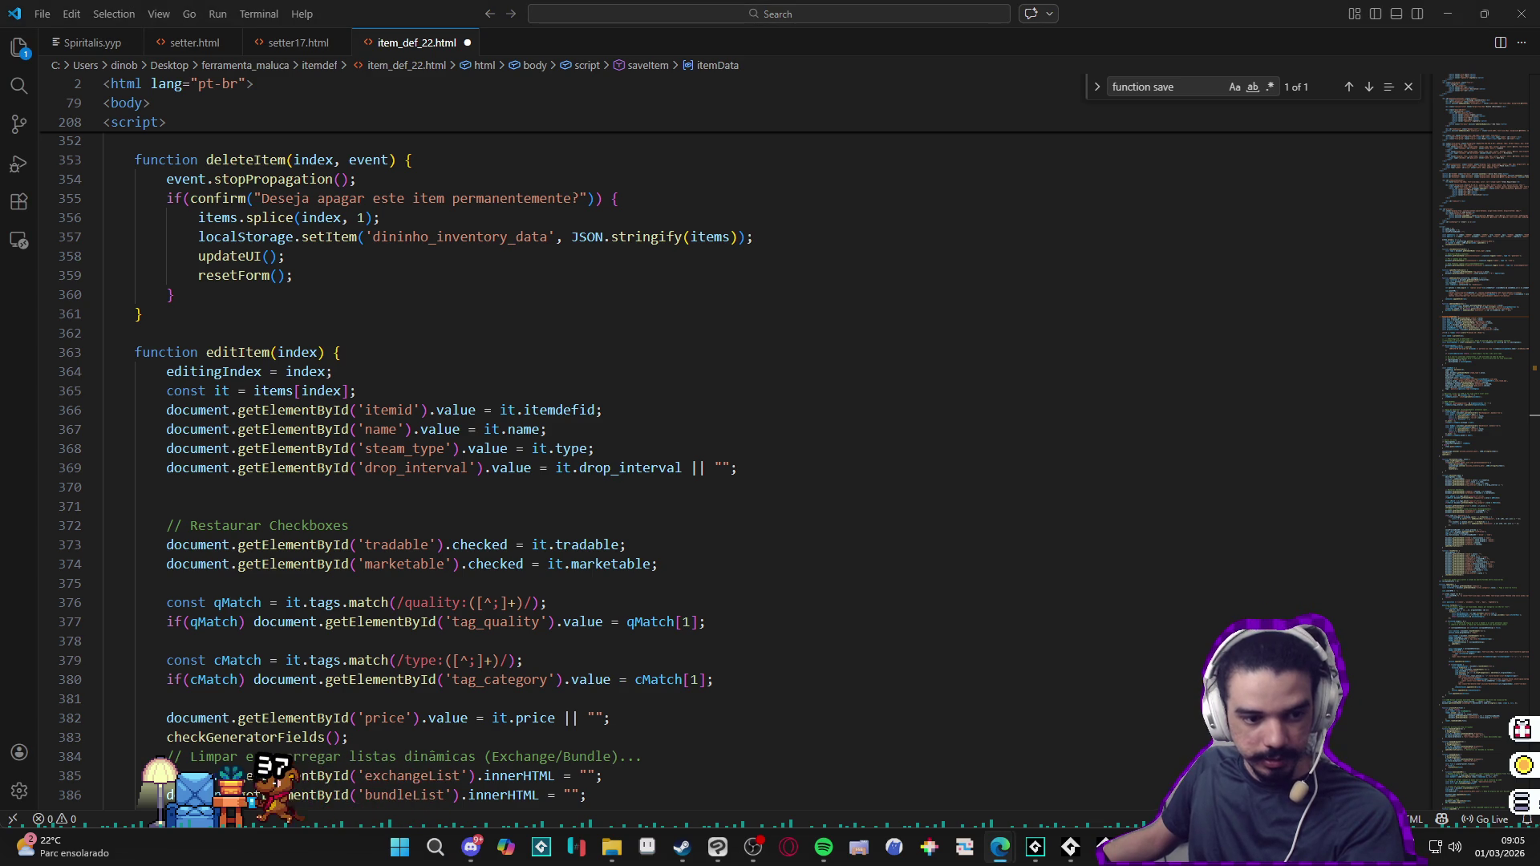
# Step: Add a line in editItem restoring the Game Only checkbox state when an item is loaded
pyautogui.click(407, 580)
pyautogui.write("document.getElementById('game_only').checked = it.game_only || false;")
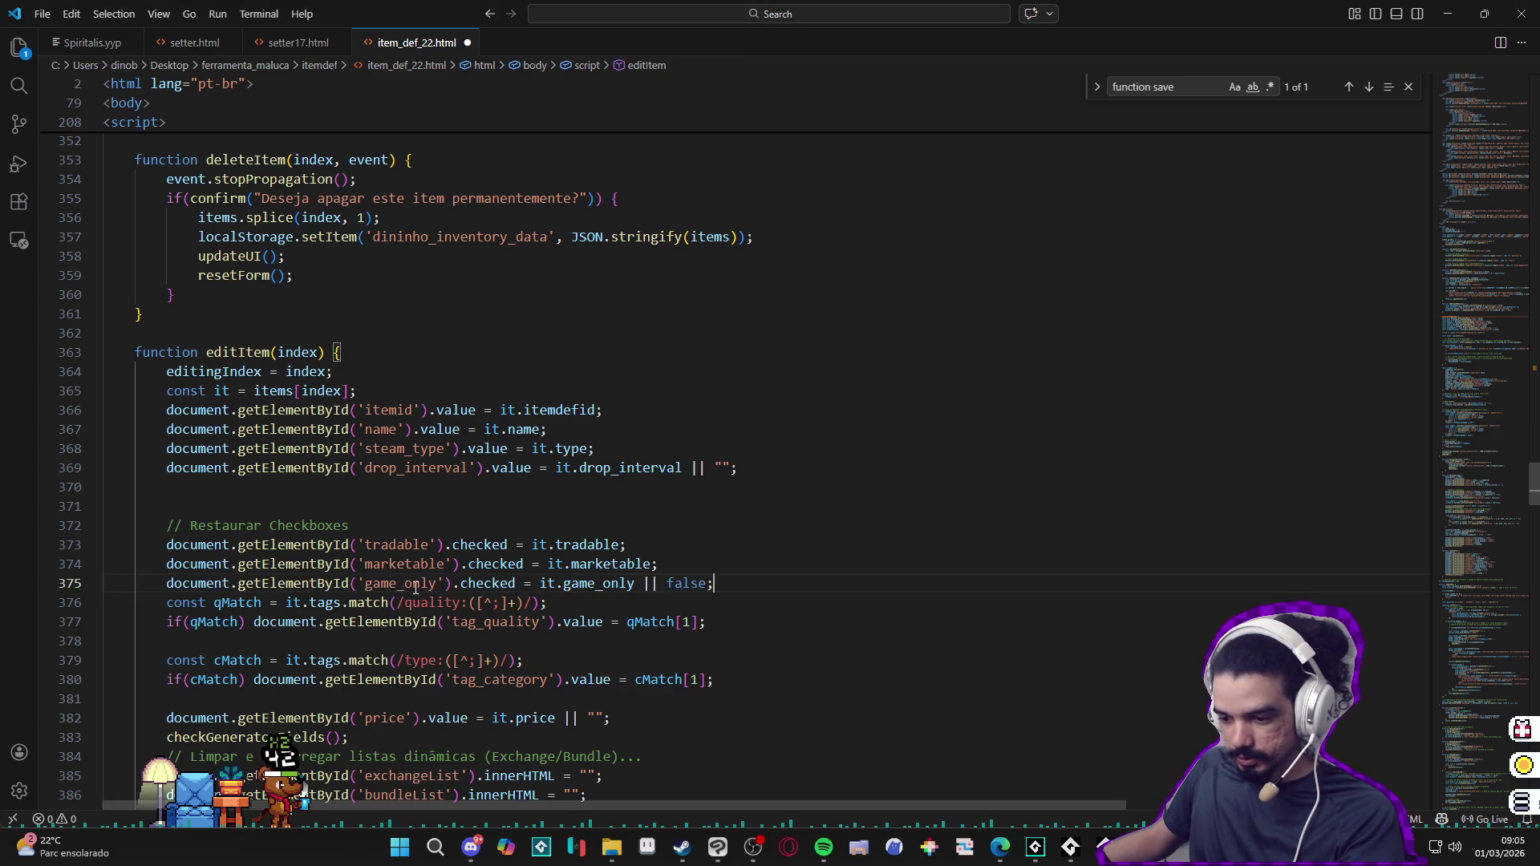
pyautogui.press('Return')
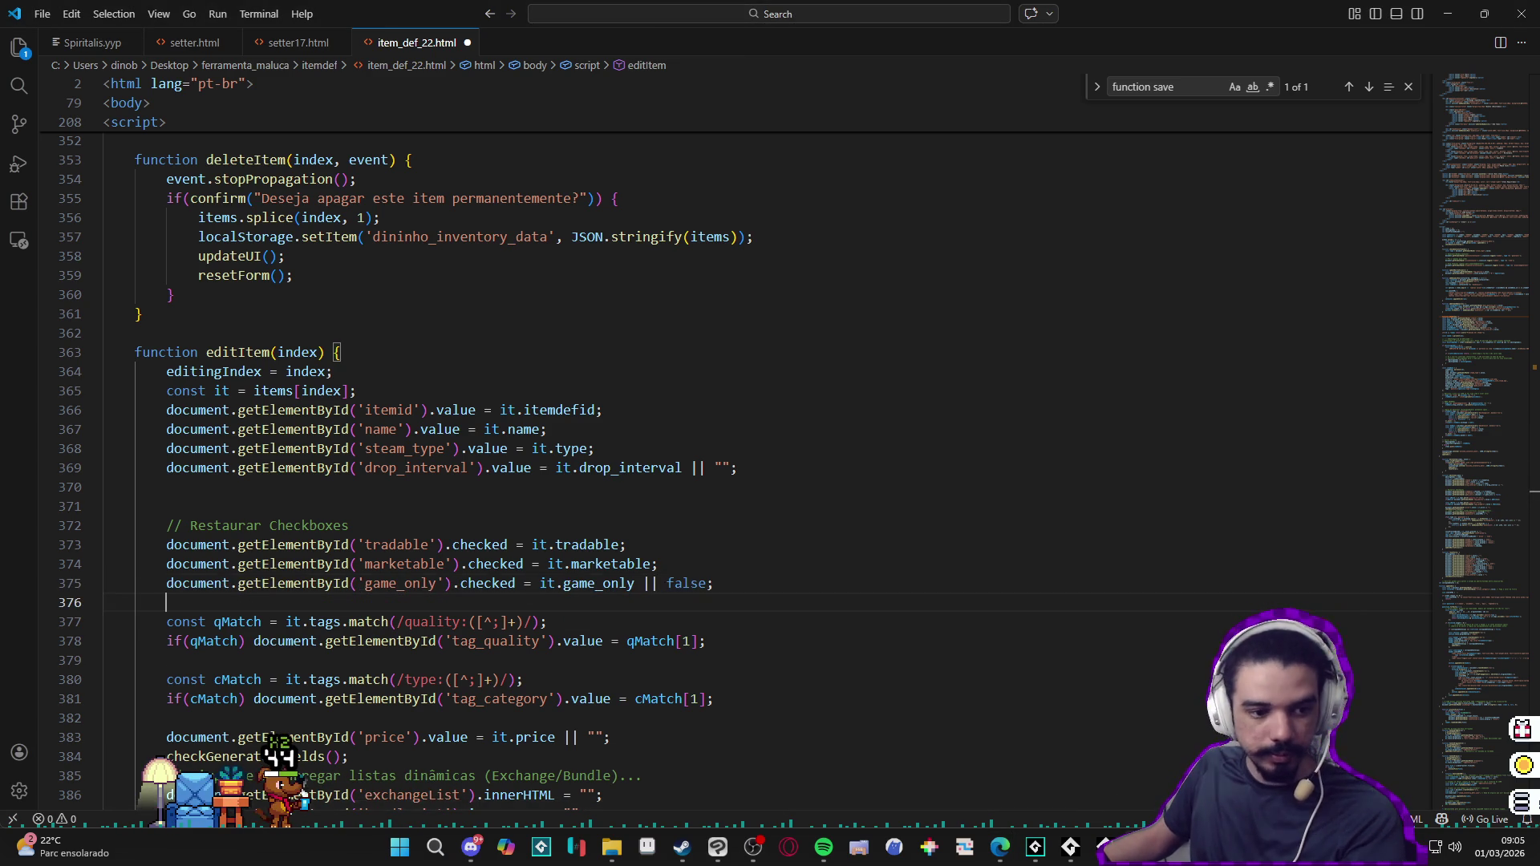
pyautogui.scroll(-8, 322, 522)
pyautogui.scroll(-7, 326, 517)
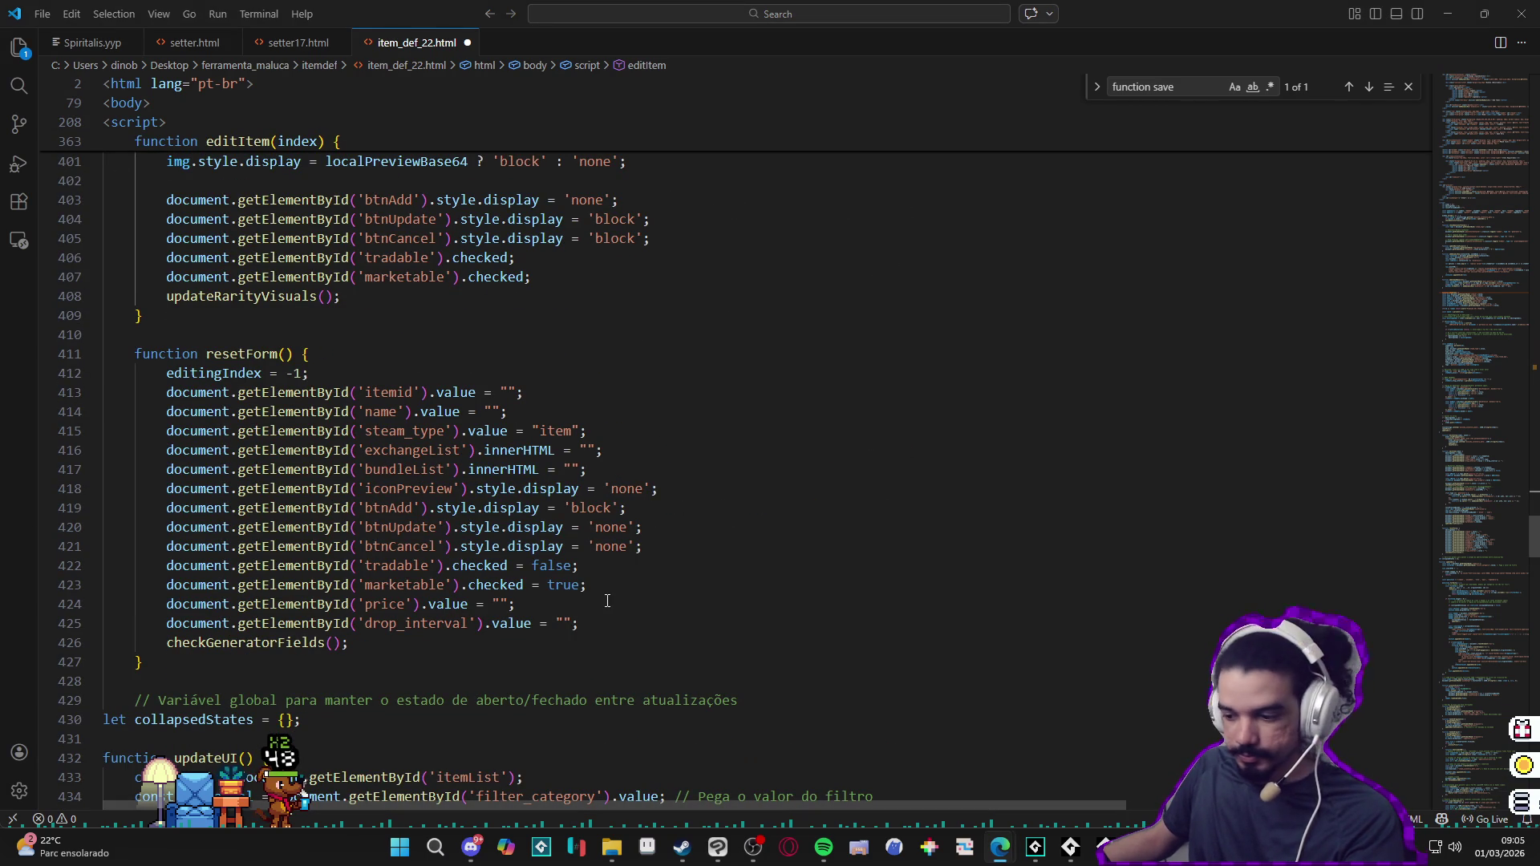
# Step: Add game_only = false to resetForm so reset unchecks Game Only, then bring the tool page forward
pyautogui.click(591, 622)
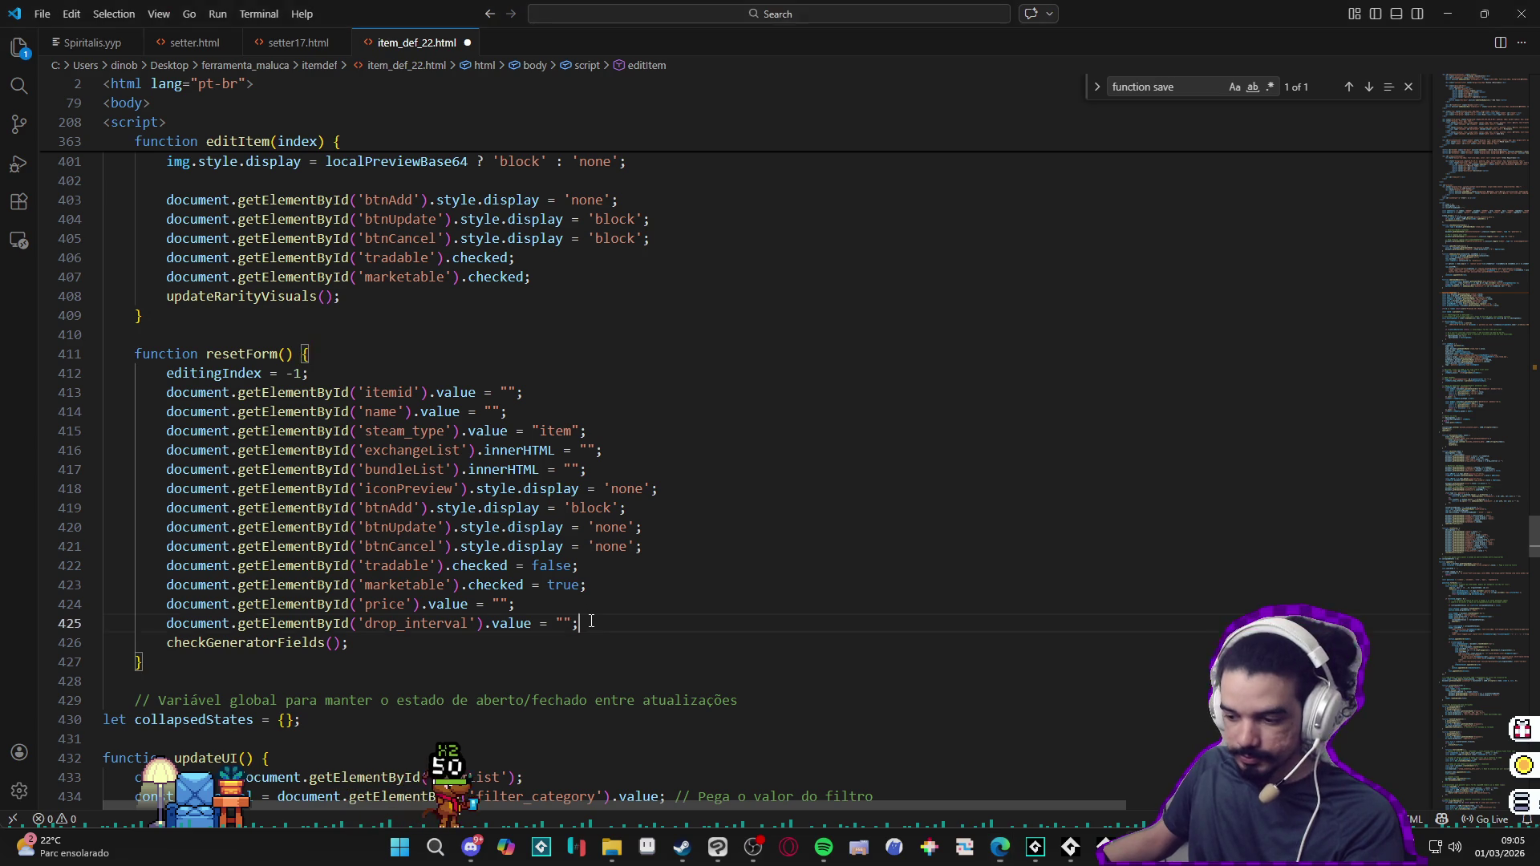
pyautogui.press('Return')
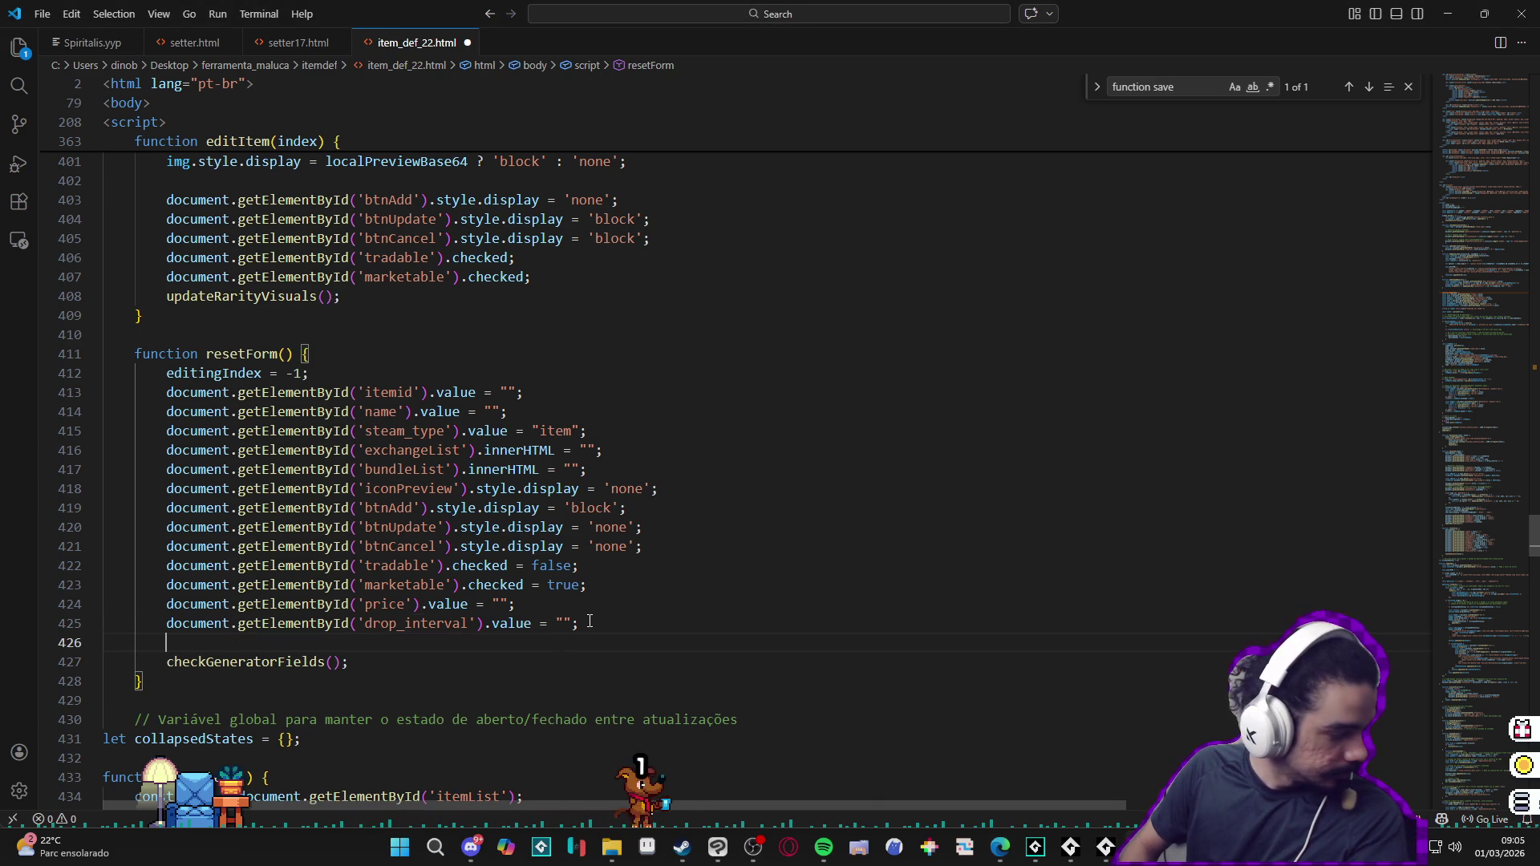
pyautogui.press('Tab')
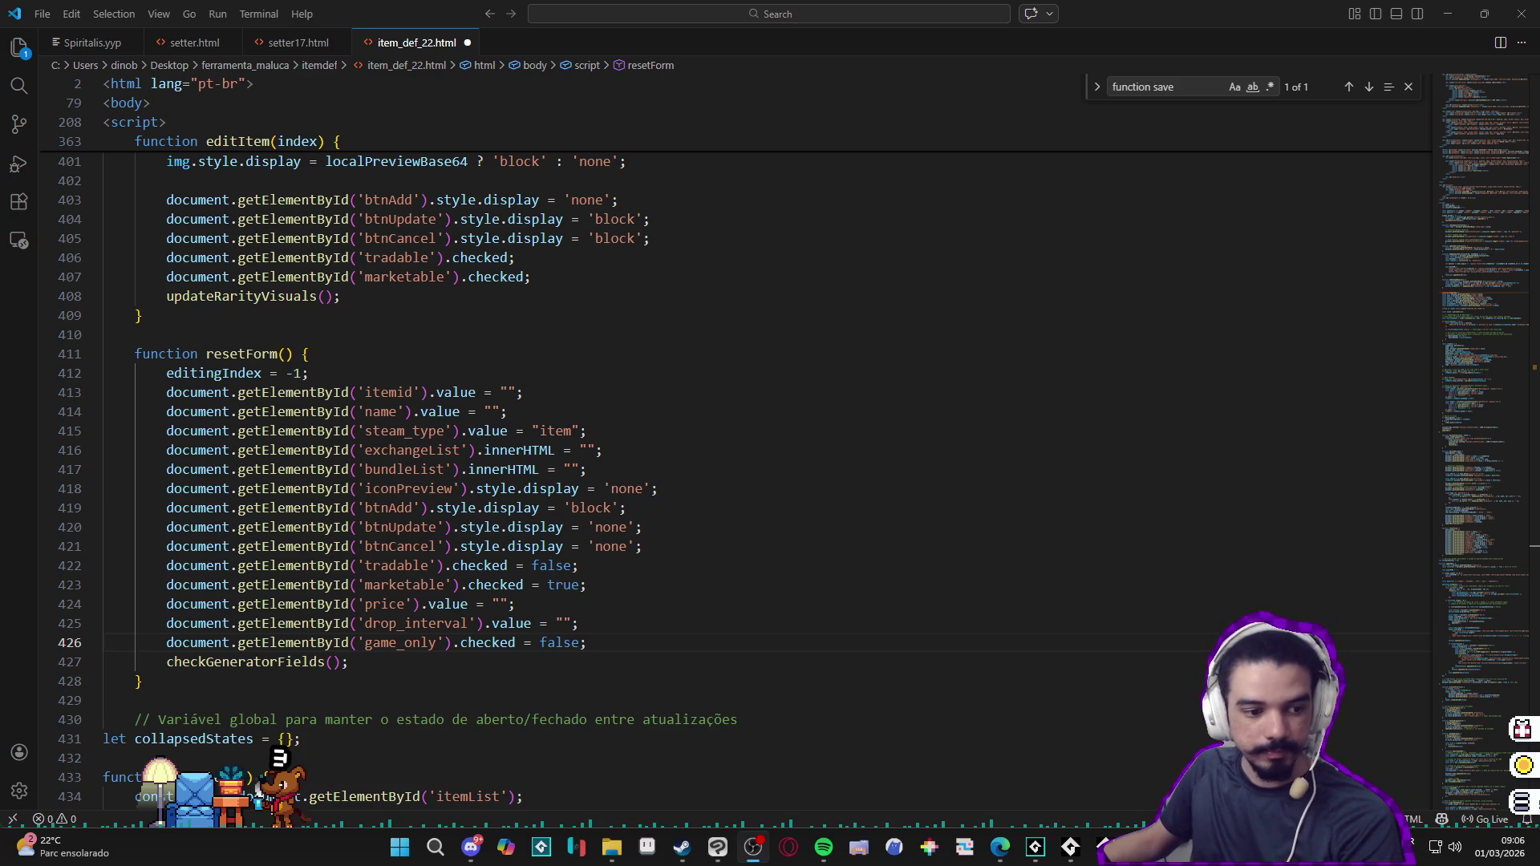
pyautogui.scroll(-1, 663, 469)
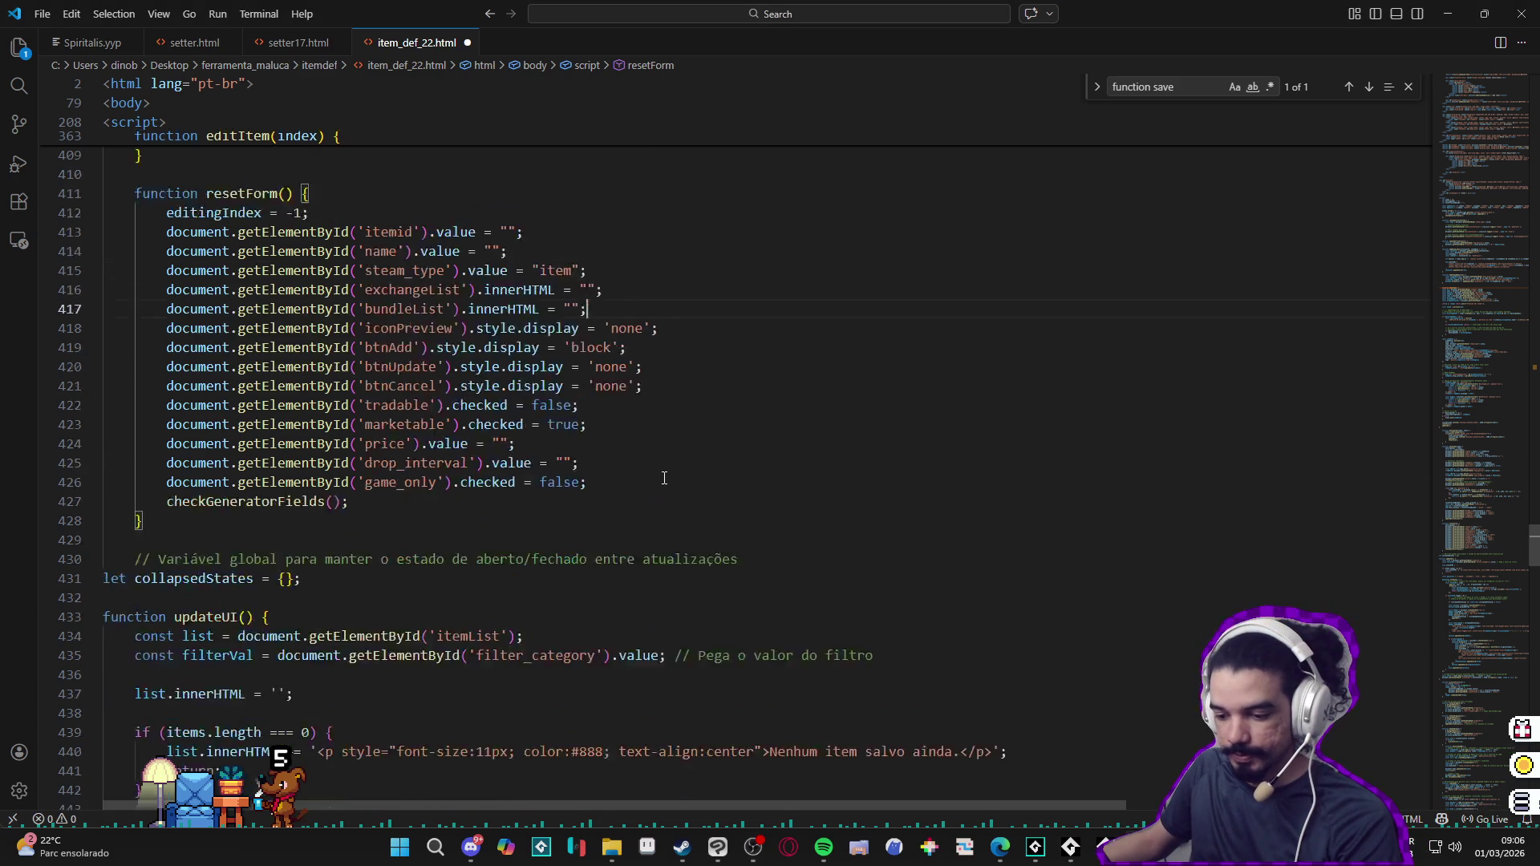
pyautogui.scroll(-5, 664, 469)
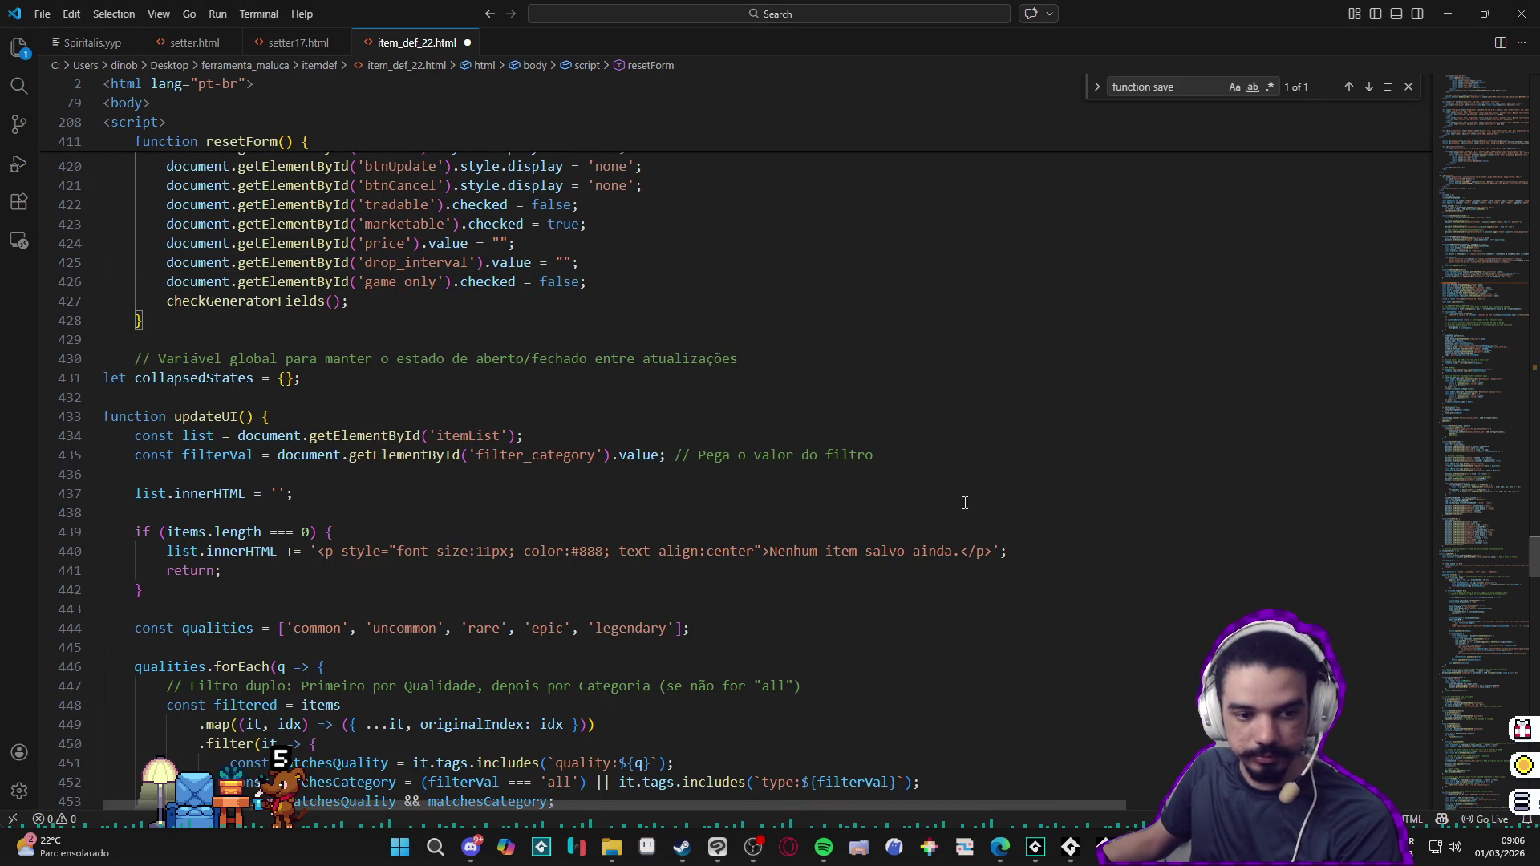
pyautogui.click(1447, 13)
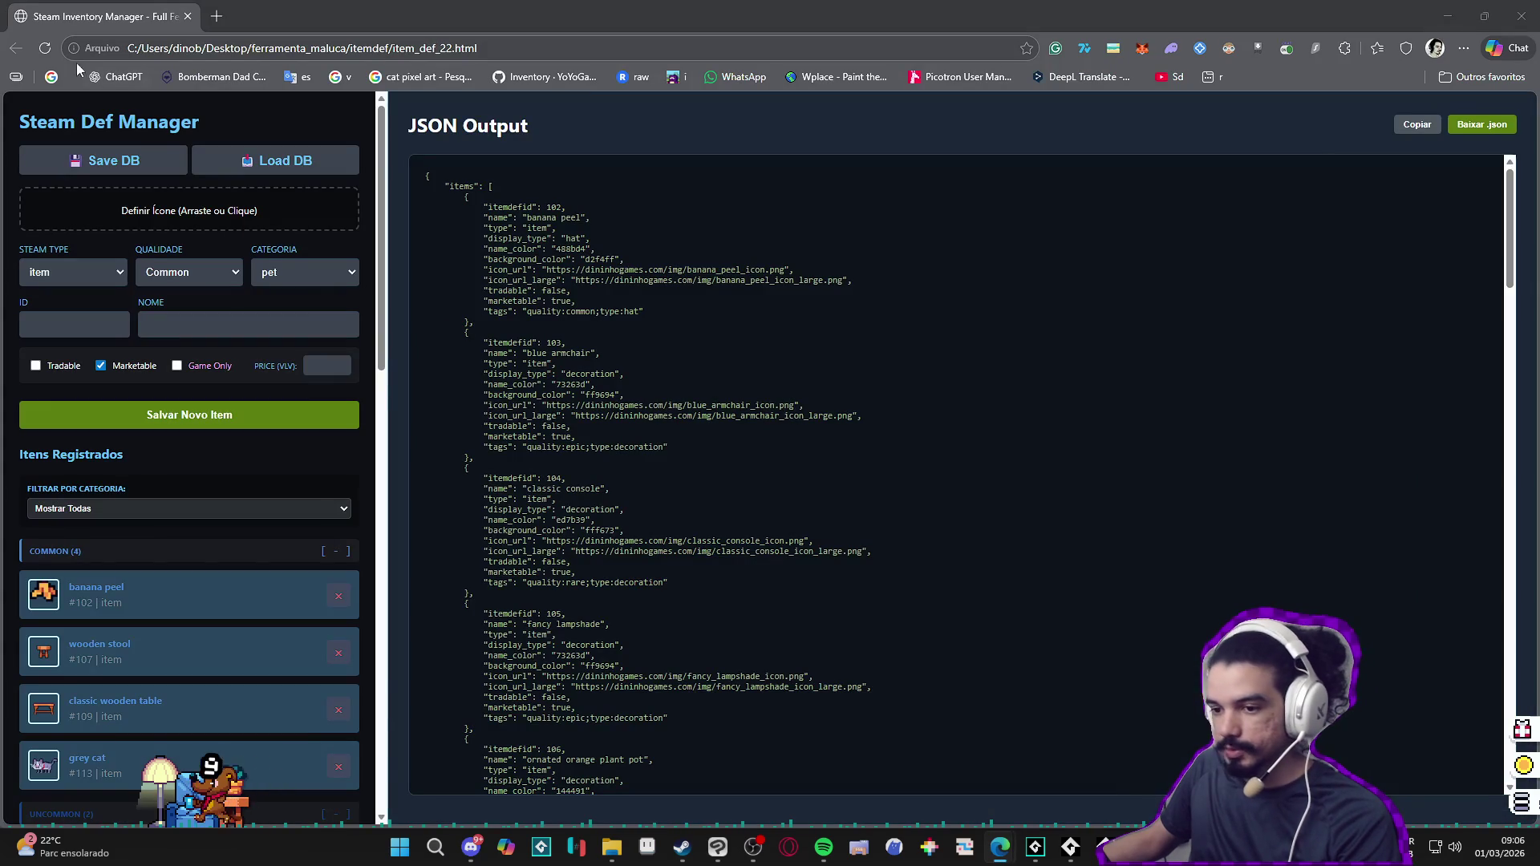
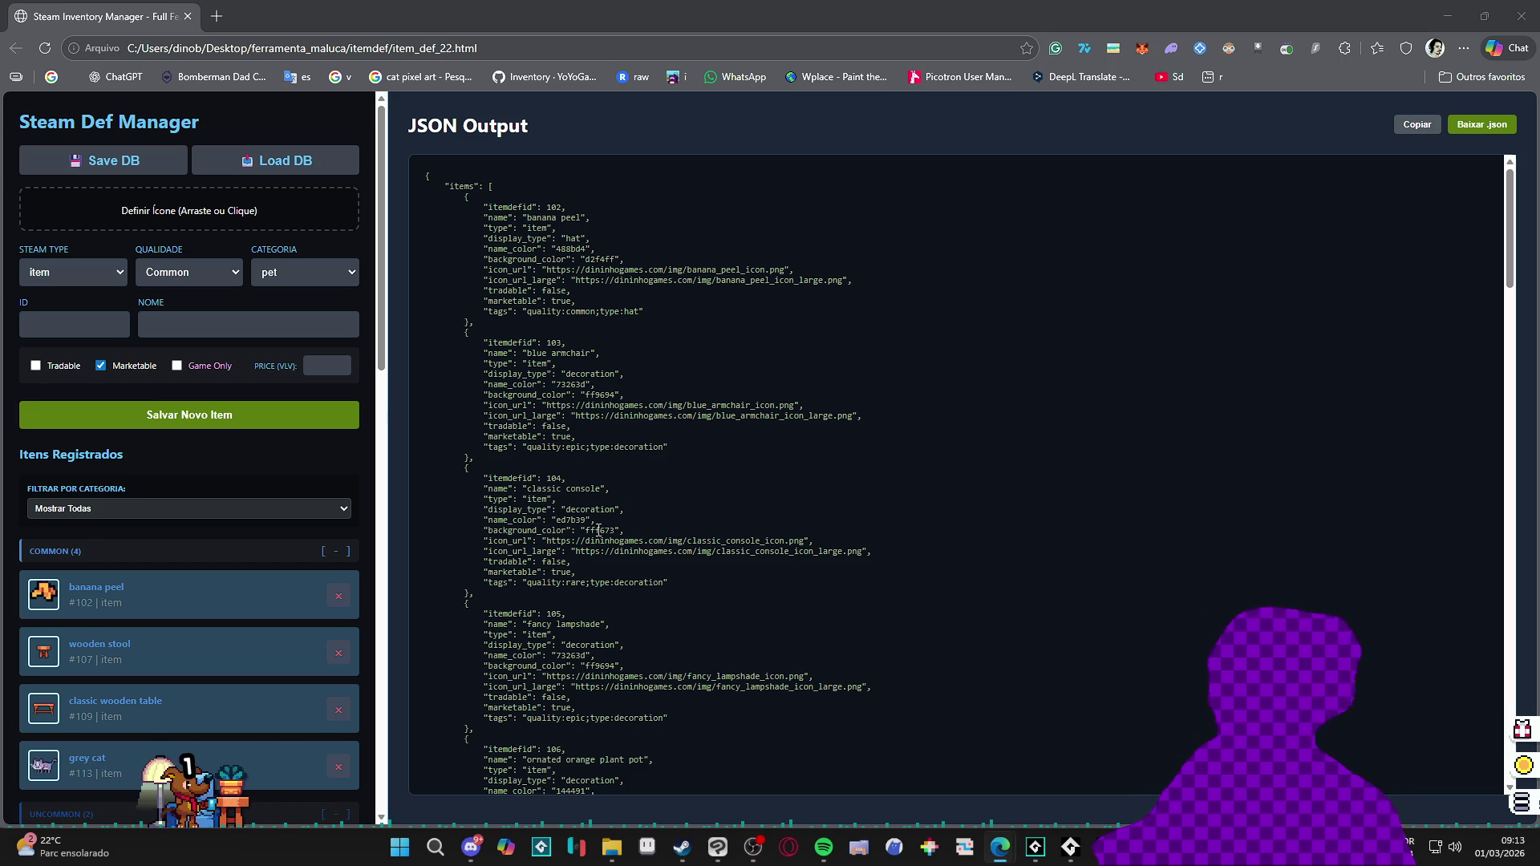
pyautogui.scroll(-1, 232, 301)
pyautogui.scroll(1, 85, 267)
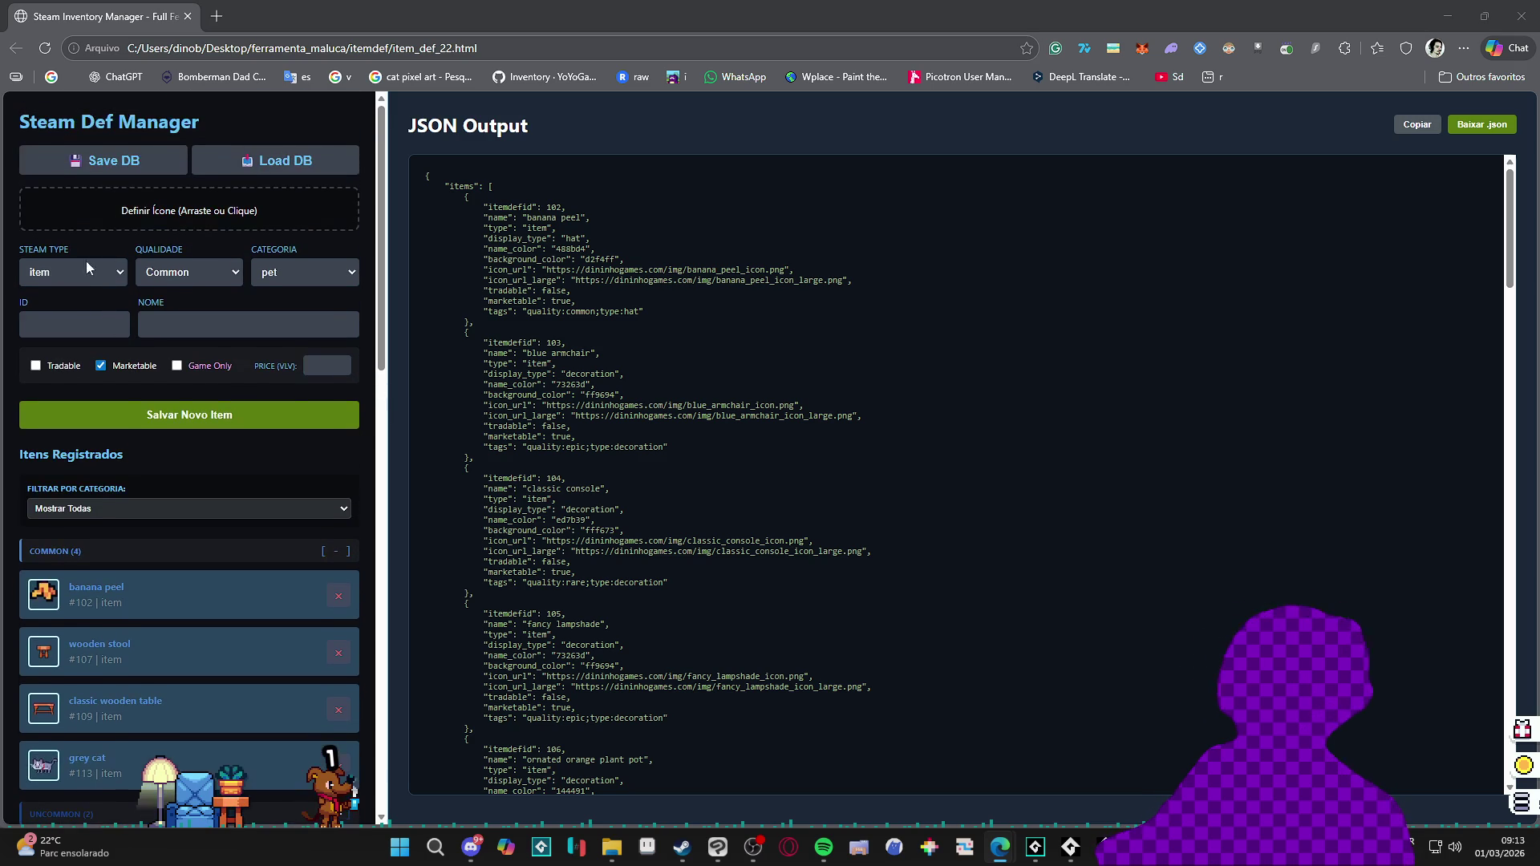
# Step: Cycle the Steam Type through playtimegenerator, generator and item, landing back on playtimegenerator
pyautogui.click(85, 267)
pyautogui.click(54, 342)
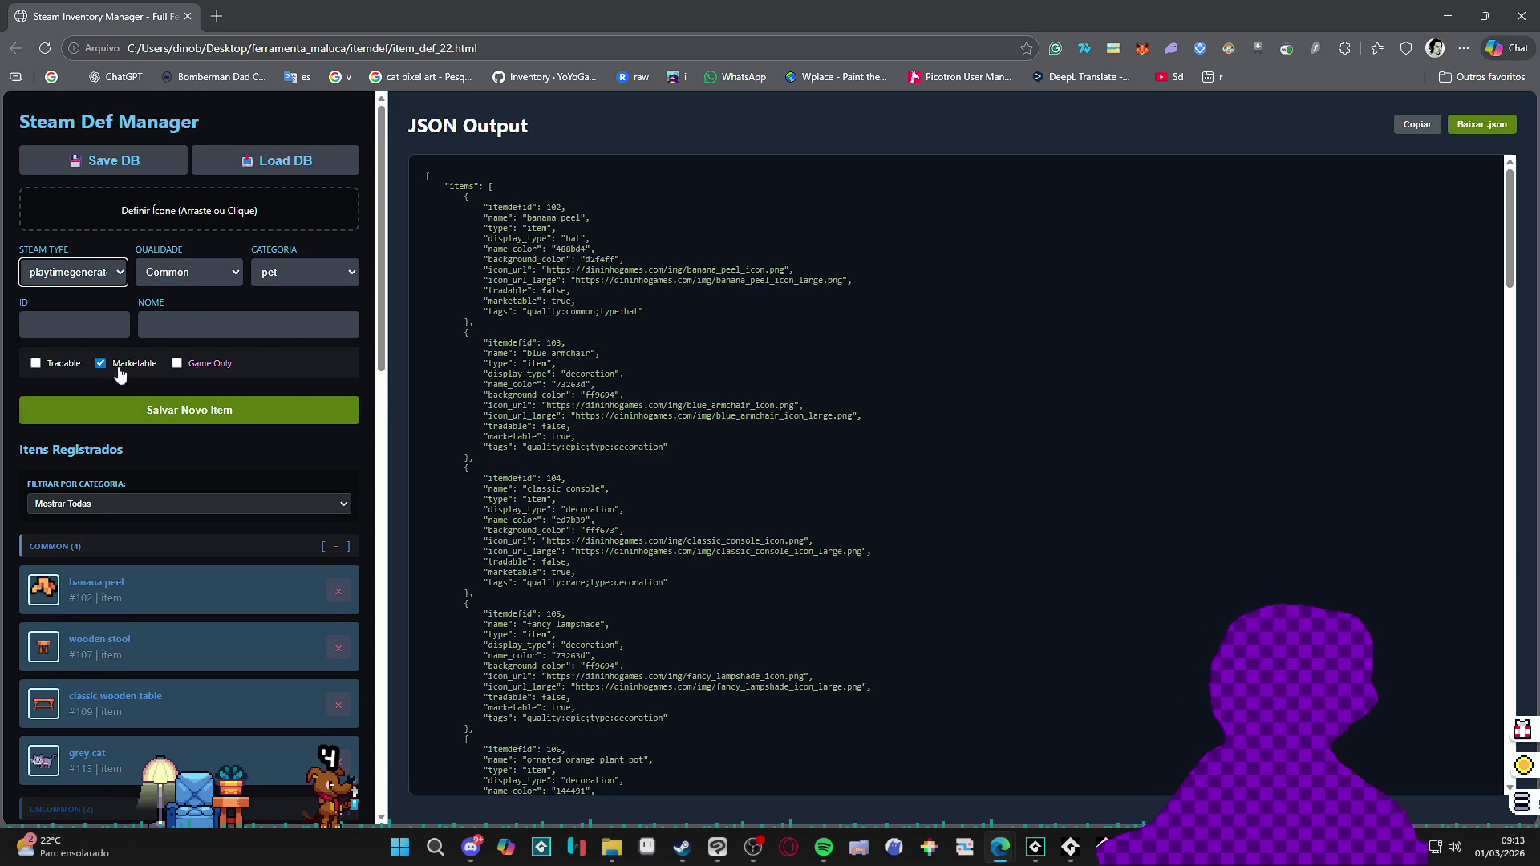
pyautogui.click(85, 276)
pyautogui.click(76, 342)
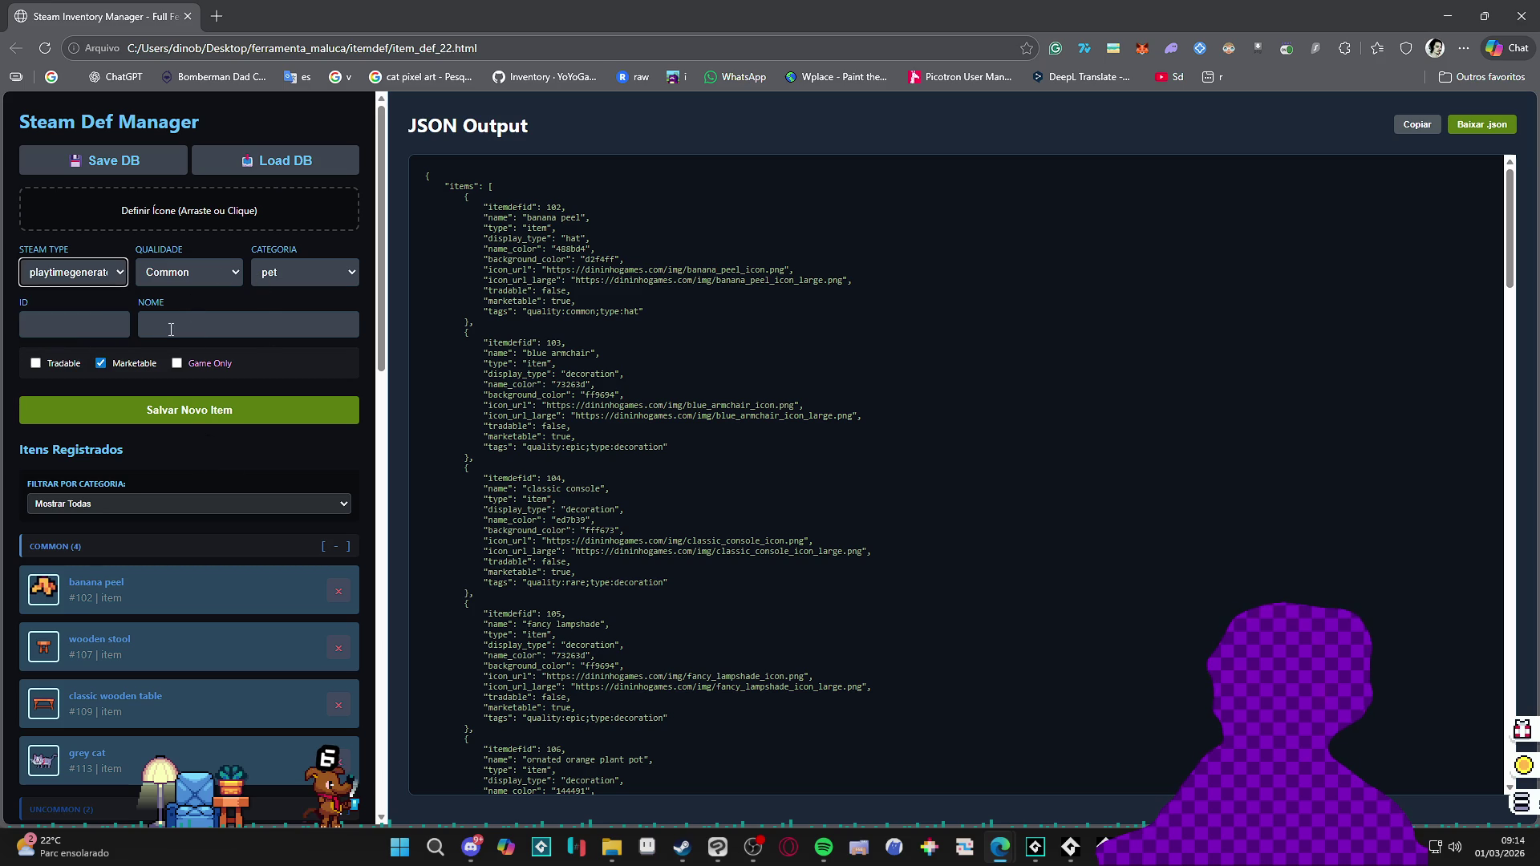
pyautogui.click(105, 280)
pyautogui.click(83, 320)
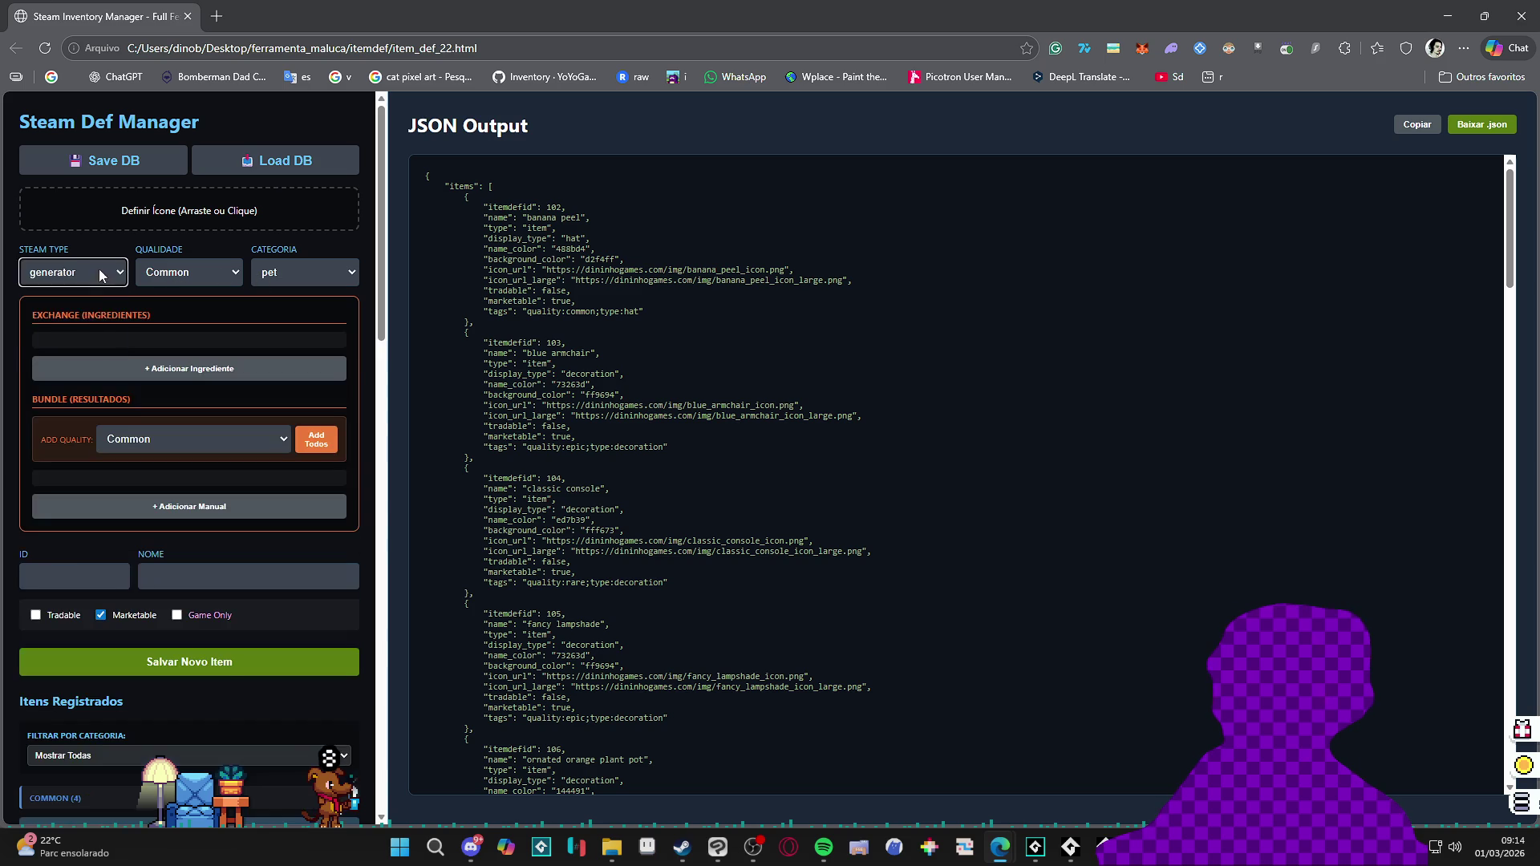
pyautogui.click(99, 269)
pyautogui.click(84, 300)
pyautogui.click(75, 338)
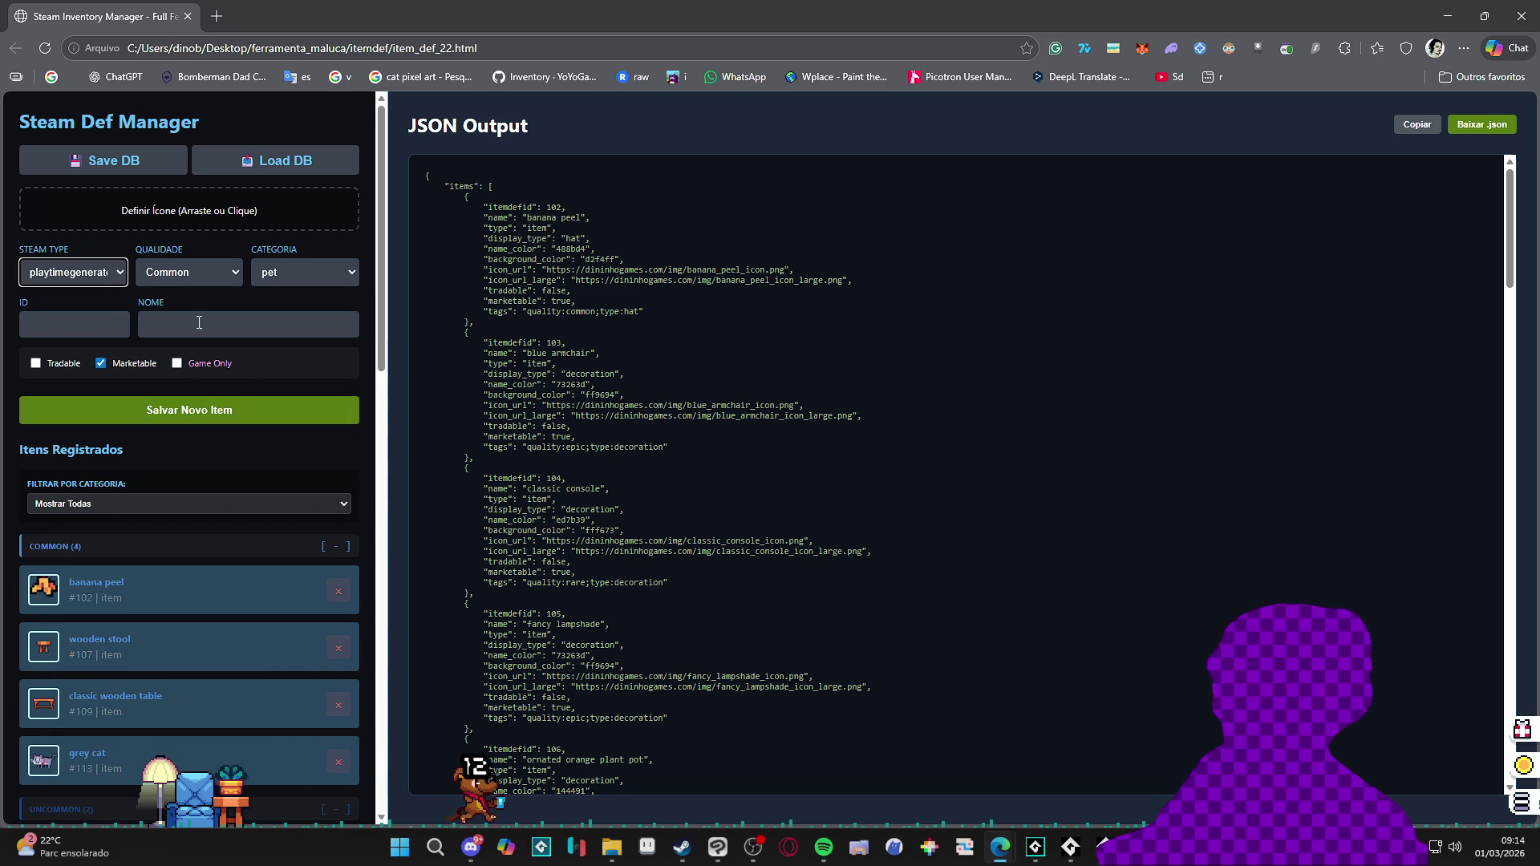
pyautogui.scroll(-1, 145, 475)
pyautogui.scroll(1, 133, 397)
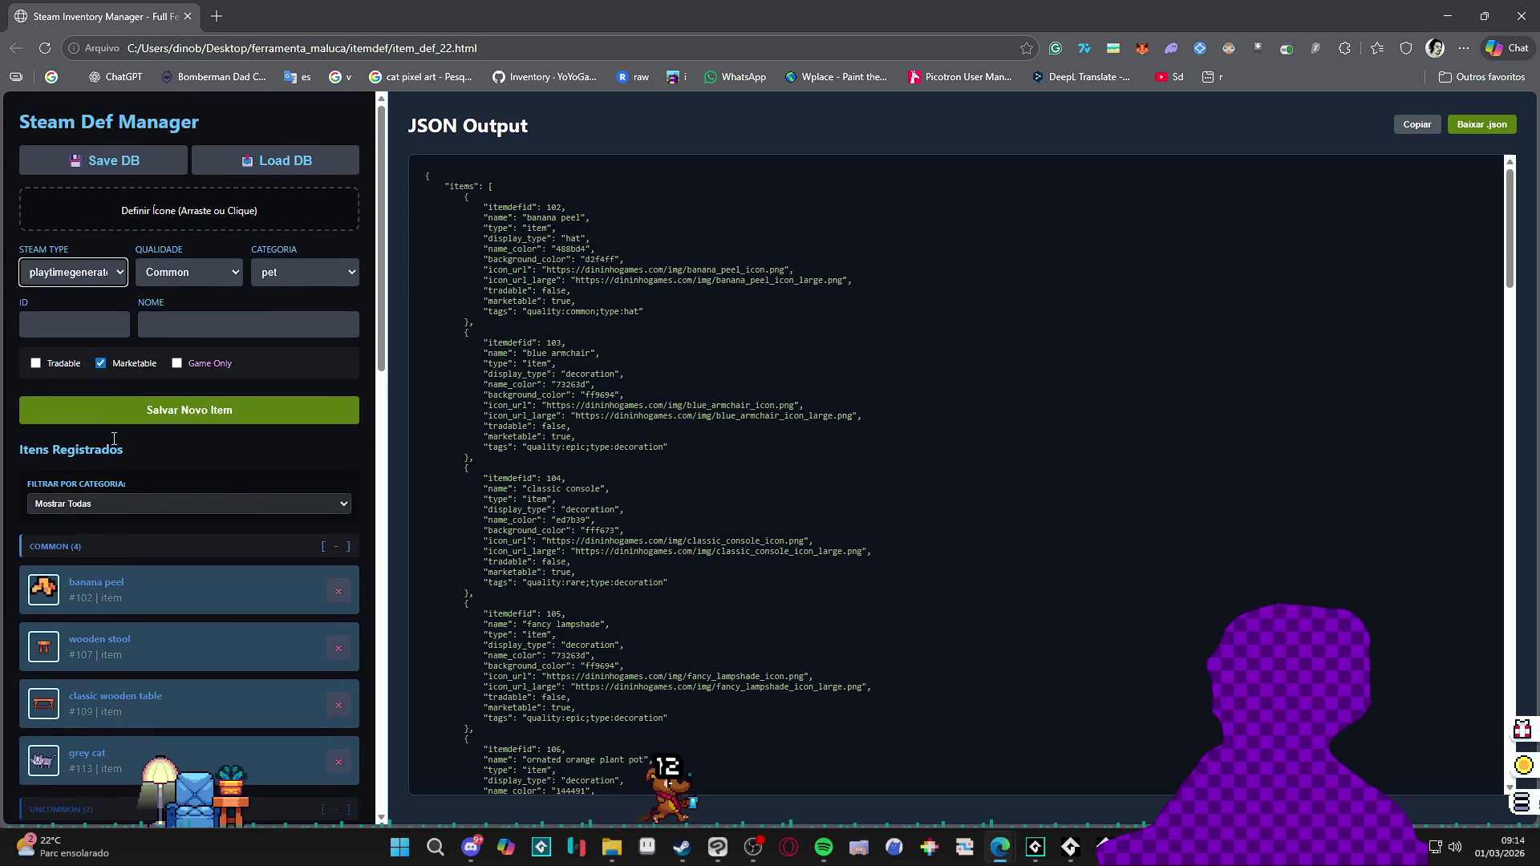
# Step: Recheck item versus playtimegenerator, leave it on playtimegenerator, then return to the code editor
pyautogui.click(104, 278)
pyautogui.click(97, 302)
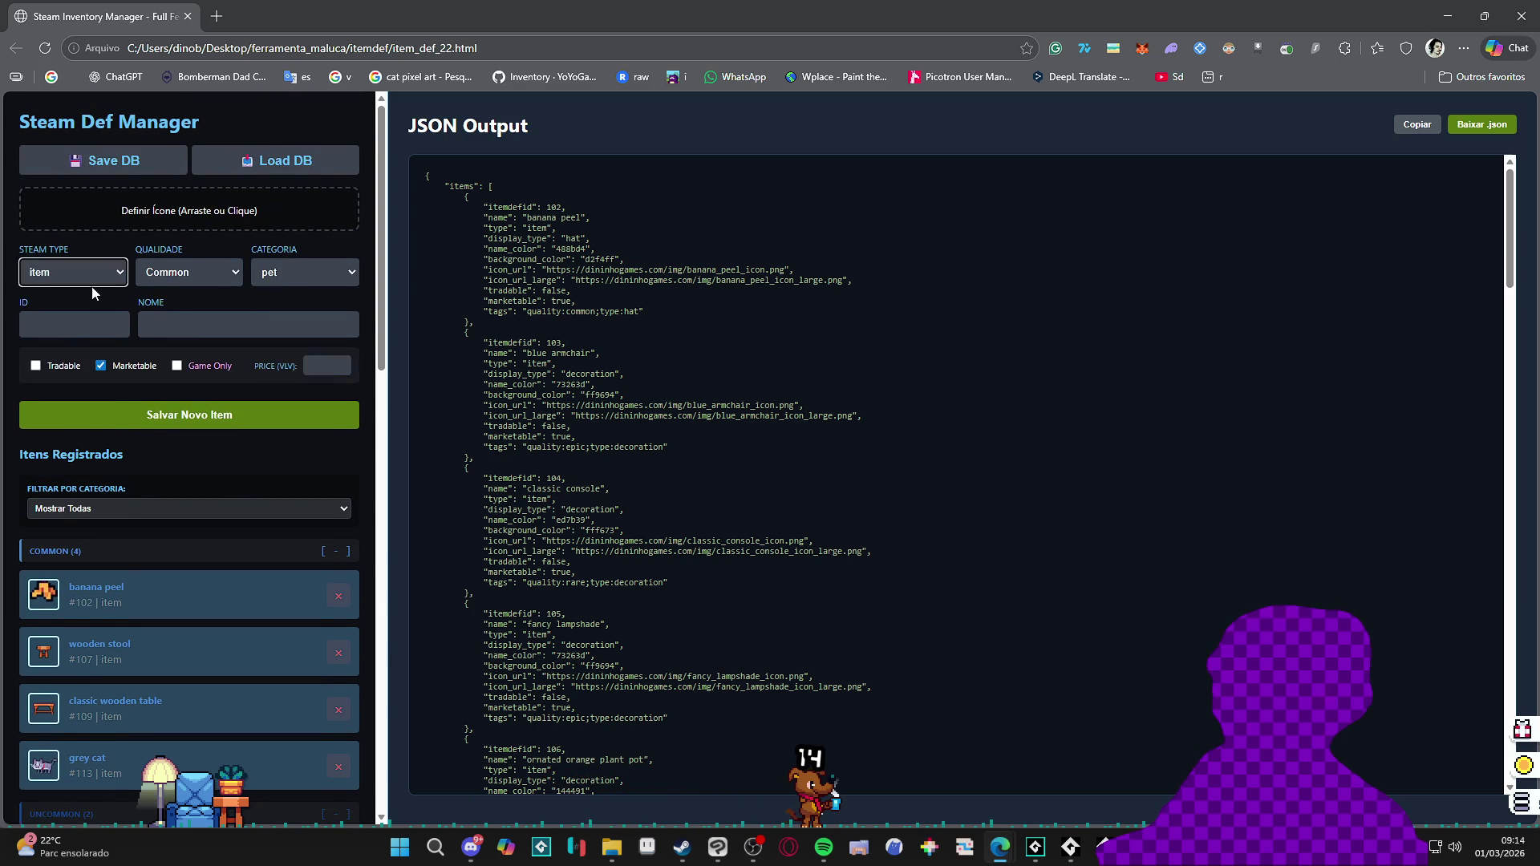
pyautogui.click(73, 272)
pyautogui.click(75, 338)
pyautogui.click(69, 272)
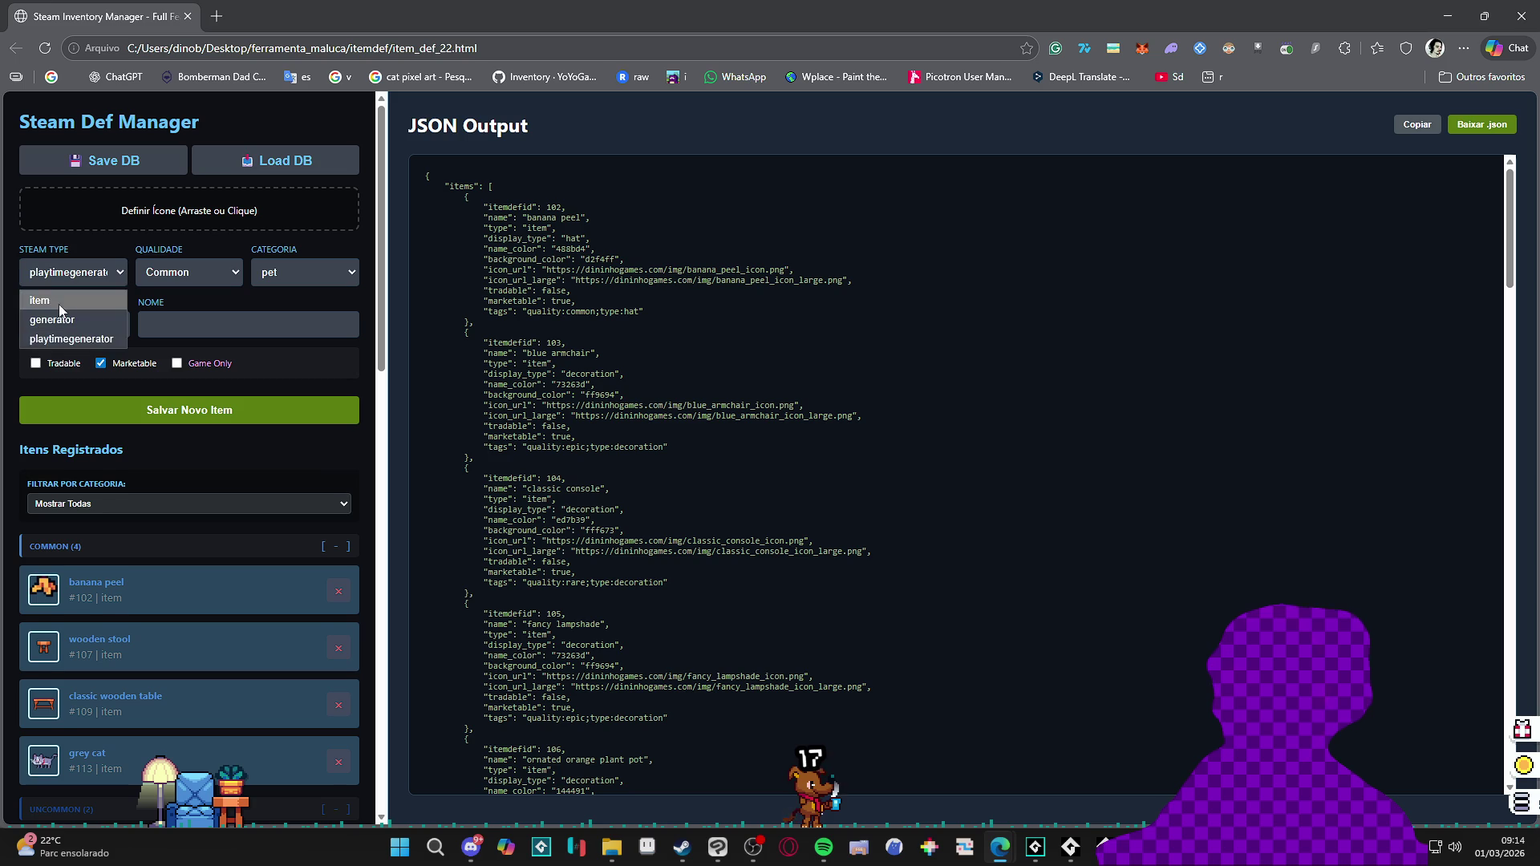
pyautogui.click(53, 331)
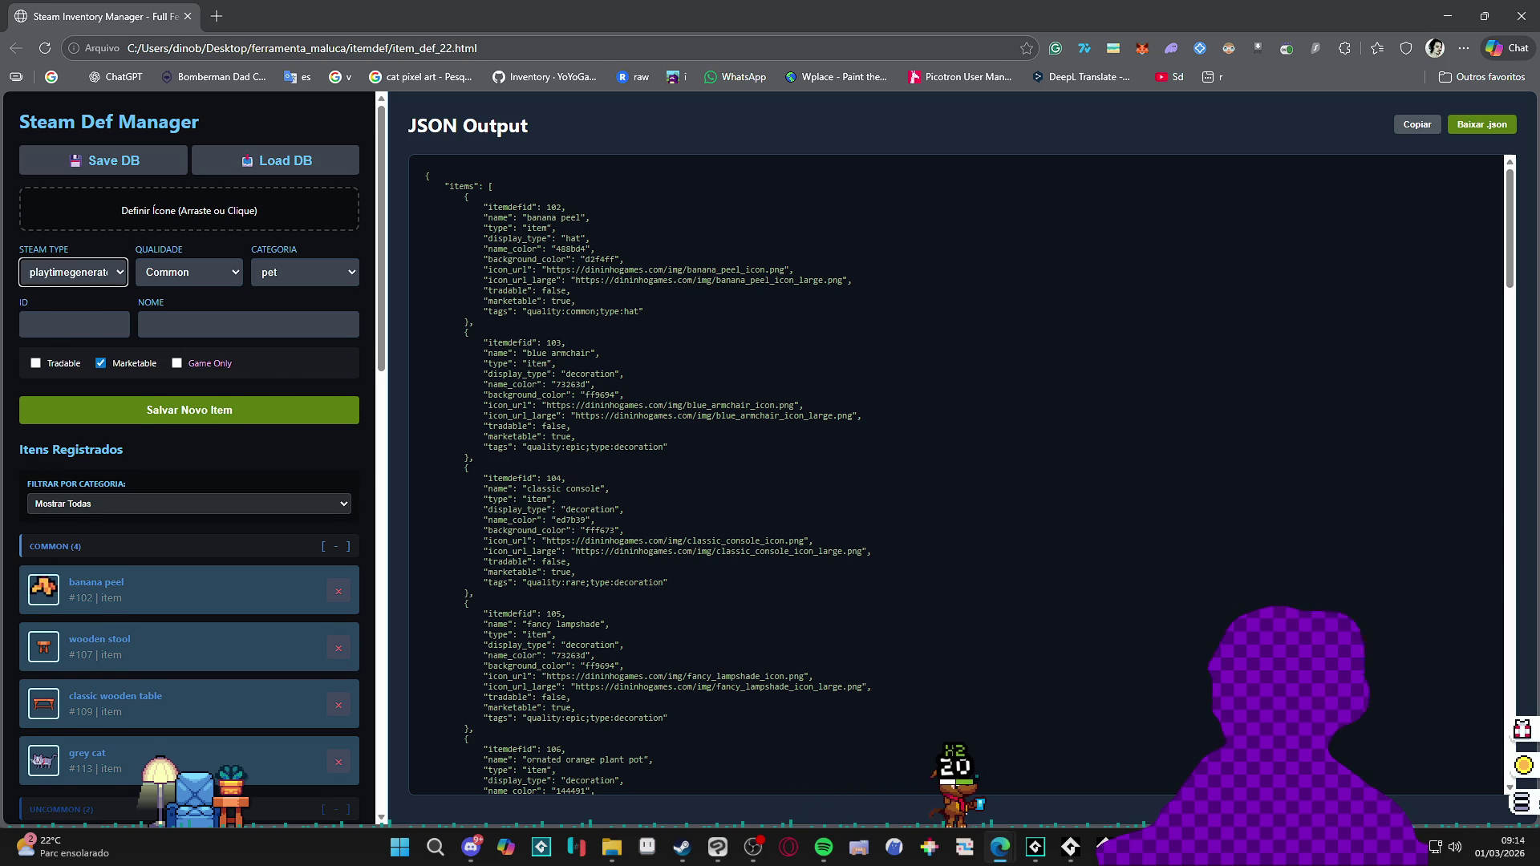
pyautogui.click(152, 211)
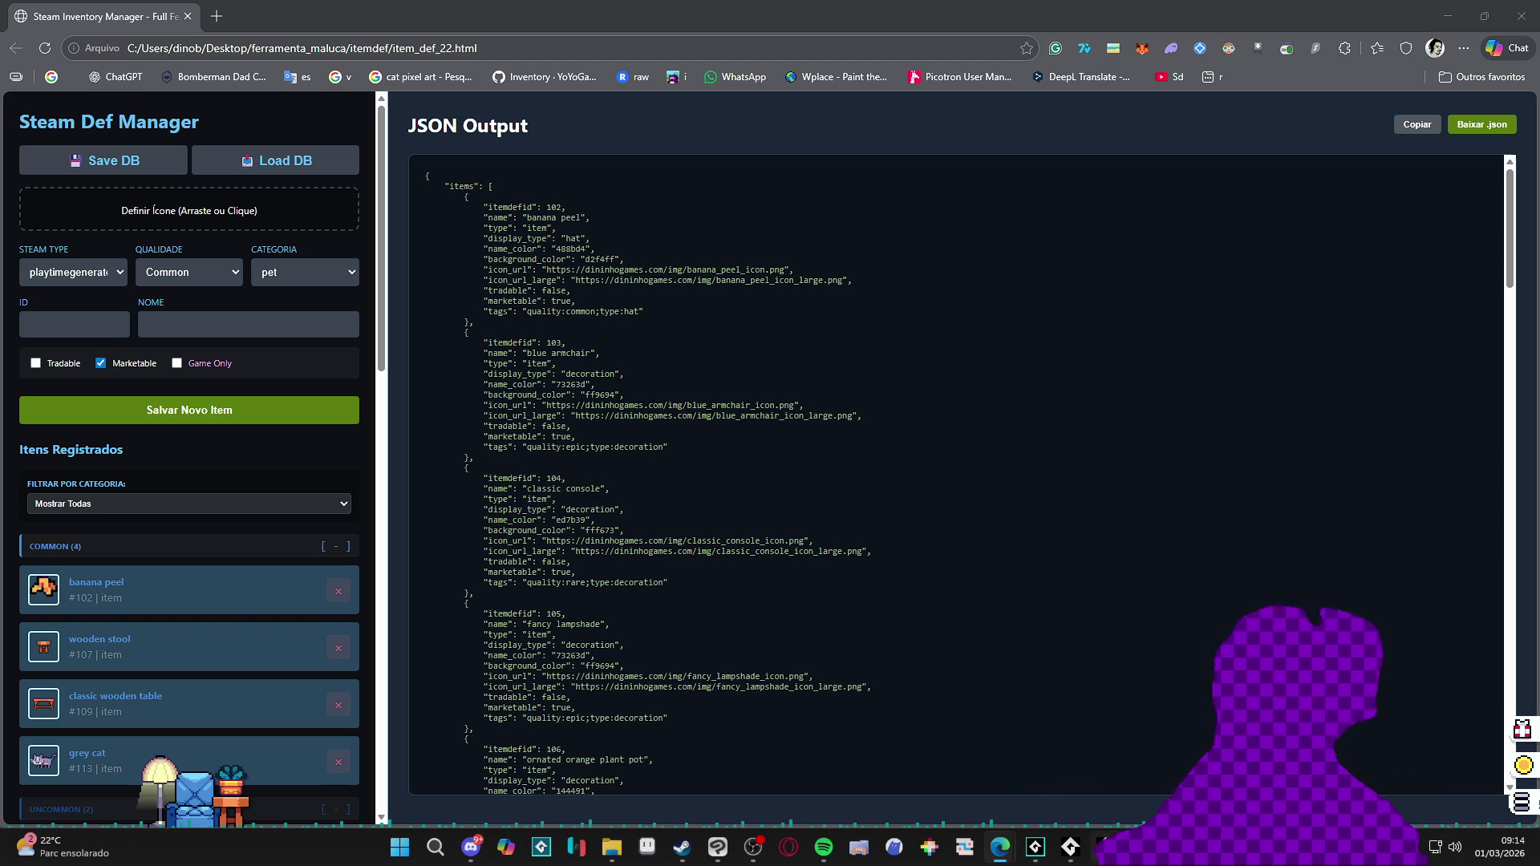
pyautogui.hotkey('alt', 'Tab')
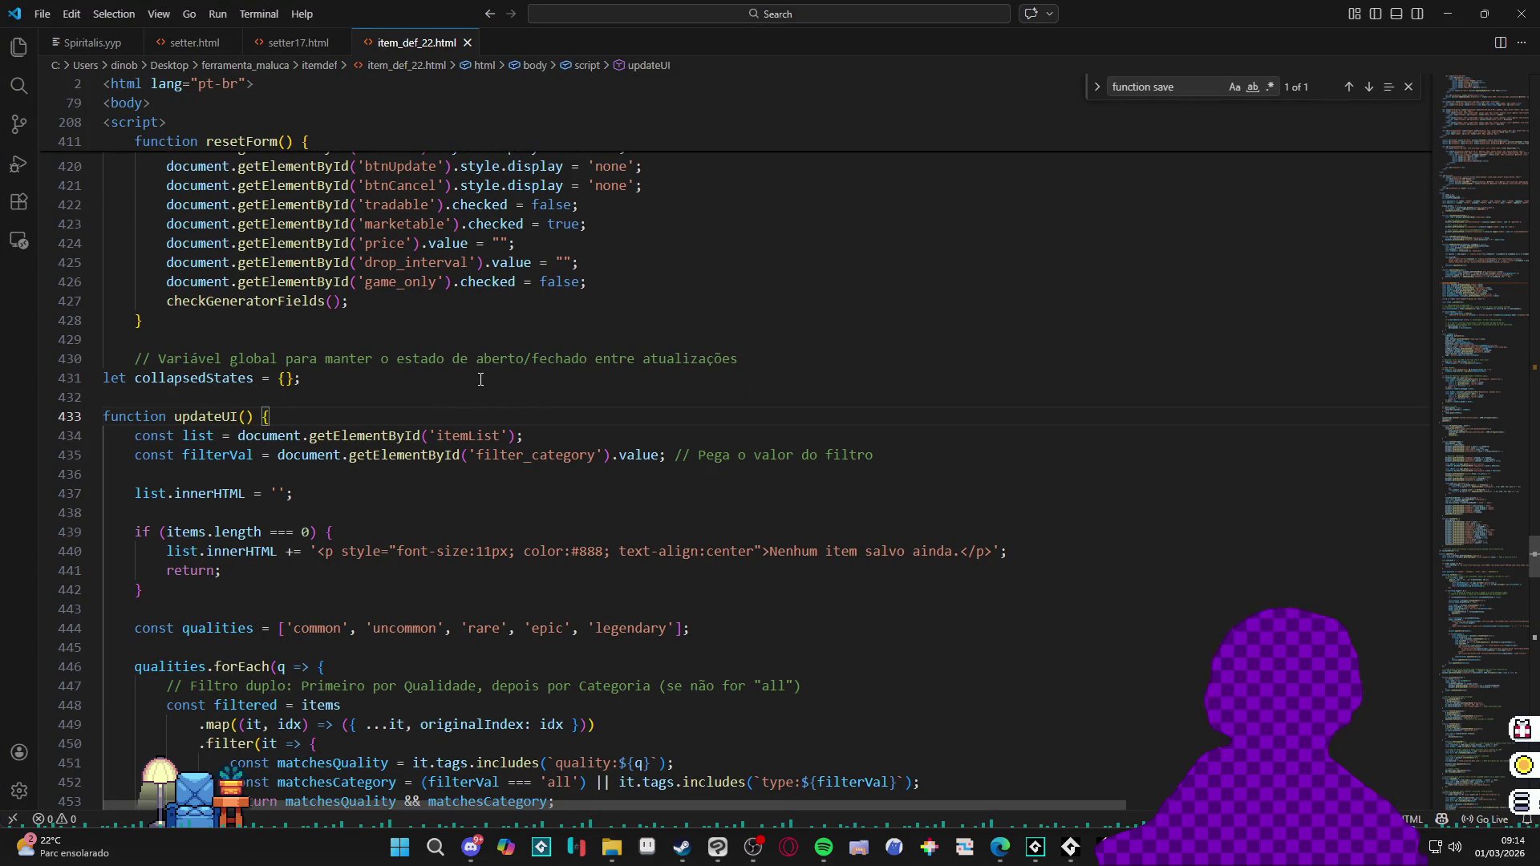
pyautogui.scroll(5, 526, 361)
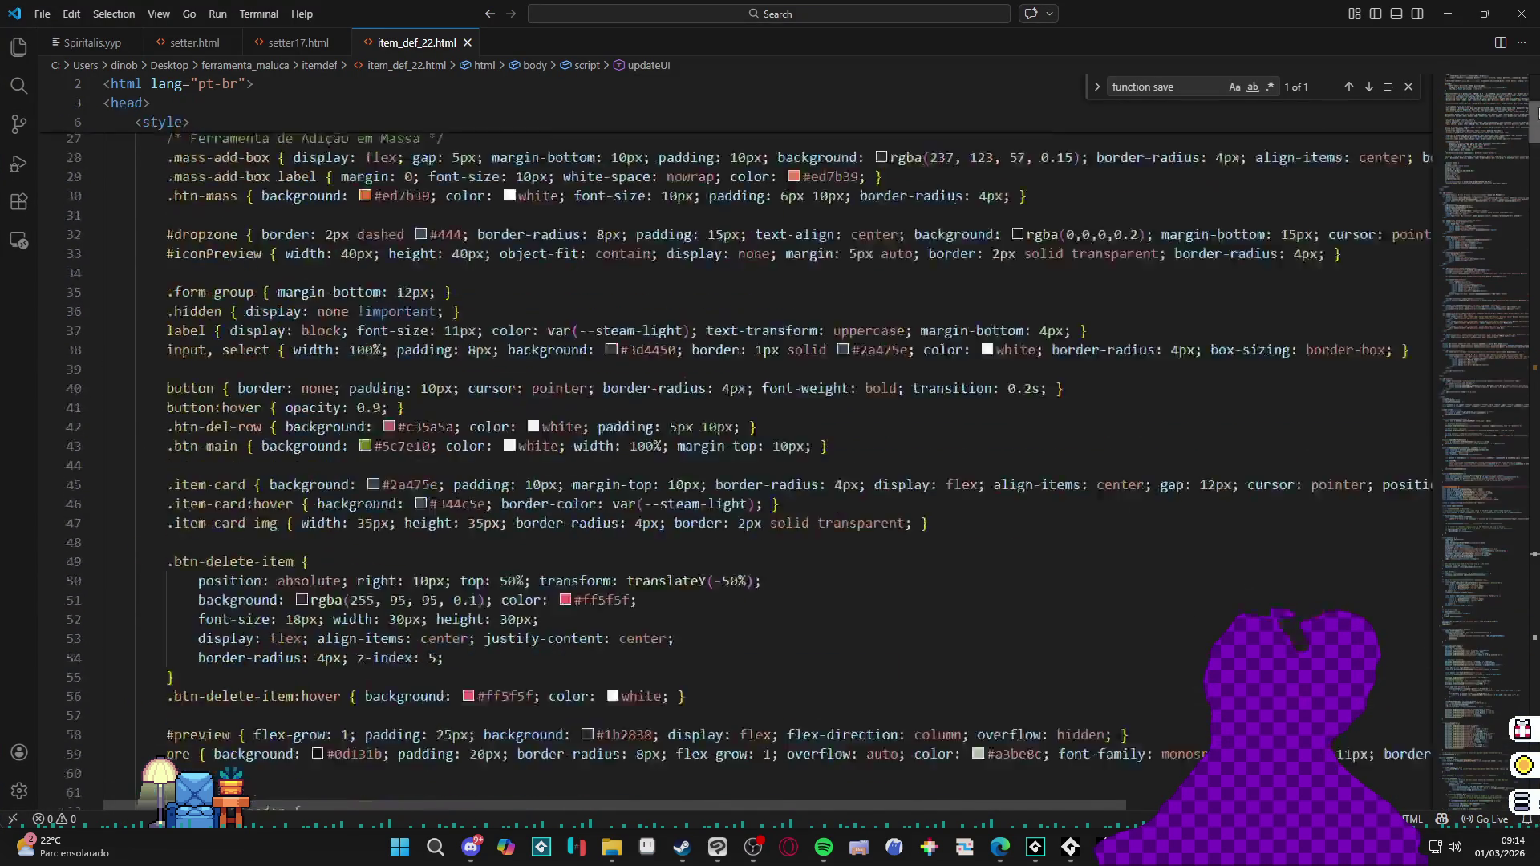
# Step: Search item_def_22.html for the dropIntervalContainer name taken from line 232
pyautogui.moveTo(1535, 547); pyautogui.dragTo(1535, 102)
pyautogui.click(875, 342)
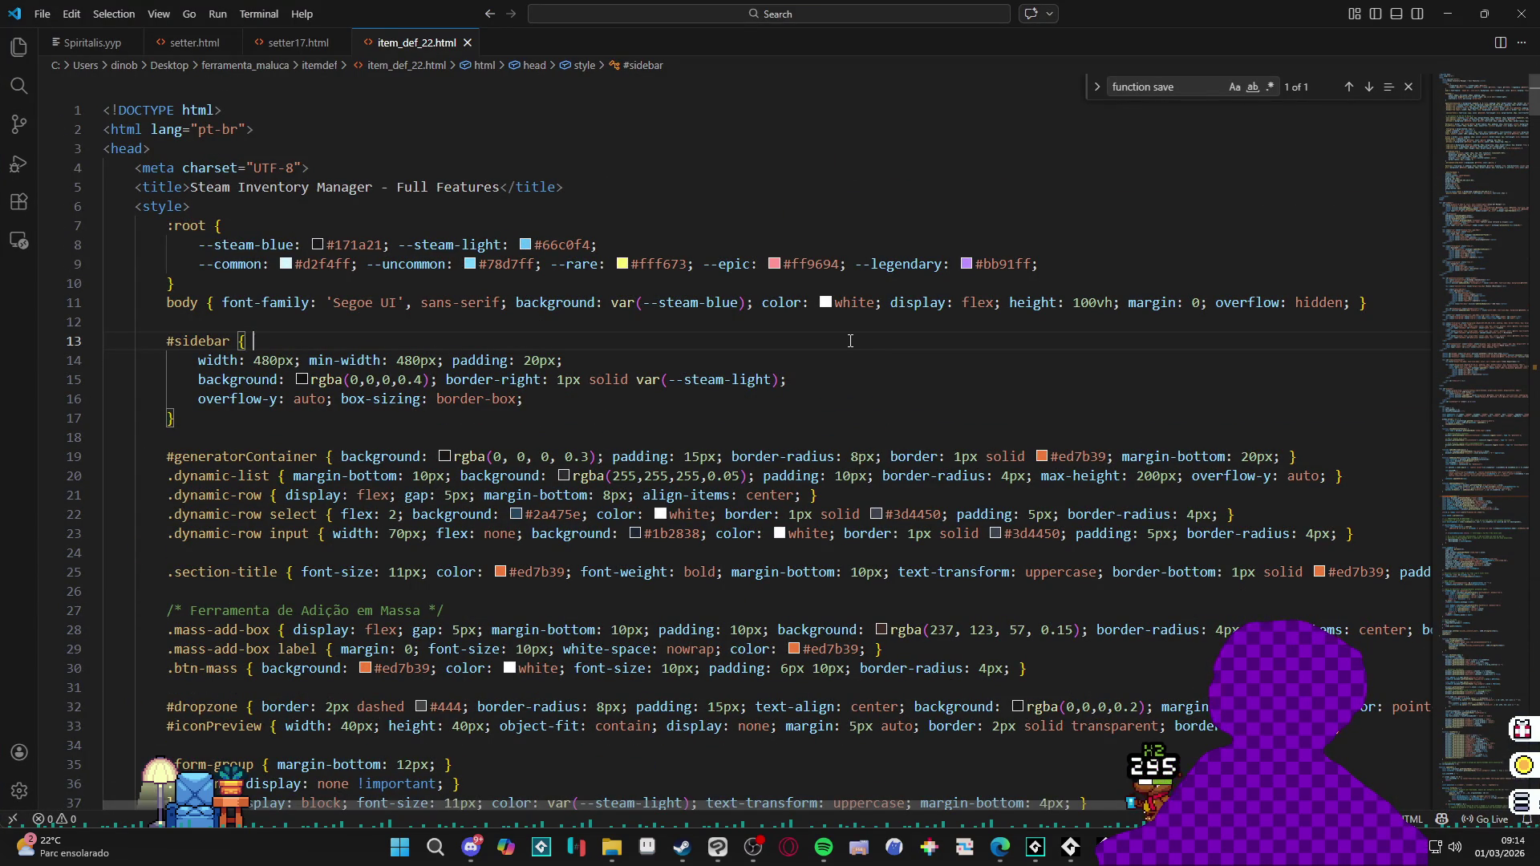
pyautogui.hotkey('ctrl', 'f')
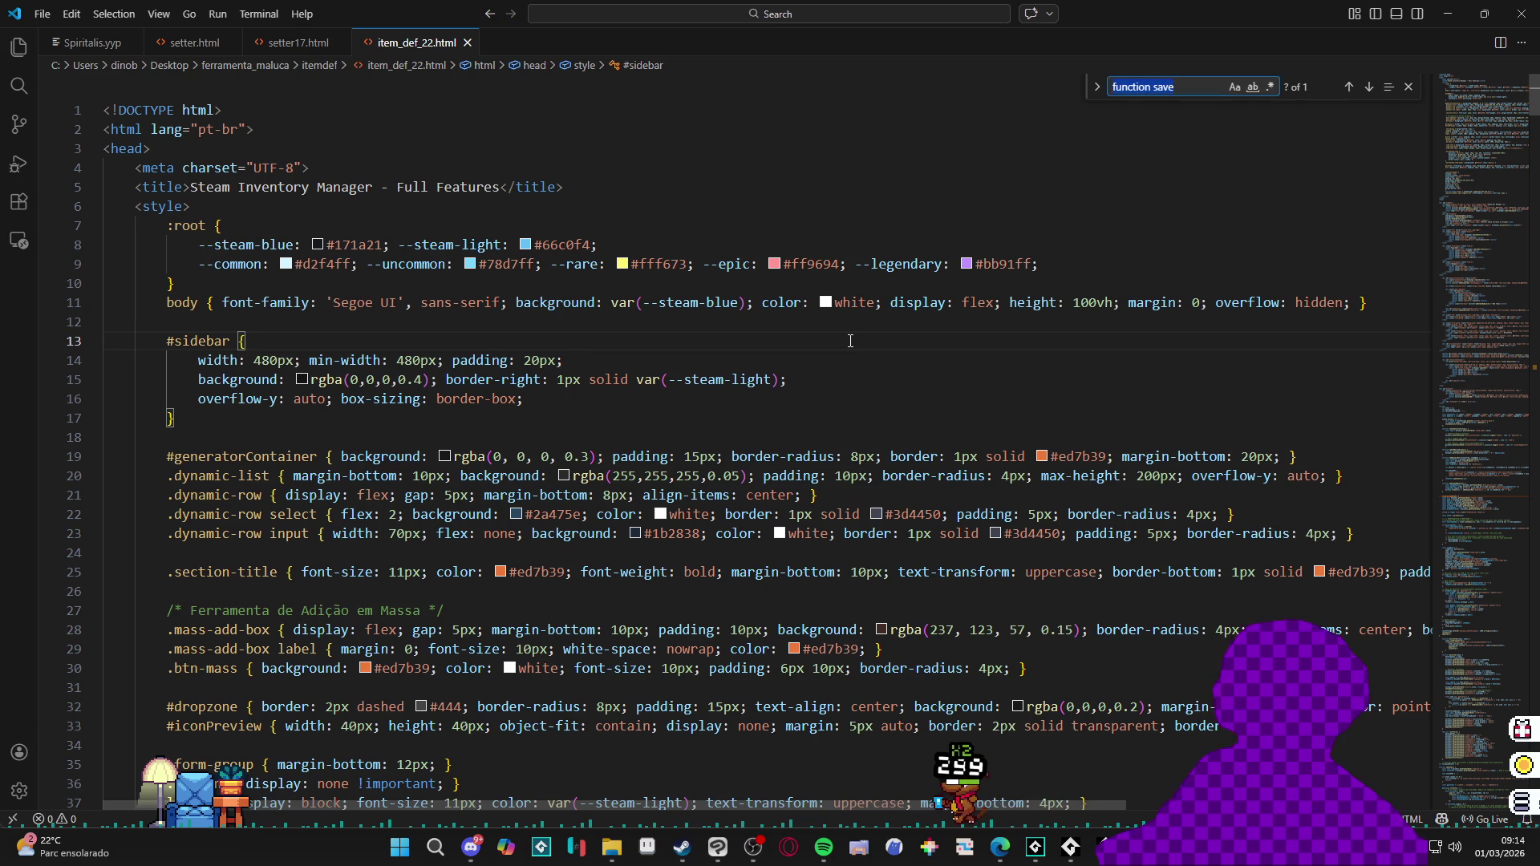
pyautogui.write('dropin')
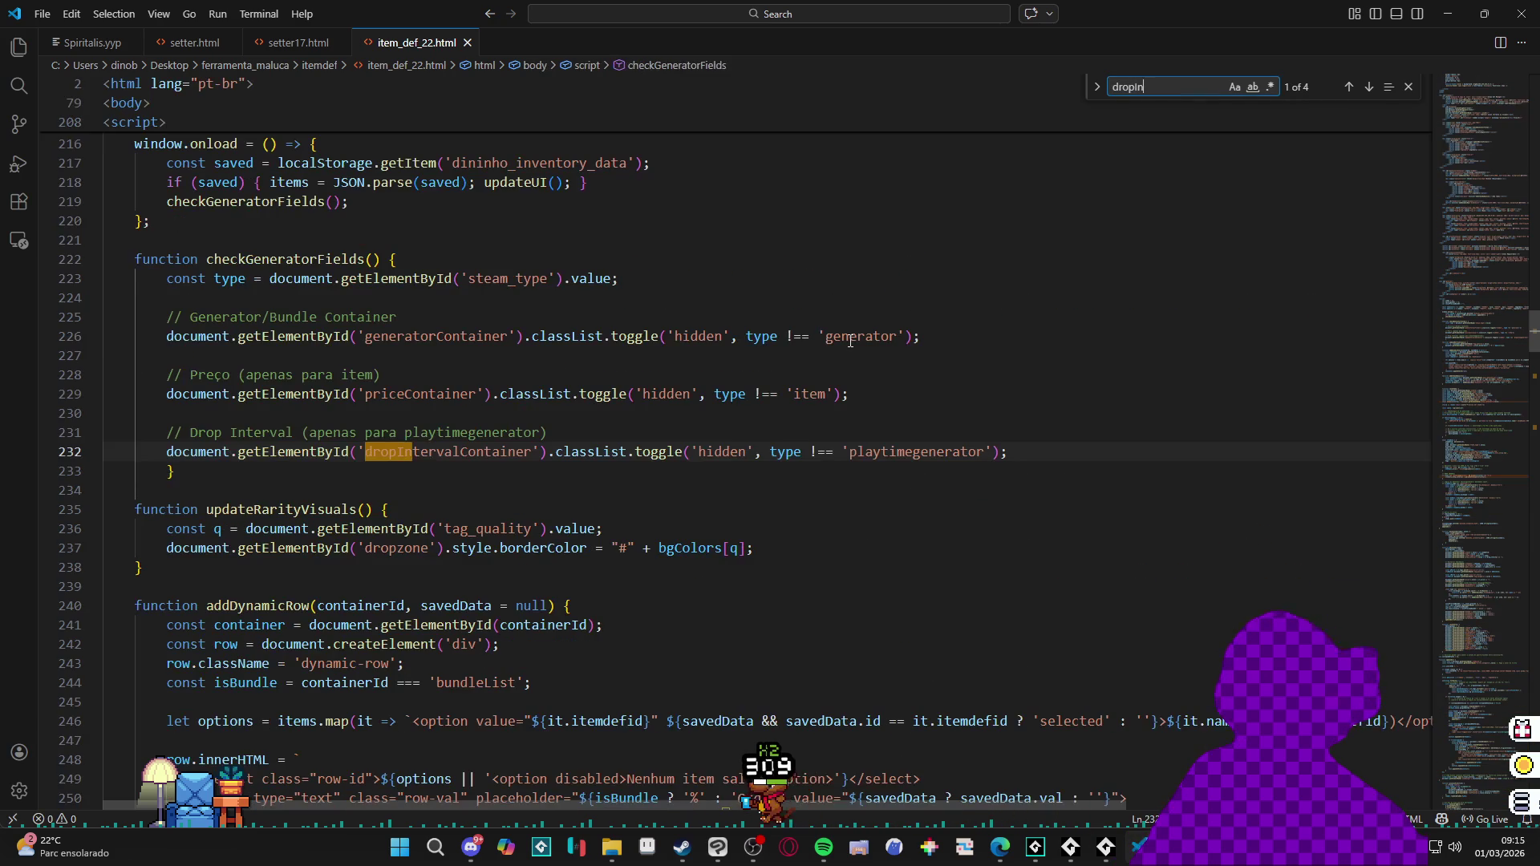
pyautogui.write('terfa')
pyautogui.press('BackSpace')
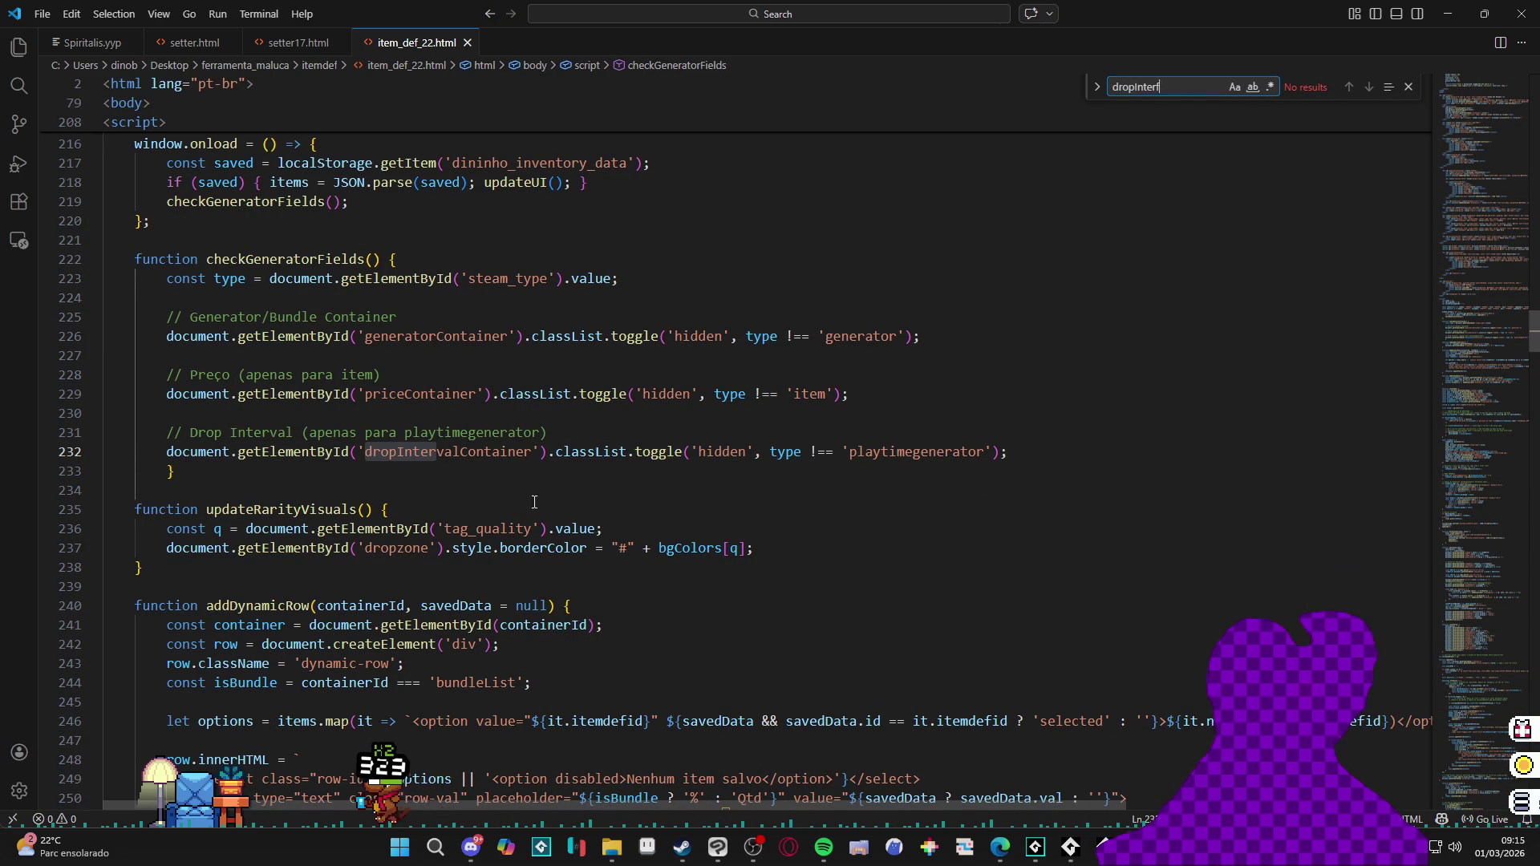
pyautogui.doubleClick(448, 451)
pyautogui.hotkey('ctrl', 'f')
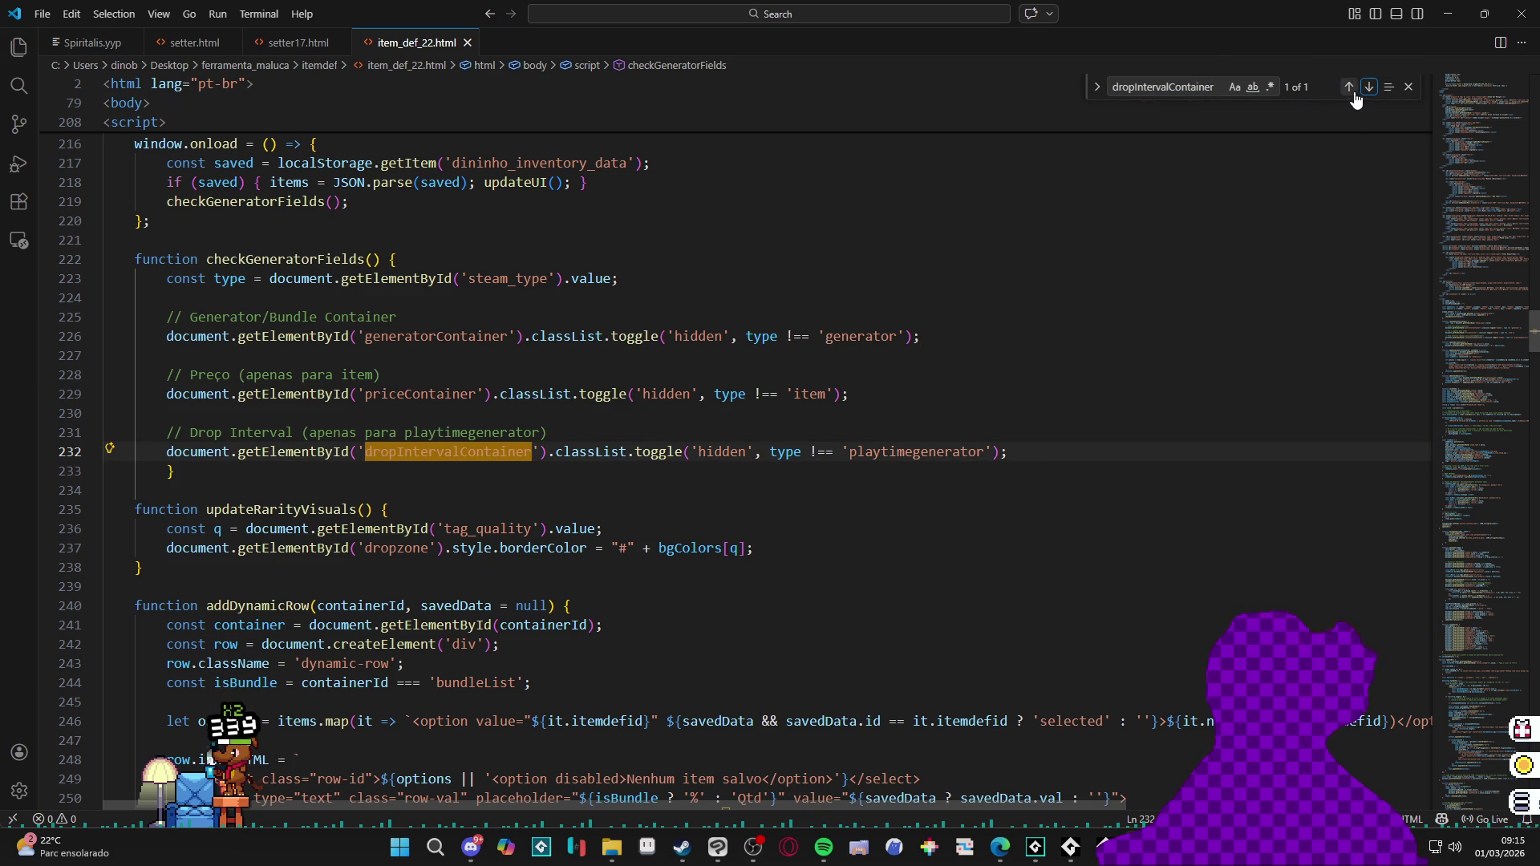
# Step: Jump via the minimap to the sidebar form markup near priceContainer
pyautogui.click(1473, 163)
pyautogui.moveTo(1479, 179)
pyautogui.mouseDown()
pyautogui.moveTo(1476, 126)
pyautogui.moveTo(1497, 98)
pyautogui.moveTo(1483, 232)
pyautogui.mouseUp()
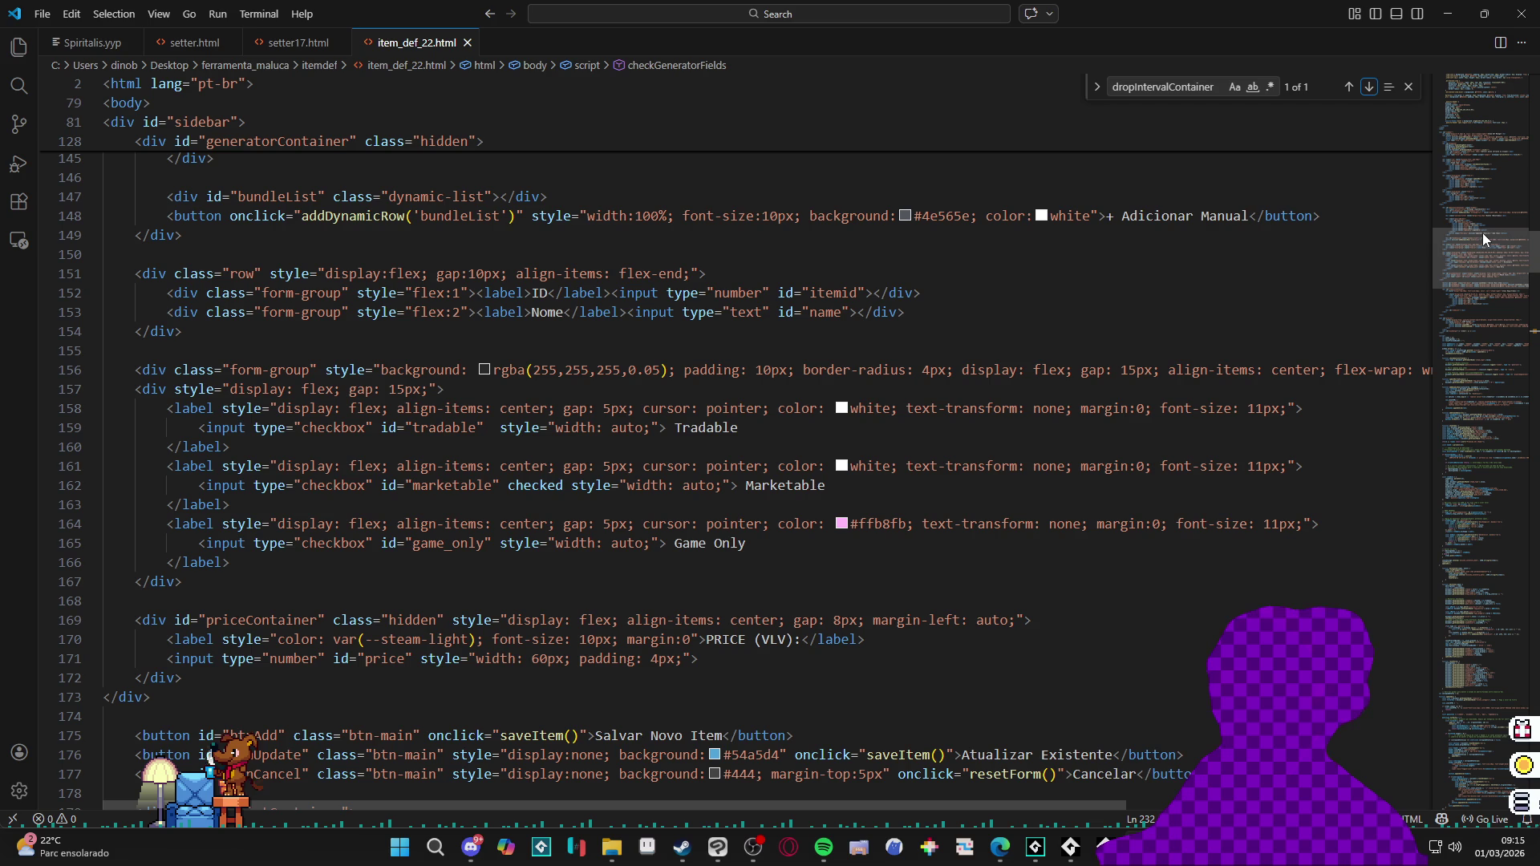
pyautogui.scroll(-1, 385, 582)
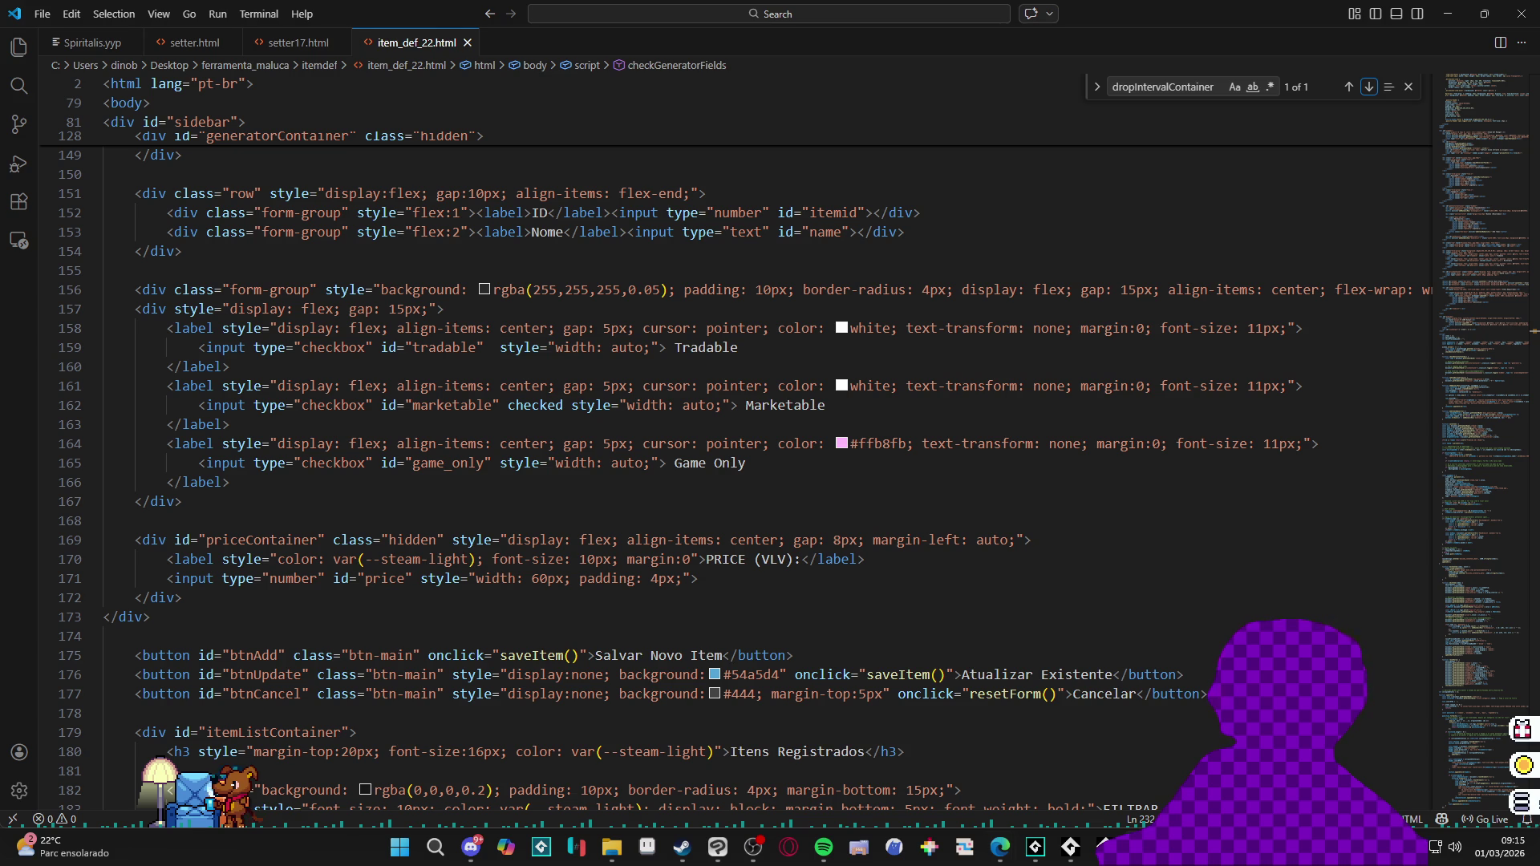
# Step: Paste the dropIntervalContainer div with its drop_interval input after the Game Only checkbox and indent it two levels
pyautogui.click(248, 482)
pyautogui.press('Return')
pyautogui.write('<div id="dropIntervalContainer" class="hidden" style="display: flex; align-items: center; gap: 8px; margin-left: auto;">     <label style="color: #fff673; font-size: 10px; margin:0">DROP INTERVAL (MIN):</label>     <input type="number" id="drop_interval" placeholder="30" style="width: 80px; padding: 4px;"> </div>')
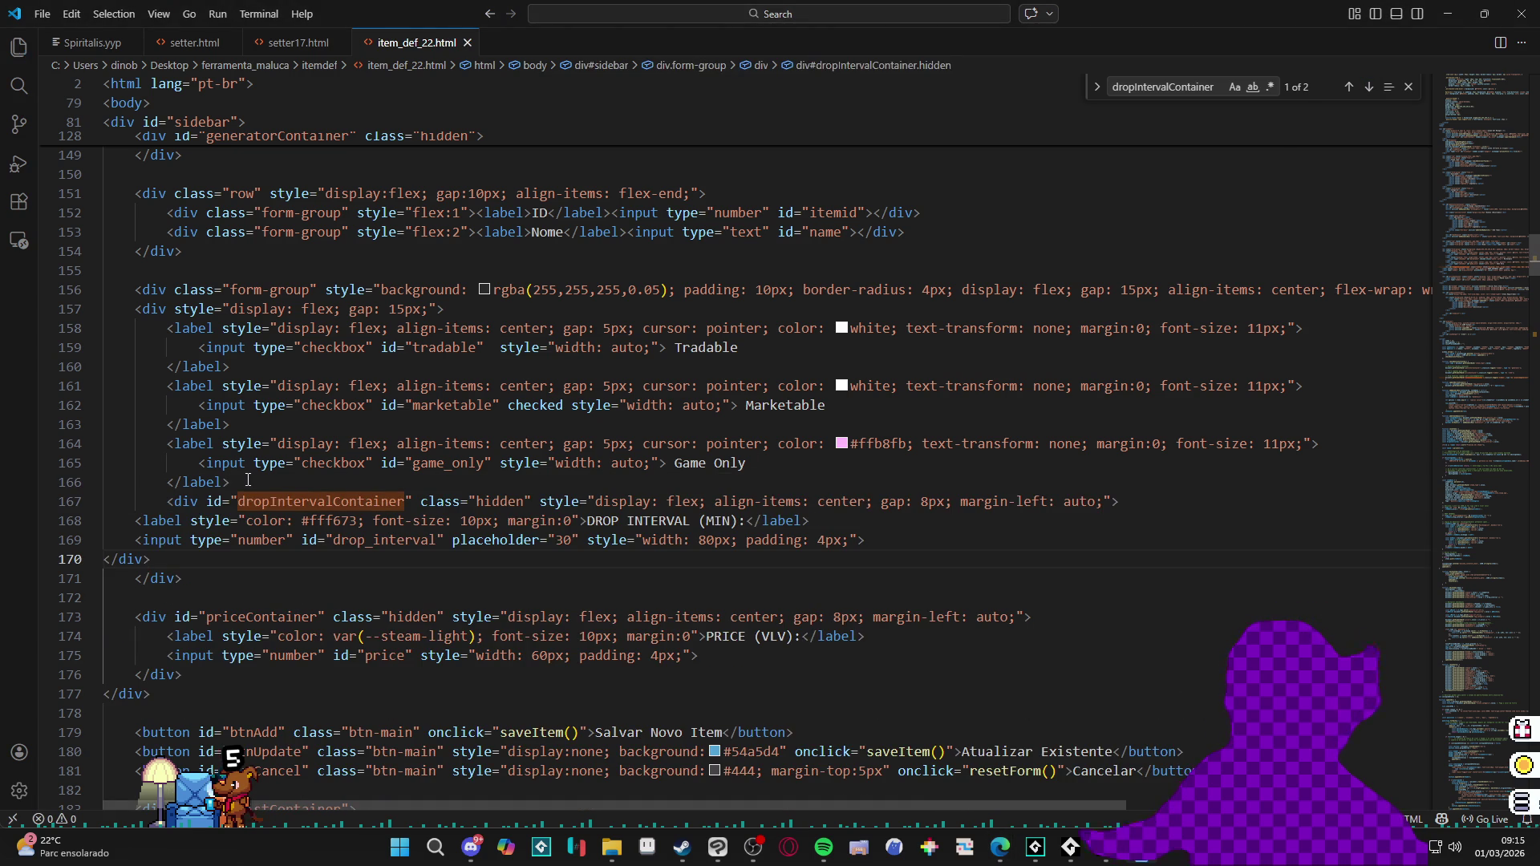
pyautogui.moveTo(163, 558); pyautogui.dragTo(103, 520)
pyautogui.press('Tab')
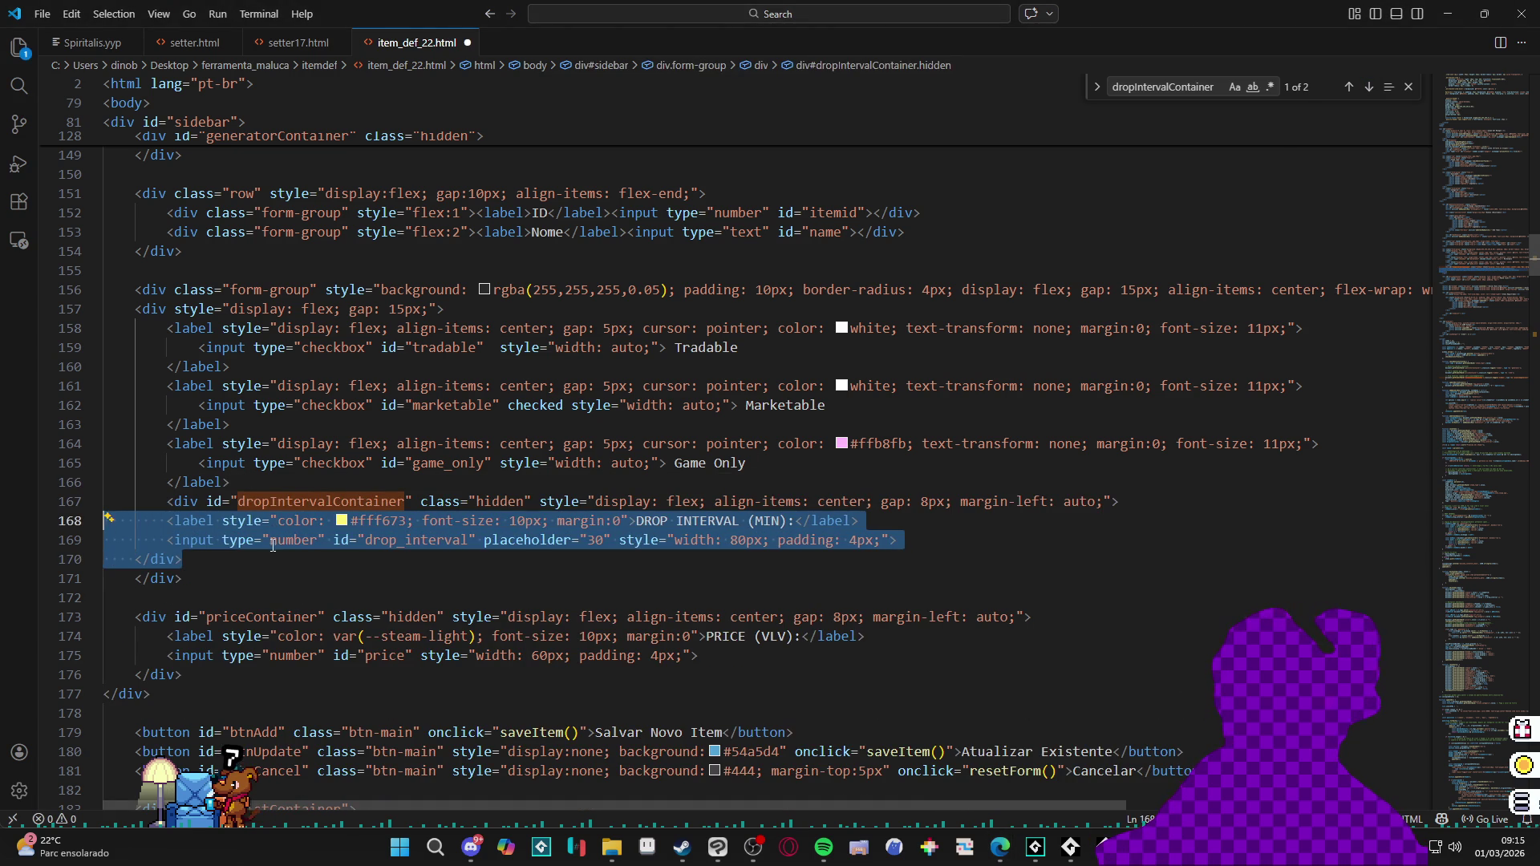
pyautogui.press('Tab')
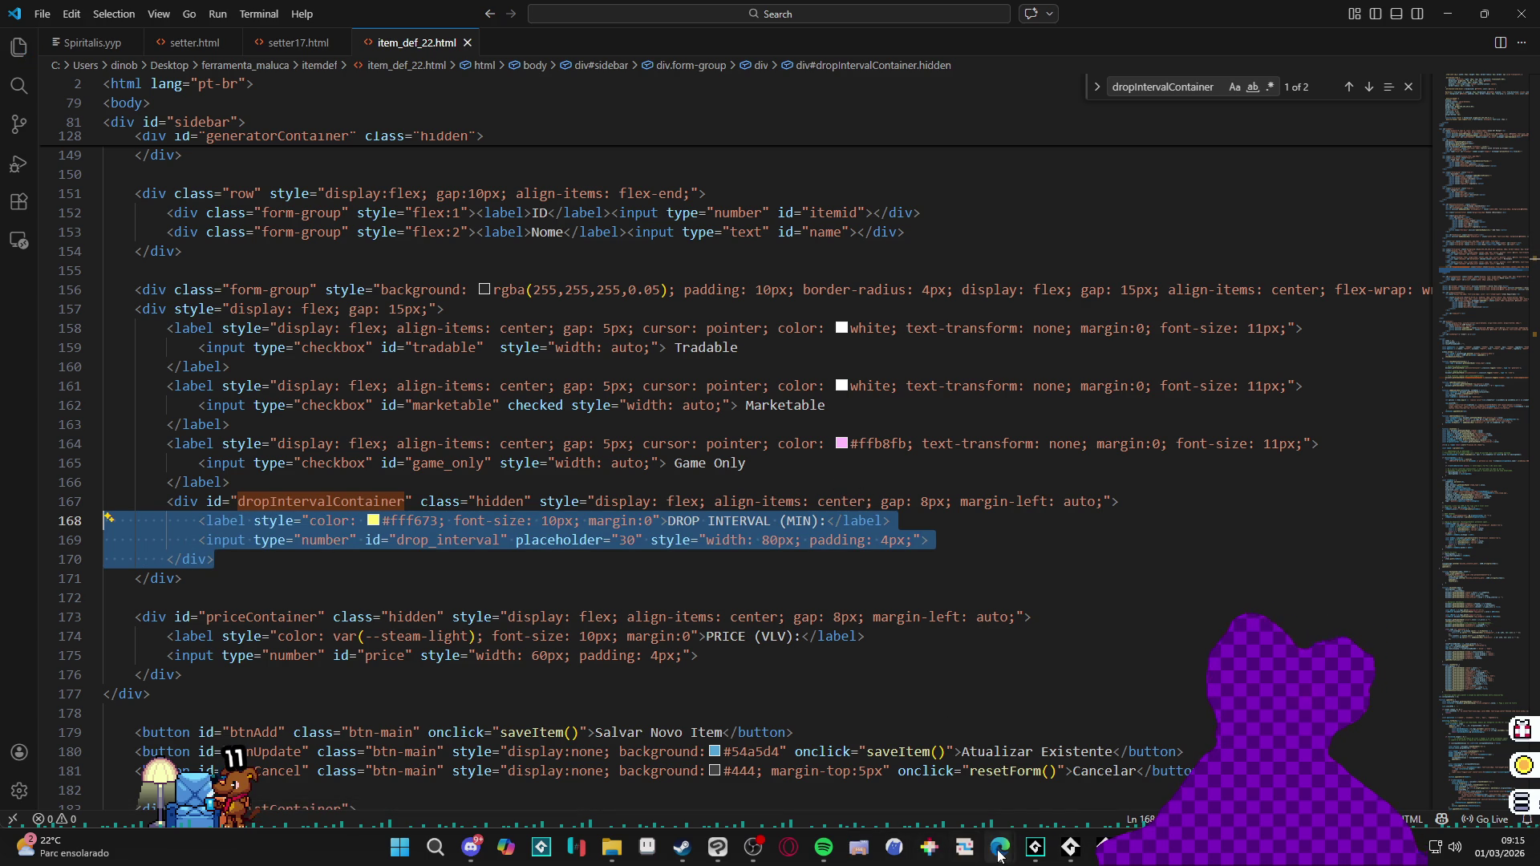
# Step: Back in the browser, choose playtimegenerator so the DROP INTERVAL (MIN) field appears
pyautogui.moveTo(998, 848)
pyautogui.click(1116, 777)
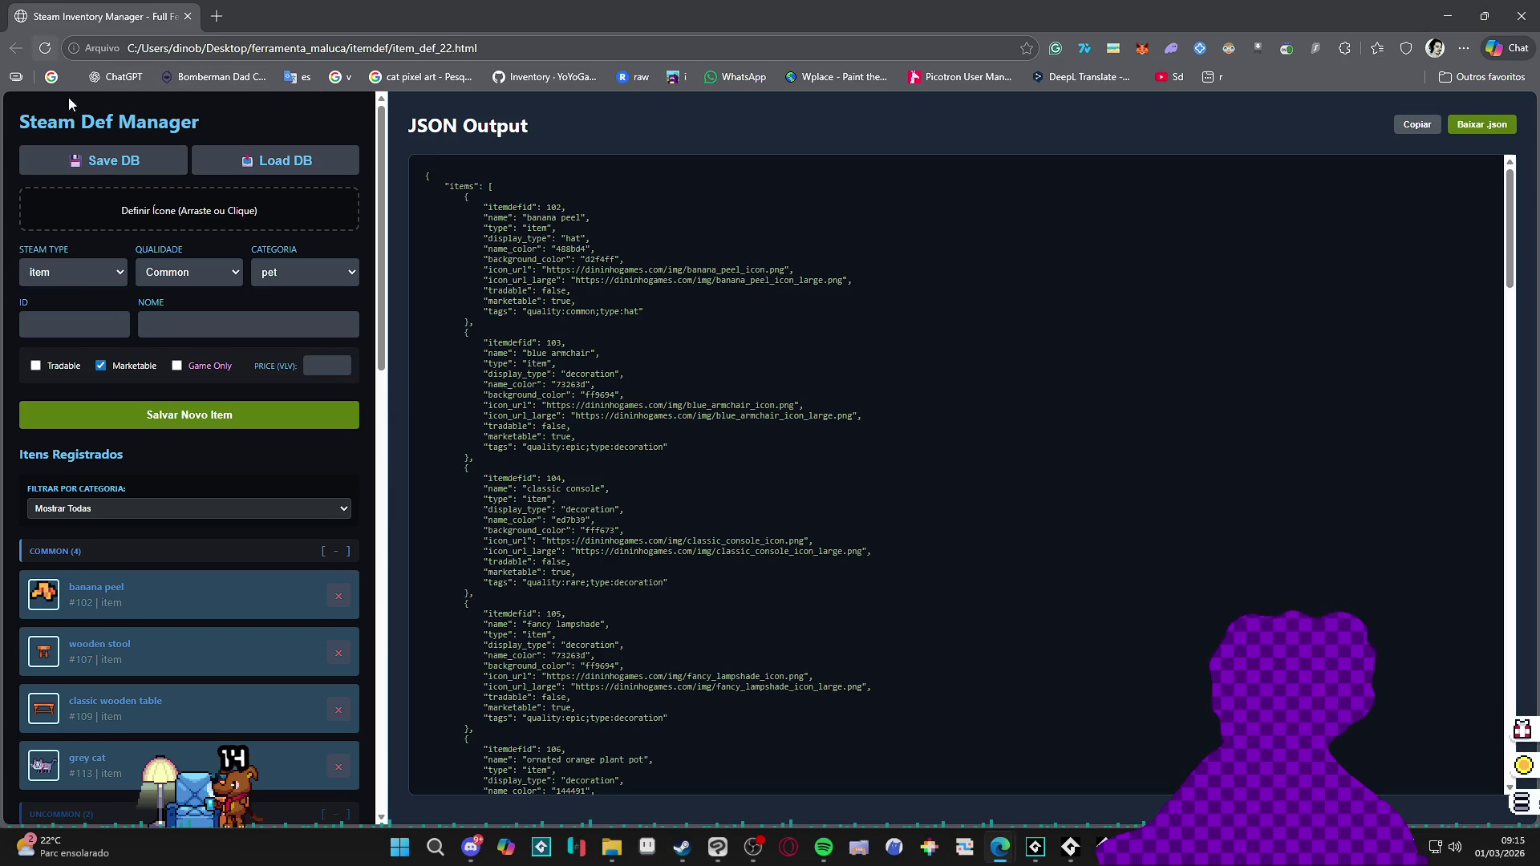
pyautogui.click(72, 273)
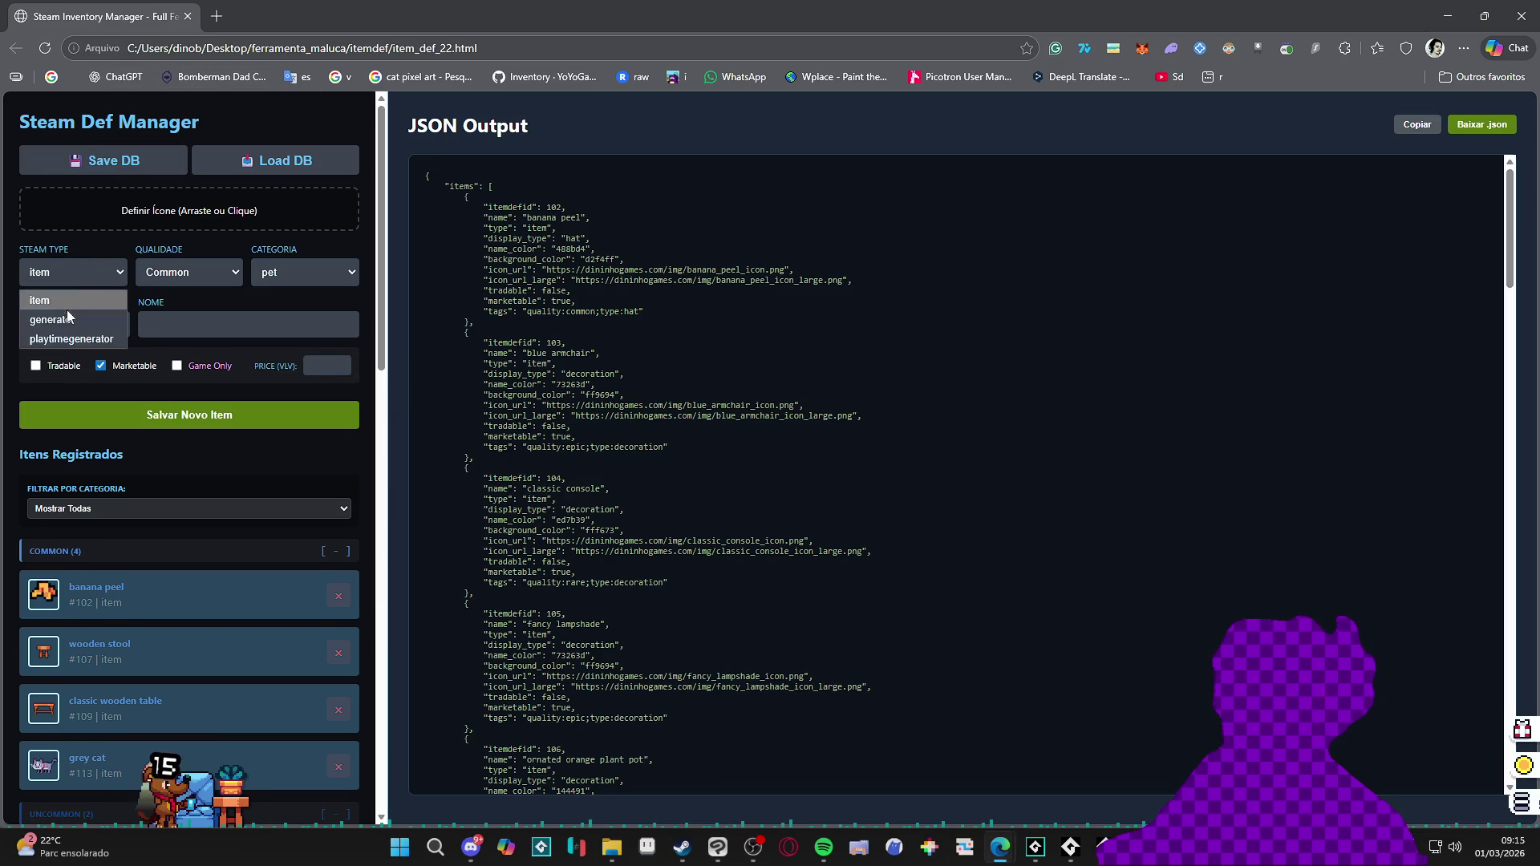
pyautogui.click(70, 338)
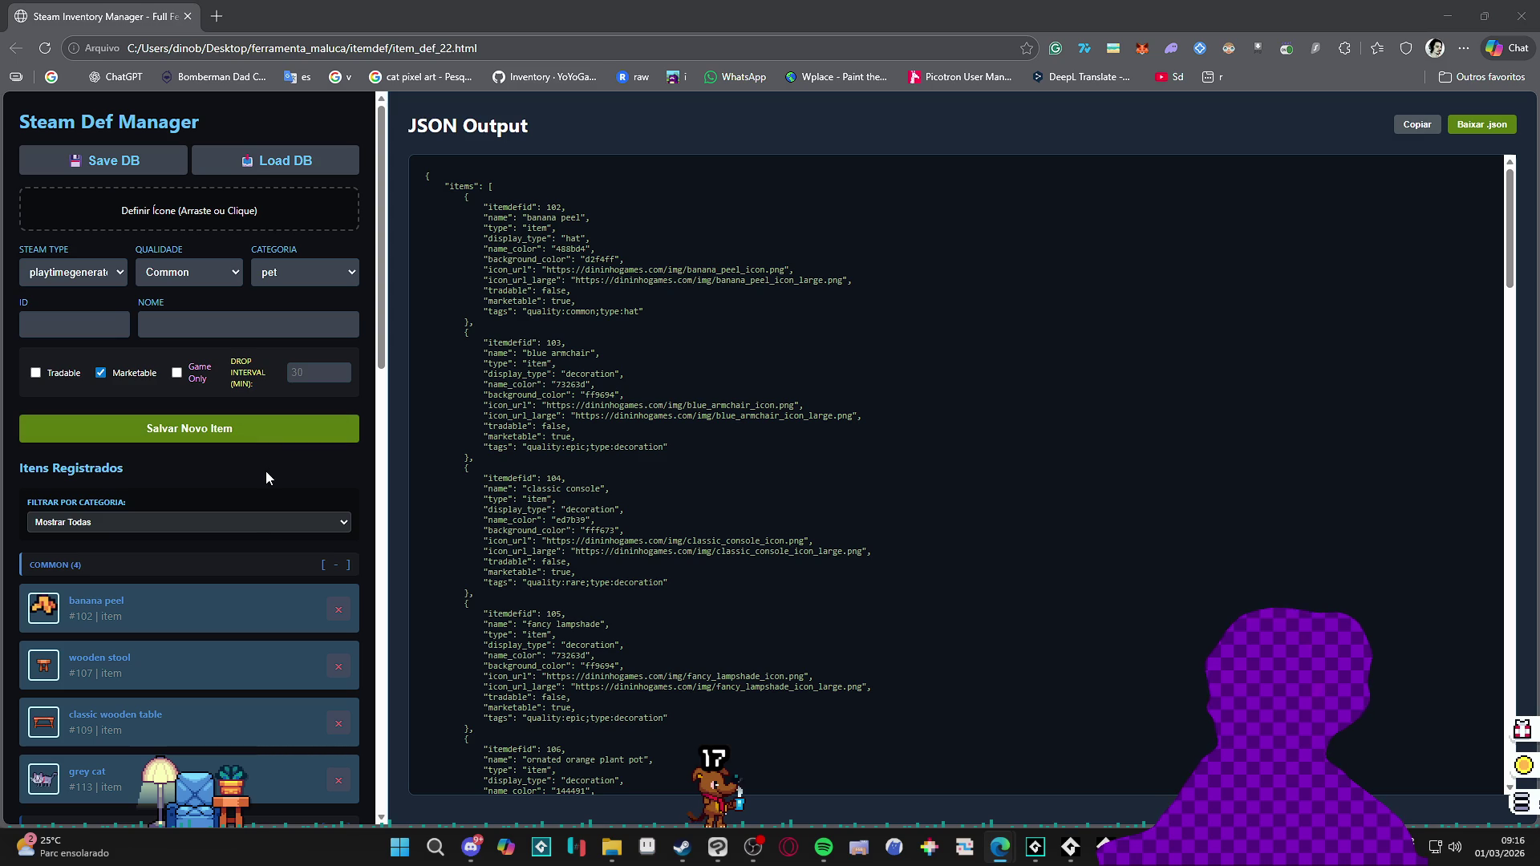
pyautogui.scroll(-1, 267, 477)
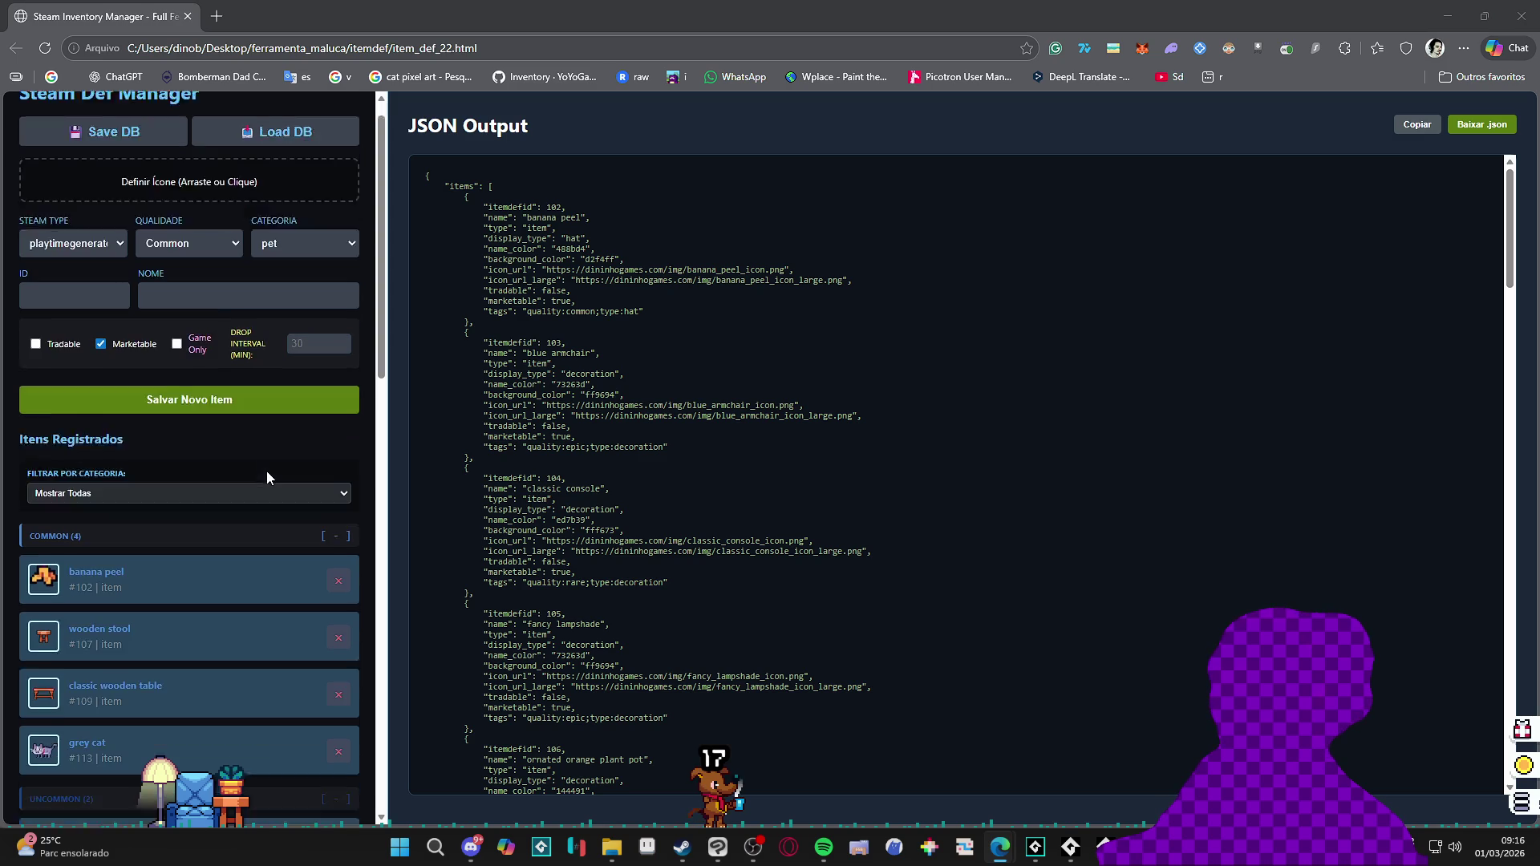
pyautogui.scroll(1, 268, 471)
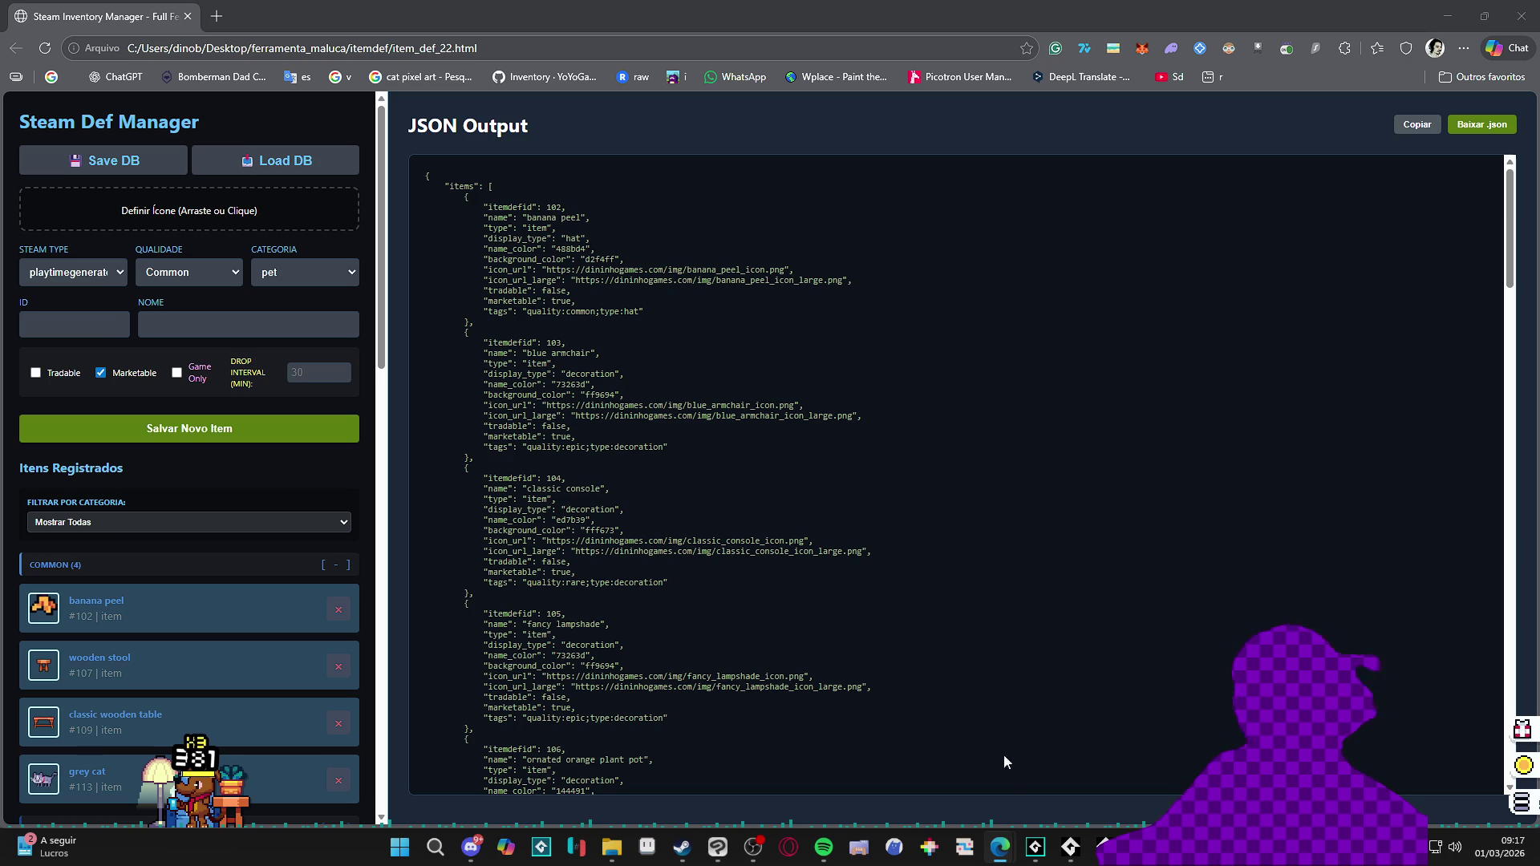
# Step: Return to item_def_22.html and indent the form group's closing div and the price field block one level
pyautogui.click(1034, 847)
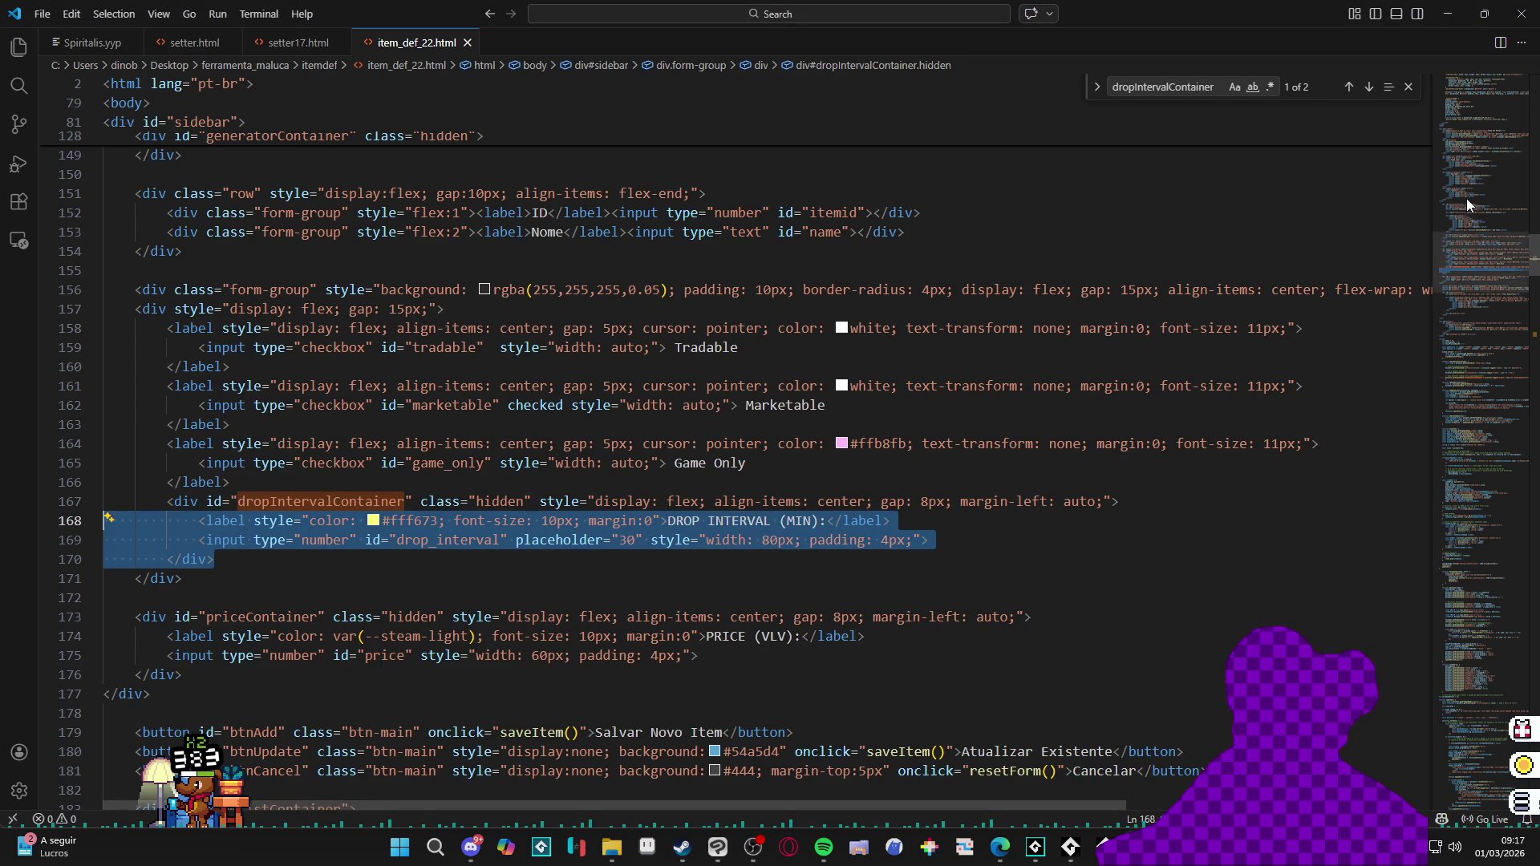
pyautogui.moveTo(1466, 199); pyautogui.dragTo(1465, 274)
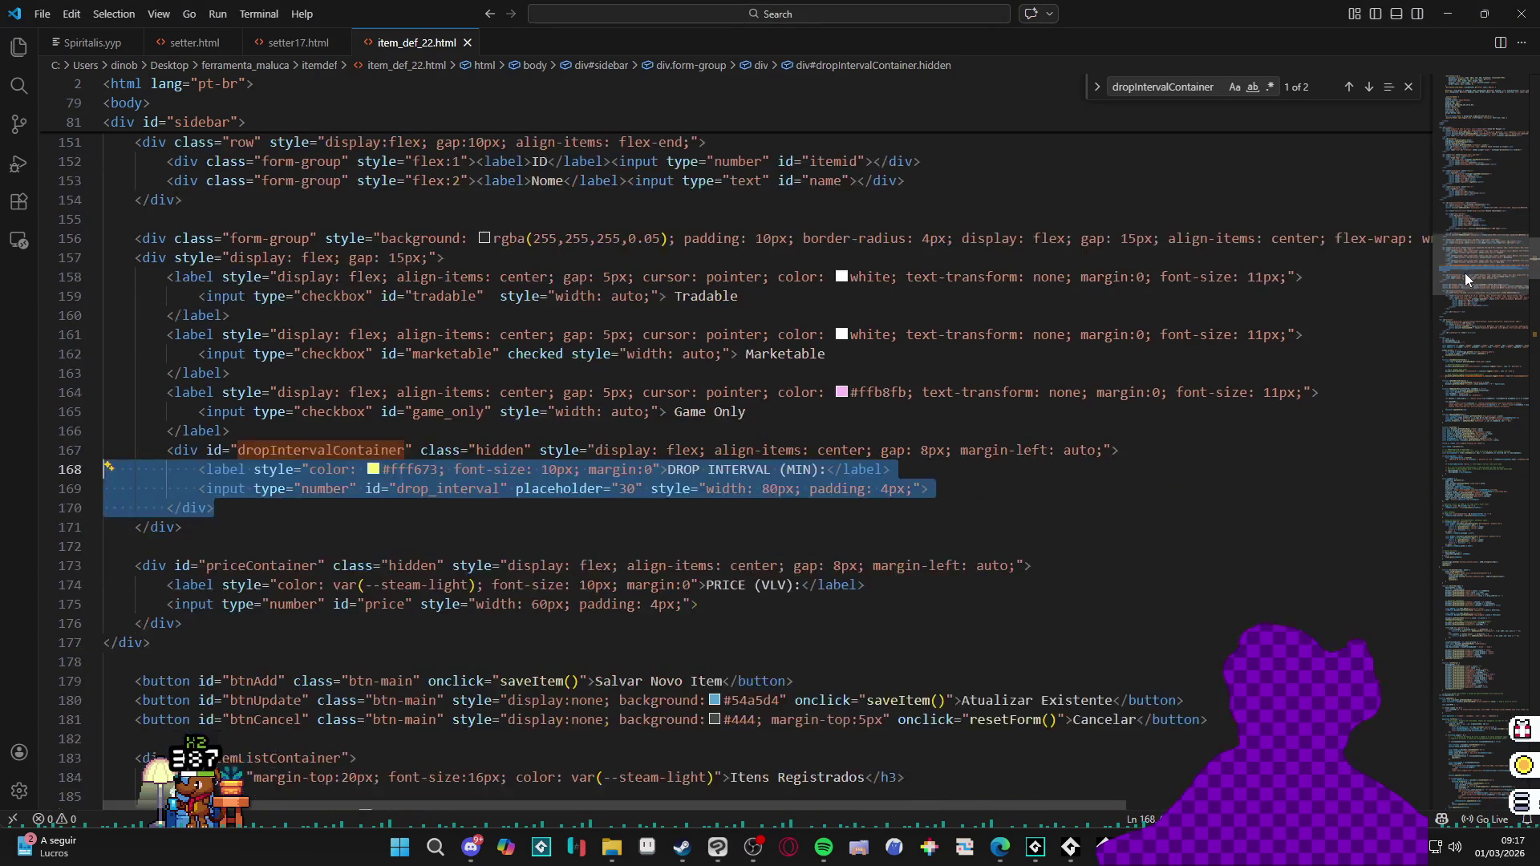
pyautogui.click(377, 356)
pyautogui.scroll(1, 378, 362)
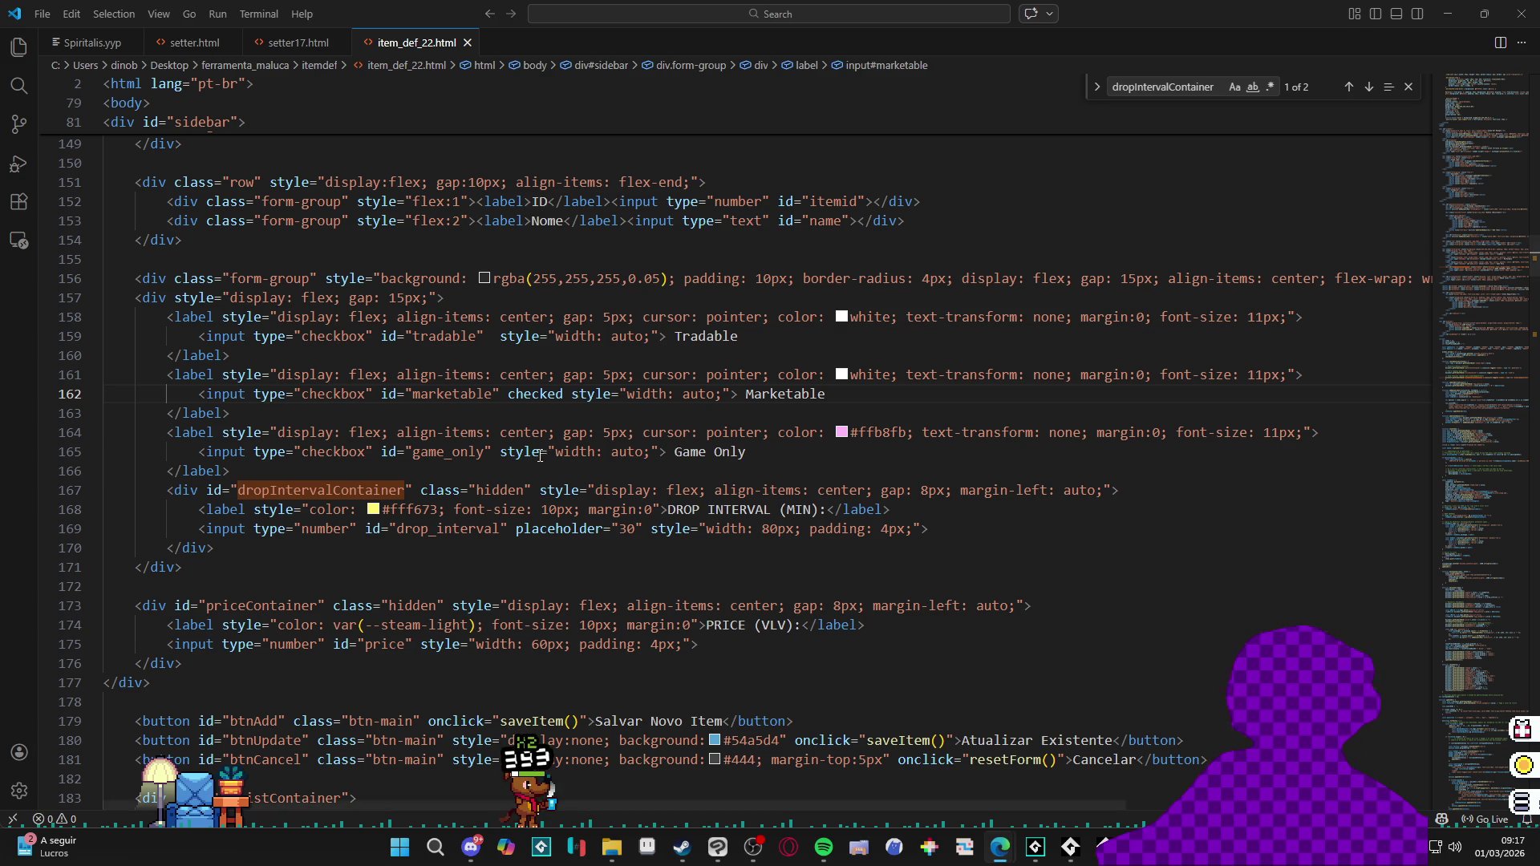
pyautogui.moveTo(135, 277)
pyautogui.mouseDown()
pyautogui.moveTo(156, 307)
pyautogui.moveTo(323, 339)
pyautogui.moveTo(186, 566)
pyautogui.moveTo(188, 551)
pyautogui.mouseUp()
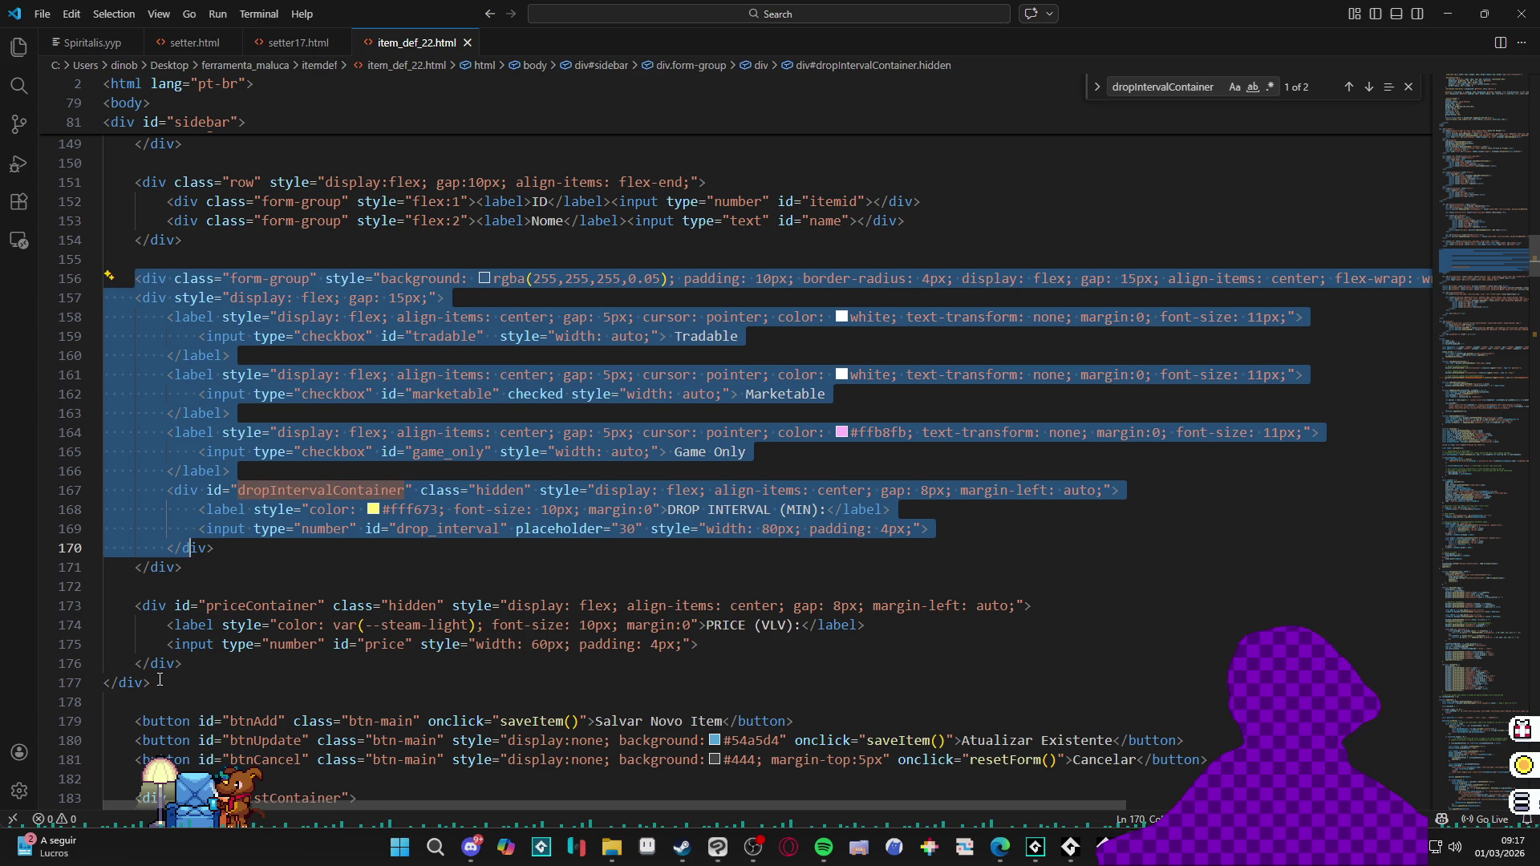
pyautogui.click(106, 682)
pyautogui.click(115, 682)
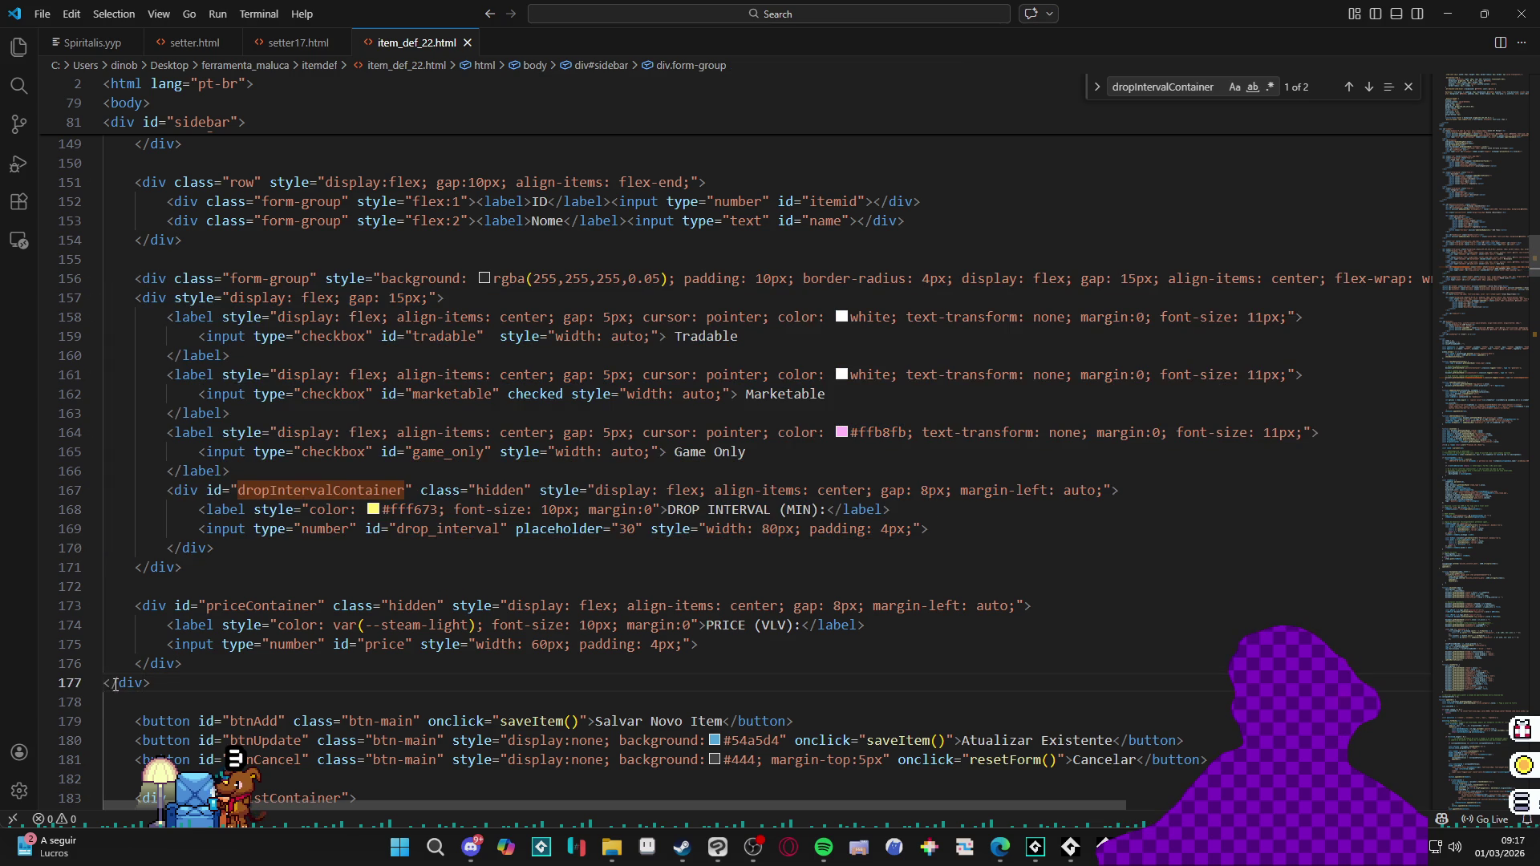
pyautogui.press('Tab')
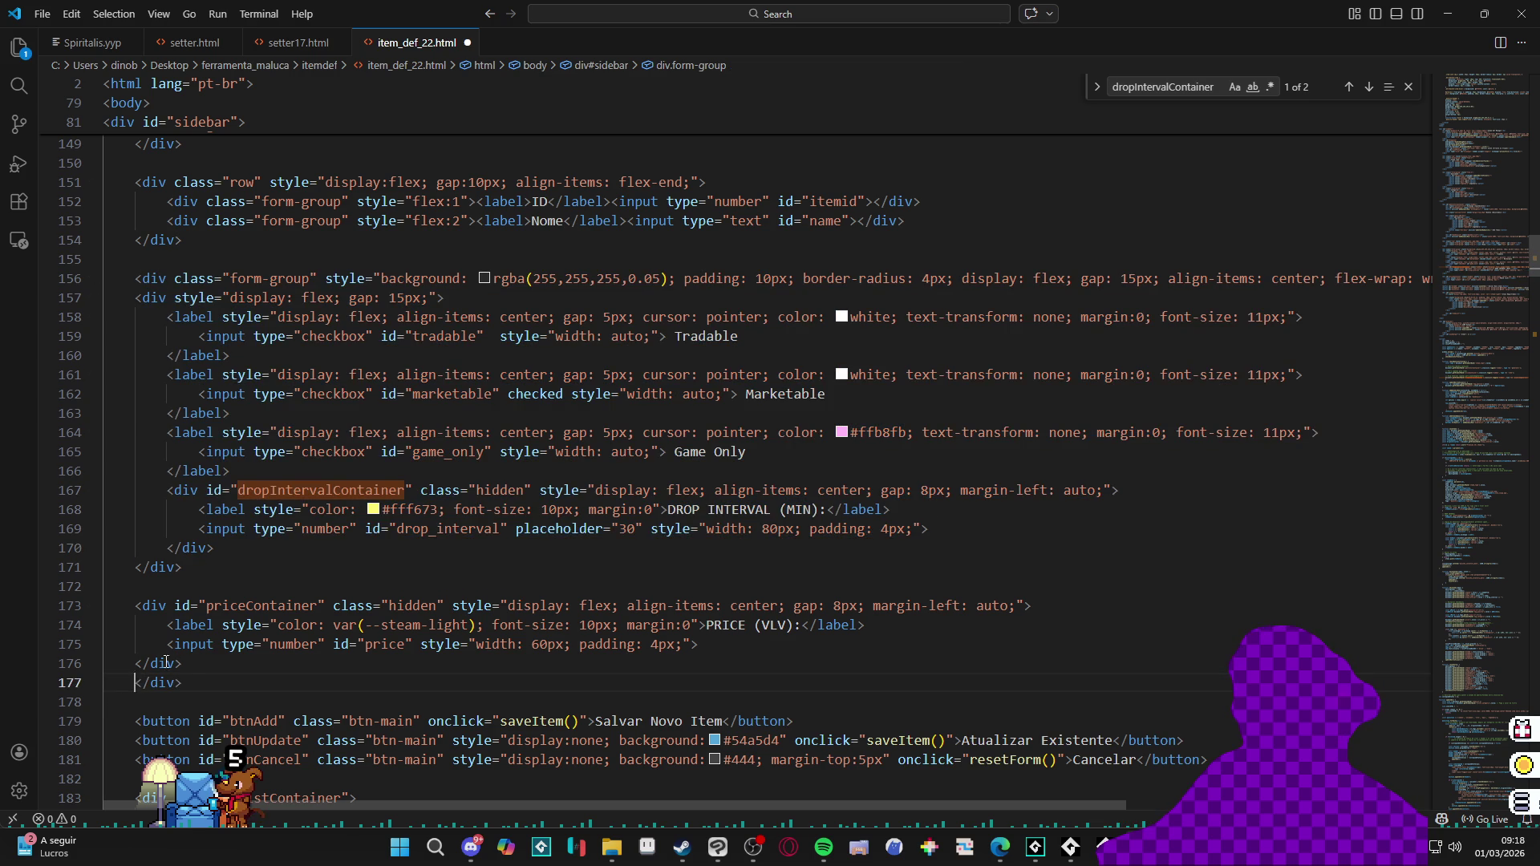
pyautogui.moveTo(135, 606); pyautogui.dragTo(182, 663)
pyautogui.press('Tab')
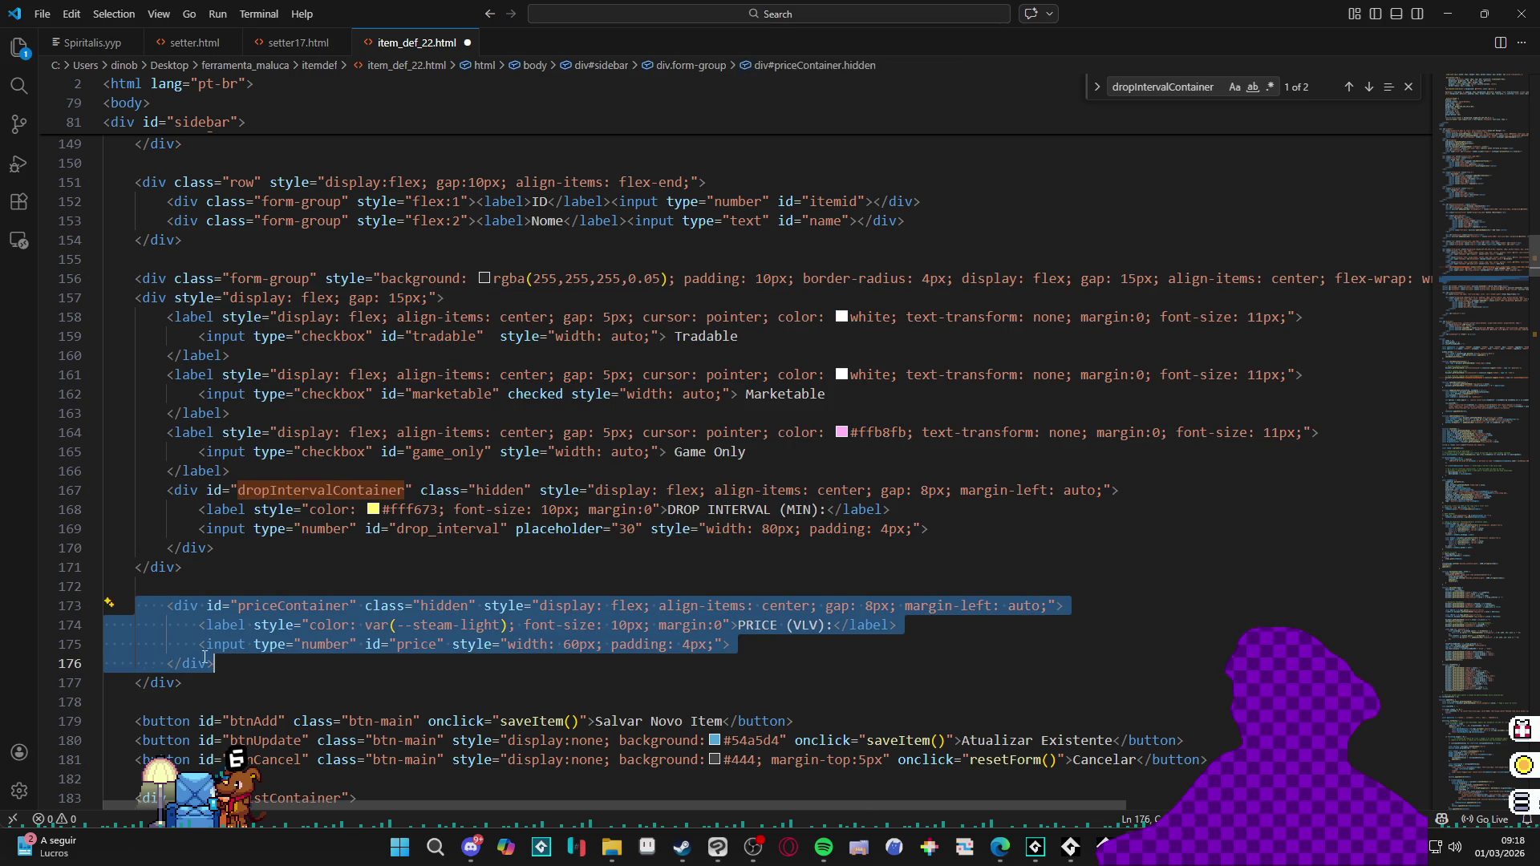
# Step: Indent the checkbox row and drop-interval block (lines 157–171), then select the whole form group, lines 156–177
pyautogui.moveTo(135, 298); pyautogui.dragTo(227, 565)
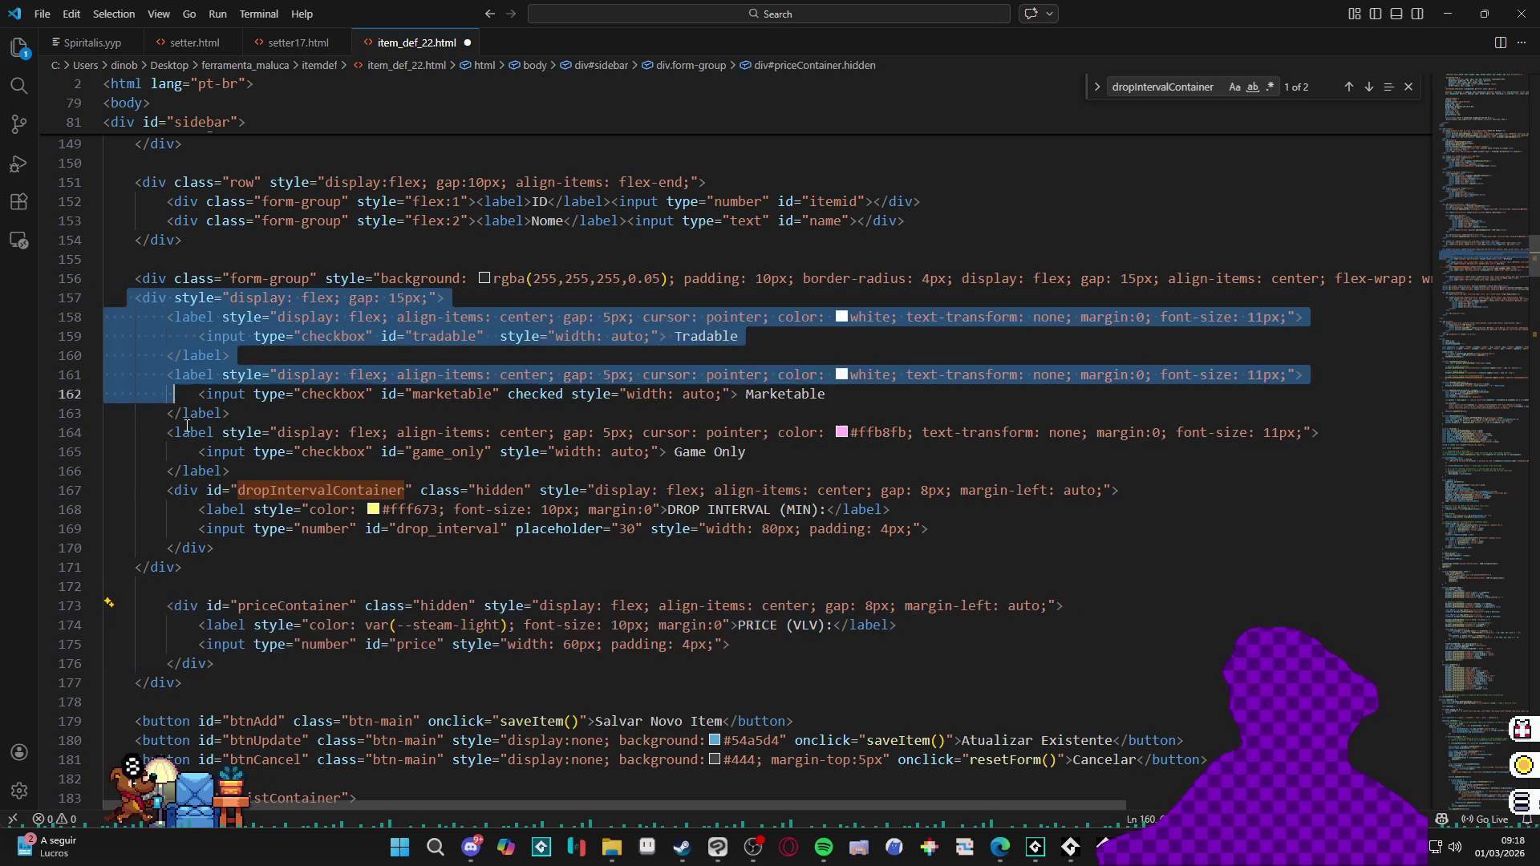
pyautogui.press('Tab')
pyautogui.click(227, 564)
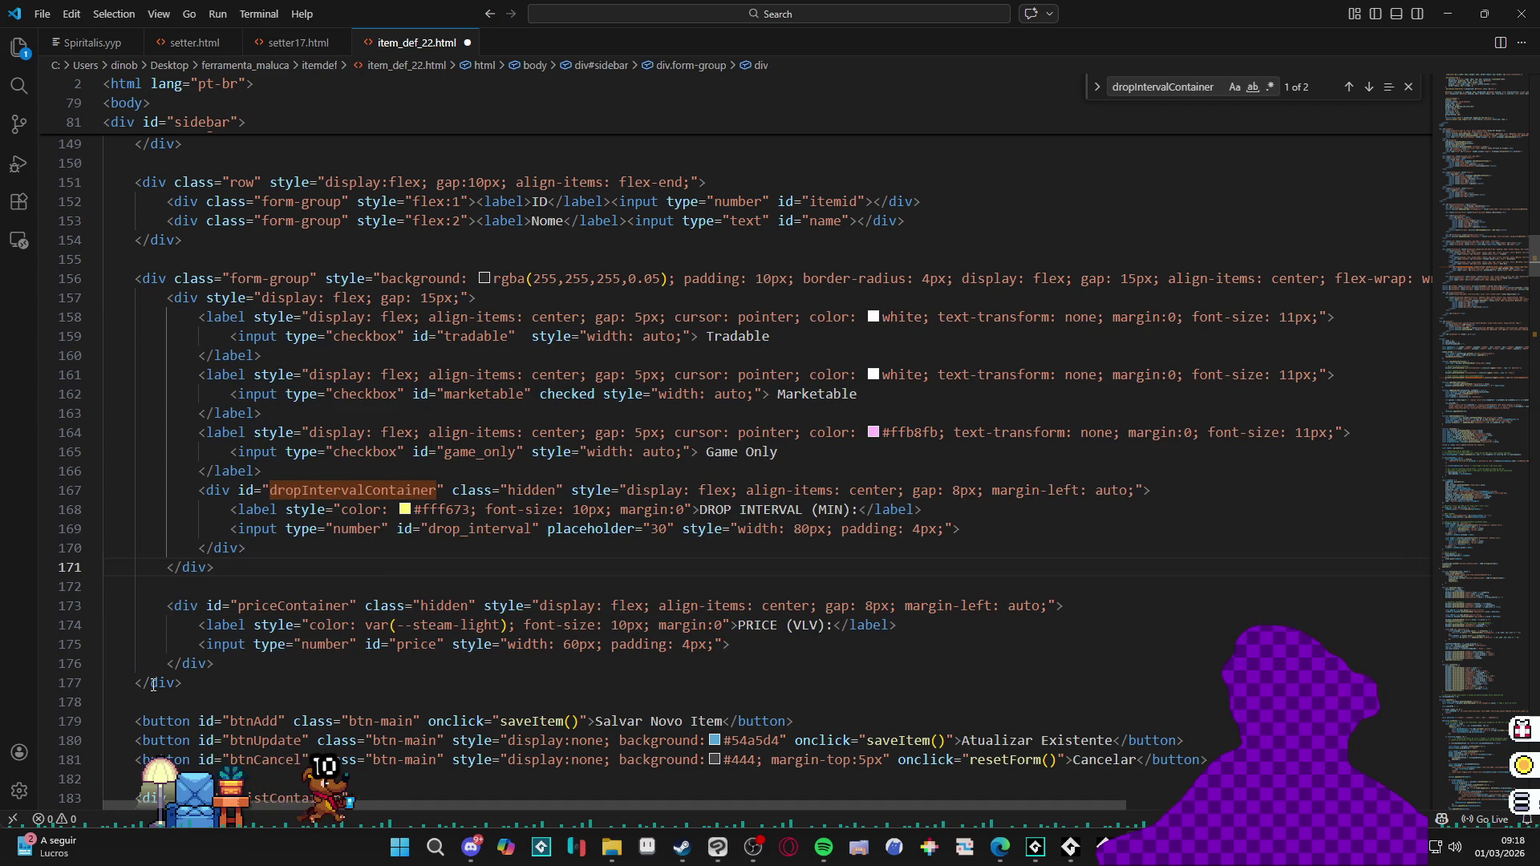
pyautogui.click(128, 681)
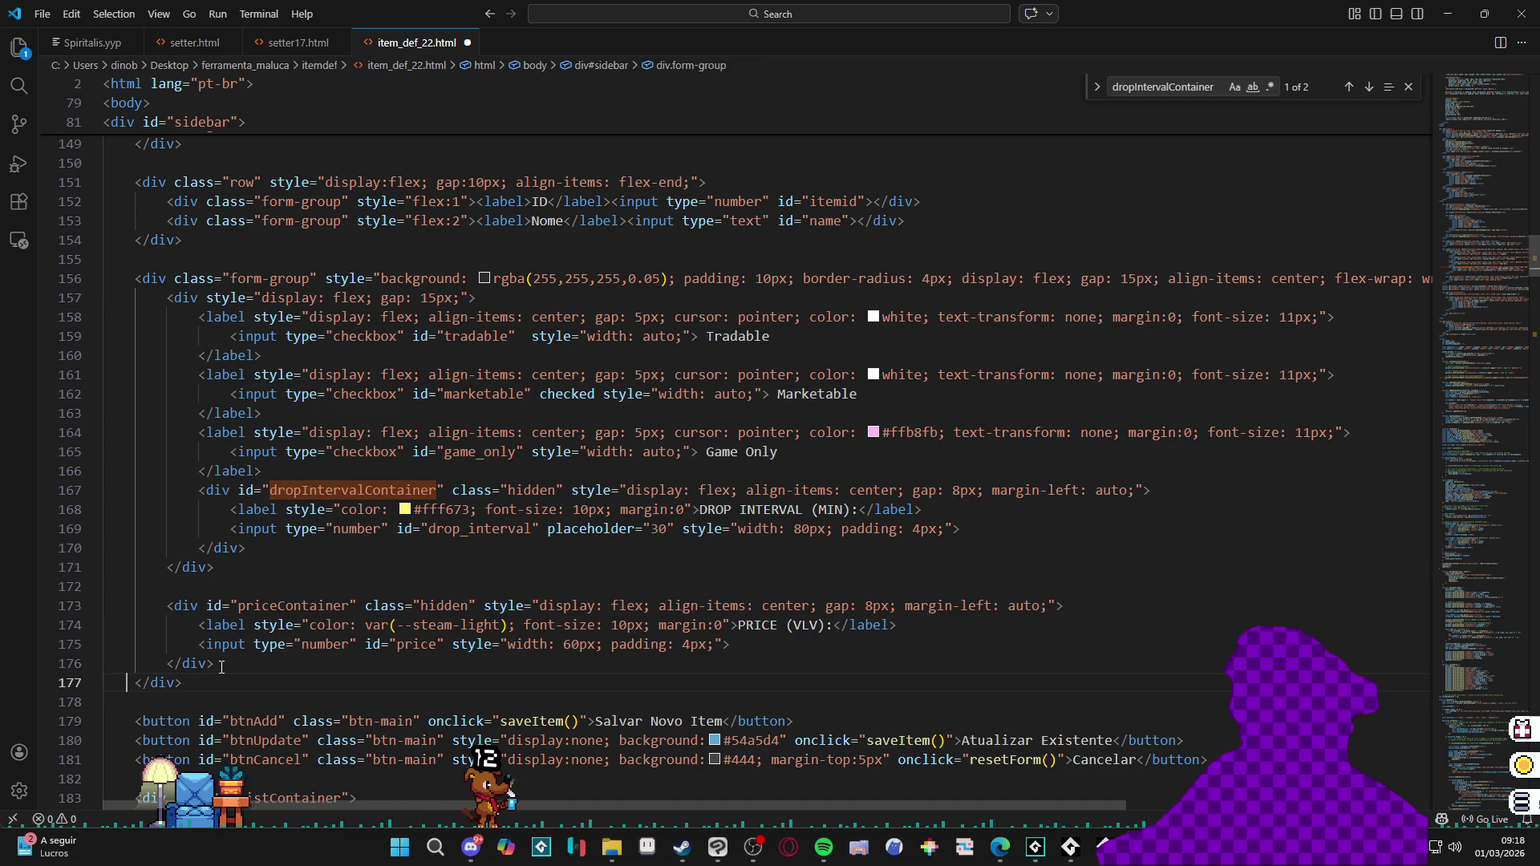
pyautogui.keyDown('shift'); pyautogui.click(136, 278); pyautogui.keyUp('shift')
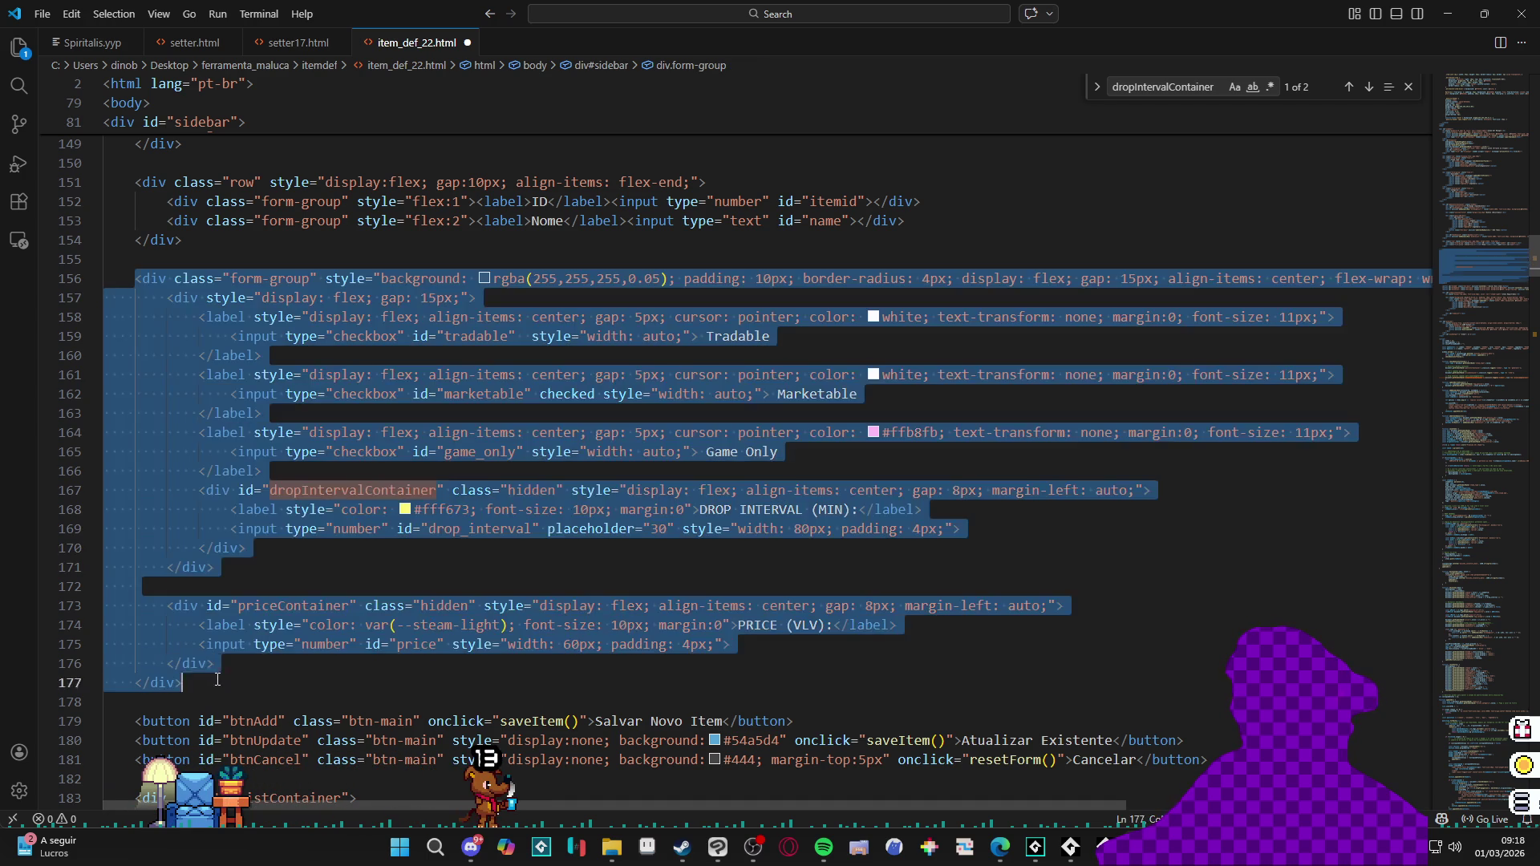
# Step: Paste the new form group markup with the AutoStack checkbox and indent its closing tag on line 180
pyautogui.hotkey('ctrl', 'v')
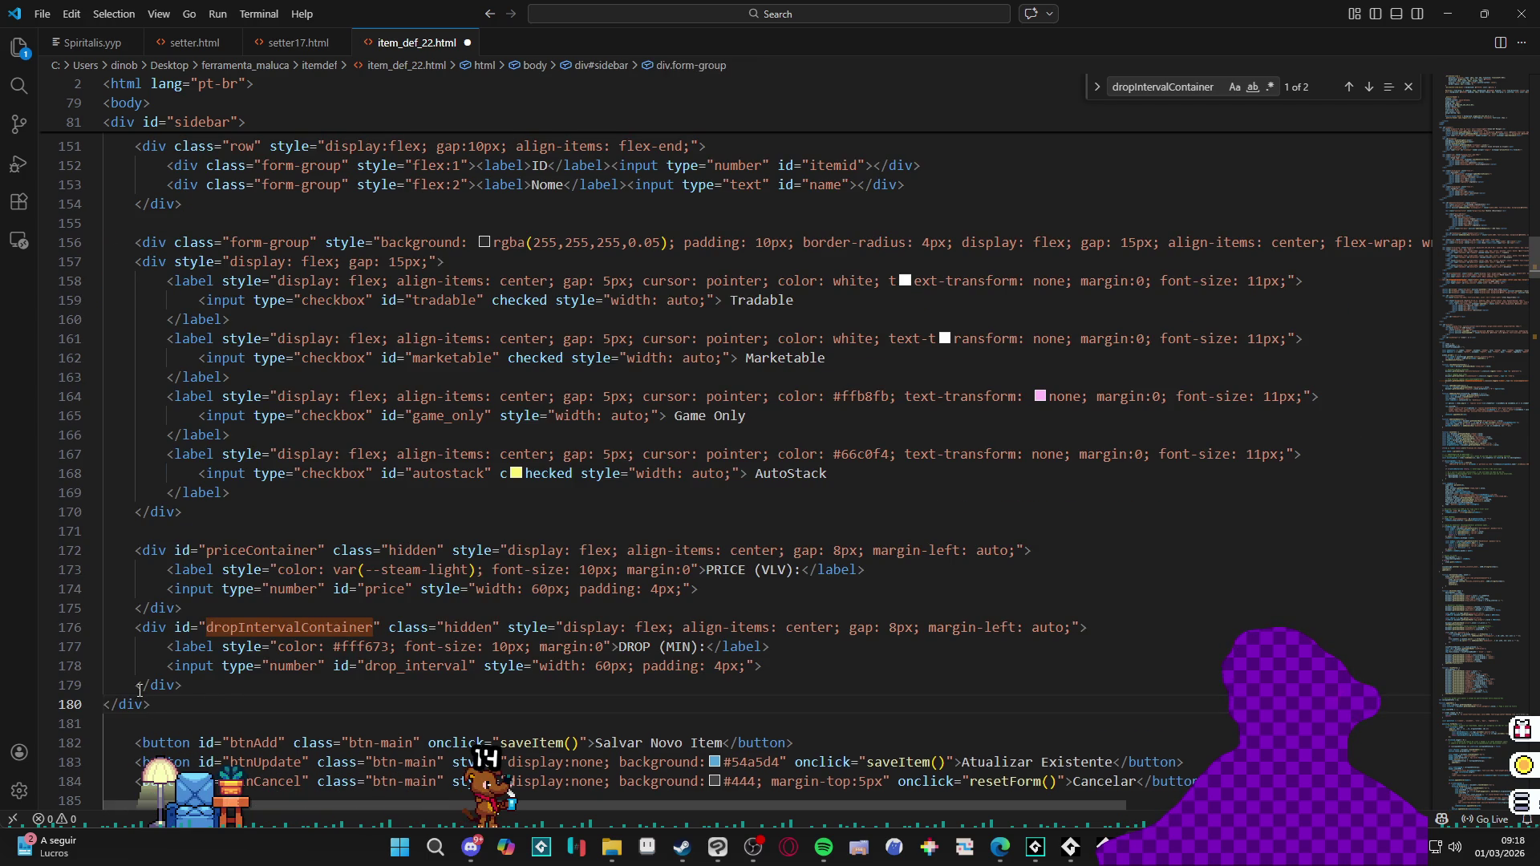
pyautogui.press('Home')
pyautogui.press('Tab')
pyautogui.moveTo(206, 683); pyautogui.dragTo(134, 261)
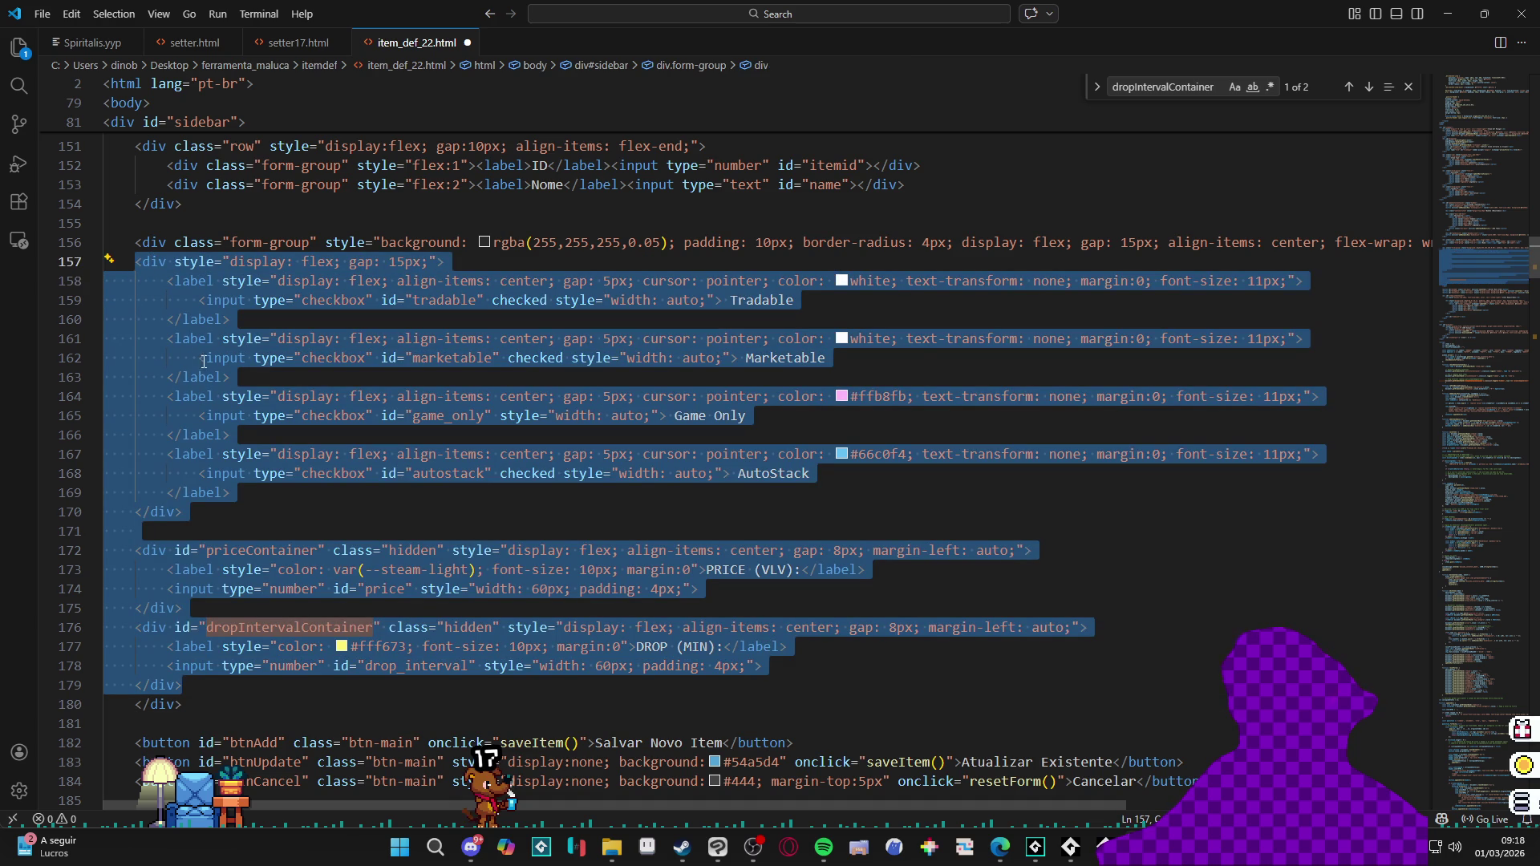
pyautogui.press('Down')
pyautogui.press('Down')
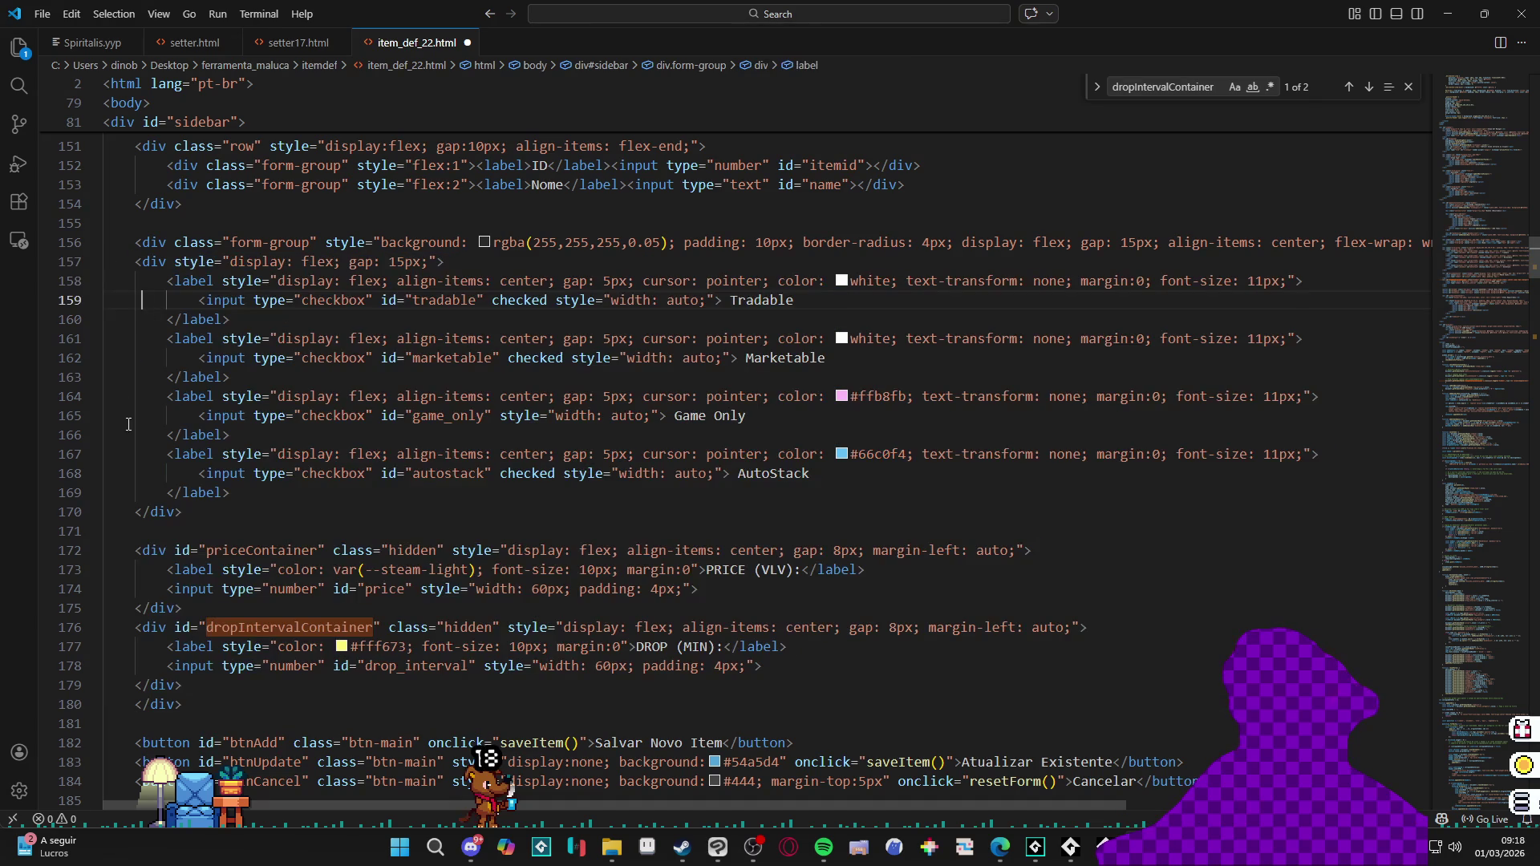
pyautogui.click(121, 510)
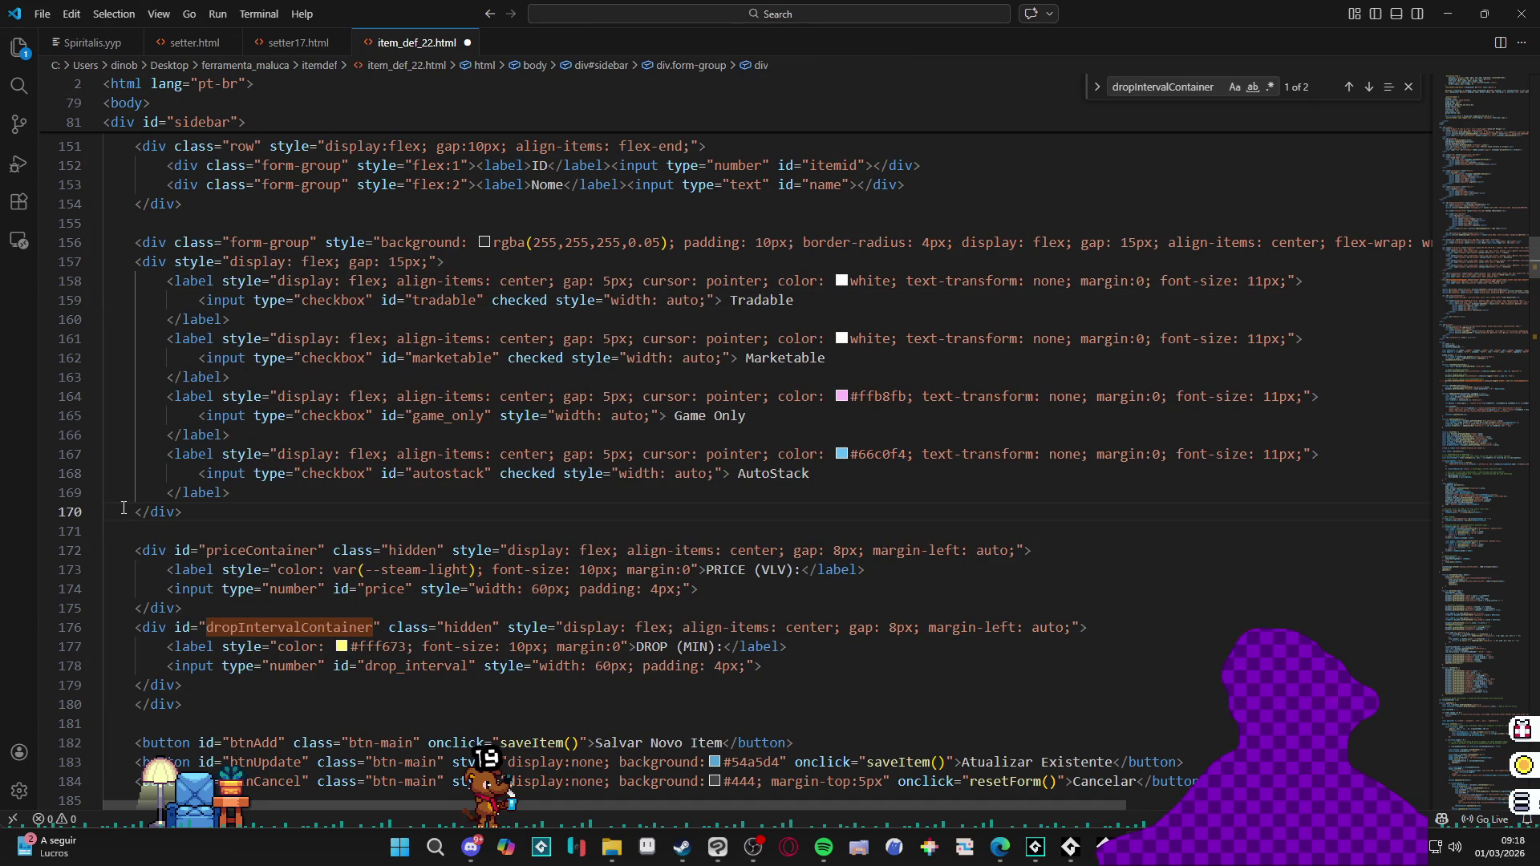
pyautogui.scroll(-1, 152, 554)
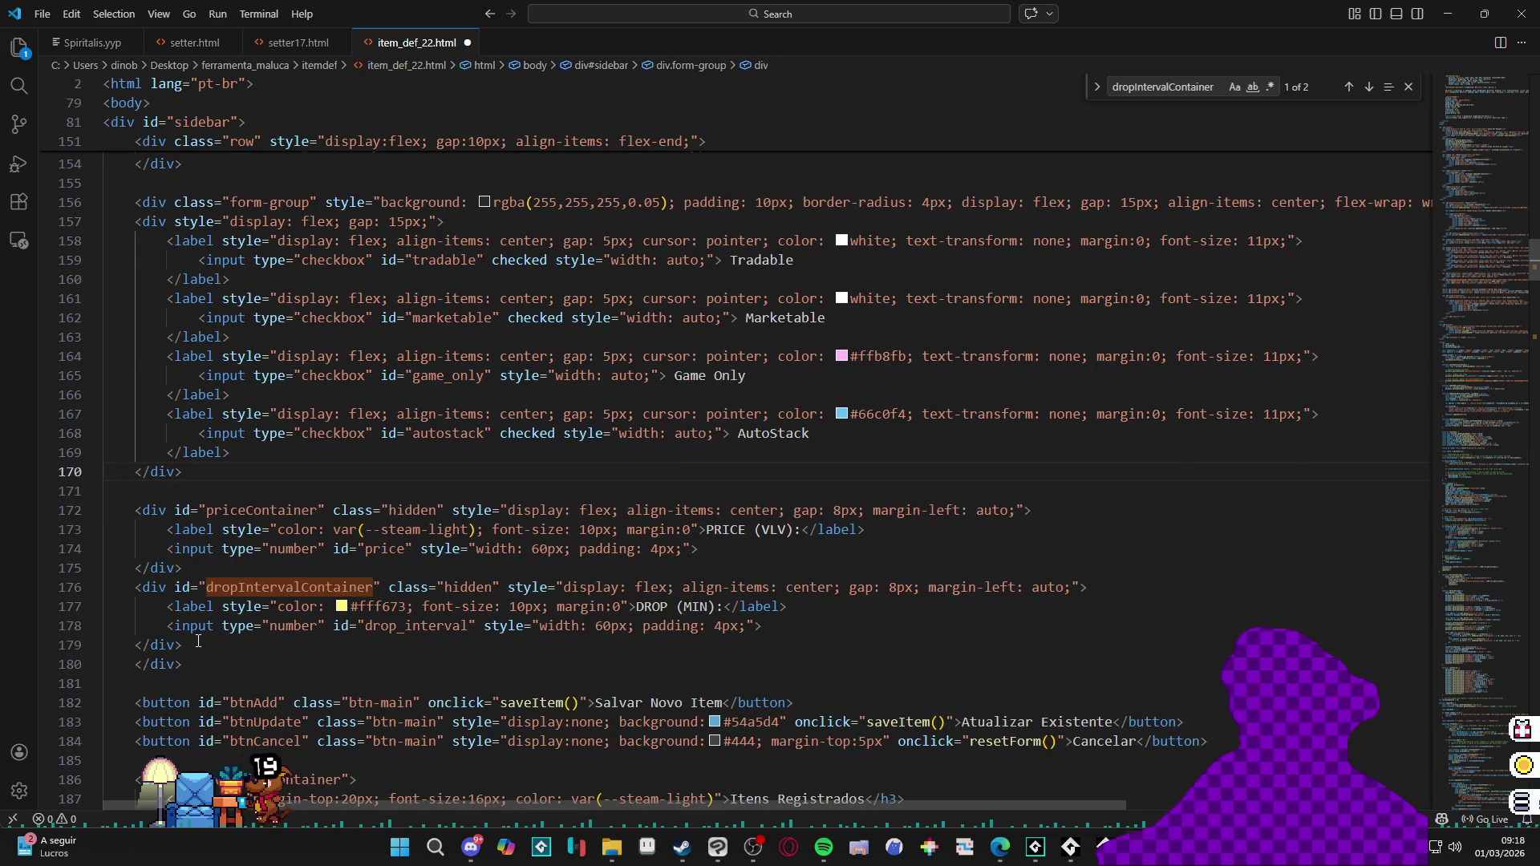
# Step: Indent the drop-interval block (lines 176–179) and the price block (lines 172–175) one level each
pyautogui.moveTo(183, 645); pyautogui.dragTo(106, 587)
pyautogui.press('Tab')
pyautogui.moveTo(123, 512); pyautogui.dragTo(214, 567)
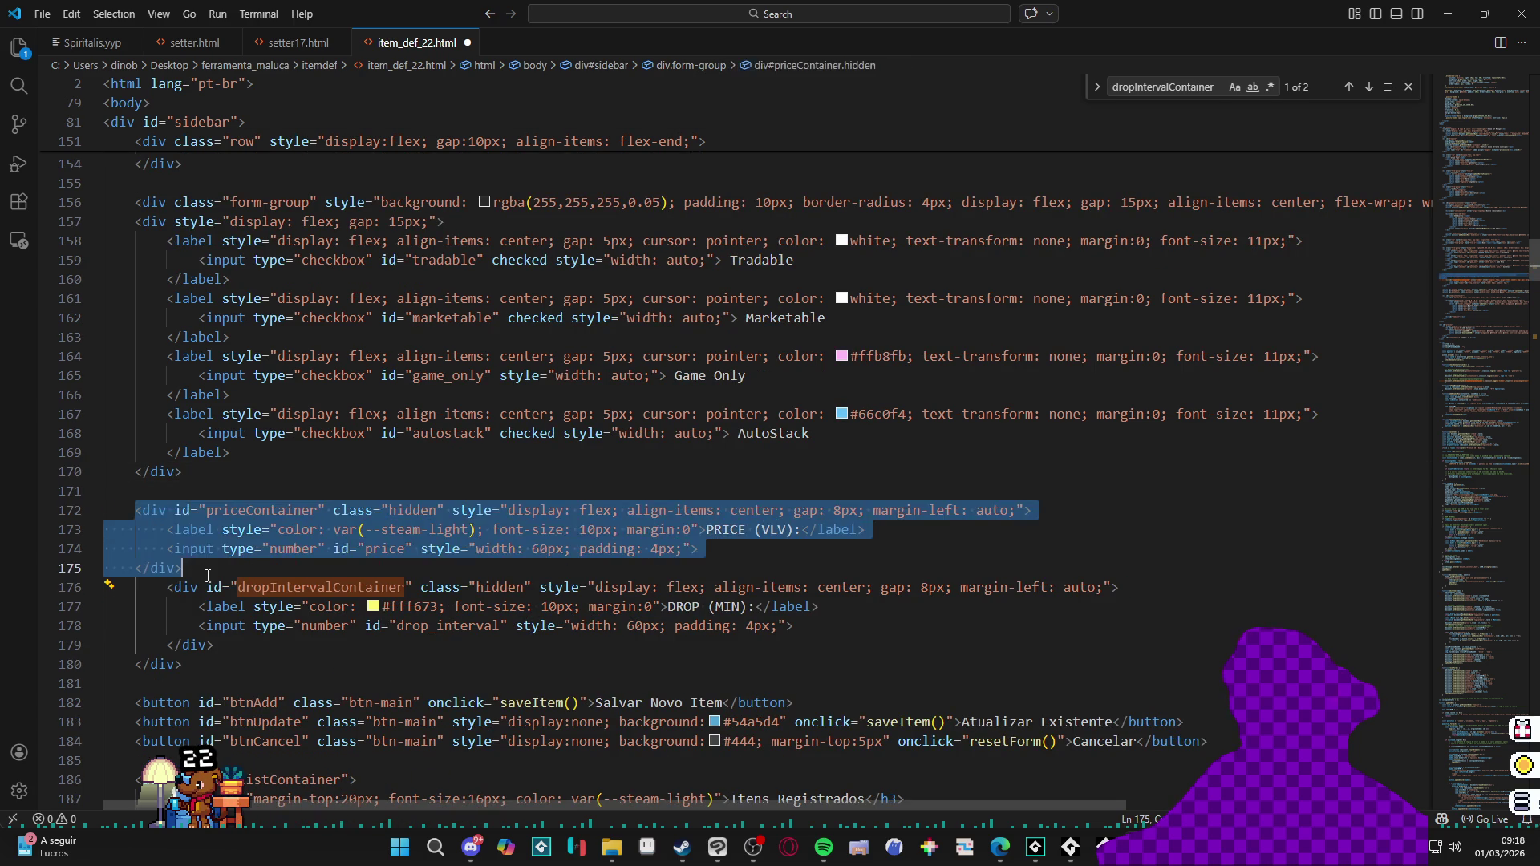
pyautogui.press('Tab')
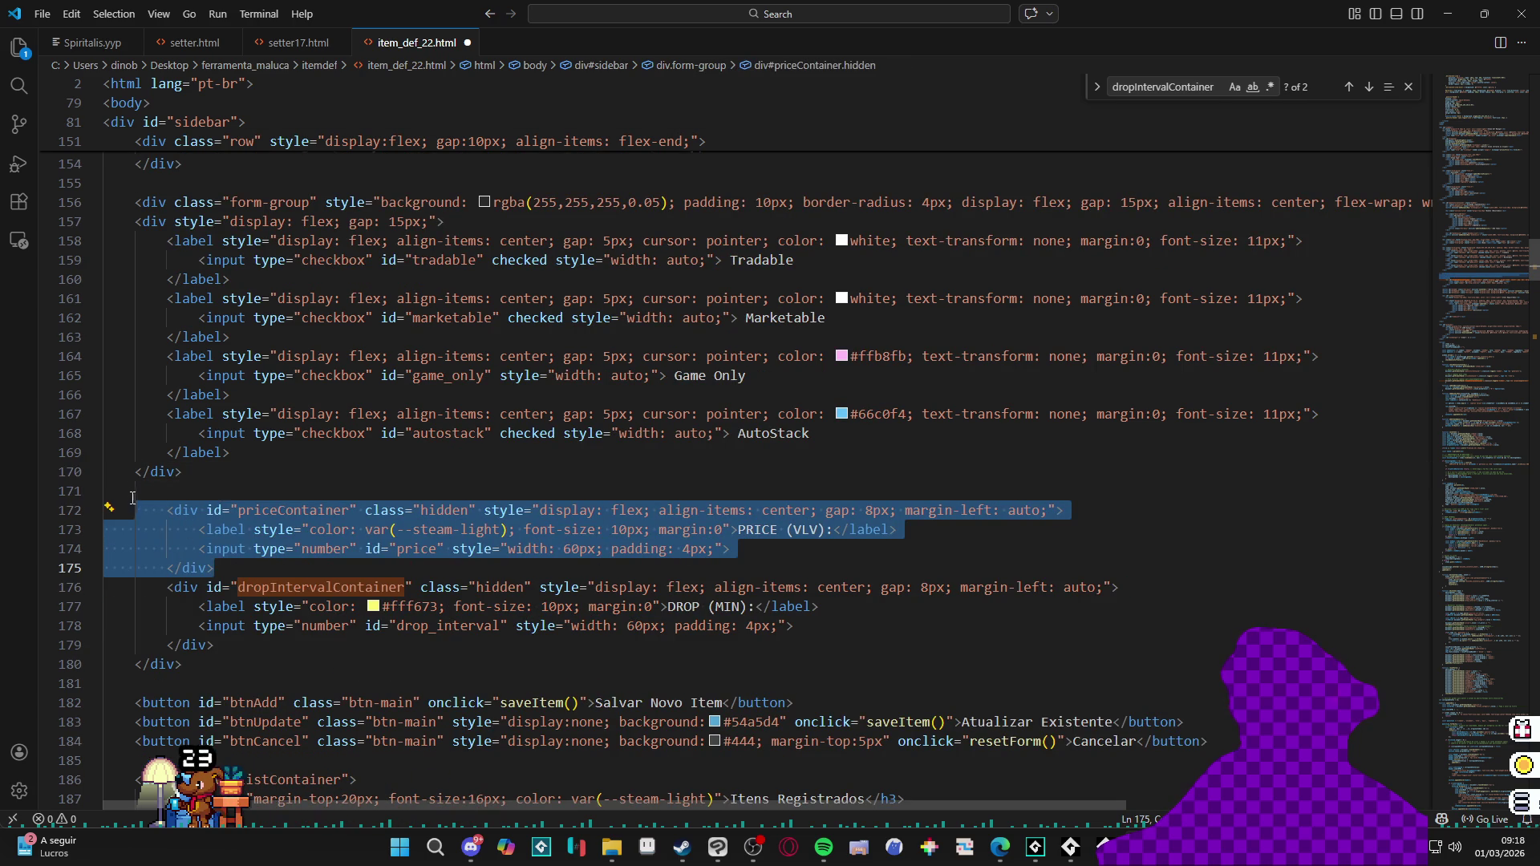
pyautogui.click(284, 469)
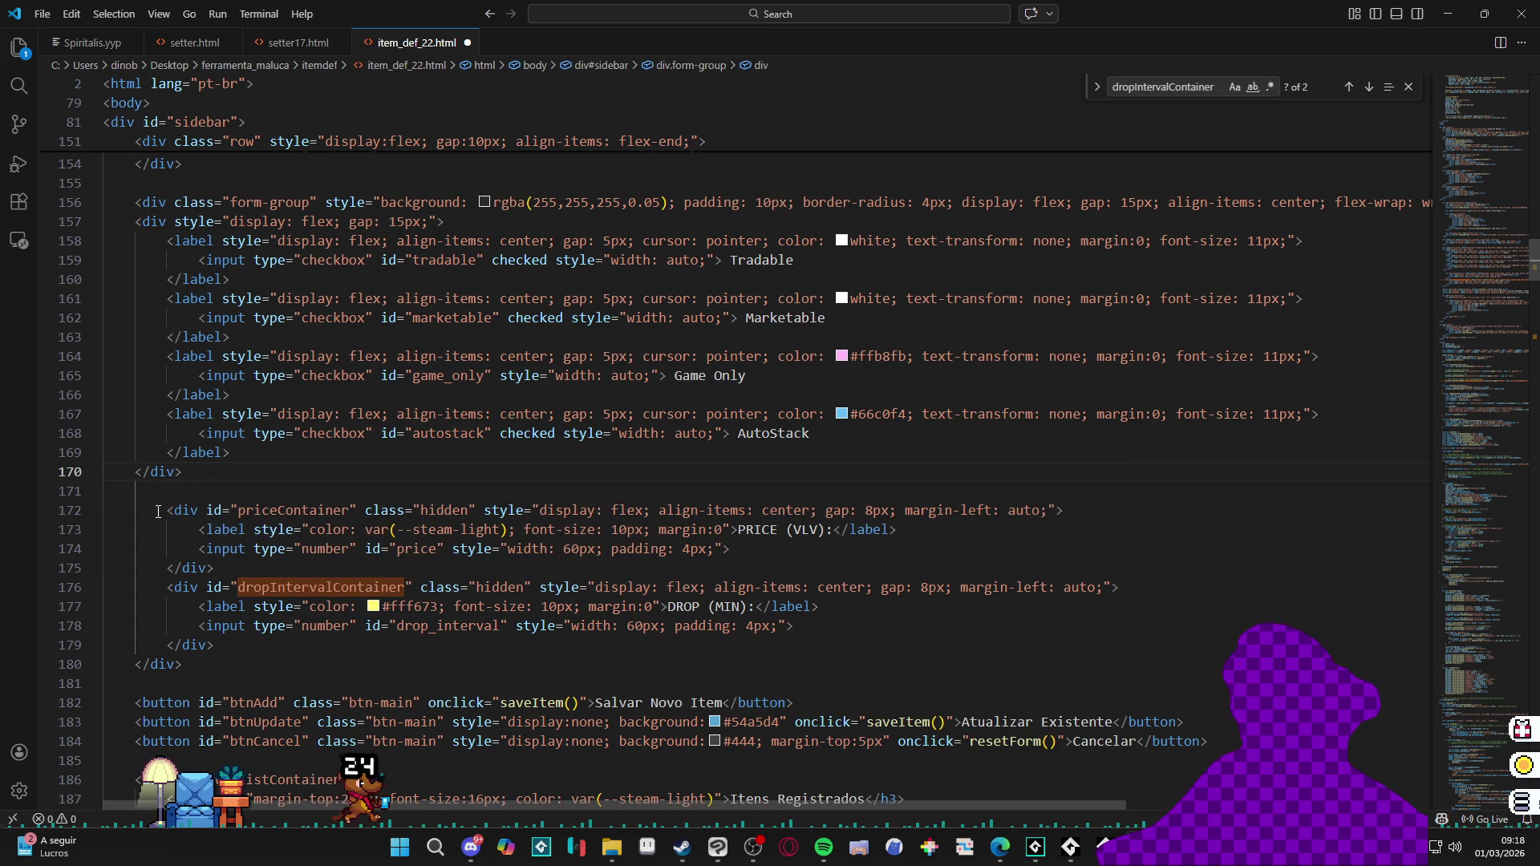
# Step: Outdent the price and drop-interval blocks one level so they align
pyautogui.moveTo(158, 511); pyautogui.dragTo(139, 663)
pyautogui.hotkey('shift', 'Tab')
pyautogui.click(149, 567)
pyautogui.hotkey('shift', 'Tab')
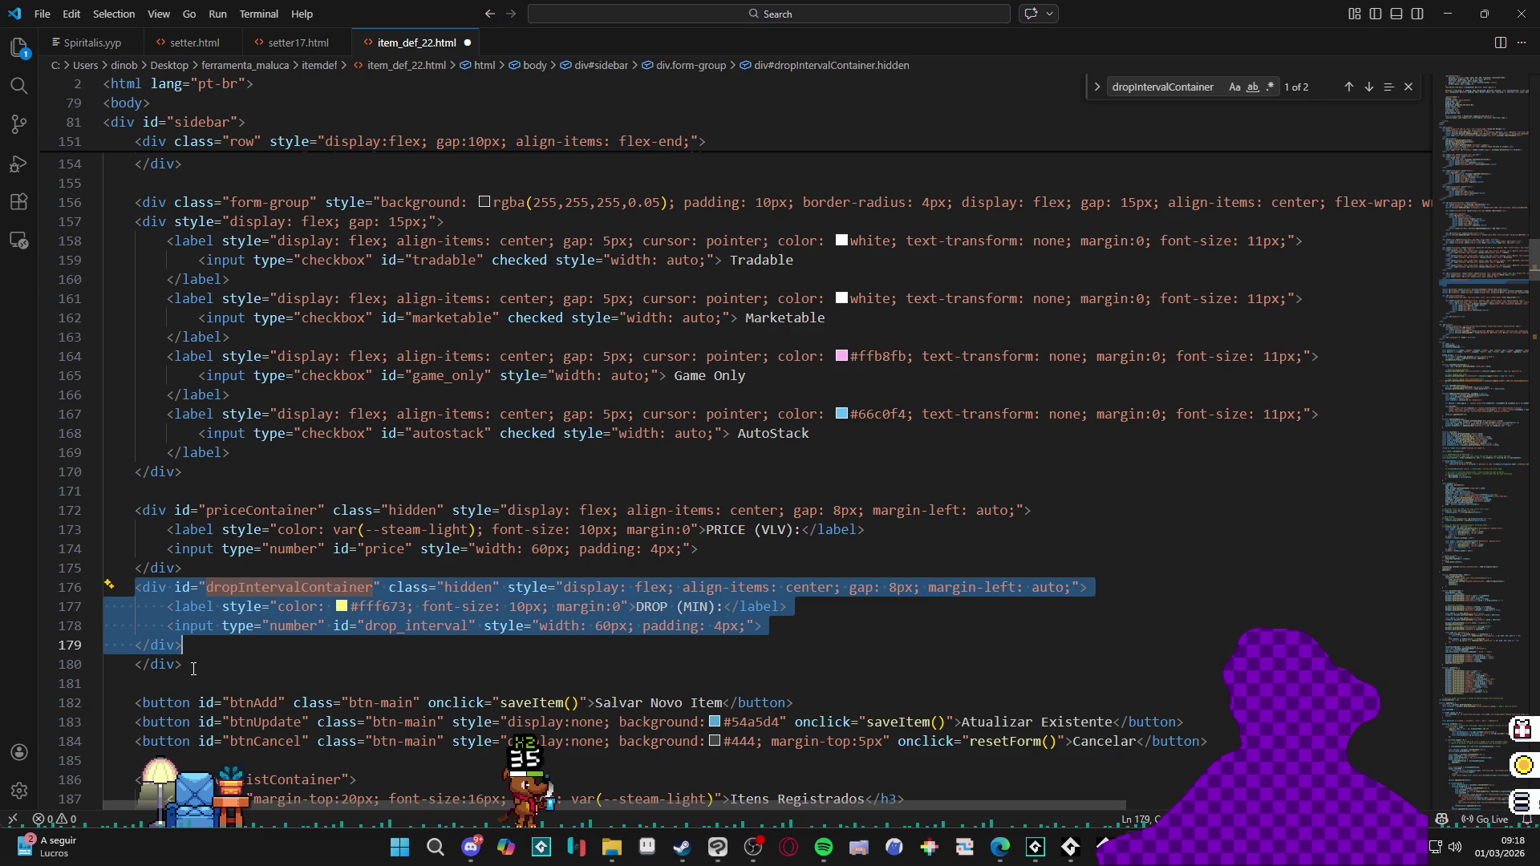
pyautogui.click(138, 662)
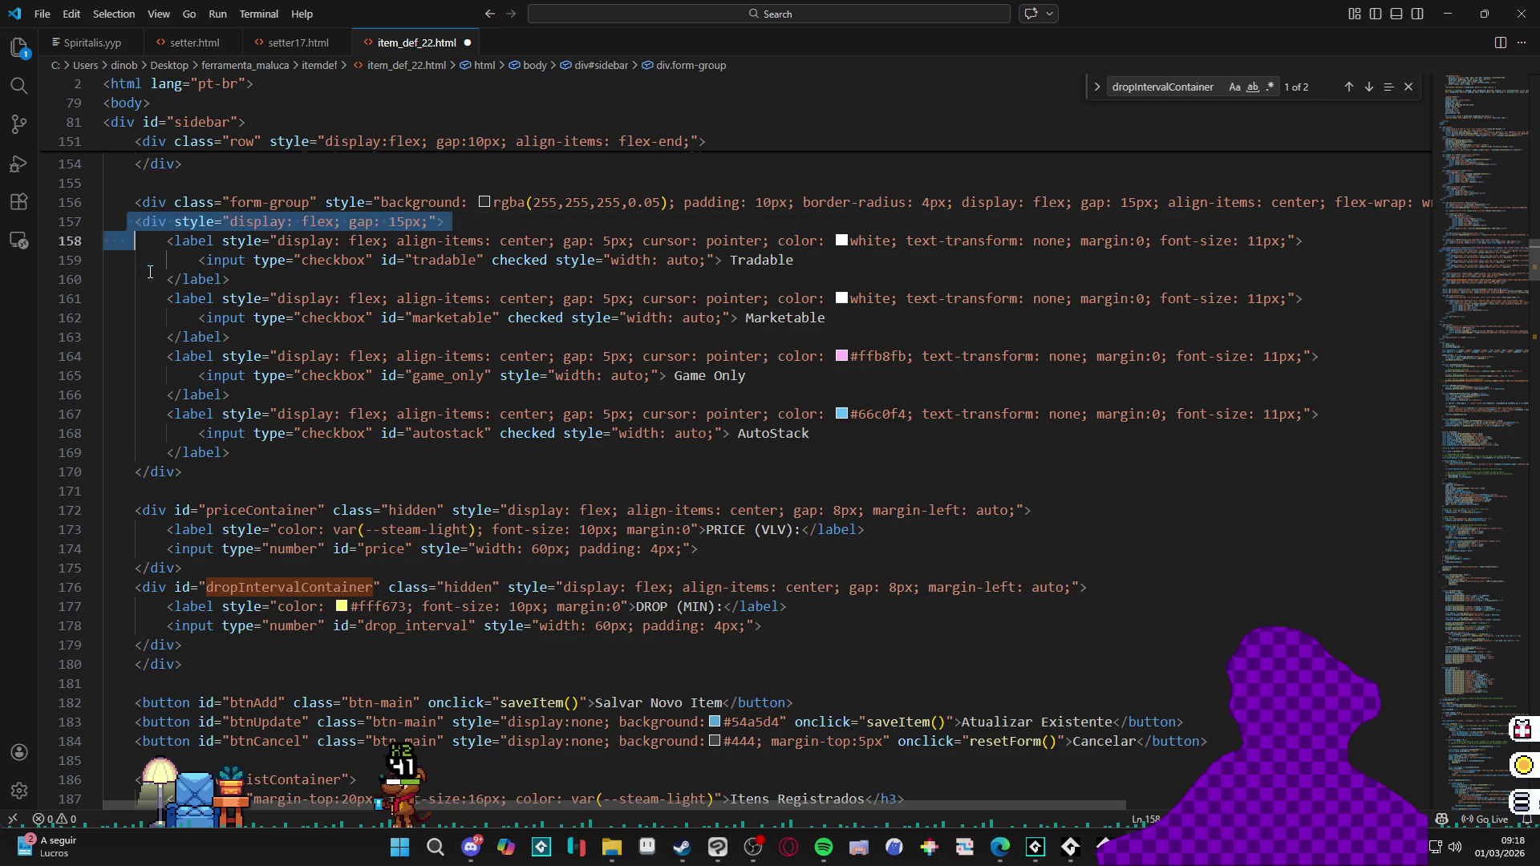
# Step: Indent lines 157–179 one level inside the form group
pyautogui.moveTo(127, 221); pyautogui.dragTo(250, 654)
pyautogui.press('Tab')
pyautogui.press('Up')
pyautogui.press('Up')
pyautogui.press('Up')
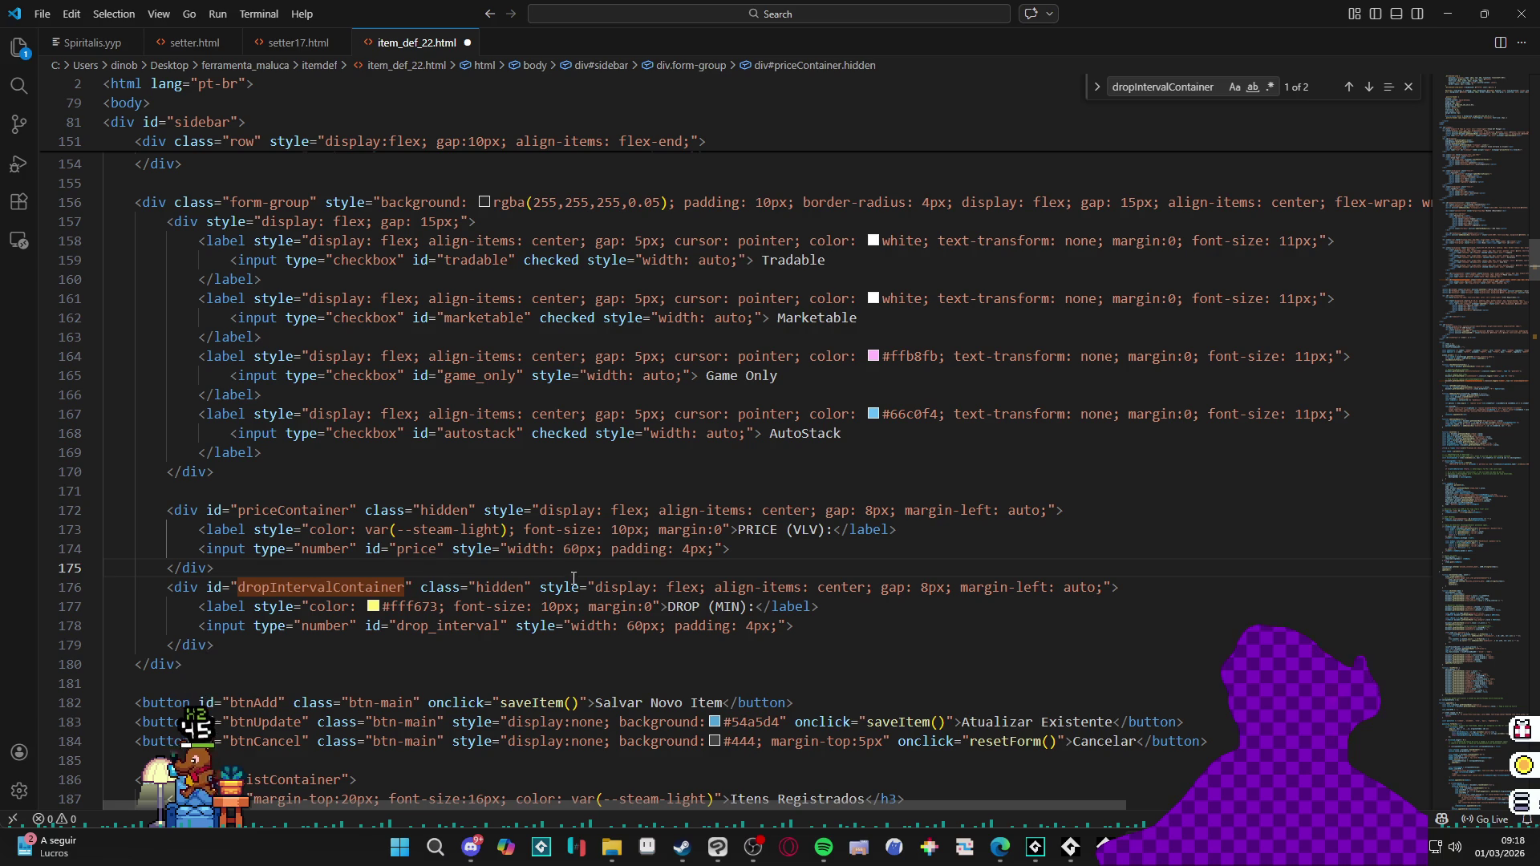
# Step: Reload Steam Def Manager, pick playtimegenerator to see the DROP (MIN) field and AutoStack checkbox, then return to the editor
pyautogui.click(957, 741)
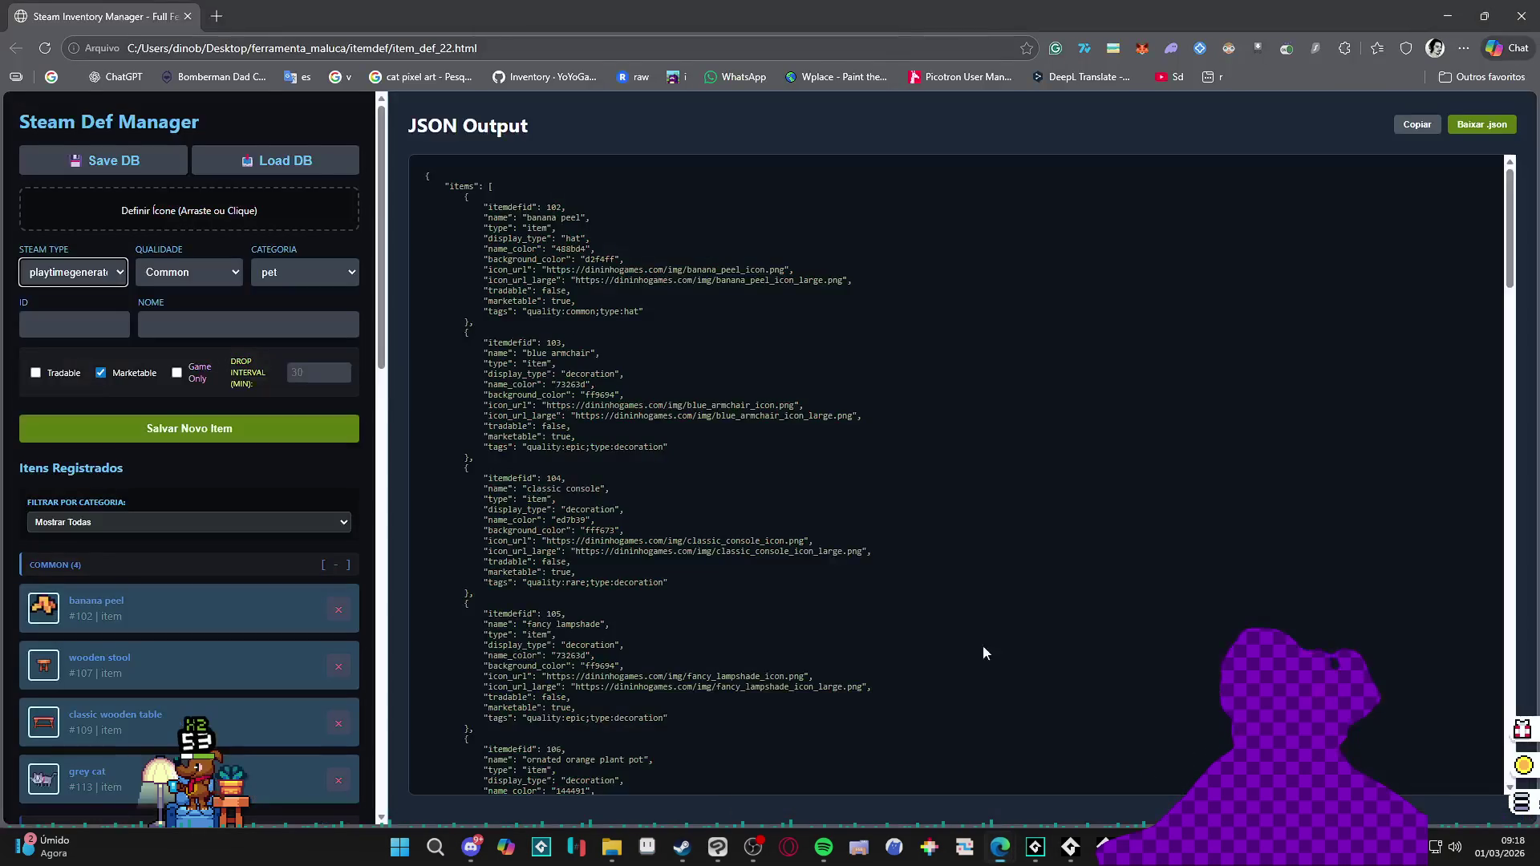
pyautogui.click(44, 49)
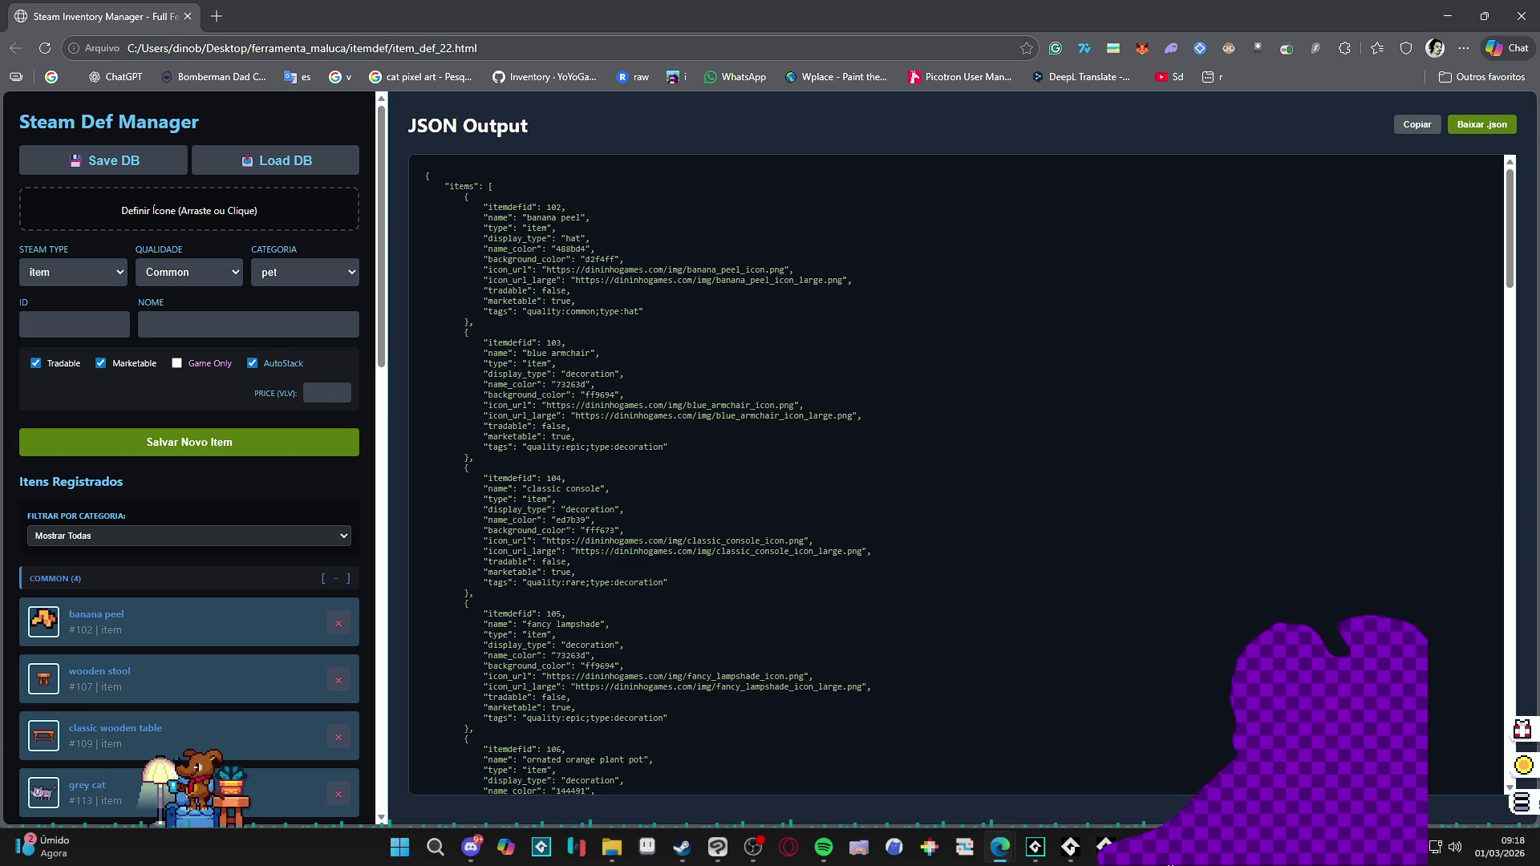
pyautogui.hotkey('alt', 'Tab')
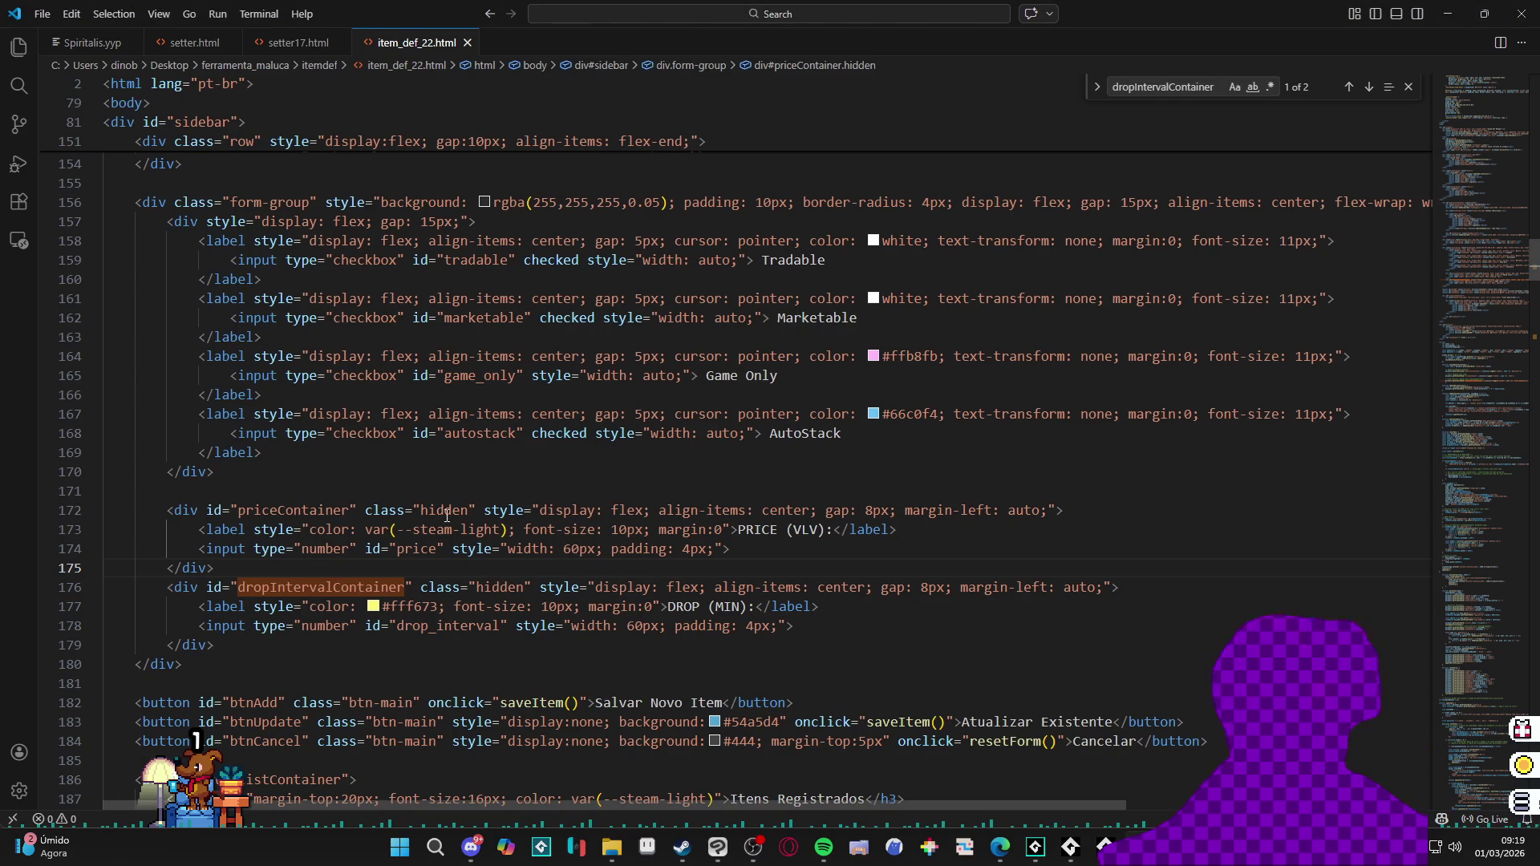
pyautogui.hotkey('alt', 'Tab')
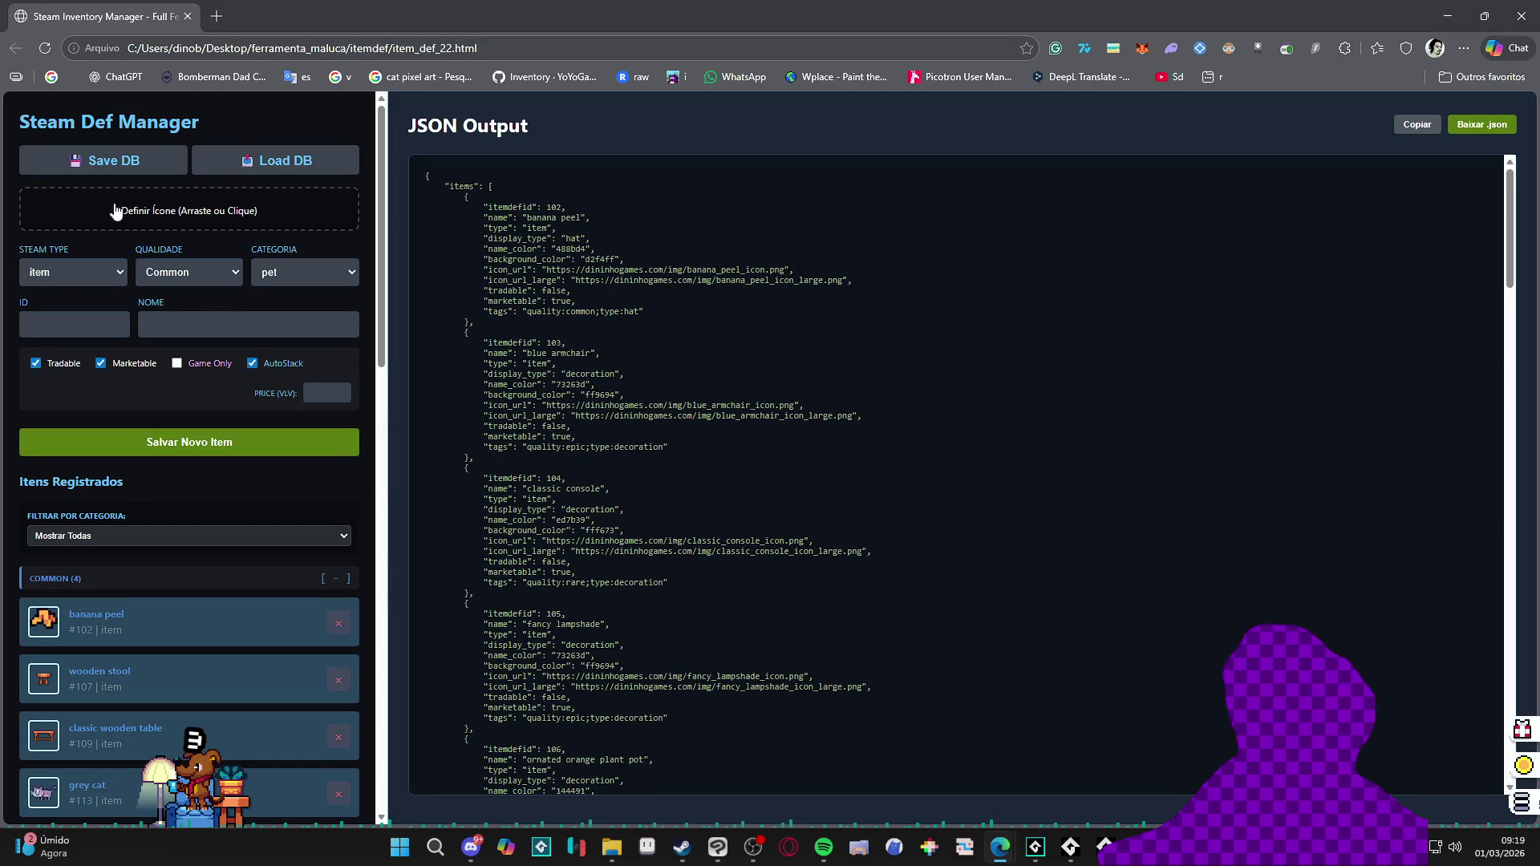
pyautogui.click(64, 271)
pyautogui.click(85, 338)
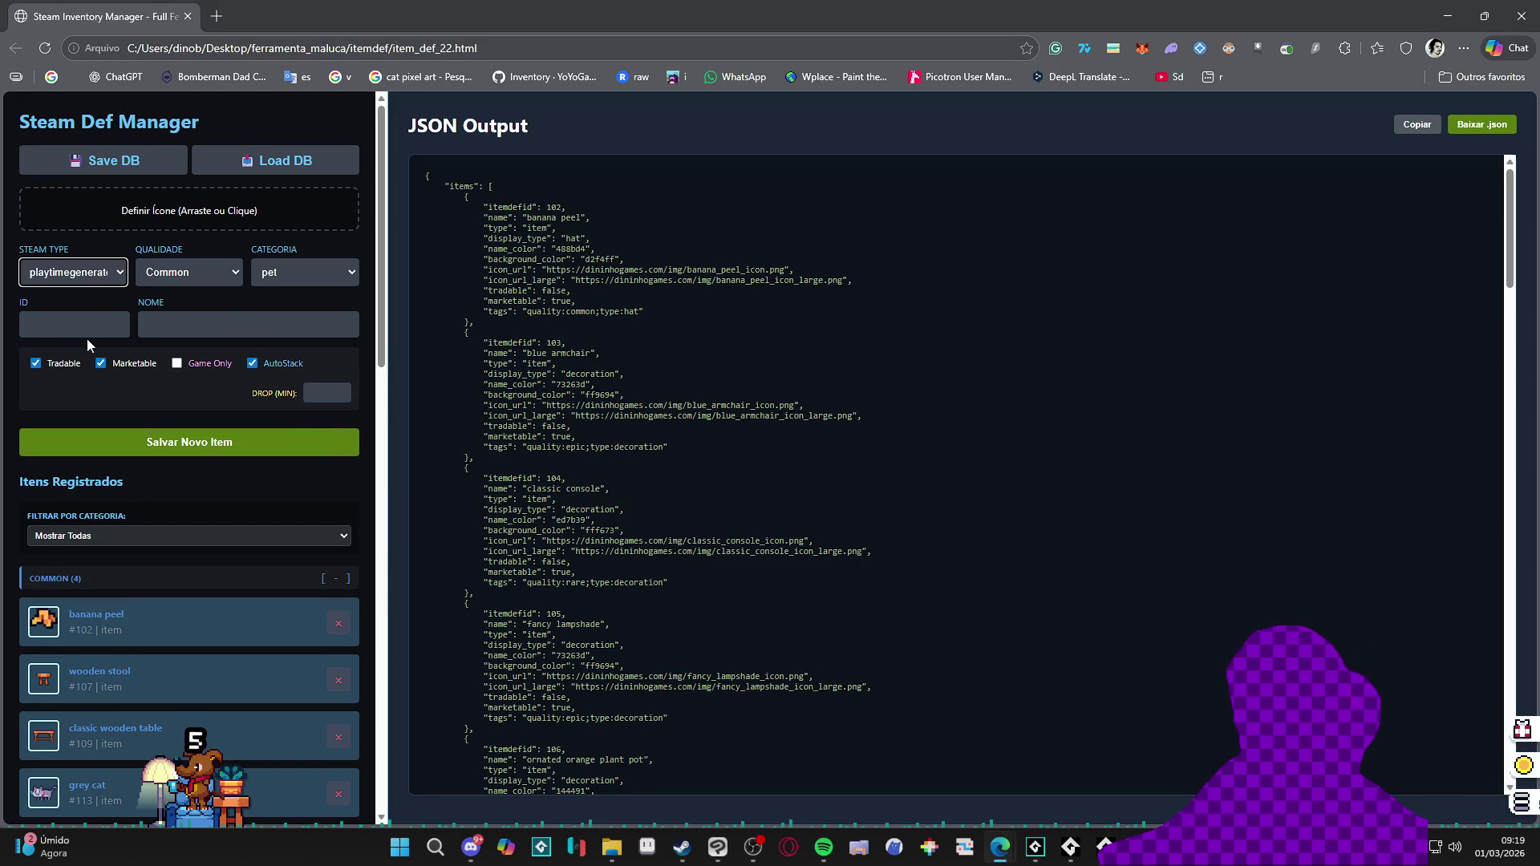
pyautogui.hotkey('alt', 'Tab')
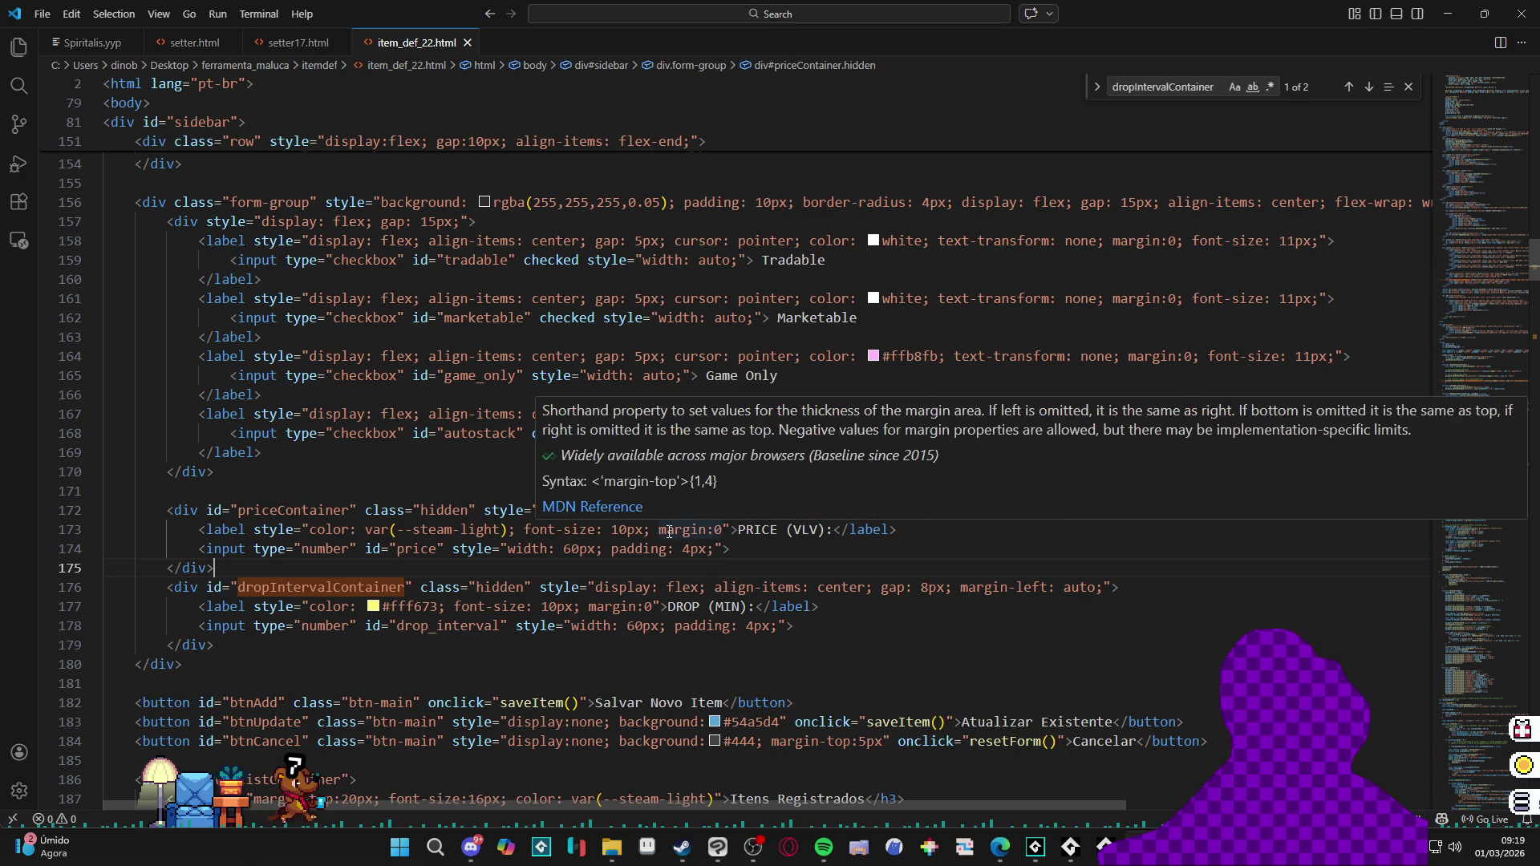
# Step: Add width: 100% to the priceContainer style on line 172, save, and switch to the browser
pyautogui.click(759, 549)
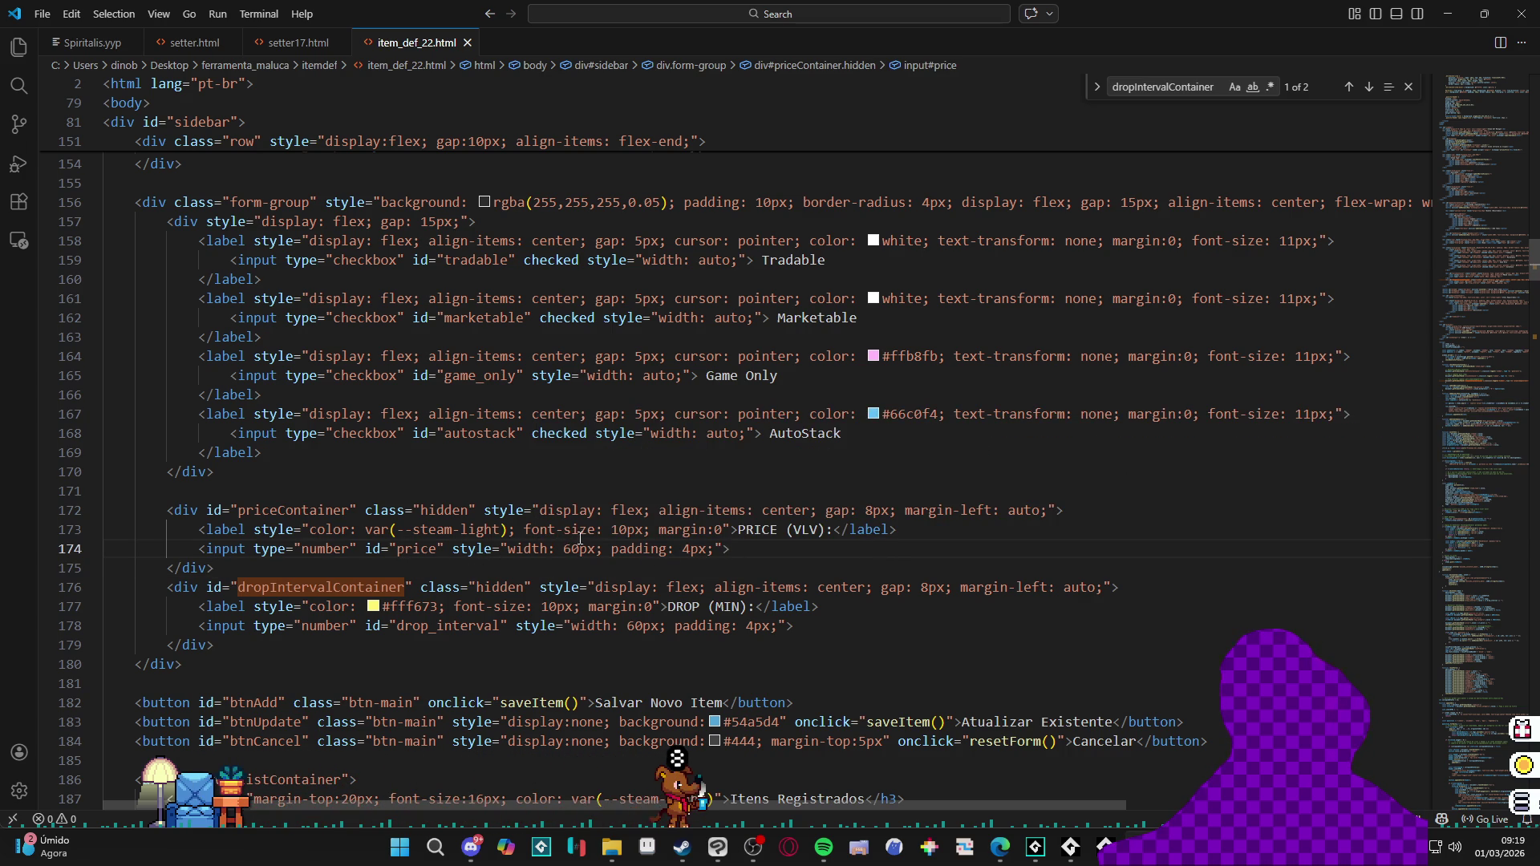
pyautogui.moveTo(571, 529)
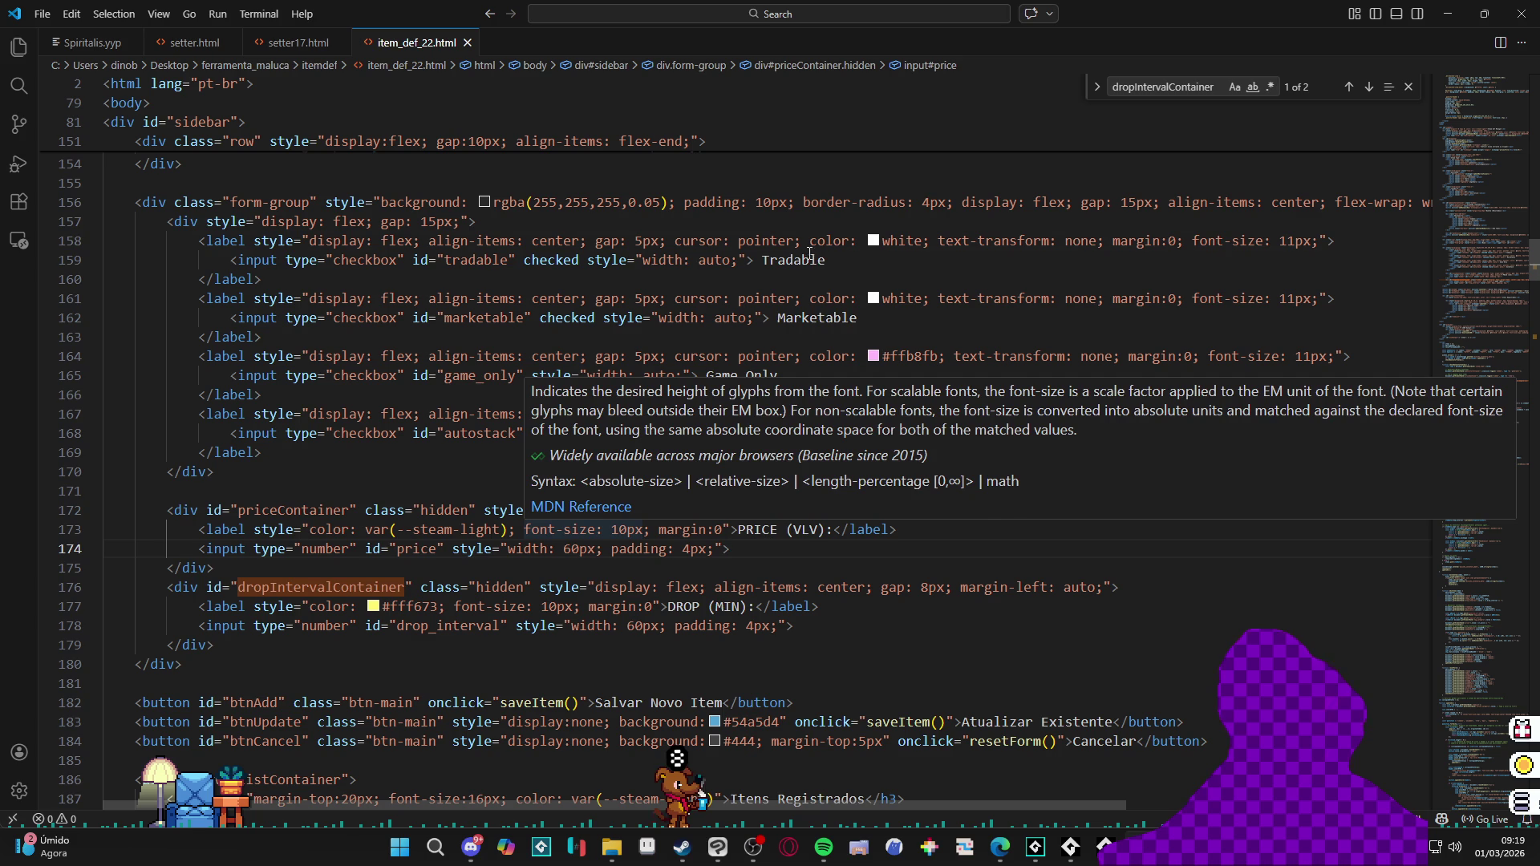
pyautogui.click(810, 244)
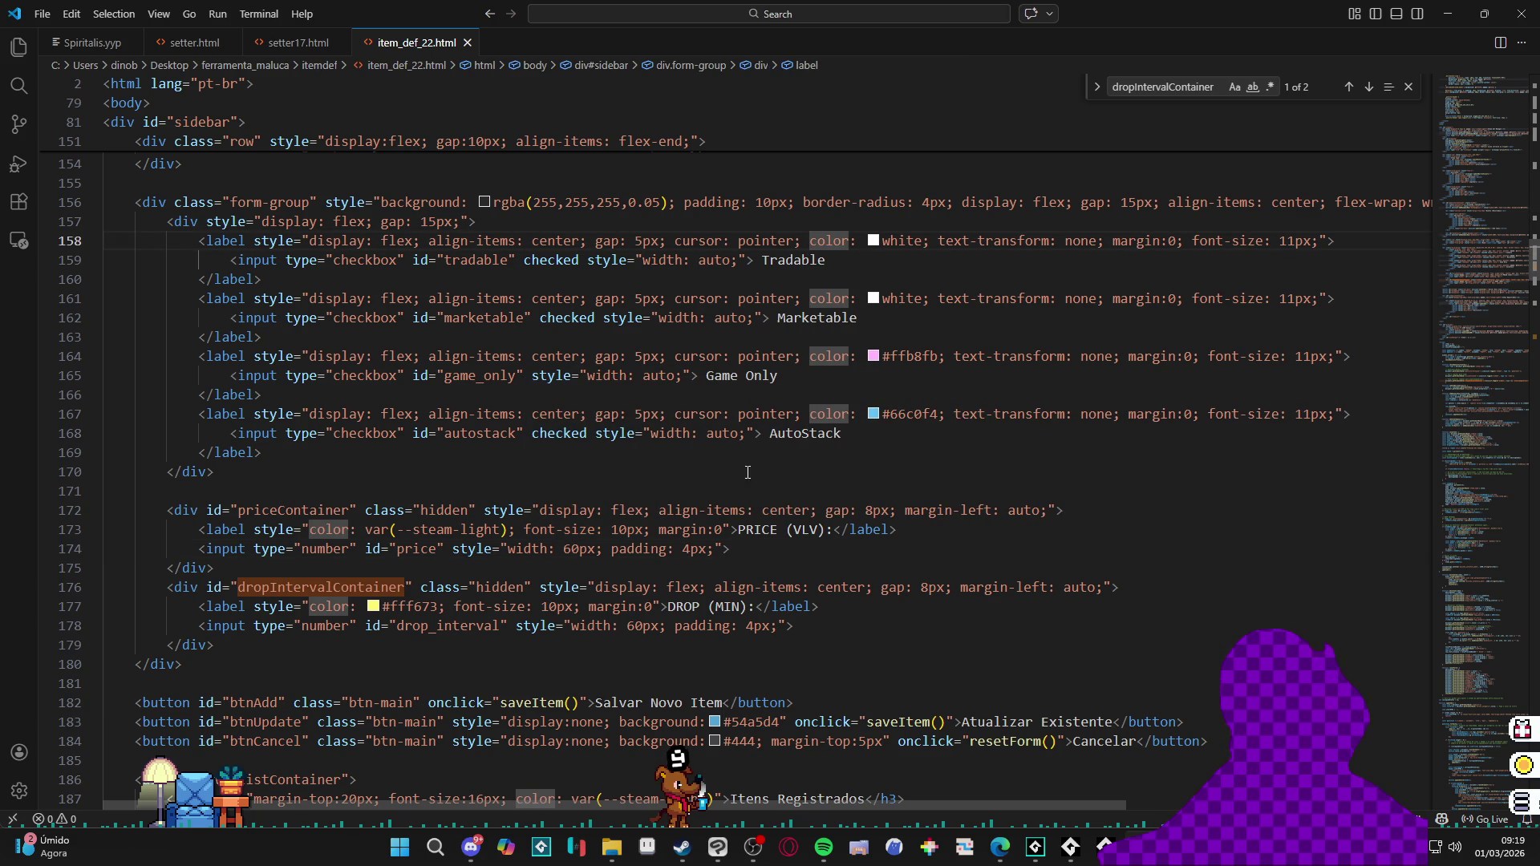
pyautogui.click(1046, 512)
pyautogui.write('w')
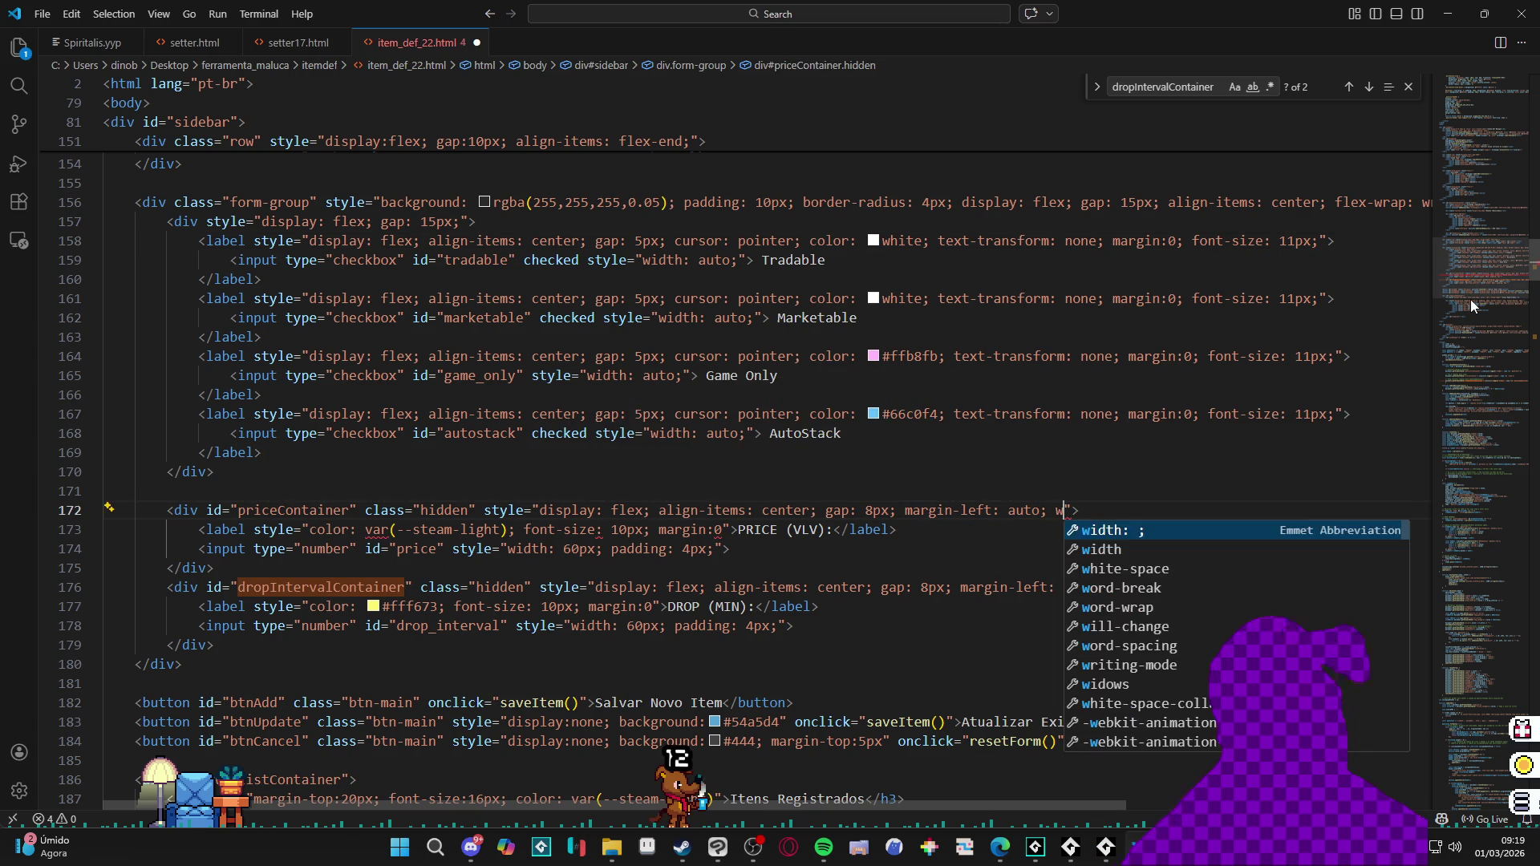
pyautogui.write('i')
pyautogui.press('Return')
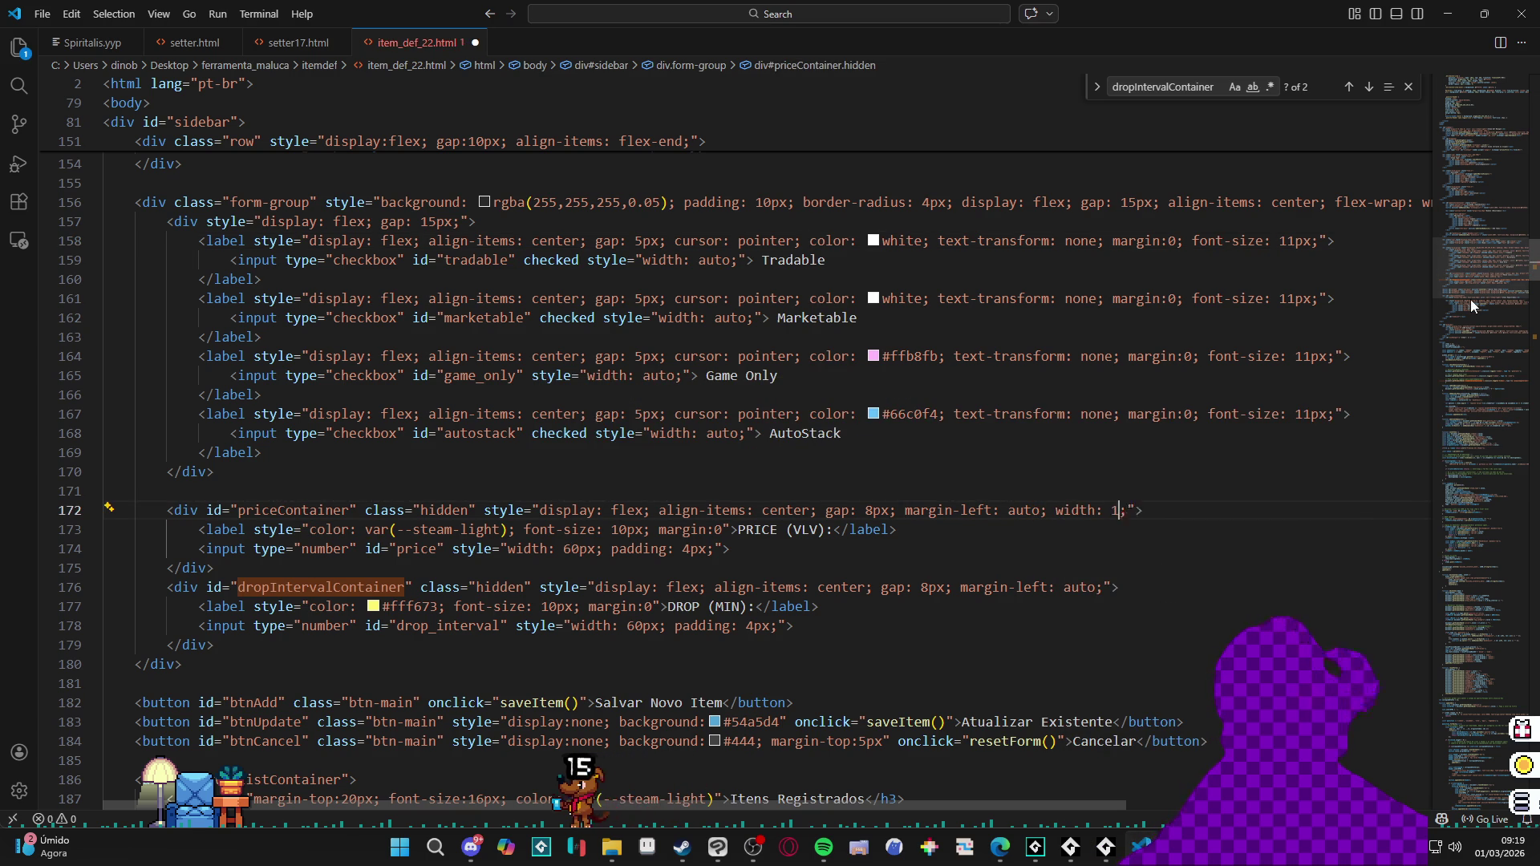
pyautogui.write('100%%')
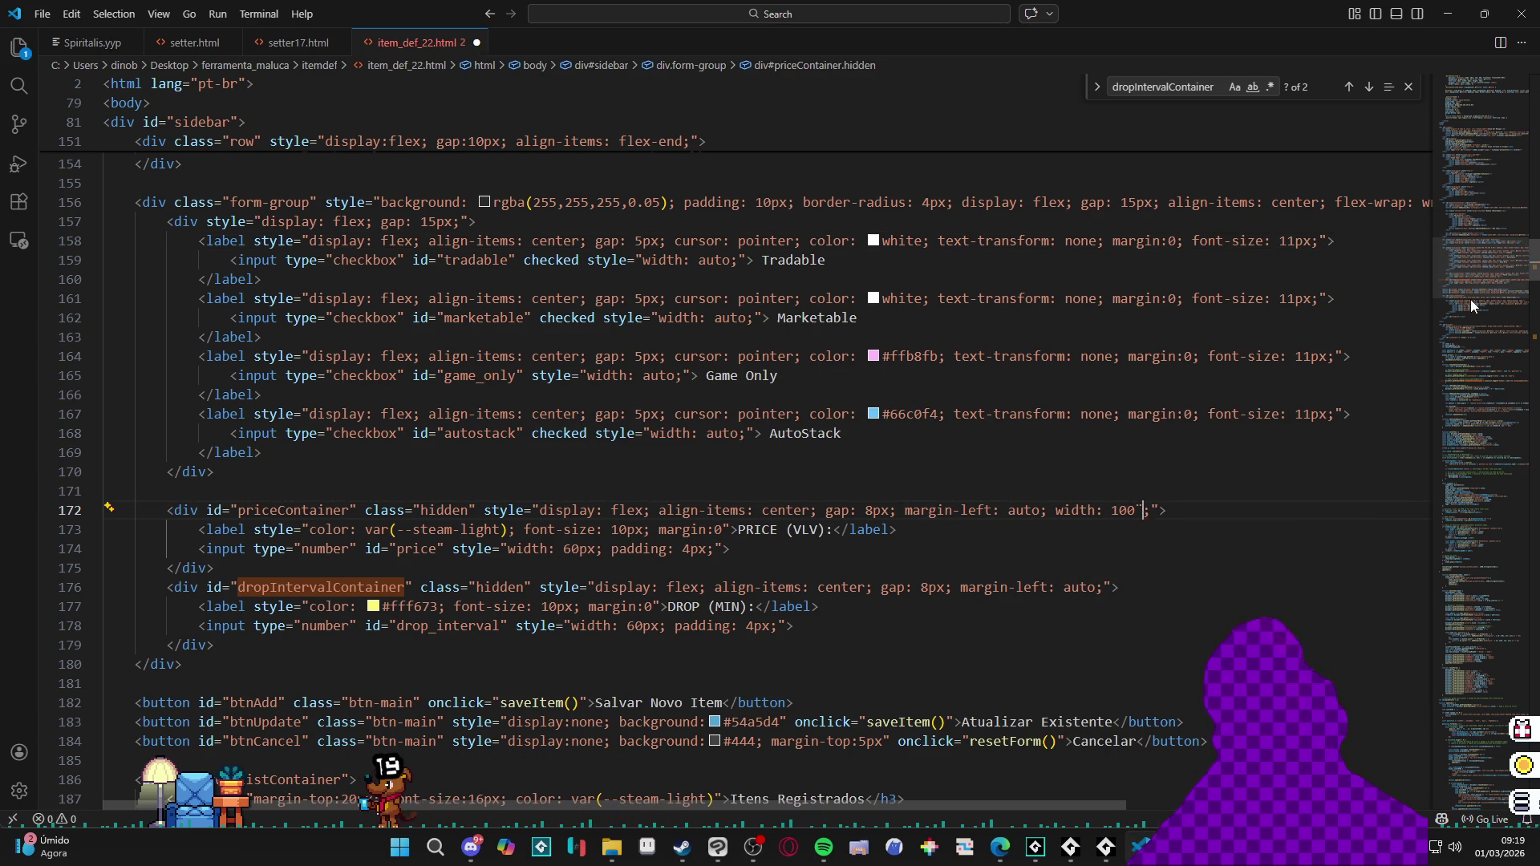
pyautogui.hotkey('ctrl', 's')
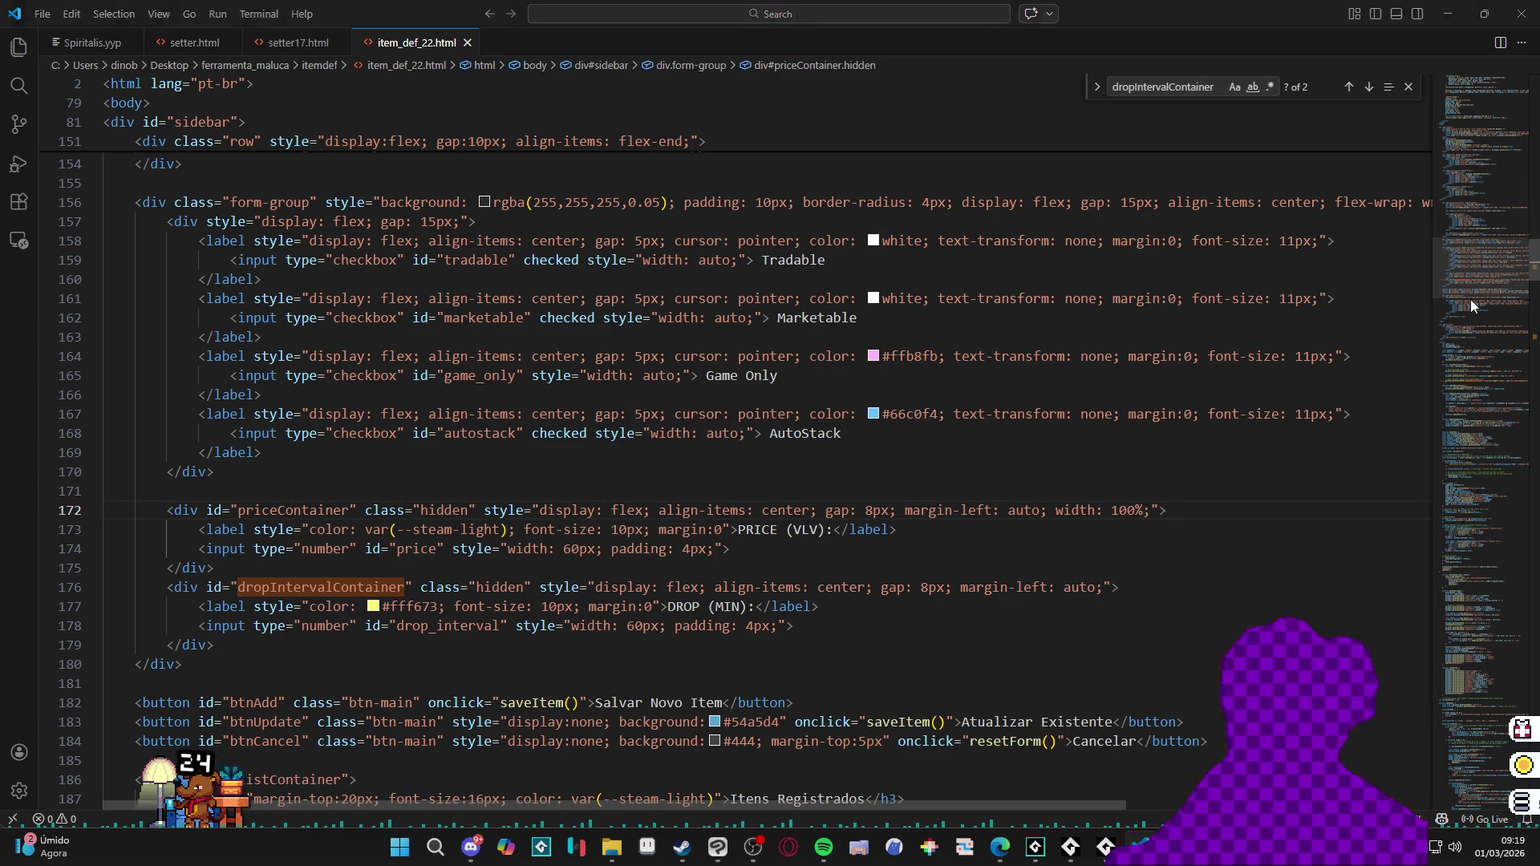
pyautogui.hotkey('alt', 'Tab')
# Step: Reload the tool, swap Steam Type between playtimegenerator and item to watch PRICE/DROP switch, then return to VS Code
pyautogui.click(45, 48)
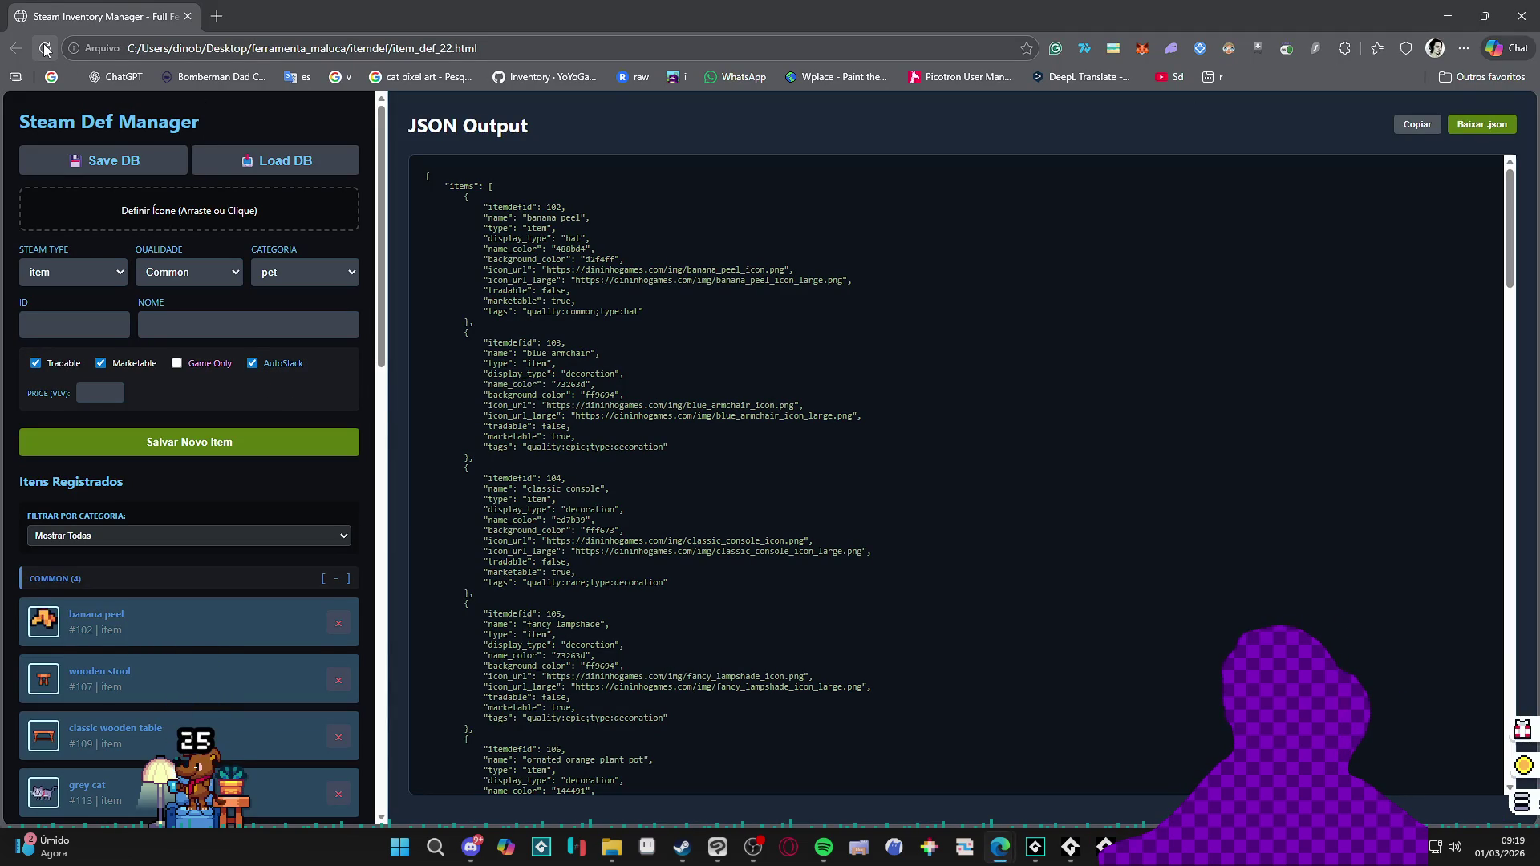
pyautogui.click(64, 272)
pyautogui.click(66, 340)
pyautogui.click(88, 278)
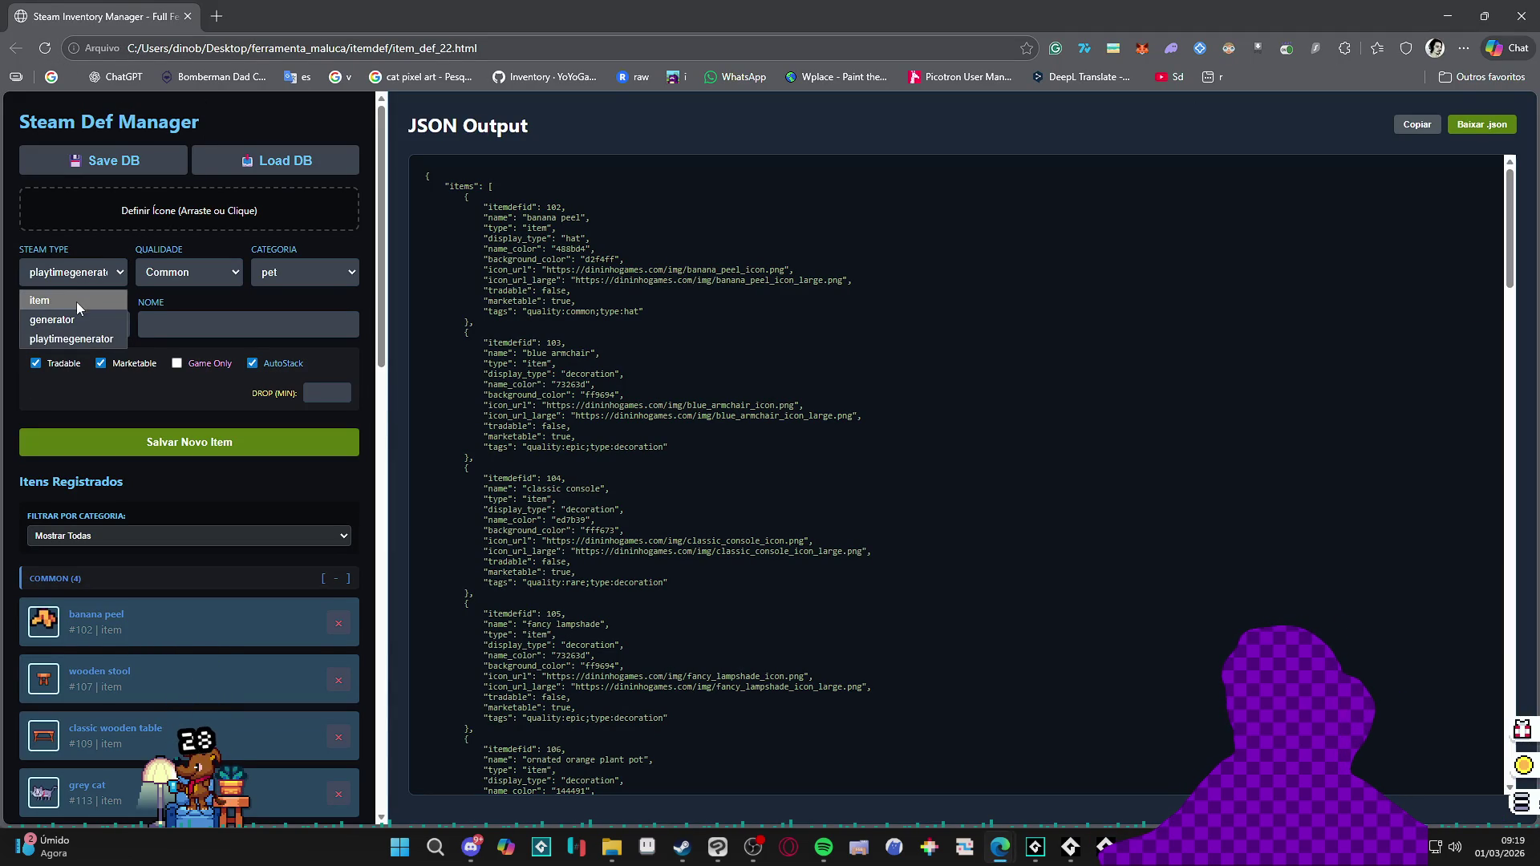
pyautogui.click(77, 304)
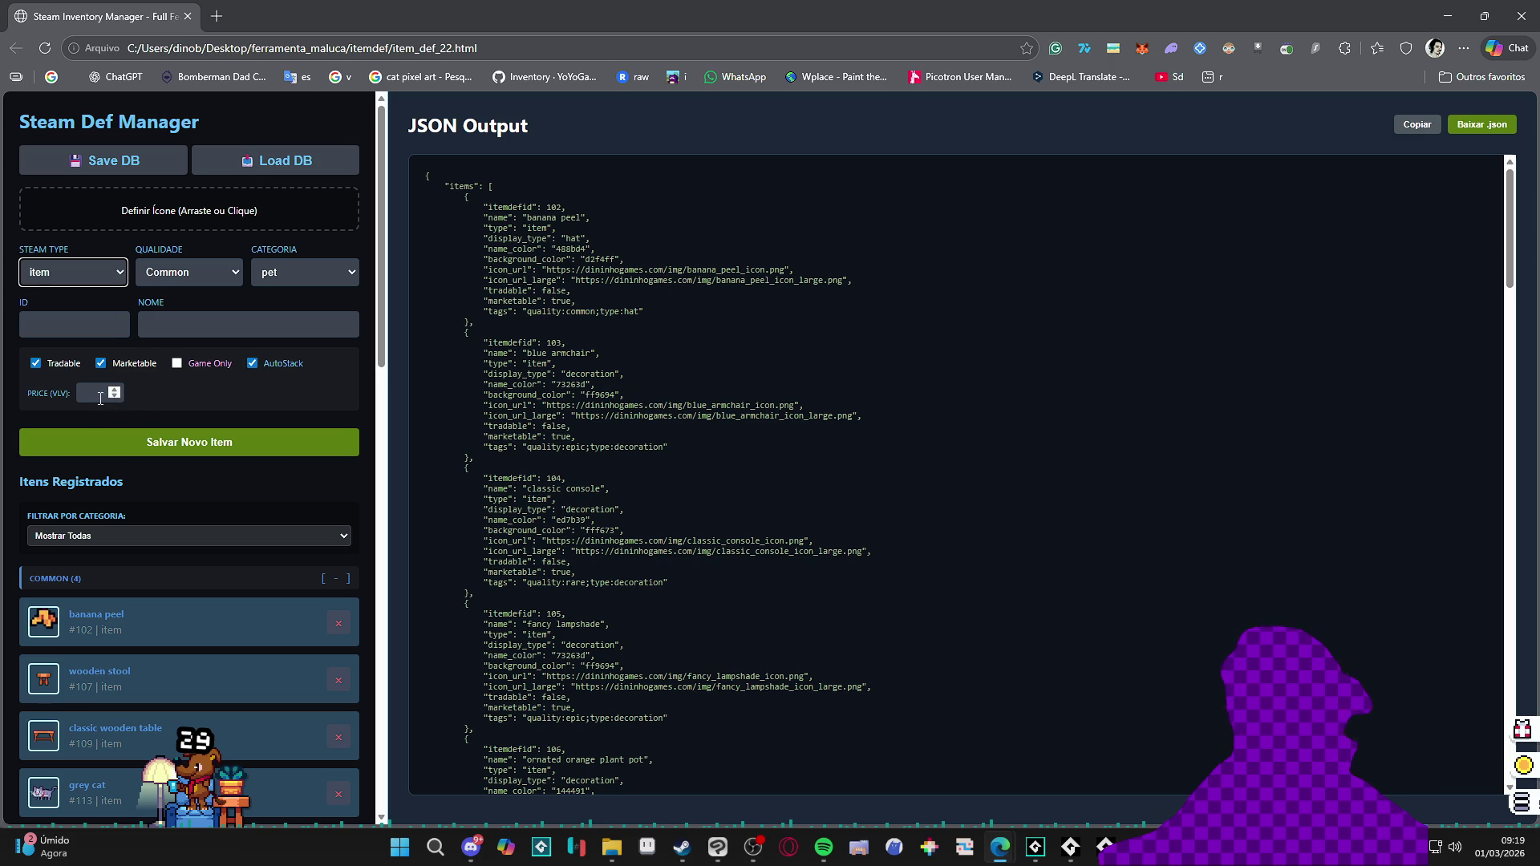
pyautogui.click(650, 38)
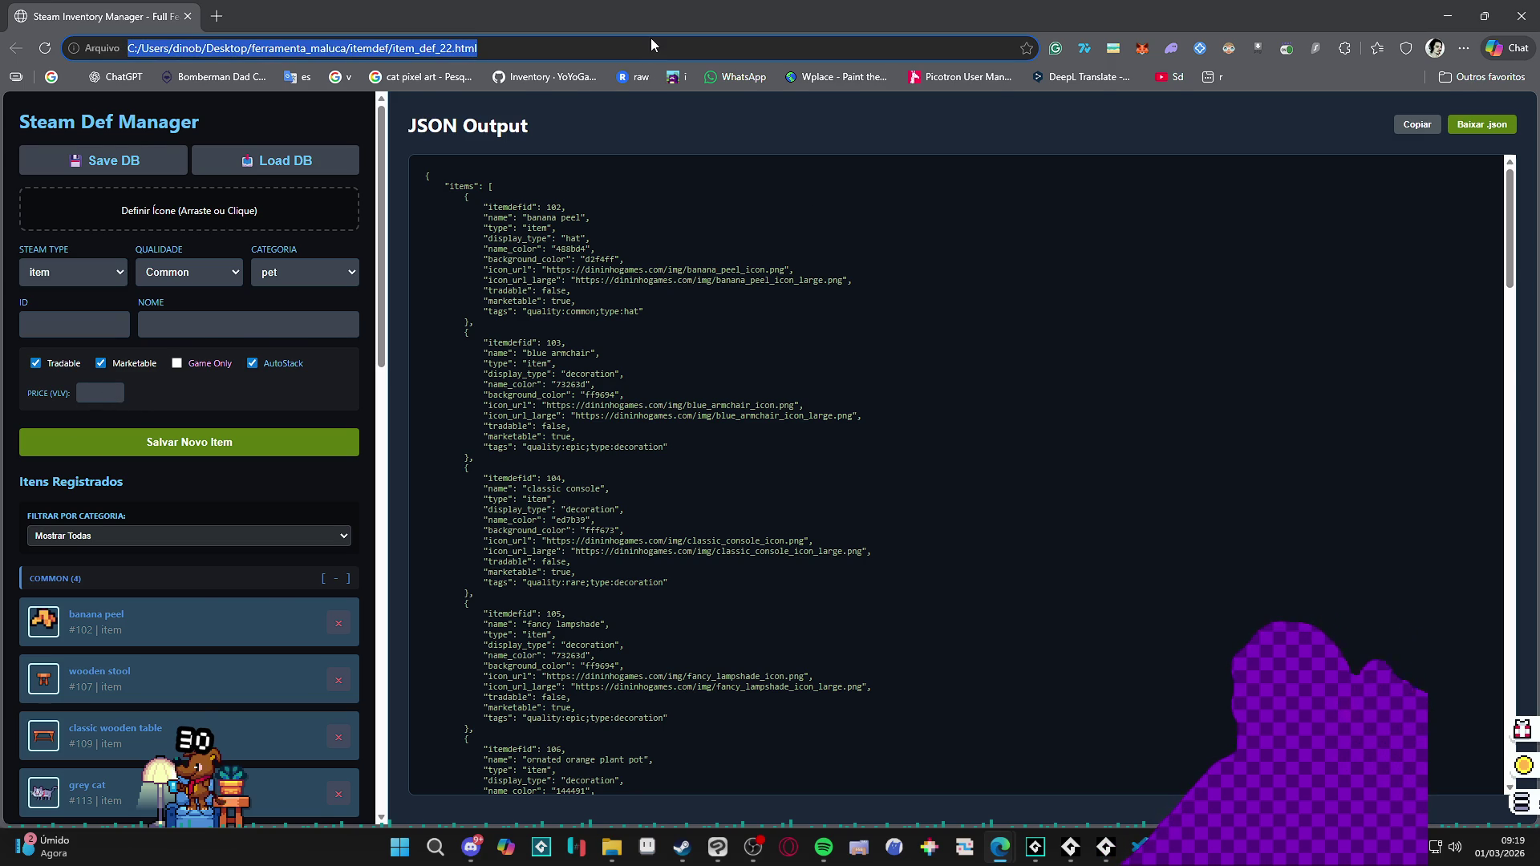
pyautogui.hotkey('alt', 'Tab')
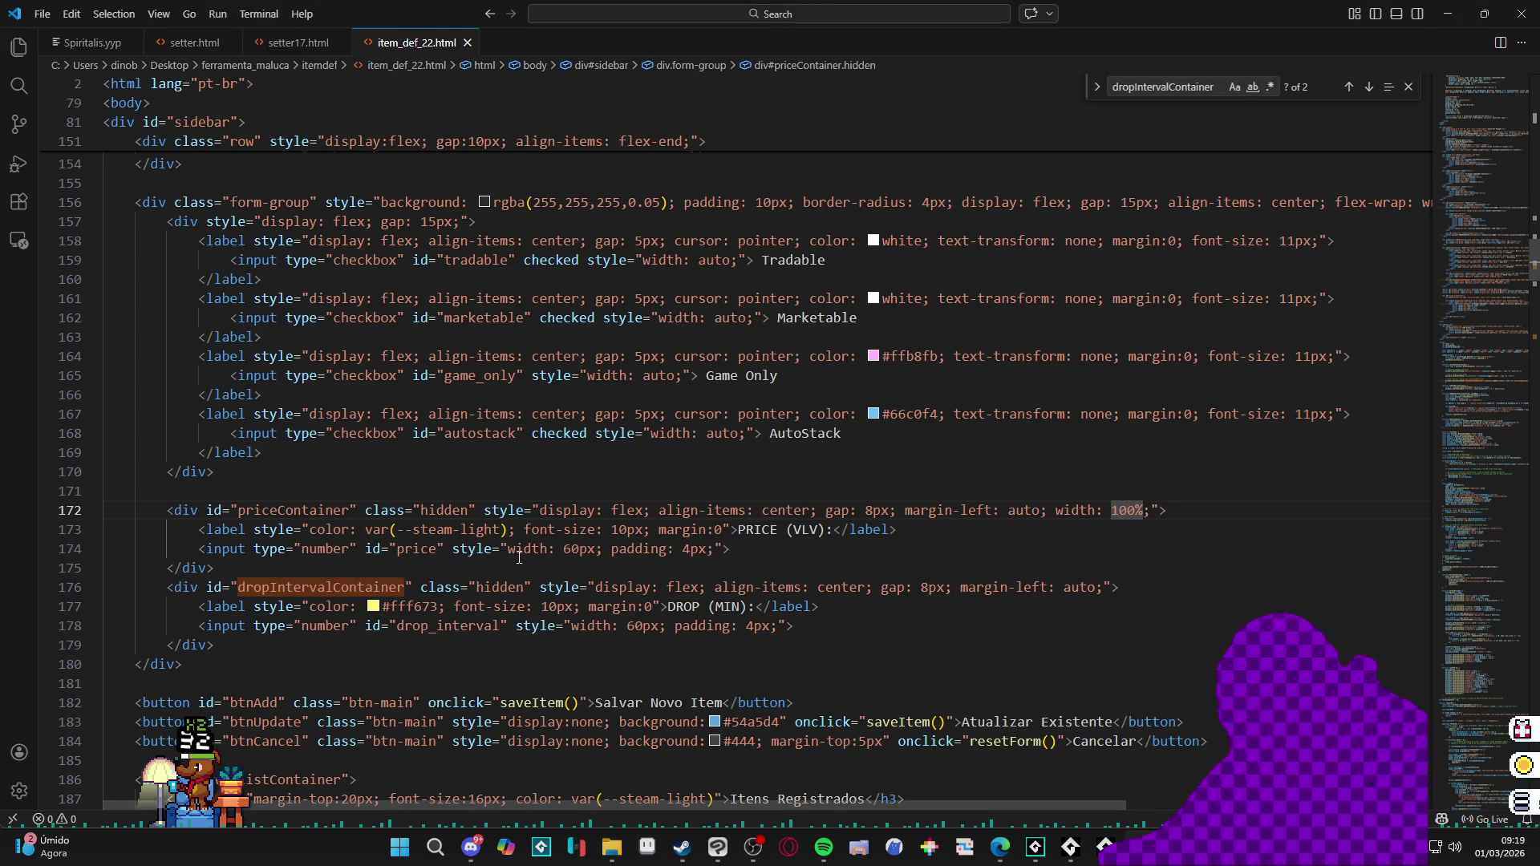
# Step: Change the price input width from 60px to 100% and reload the tool in Chrome
pyautogui.click(563, 549)
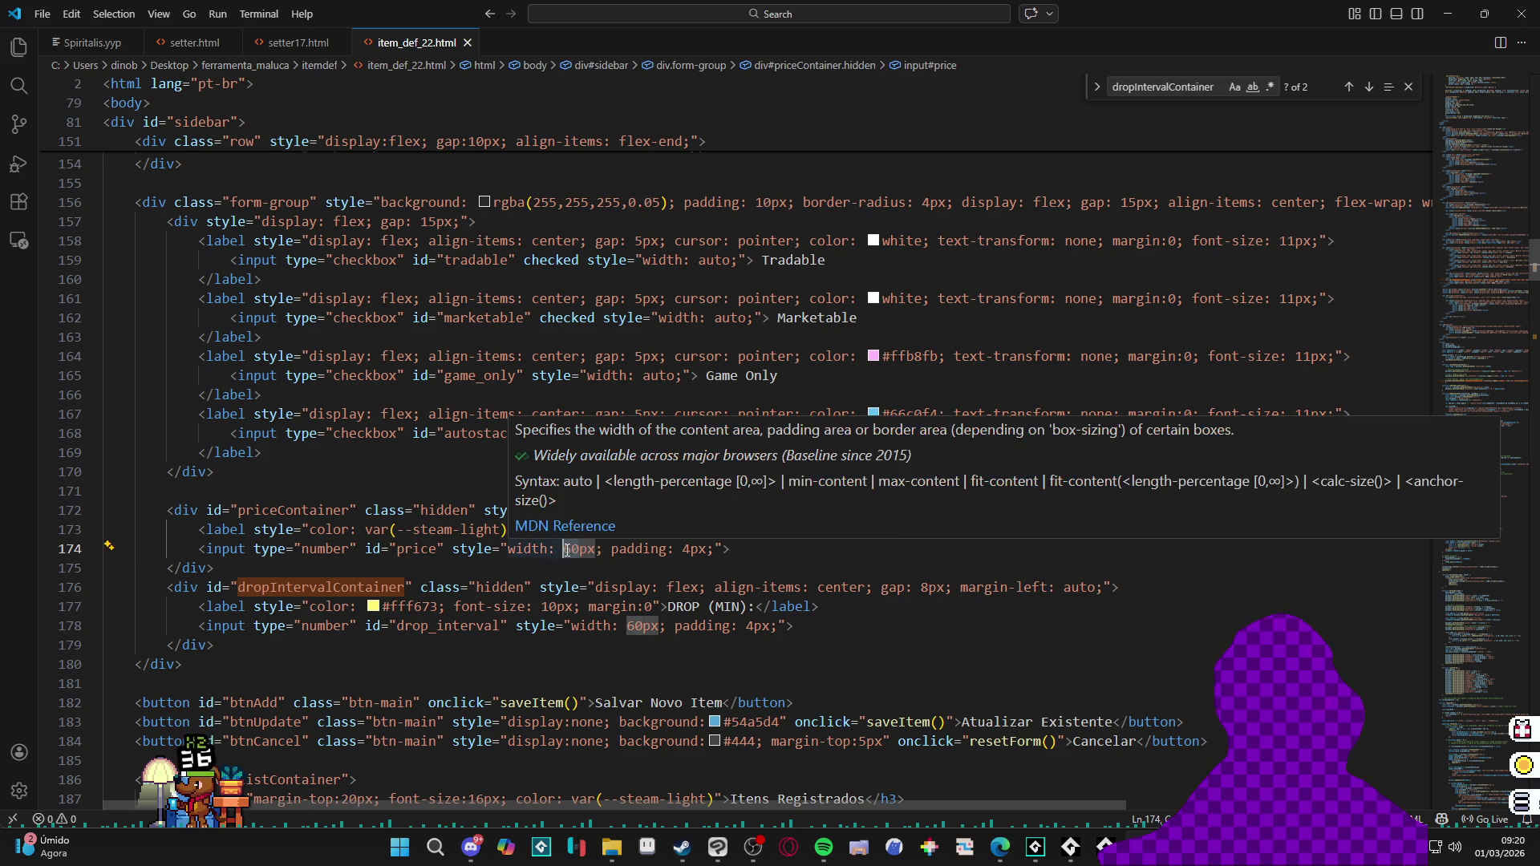
pyautogui.press('Delete')
pyautogui.press('Delete')
pyautogui.write('100%')
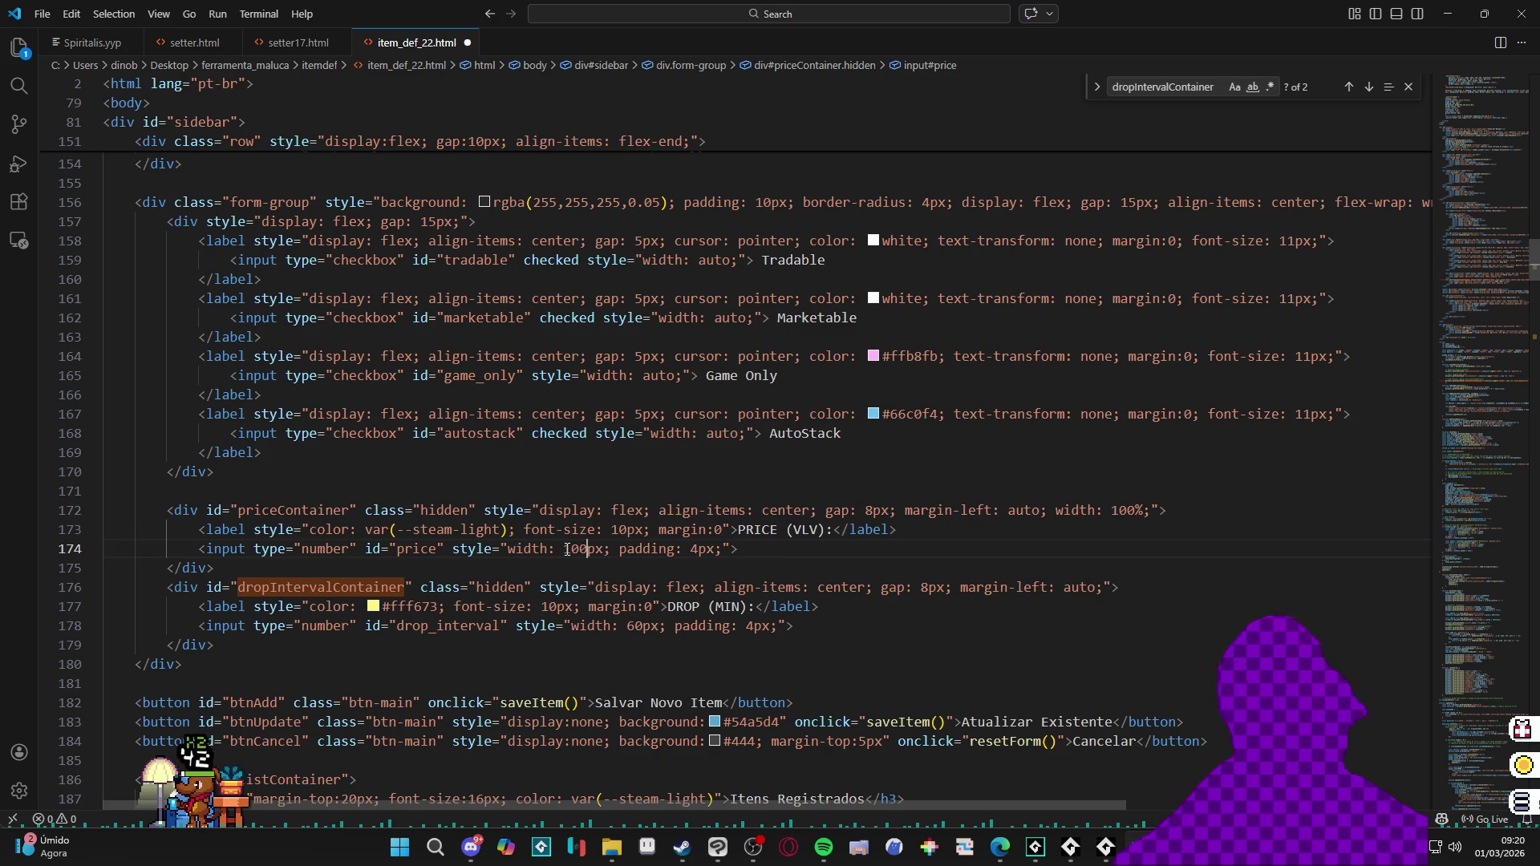
pyautogui.press('Delete')
pyautogui.press('Delete')
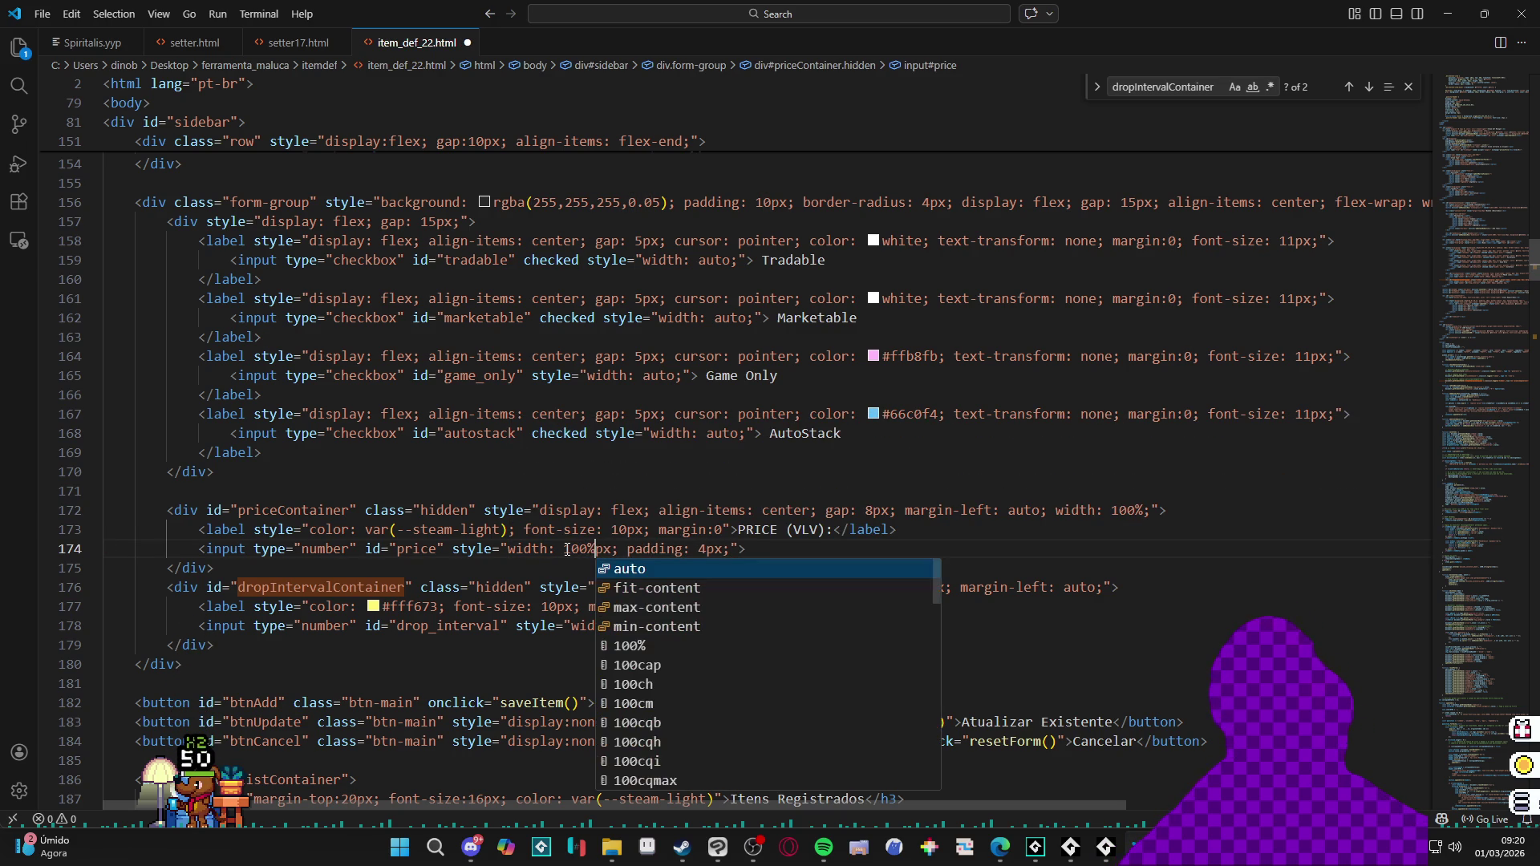
pyautogui.hotkey('alt', 'Tab')
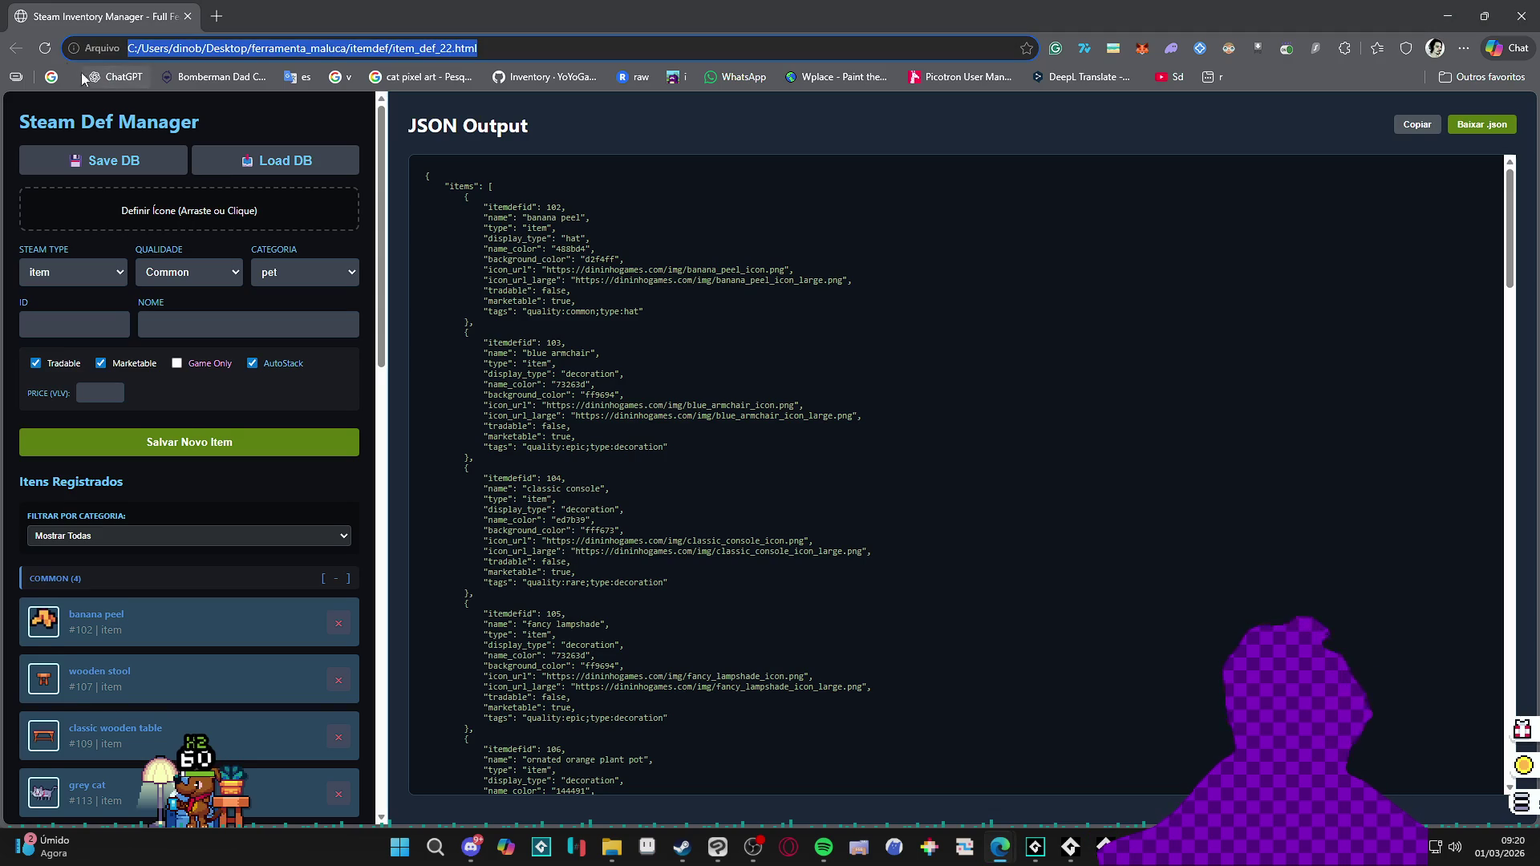
pyautogui.click(45, 49)
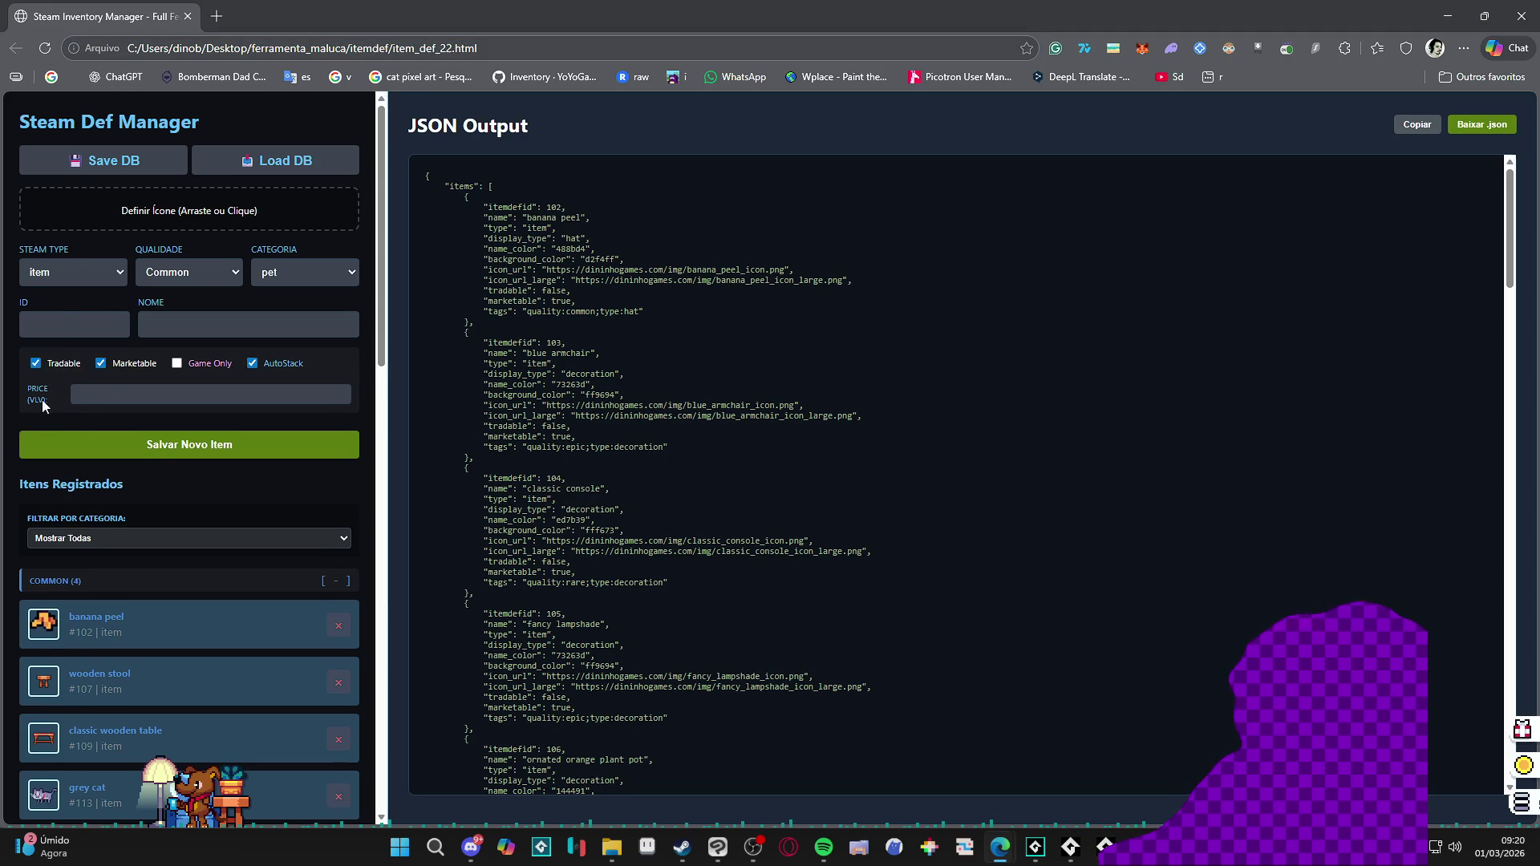
# Step: Toggle Steam Type to playtimegenerator and back to item to check the widened Price field
pyautogui.click(97, 277)
pyautogui.click(90, 341)
pyautogui.click(93, 273)
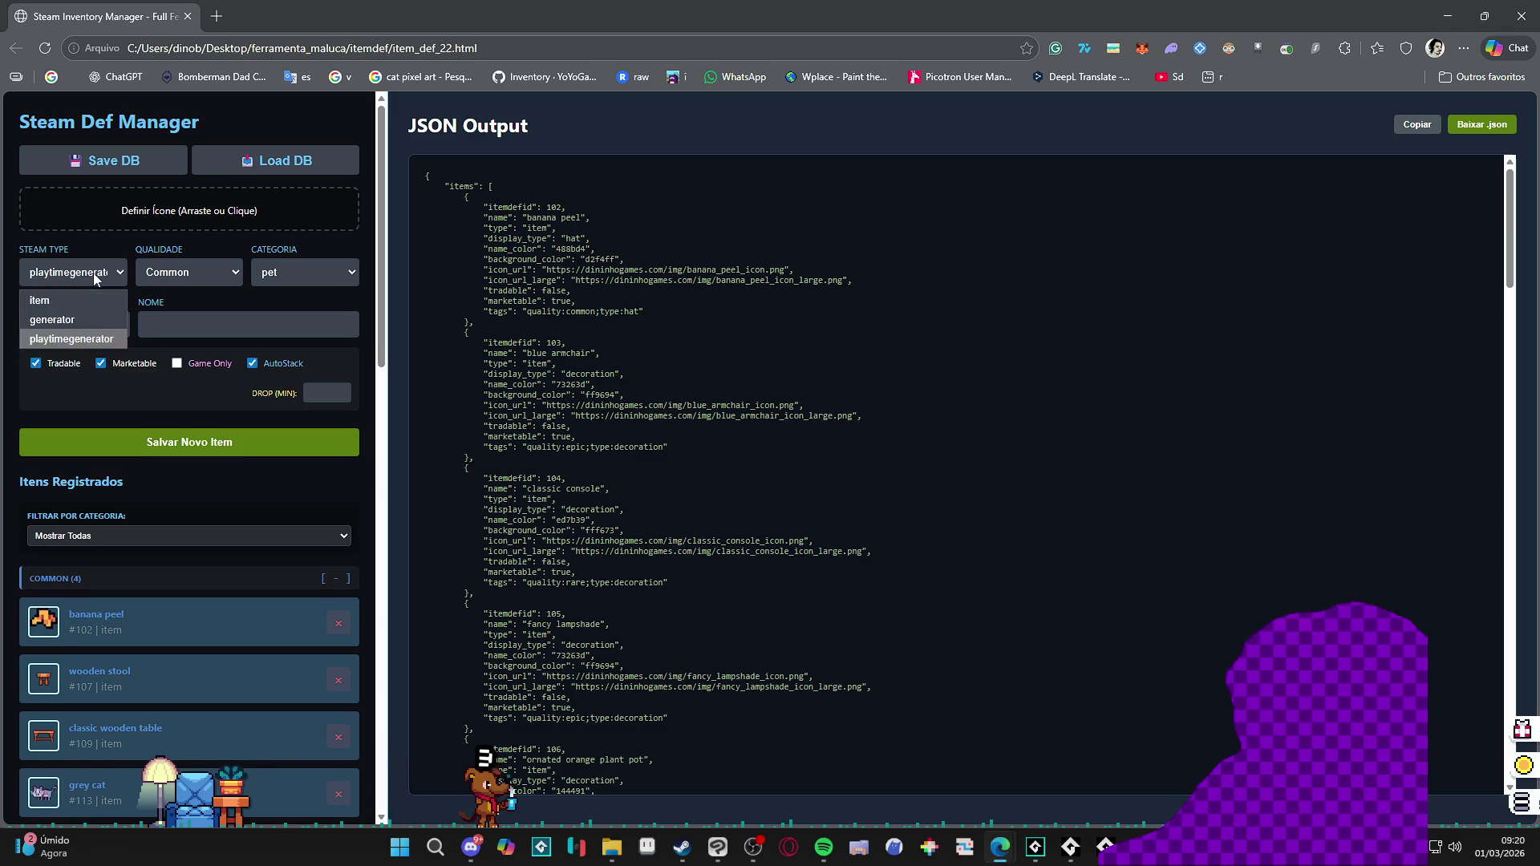
pyautogui.click(80, 301)
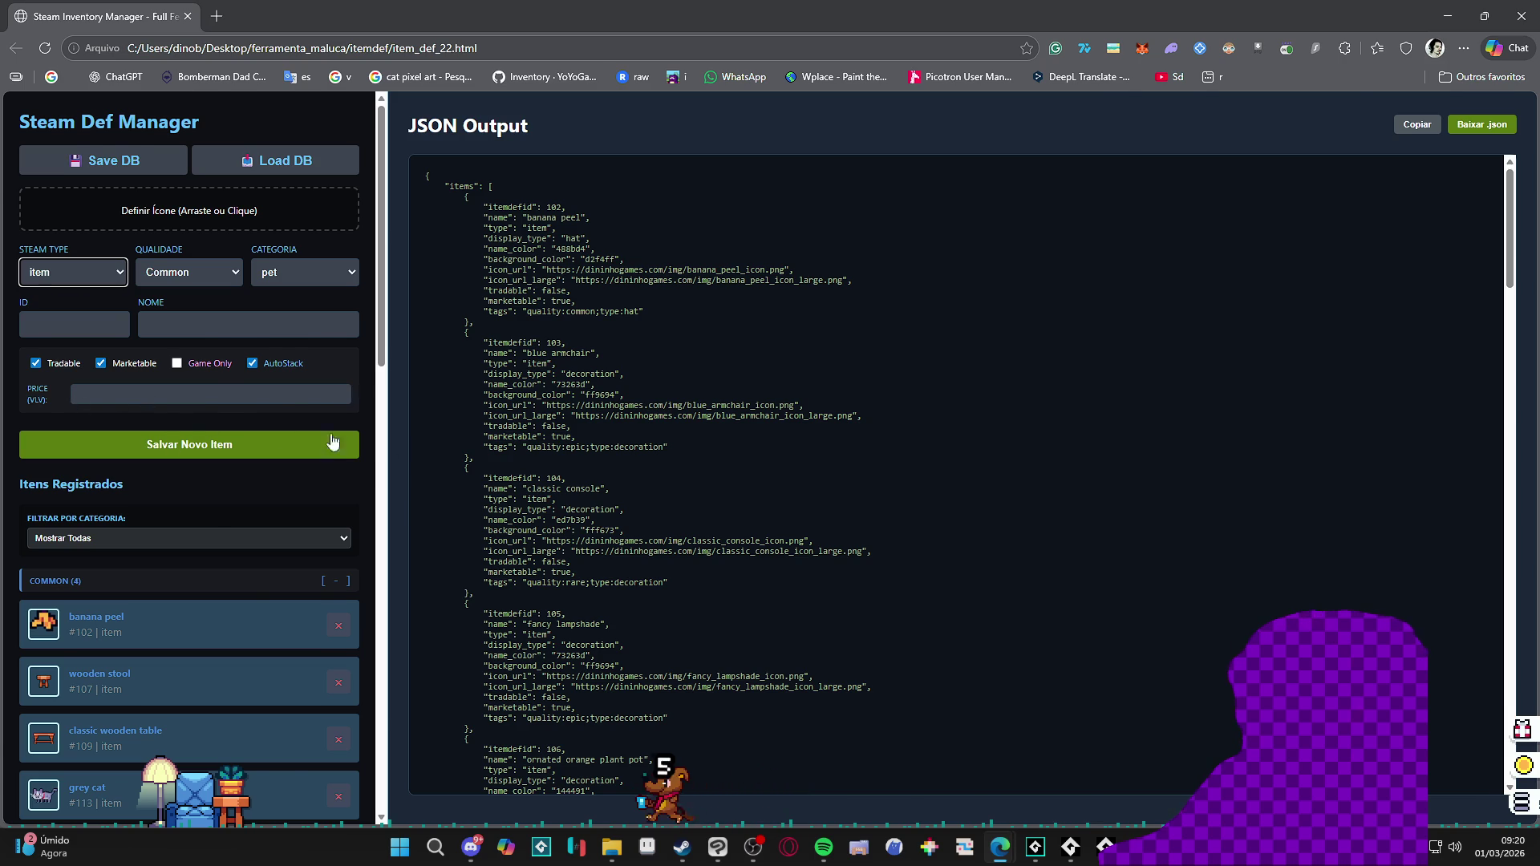
# Step: Revert the price input width to 60px, save, and reload the tool in Chrome
pyautogui.hotkey('alt', 'Tab')
pyautogui.write('px')
pyautogui.press('Left')
pyautogui.press('Left')
pyautogui.press('Left')
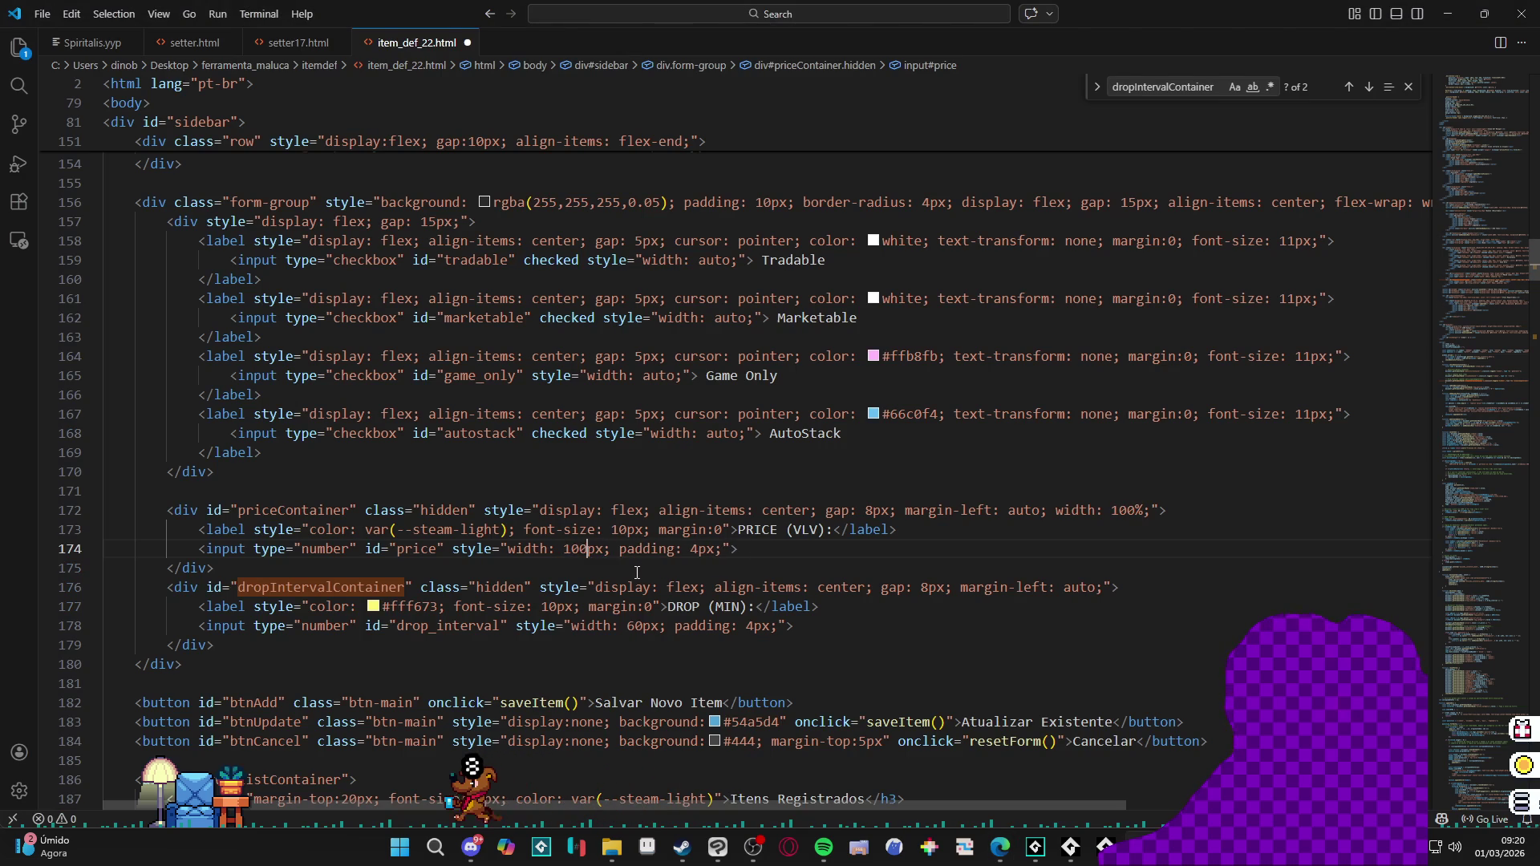
pyautogui.press('Delete')
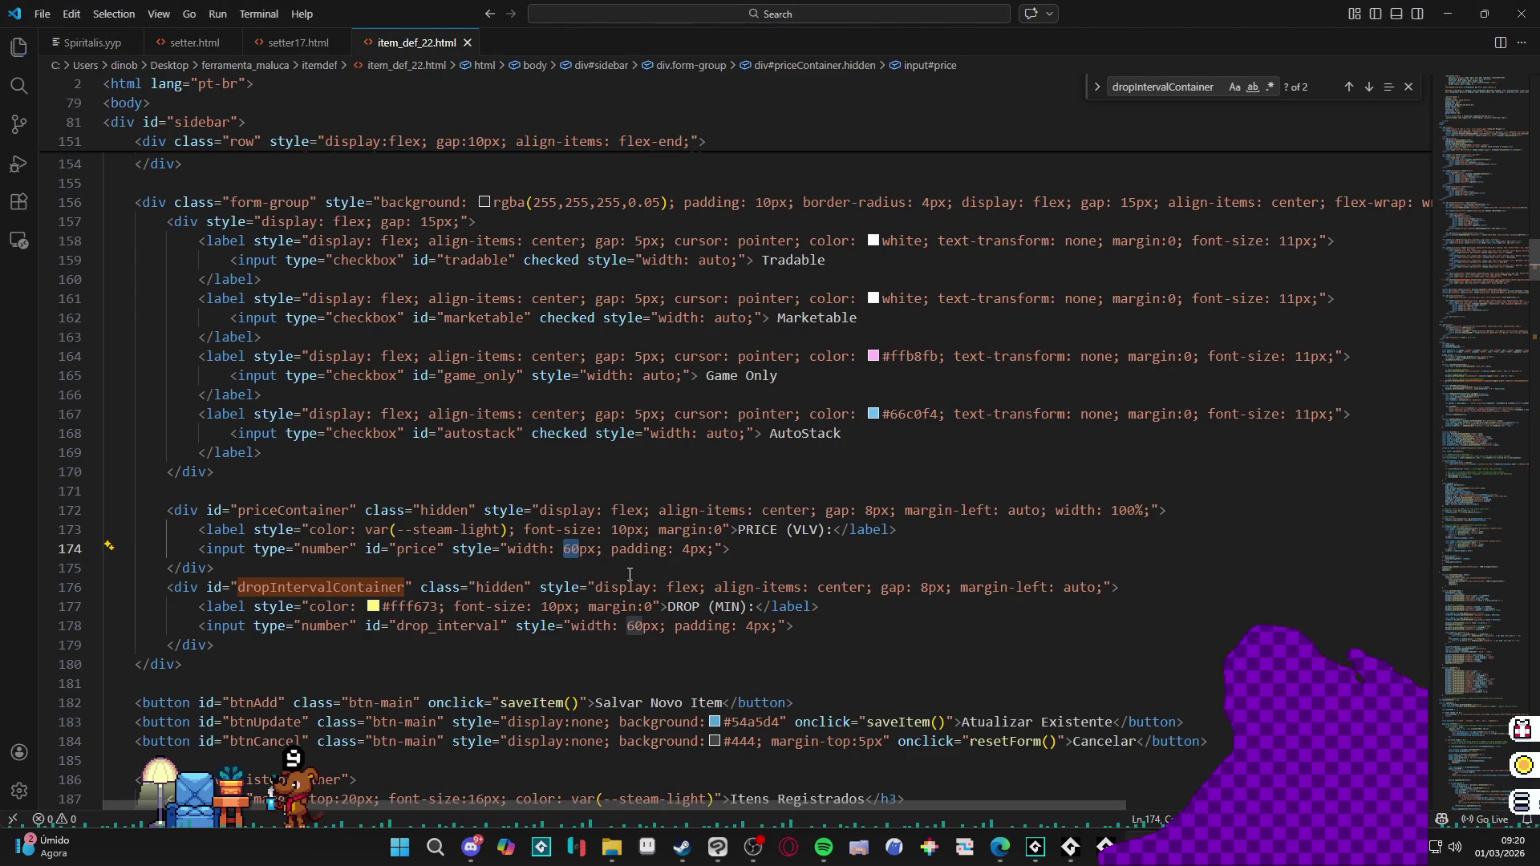
pyautogui.hotkey('alt', 'Tab')
pyautogui.press('F5')
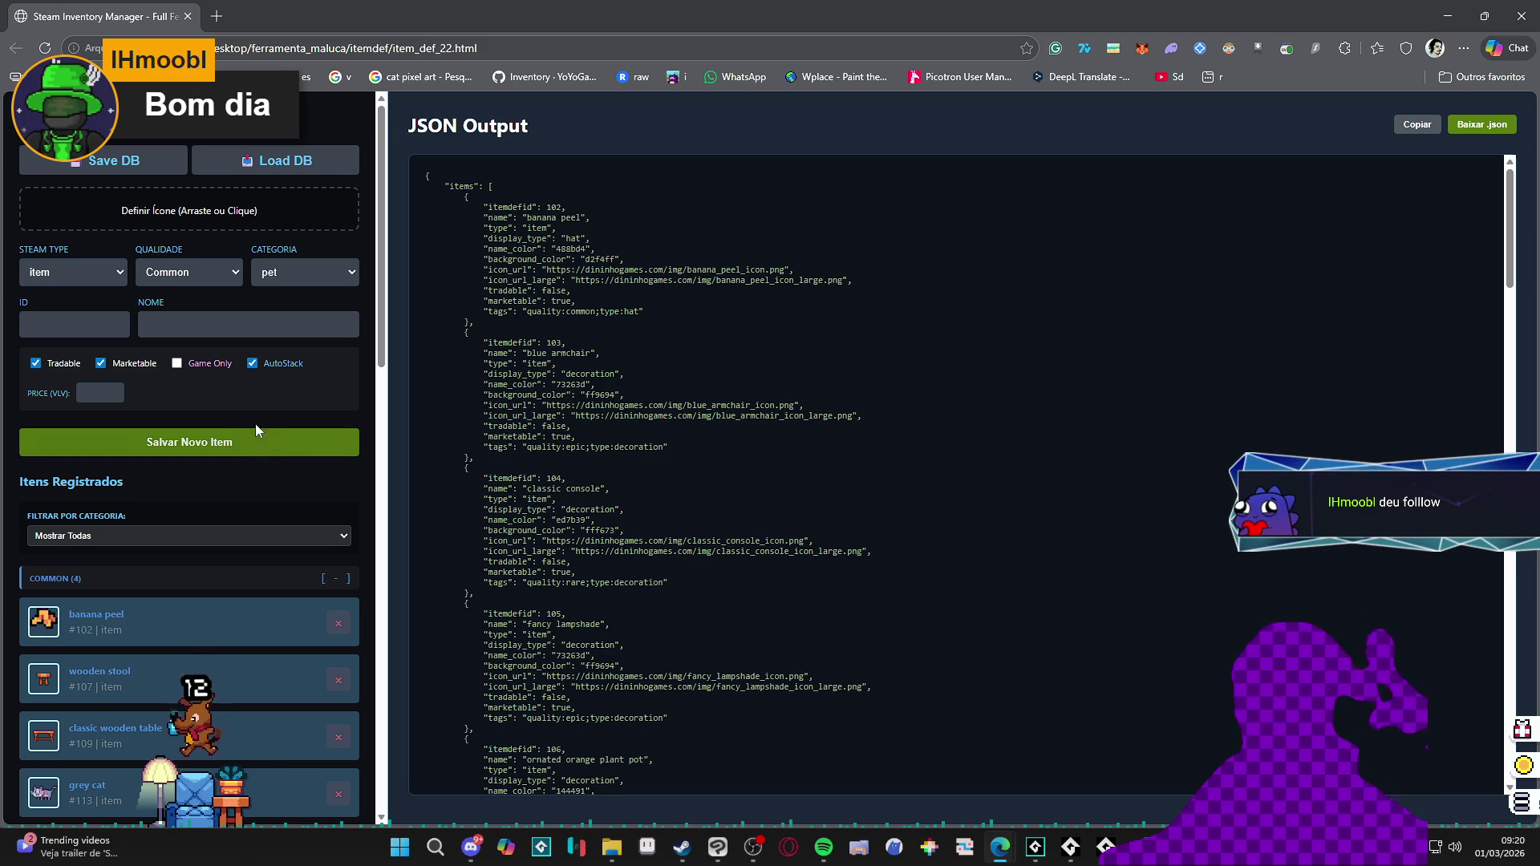
pyautogui.scroll(-1, 256, 424)
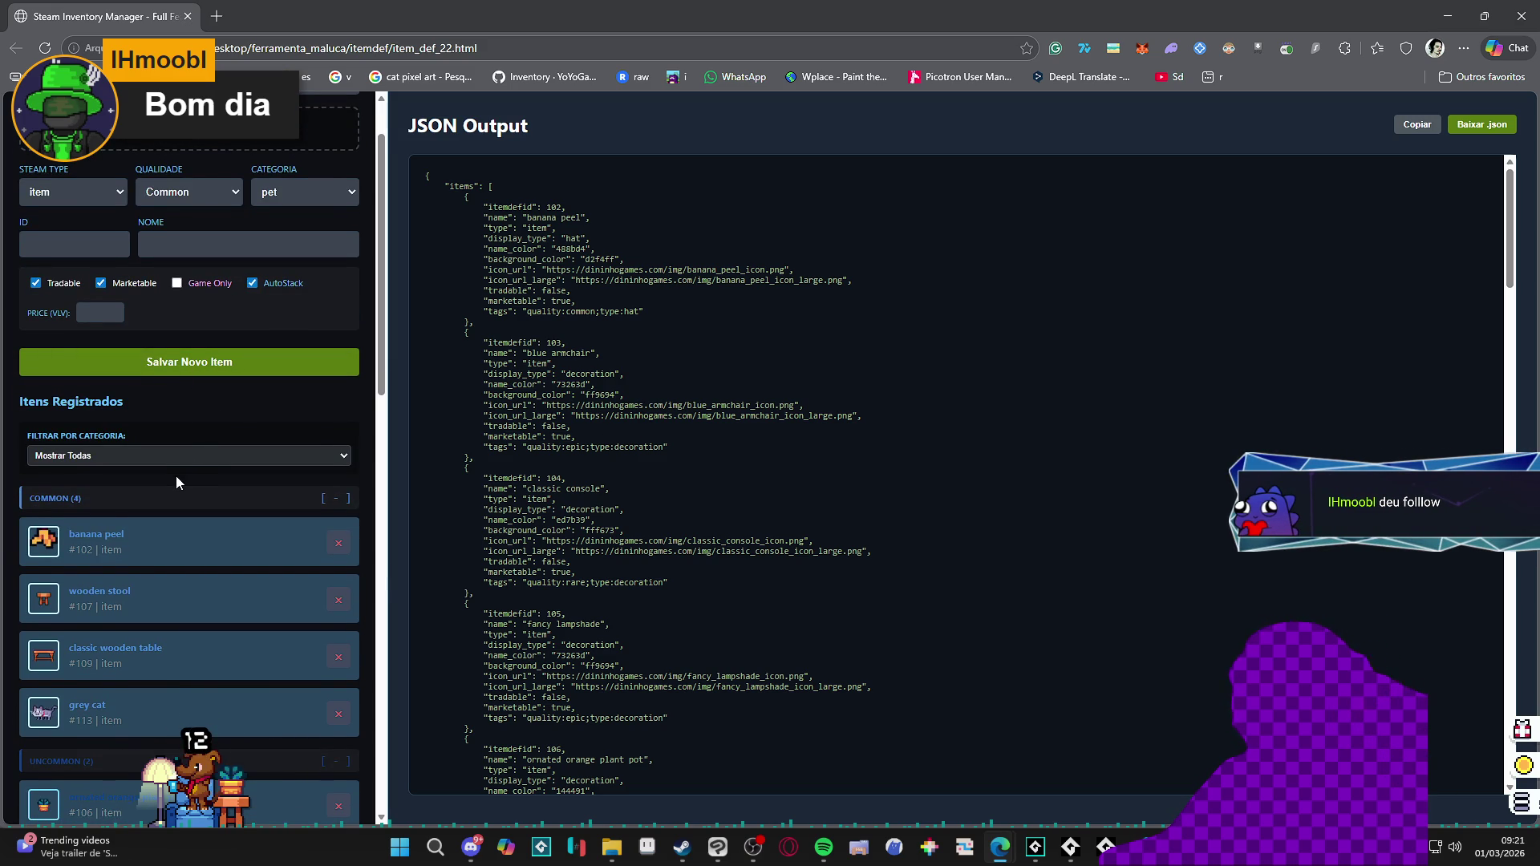
pyautogui.scroll(-3, 176, 479)
pyautogui.scroll(-4, 175, 479)
pyautogui.scroll(-4, 177, 478)
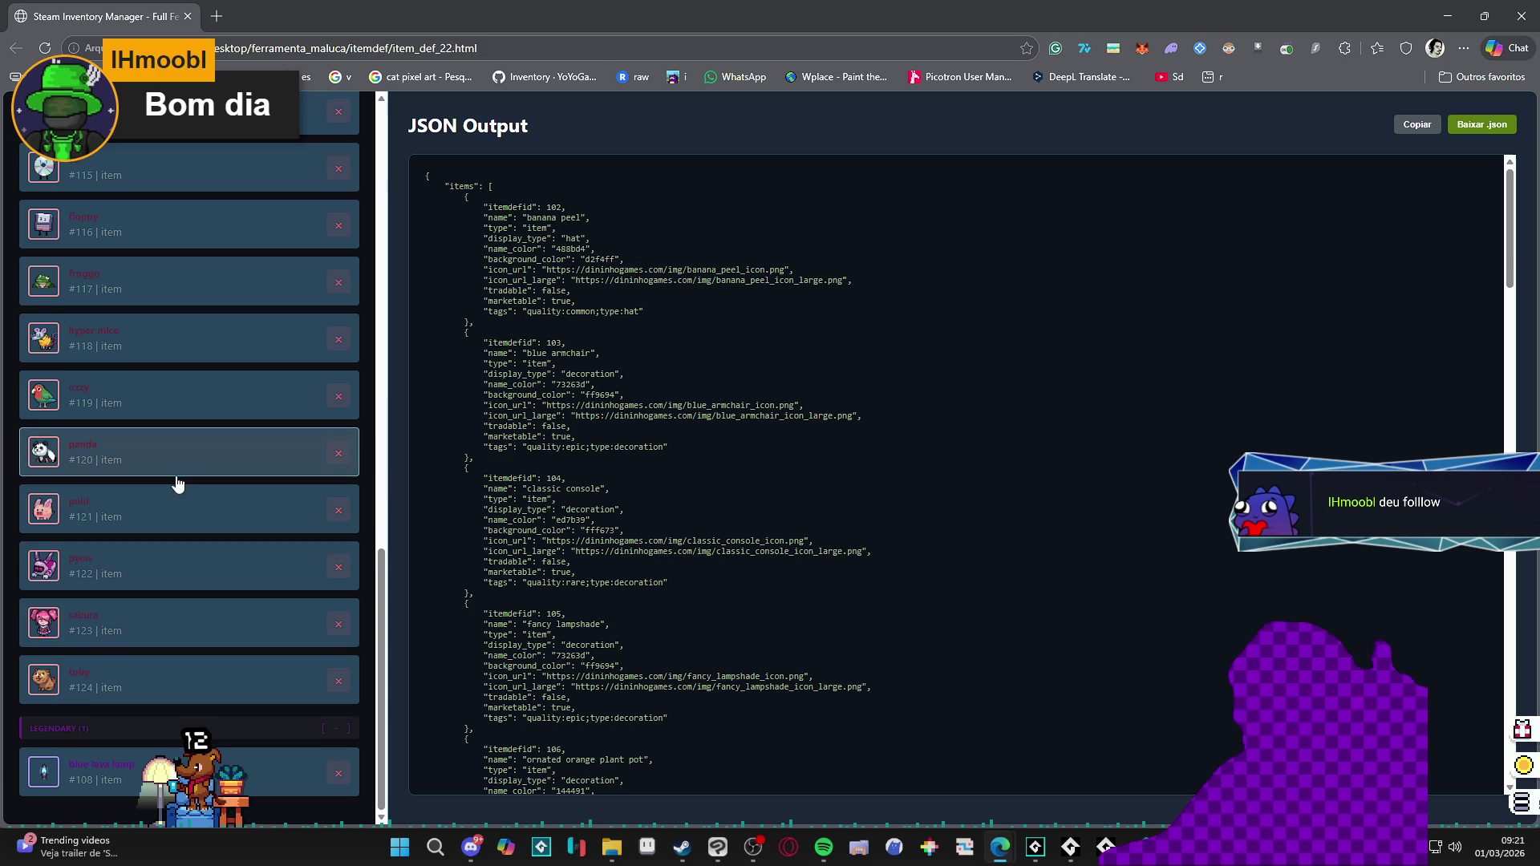
pyautogui.scroll(5, 175, 482)
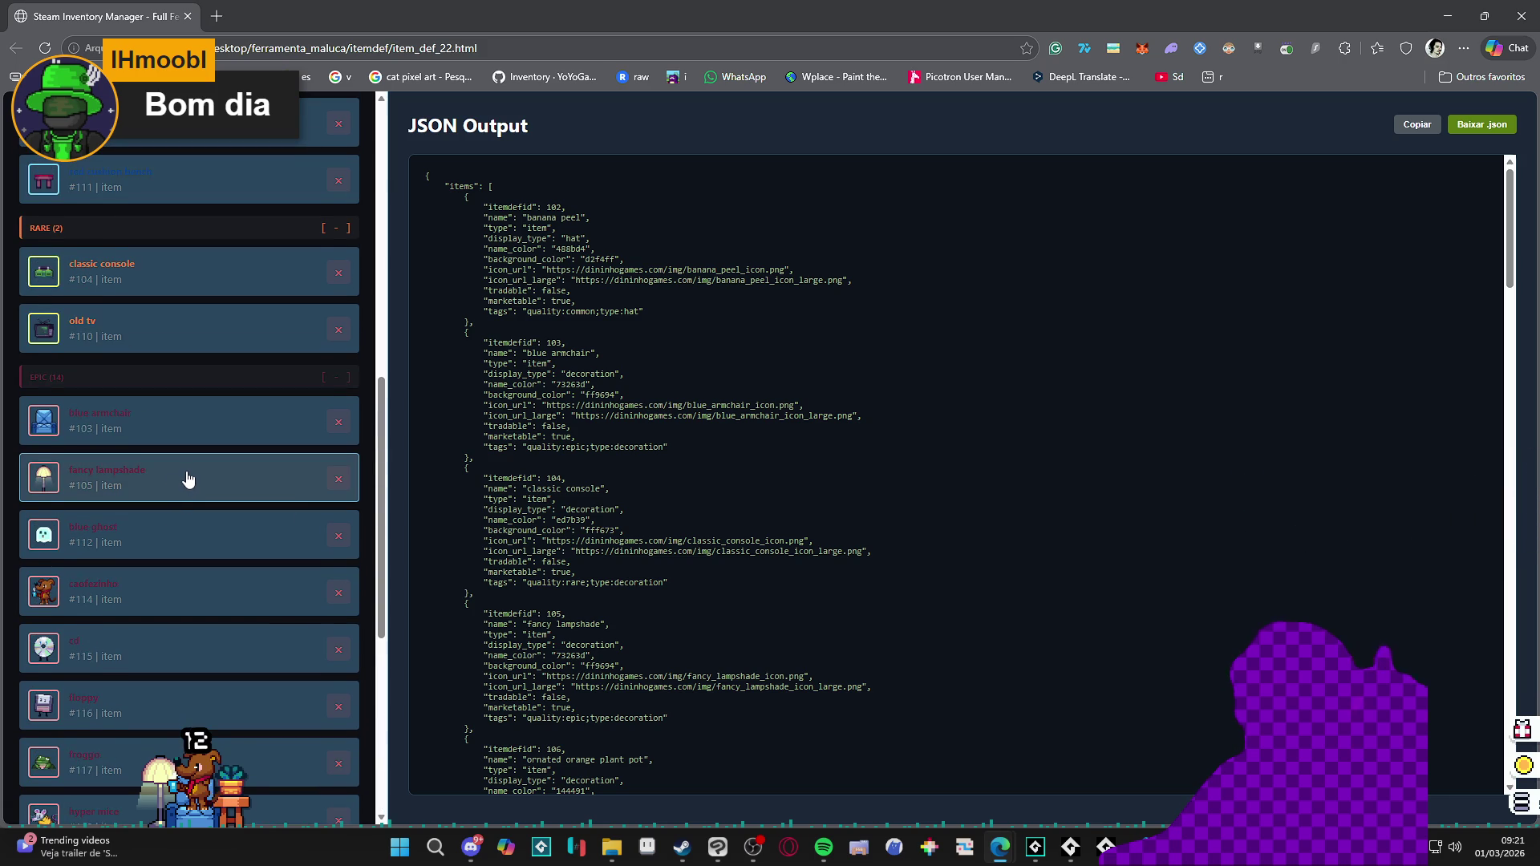
pyautogui.scroll(3, 187, 480)
pyautogui.scroll(4, 194, 472)
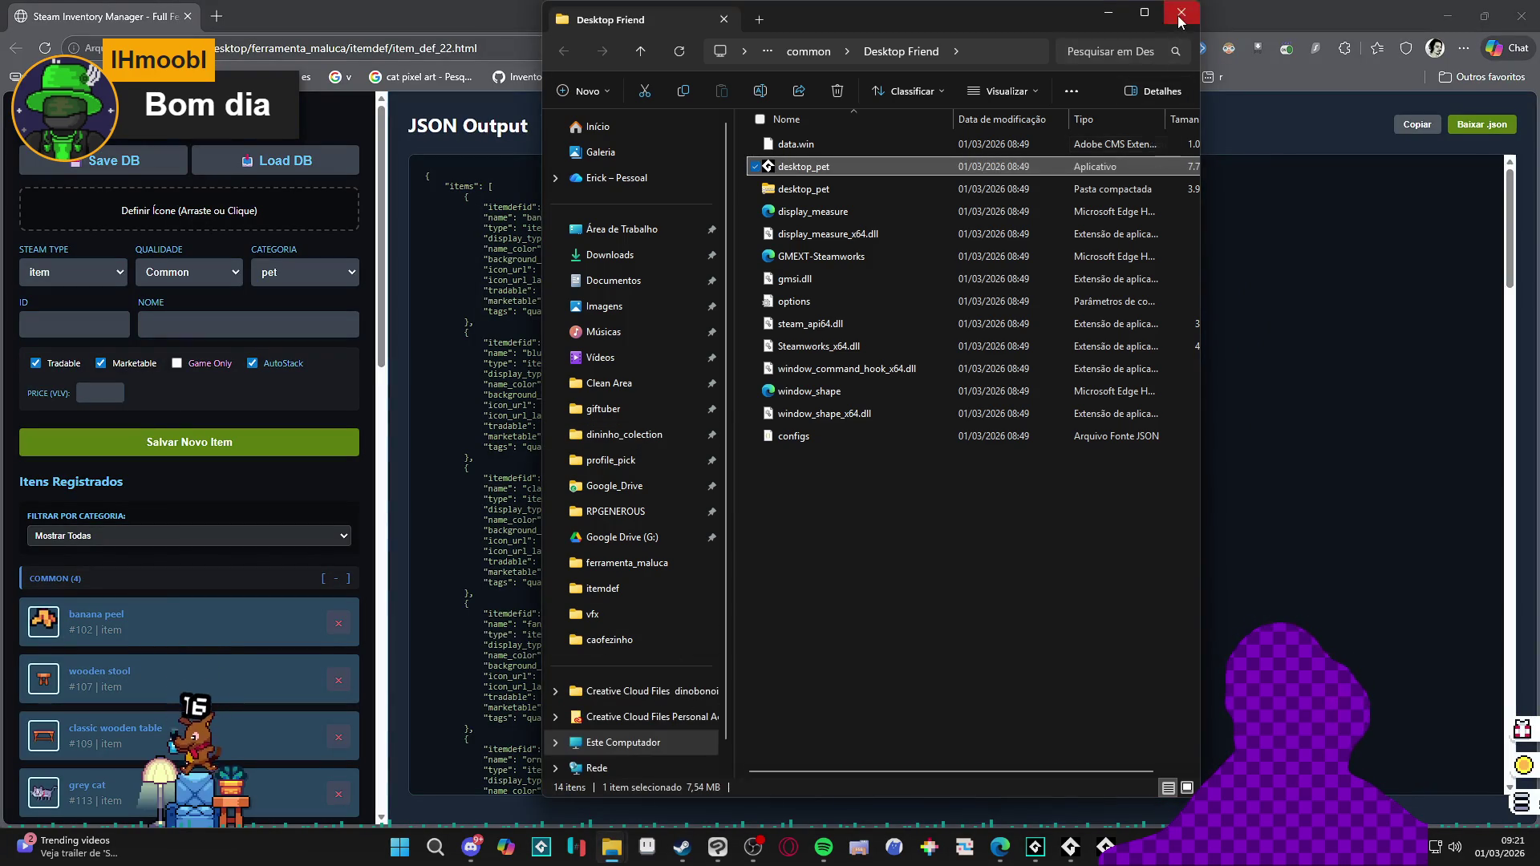
# Step: Close the extra Desktop Friend window and maximize the remaining File Explorer
pyautogui.click(614, 847)
pyautogui.click(718, 769)
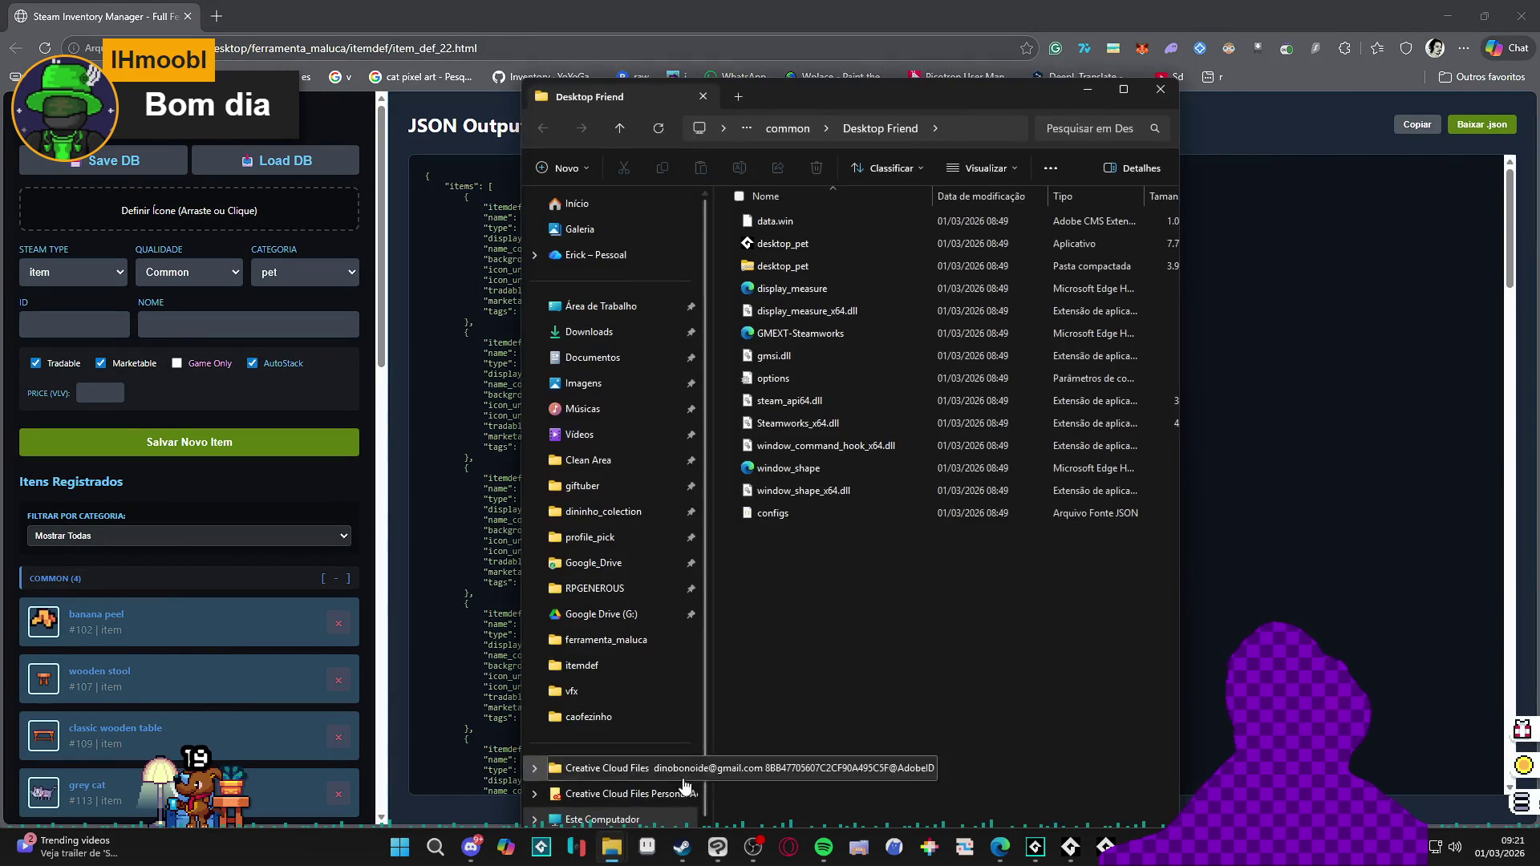
pyautogui.click(1164, 94)
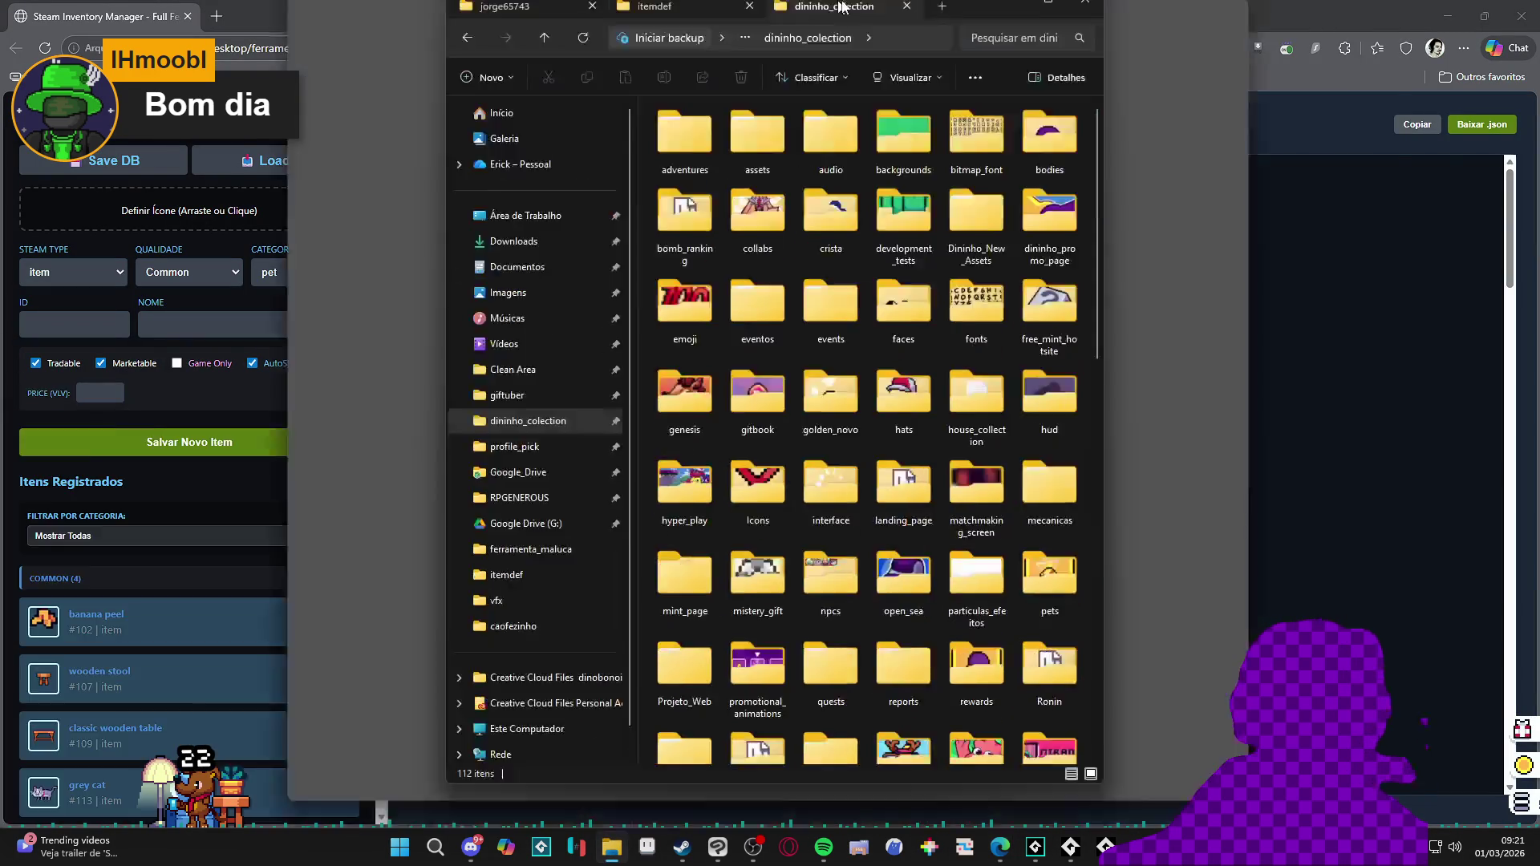
pyautogui.moveTo(842, 7); pyautogui.dragTo(842, 6)
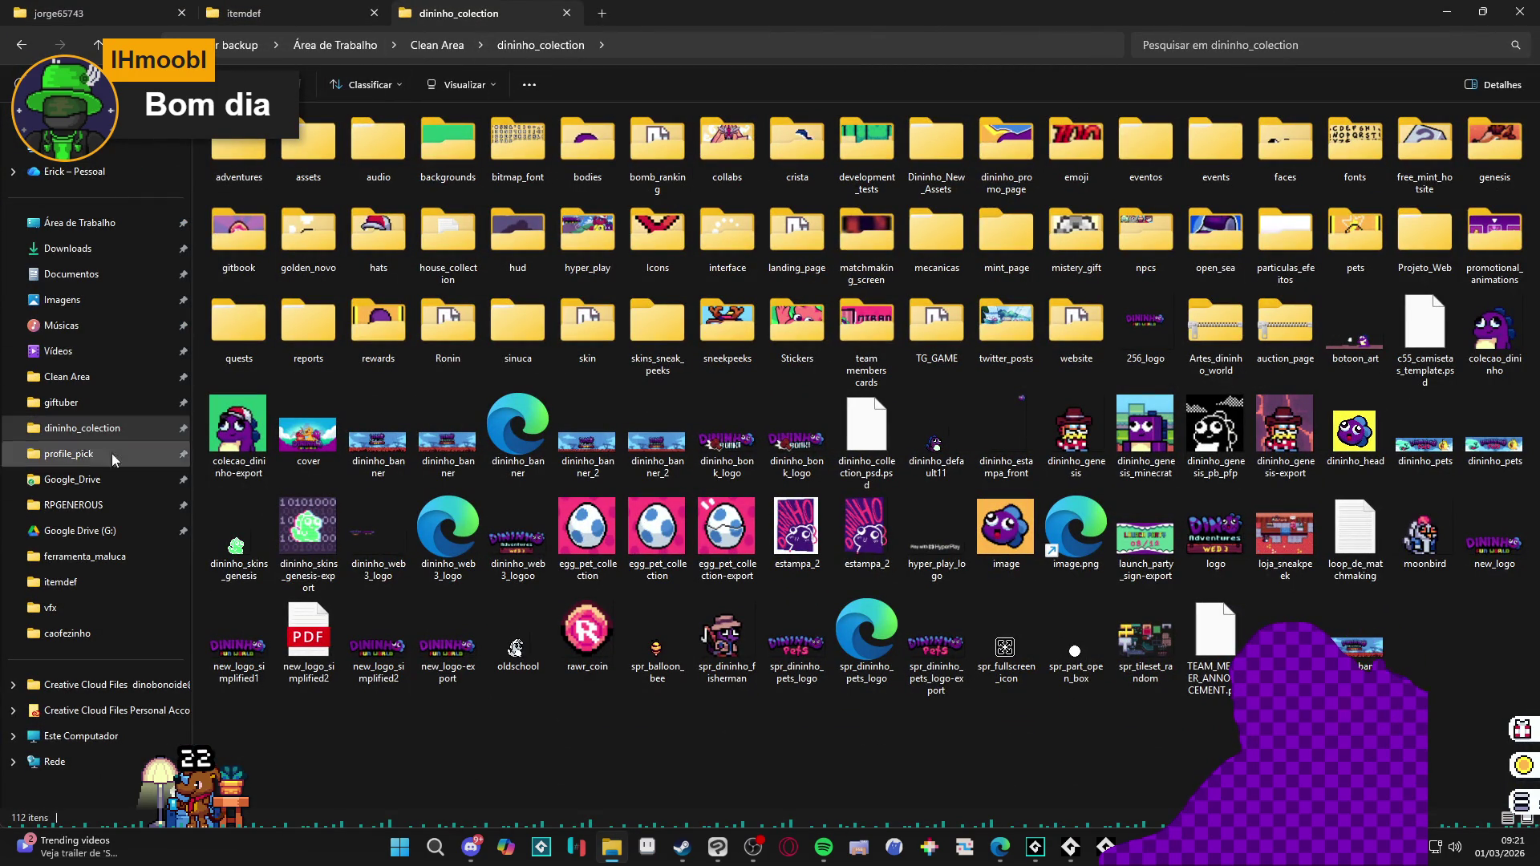
# Step: In Clean Area > desktop_pet, select spr_coin_steam_icon and return to the item manager
pyautogui.click(73, 376)
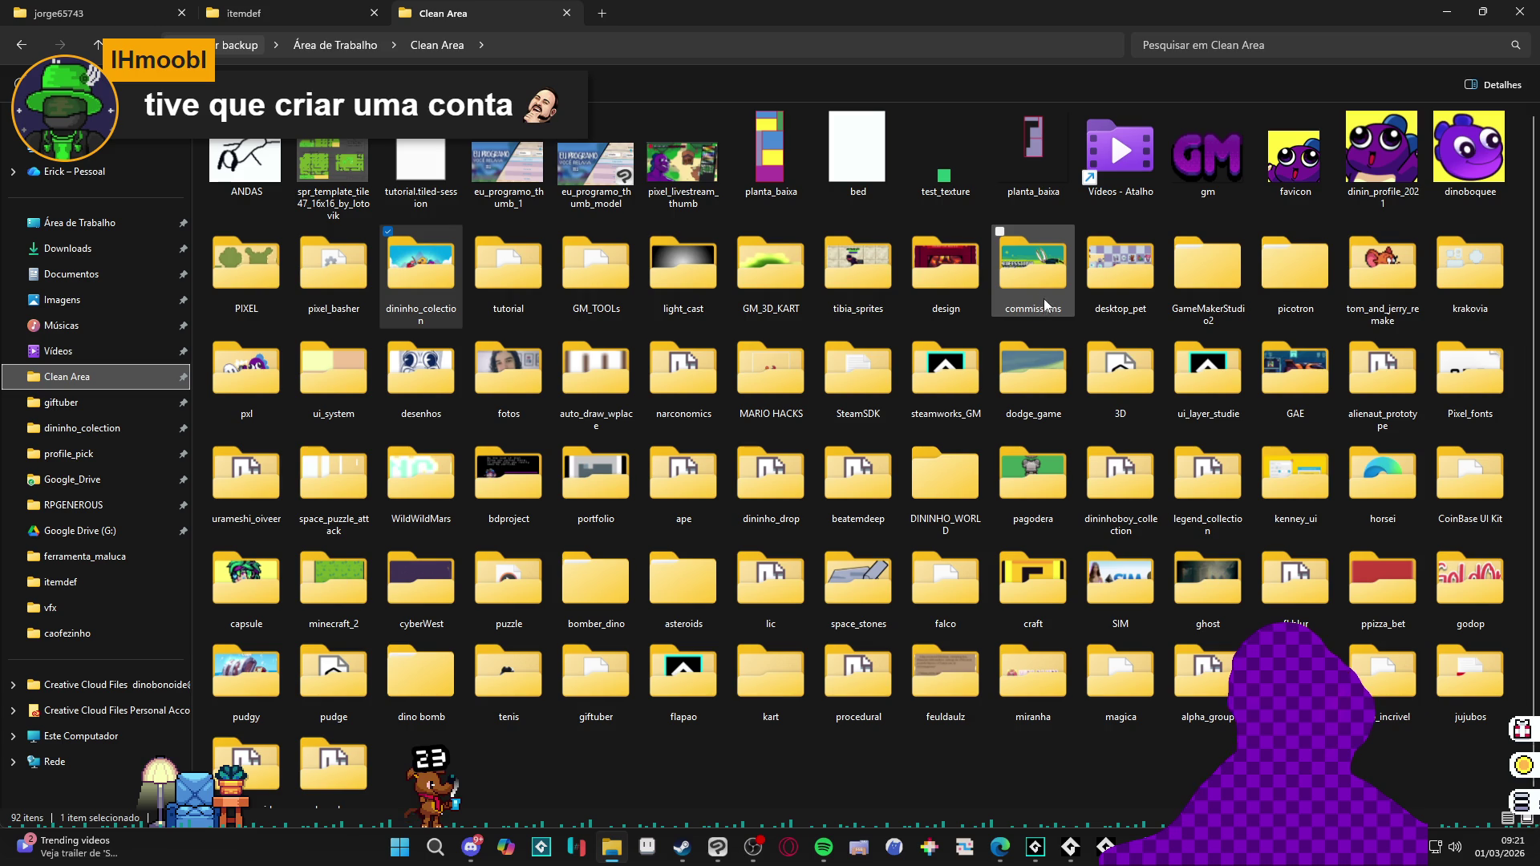
pyautogui.doubleClick(1083, 293)
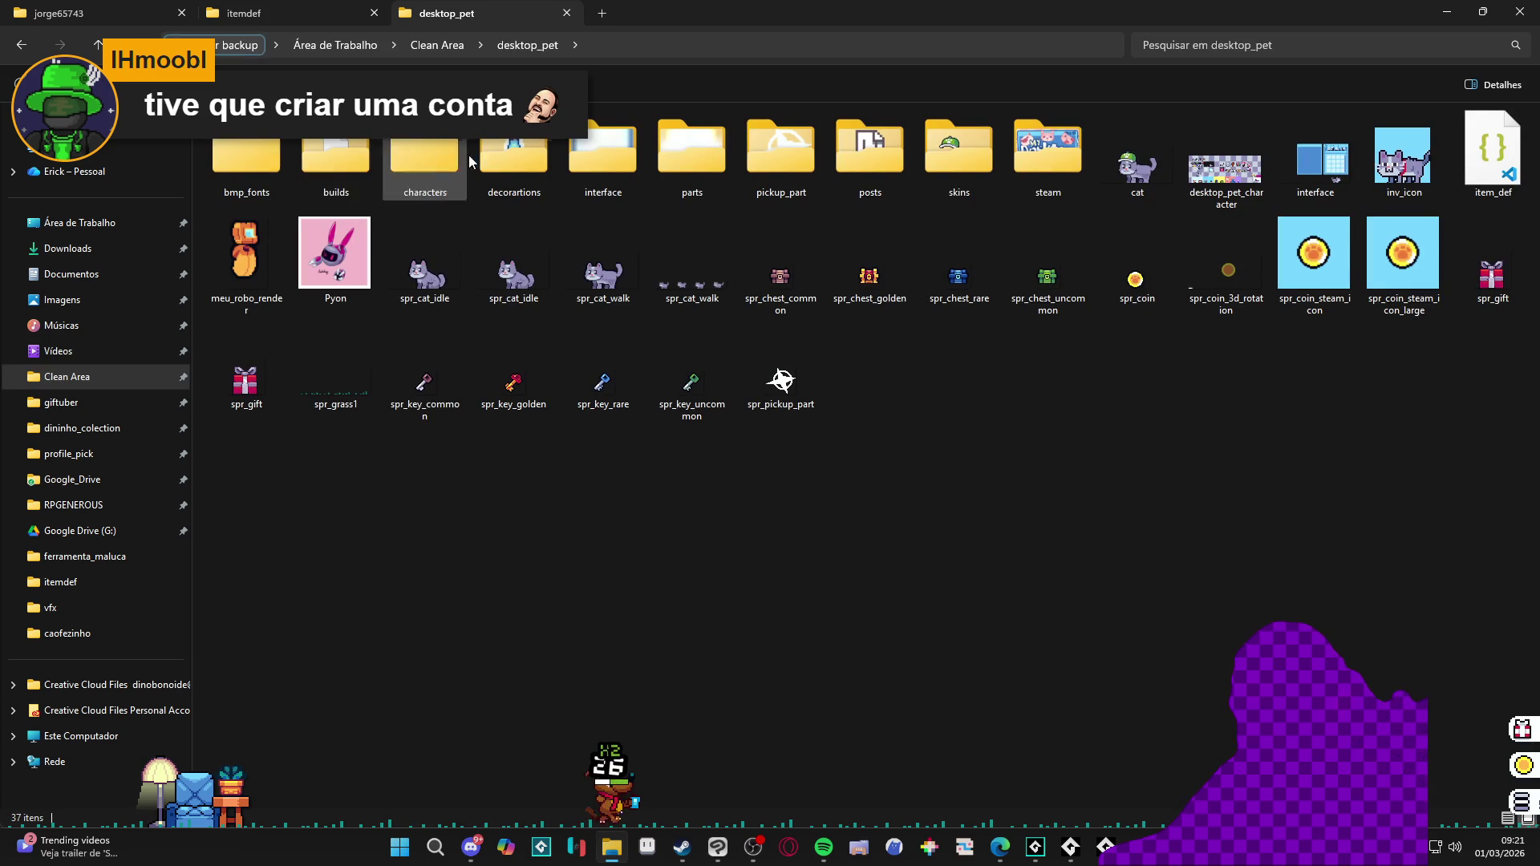
pyautogui.click(1136, 284)
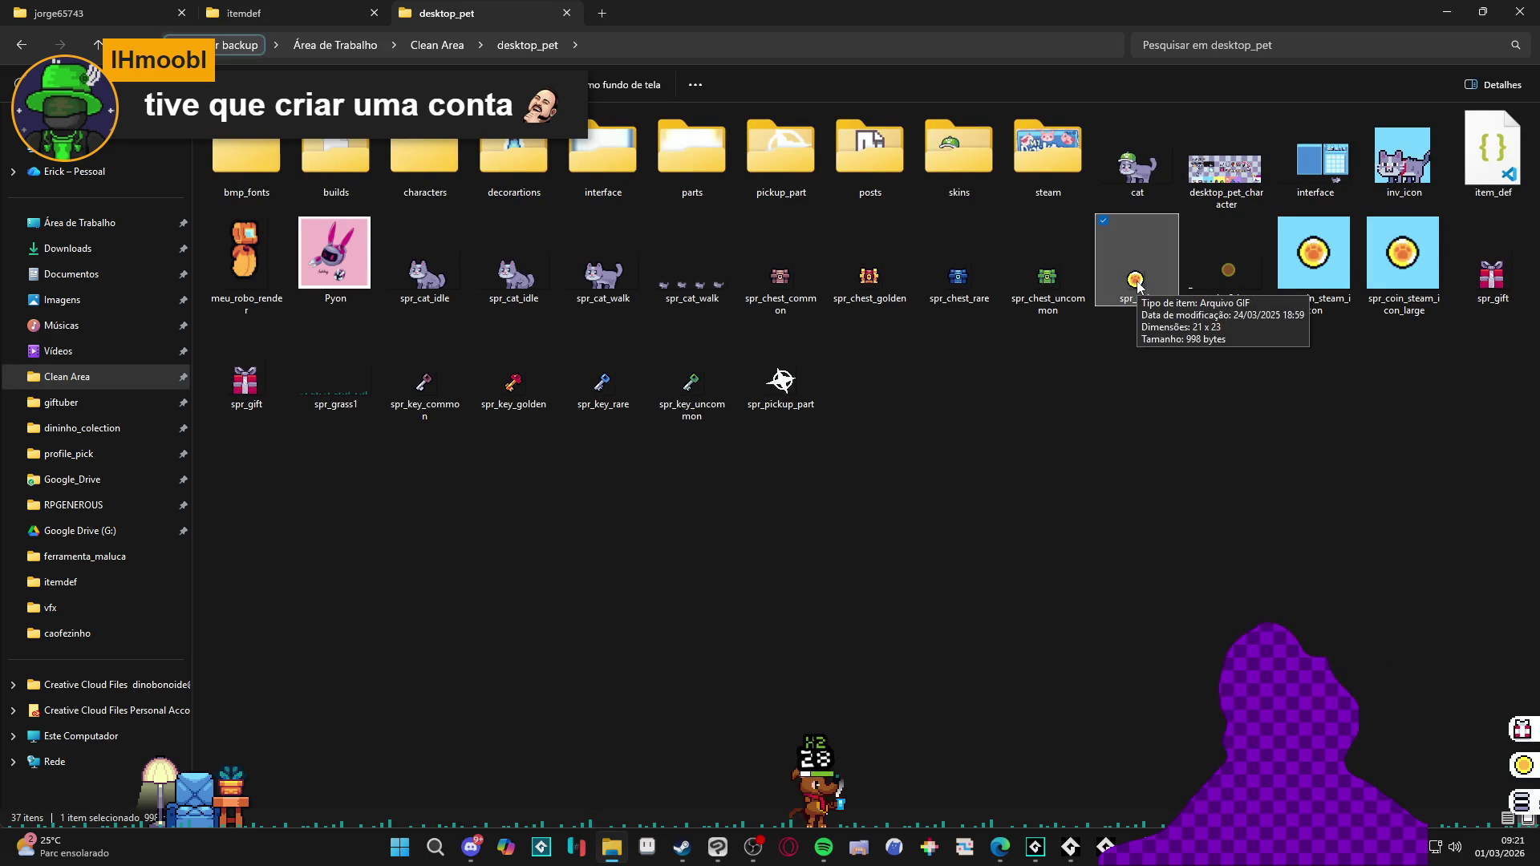
pyautogui.moveTo(1314, 258)
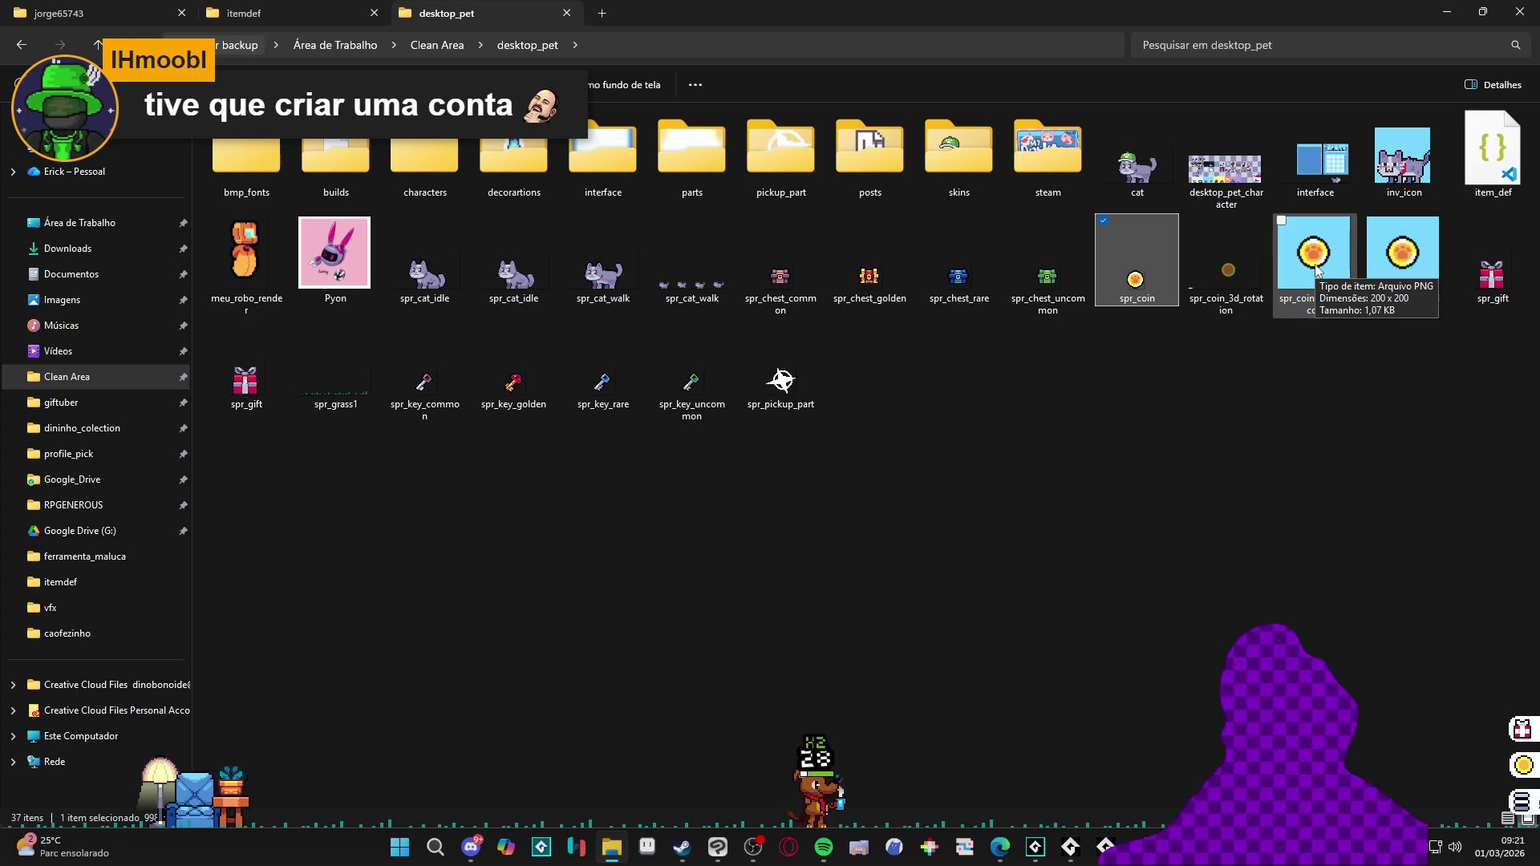
pyautogui.click(1316, 267)
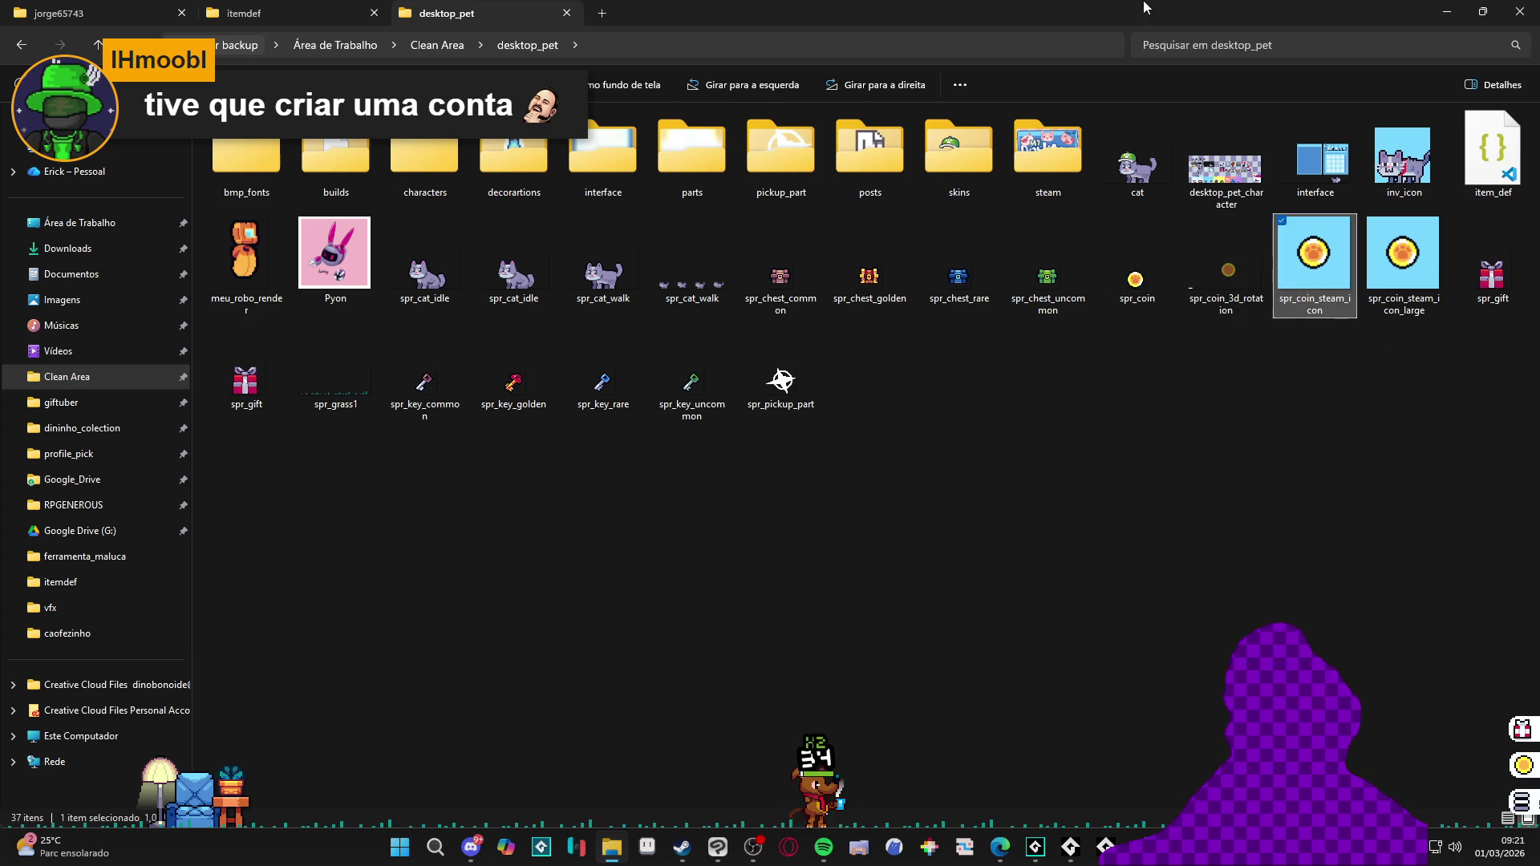
pyautogui.hotkey('alt', 'Tab')
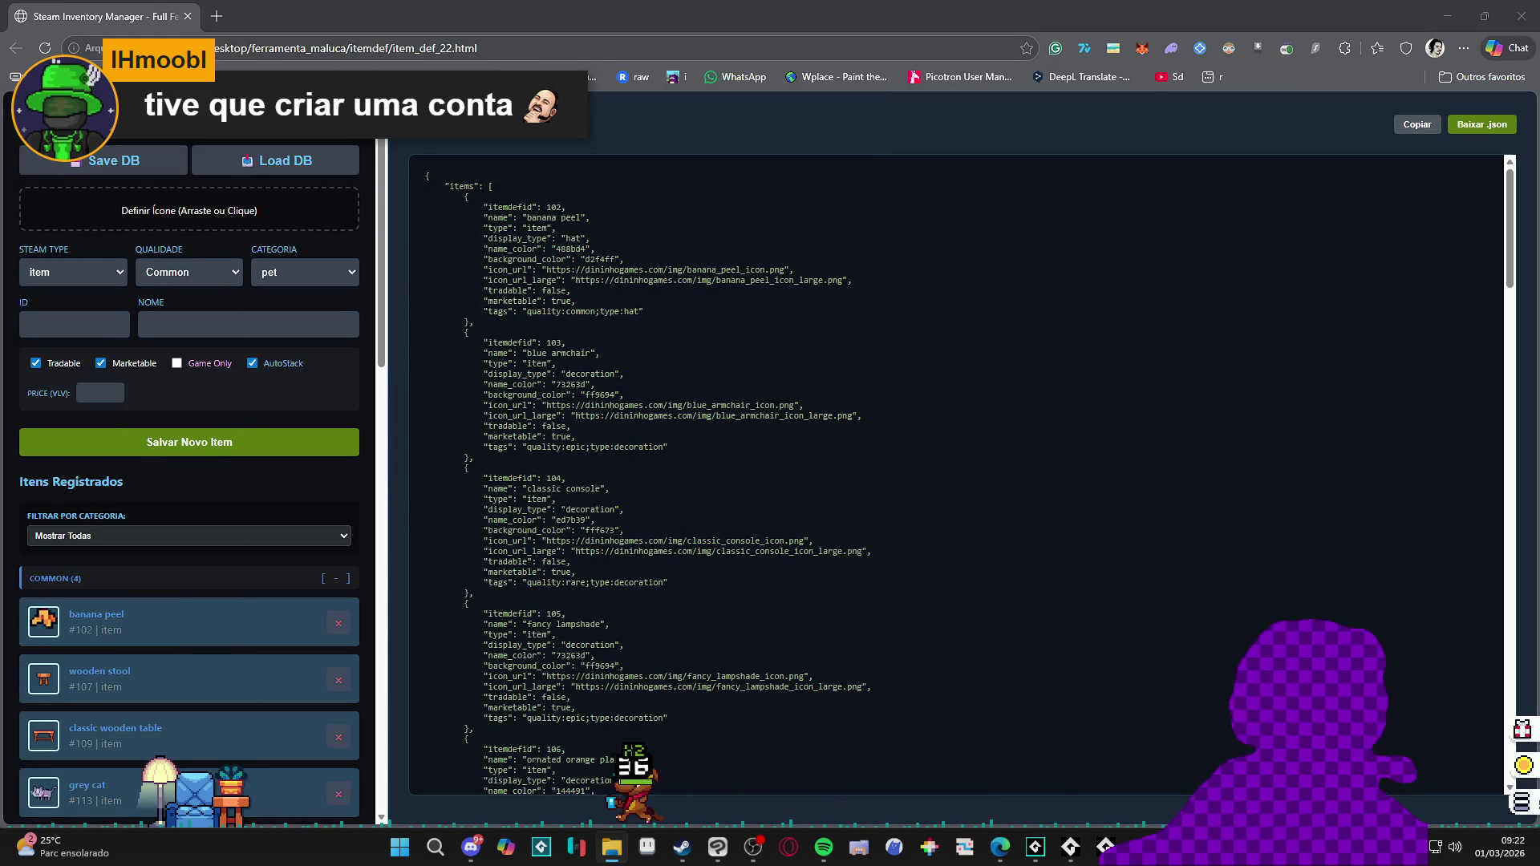
# Step: Drop the coin image as the item icon, name it Coin and set ID 100
pyautogui.moveTo(324, 338); pyautogui.dragTo(241, 199)
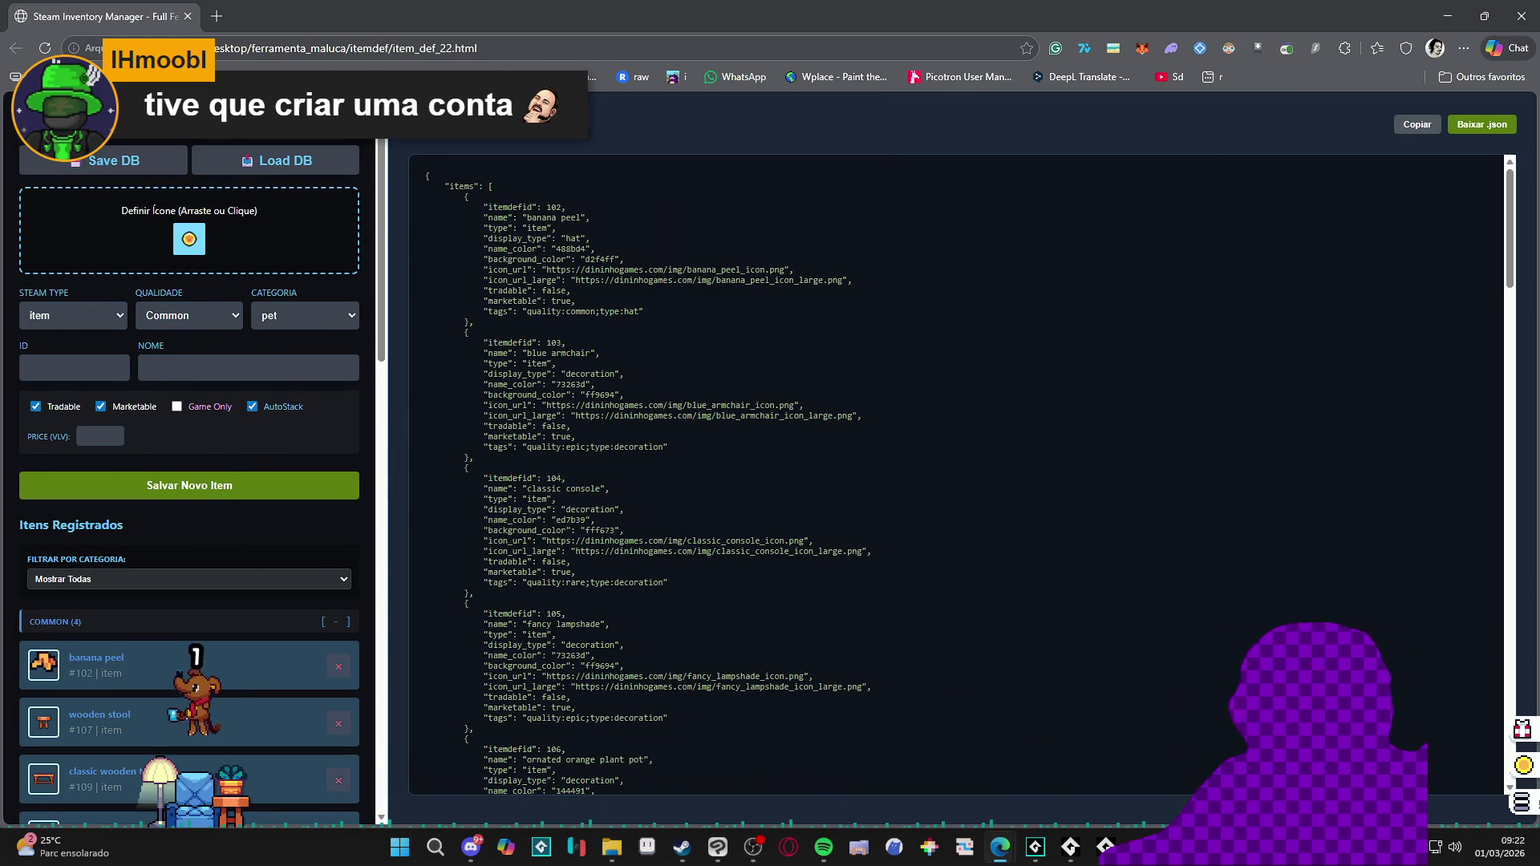
pyautogui.click(210, 365)
pyautogui.write('Coin')
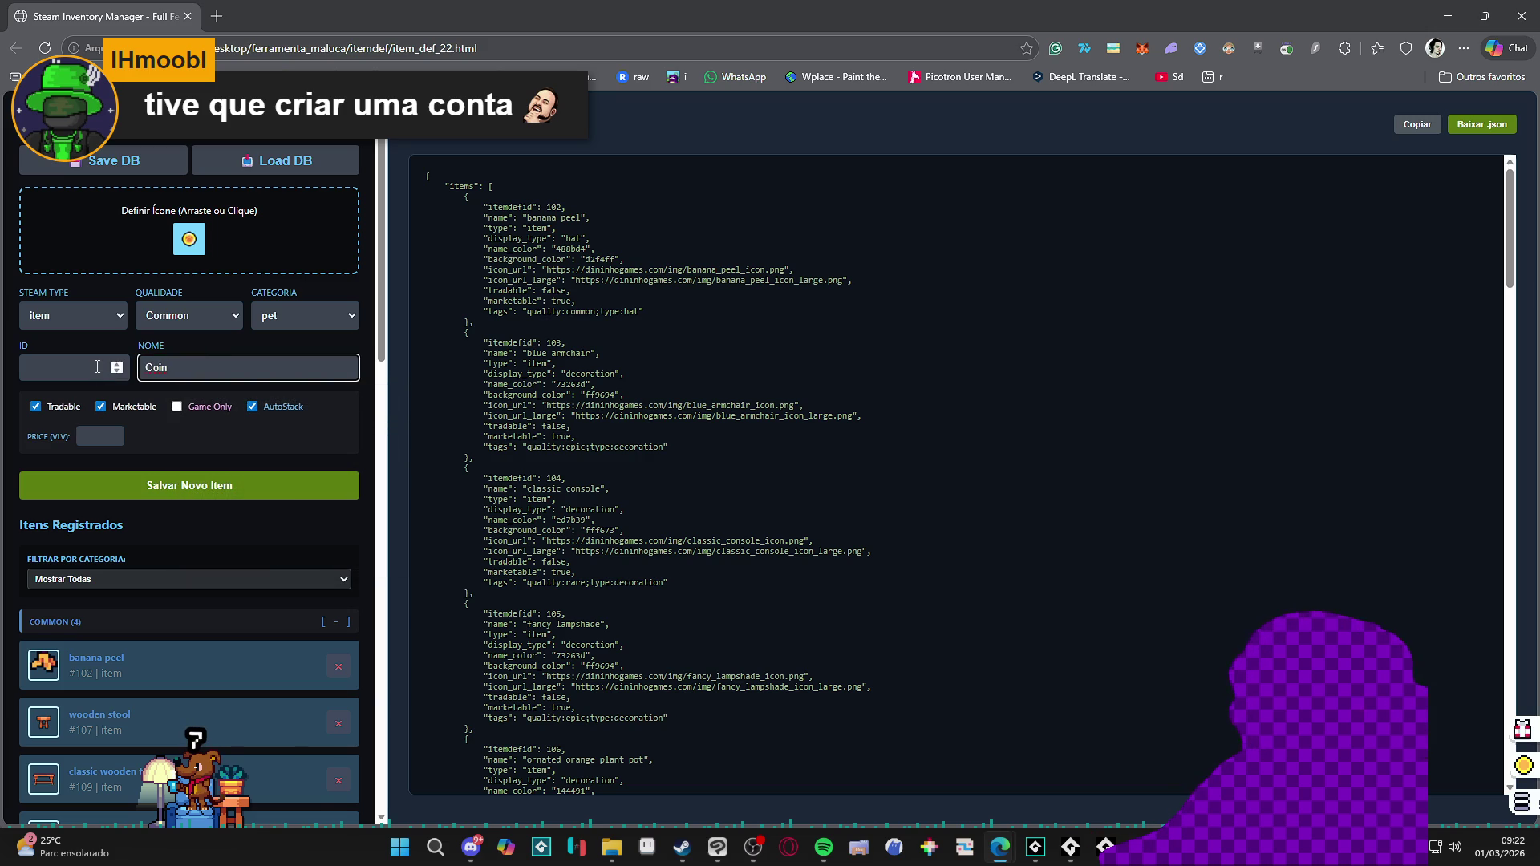
pyautogui.click(96, 366)
pyautogui.write('00')
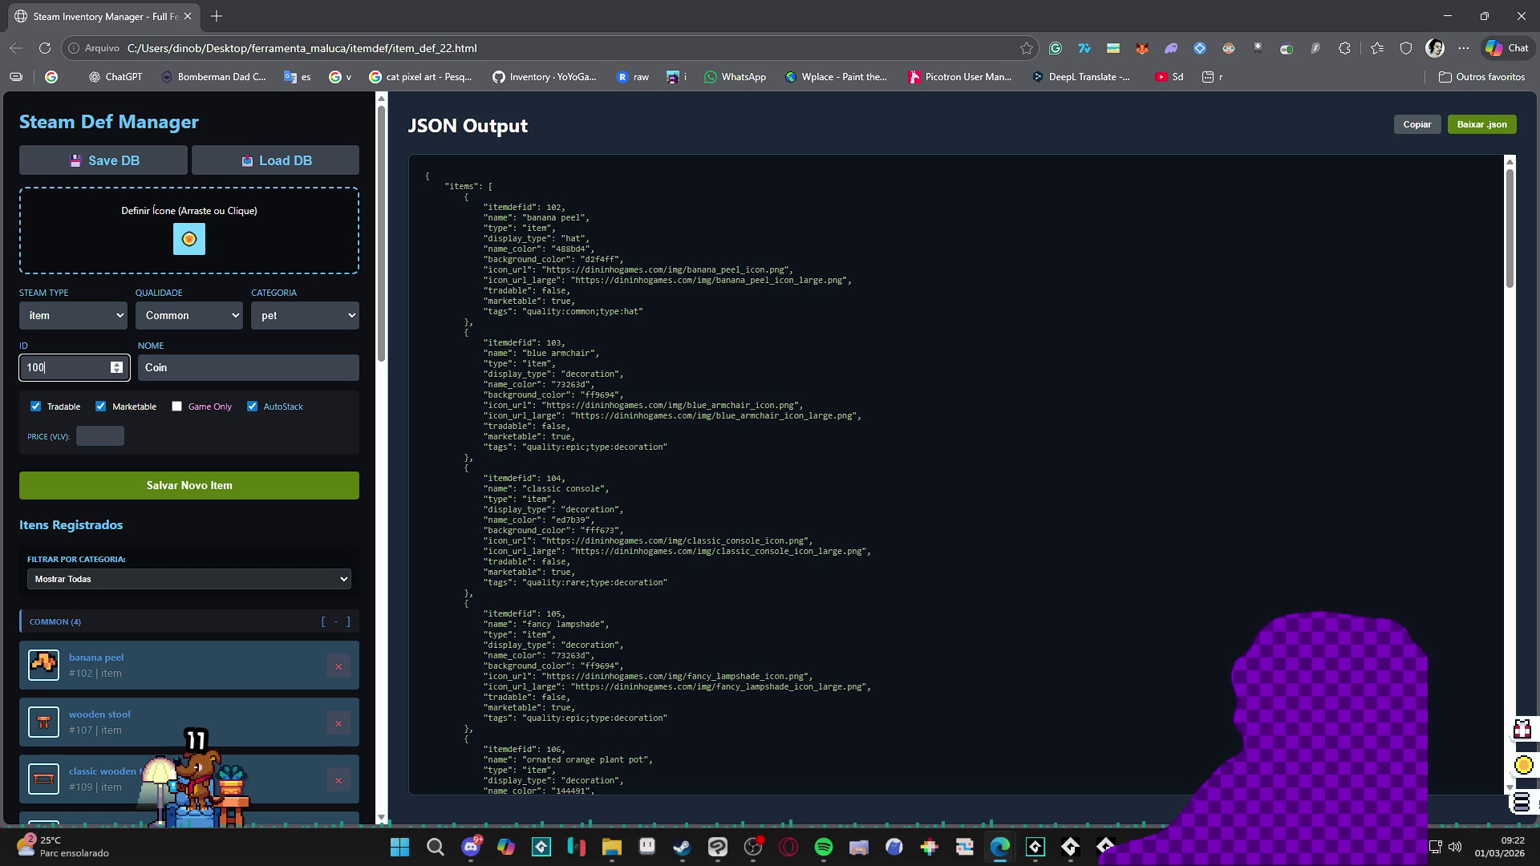
# Step: Flip Steam Type between item and playtimegenerator to test the fields, ending on playtimegenerator
pyautogui.click(92, 320)
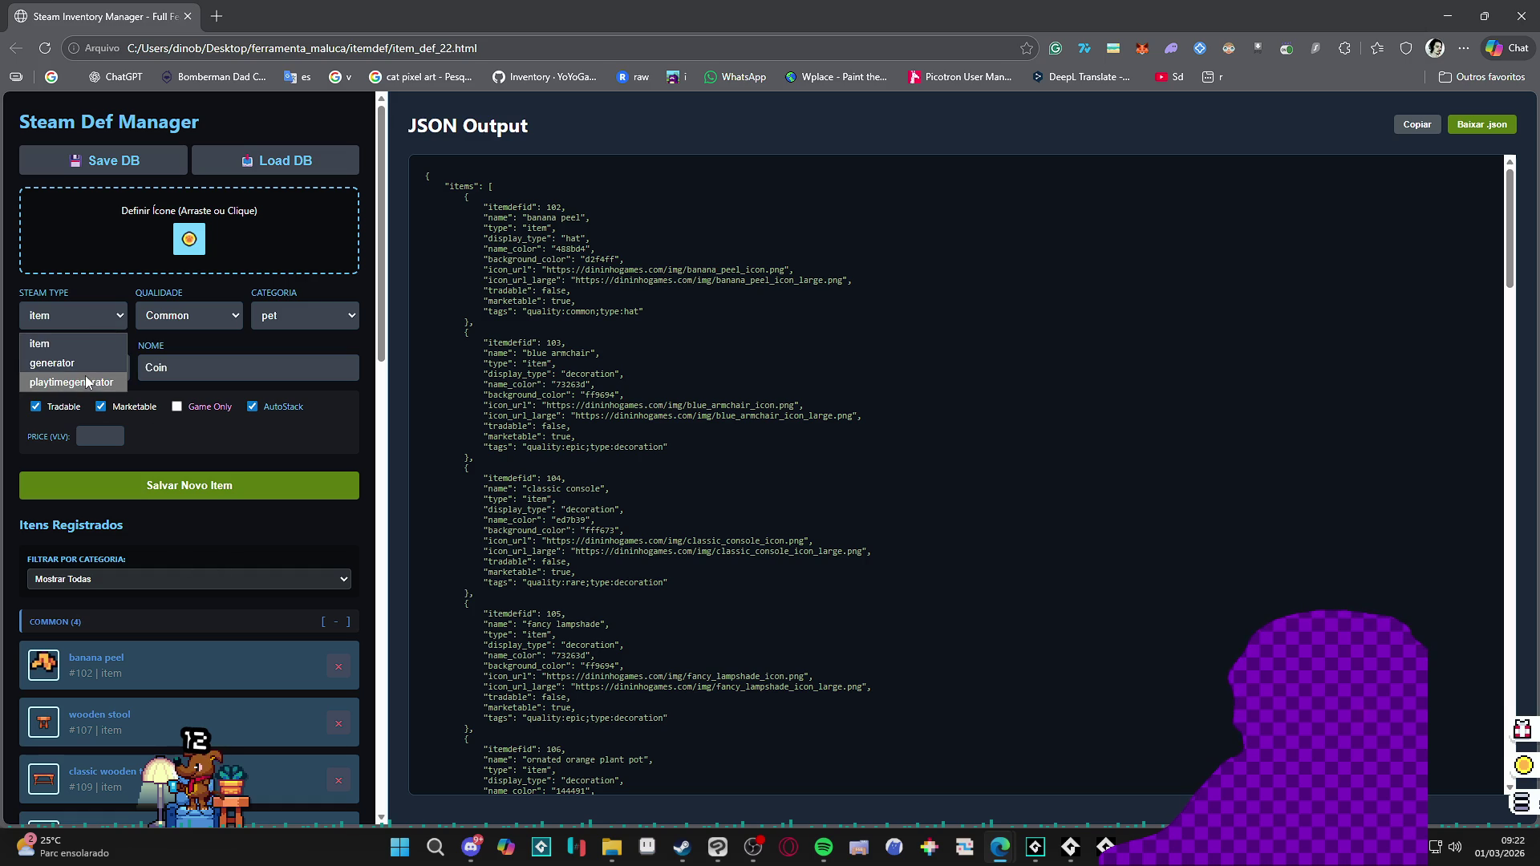
pyautogui.click(98, 384)
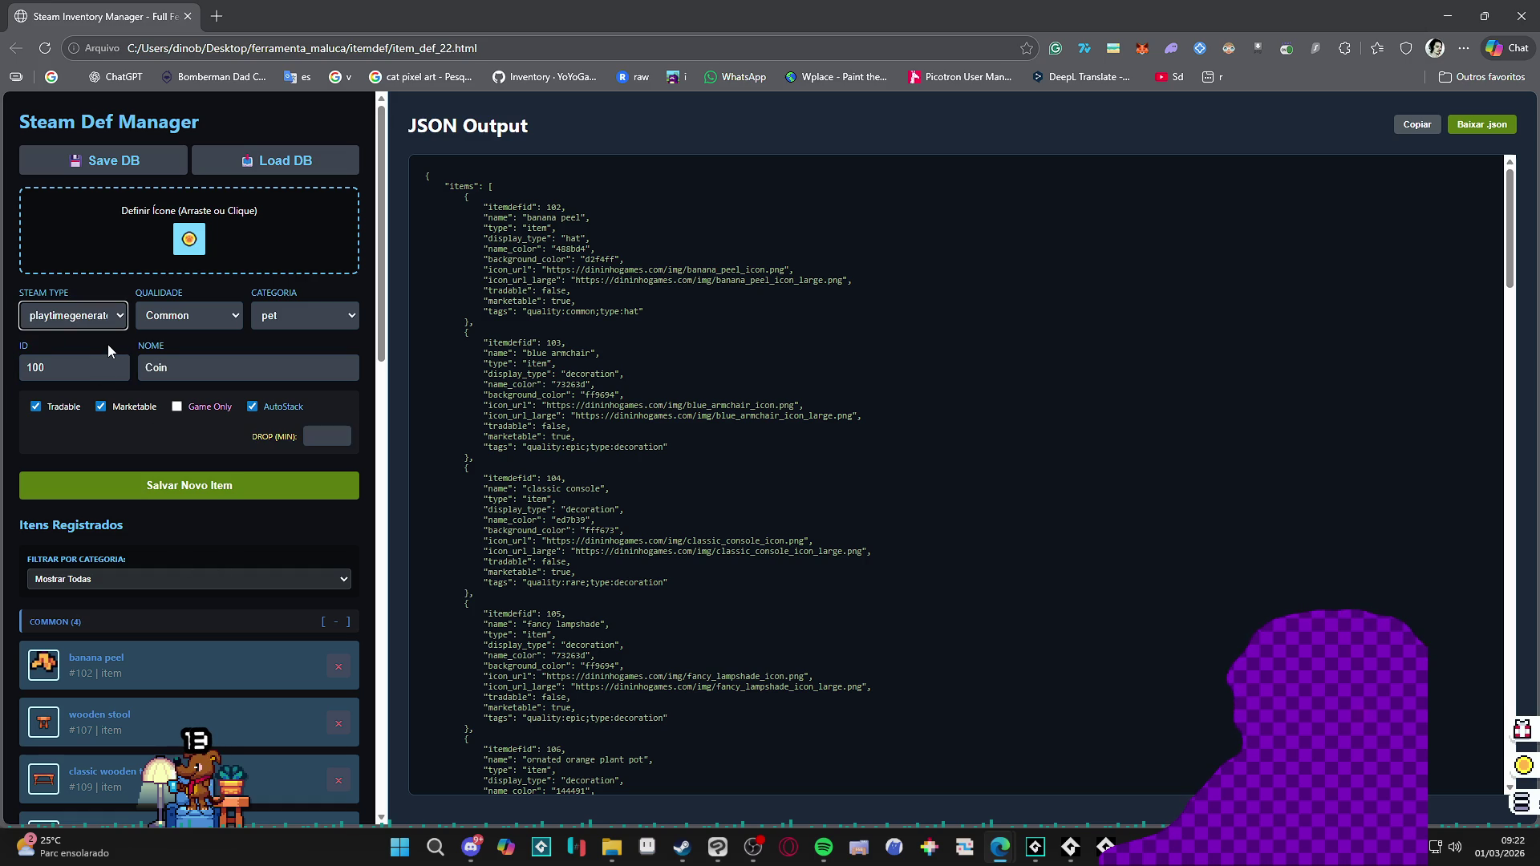
pyautogui.click(113, 319)
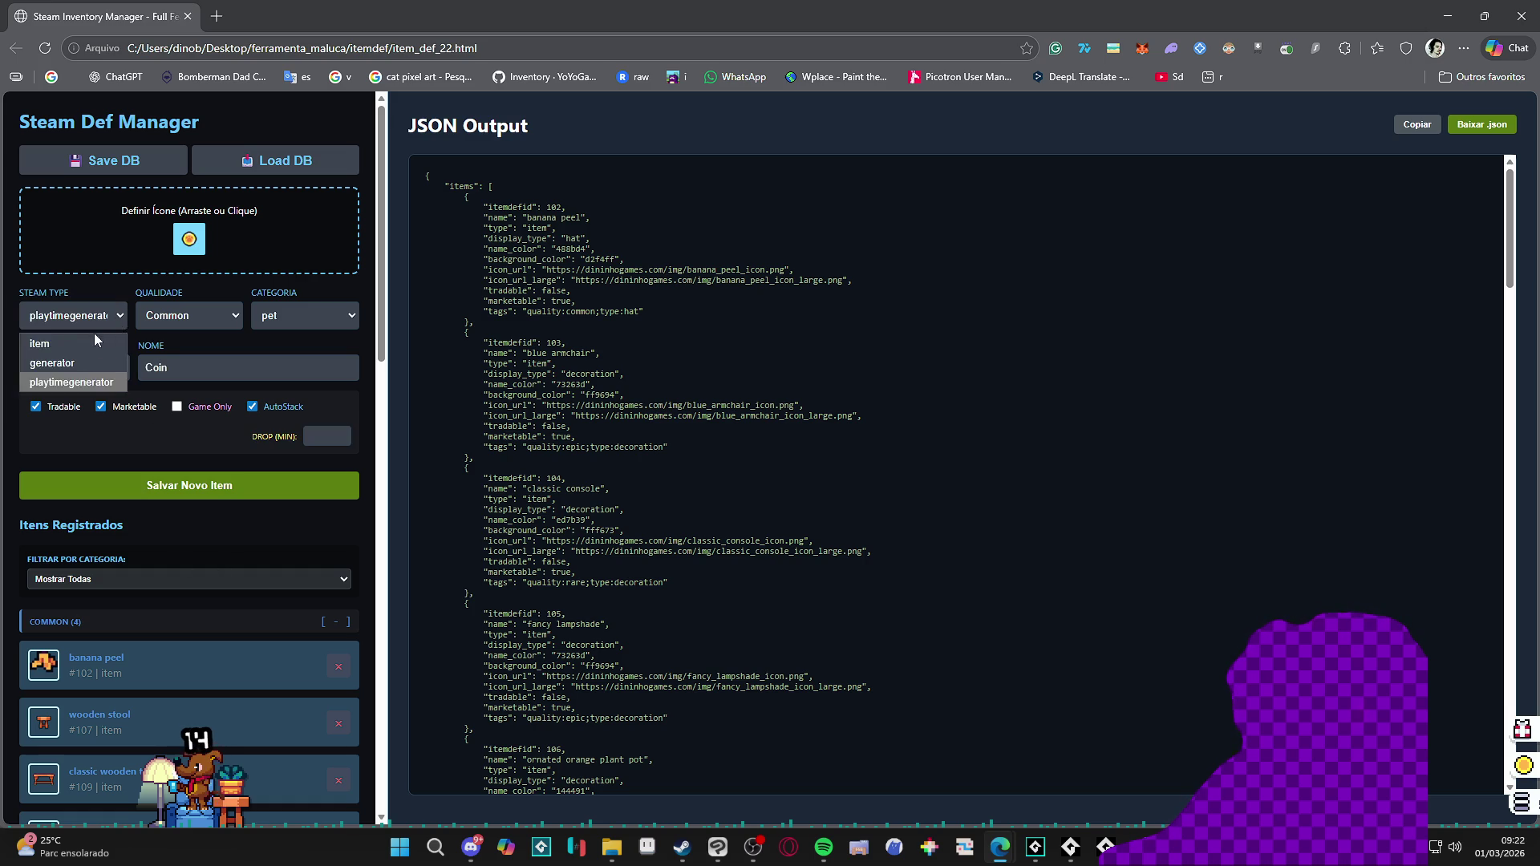
pyautogui.click(83, 343)
pyautogui.click(99, 313)
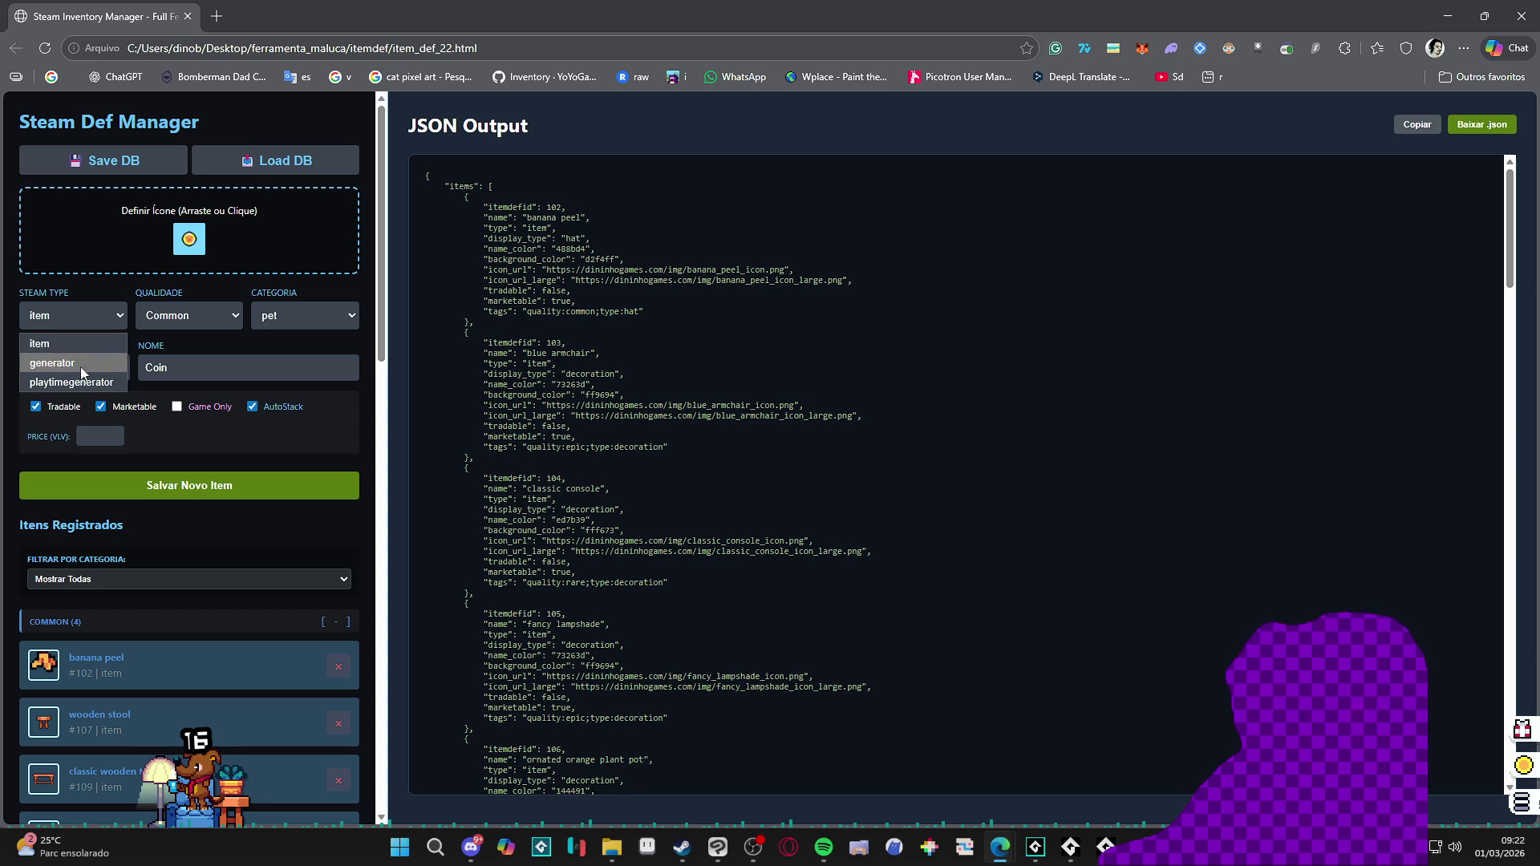
pyautogui.click(90, 347)
pyautogui.click(104, 319)
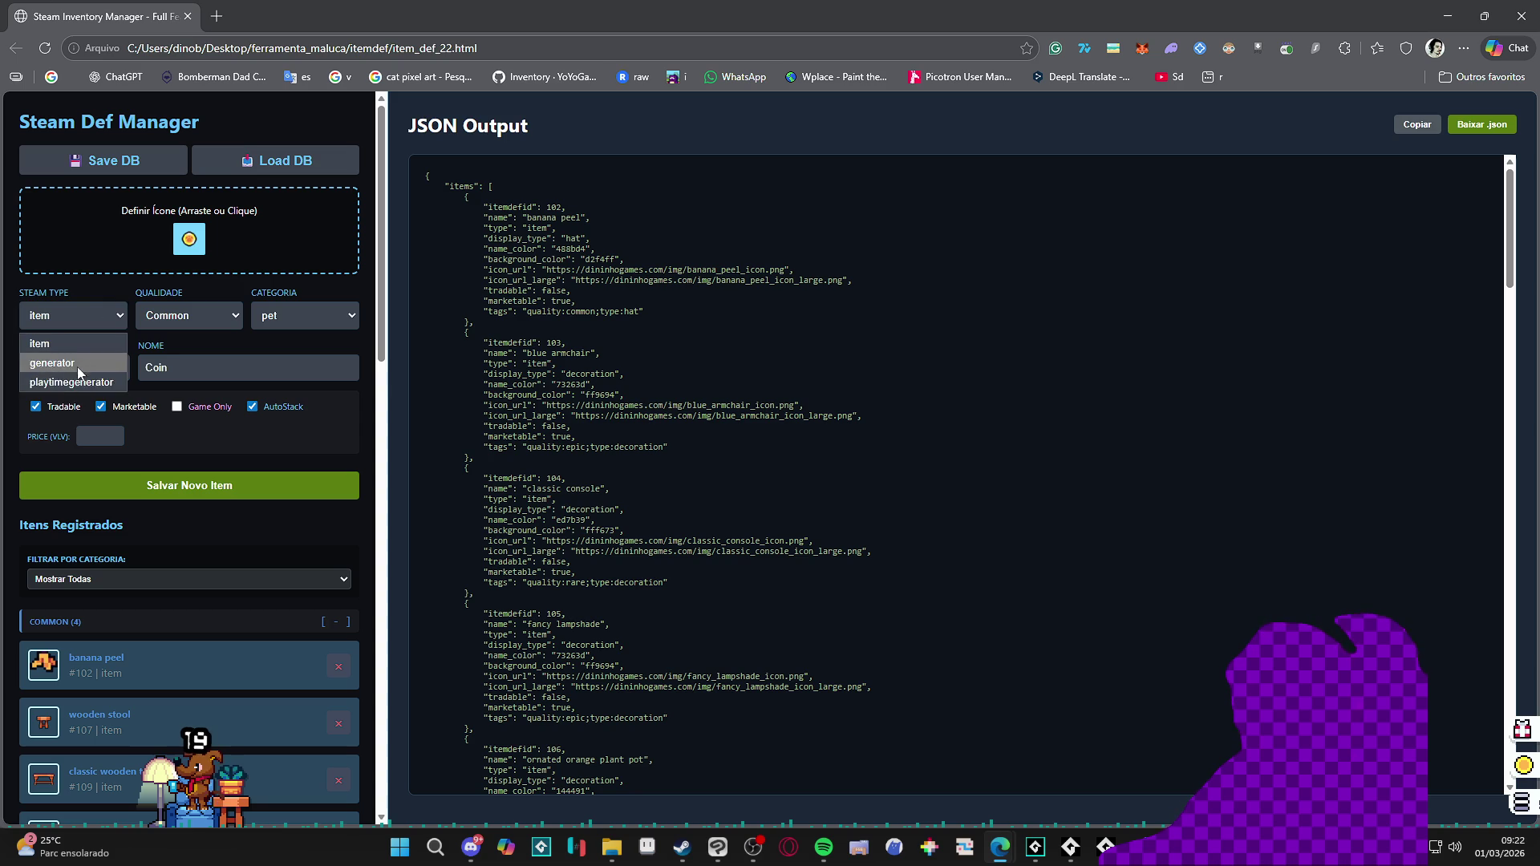
pyautogui.click(76, 385)
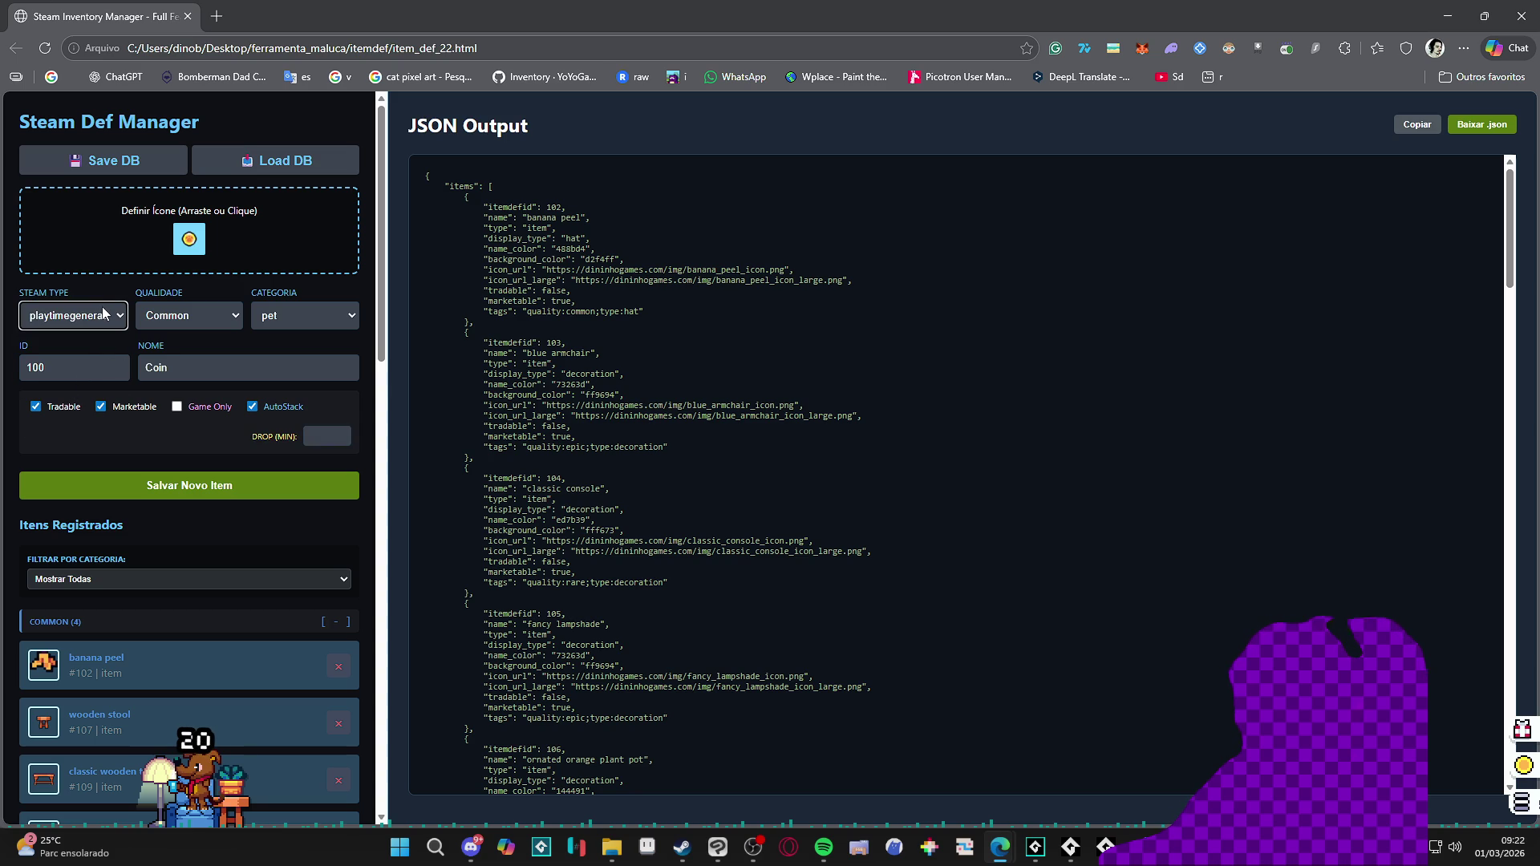
pyautogui.click(102, 307)
pyautogui.click(87, 343)
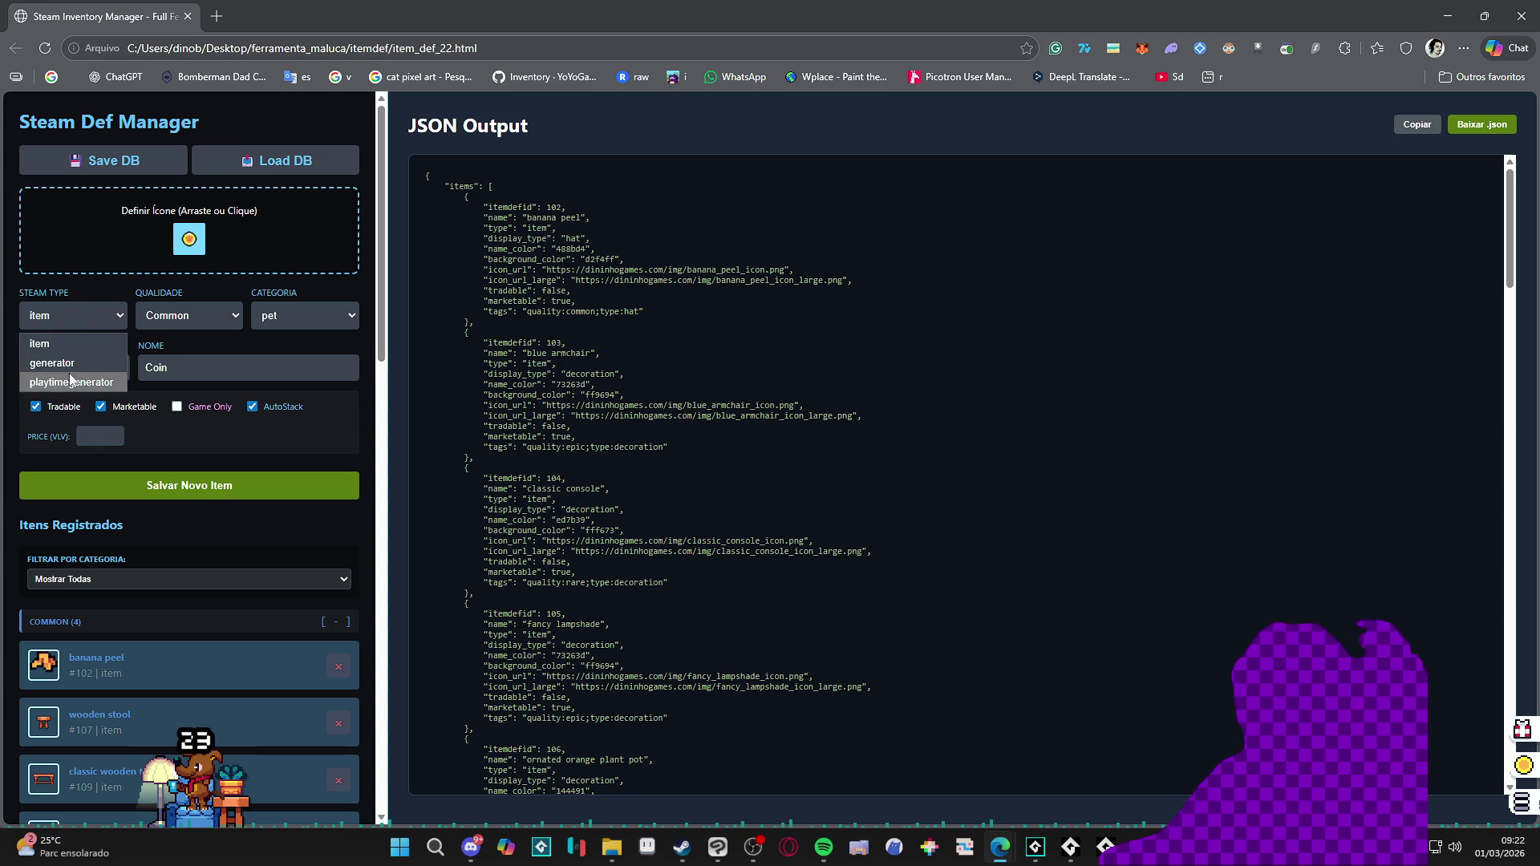
pyautogui.click(76, 386)
pyautogui.click(73, 315)
pyautogui.click(67, 342)
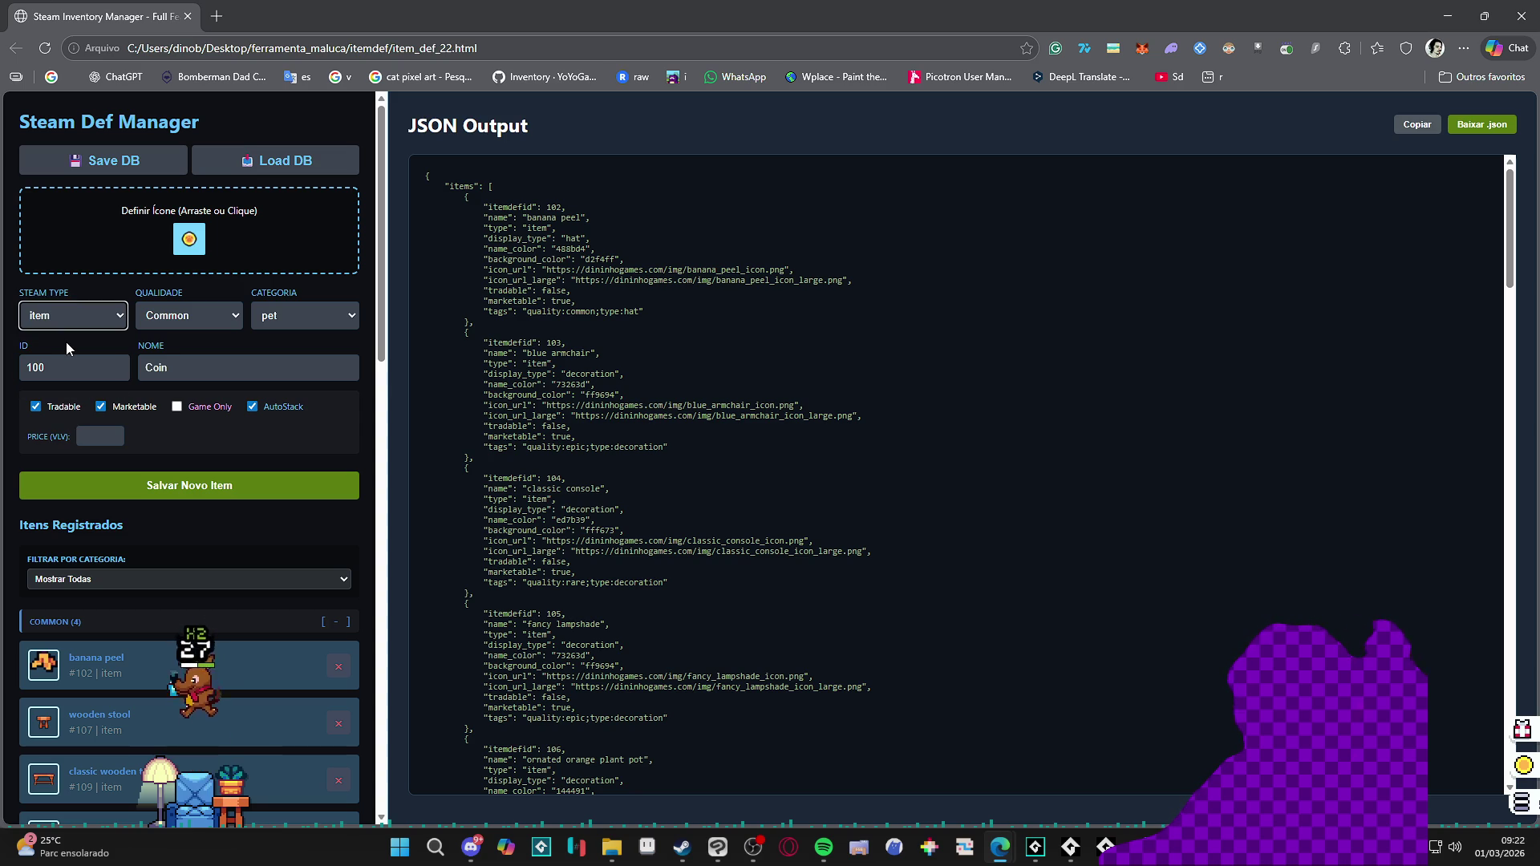
pyautogui.click(64, 320)
pyautogui.click(72, 385)
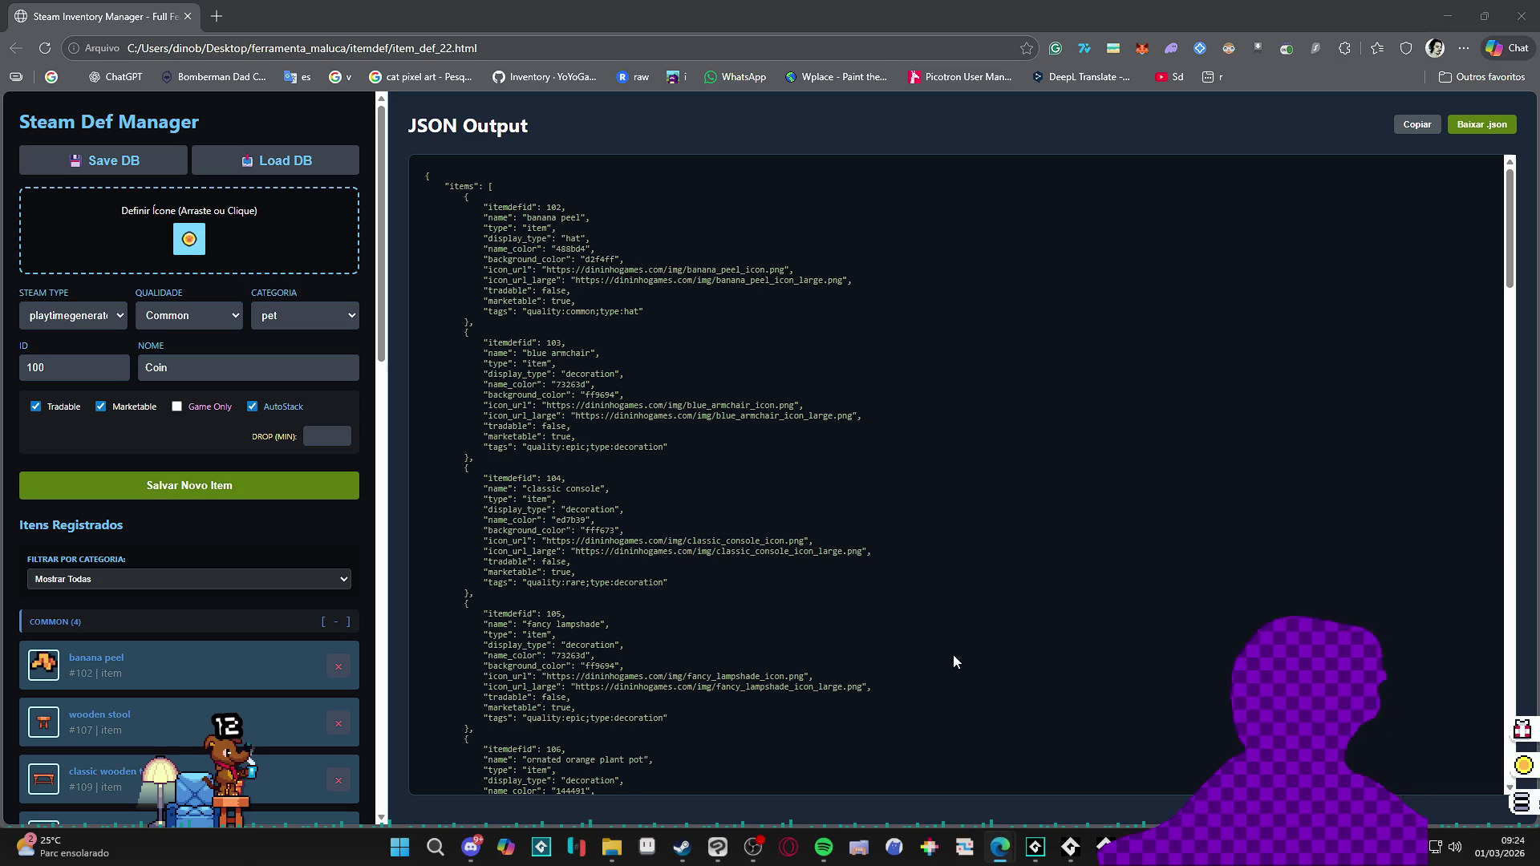
# Step: Bring the GameMaker IDE to the front from the taskbar
pyautogui.click(1035, 847)
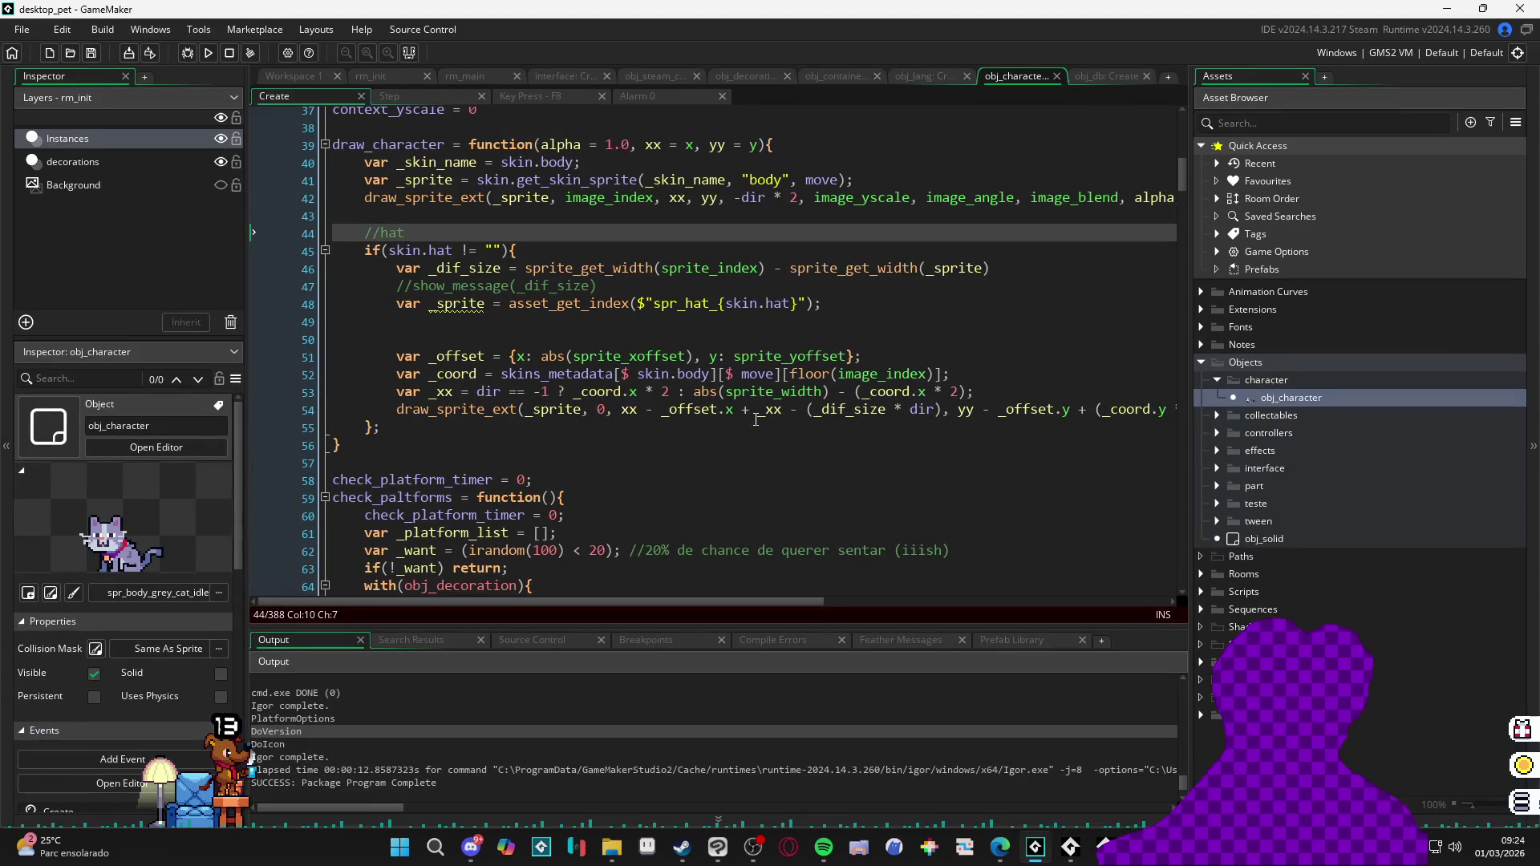
# Step: Open obj_character's Step event and move to the end of its code after line 264
pyautogui.click(740, 392)
pyautogui.doubleClick(1289, 401)
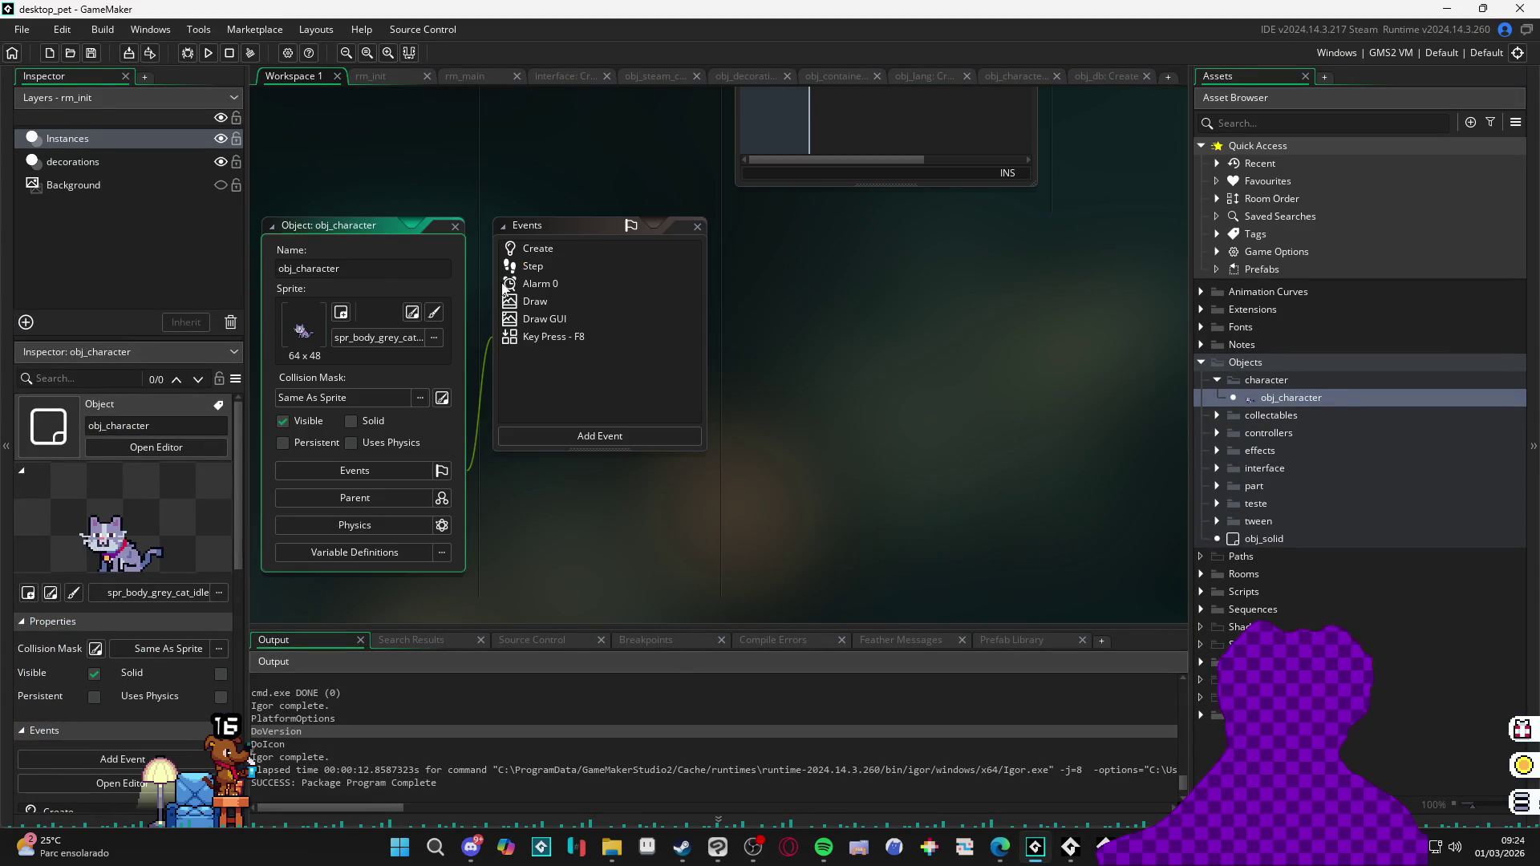
pyautogui.click(547, 267)
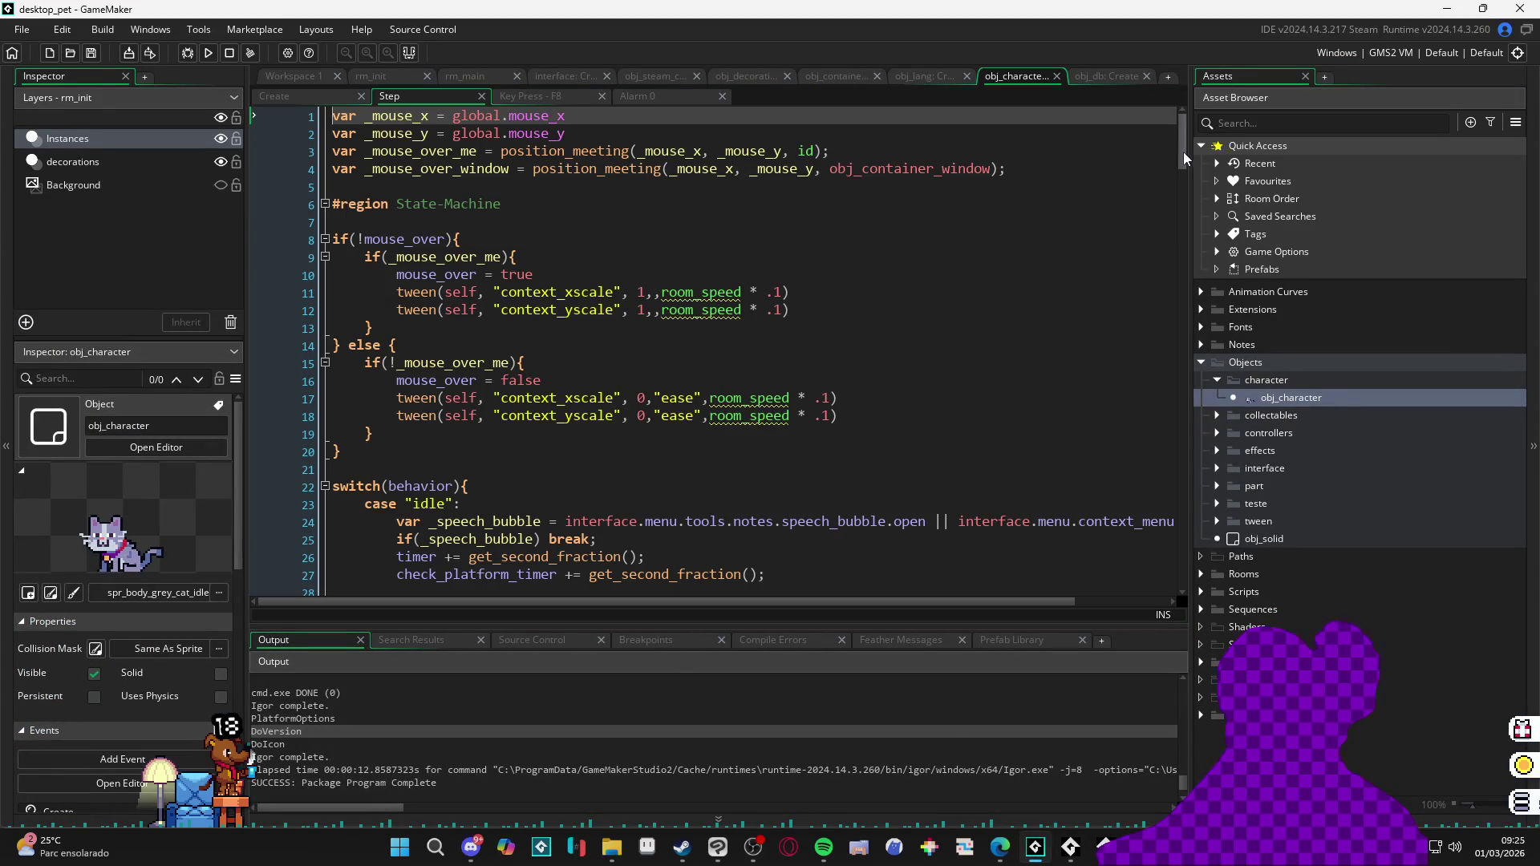
pyautogui.moveTo(1183, 152); pyautogui.dragTo(1152, 596)
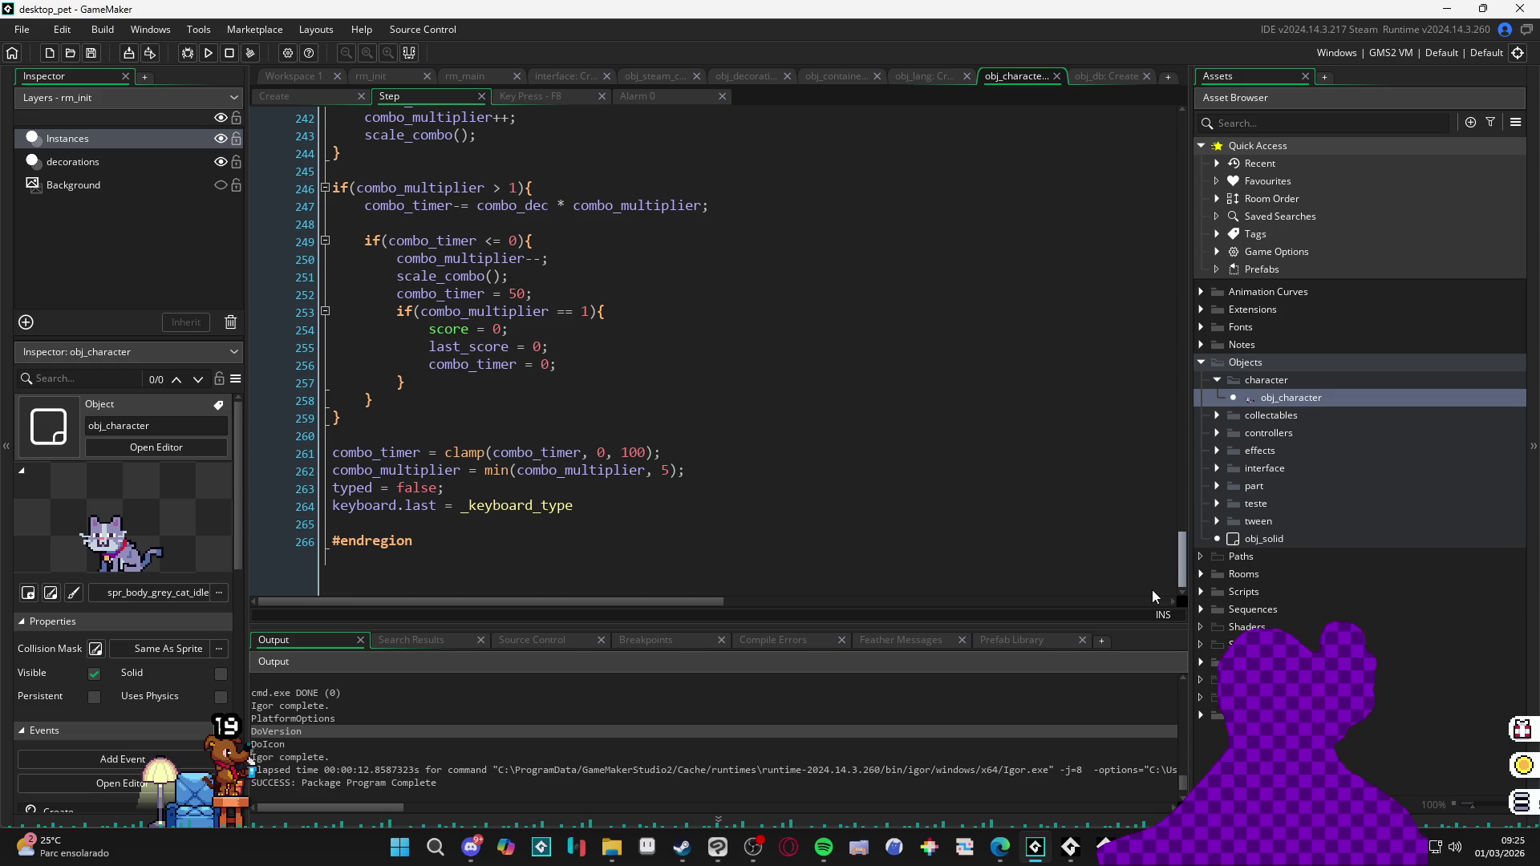
pyautogui.click(849, 504)
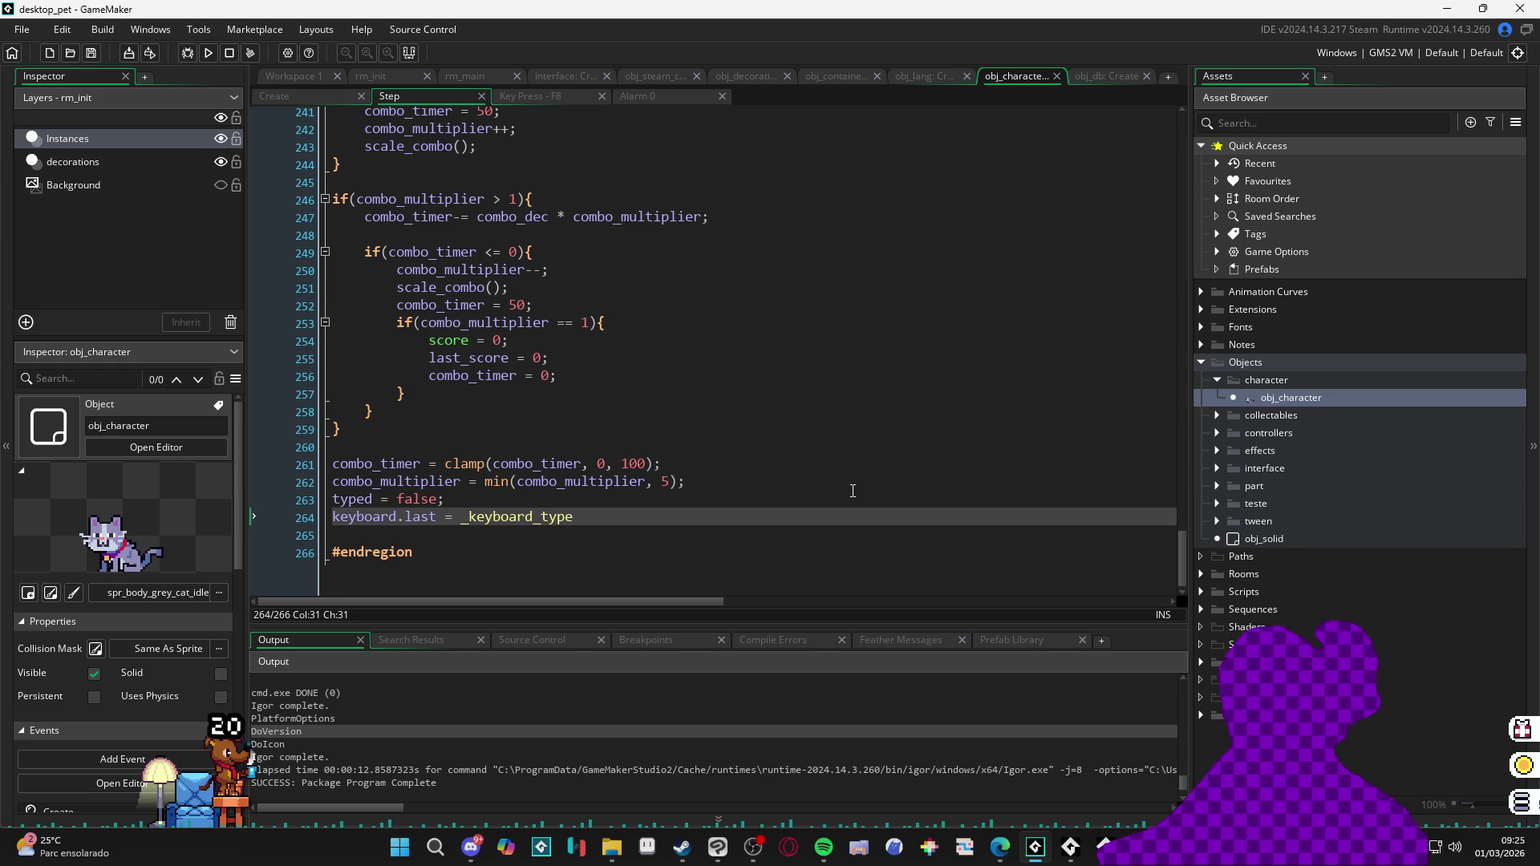
pyautogui.press('Down')
pyautogui.press('Down')
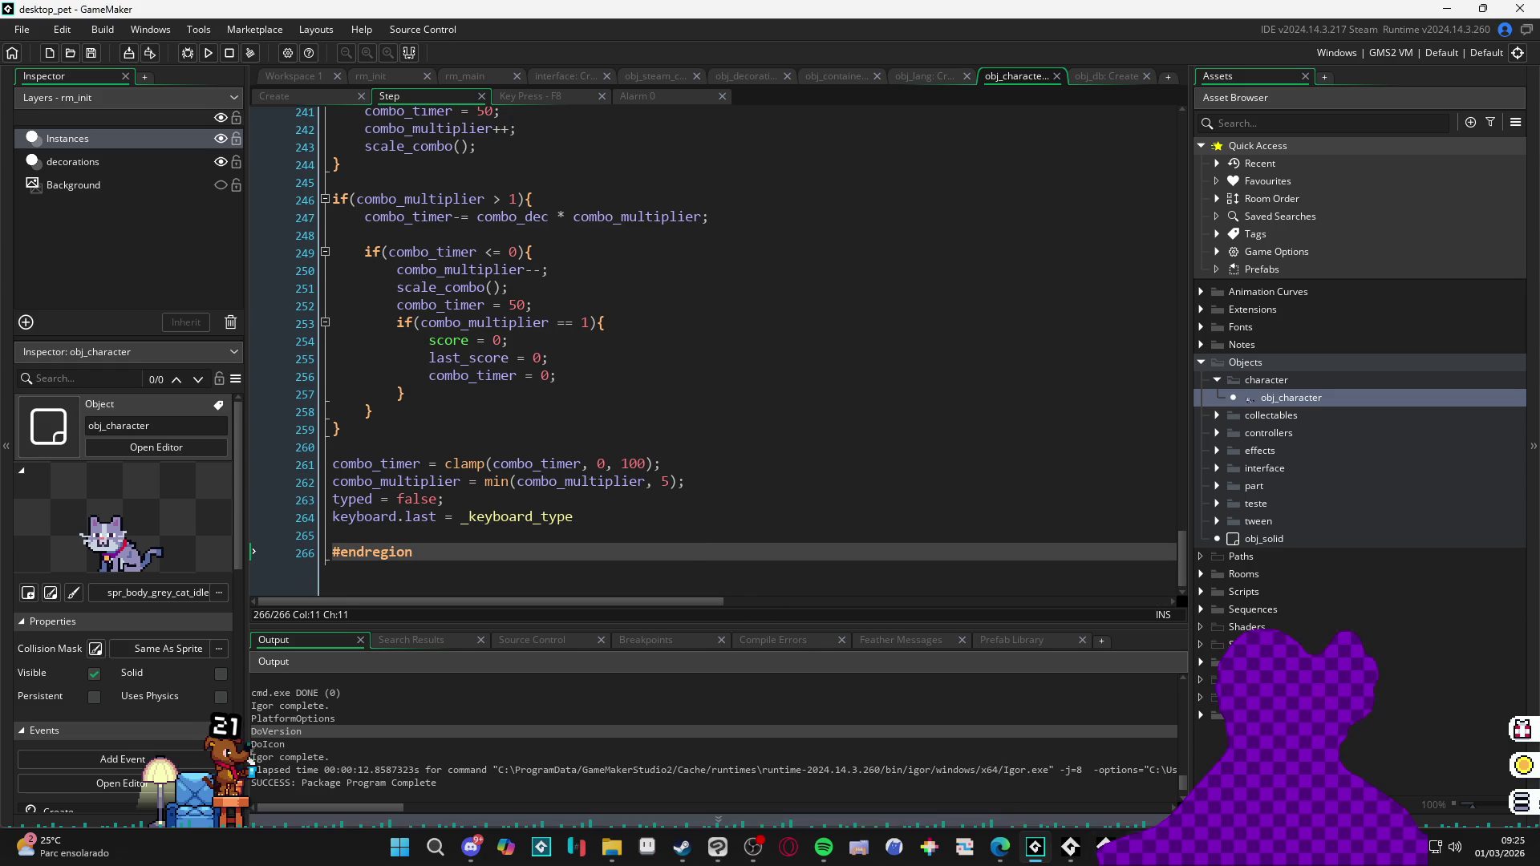
# Step: Launch GitHub Desktop from the Start search
pyautogui.click(410, 857)
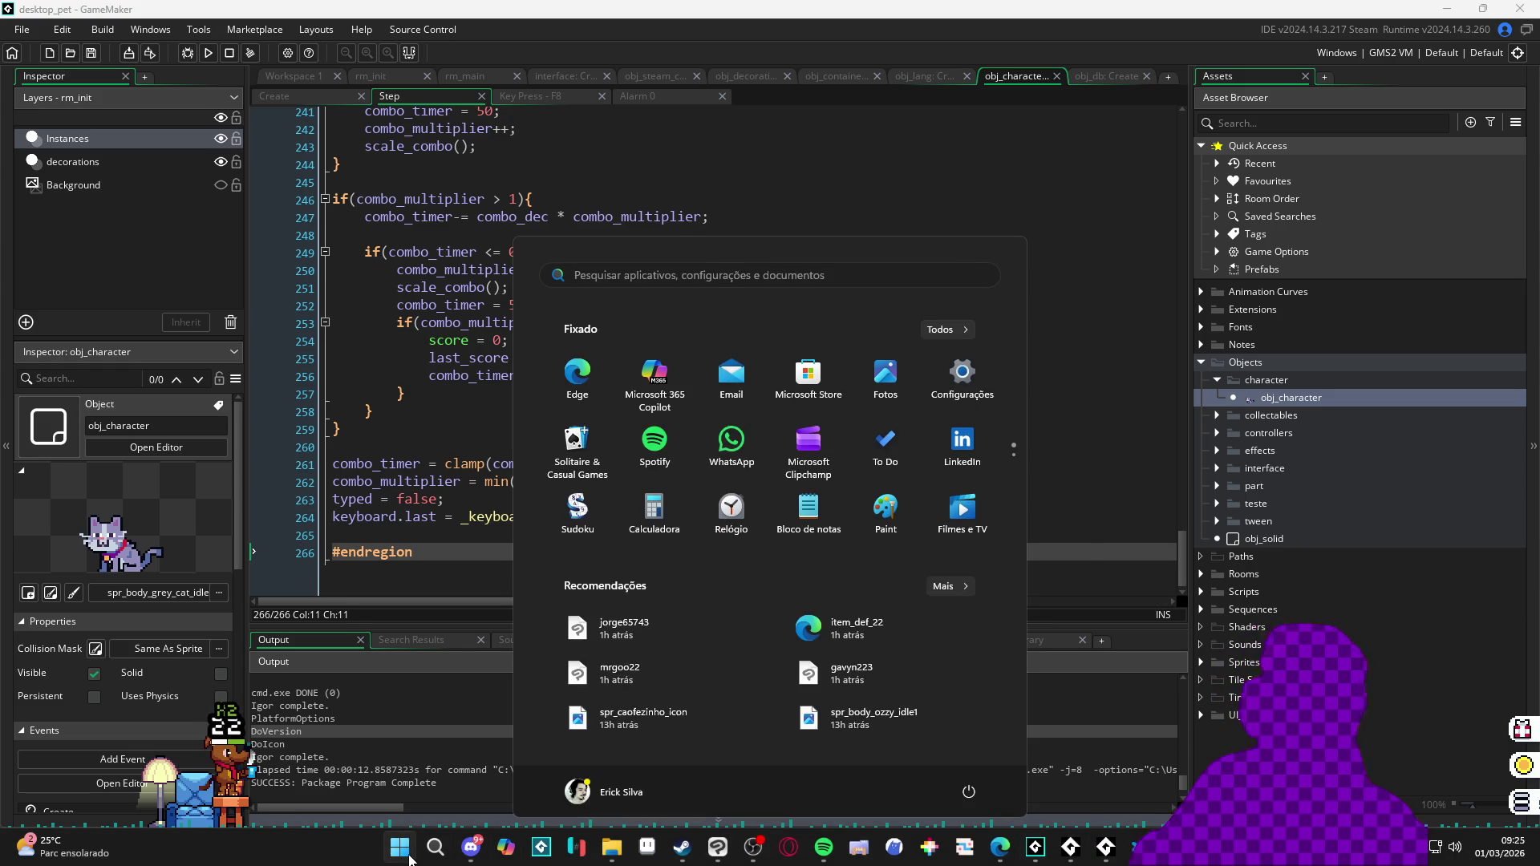
pyautogui.write('github')
pyautogui.press('Return')
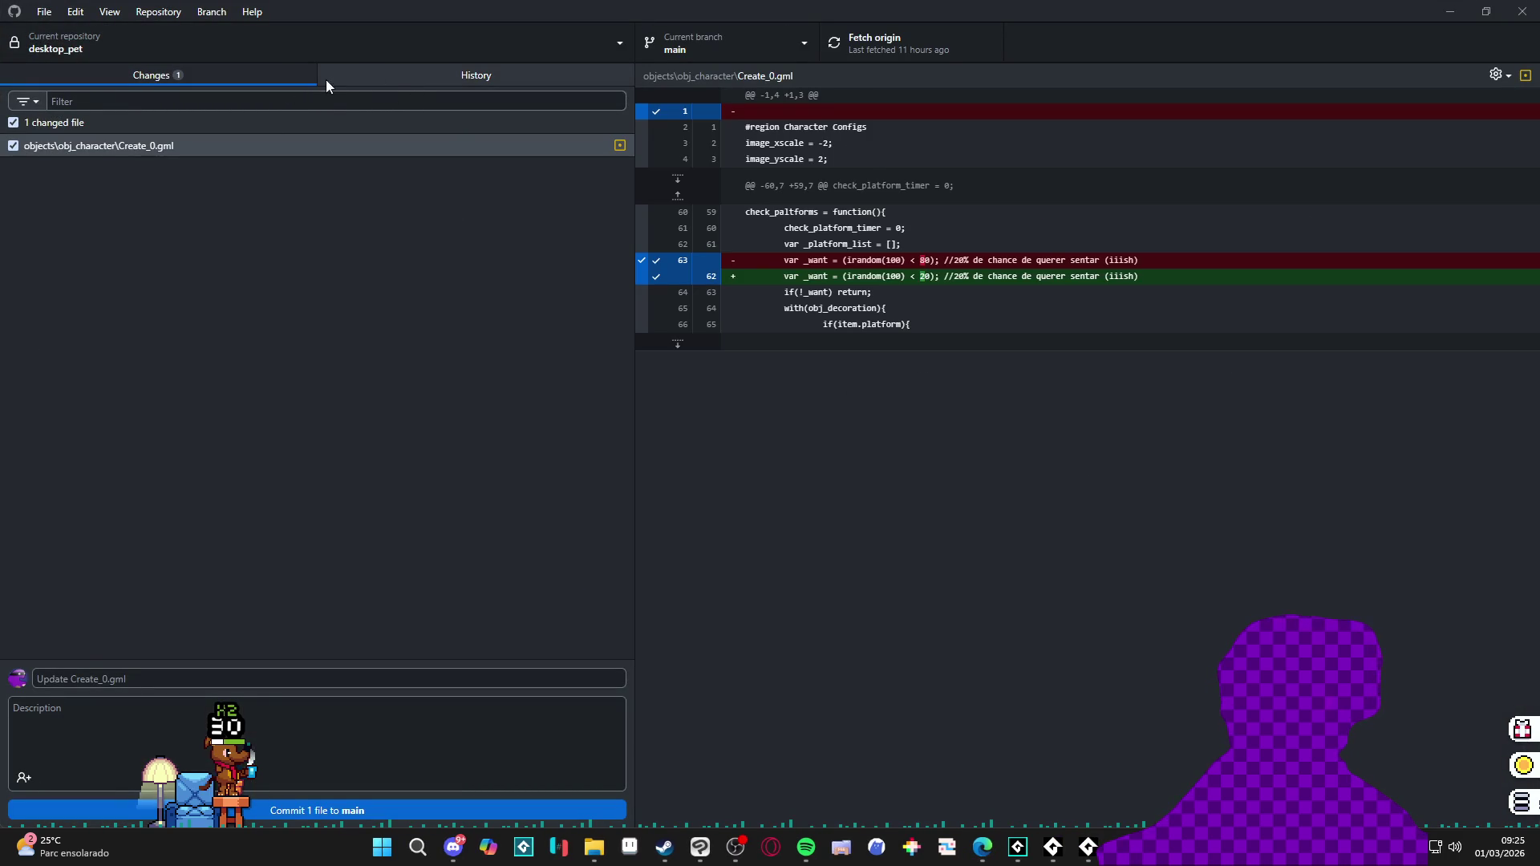
# Step: Show the repository History, widen the diff pane and view the Step_0.gml changes
pyautogui.click(370, 80)
pyautogui.click(90, 179)
pyautogui.click(137, 142)
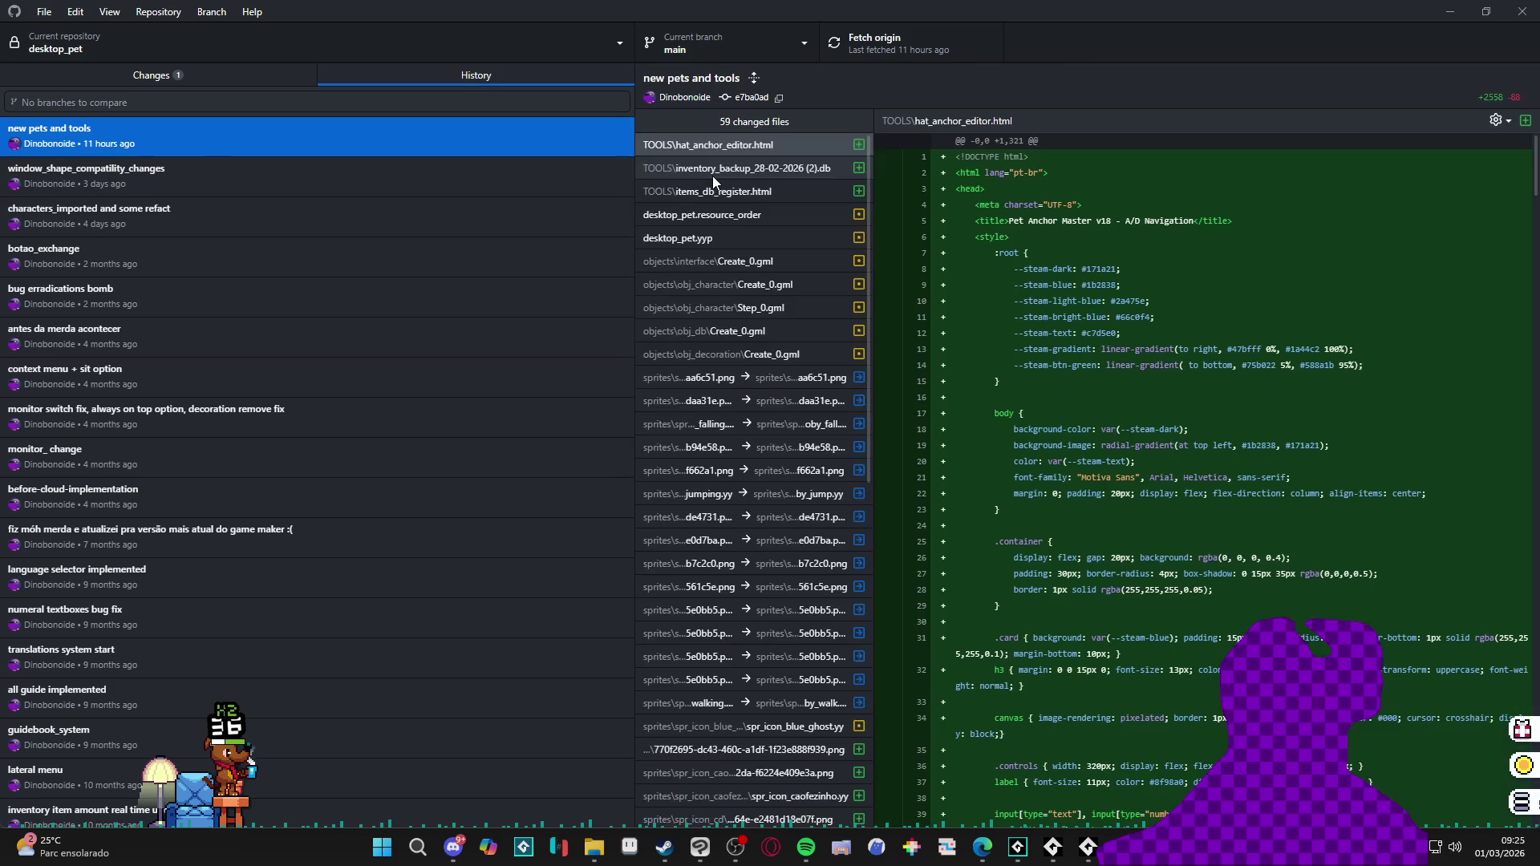
pyautogui.scroll(-4, 786, 397)
pyautogui.scroll(2, 775, 377)
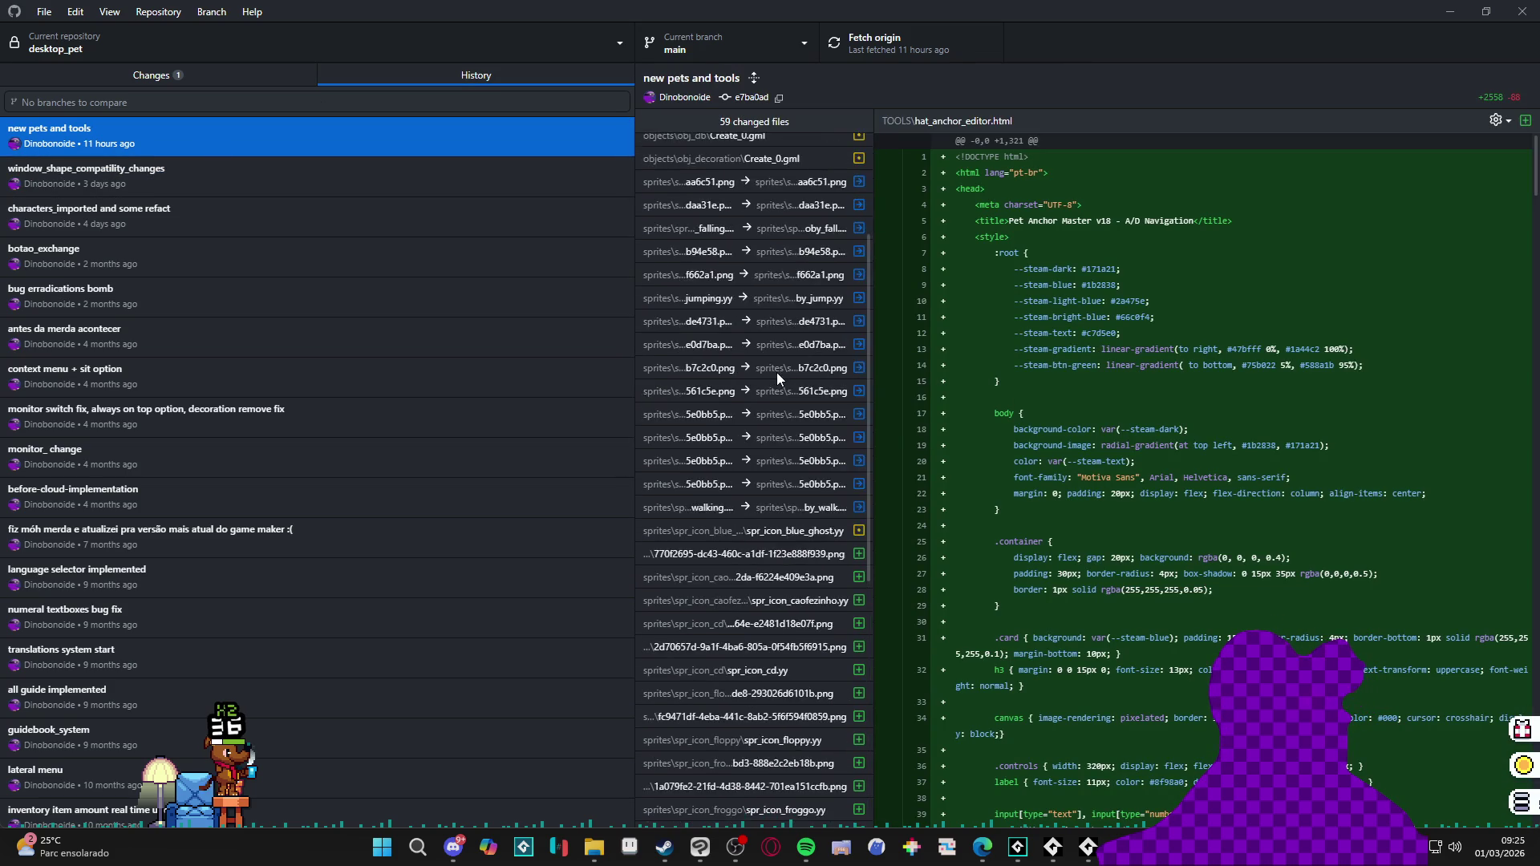
pyautogui.scroll(3, 776, 377)
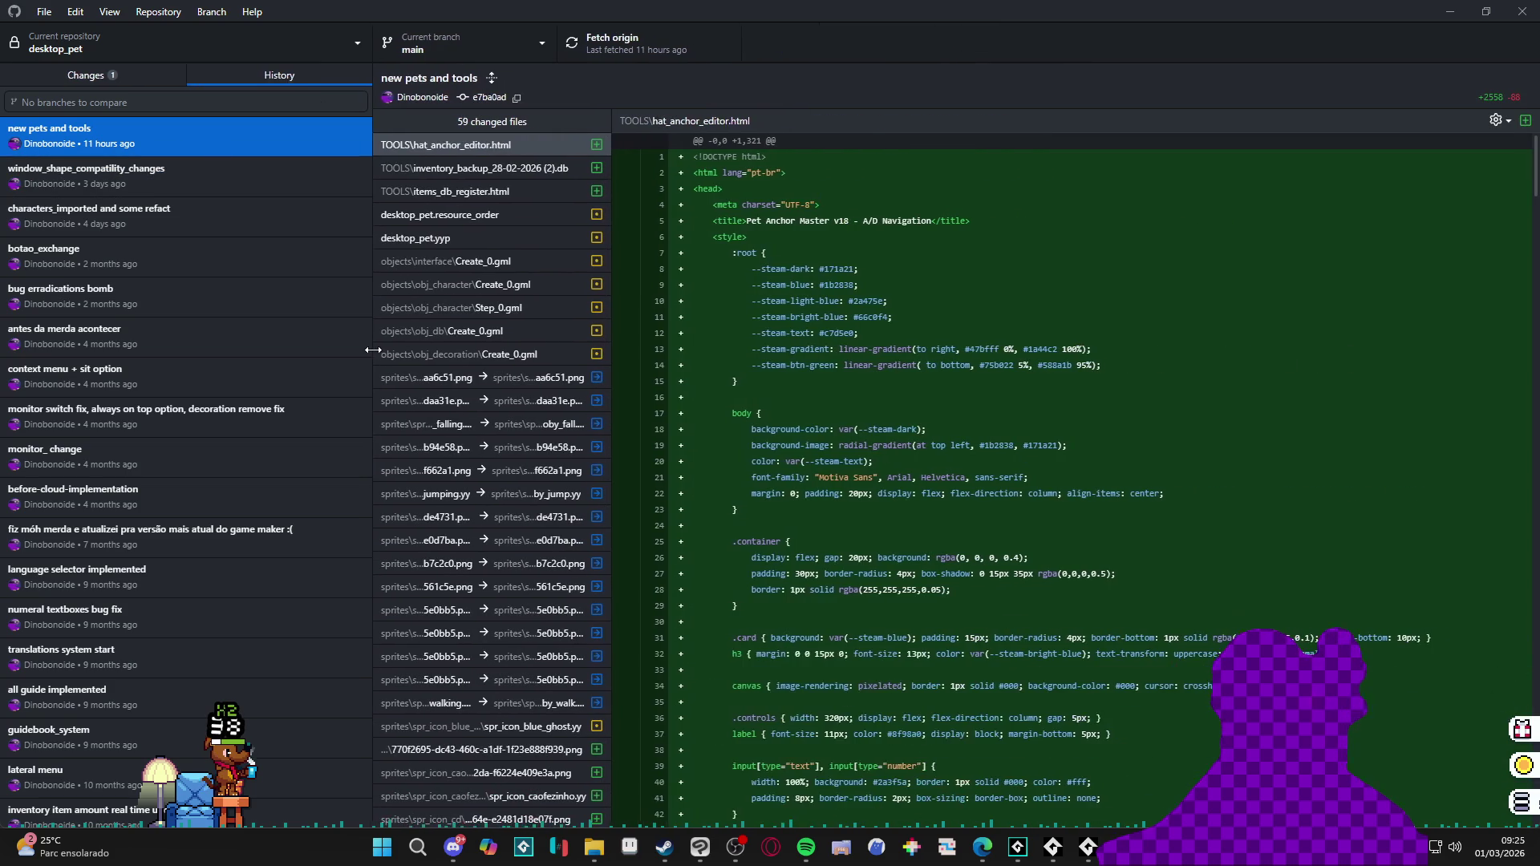
pyautogui.moveTo(635, 346); pyautogui.dragTo(370, 337)
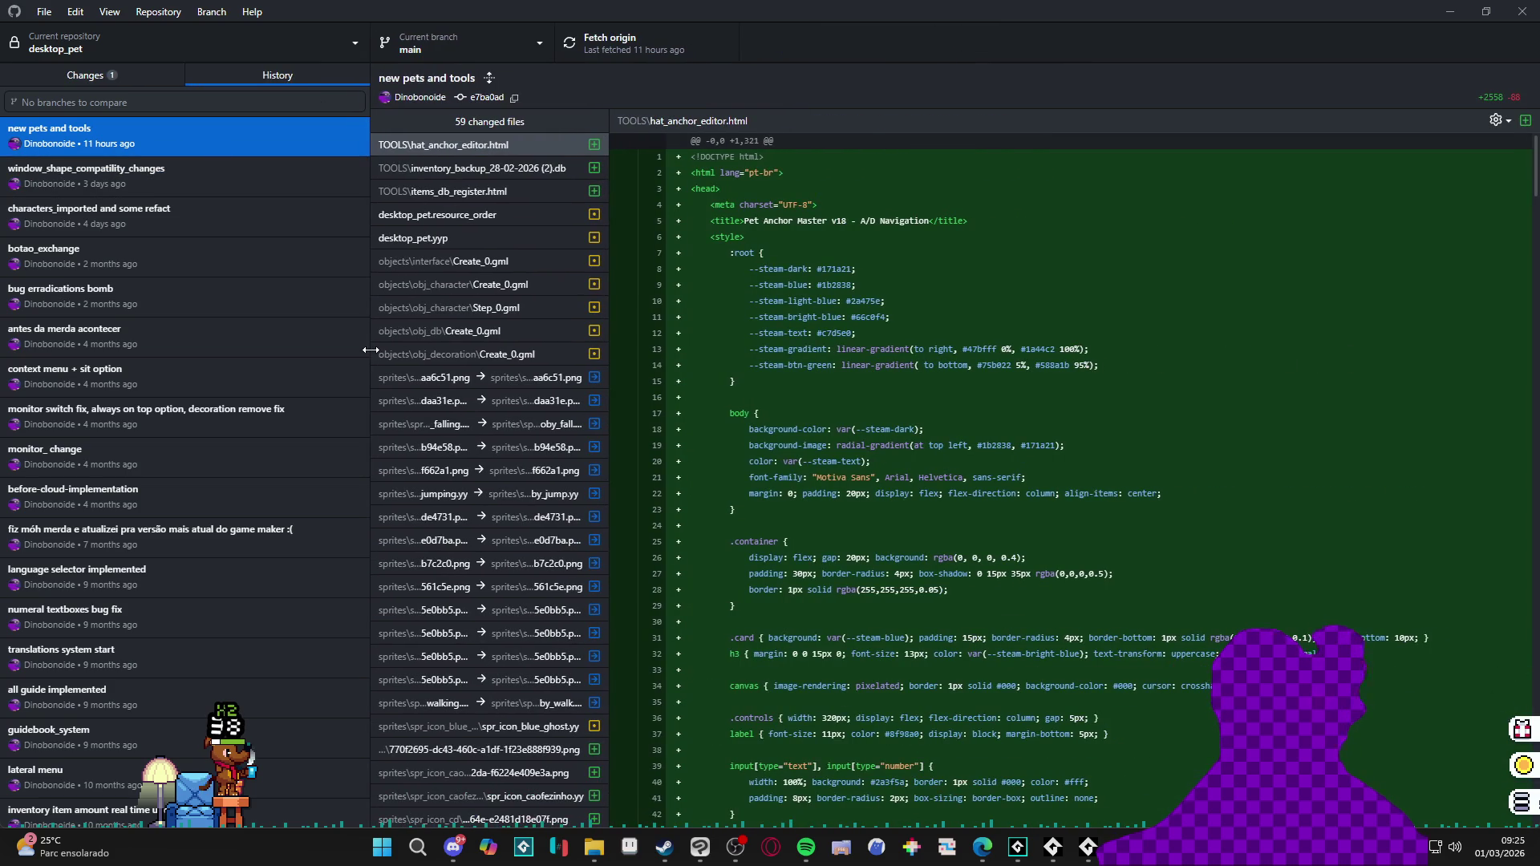
pyautogui.click(505, 308)
pyautogui.scroll(-2, 470, 308)
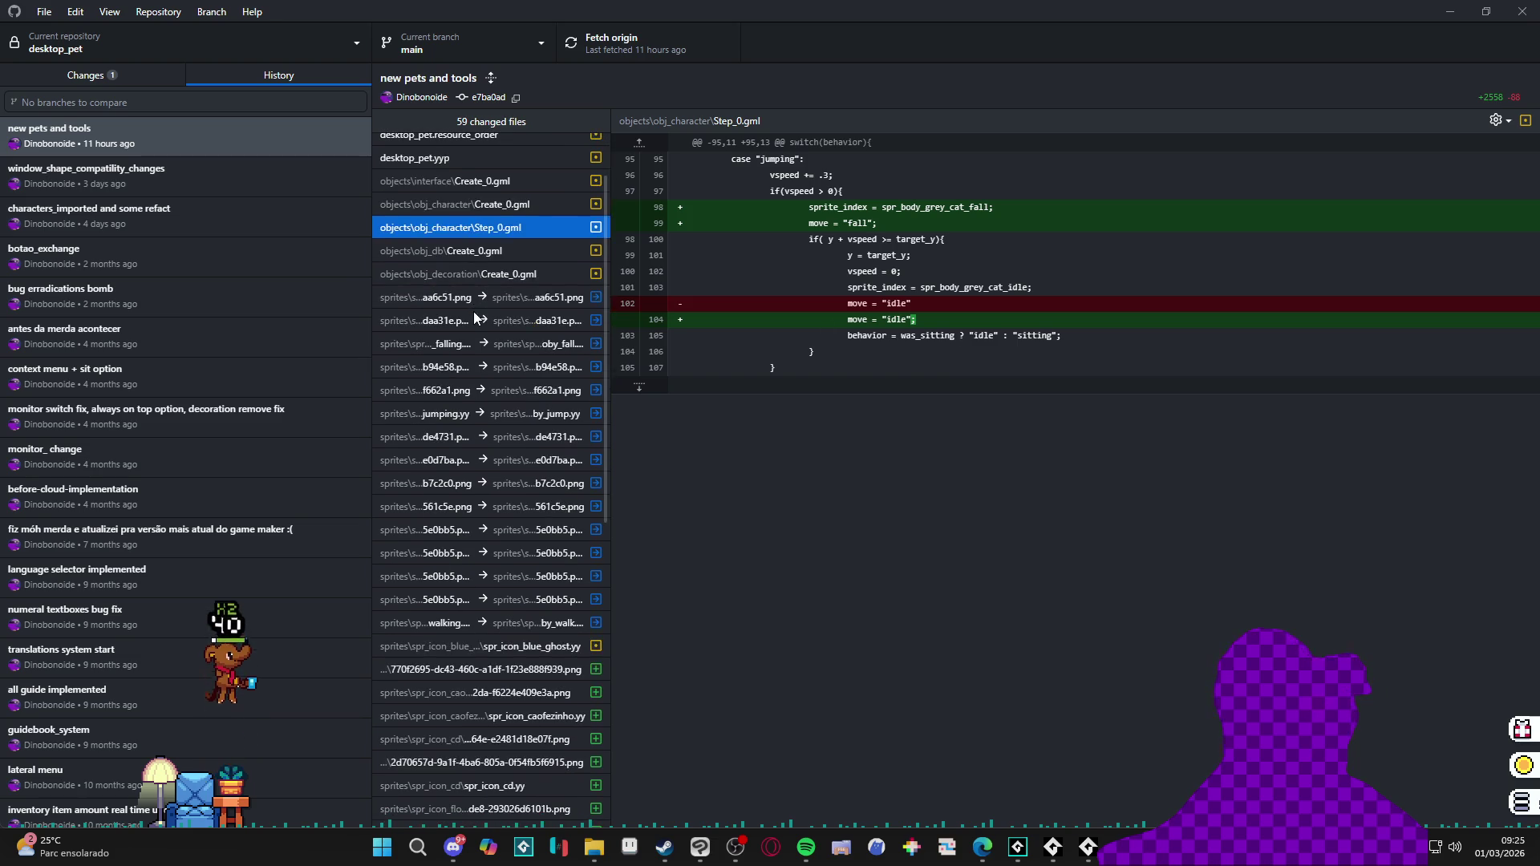
pyautogui.scroll(2, 471, 309)
# Step: Browse commits and settle on 'characters_imported and some refact' with its changed files
pyautogui.click(202, 169)
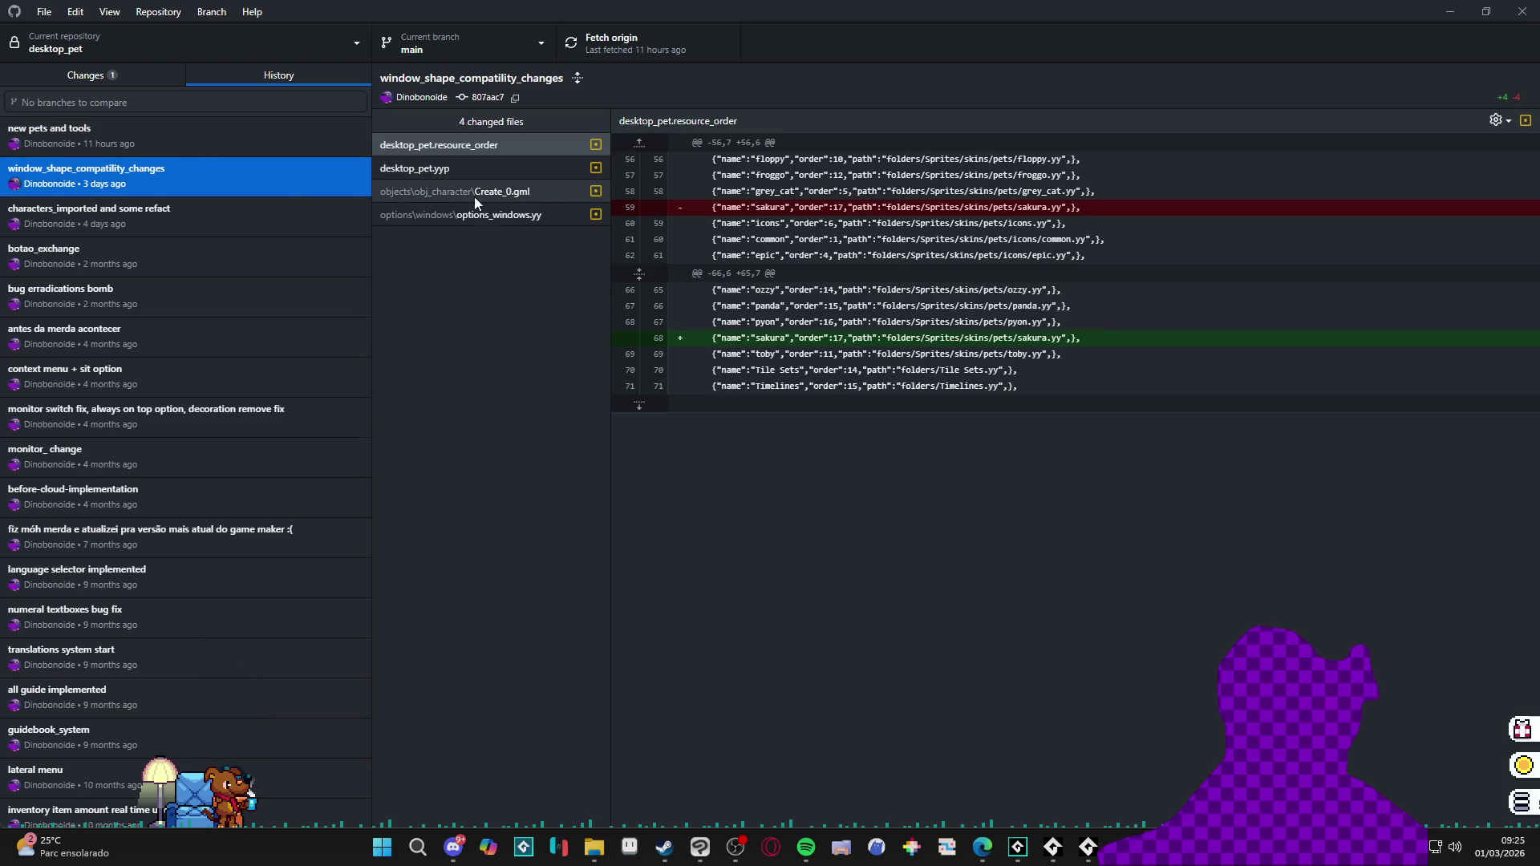
pyautogui.click(201, 221)
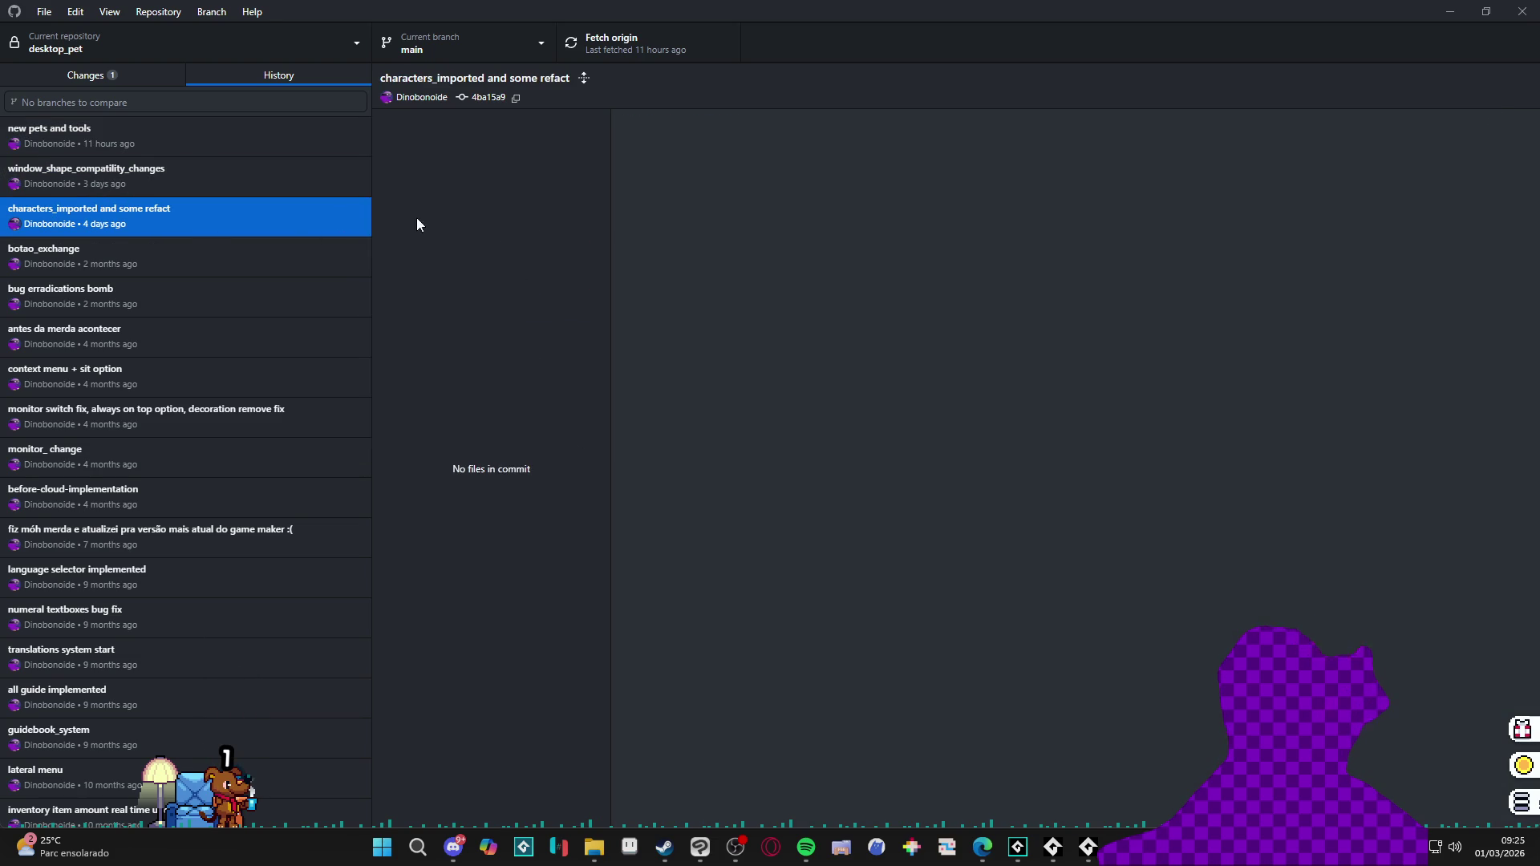
pyautogui.click(160, 261)
pyautogui.click(154, 215)
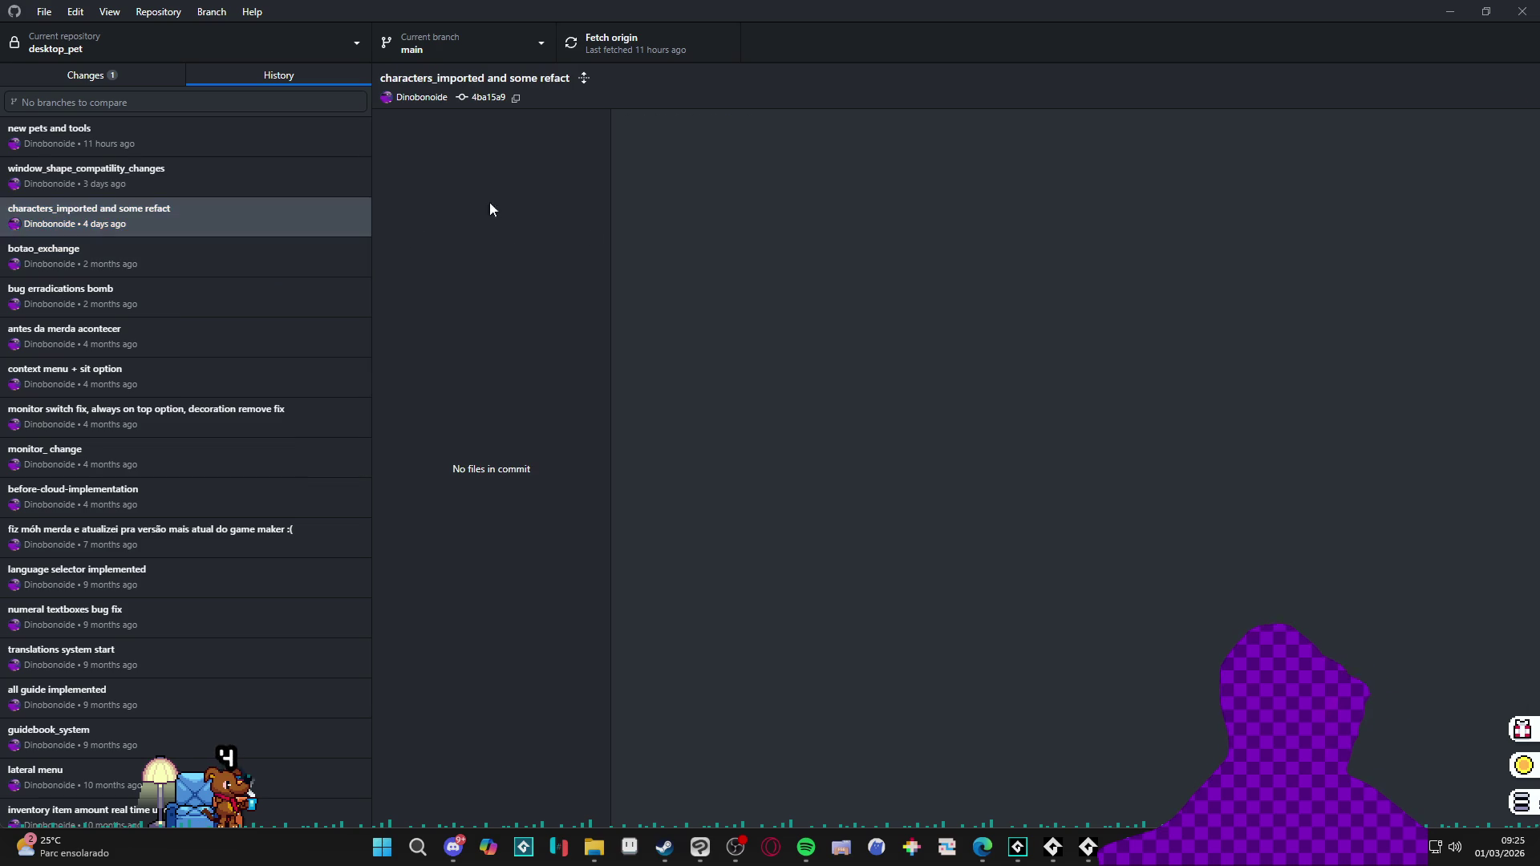
pyautogui.click(172, 247)
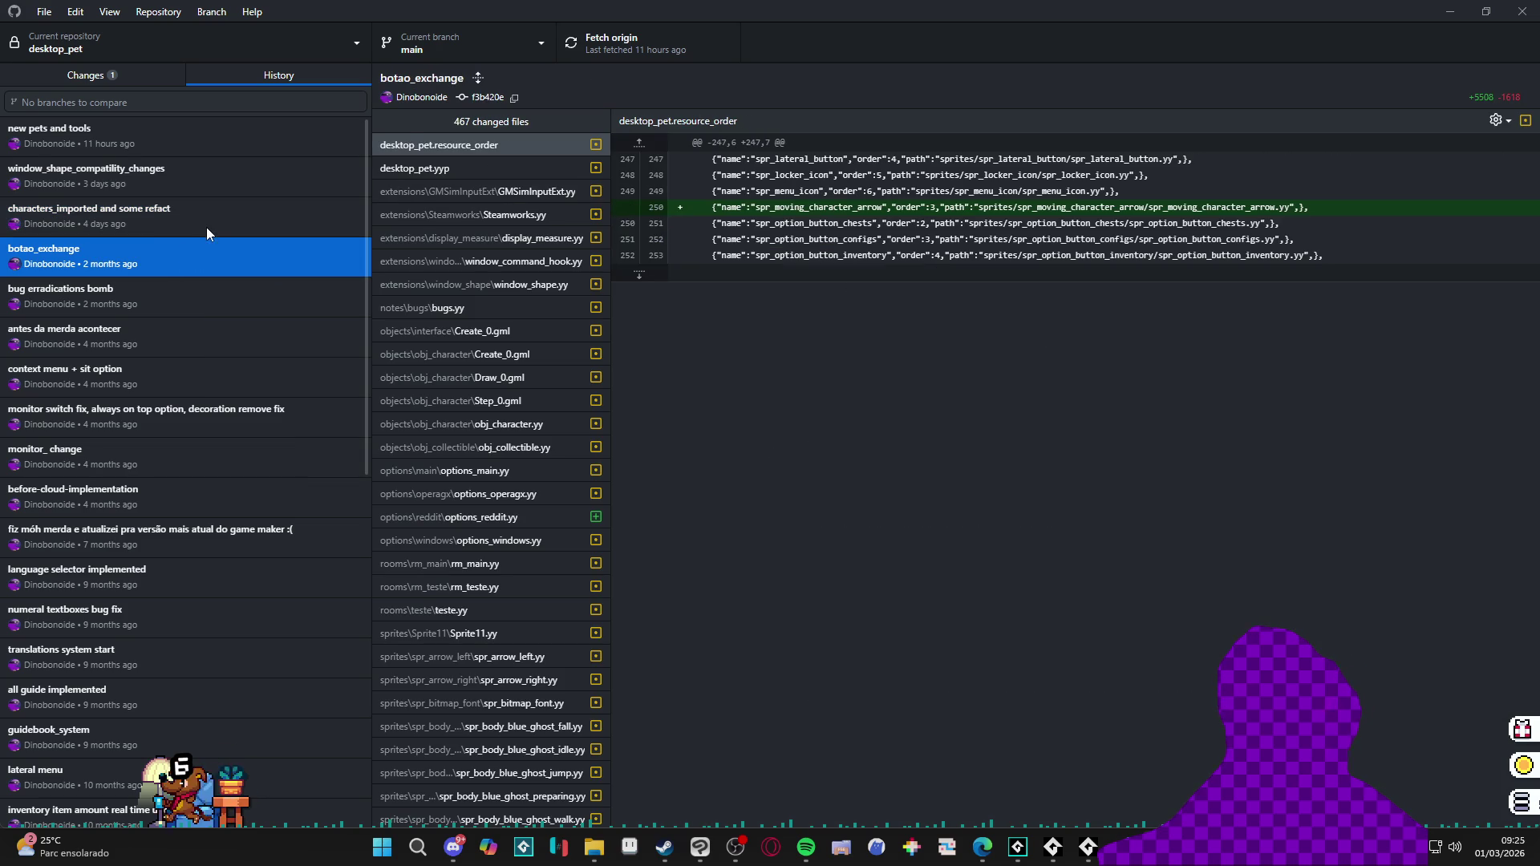
pyautogui.click(206, 228)
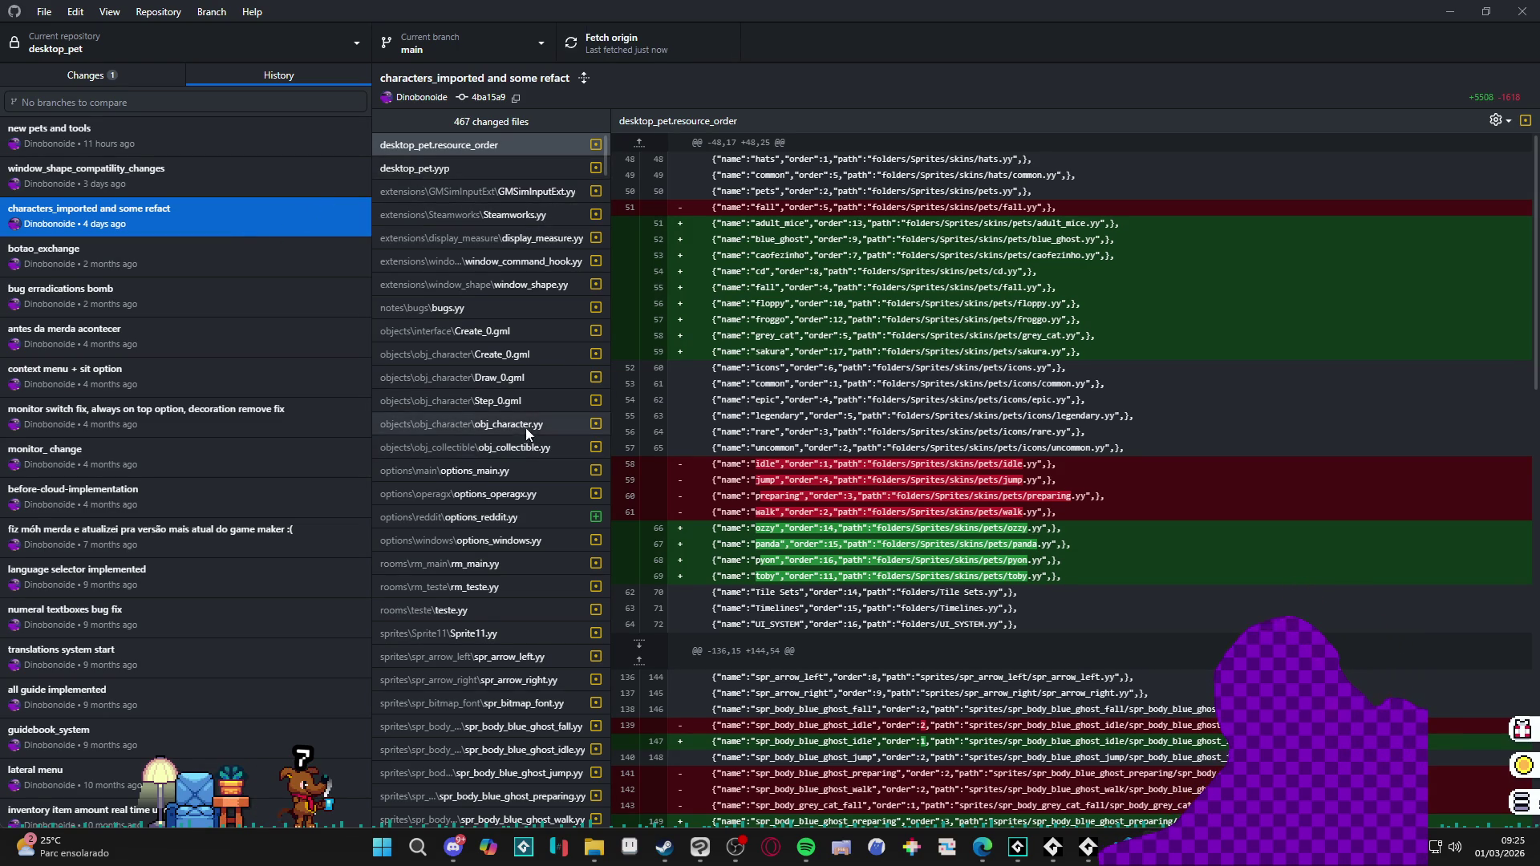
# Step: In that commit's Step_0.gml diff, select the removed //spawning coin block with _target = 200
pyautogui.click(517, 401)
pyautogui.scroll(-2, 952, 422)
pyautogui.scroll(-5, 952, 422)
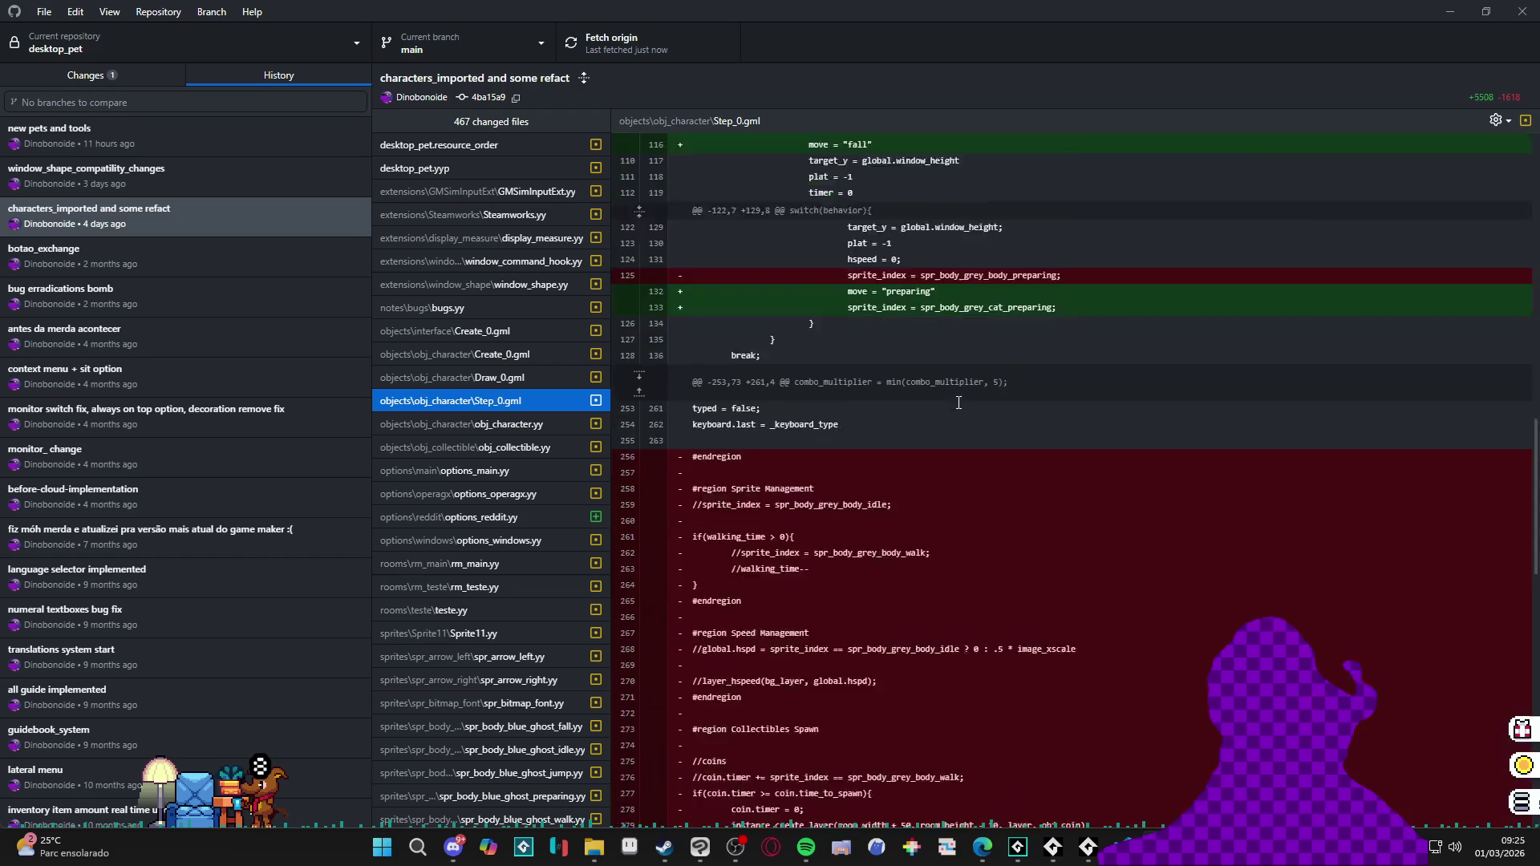
pyautogui.scroll(-5, 954, 410)
pyautogui.scroll(-3, 956, 400)
pyautogui.scroll(-2, 959, 391)
pyautogui.scroll(-3, 960, 391)
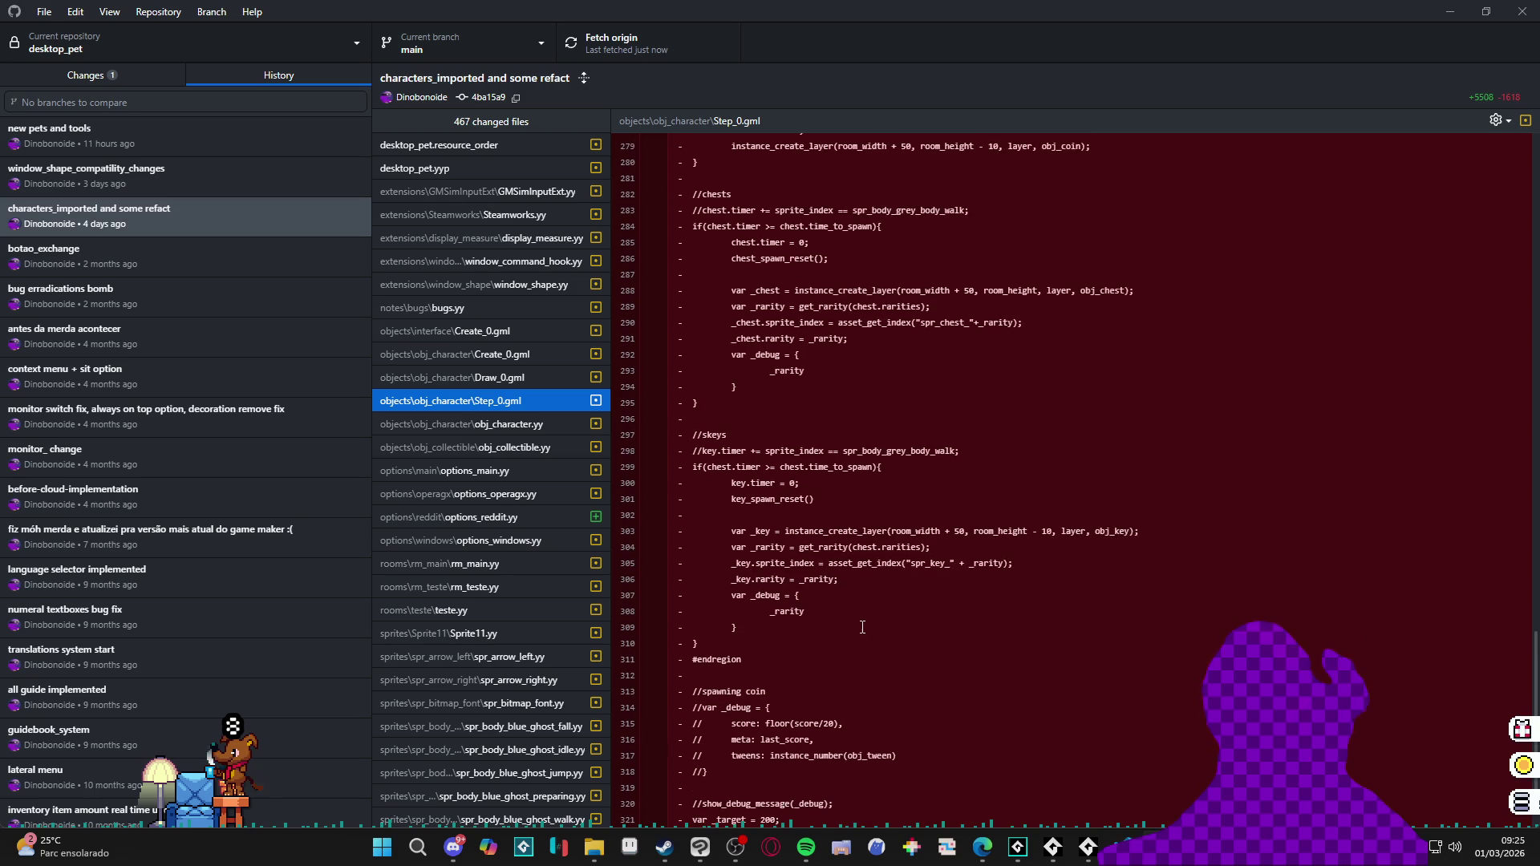
pyautogui.scroll(3, 856, 625)
pyautogui.scroll(2, 866, 627)
pyautogui.scroll(3, 866, 628)
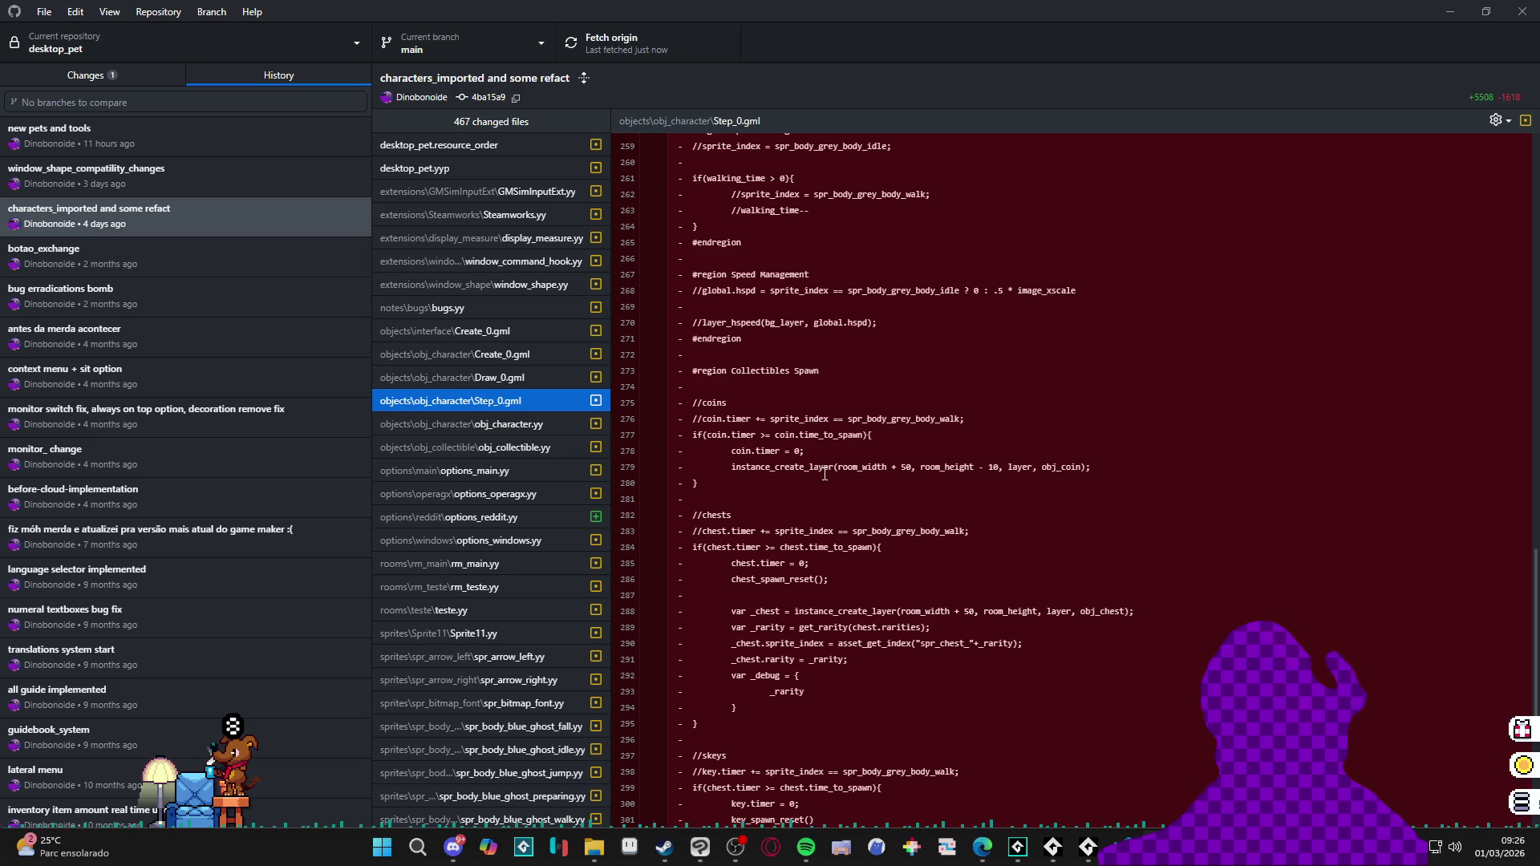
pyautogui.scroll(-5, 824, 478)
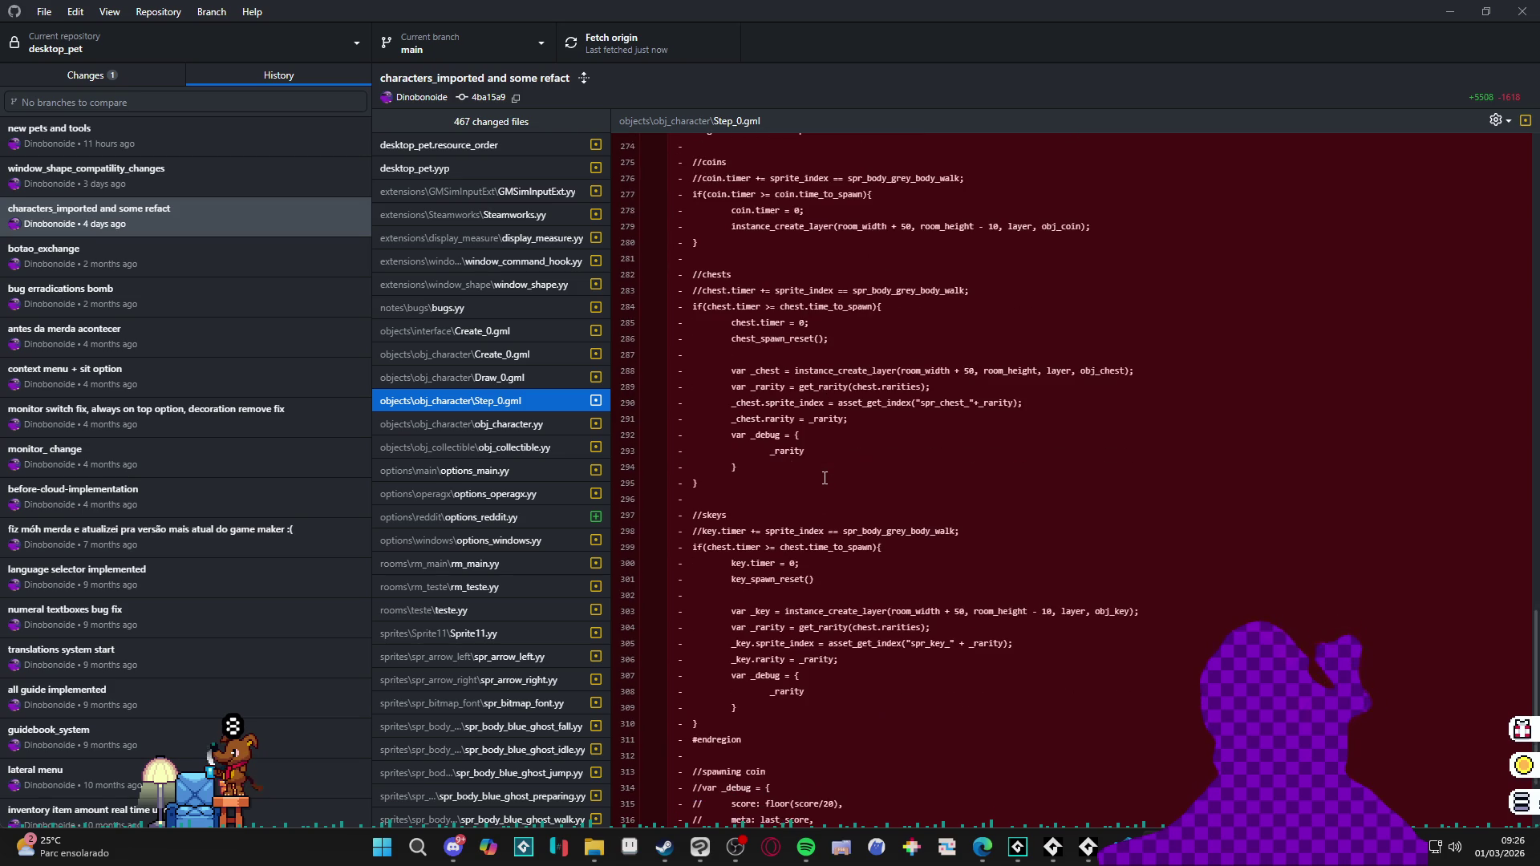
pyautogui.scroll(-3, 825, 481)
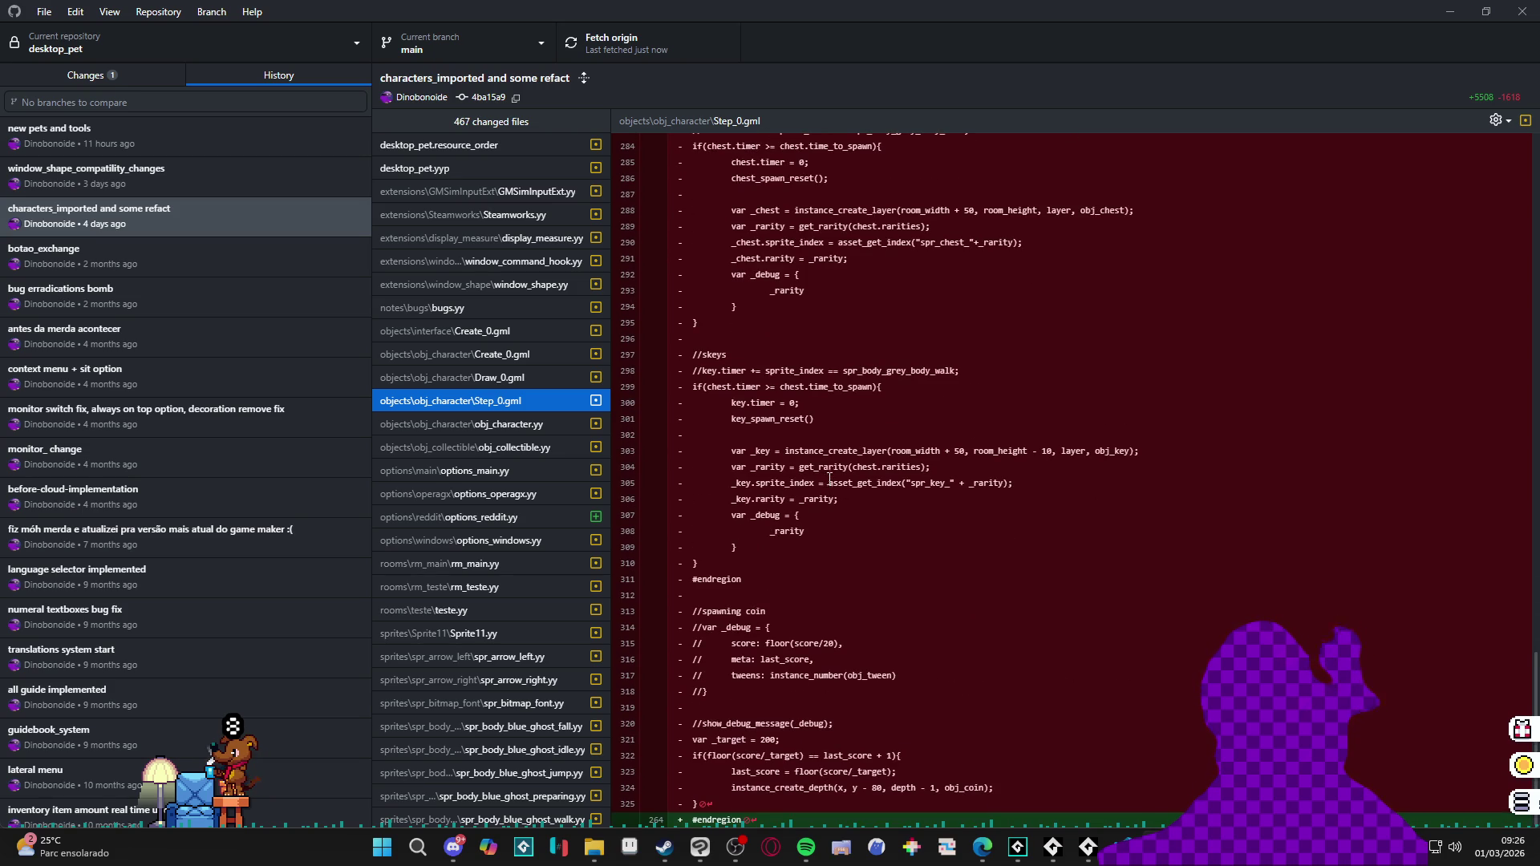
pyautogui.scroll(6, 827, 482)
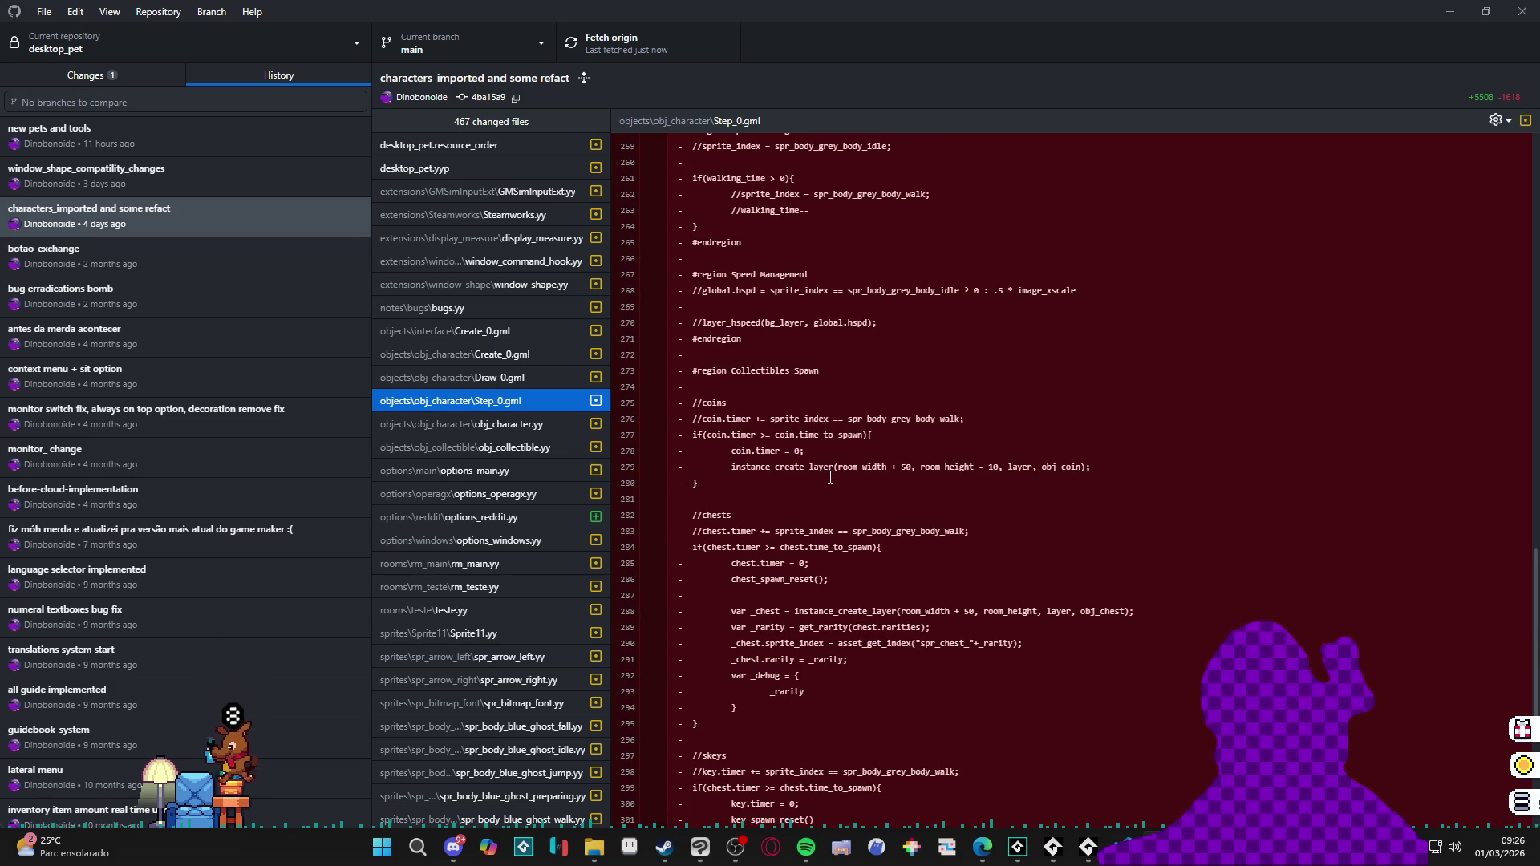
pyautogui.scroll(3, 831, 481)
pyautogui.scroll(1, 831, 484)
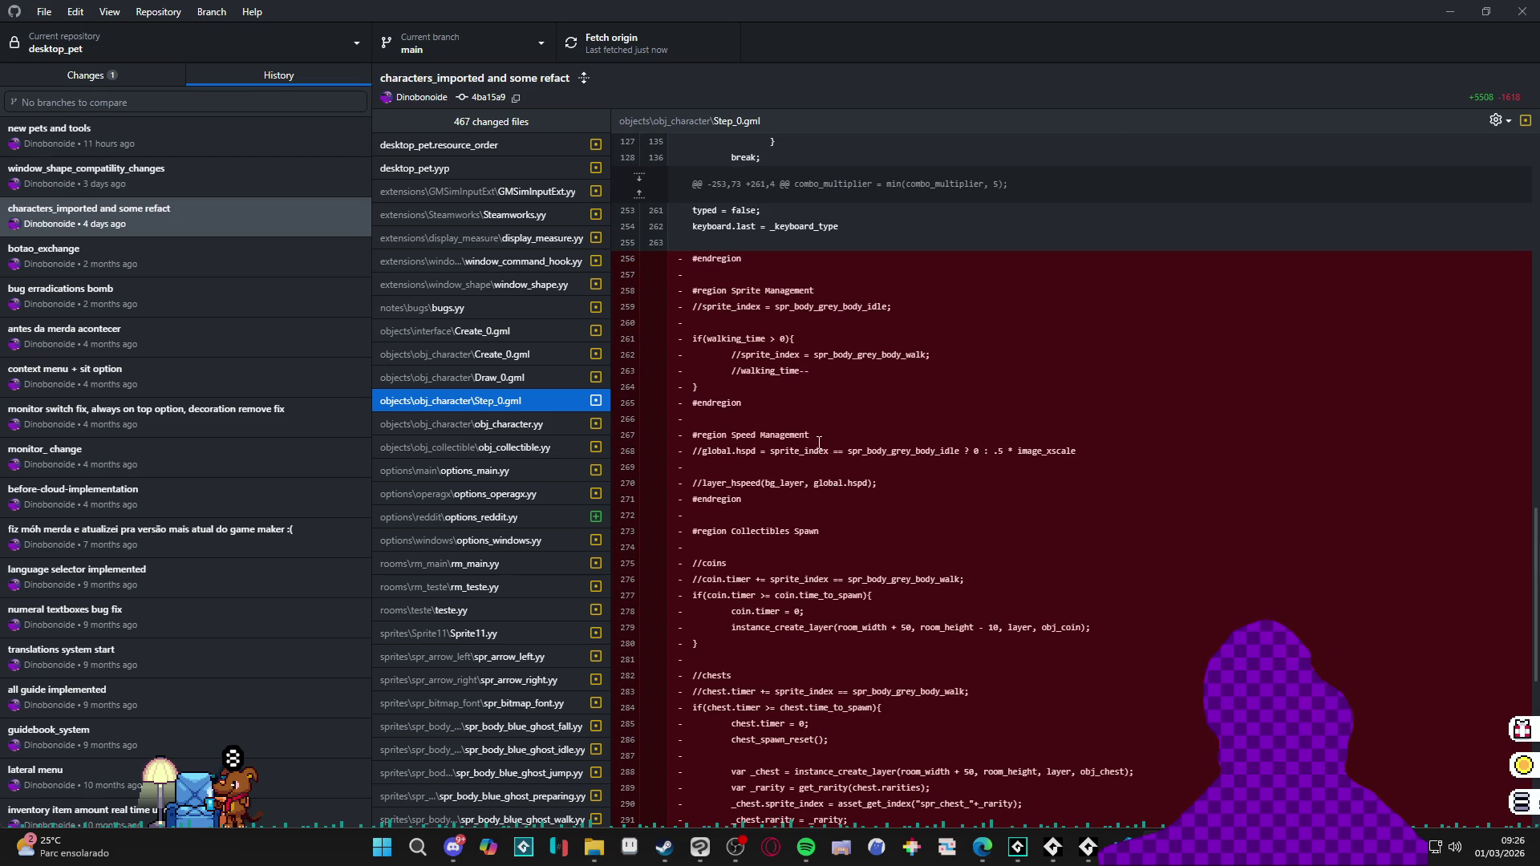
pyautogui.scroll(-1, 805, 481)
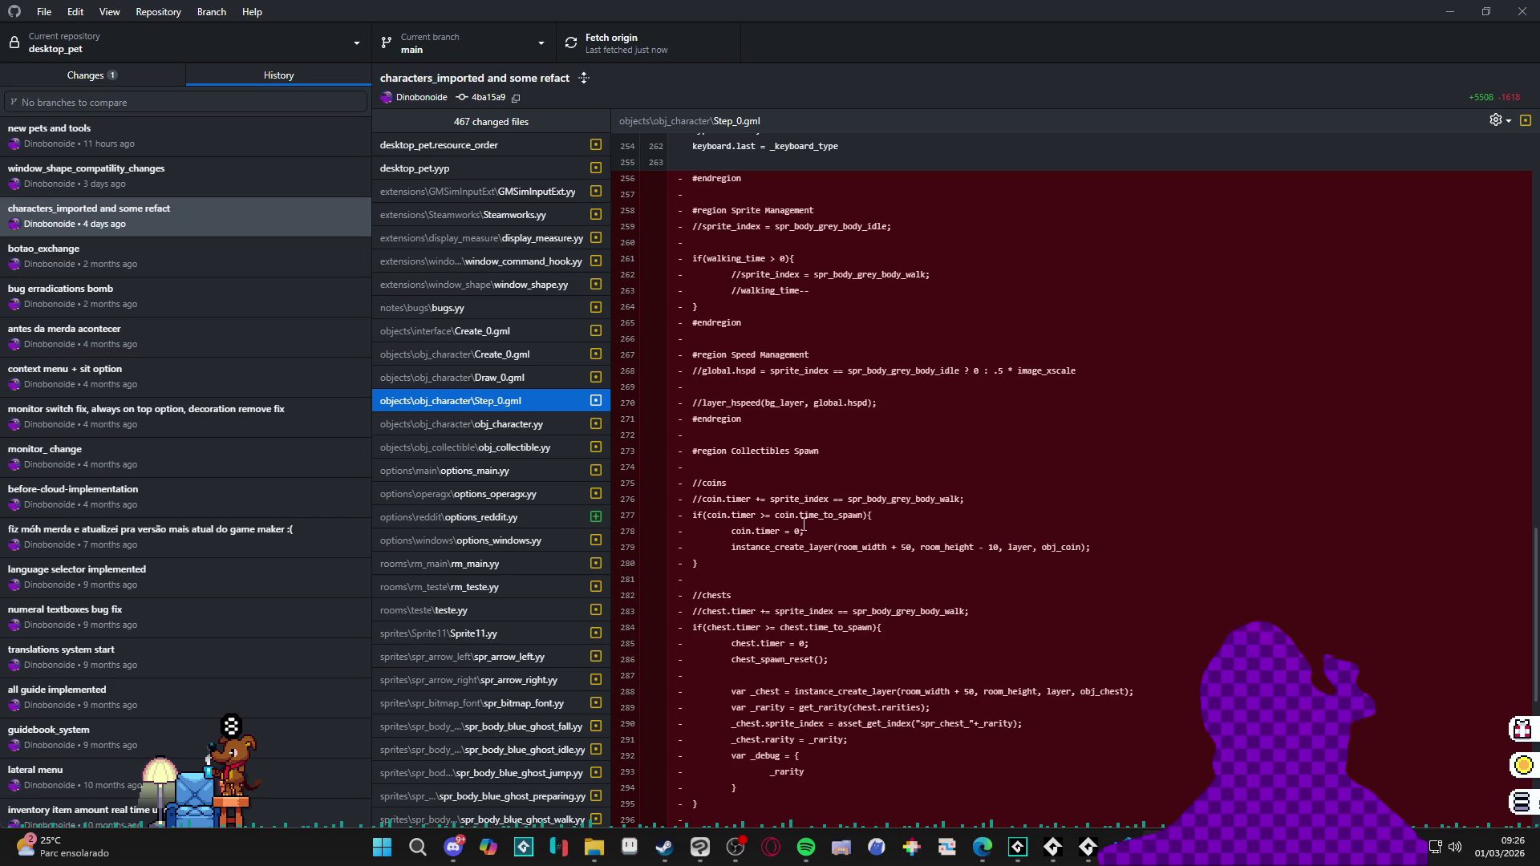
pyautogui.scroll(-3, 802, 528)
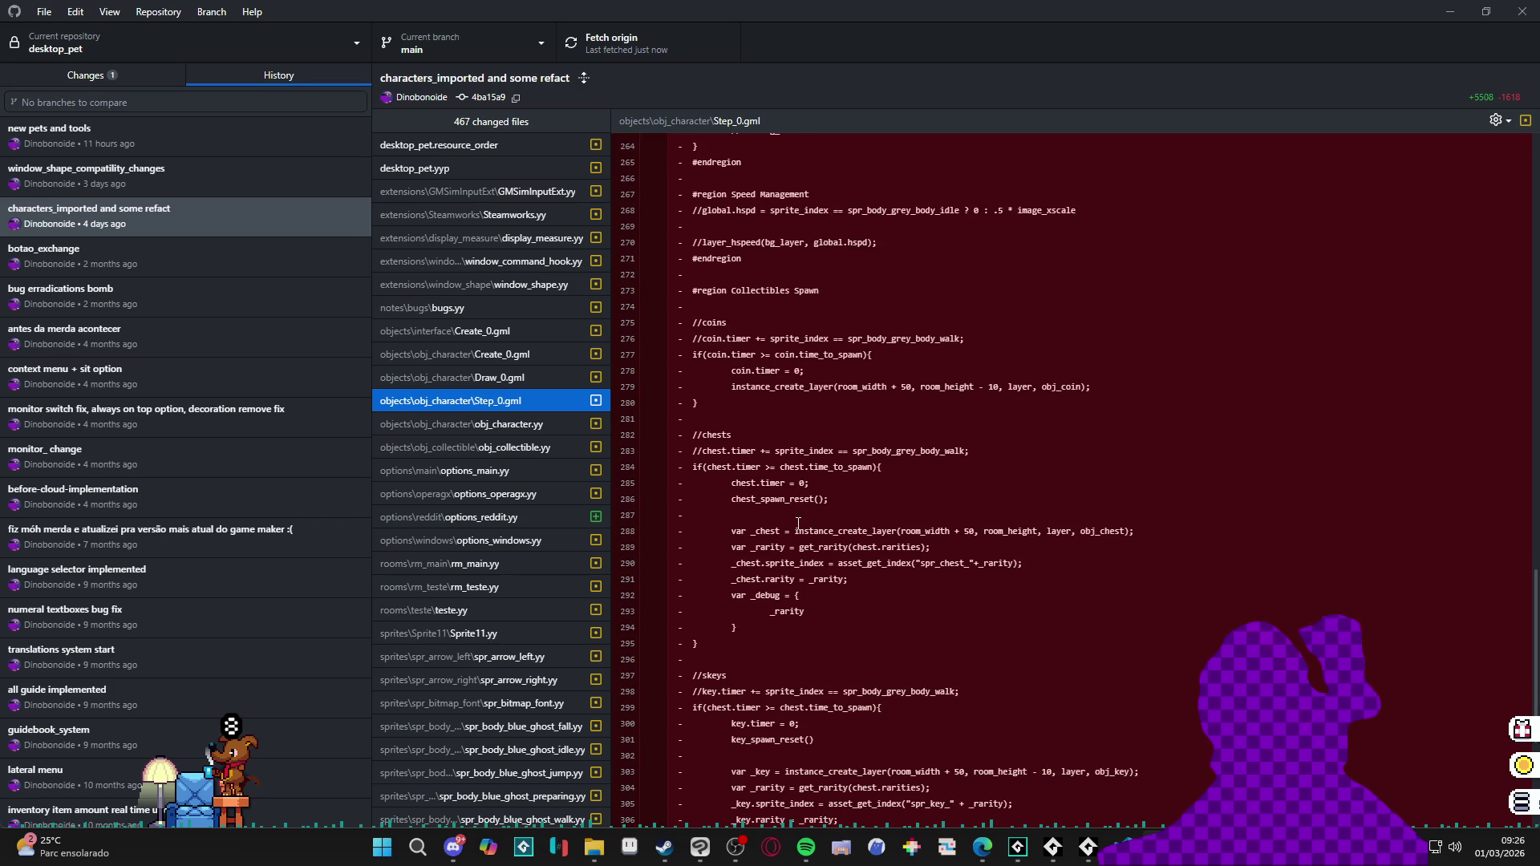
pyautogui.scroll(-1, 798, 525)
pyautogui.scroll(-2, 797, 525)
pyautogui.scroll(-2, 788, 525)
pyautogui.scroll(-1, 779, 524)
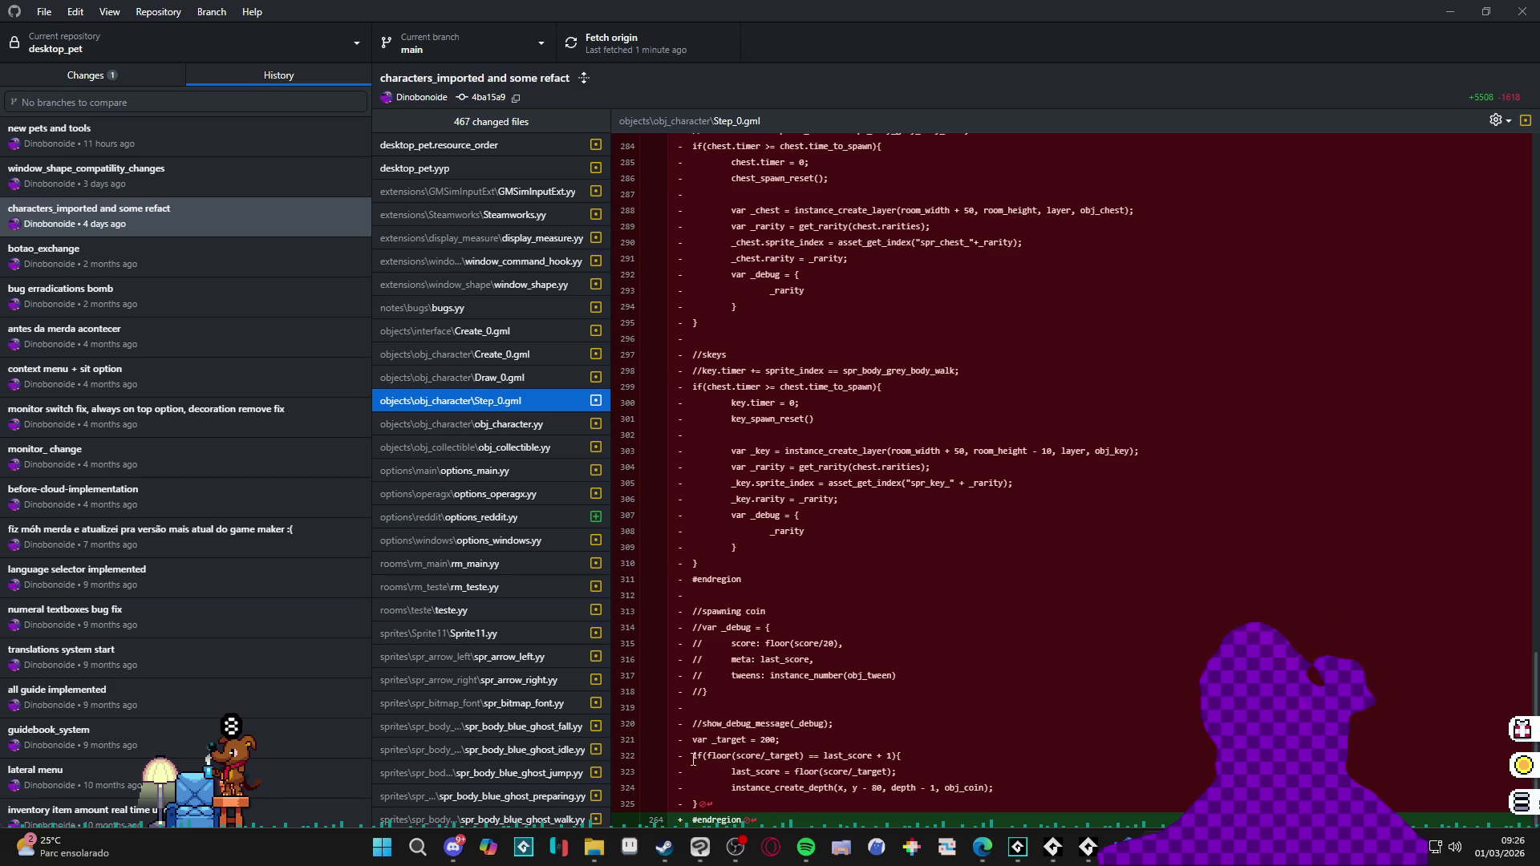
pyautogui.click(717, 772)
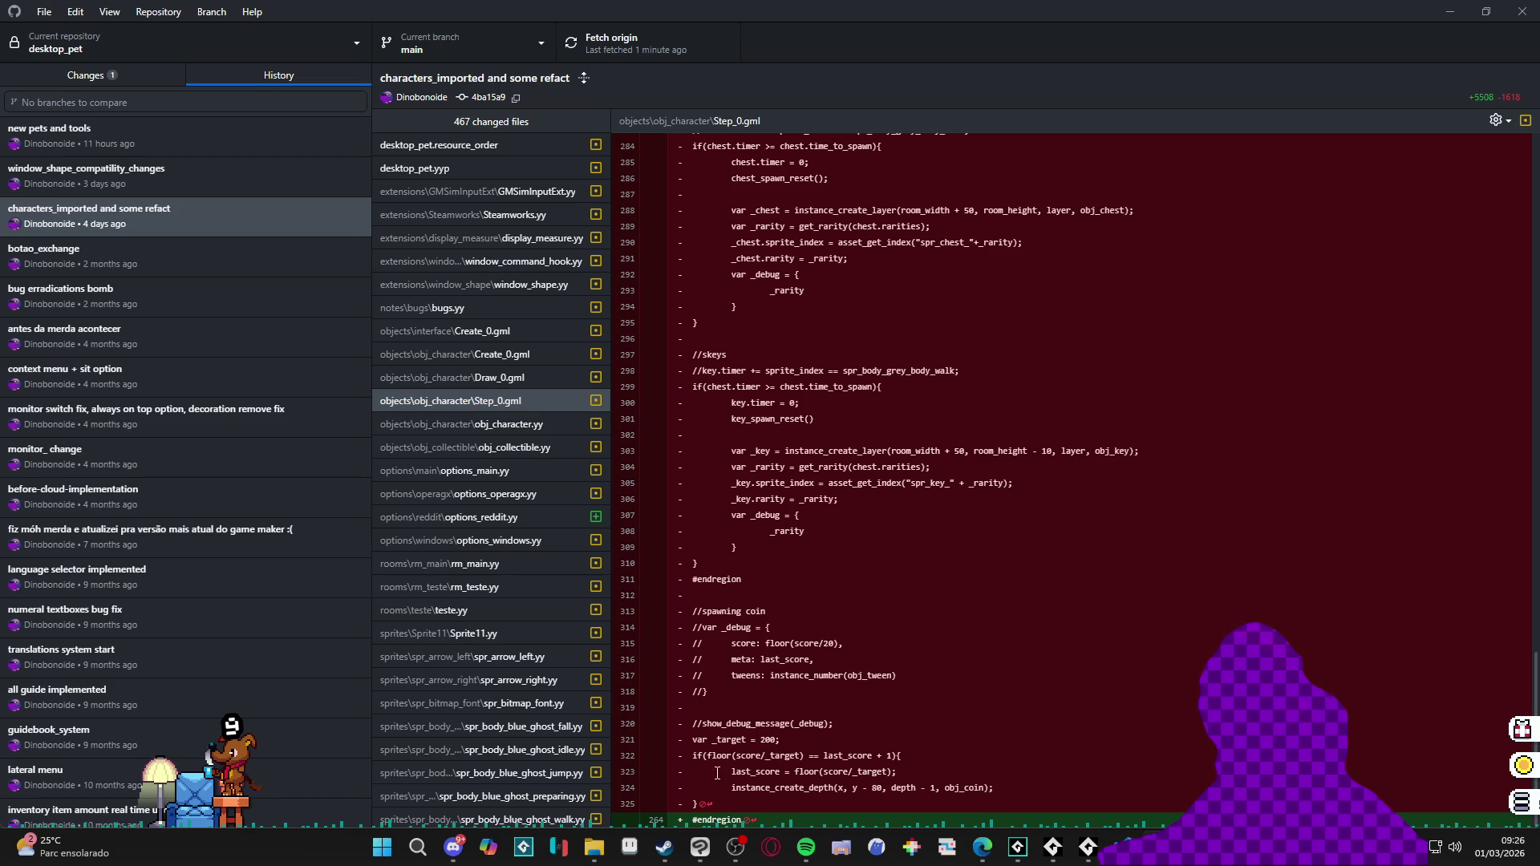
pyautogui.moveTo(726, 767)
pyautogui.mouseDown()
pyautogui.moveTo(693, 740)
pyautogui.moveTo(696, 804)
pyautogui.mouseUp()
pyautogui.hotkey('ctrl', 'c')
pyautogui.click(694, 738)
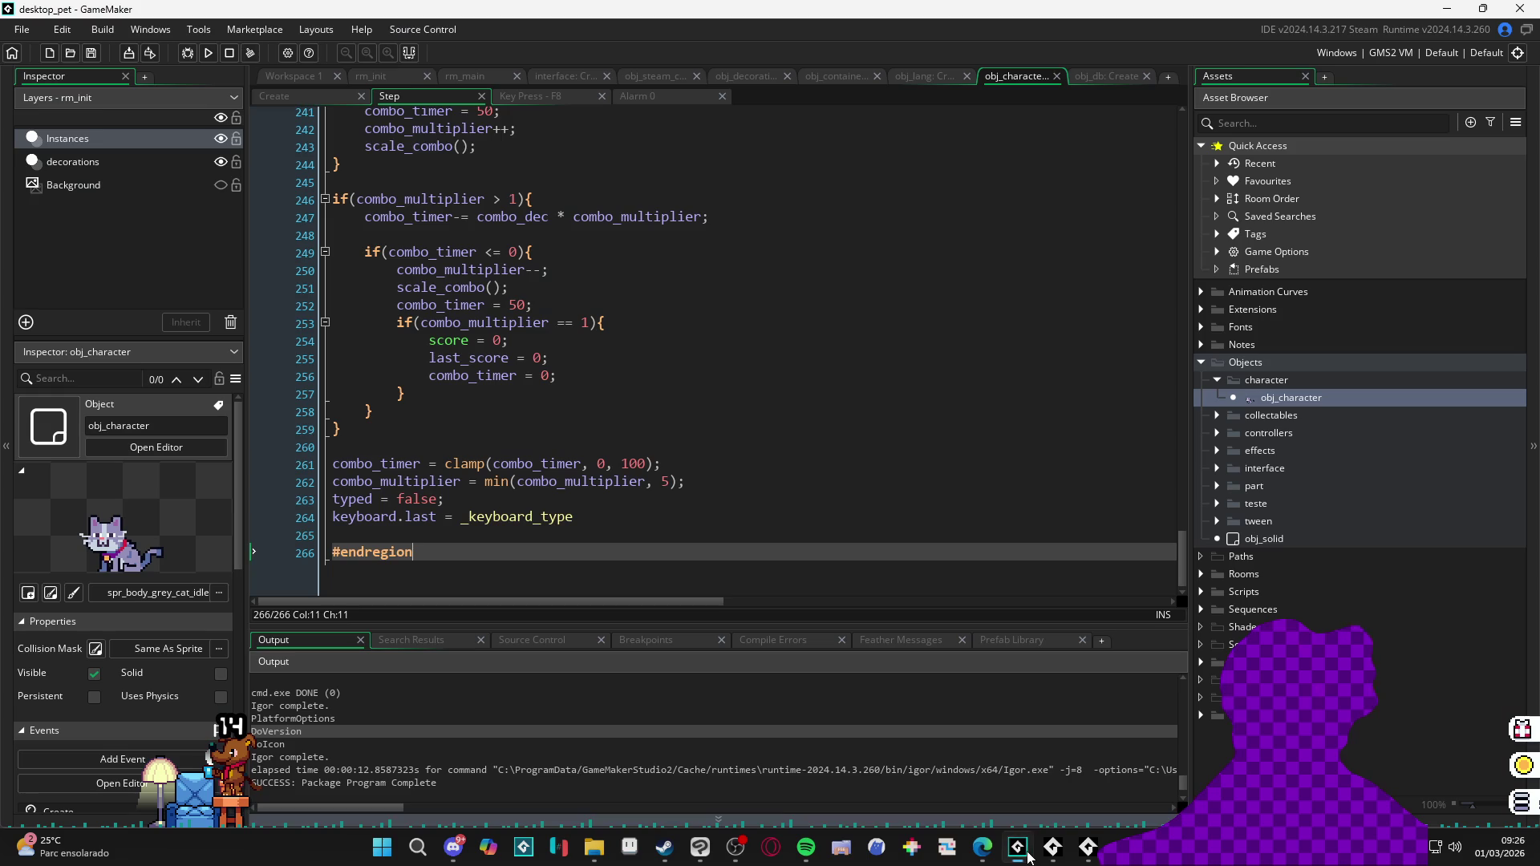
# Step: Paste the coin-spawning block after #endregion at the end of the Step event
pyautogui.click(1016, 847)
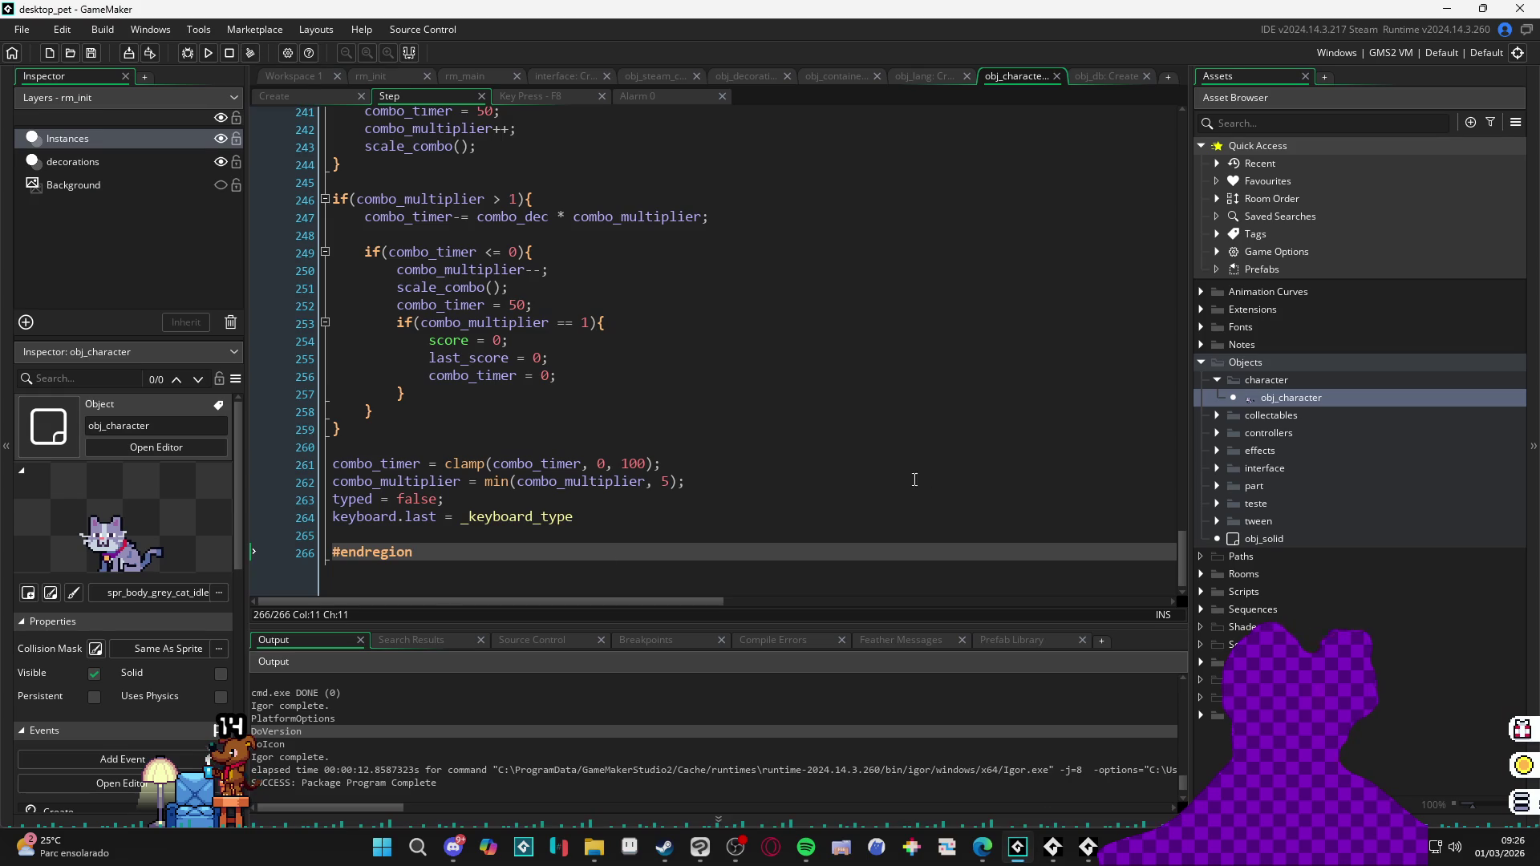
pyautogui.click(453, 571)
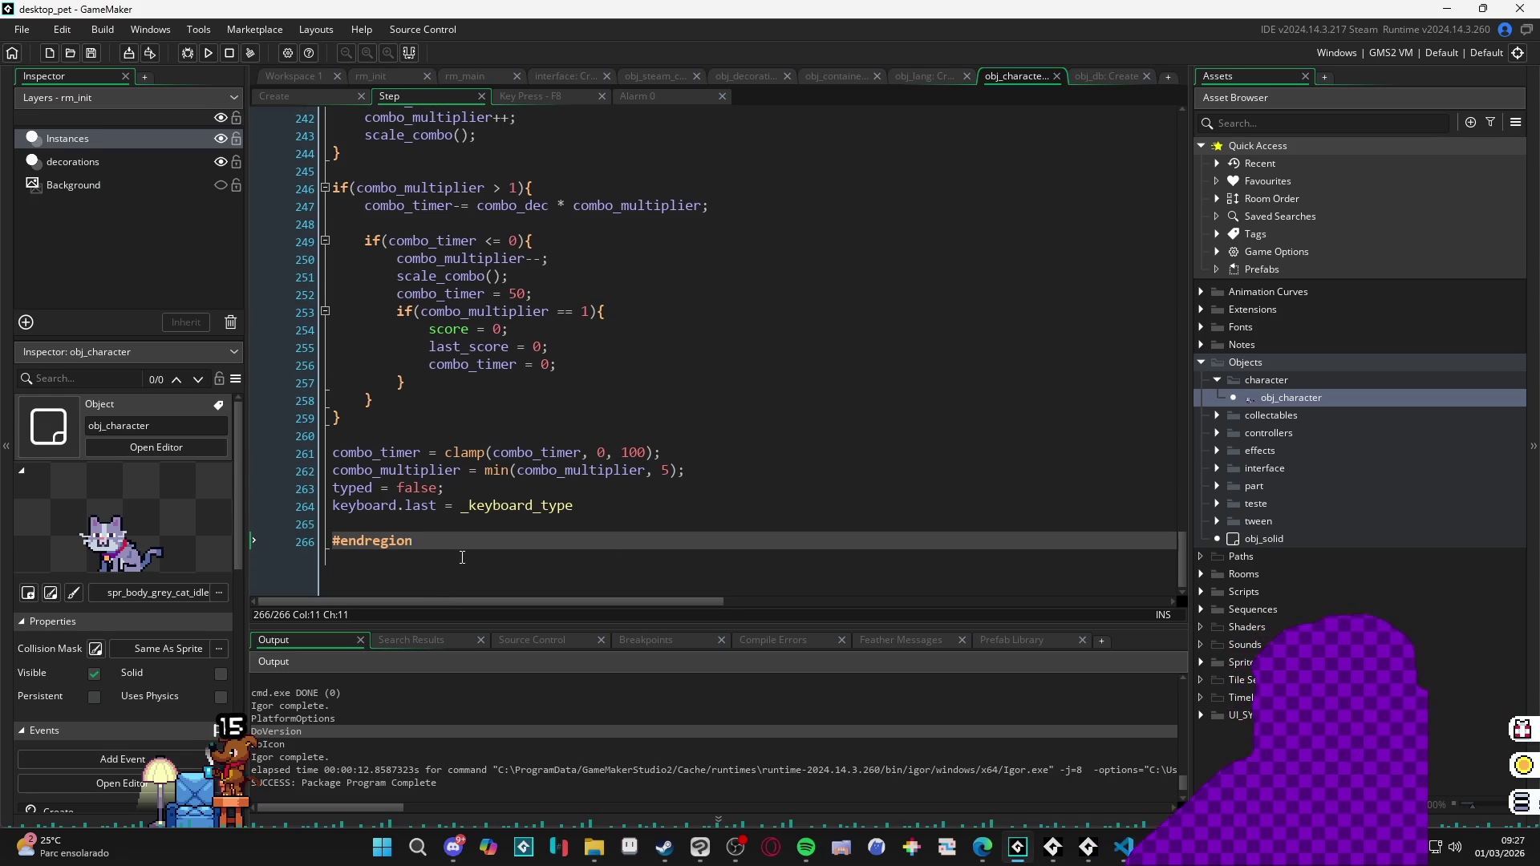
pyautogui.press('Return')
pyautogui.press('Return')
pyautogui.hotkey('ctrl', 'v')
pyautogui.scroll(-1, 461, 556)
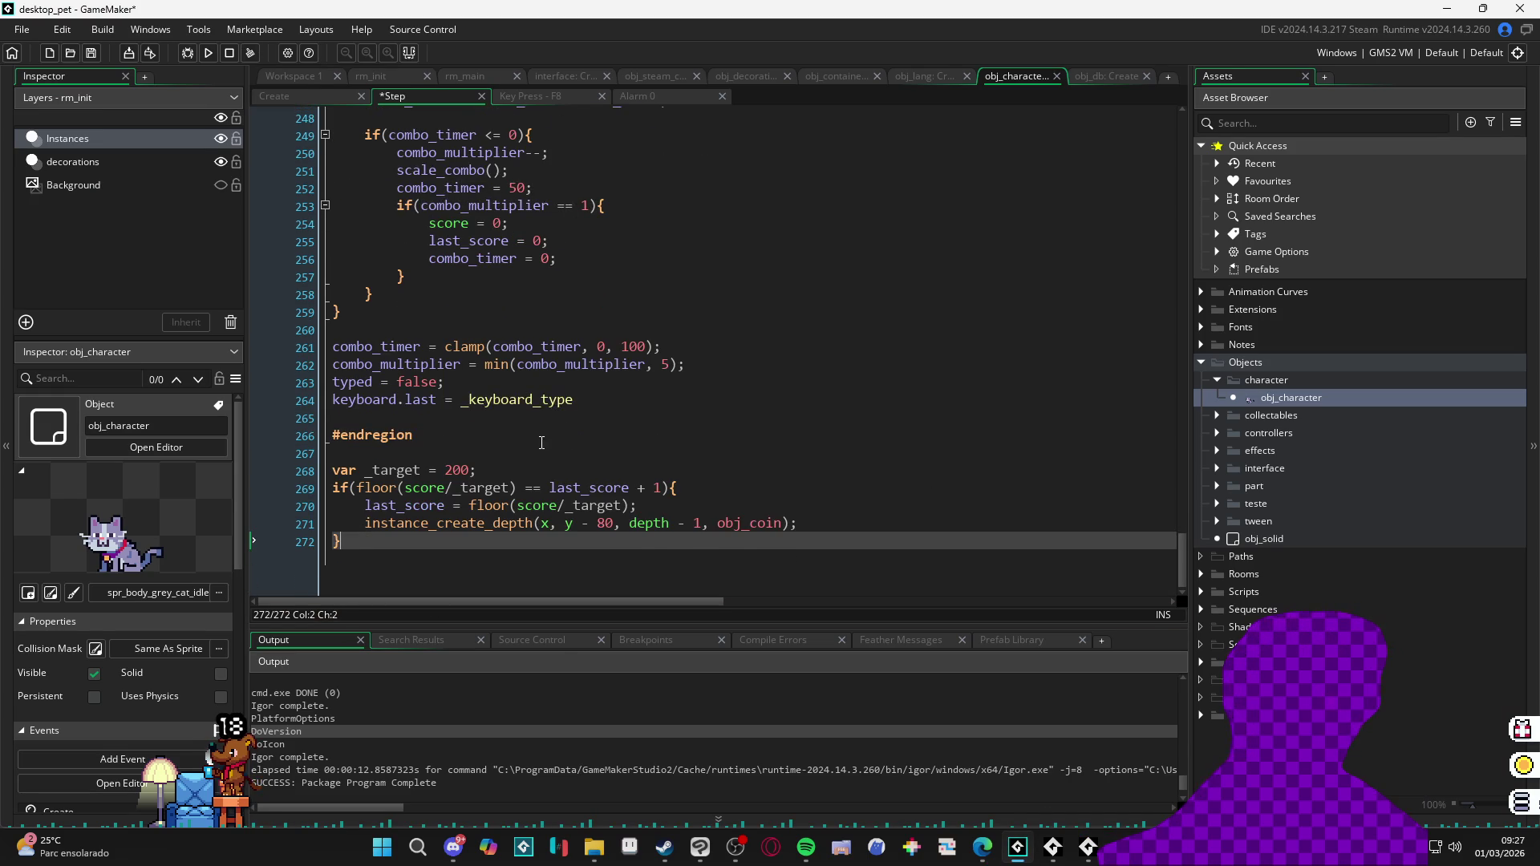
pyautogui.click(517, 517)
pyautogui.click(444, 498)
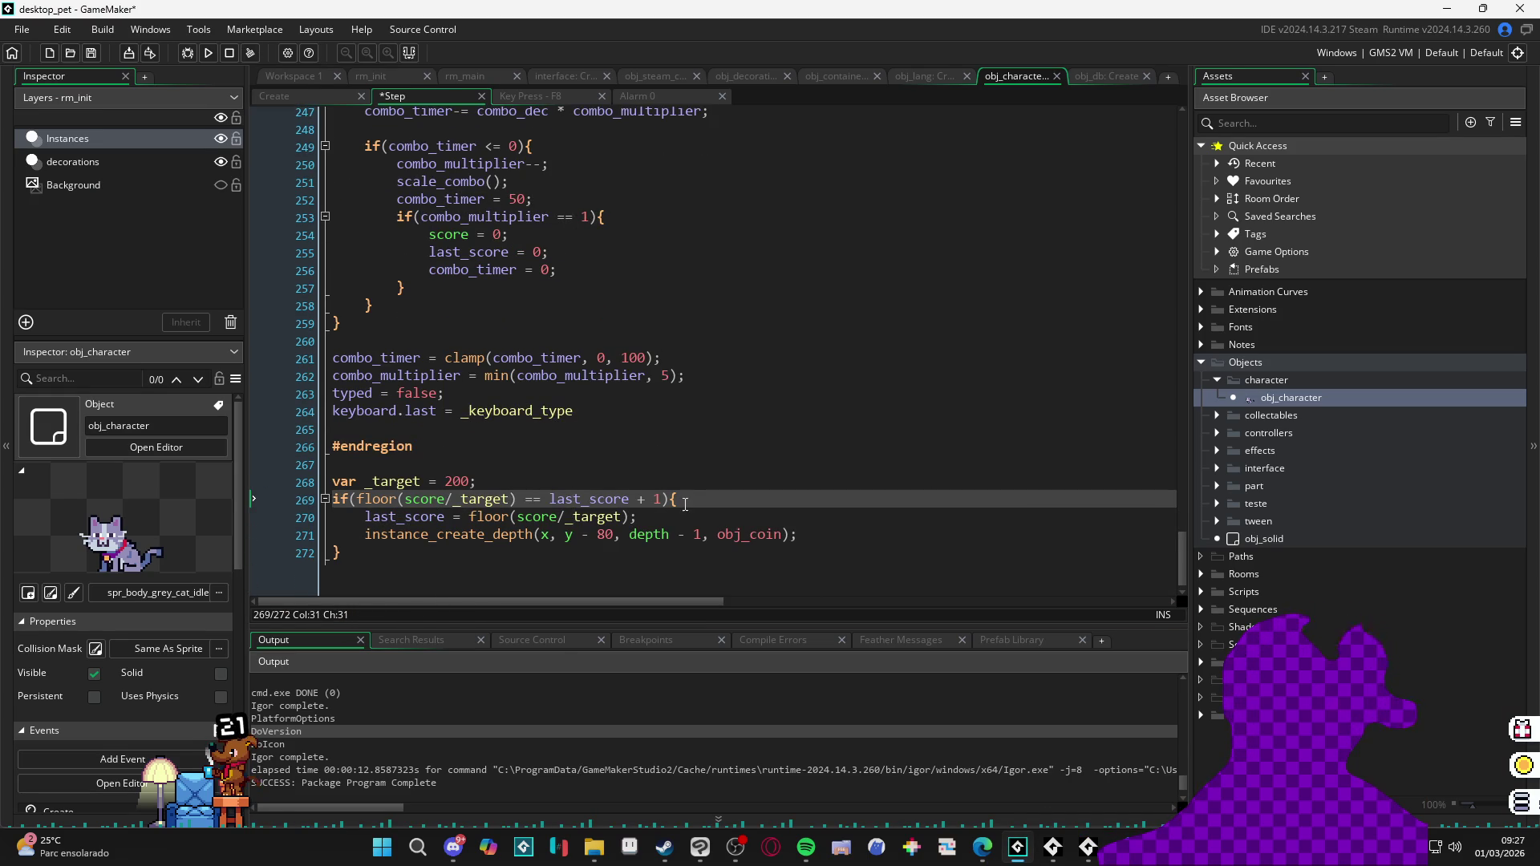